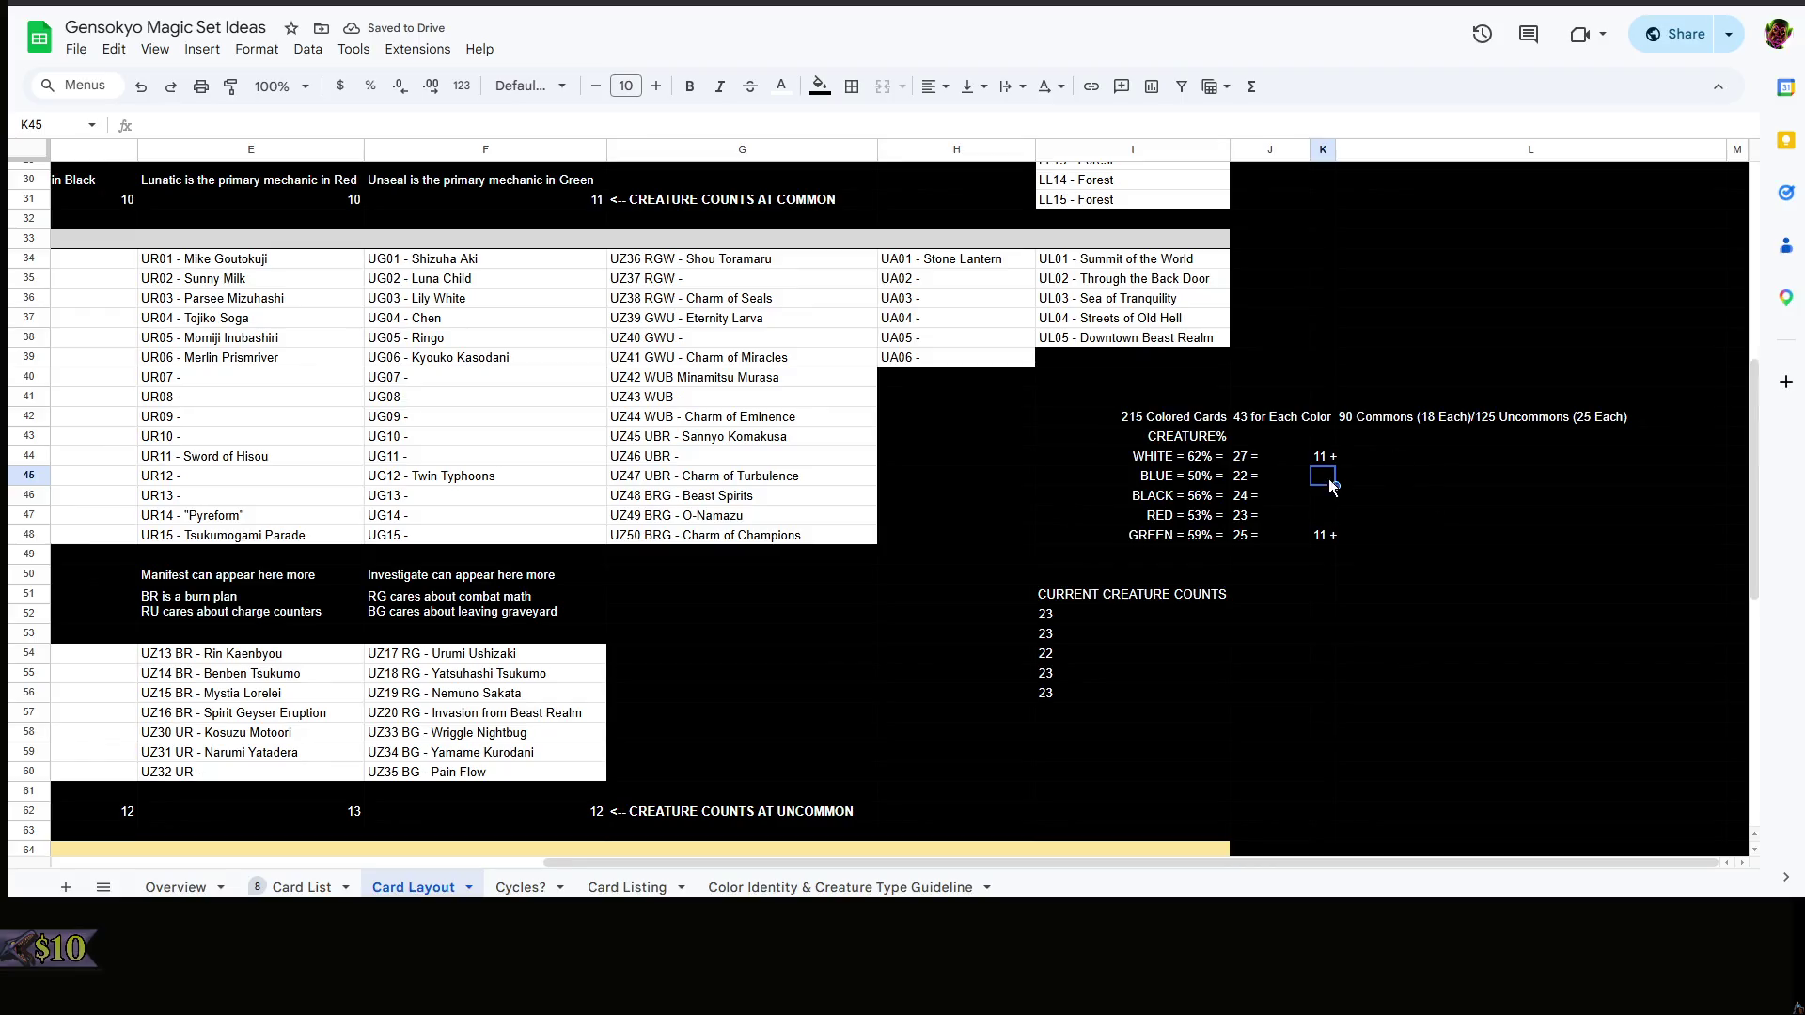
- Enter Blue's count as 9 + in K45 and Black's and Red's as 10 + in K46 and K47
double_click(1326, 476)
type("9 +")
key("Return")
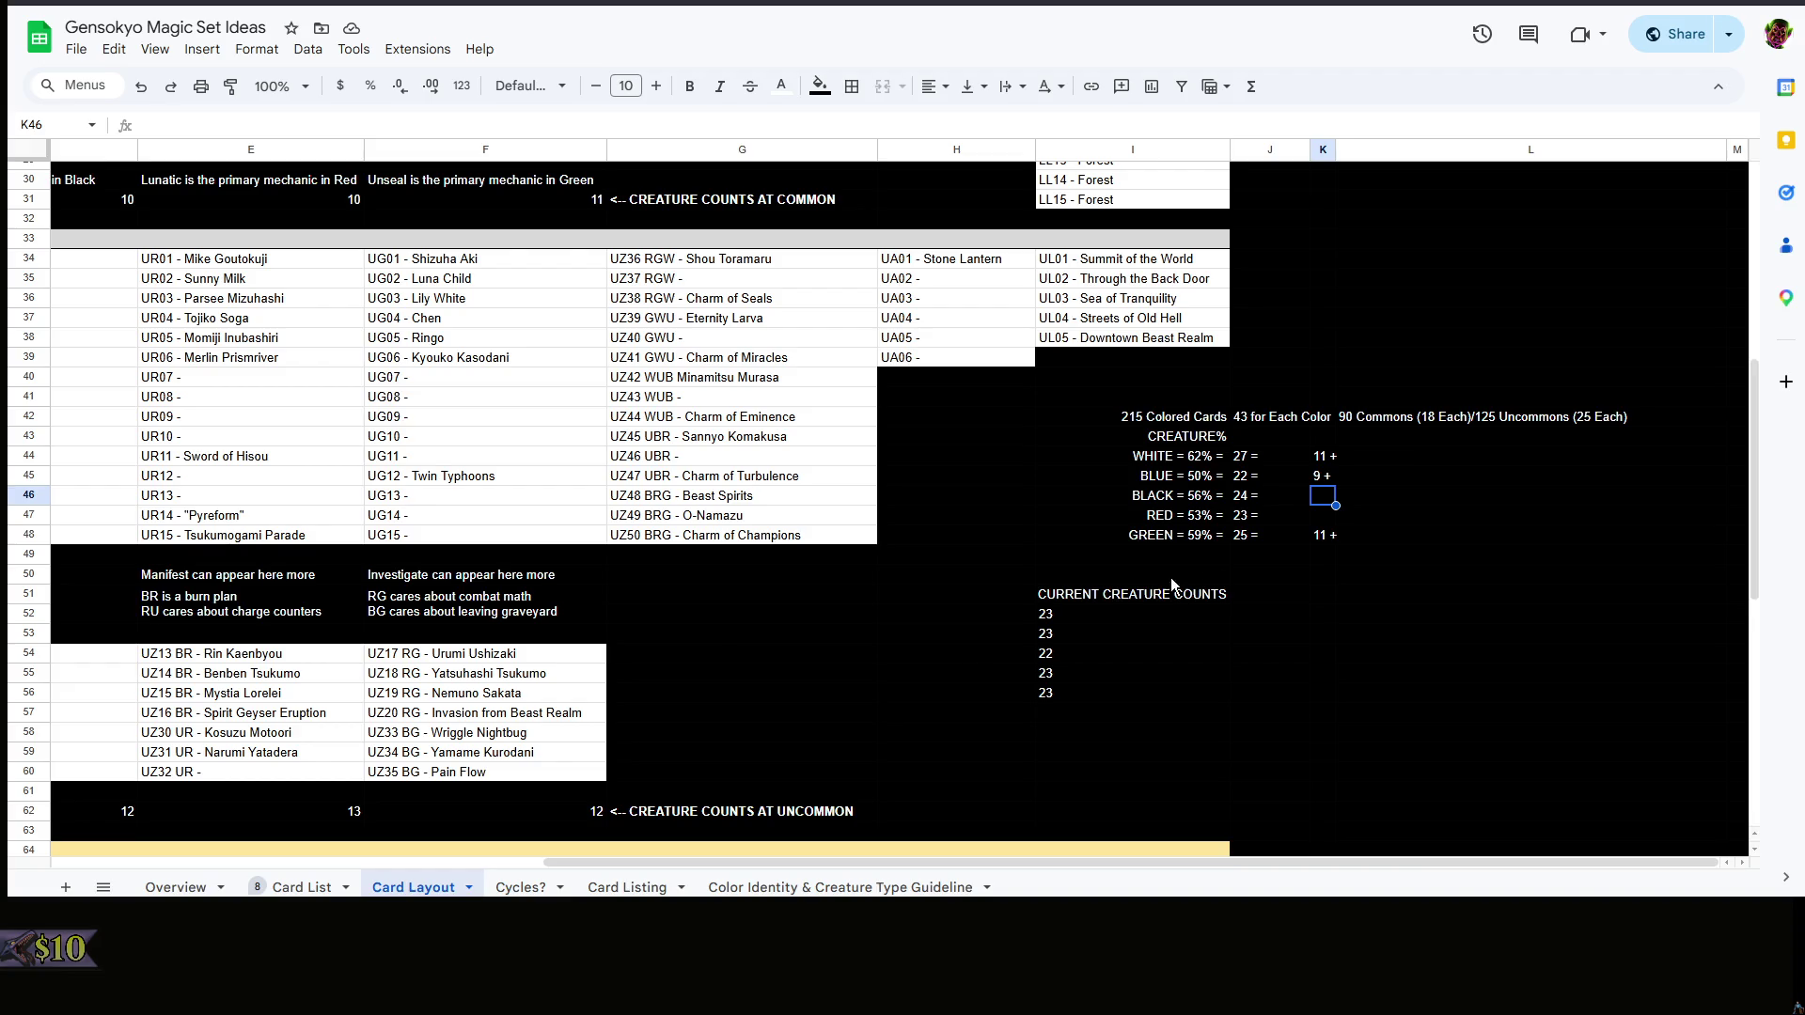
type("1")
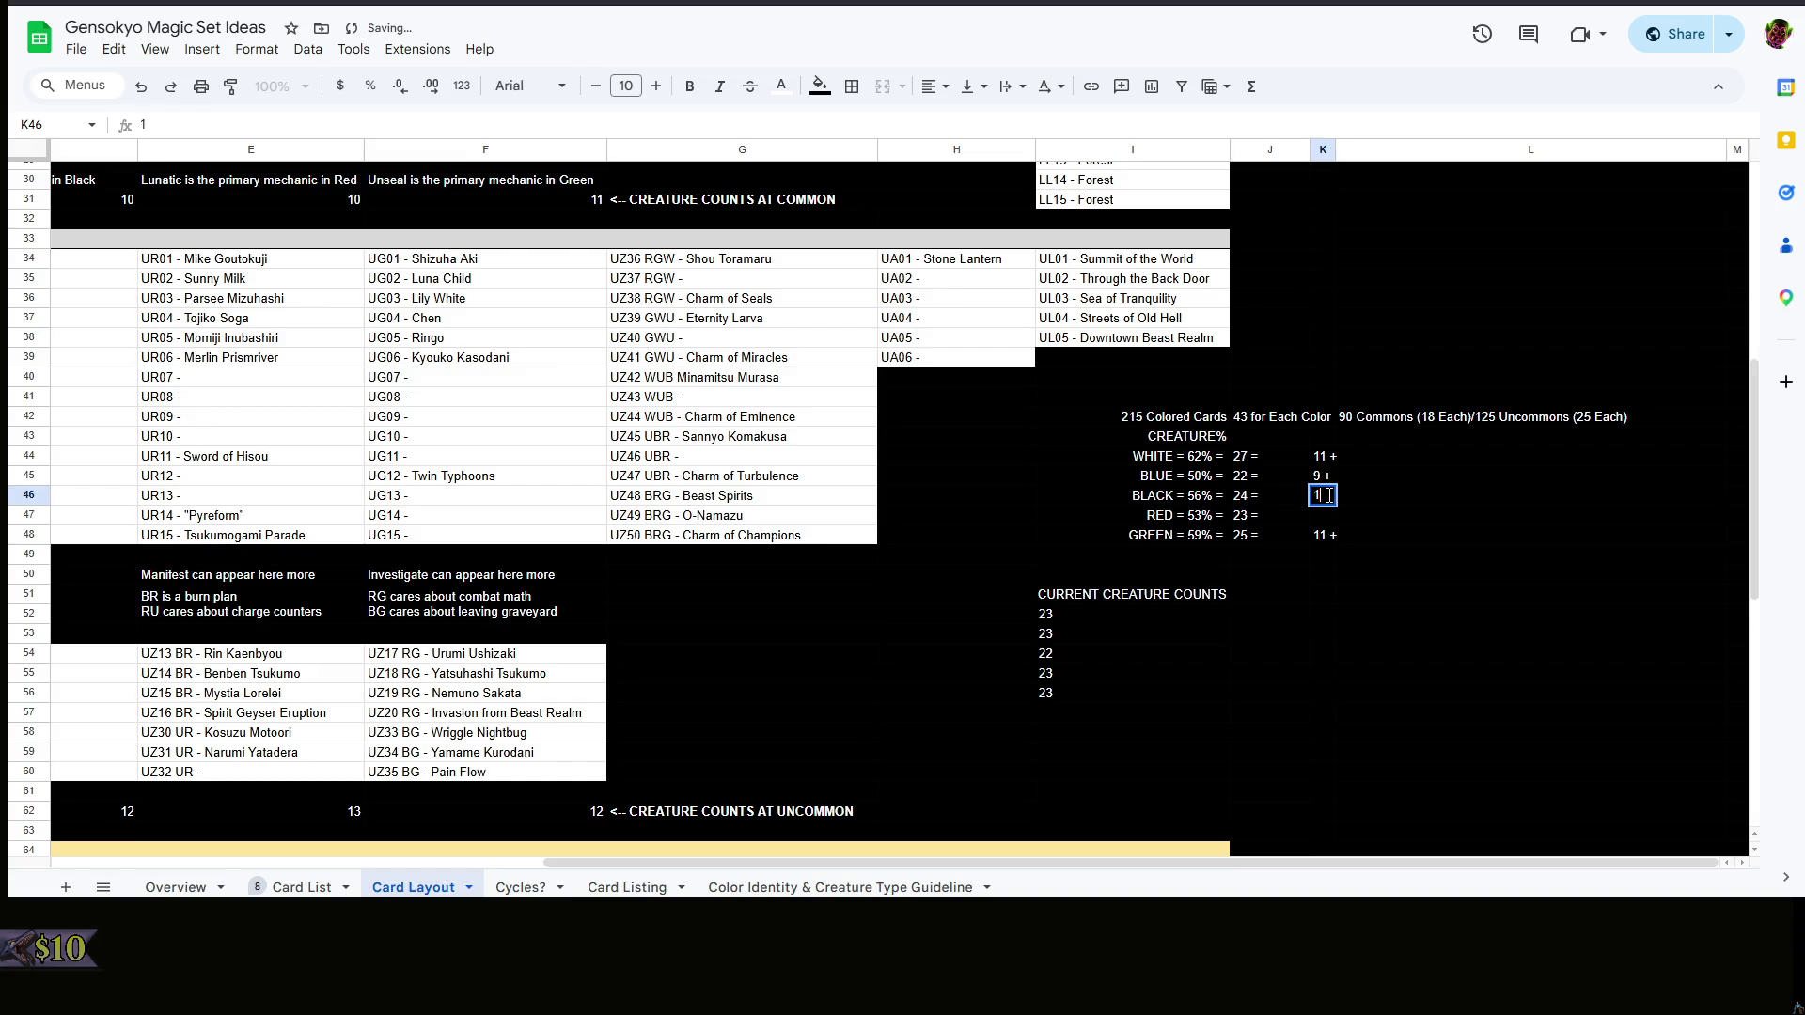
type("0")
key("Return")
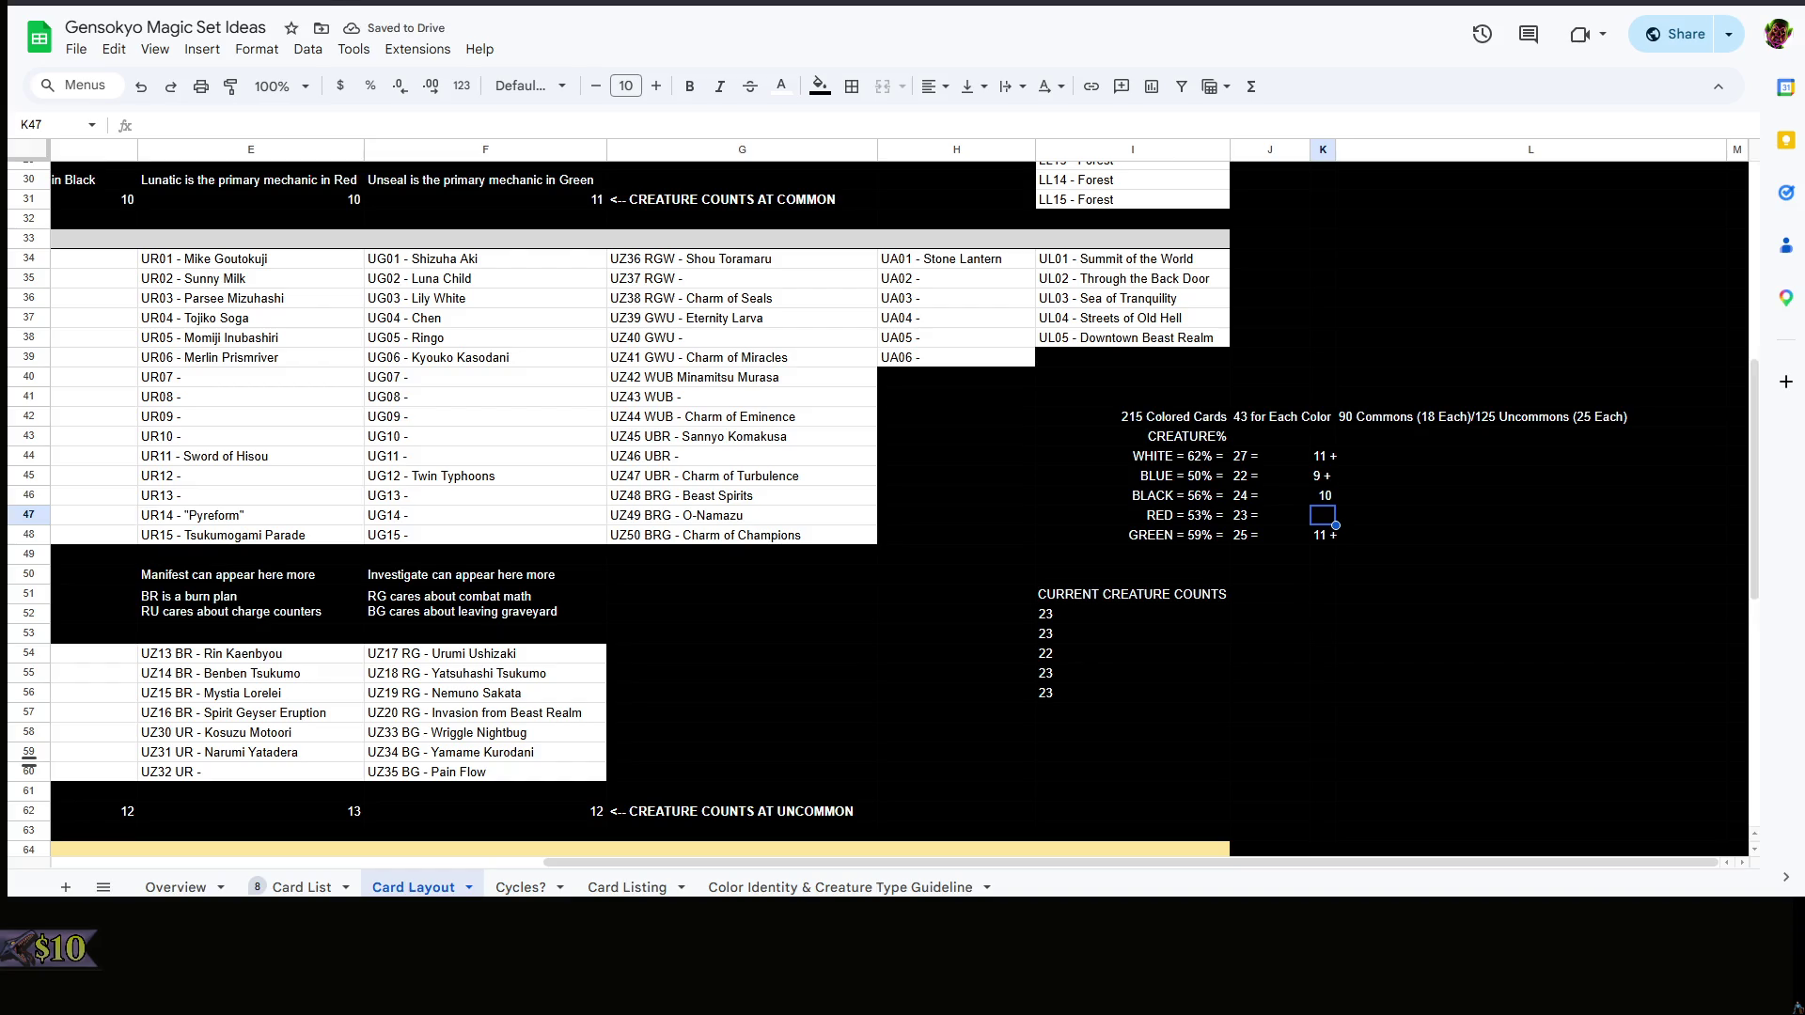
type("10 +")
left_click(1325, 495)
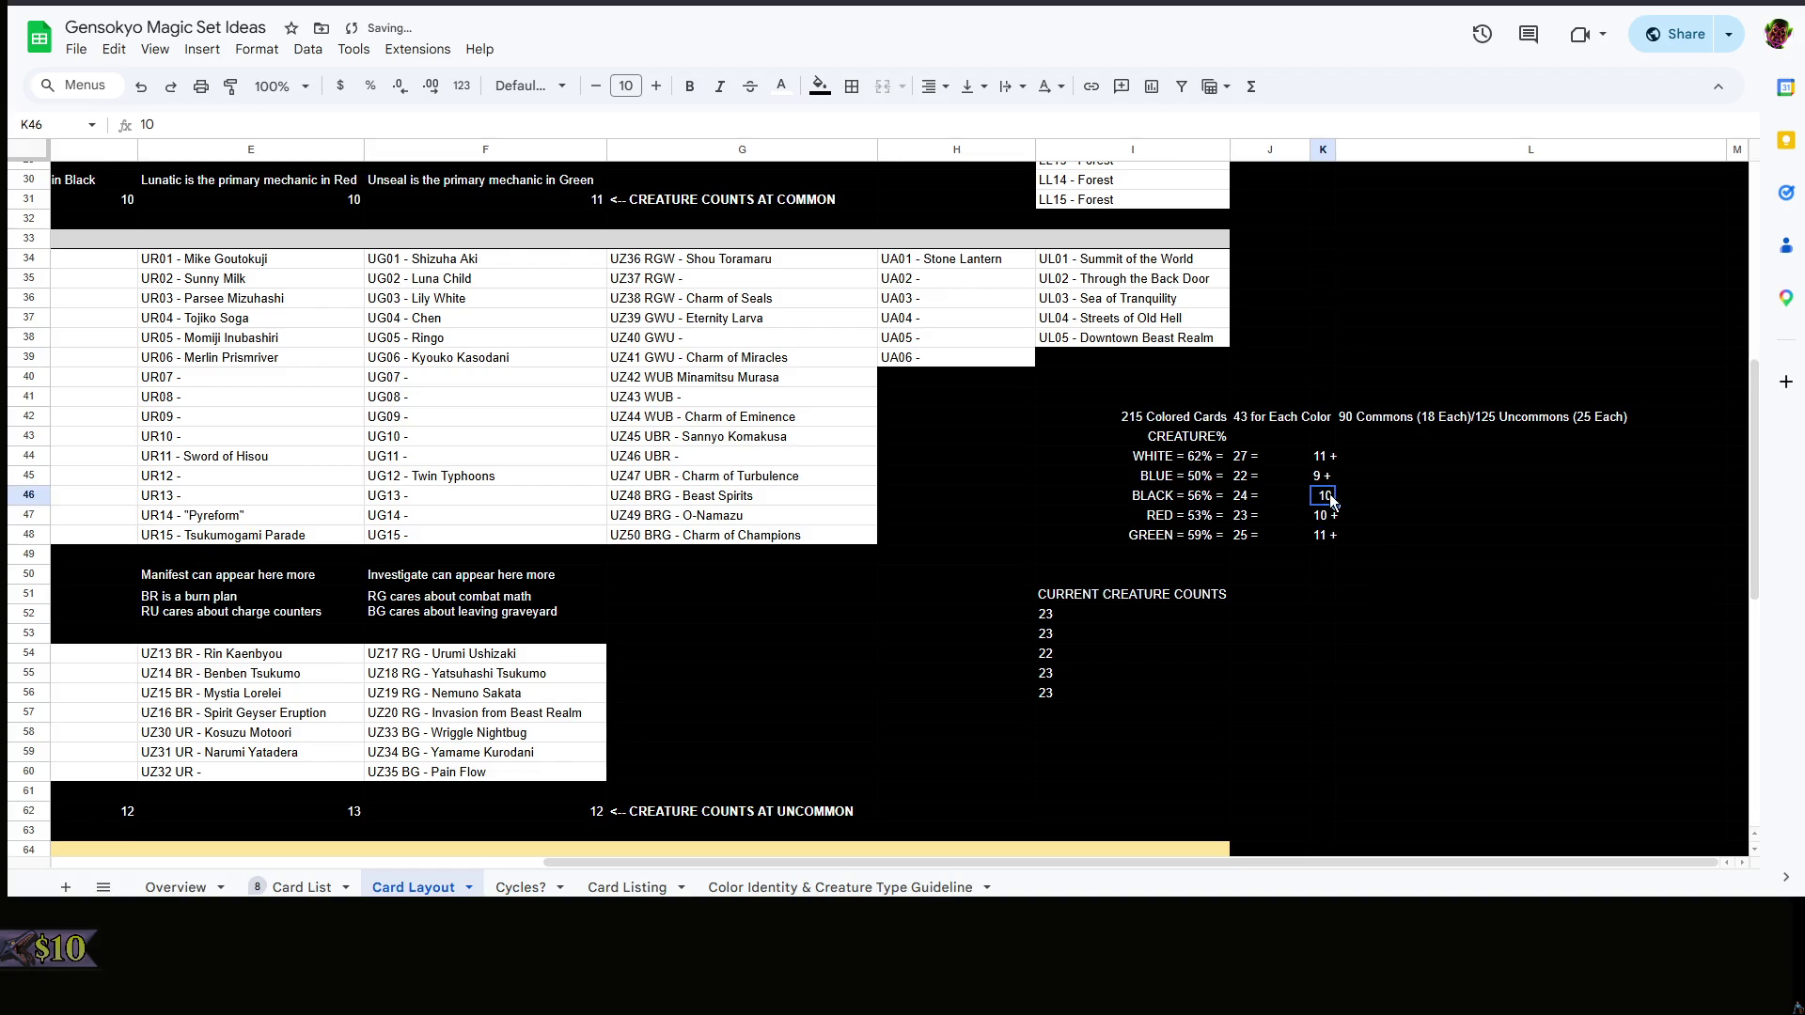
left_click(1546, 437)
scroll(1216, 495, "up", 3)
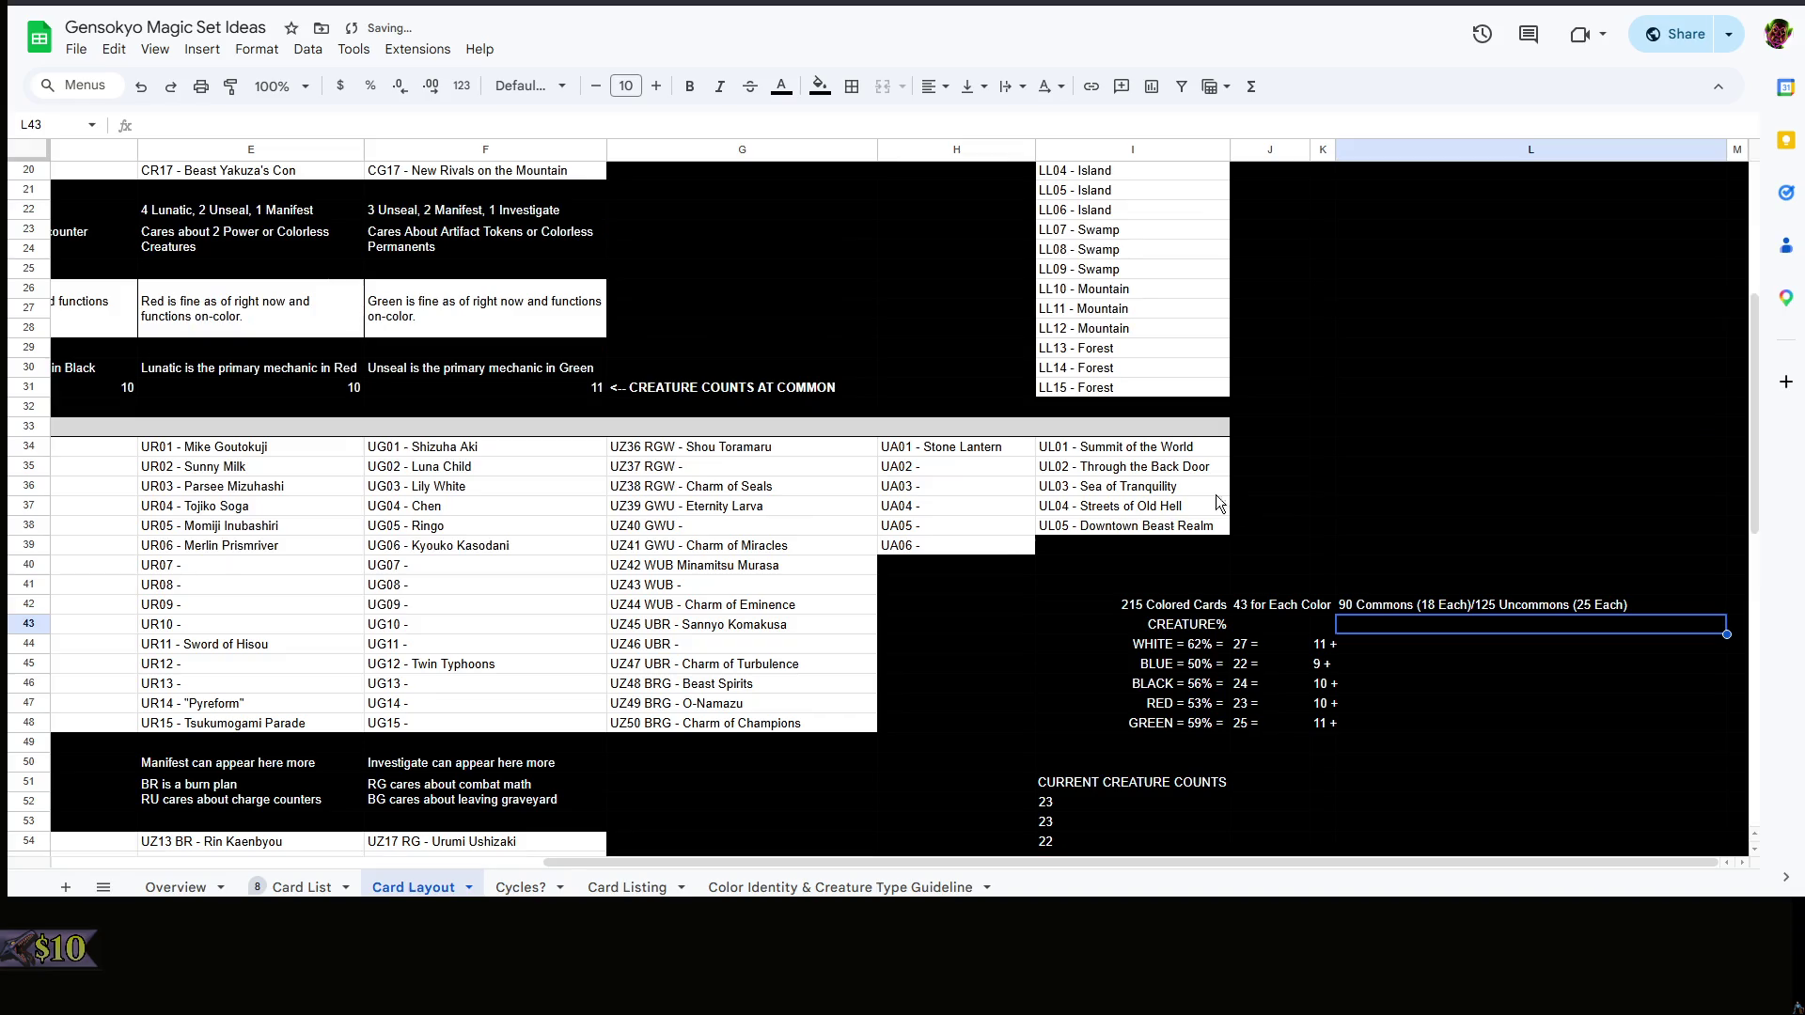
scroll(826, 544, "up", 2)
left_click_drag(1043, 865, 198, 837)
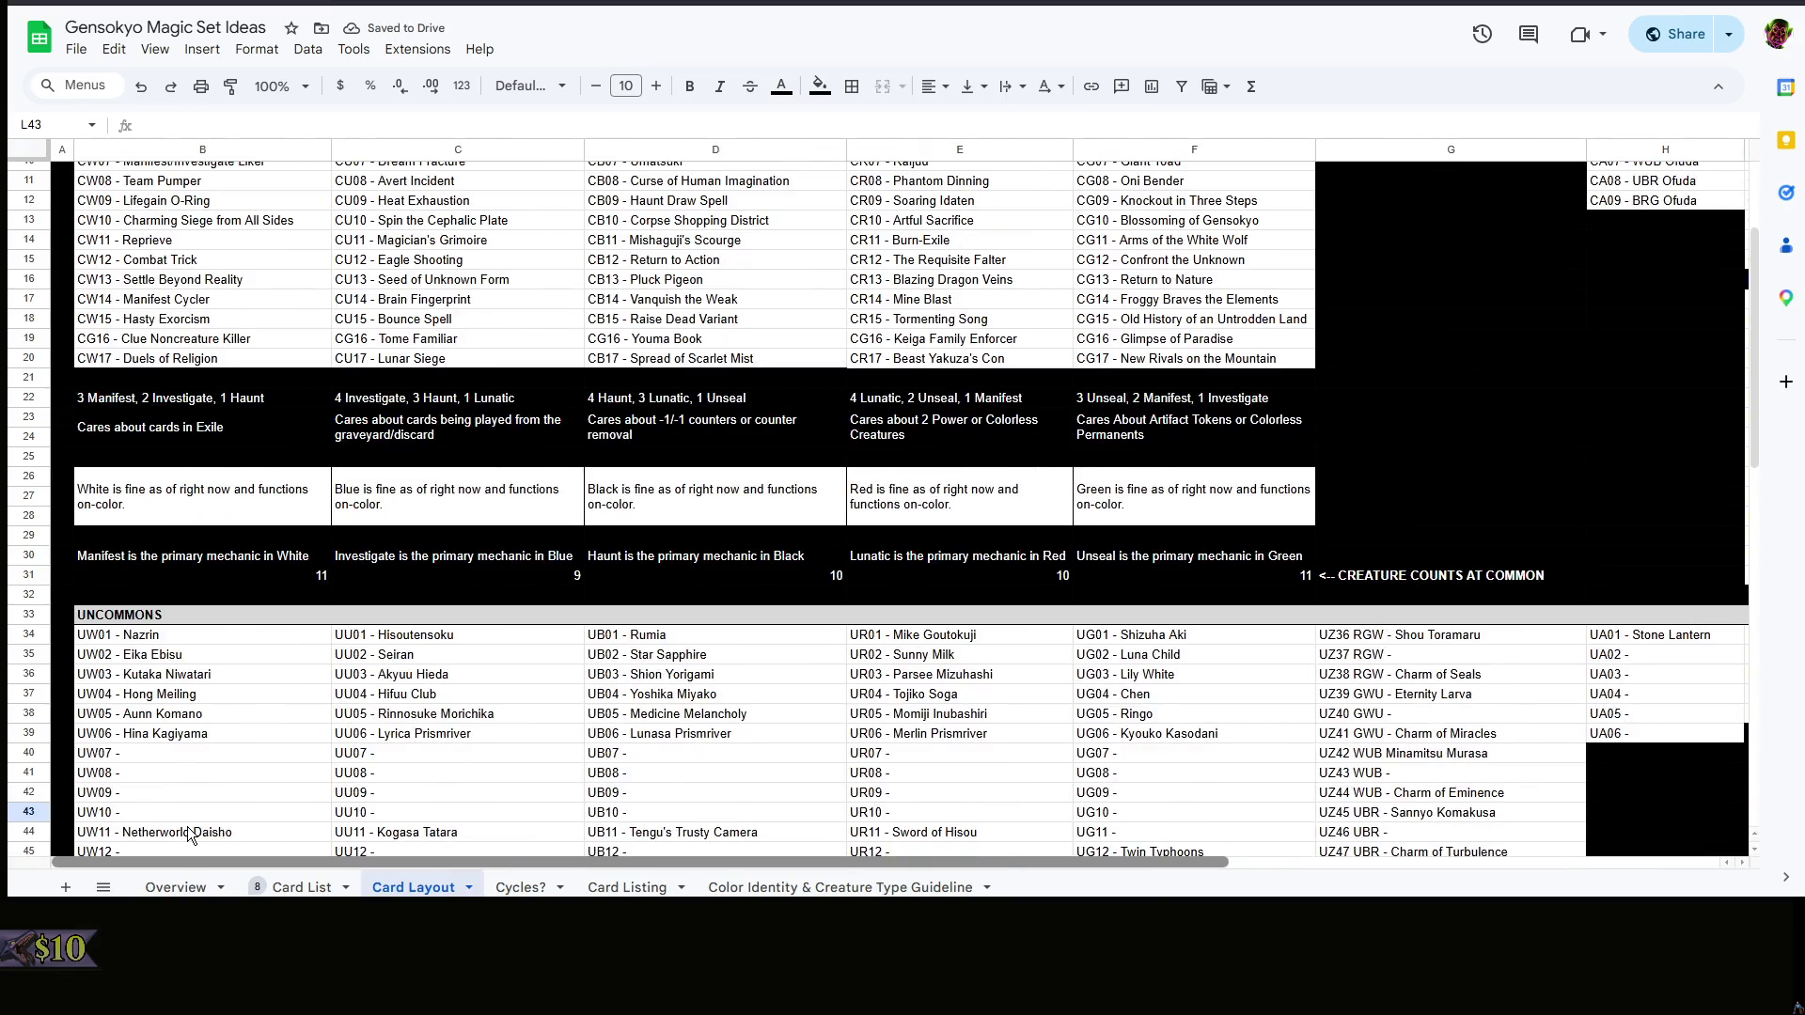
scroll(564, 840, "right", 5)
scroll(1611, 637, "down", 5)
scroll(1520, 604, "up", 3)
left_click(1471, 670)
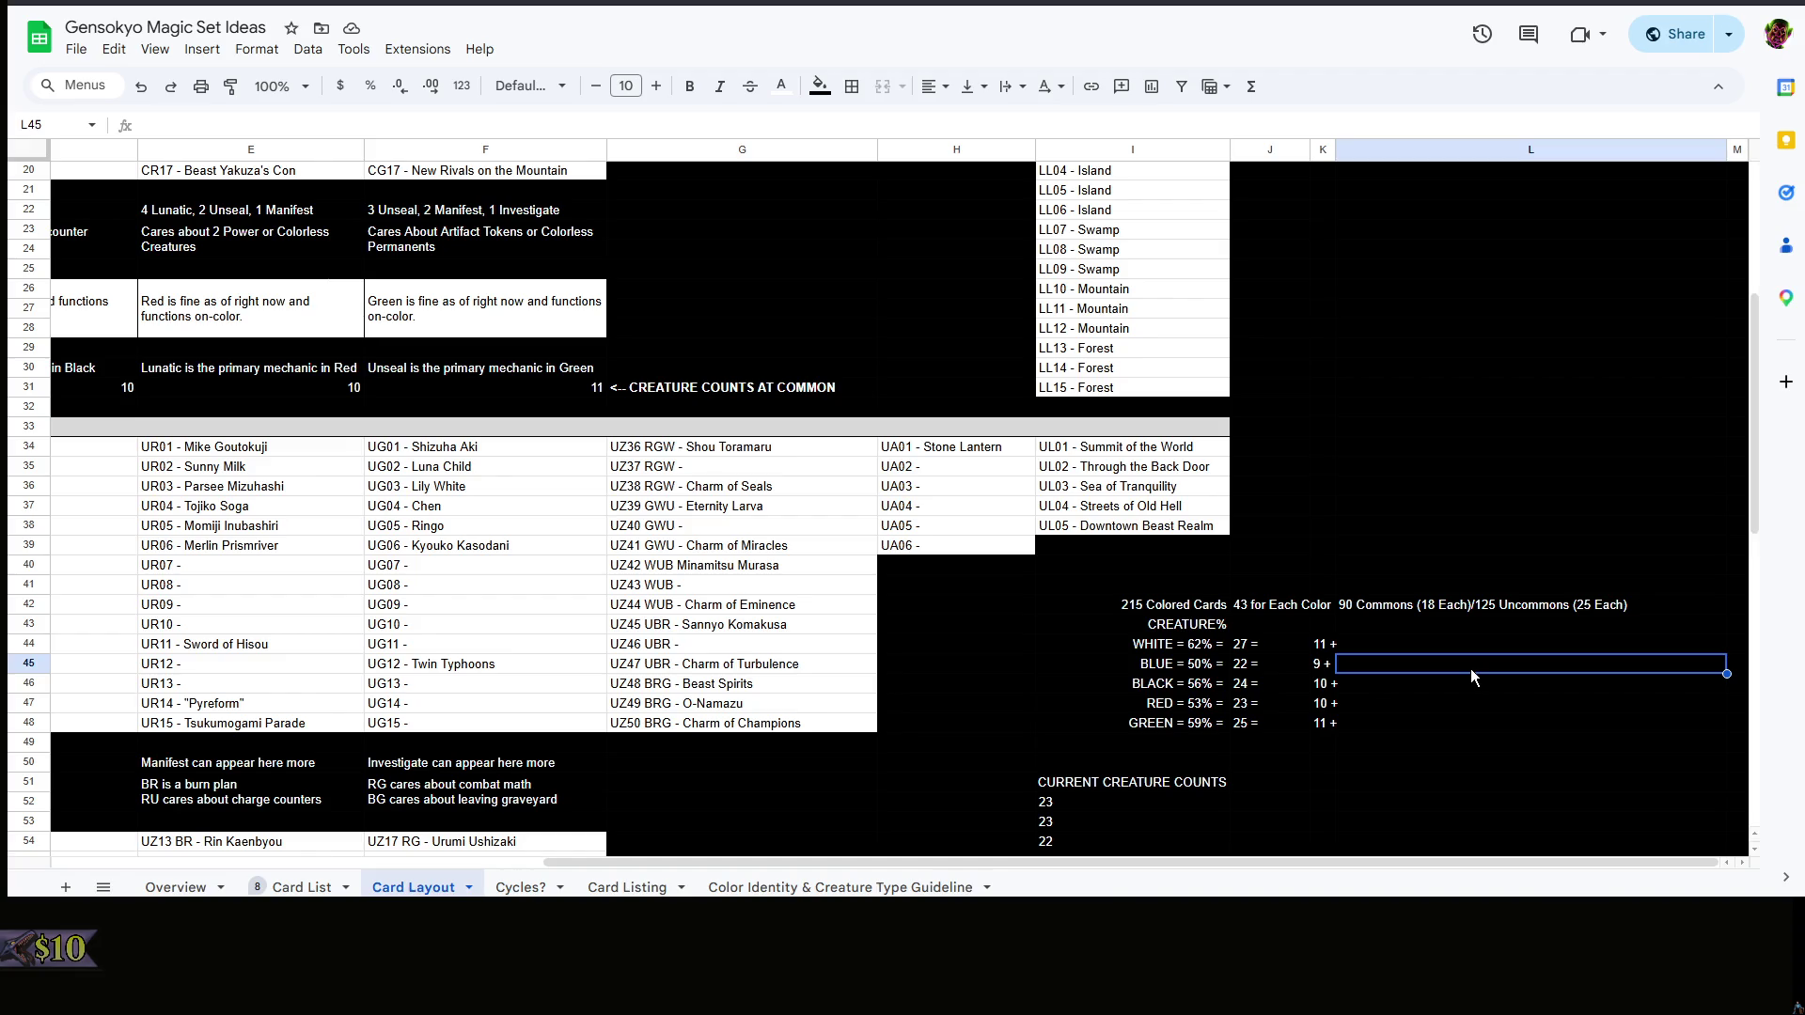
left_click(1395, 316)
scroll(1416, 333, "down", 3)
right_click(1417, 333)
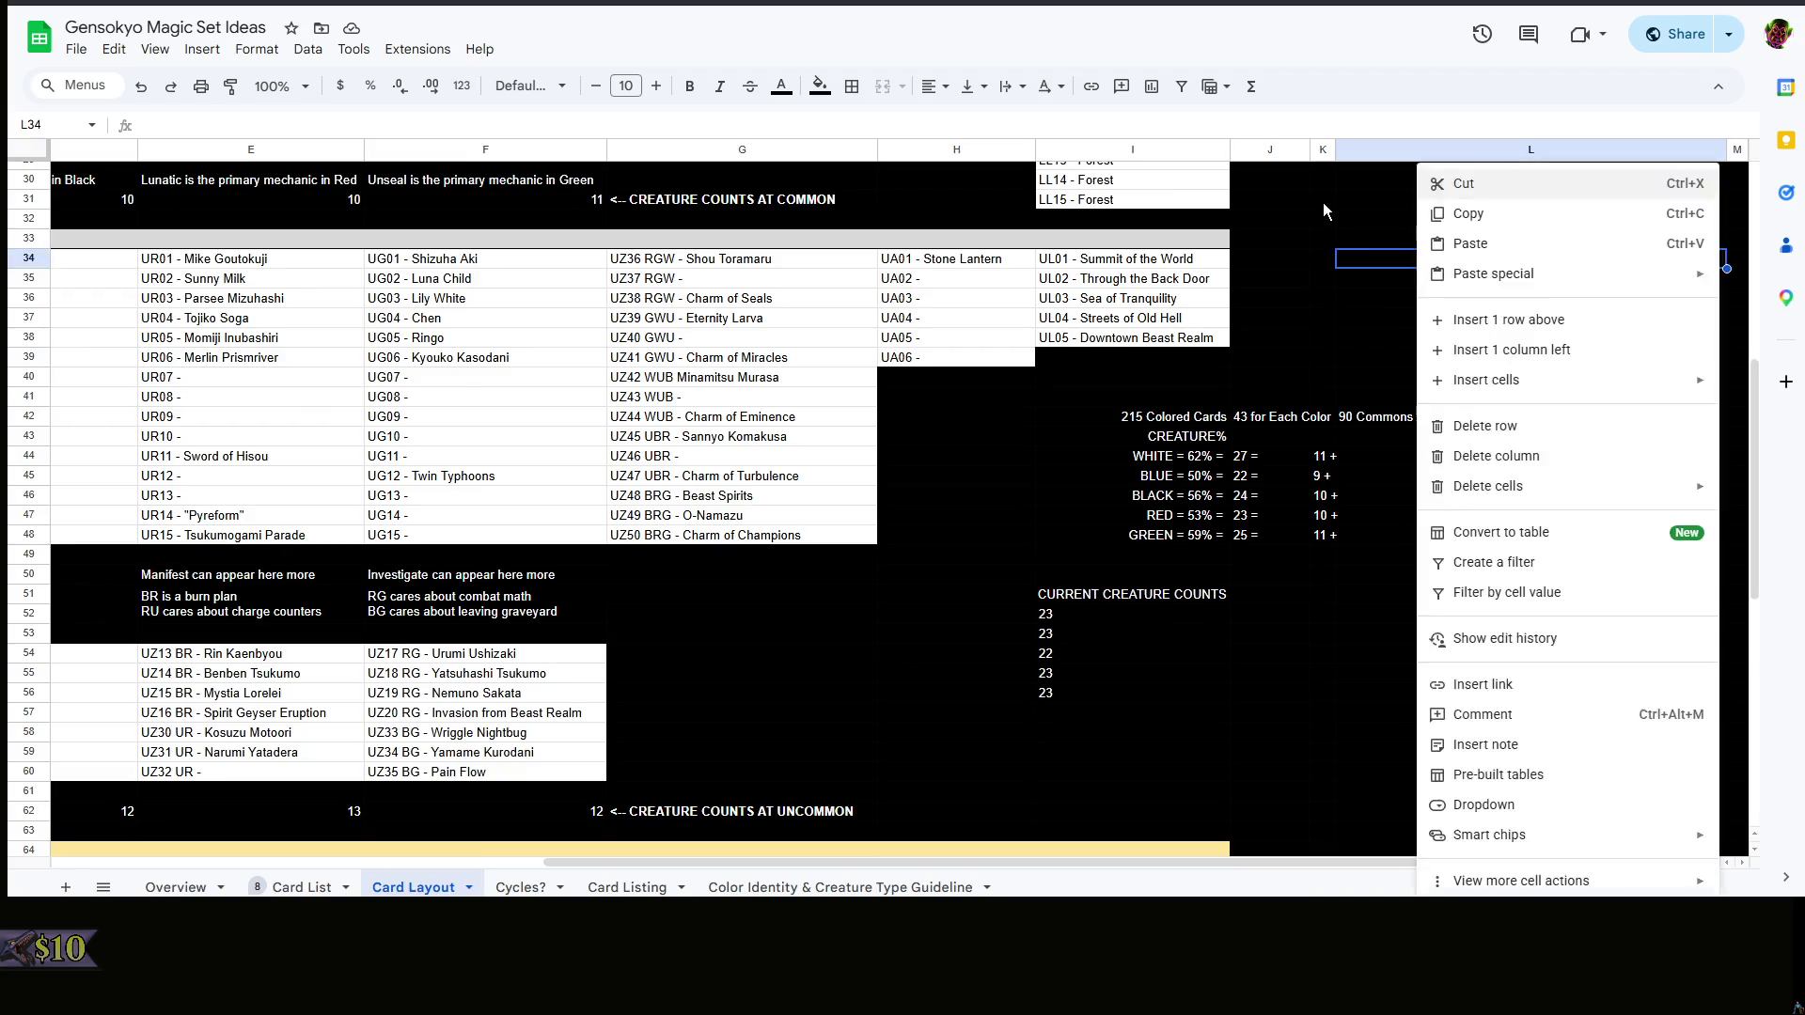
- Put a 13 in L47 beside Red's count, then clear it again so Red reads just 10 +
left_click(1324, 202)
left_click(1392, 457)
left_click(1415, 299)
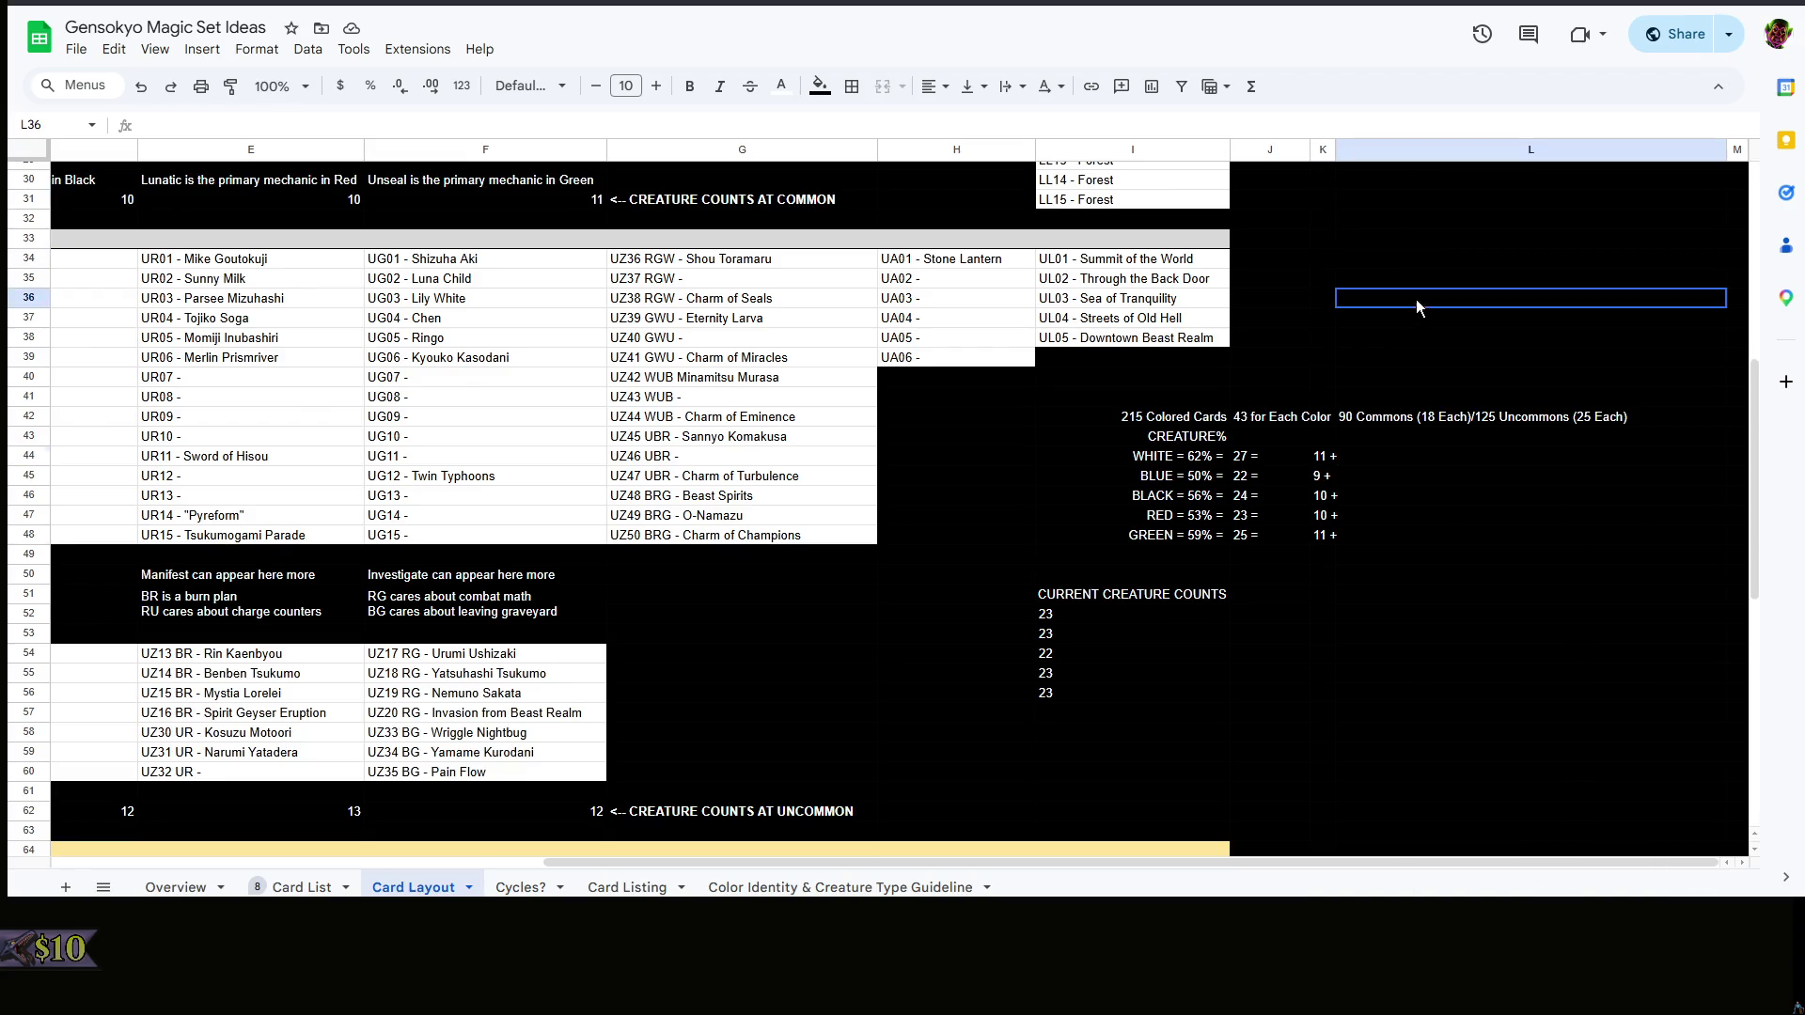
left_click(1378, 483)
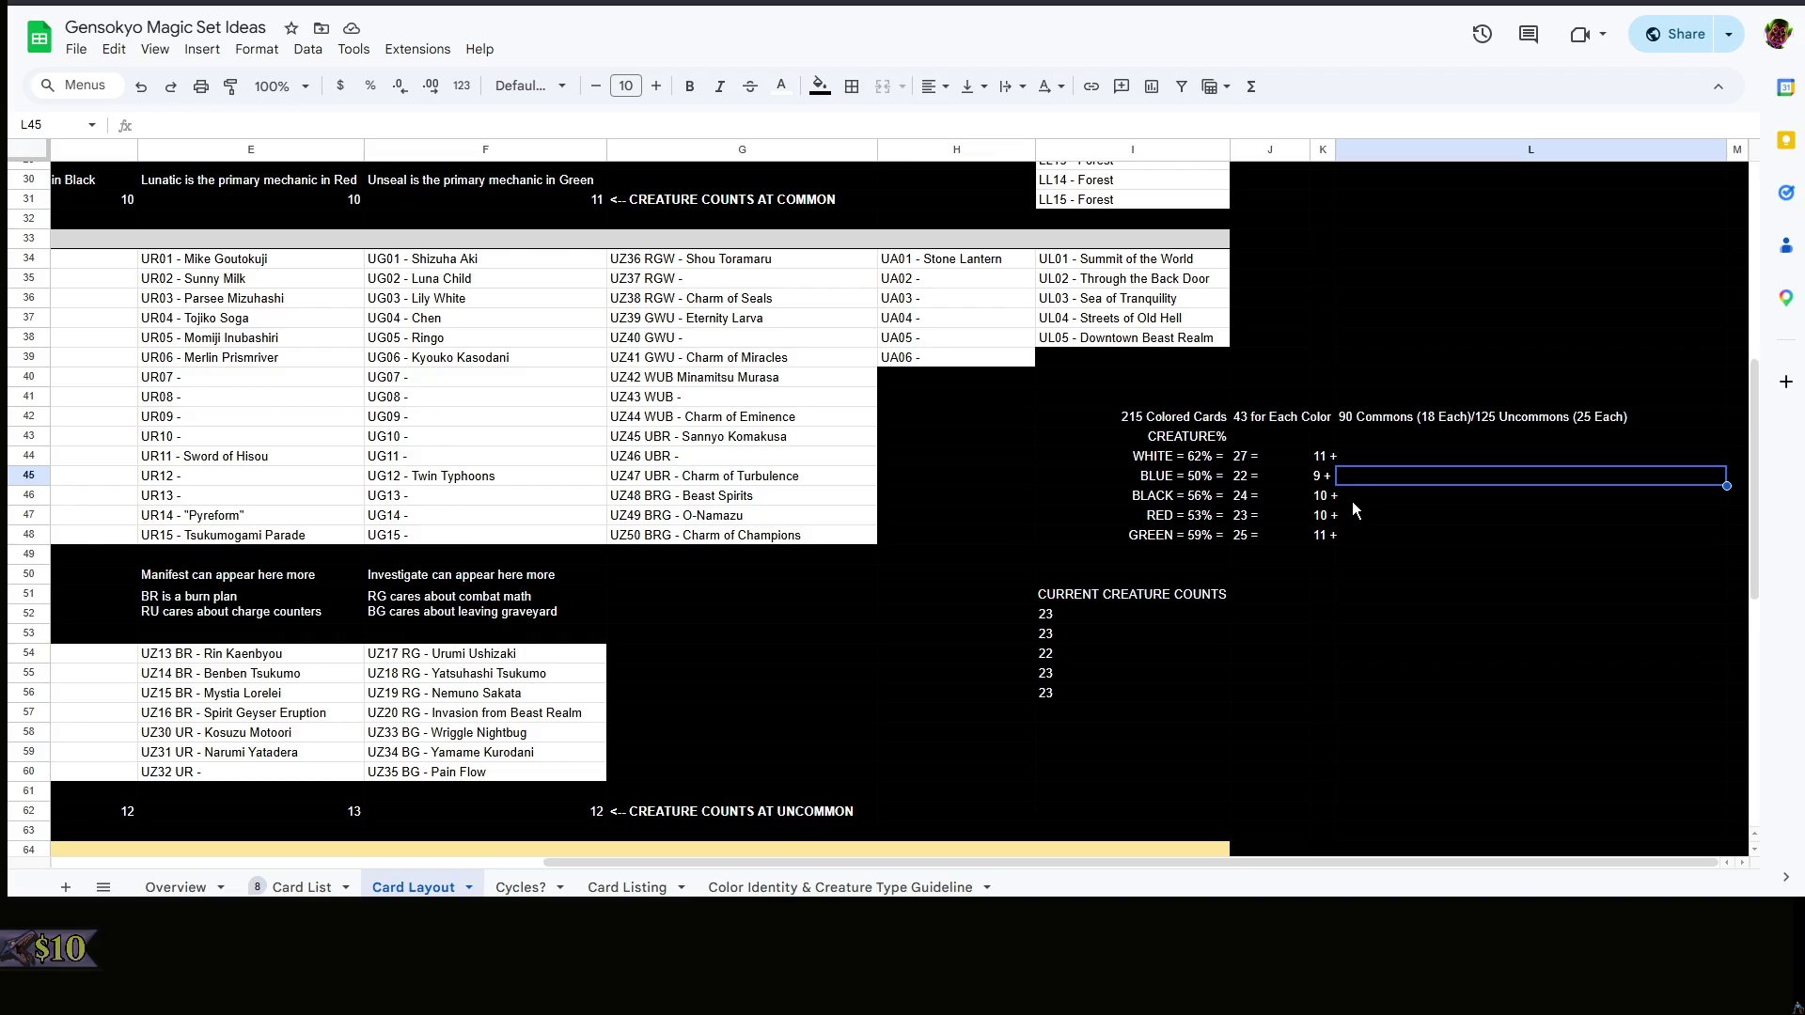
double_click(1376, 515)
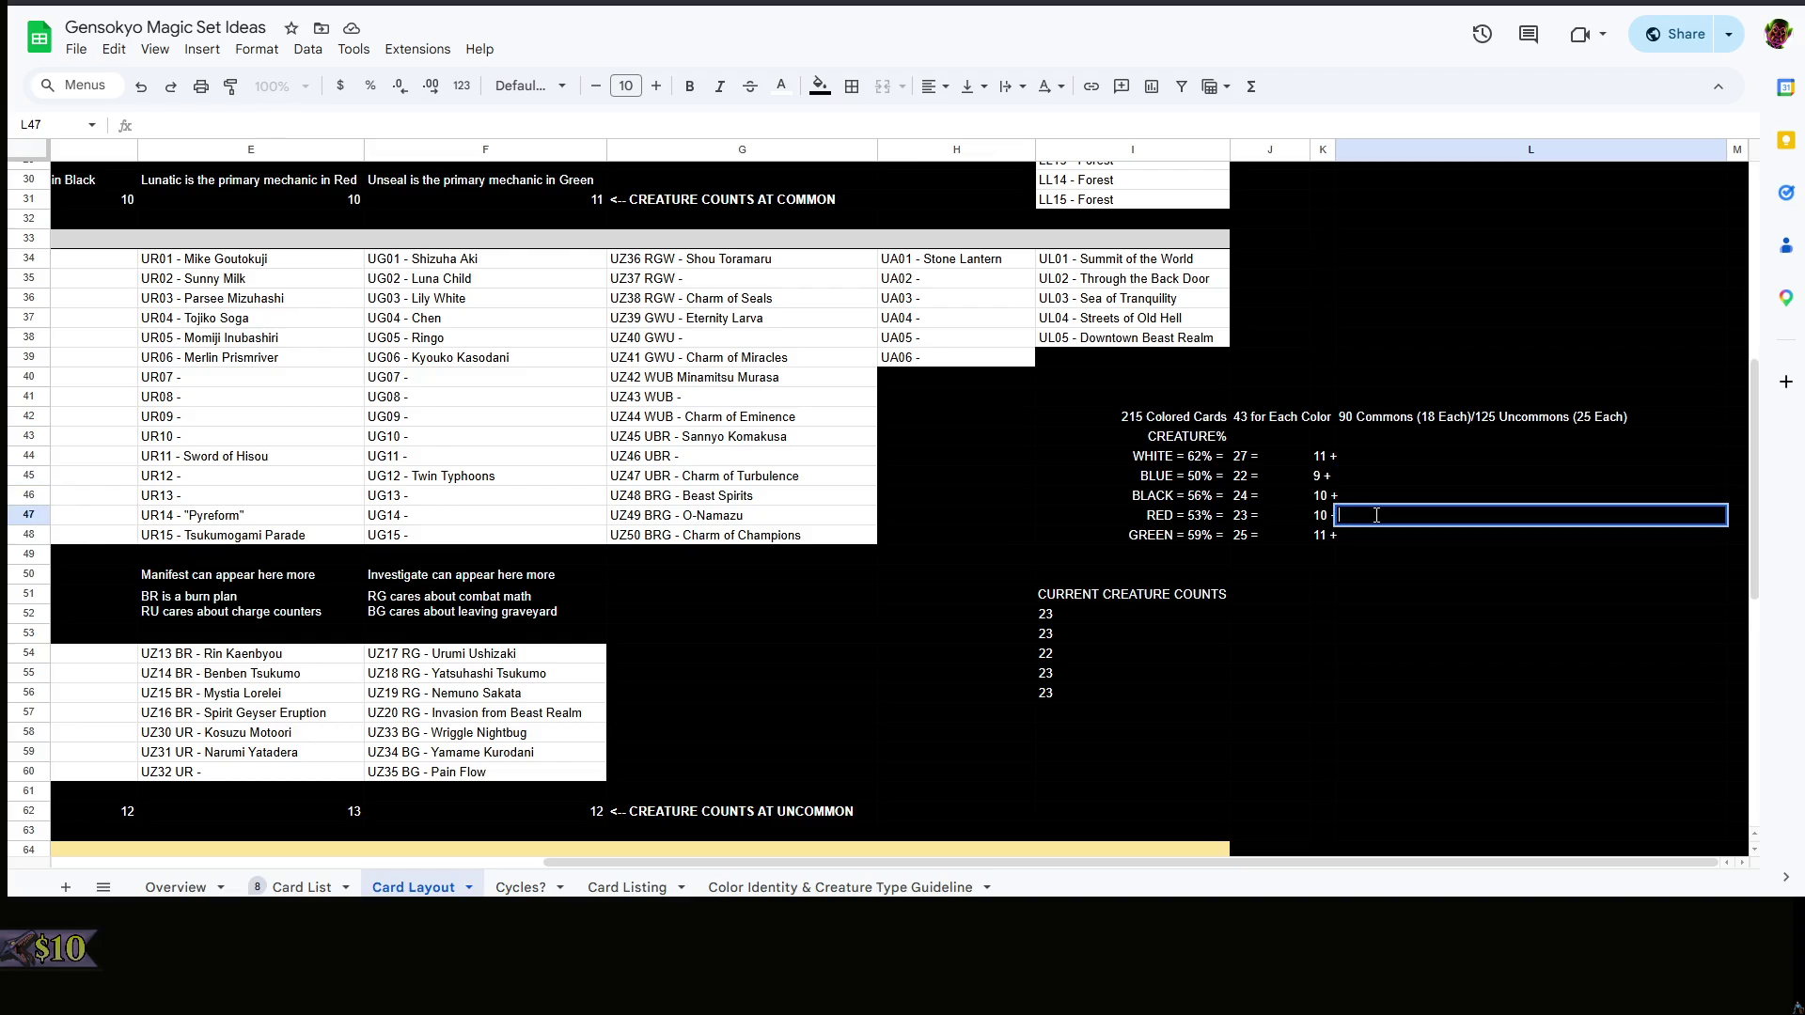
type("13")
key("Return")
left_click(1374, 513)
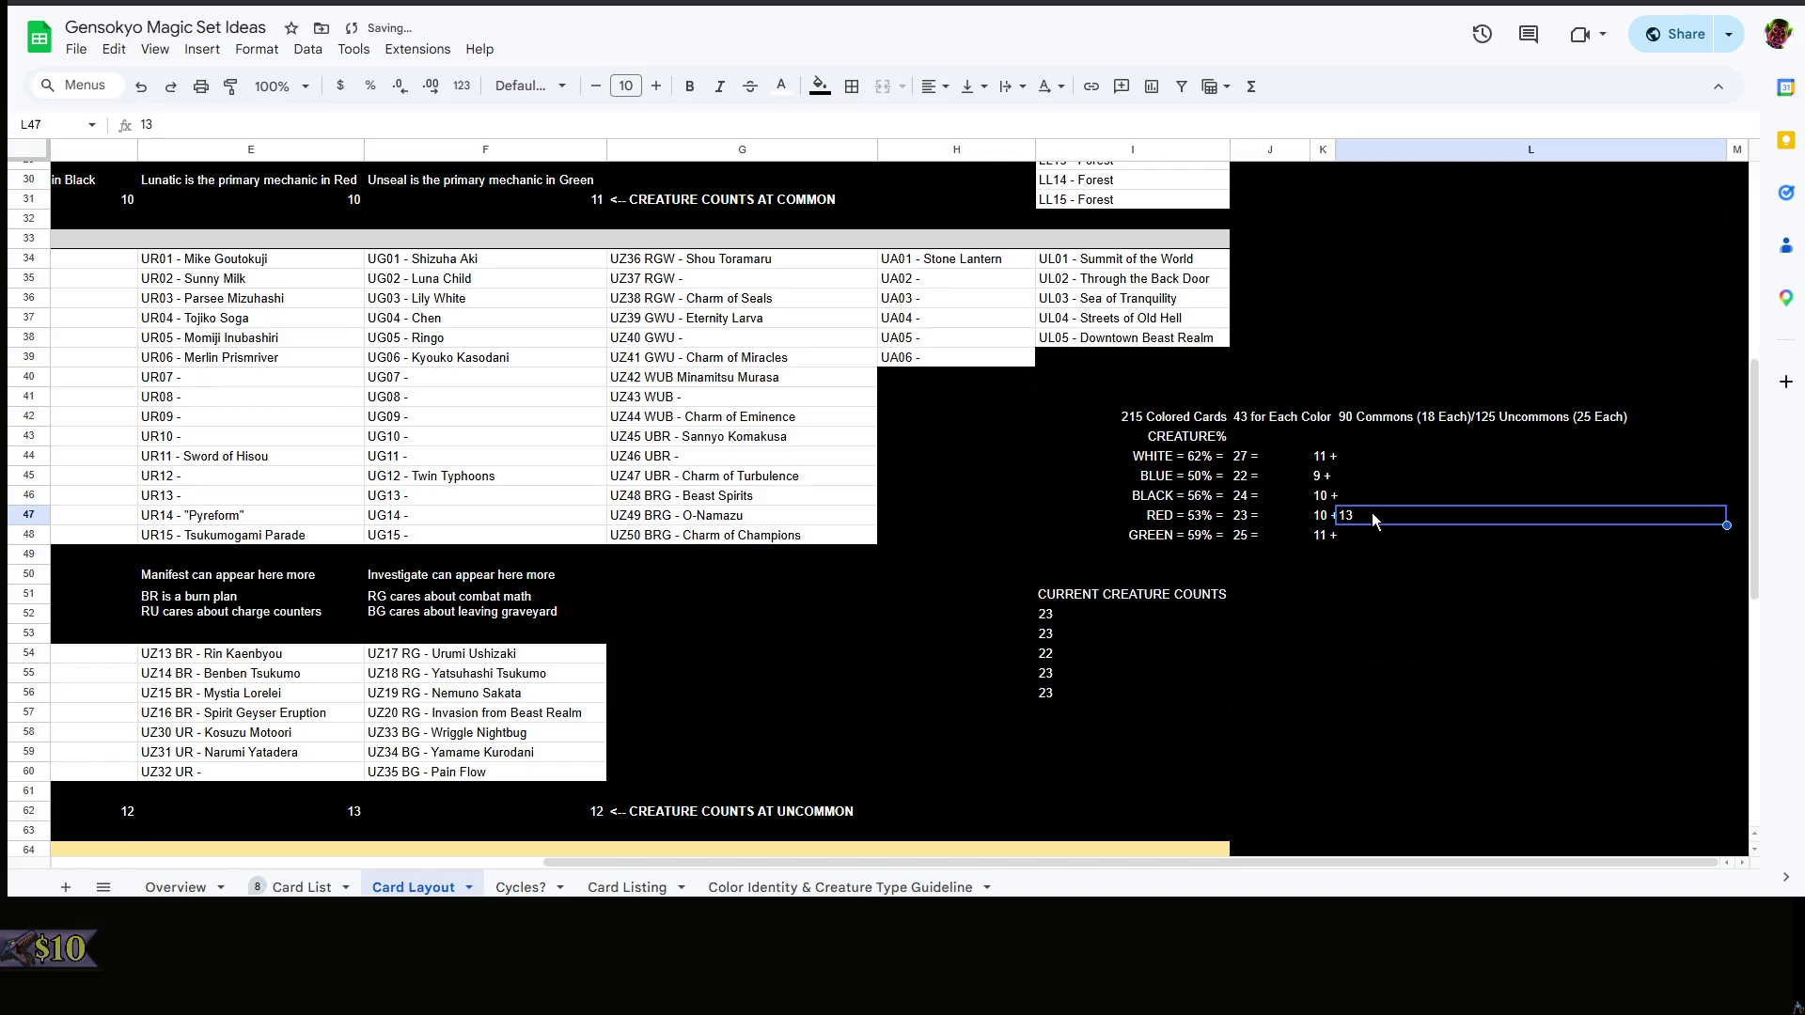
mouse_move(983, 864)
left_mouse_down()
mouse_move(402, 869)
mouse_move(974, 866)
left_mouse_up()
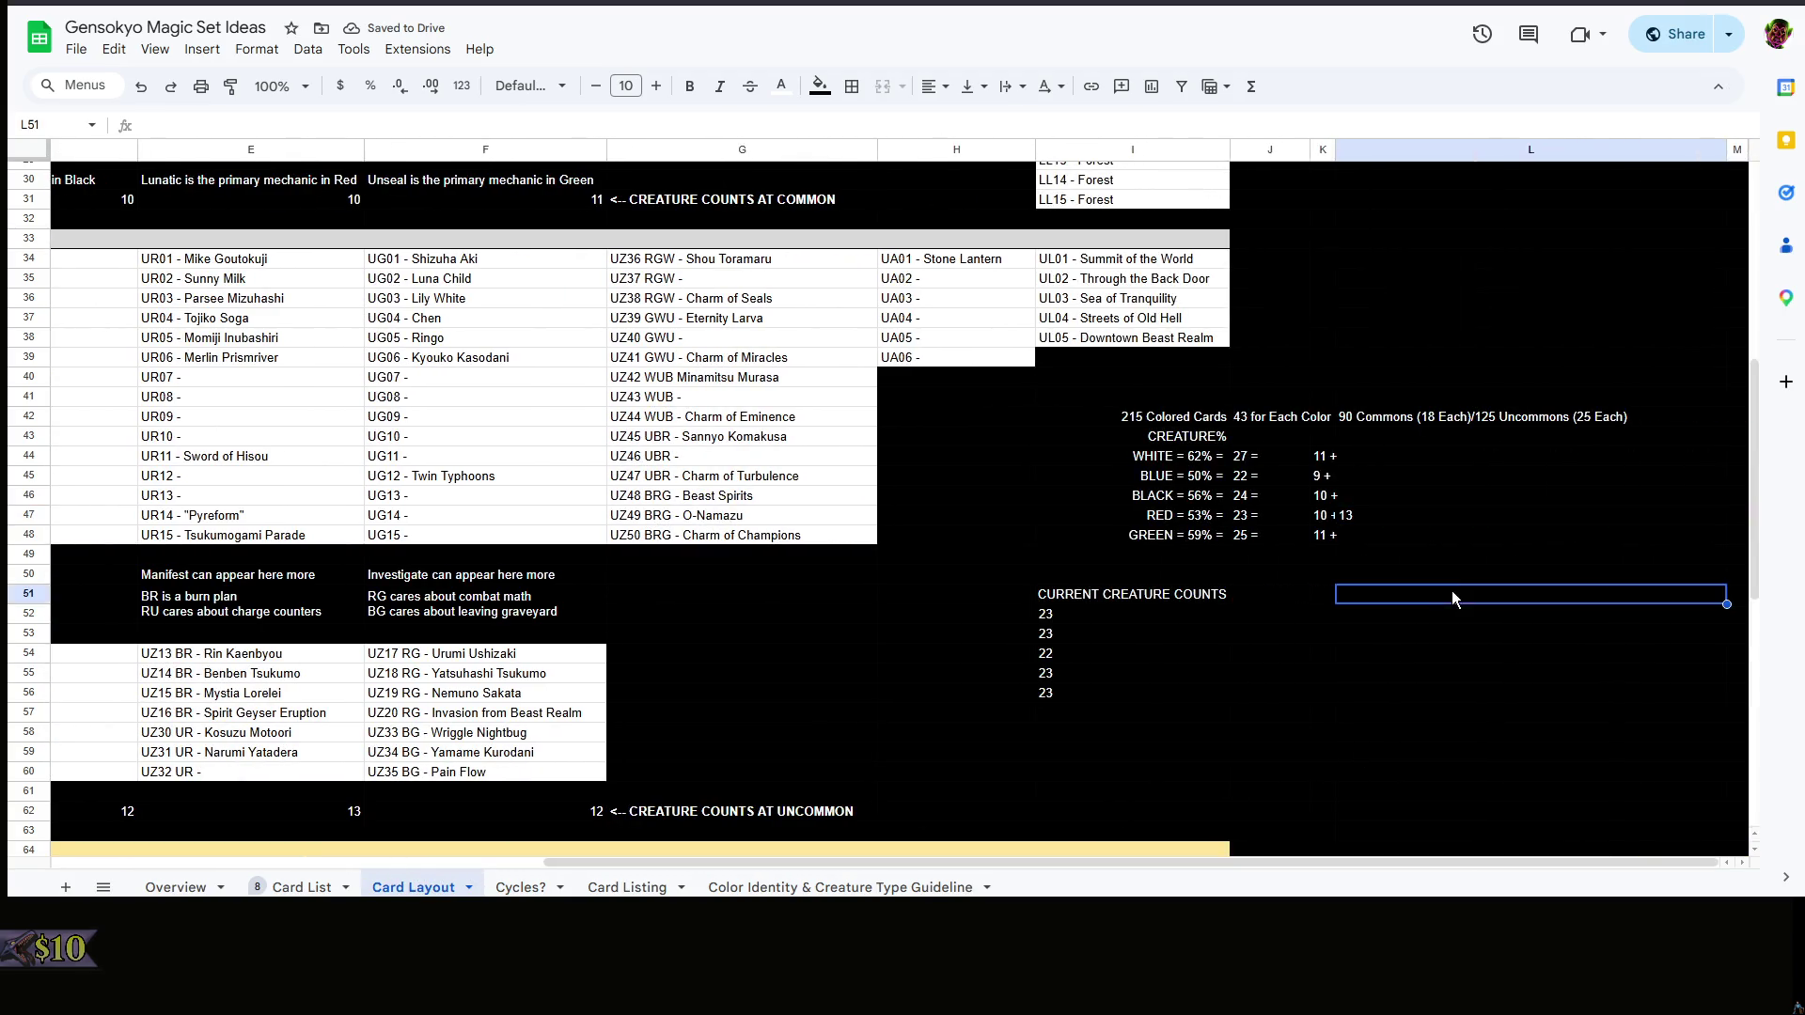
left_click(1303, 516)
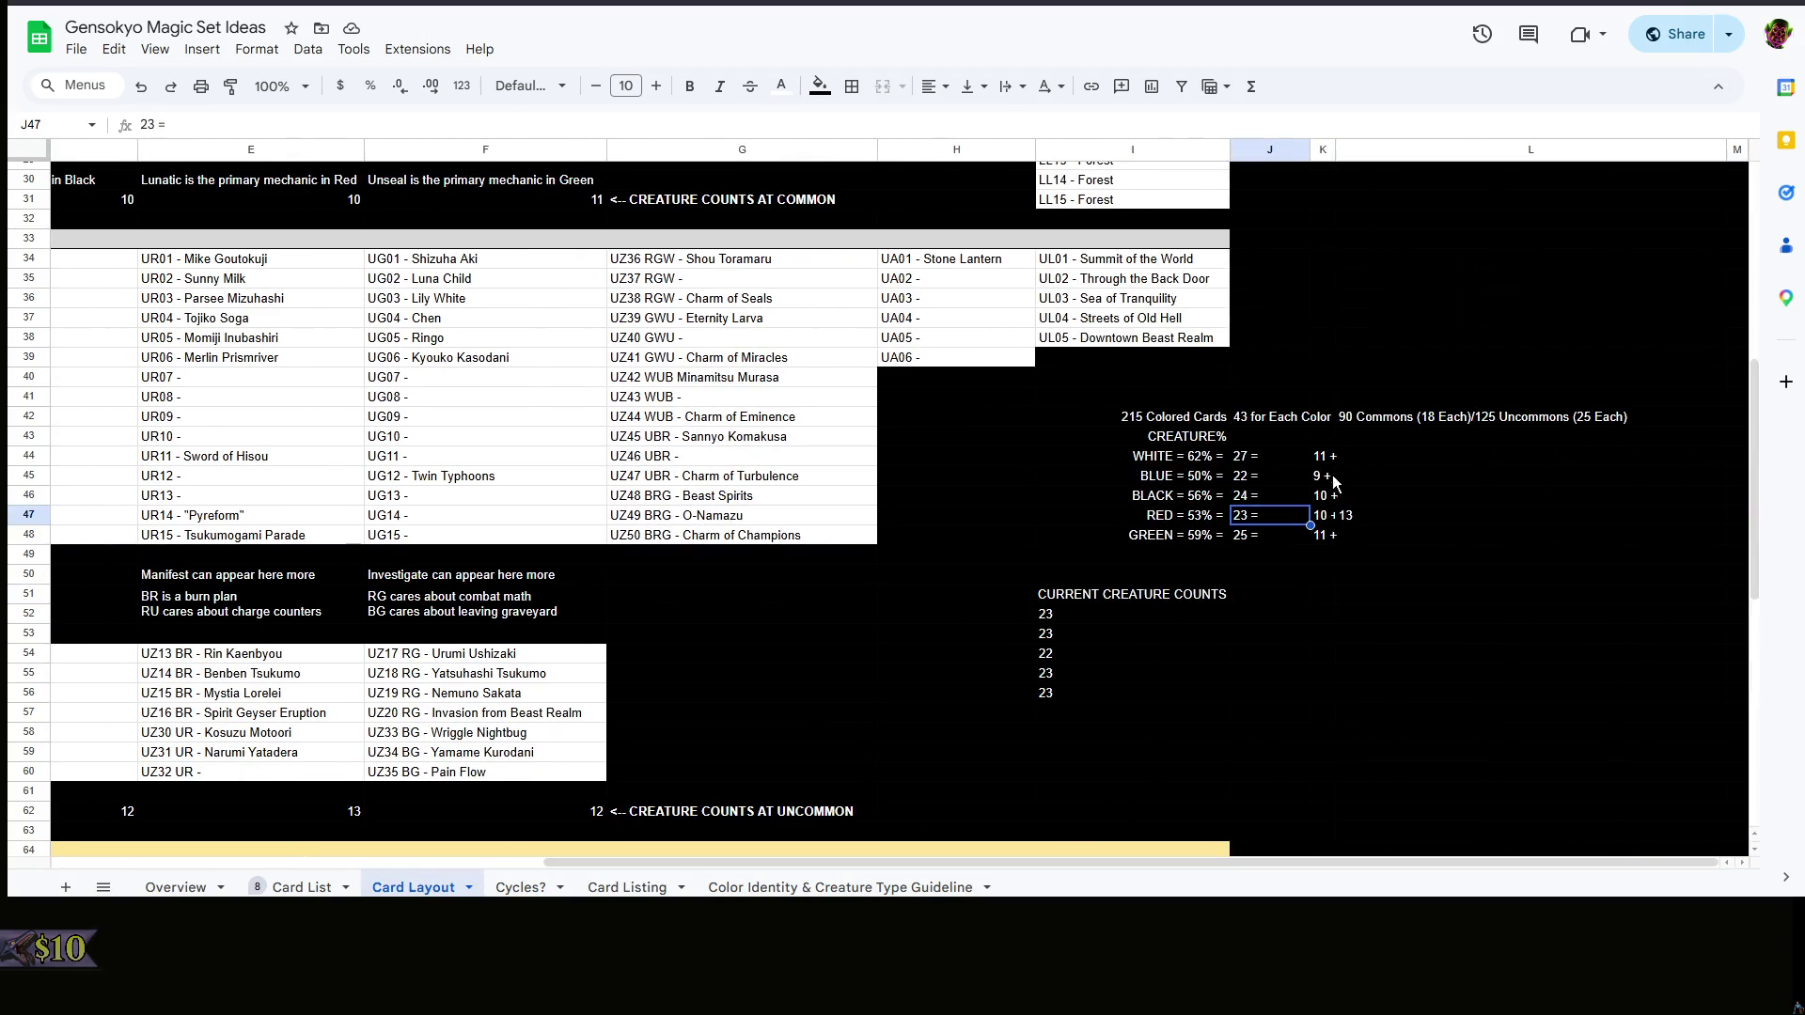
left_click(1353, 520)
double_click(1367, 514)
key("BackSpace")
key("BackSpace")
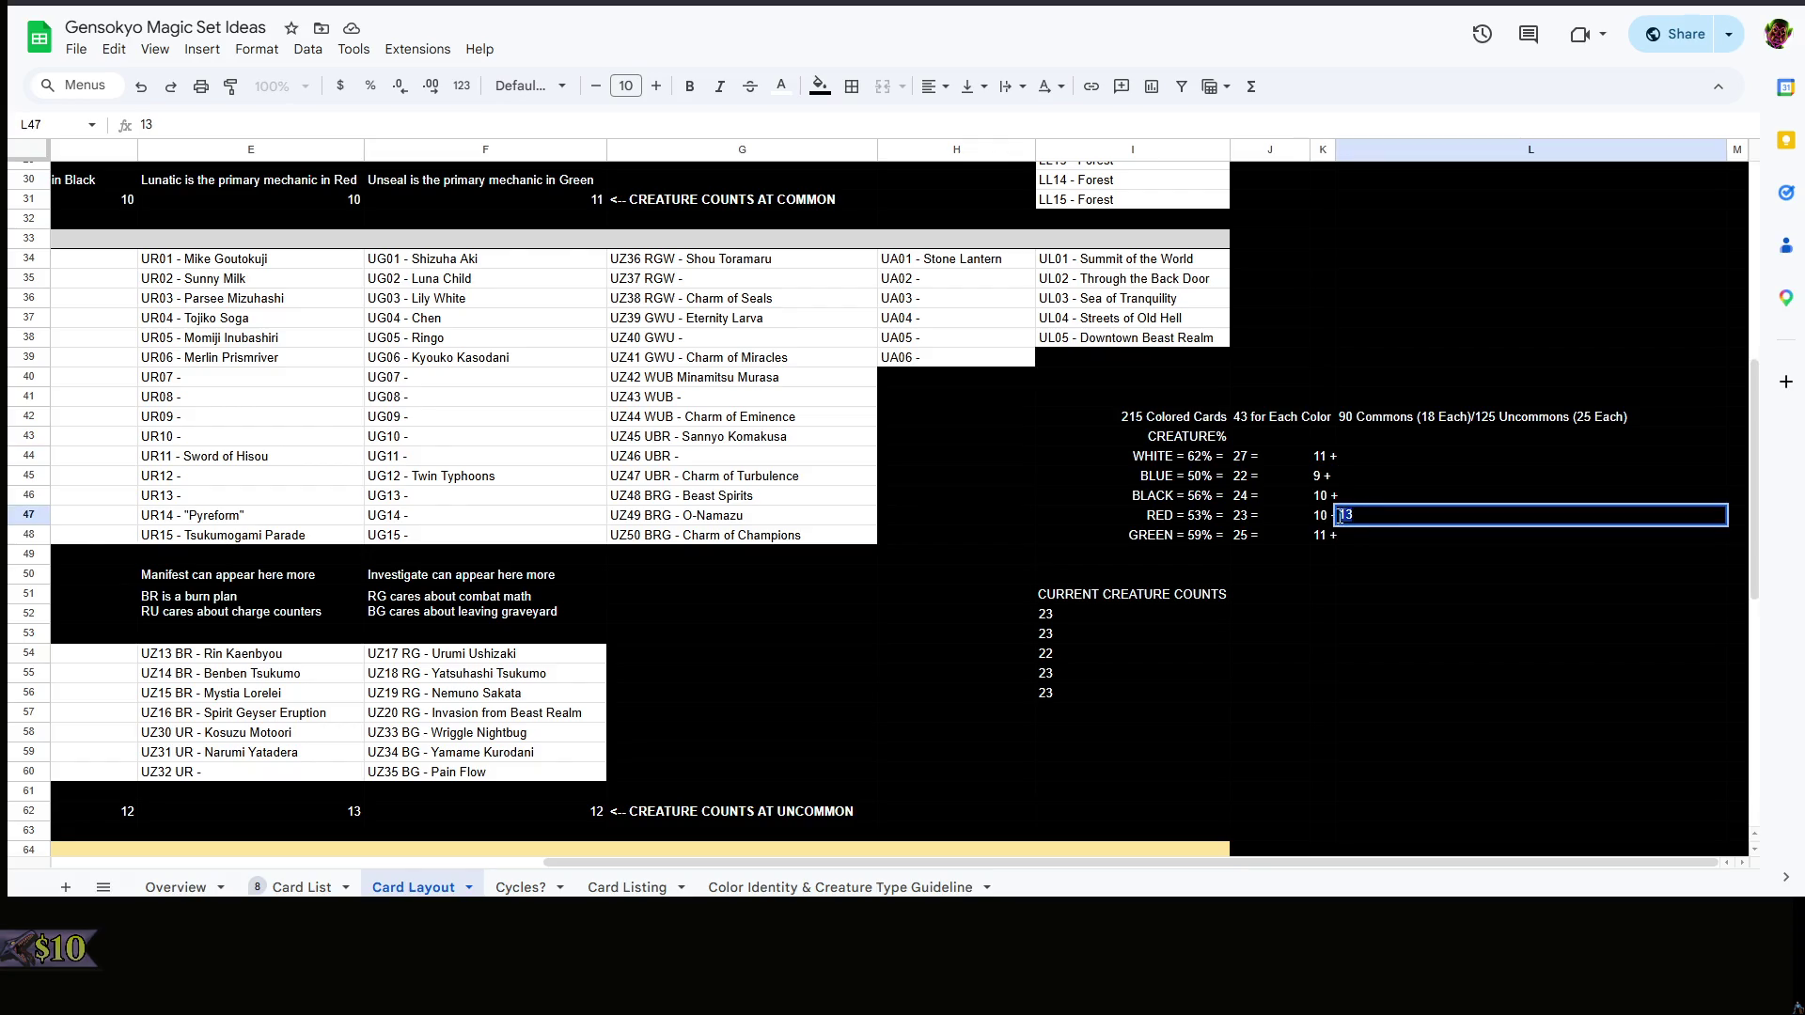
- Select the count cells K44:L48 ready for merging
left_click(1334, 529)
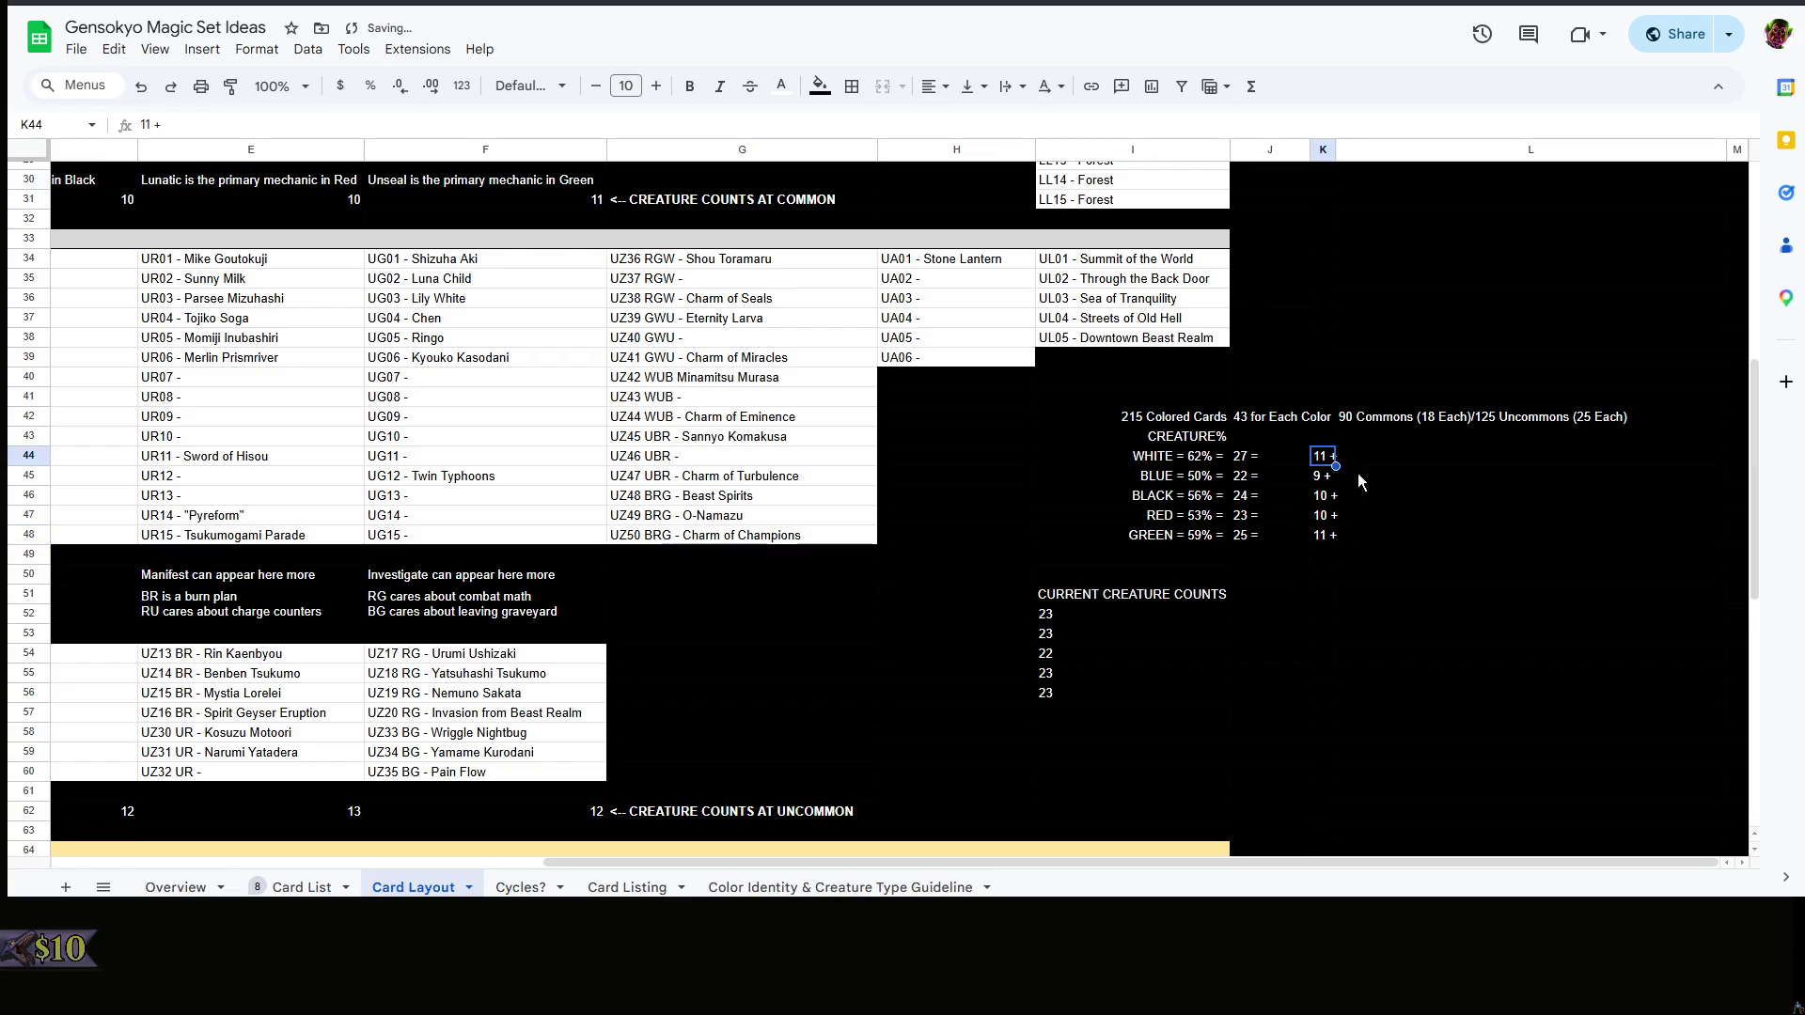
left_click_drag(1331, 457, 1430, 533)
left_click(903, 87)
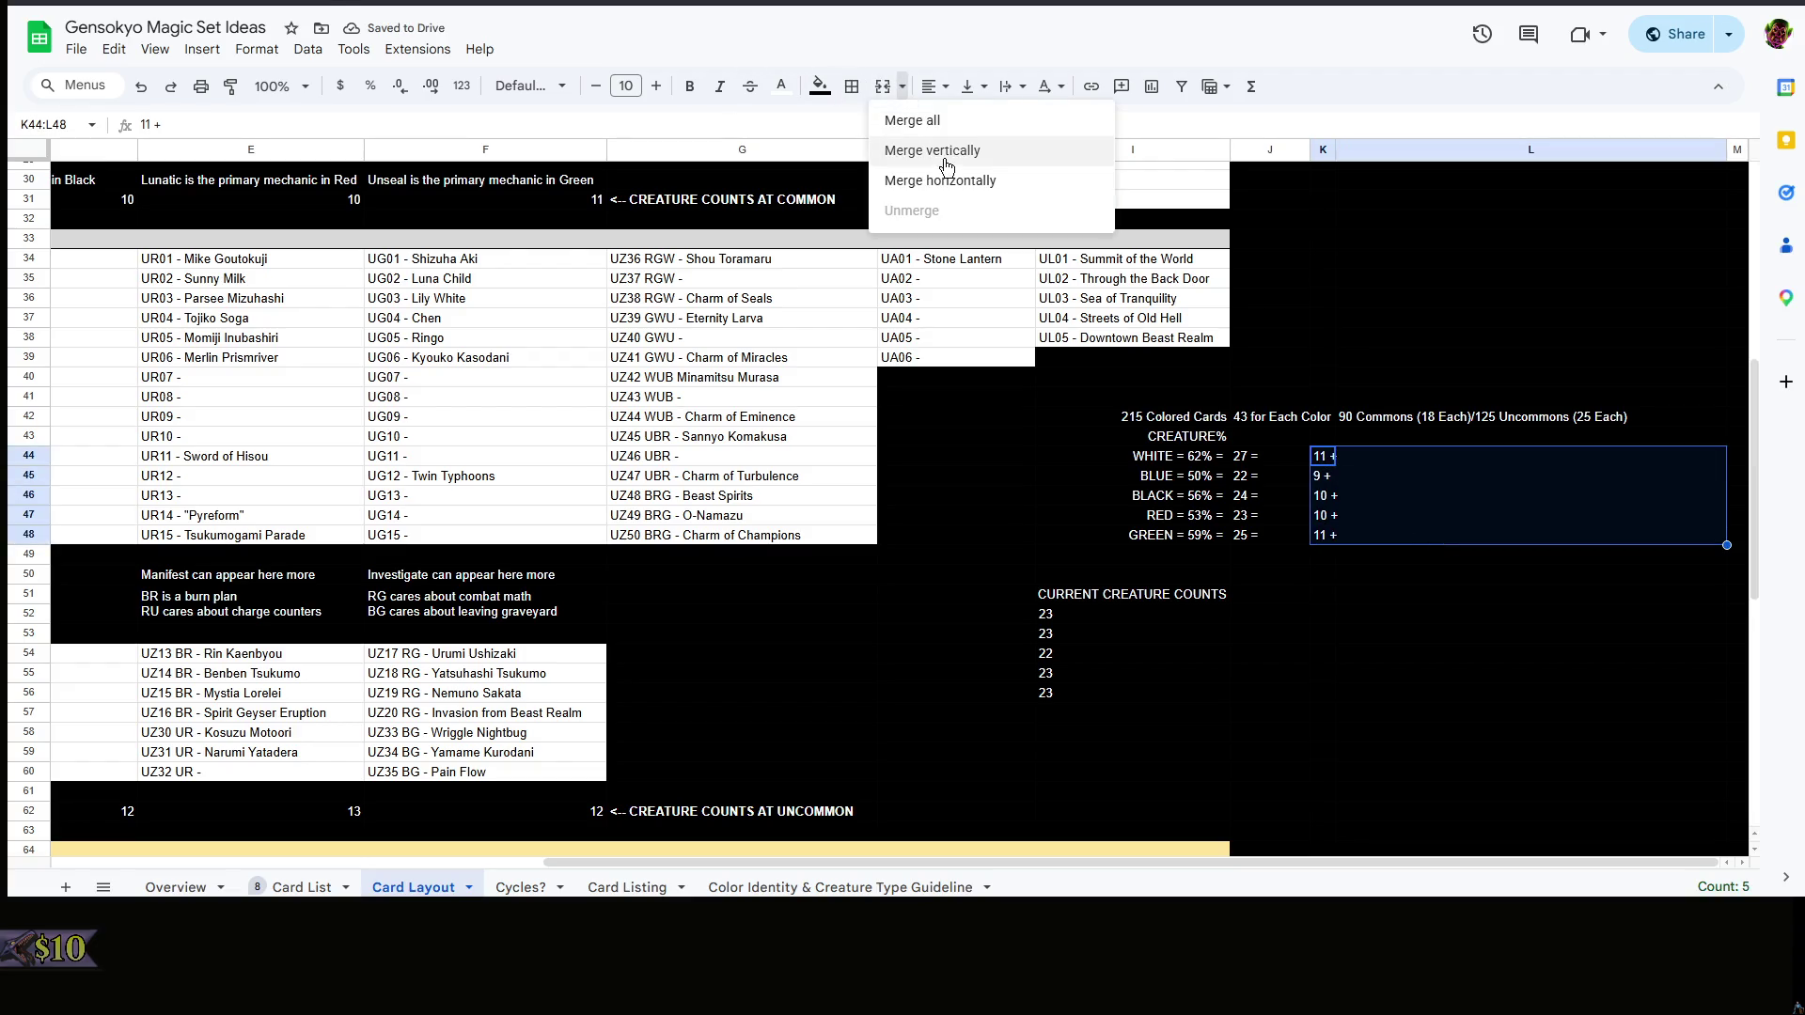
- Merge each count row horizontally across K and L and set Red's count to 10 + 14
left_click(1031, 177)
left_click(1397, 498)
double_click(1399, 515)
type("13")
key("Return")
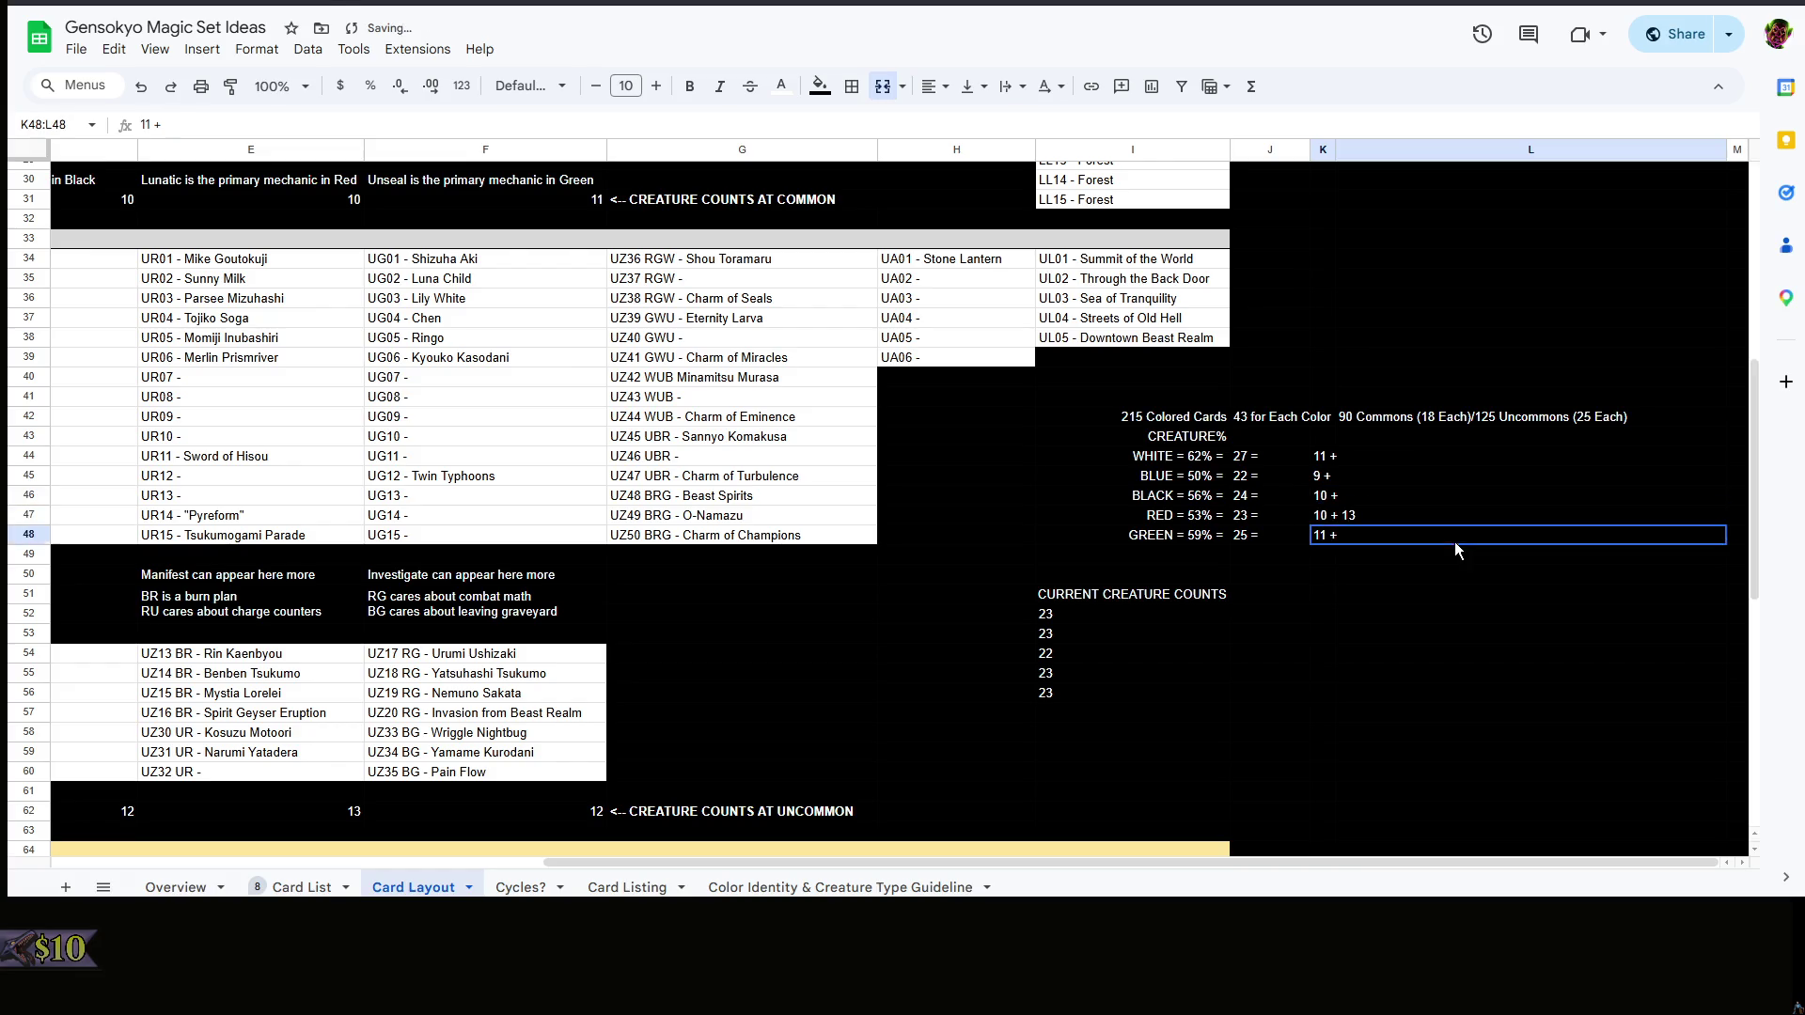
double_click(1363, 518)
key("BackSpace")
type("4")
left_click(1381, 473)
- Change Red's creature target in J47 to 24 =
left_click(1381, 504)
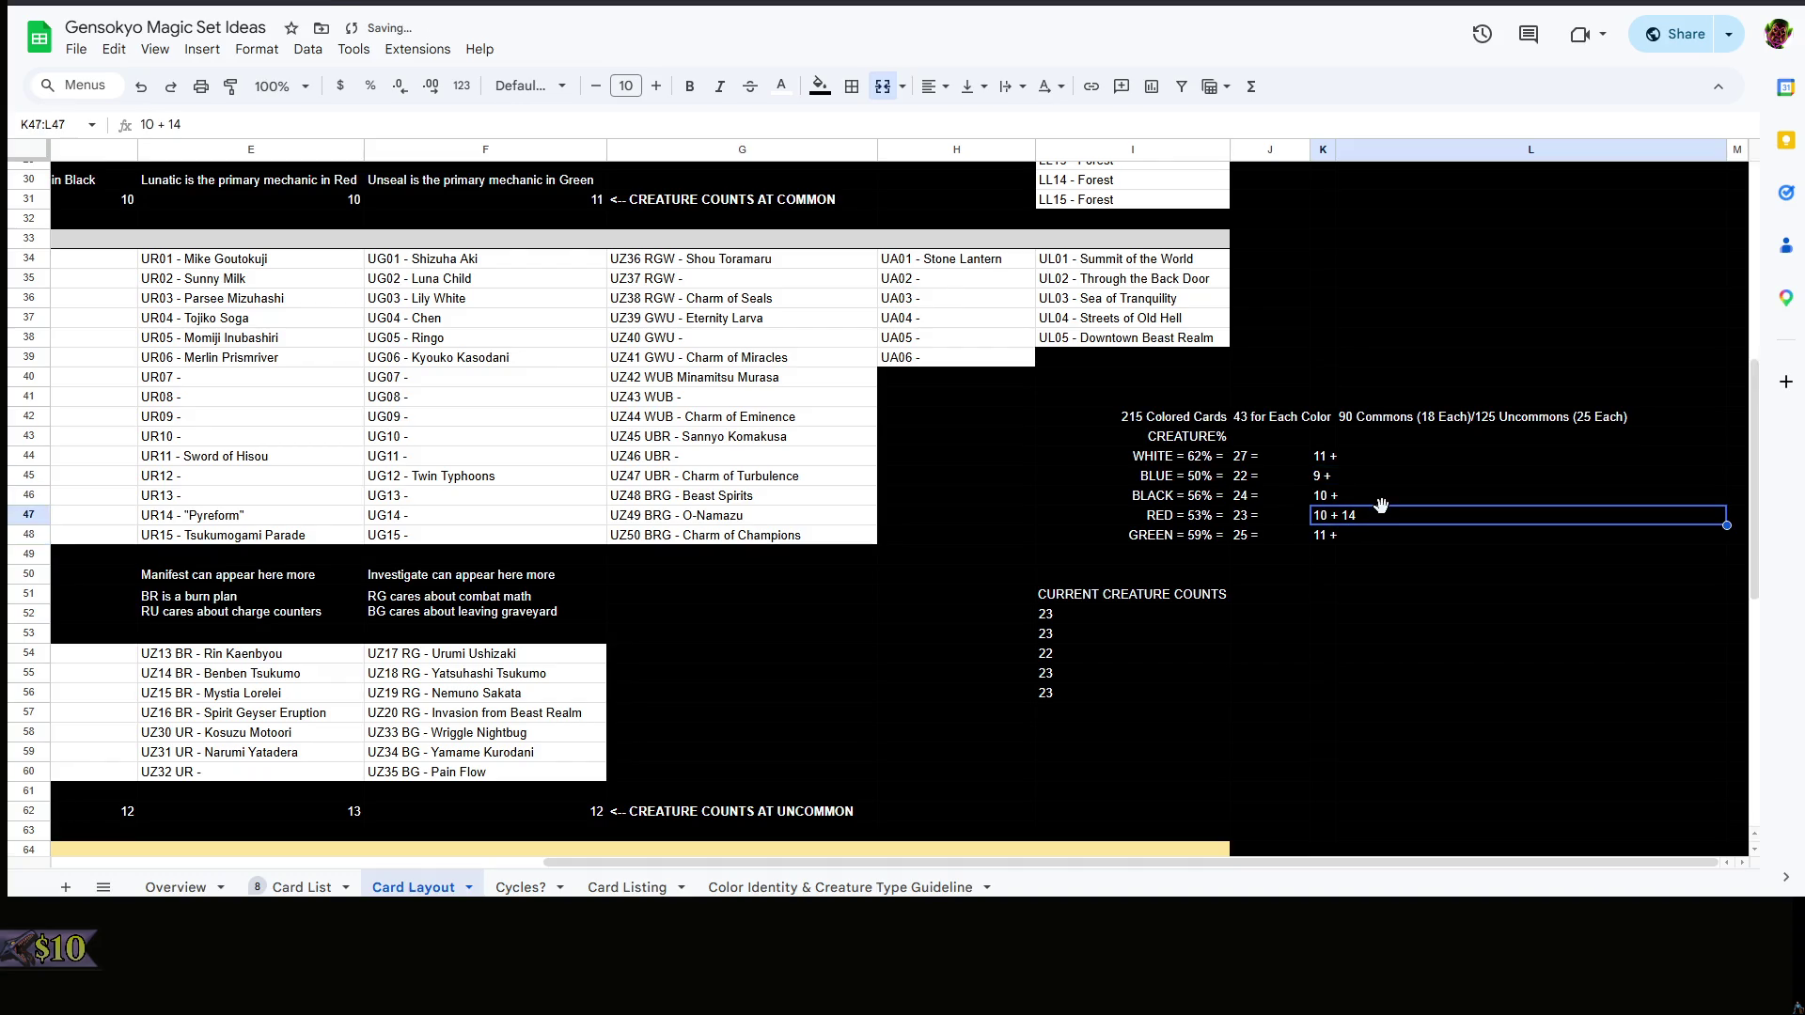
left_click(1290, 519)
key("Right")
left_click(1286, 517)
type("24 =")
left_click(1383, 495)
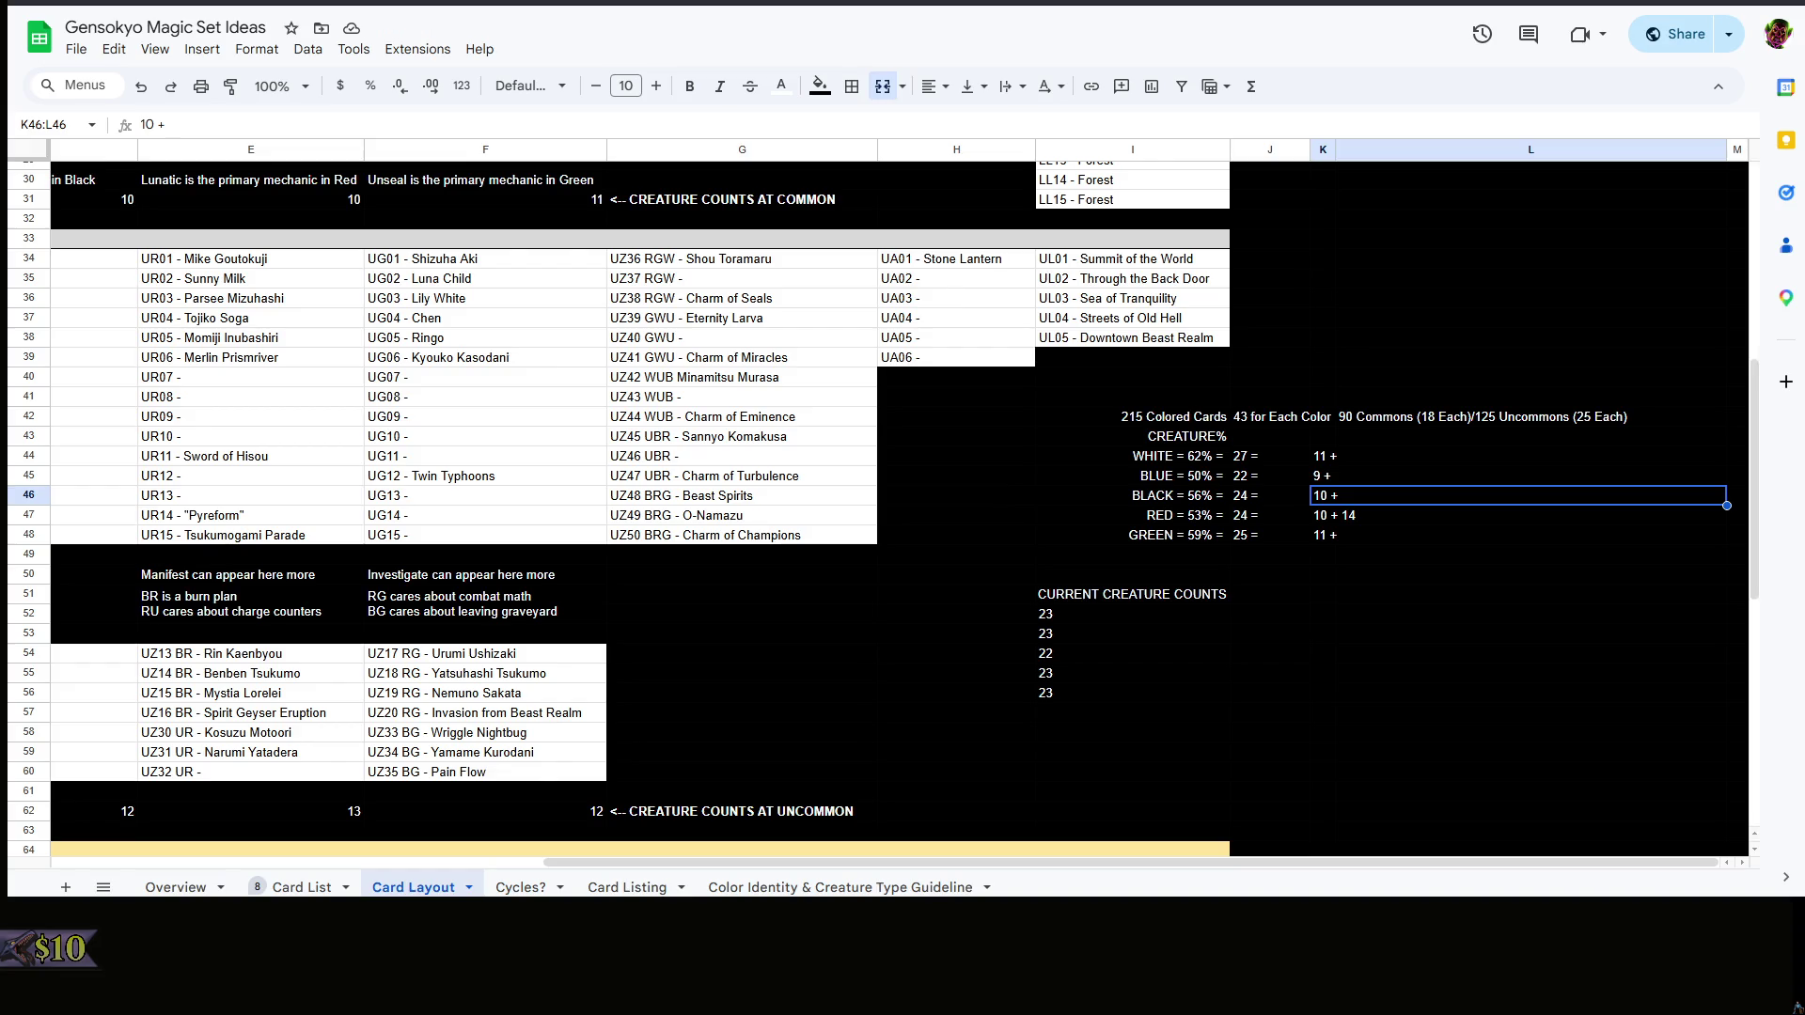
- Enter Black's split in K46, Green's as 11 + 15 and Blue's as 9 + 13
double_click(1375, 496)
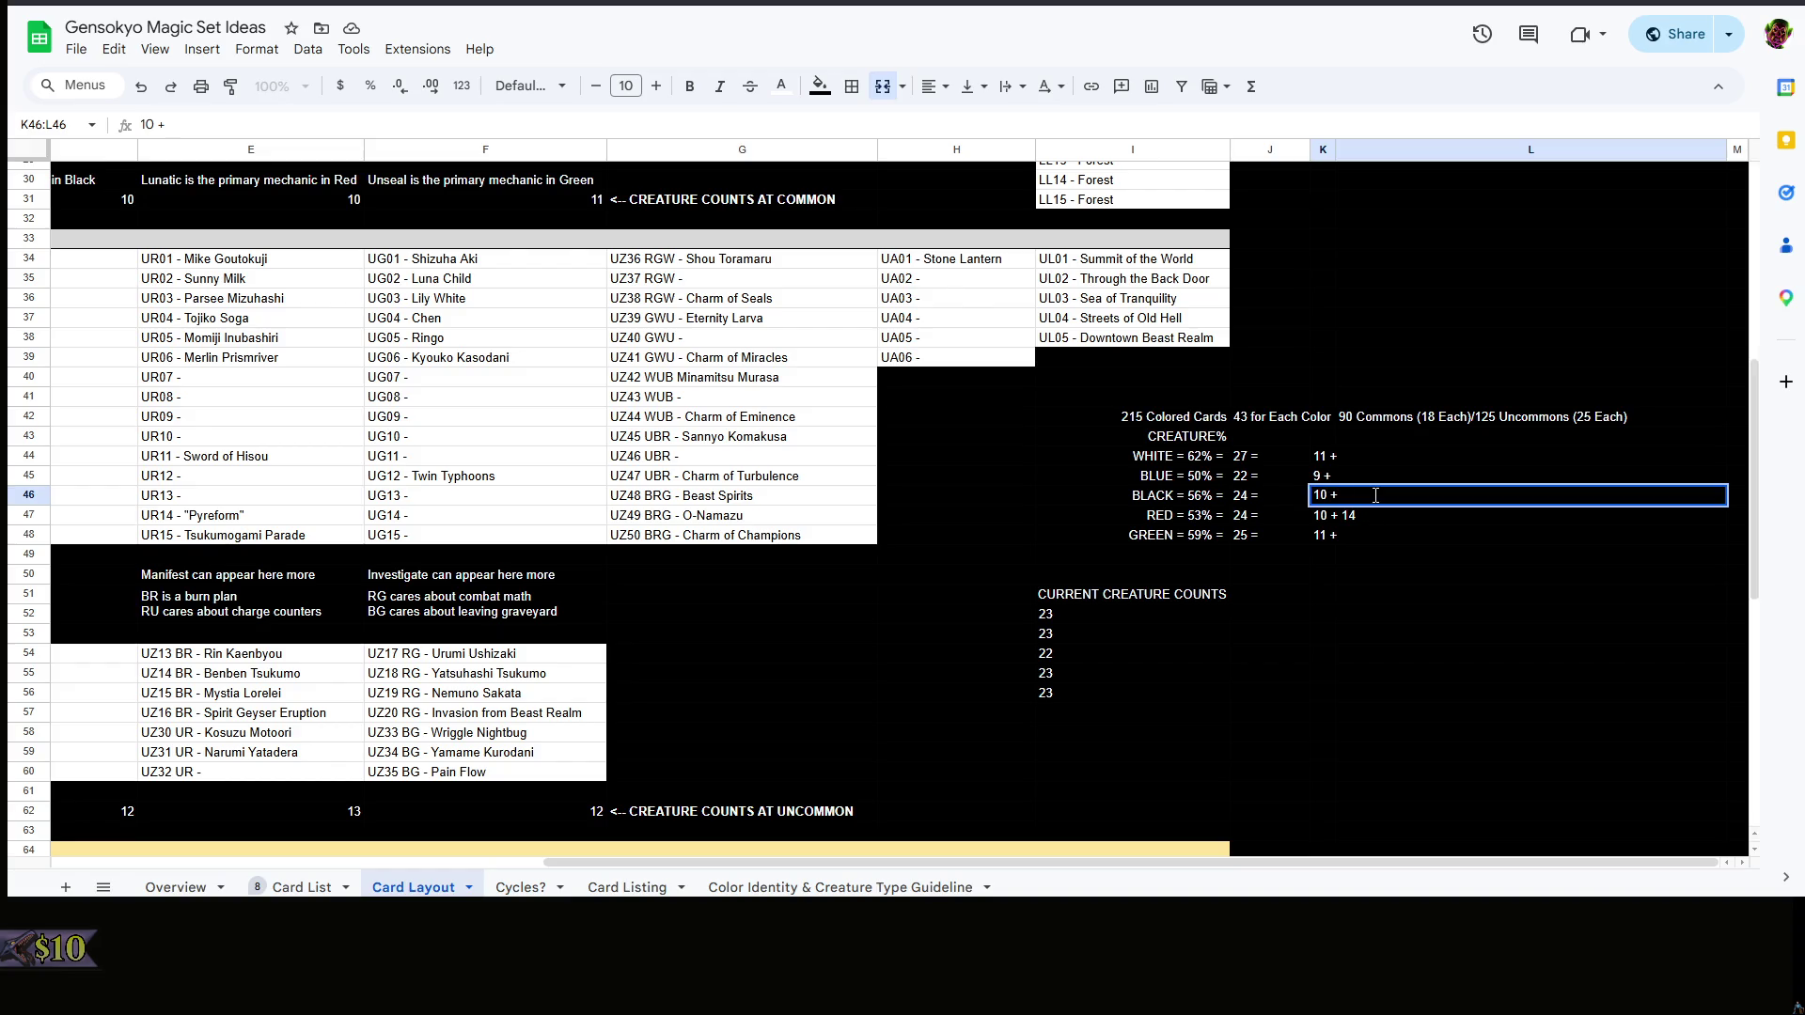
type(" 14")
left_click(1369, 481)
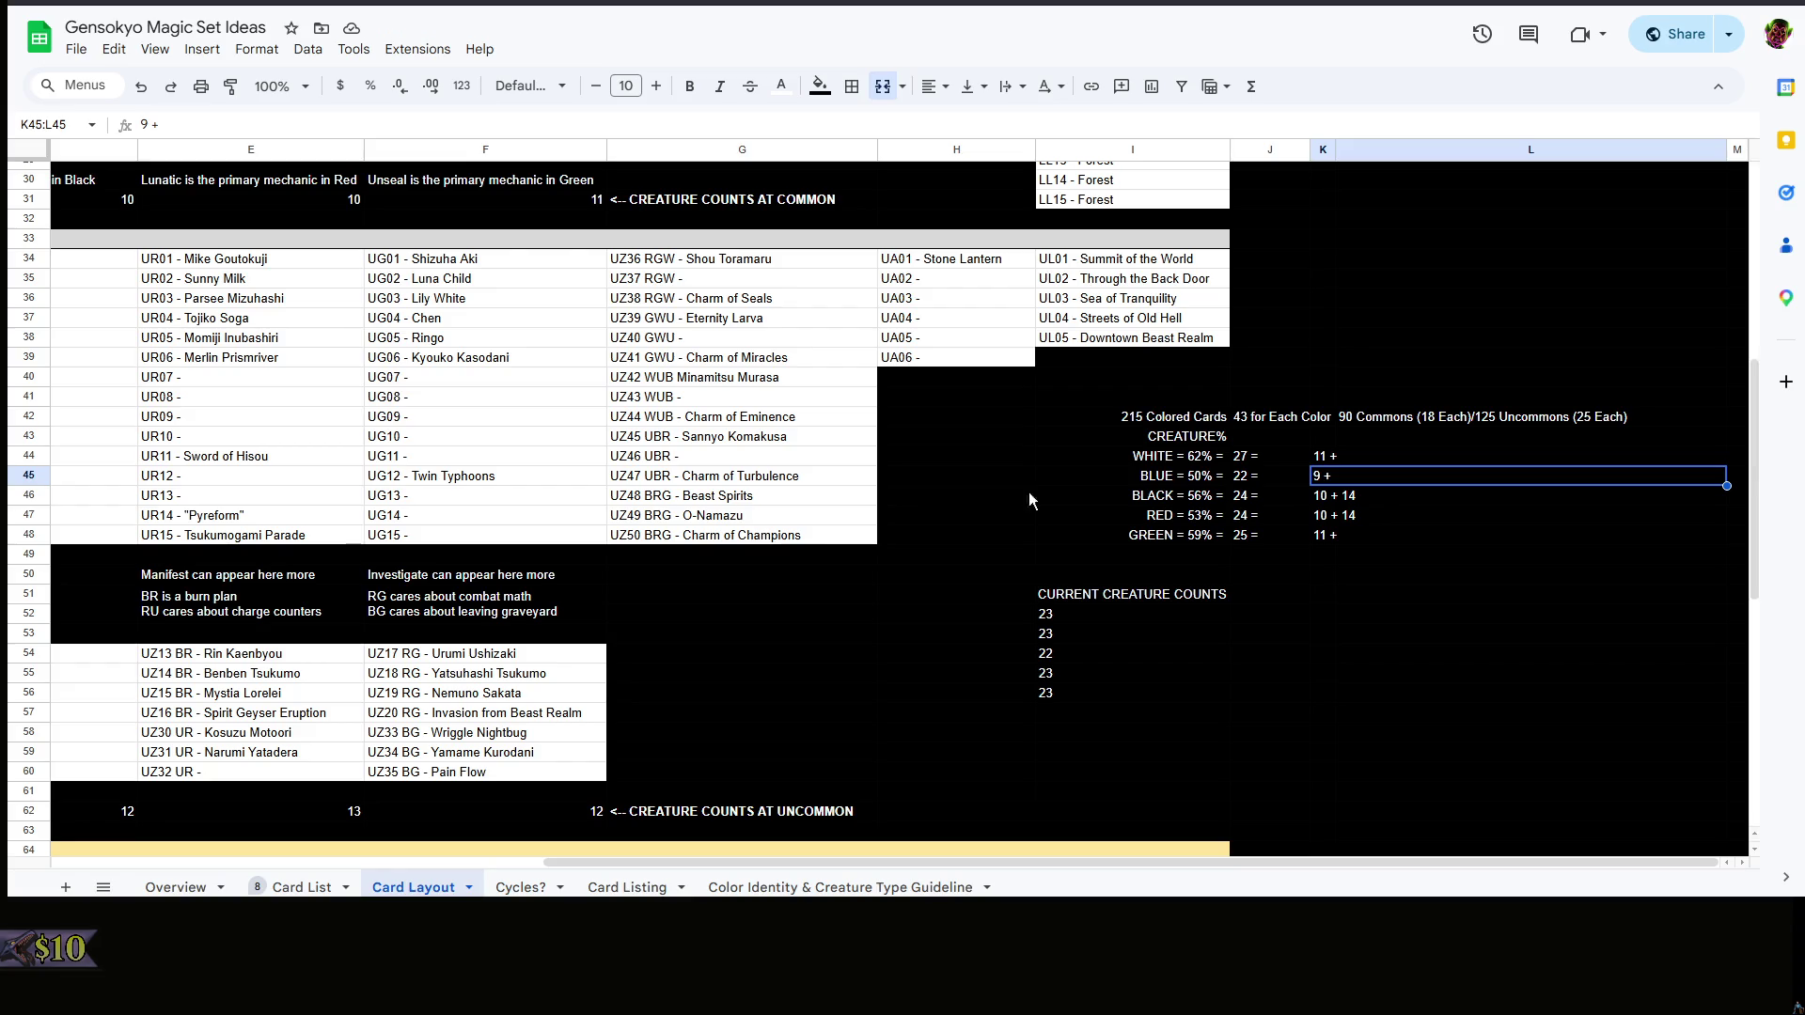
double_click(1415, 543)
type("145")
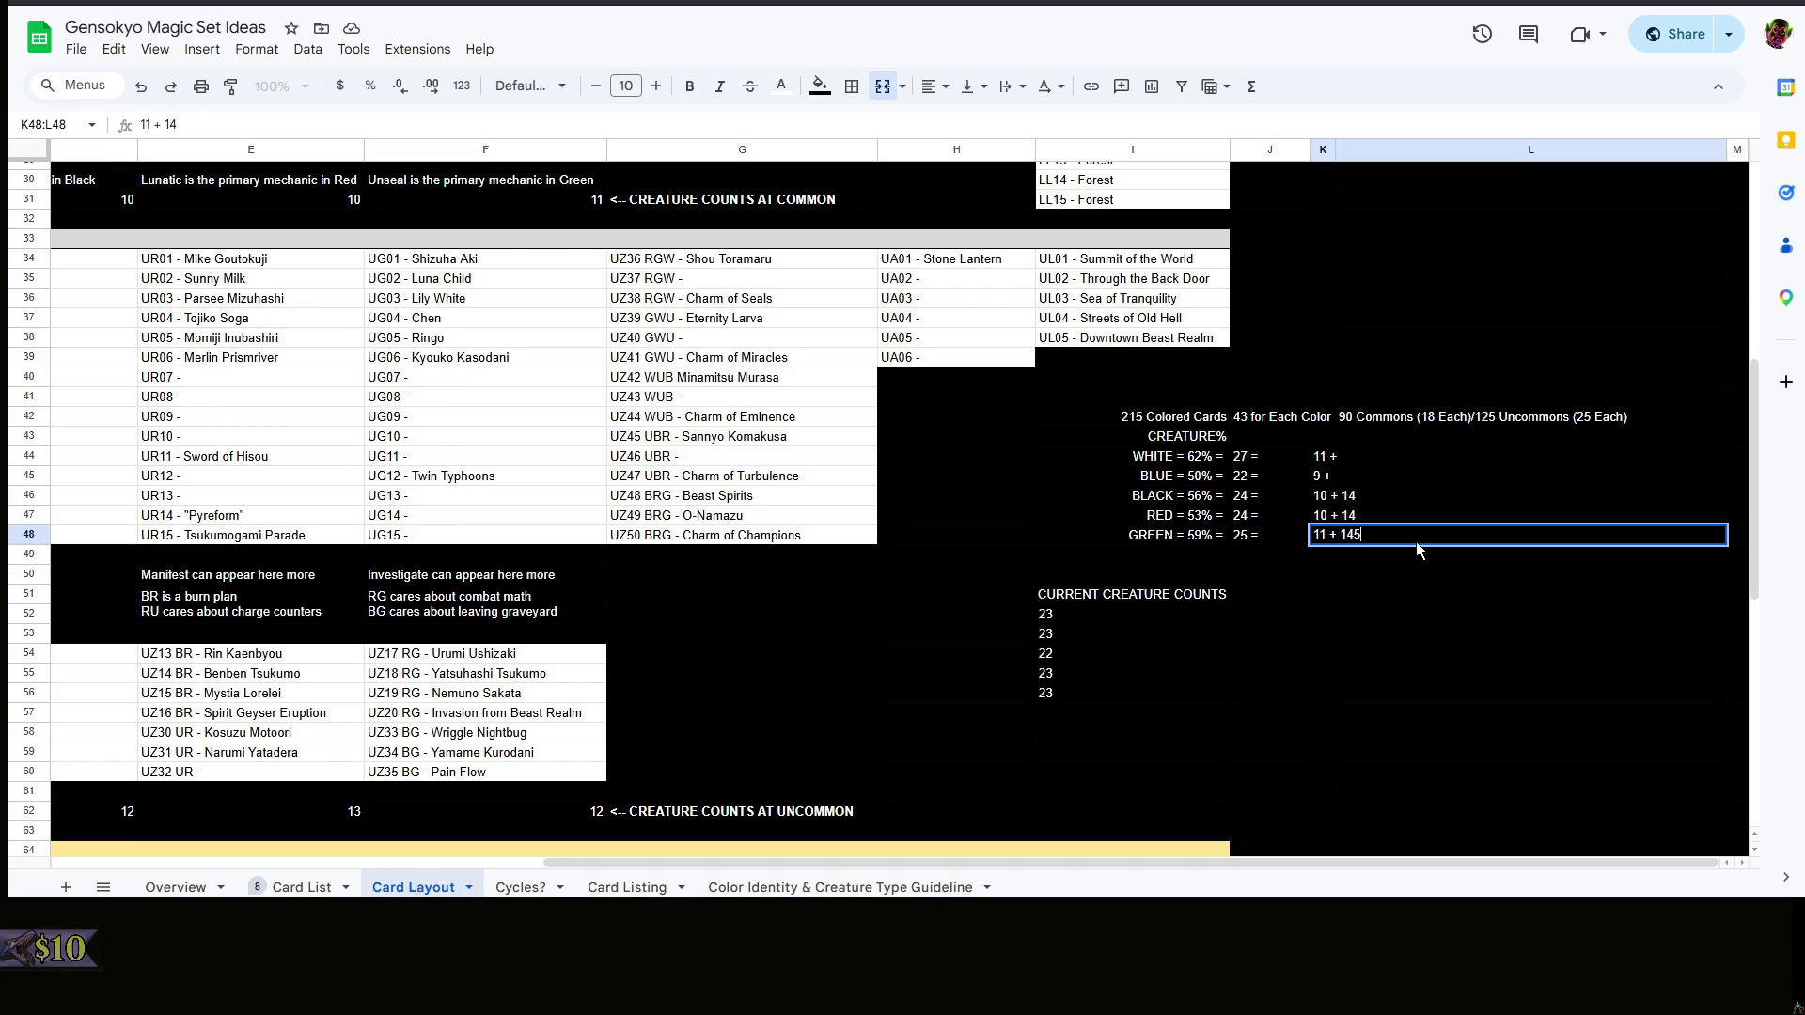
key("BackSpace")
key("BackSpace")
type("5")
left_click(1417, 499)
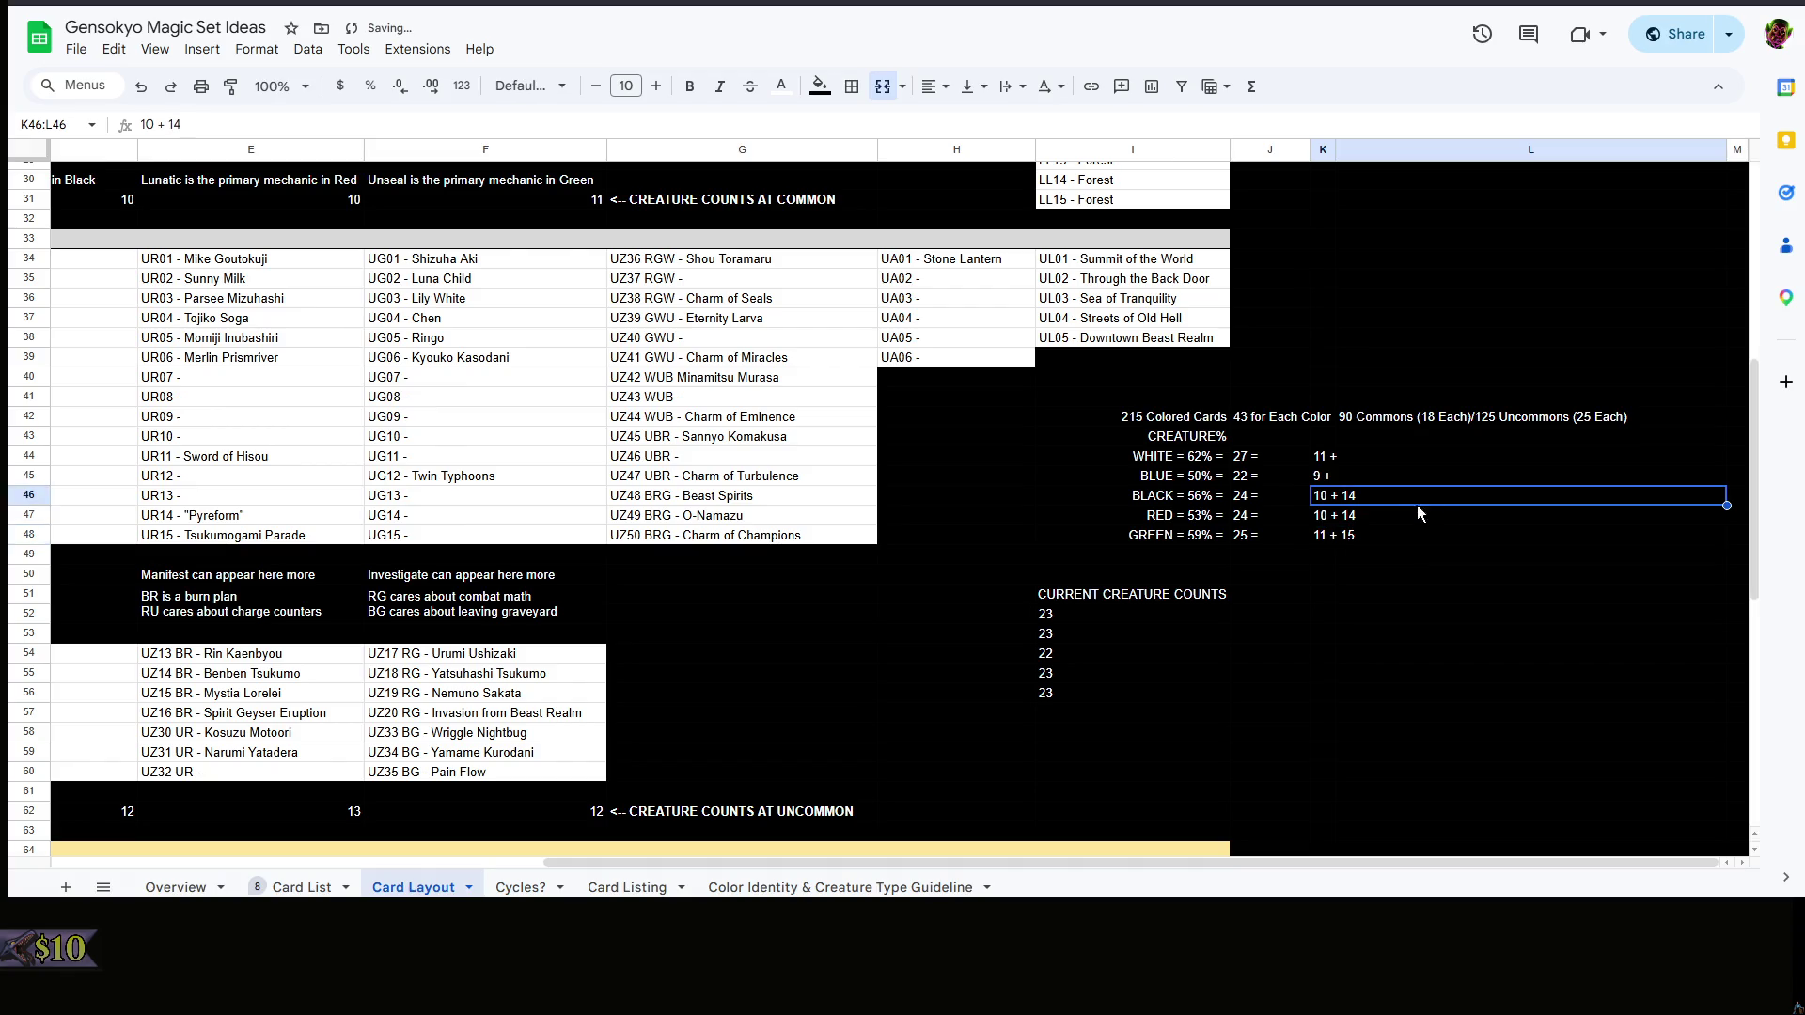
double_click(1347, 481)
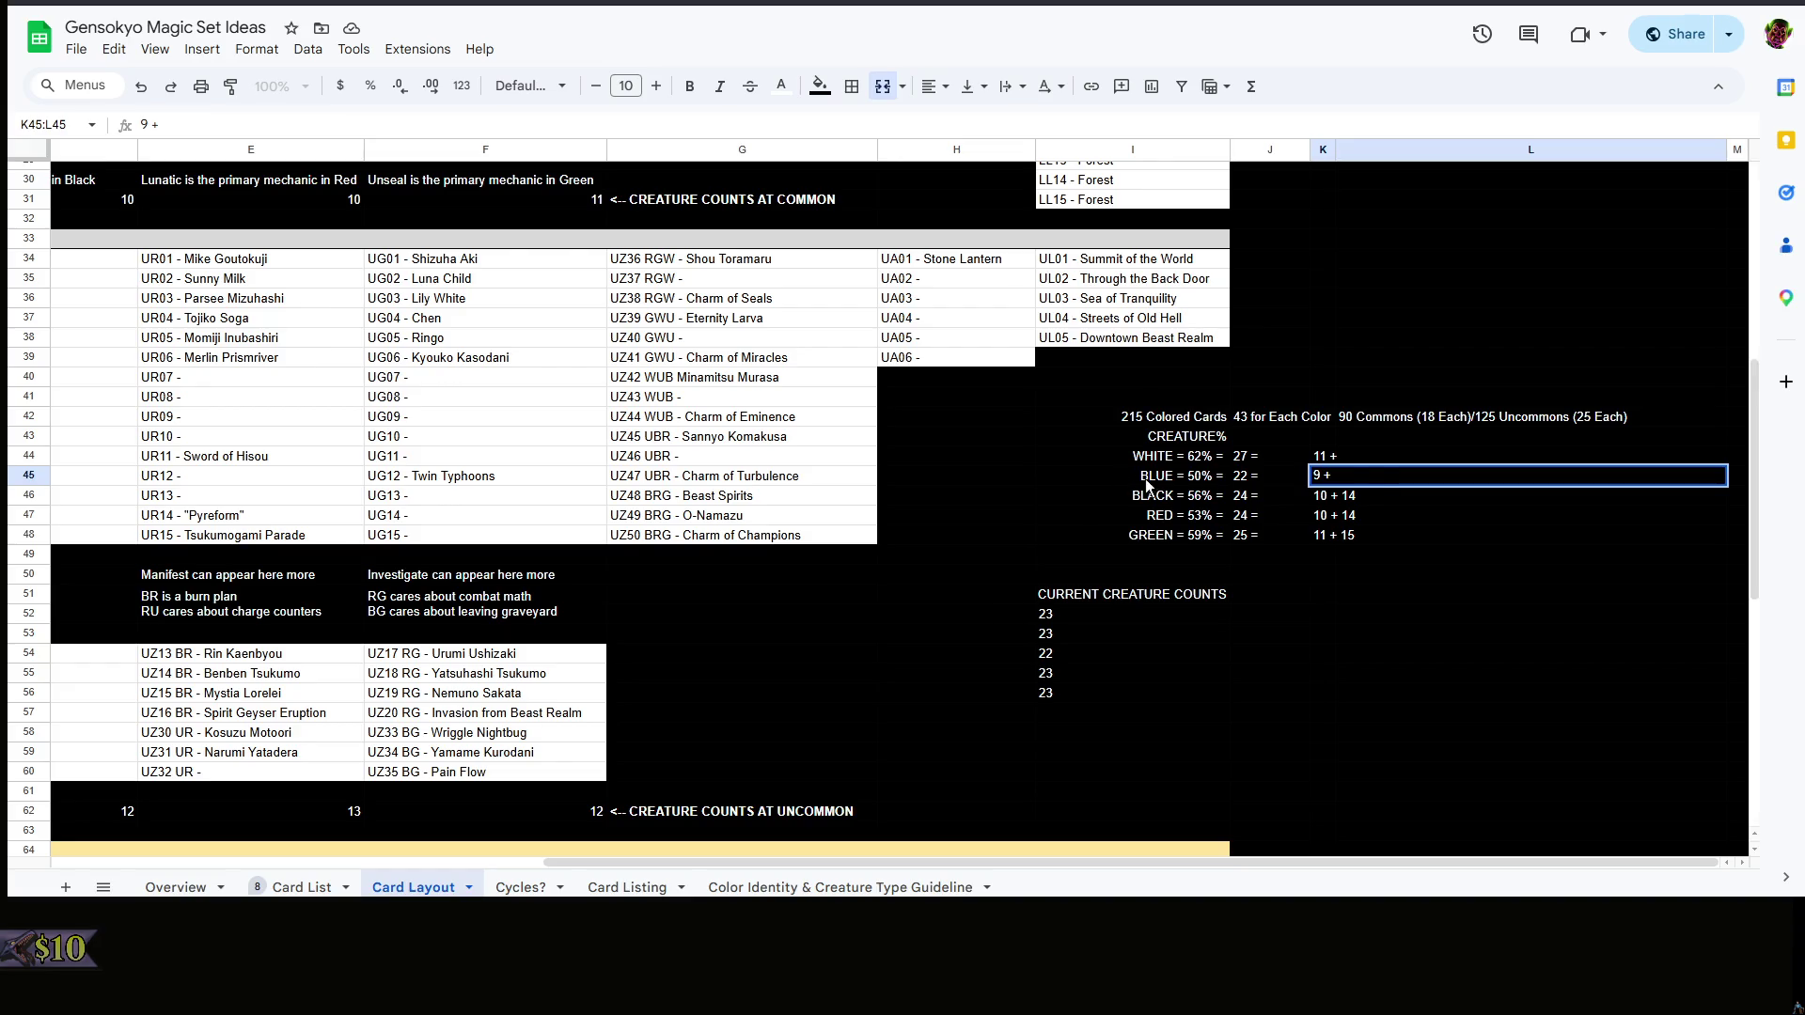
type("13")
left_click(1399, 447)
- Keep White's target and set White's count in K44 to 11 + 16, then review the splits
double_click(1278, 461)
left_click(1402, 452)
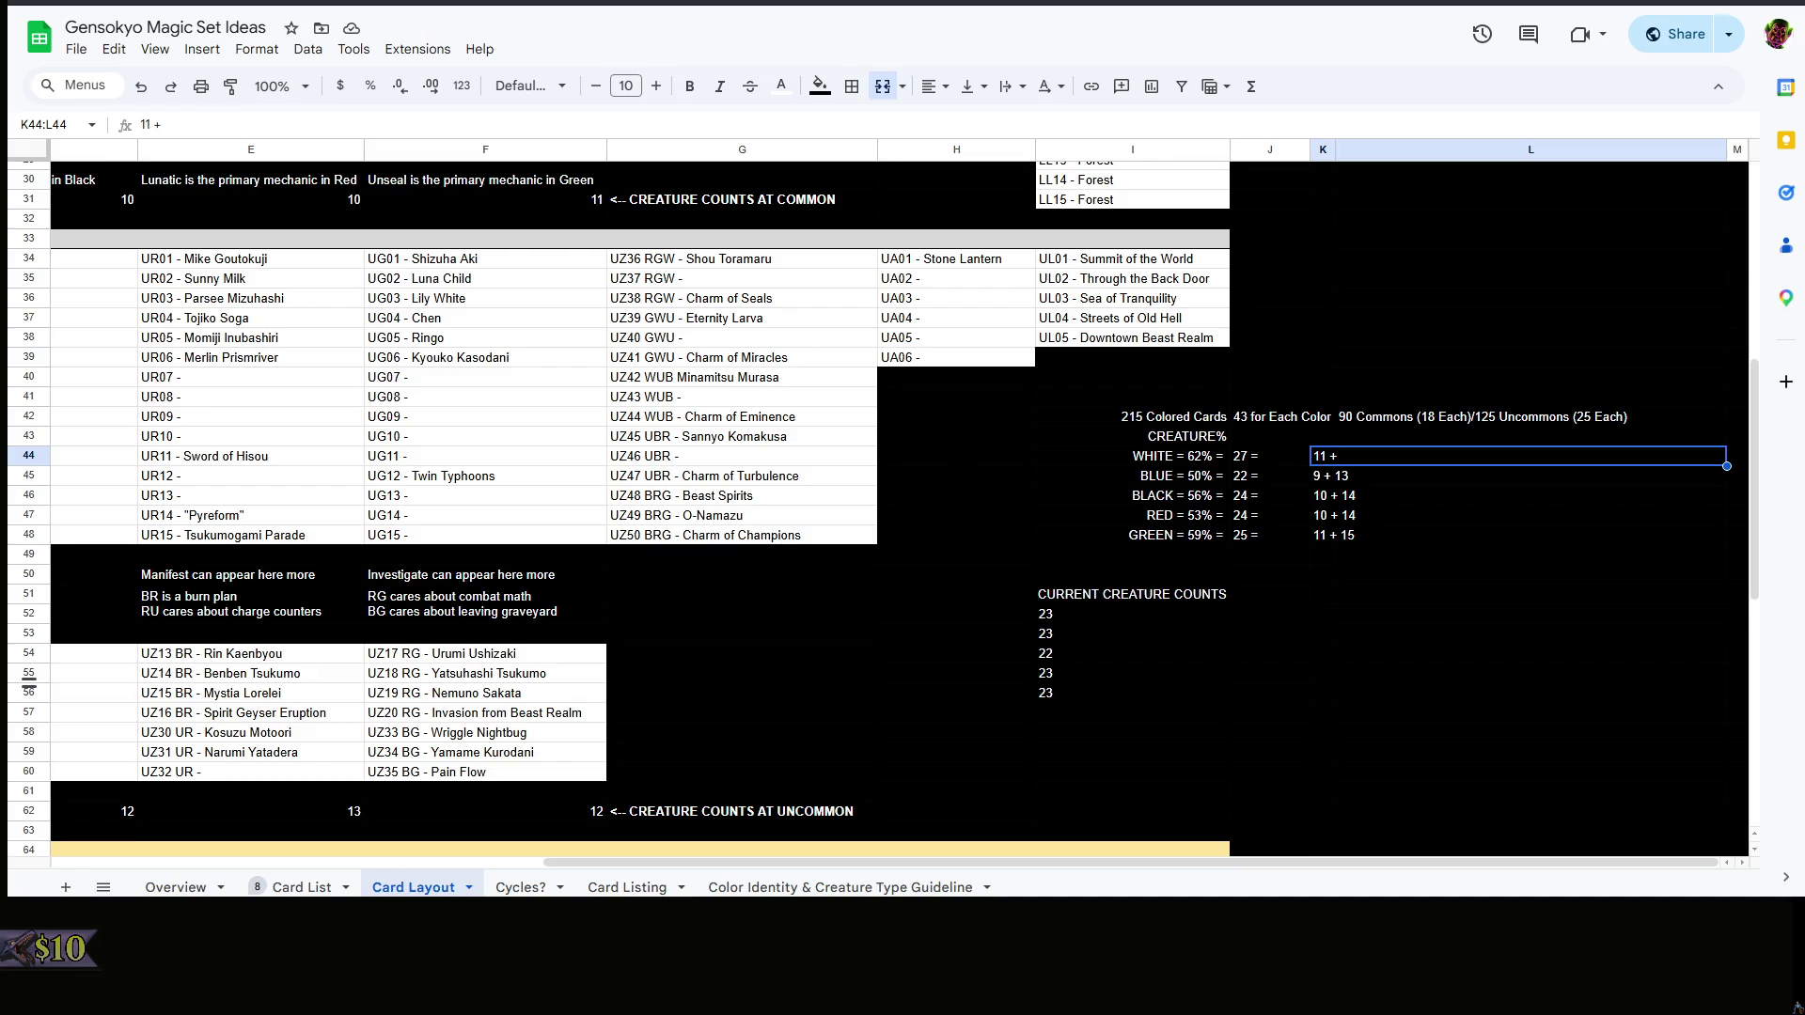
double_click(1381, 454)
type("16")
left_click(1445, 533)
left_click(1277, 451)
key("Right")
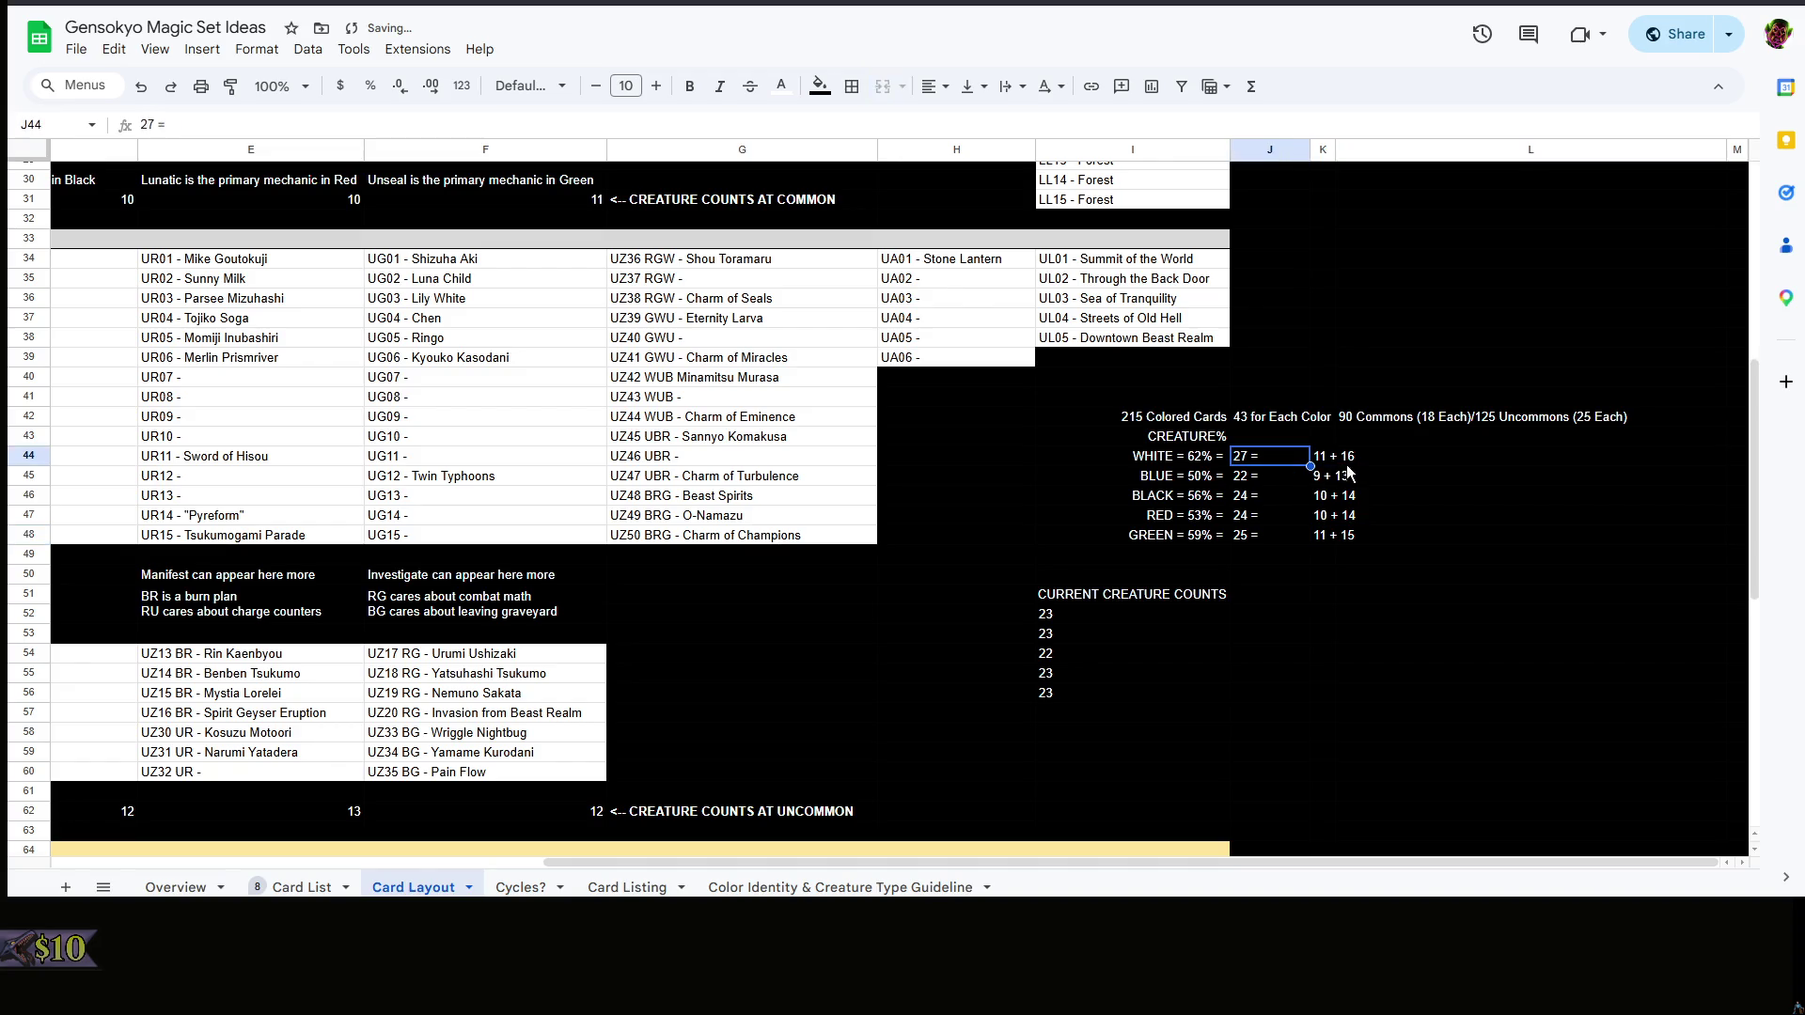
left_click_drag(1344, 532, 1348, 483)
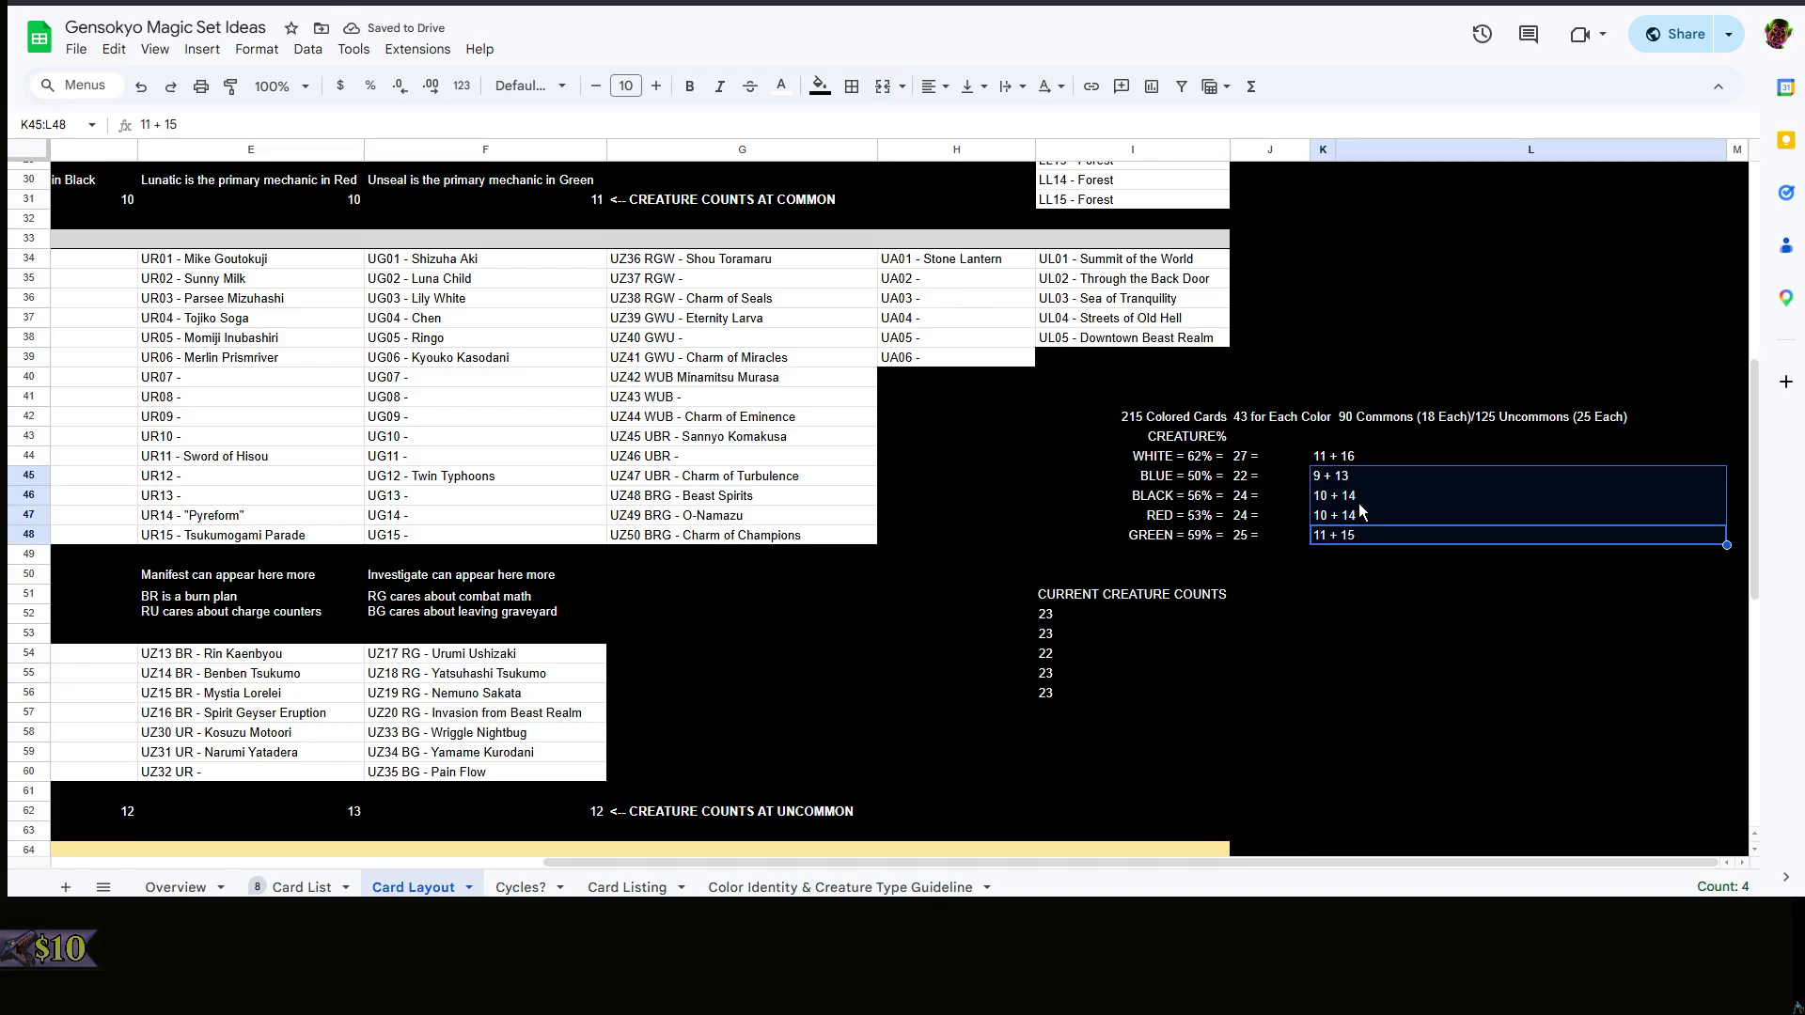
left_click(1263, 482)
left_click(1346, 500)
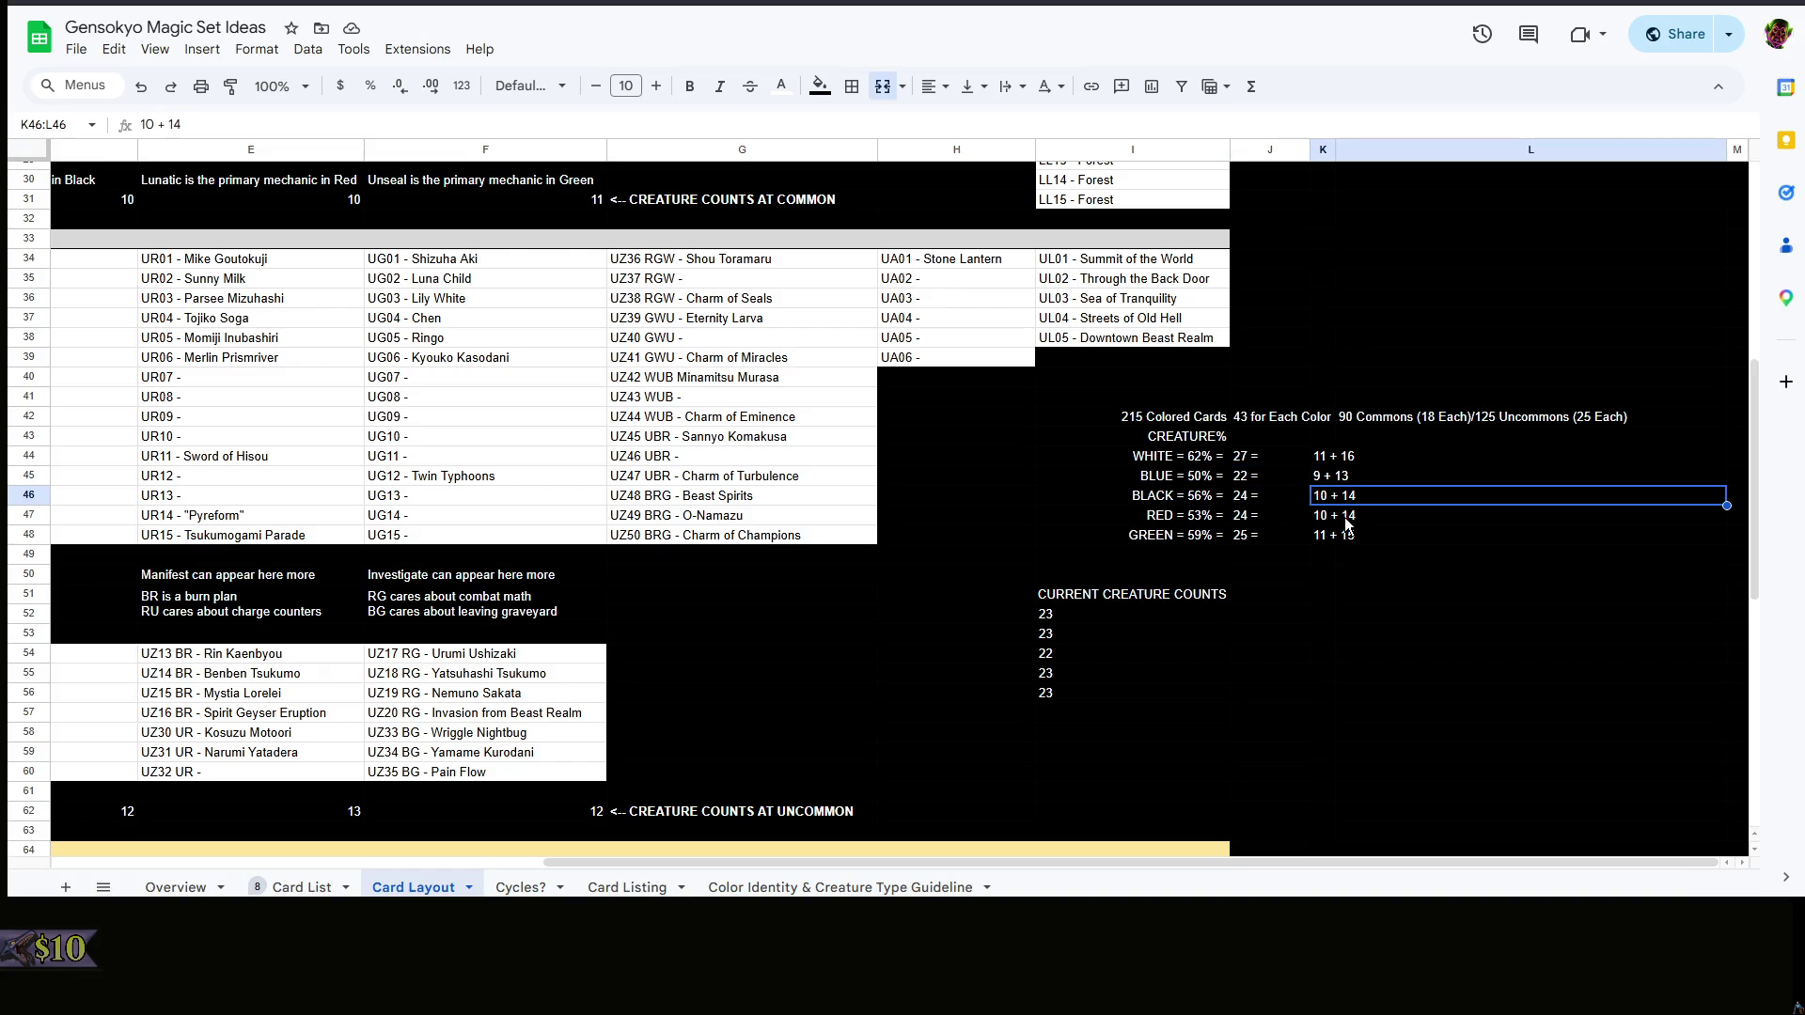
left_click(1218, 492)
right_click(979, 477)
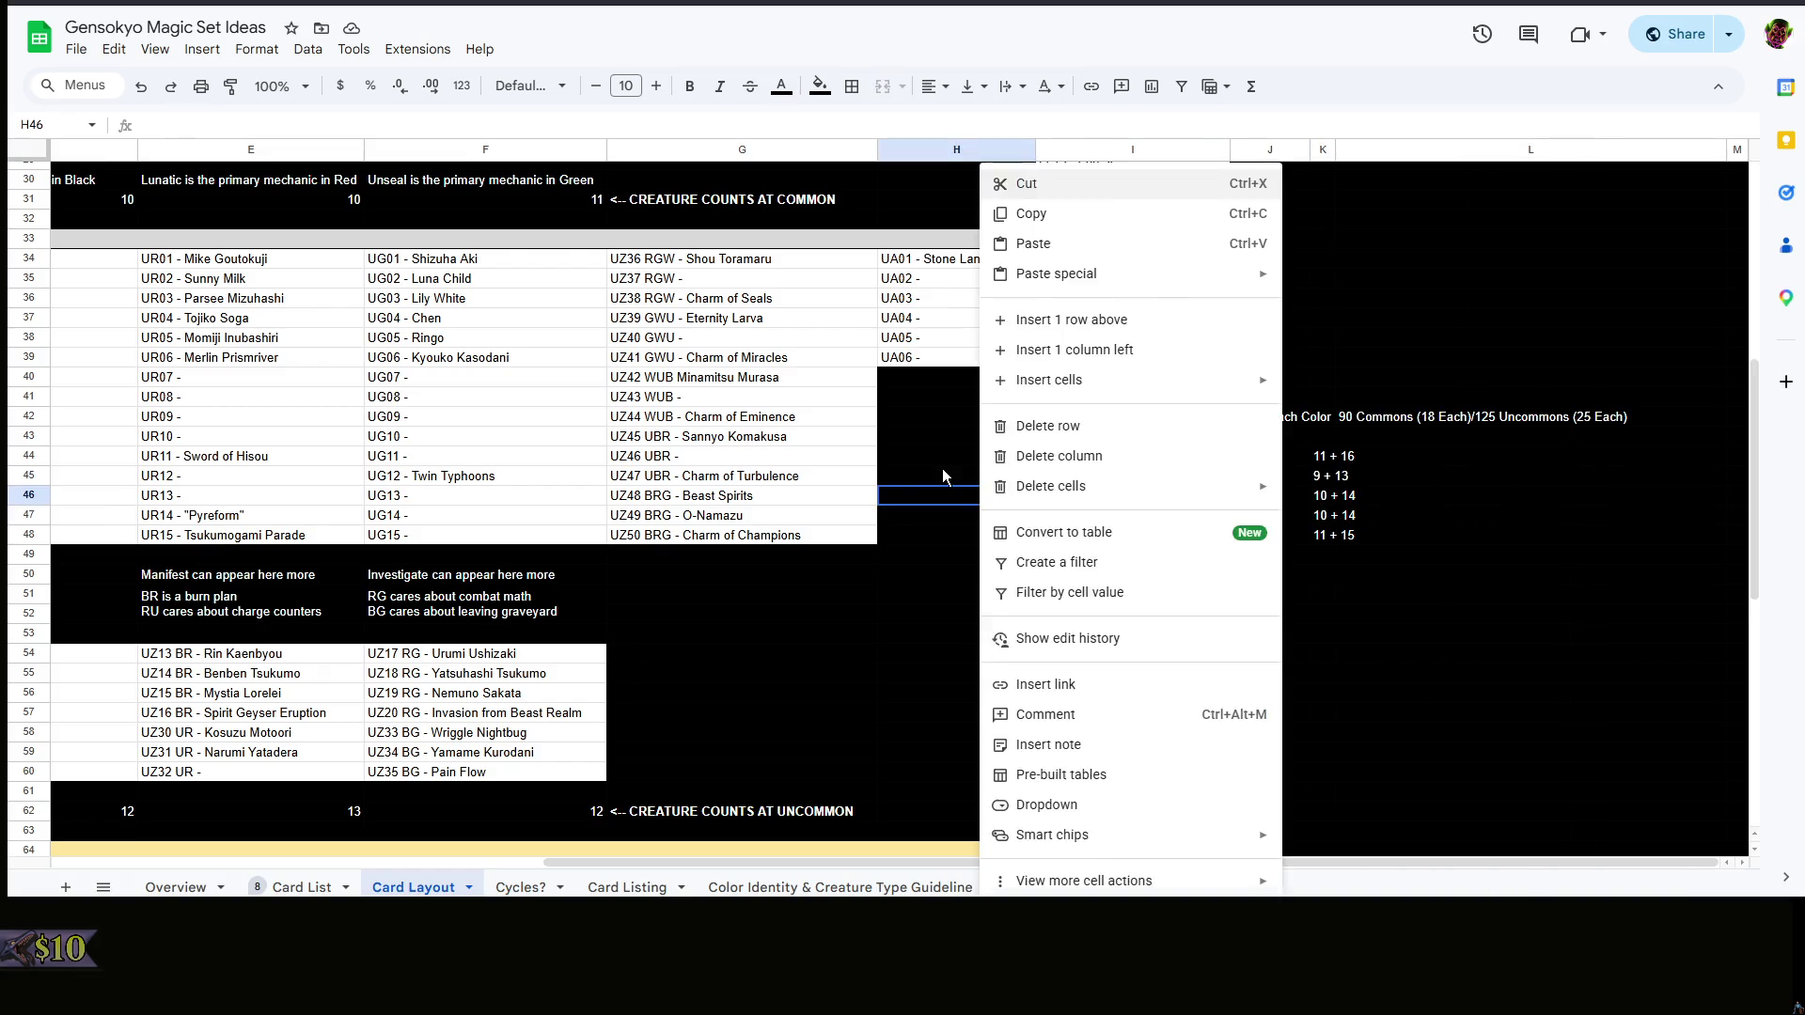
- Raise Green's creature target in J48 to 26
left_click(943, 468)
double_click(1247, 535)
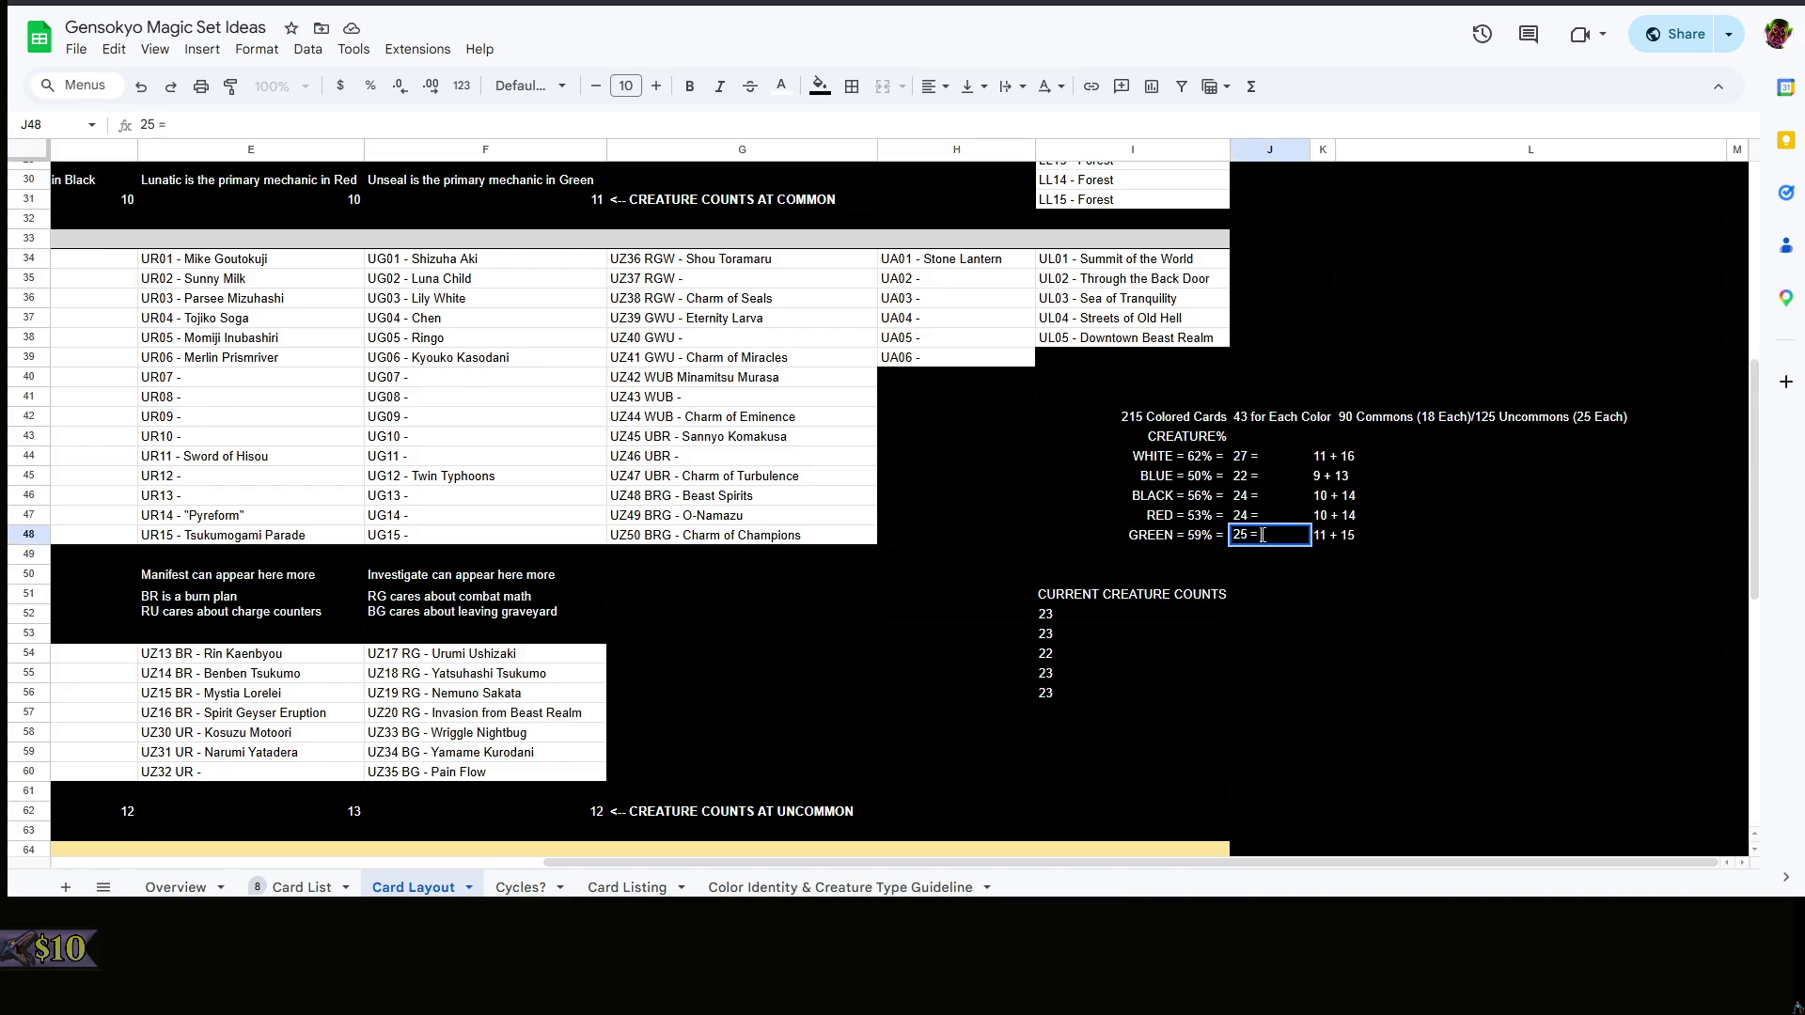
key("BackSpace")
key("BackSpace")
key("BackSpace")
type("6 =")
left_click(1561, 503)
right_click(1560, 504)
left_click(1419, 471)
scroll(1419, 470, "down", 2)
scroll(1332, 496, "up", 2)
left_click(1332, 496)
left_click_drag(1320, 455, 1337, 540)
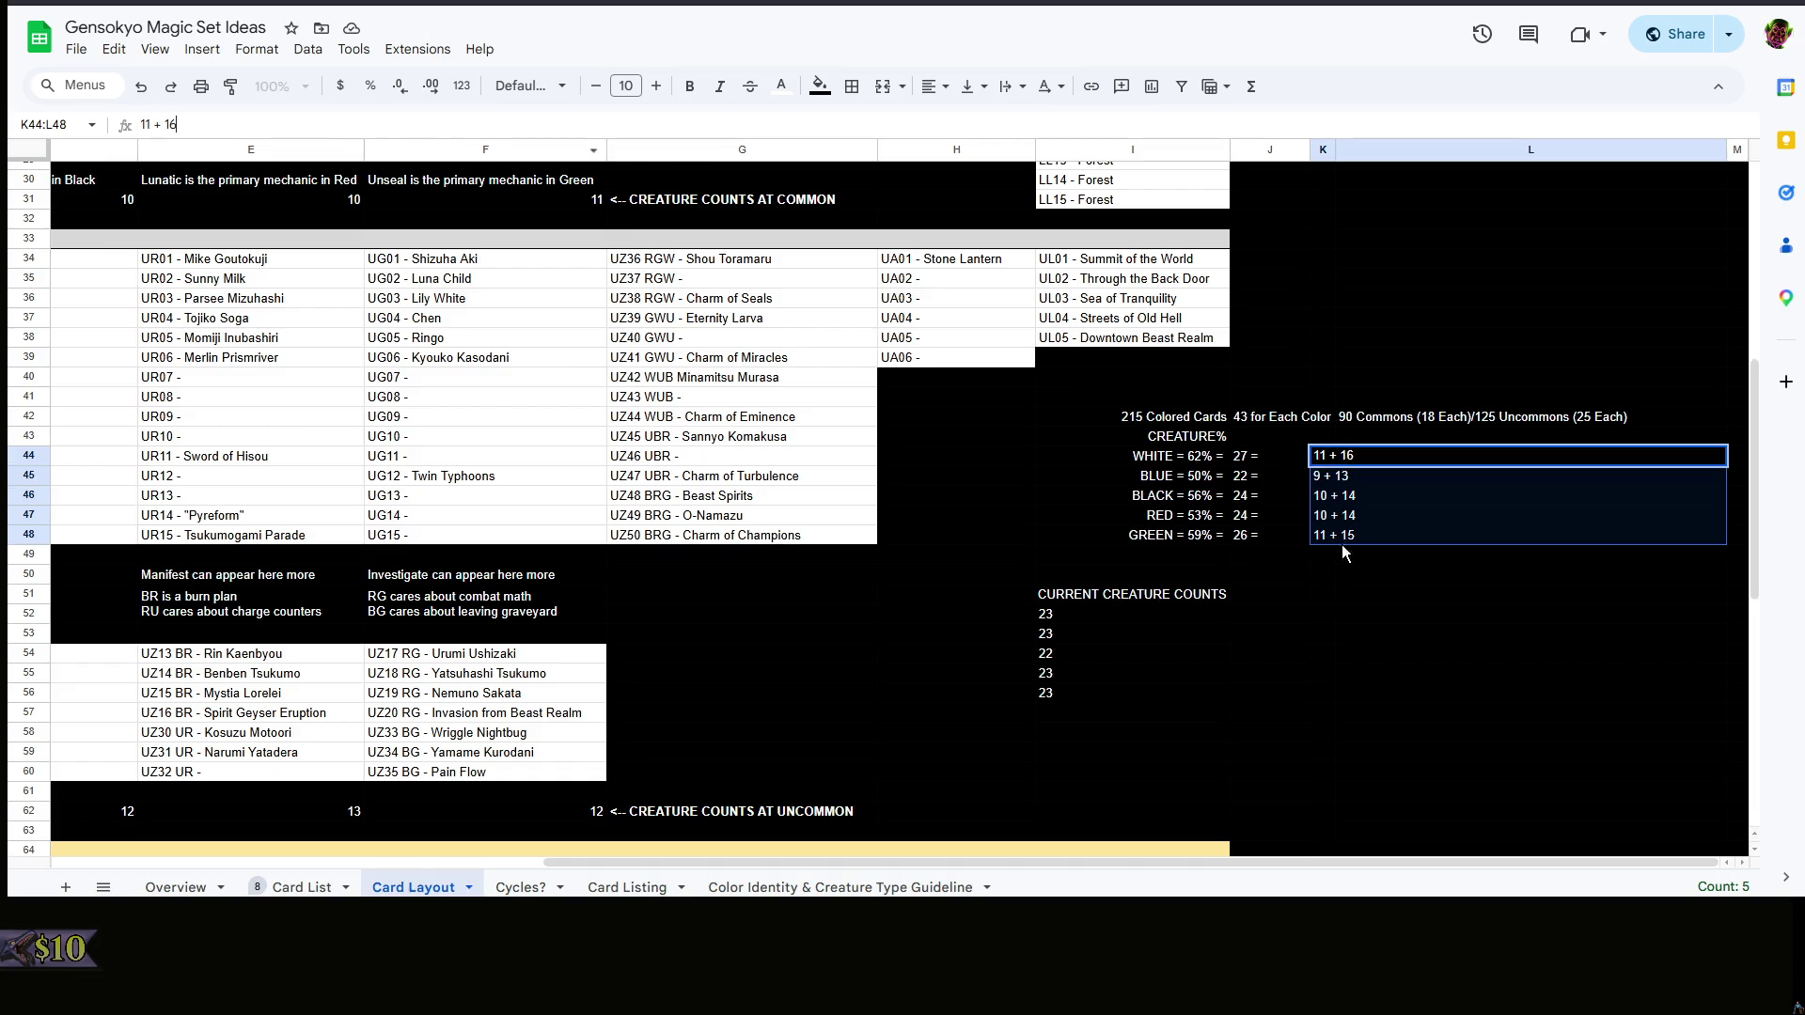
left_click(1295, 471)
- Append each color's split to its target in J44:J48, e.g. White 27 = 11 + 16, Black 10 + 14, Green 11 + 15
double_click(1301, 457)
type("11")
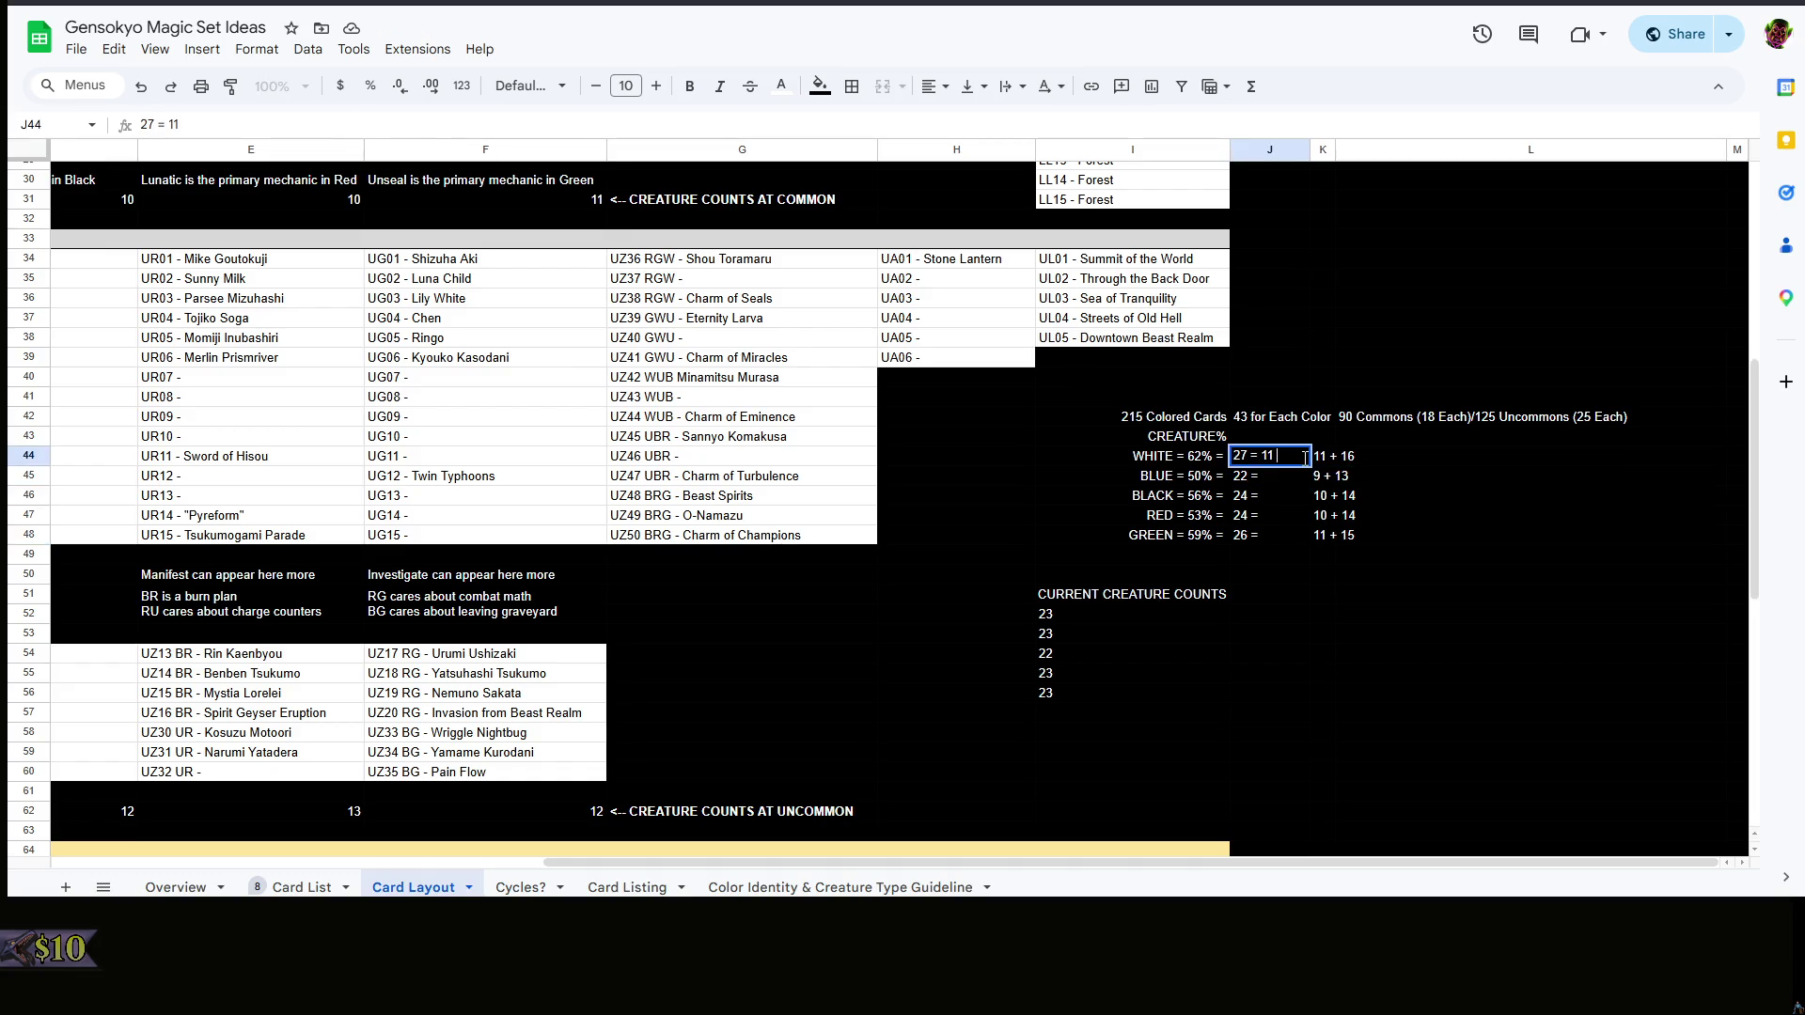
type("+ 15")
double_click(1292, 476)
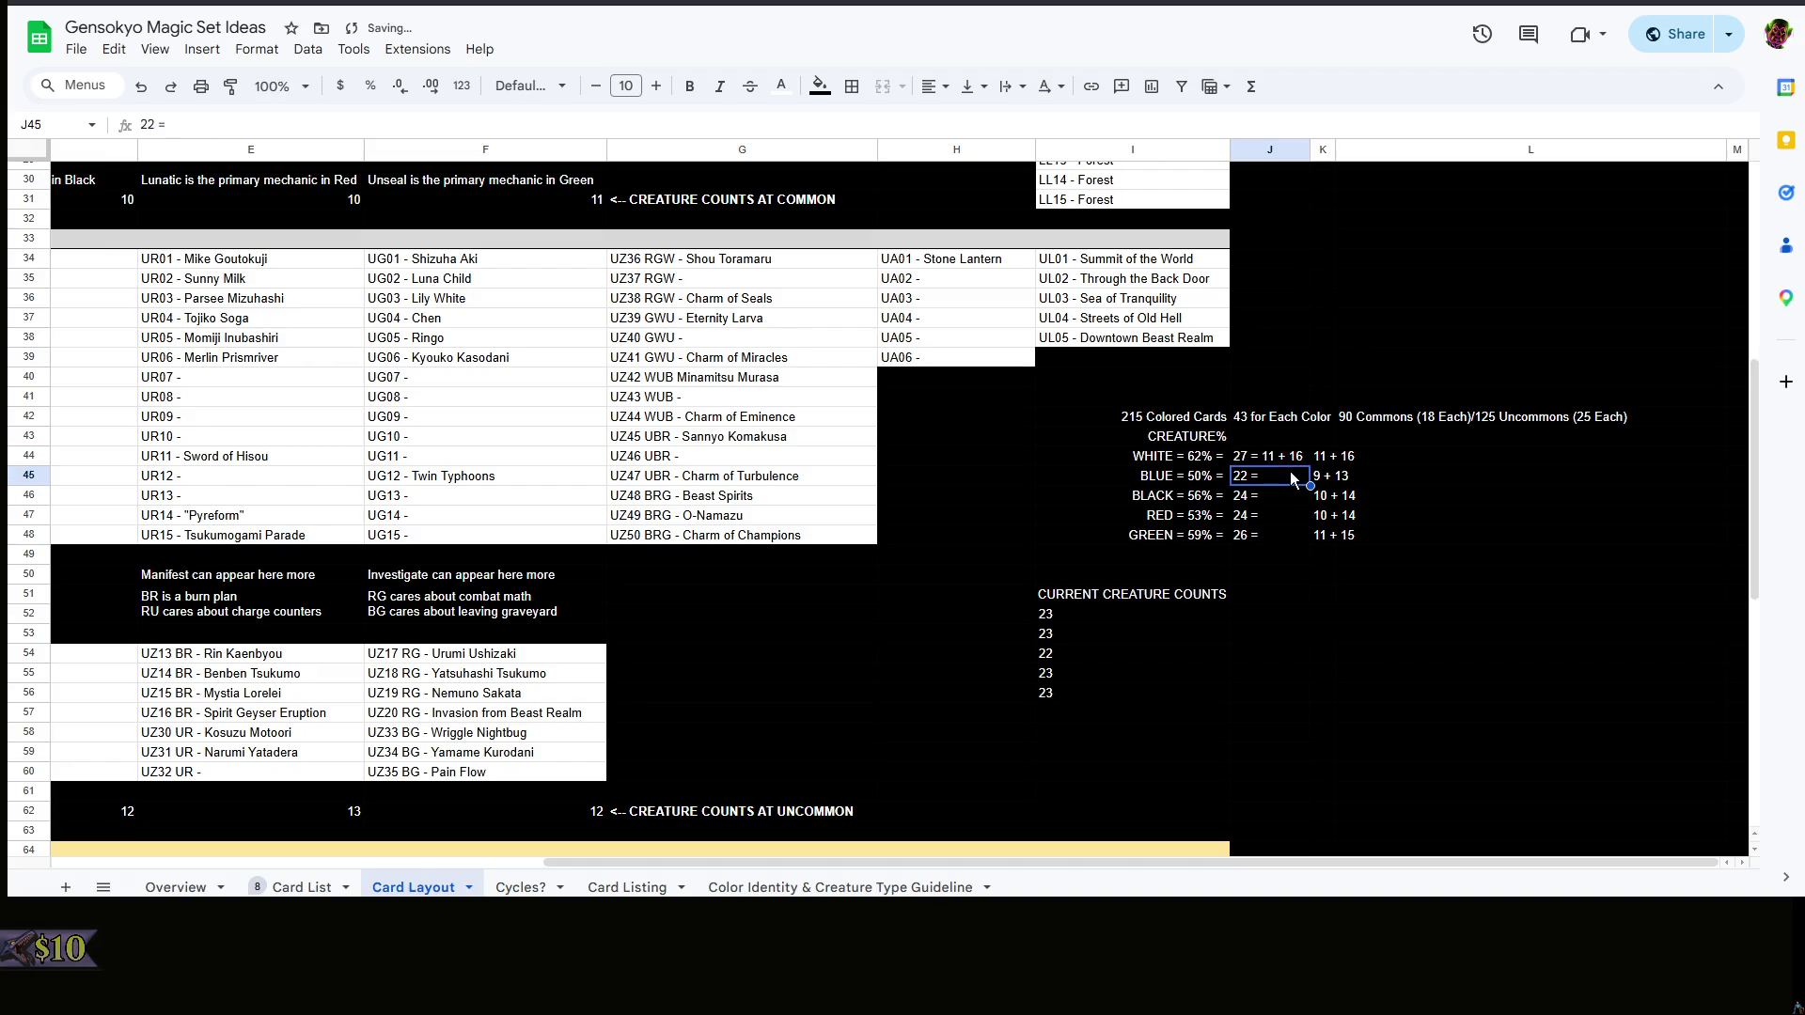
type(" 9 + 13")
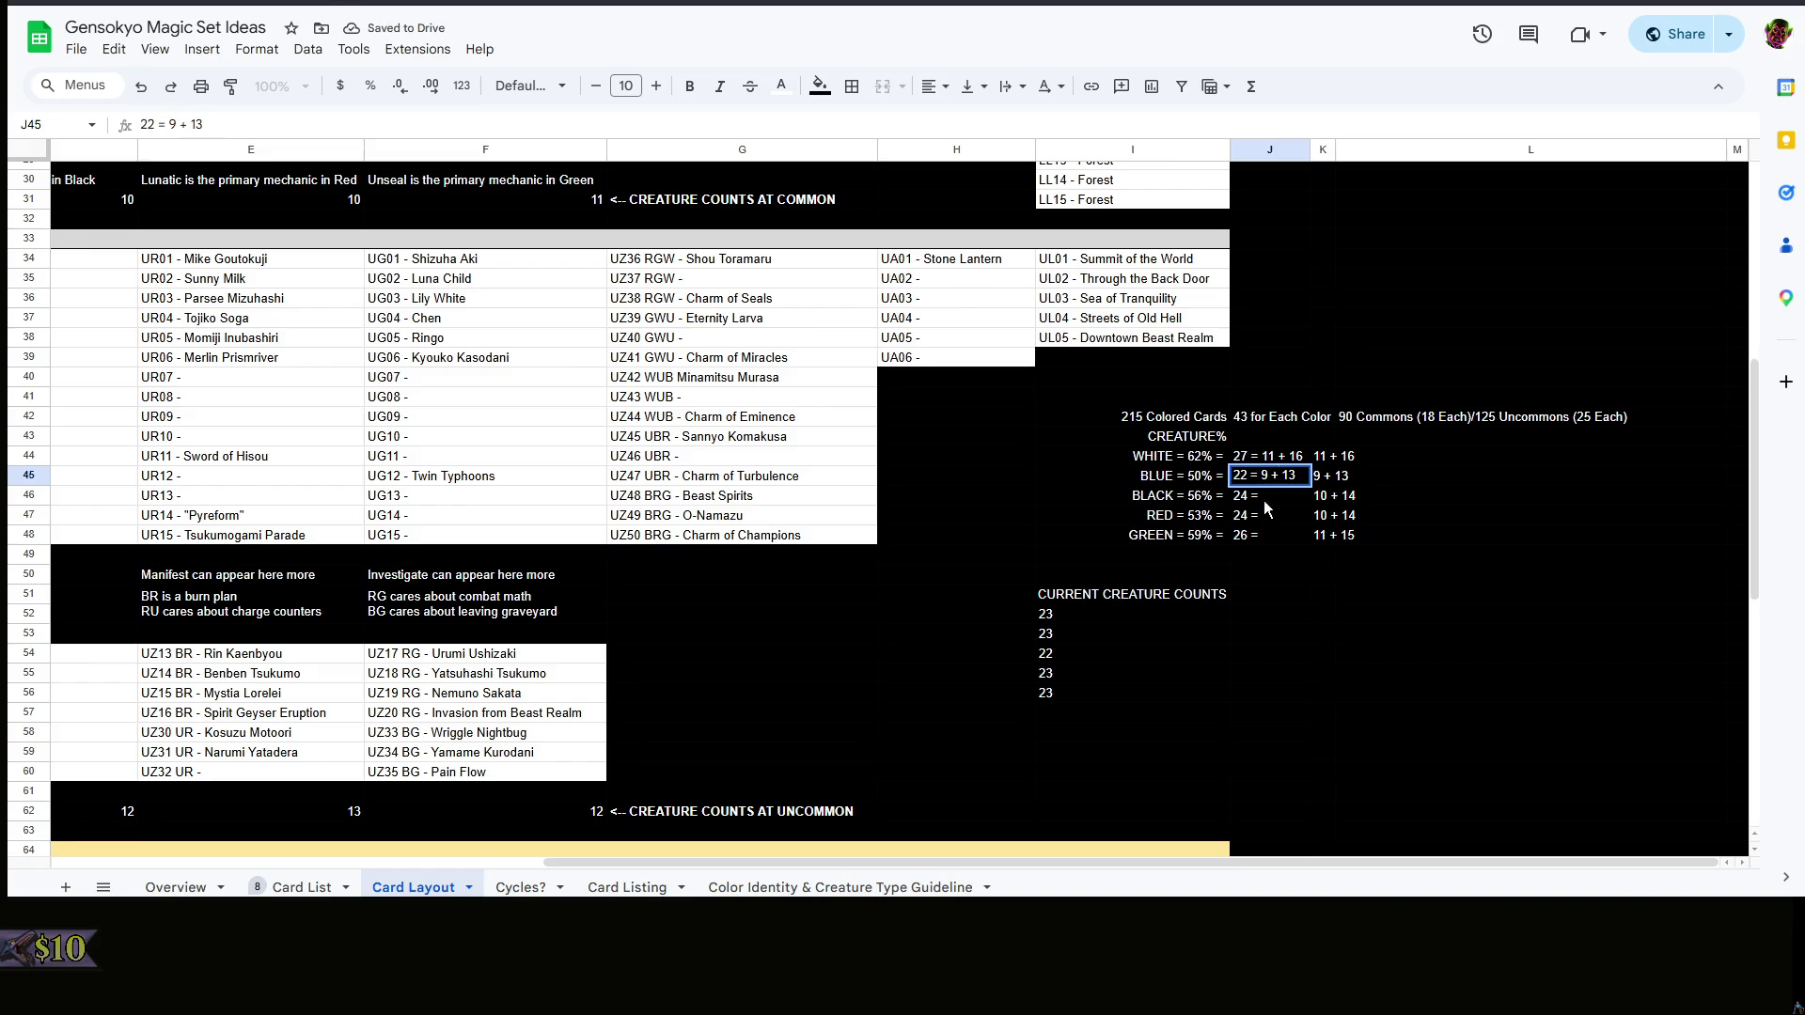
double_click(1300, 496)
type("1 +14")
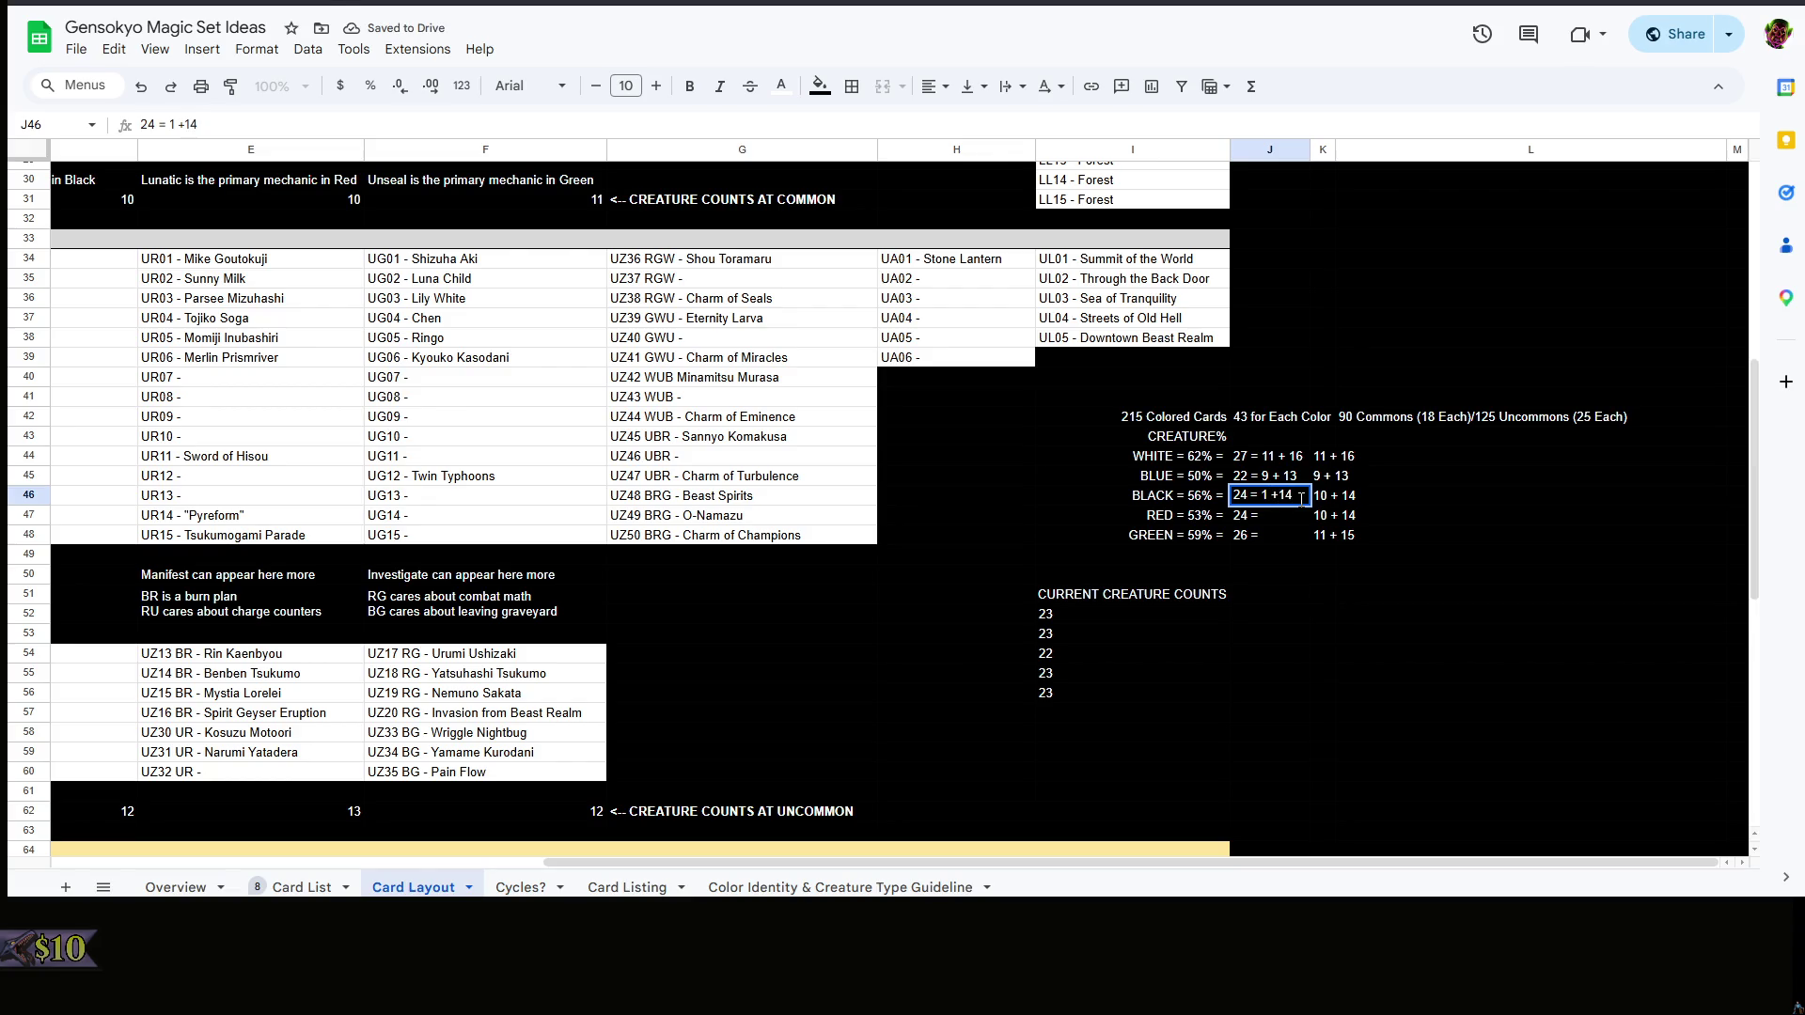
type("0")
key("Right")
key("Right")
key("Return")
double_click(1298, 515)
type("1")
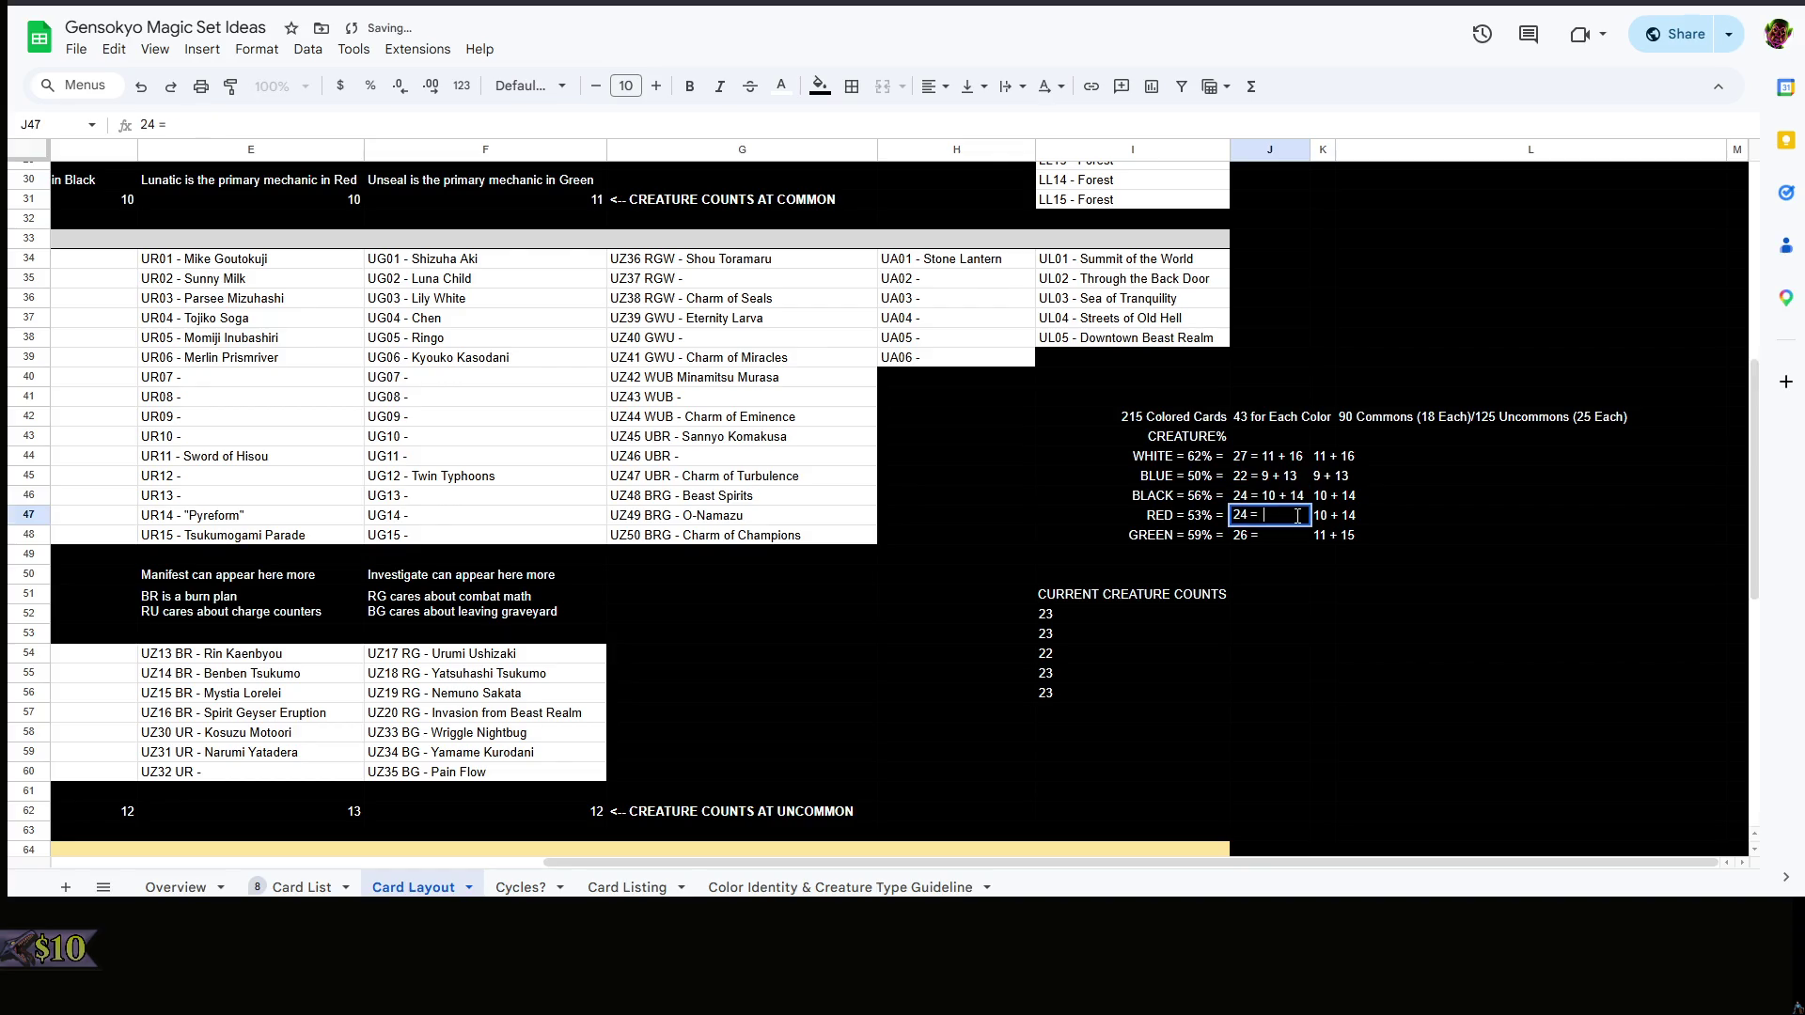
type("+14")
key("Return")
double_click(1288, 538)
type("11 +")
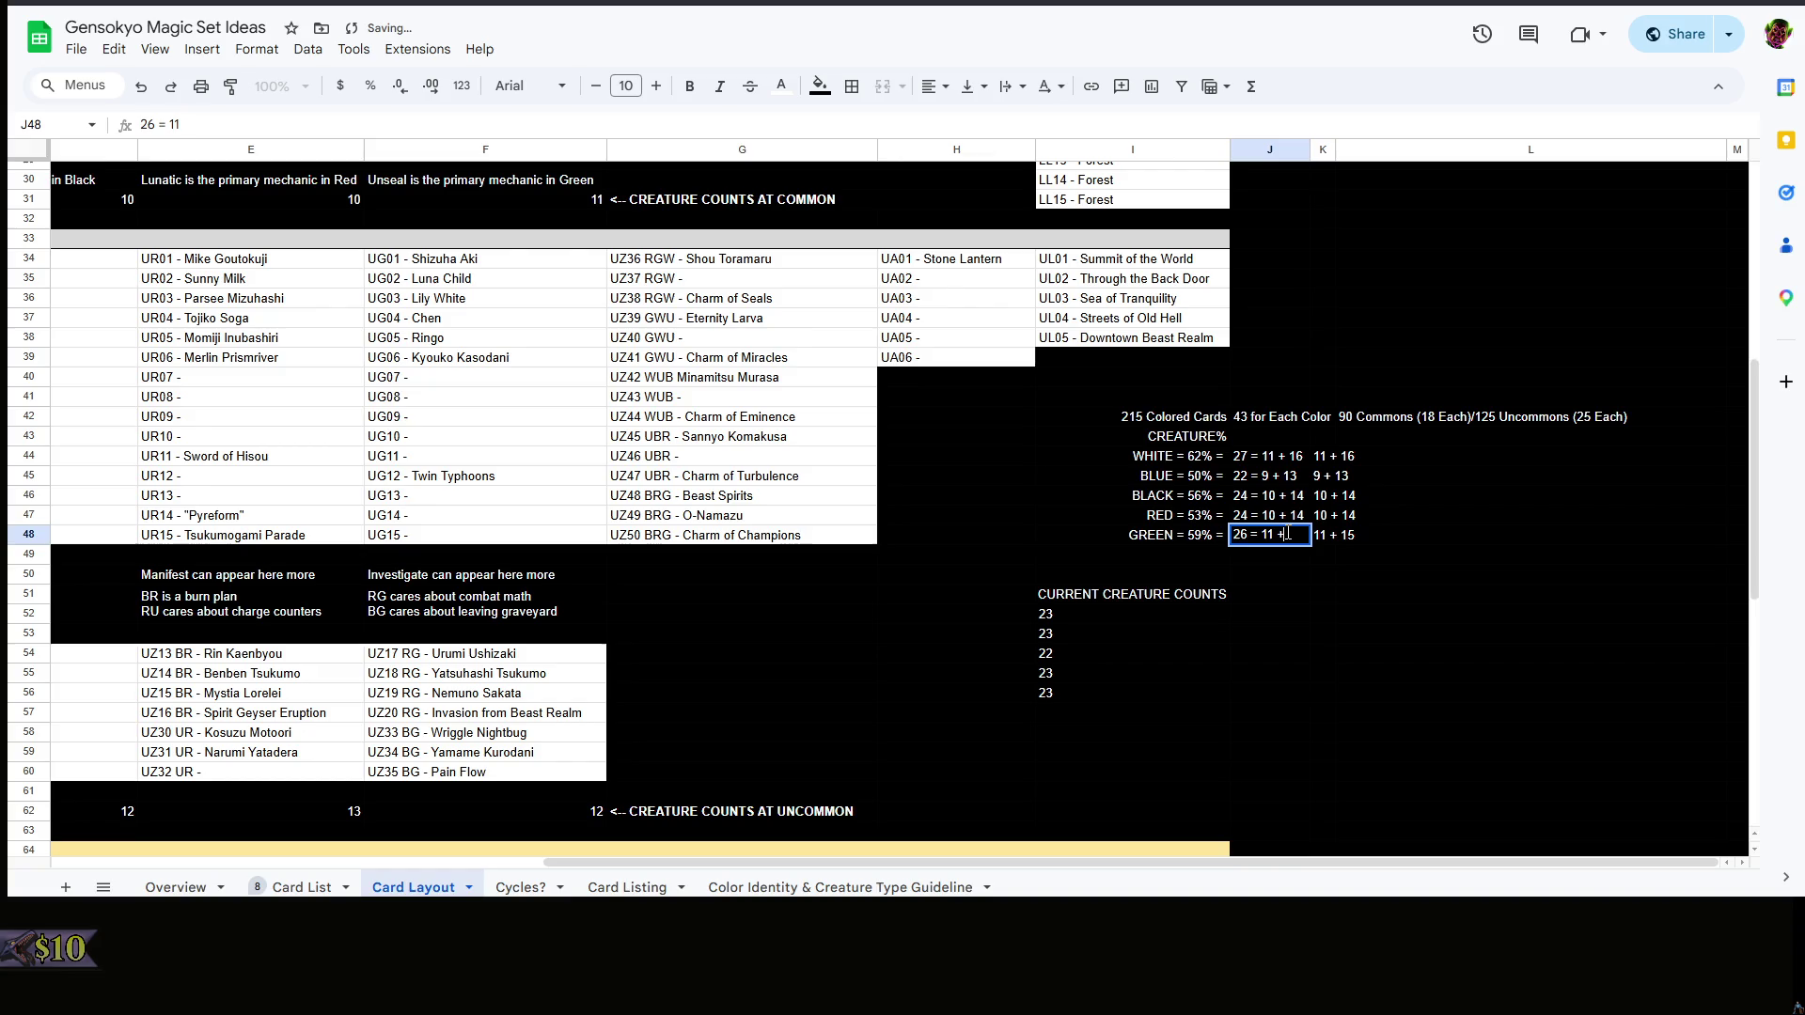
type(" 15")
left_click(1363, 553)
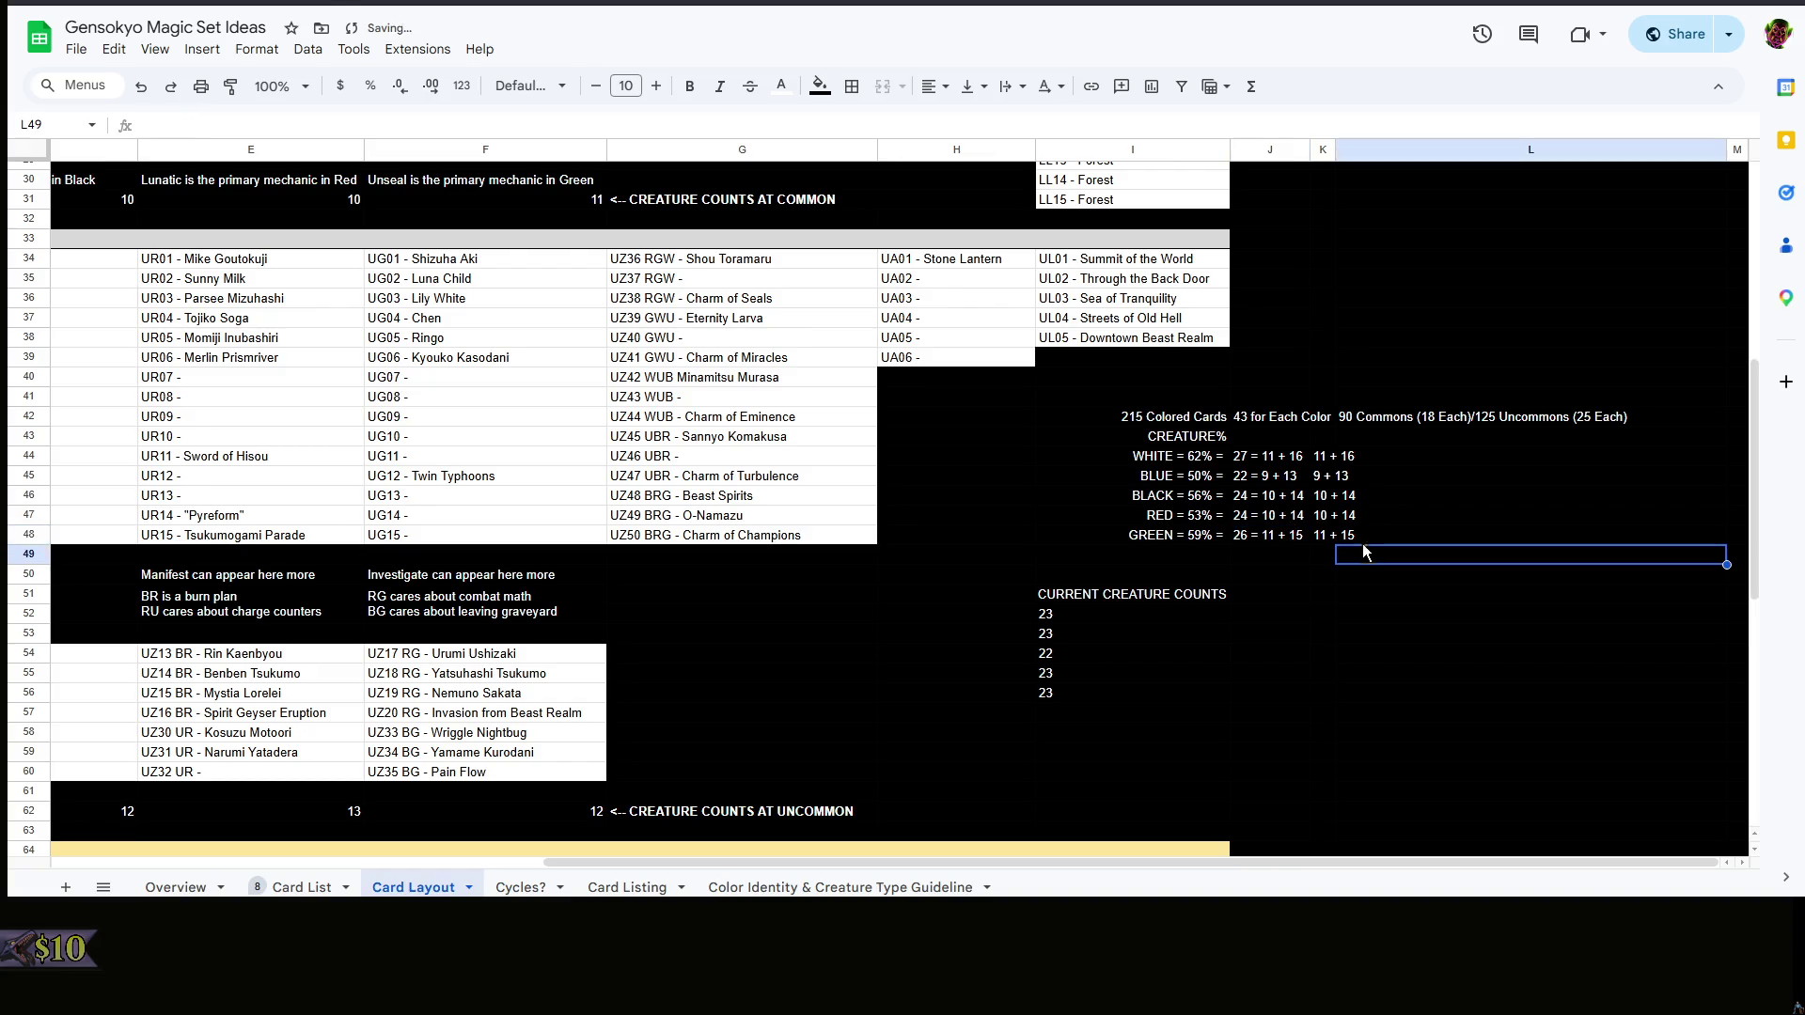
- Clear the old split entries from column K
left_click_drag(1363, 554, 1342, 460)
key("Delete")
left_click(1353, 553)
left_click(1285, 534)
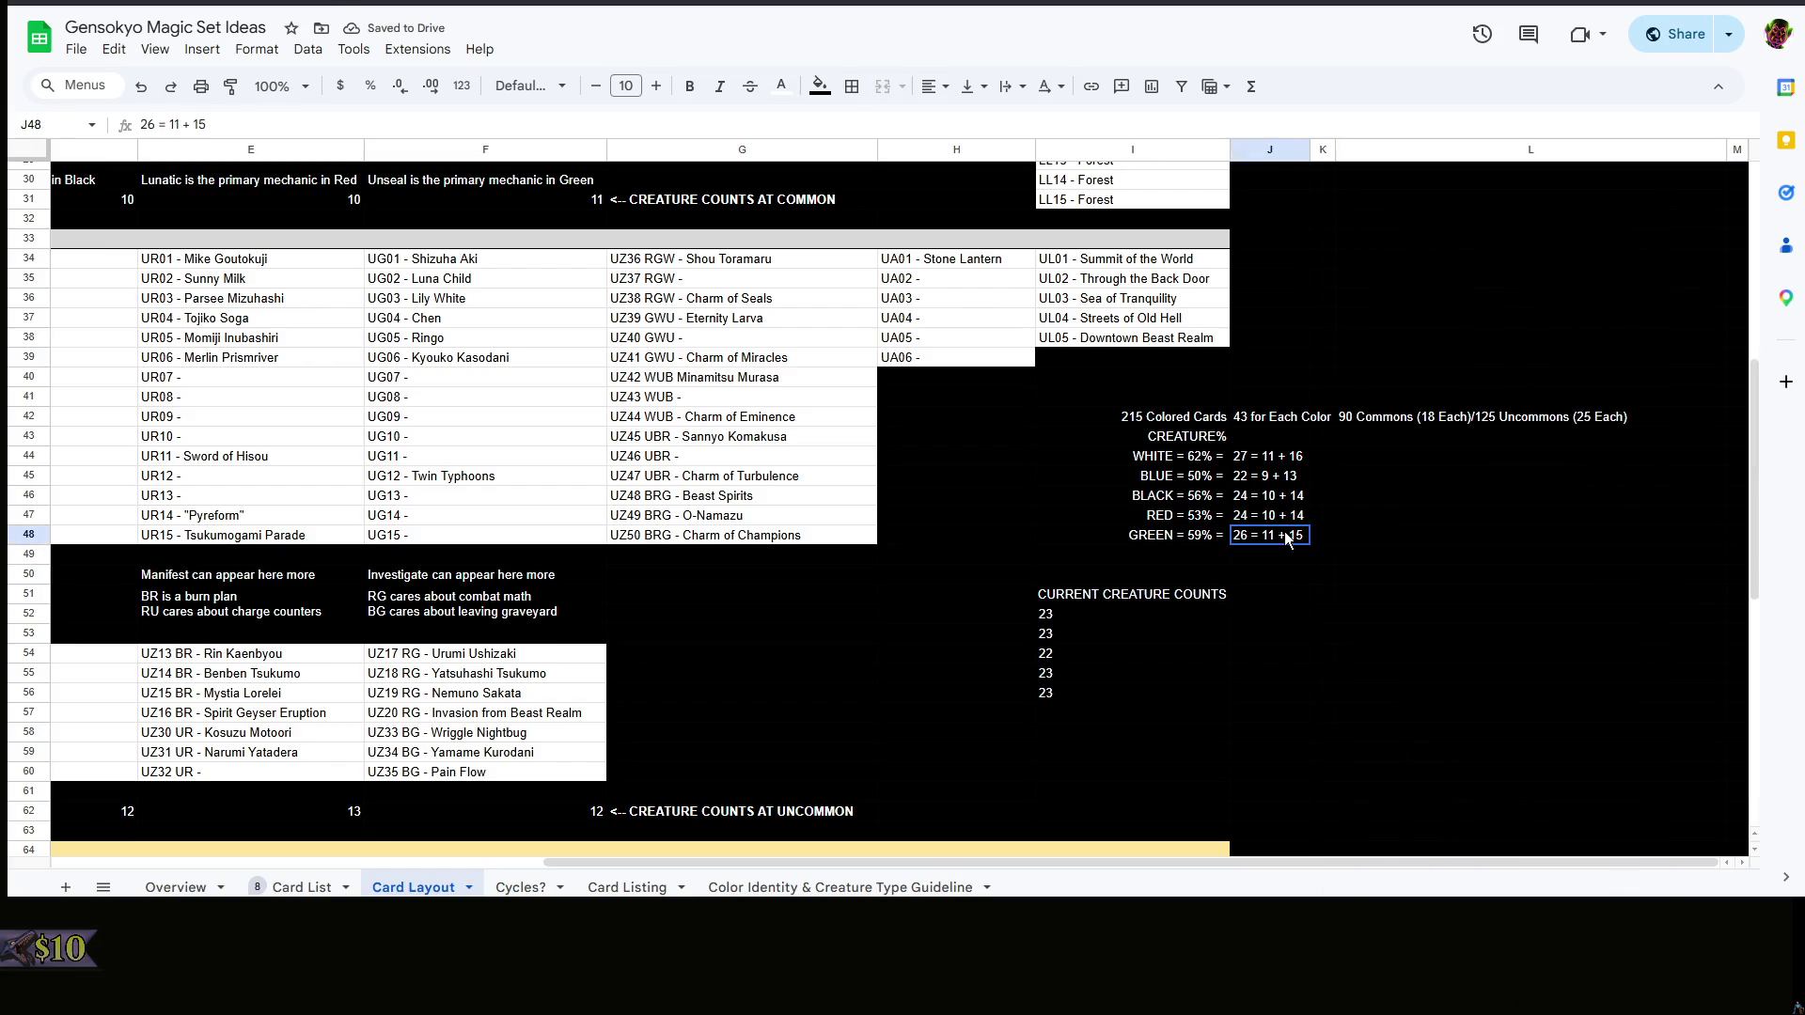
left_click(1503, 420)
- Delete the '90 Commons (18 Each)/125 Uncommons (25 Each)' note from L42 and look over the summary cells
key("Delete")
left_click_drag(1380, 512, 1309, 508)
right_click(1308, 508)
key("Escape")
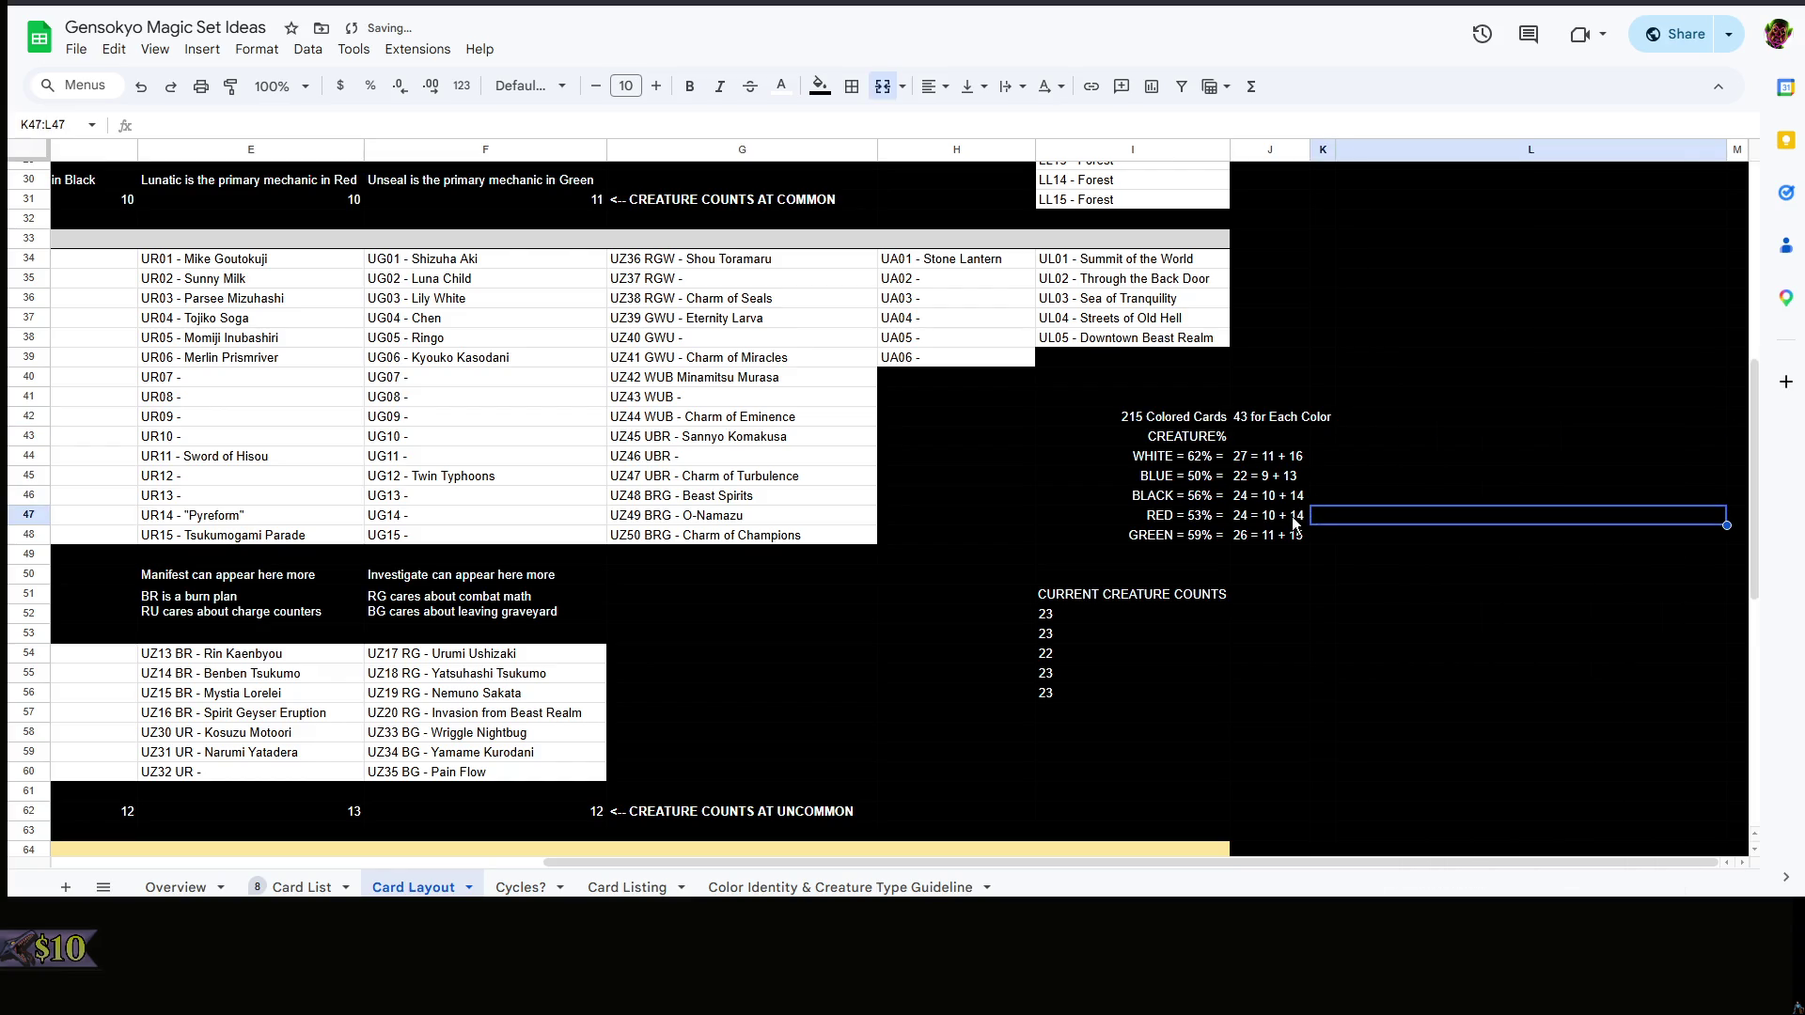
left_click(1286, 515)
key("Down")
key("Down")
left_click(1258, 476)
left_click(1395, 511)
left_click(1338, 494)
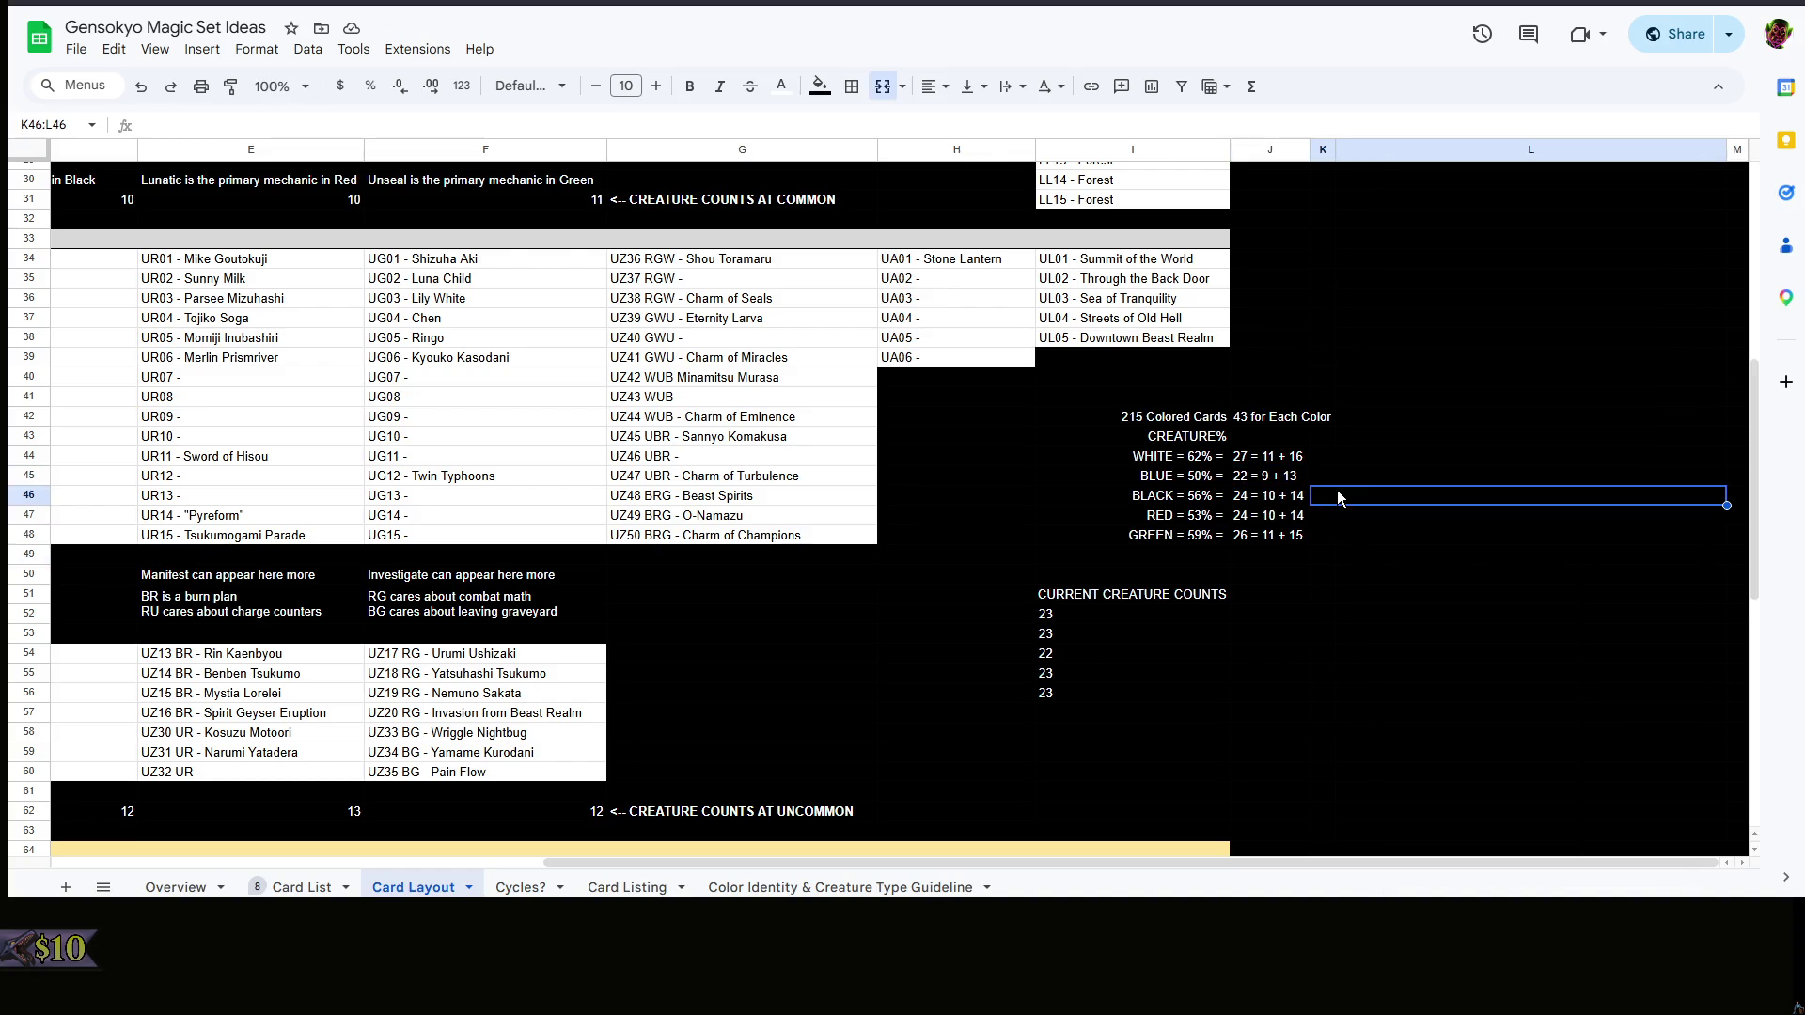
left_click_drag(1065, 862, 349, 872)
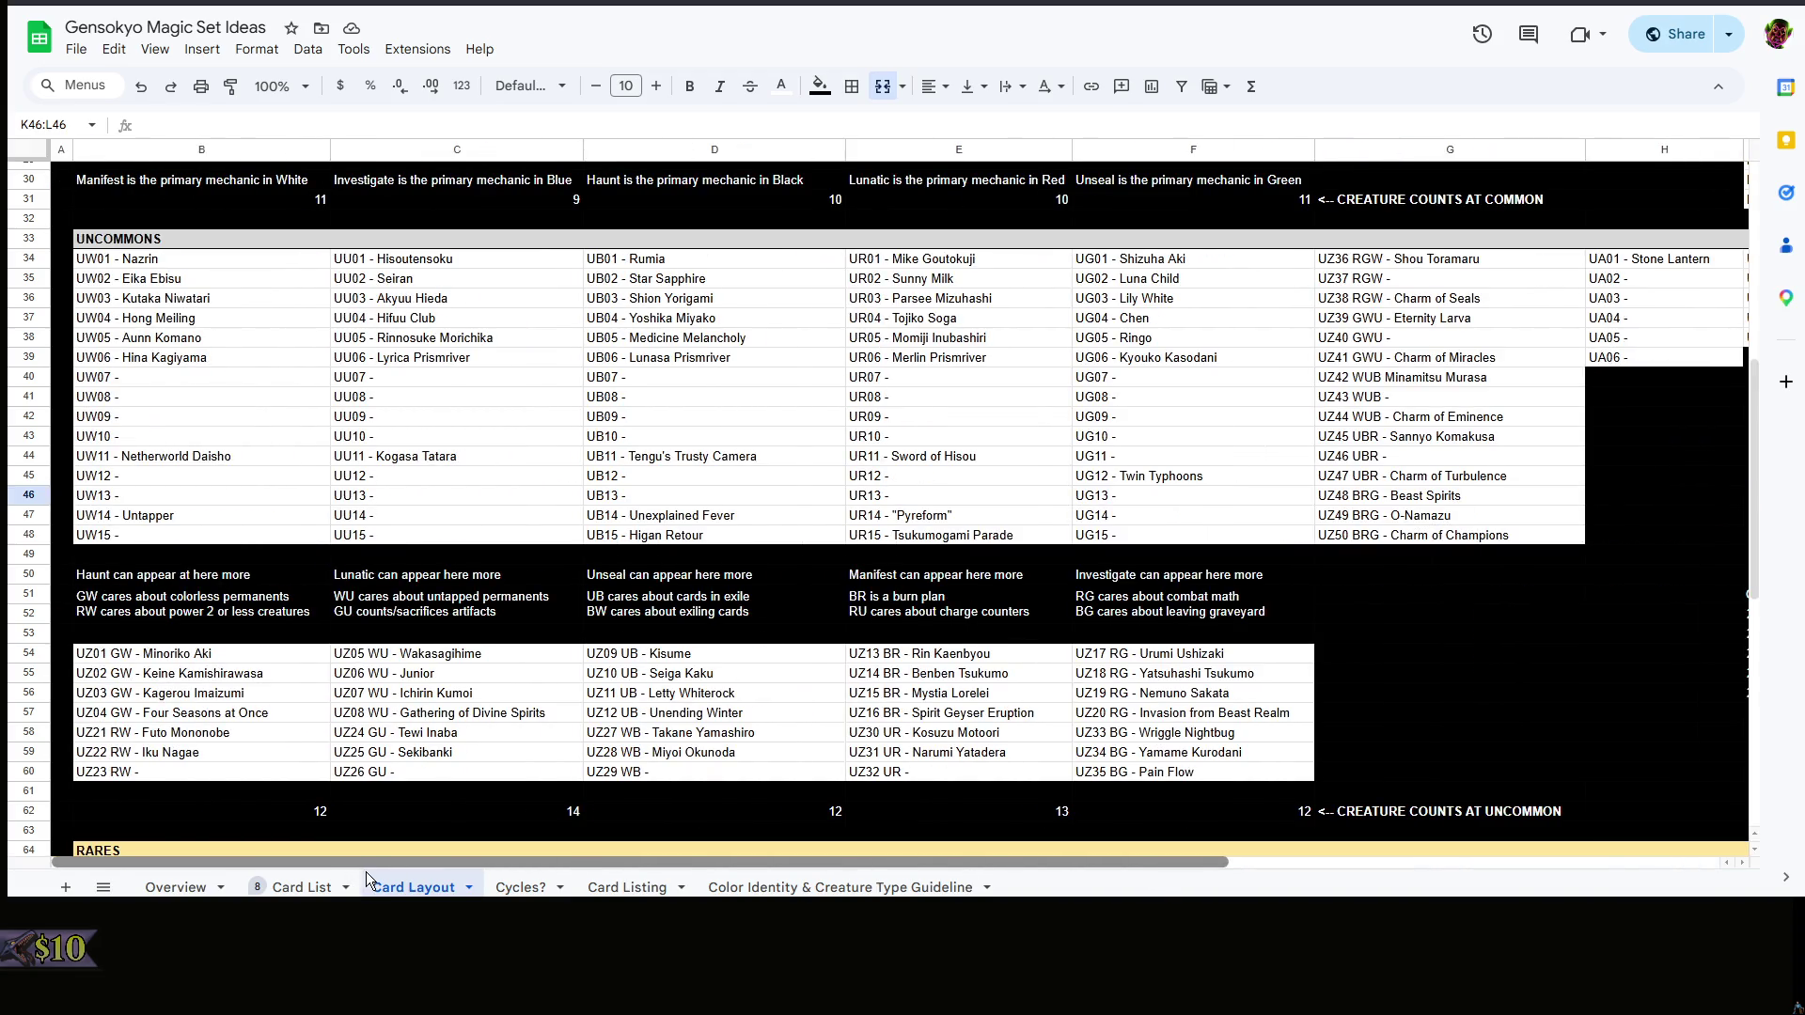
left_click_drag(381, 869, 873, 864)
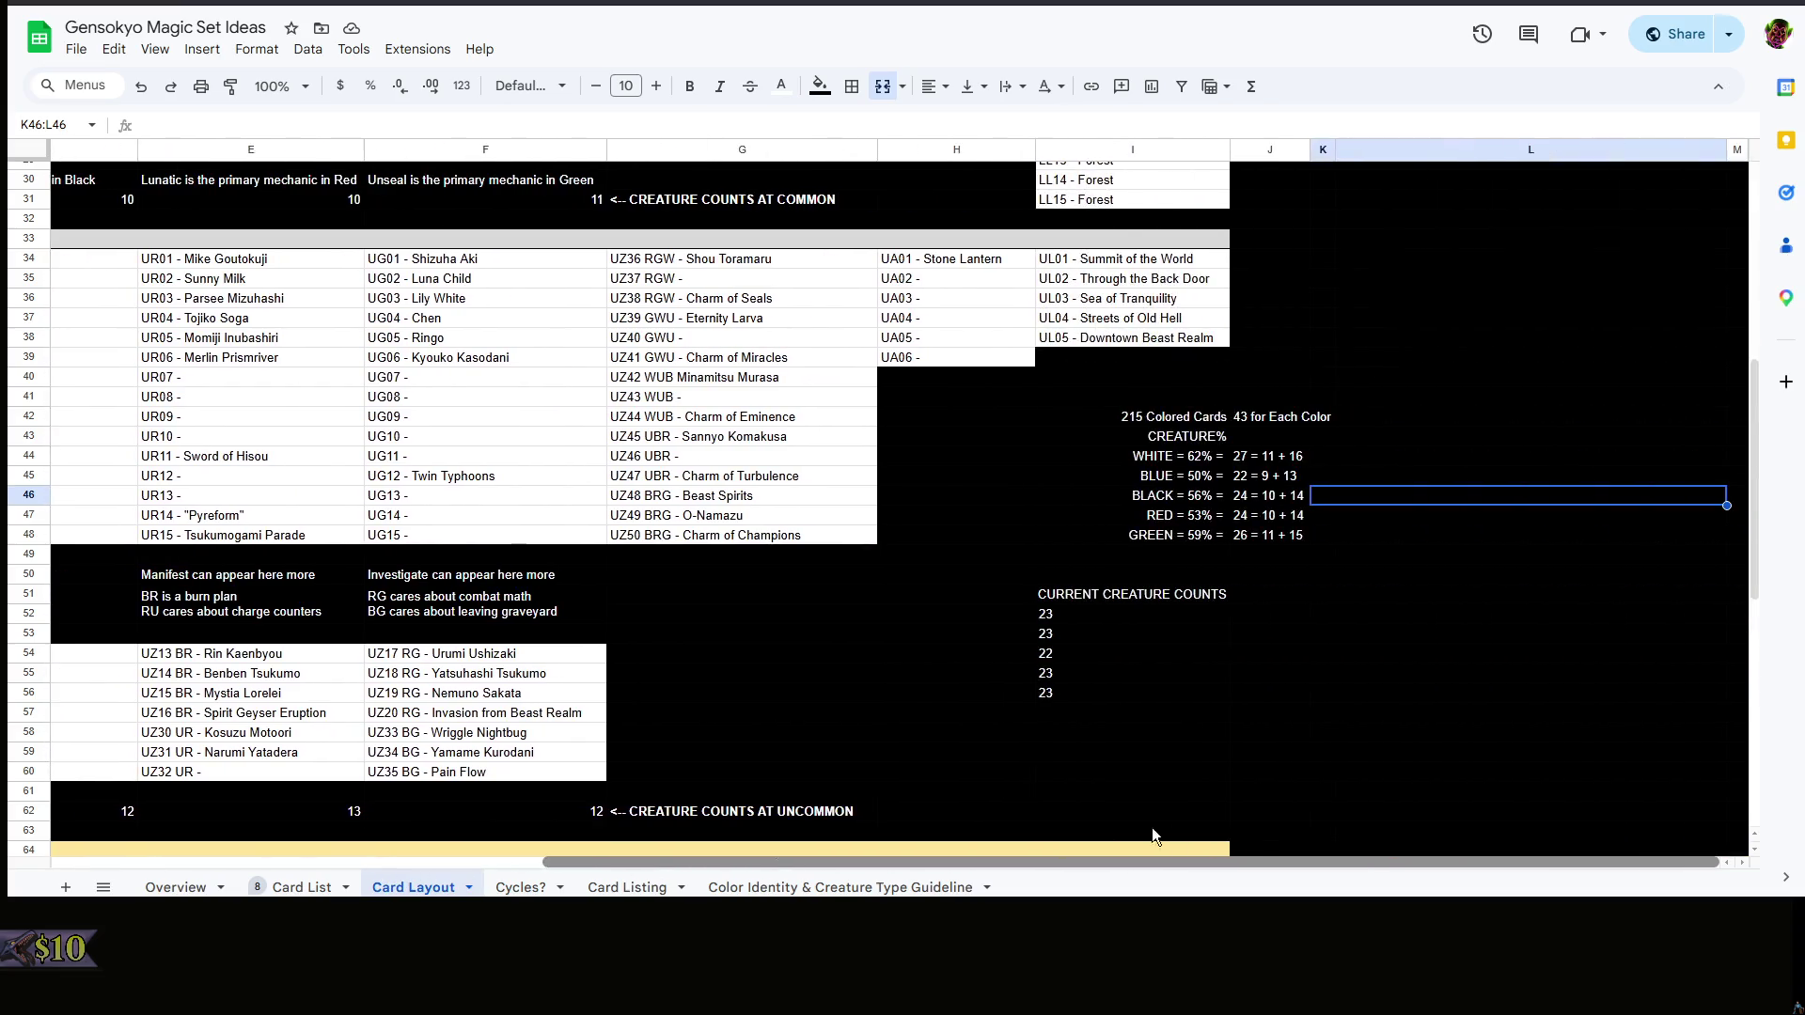
left_click(1385, 615)
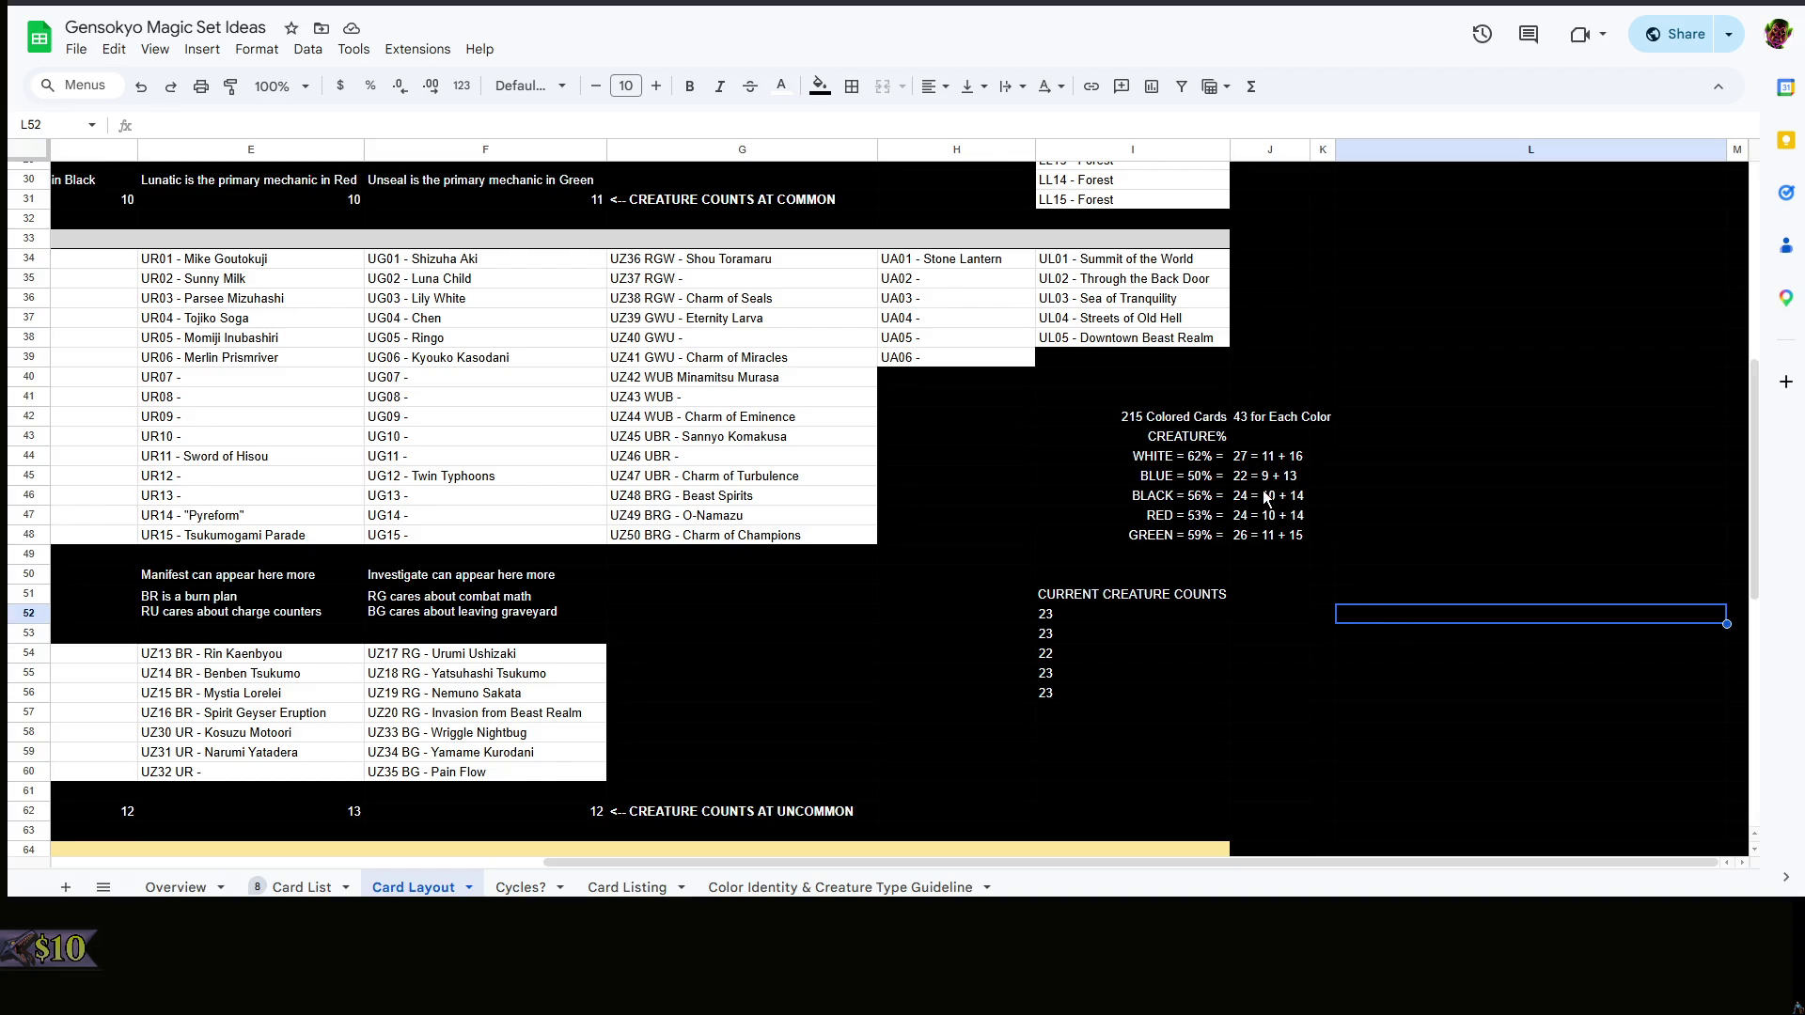
left_click(1359, 480)
type("We'll give b")
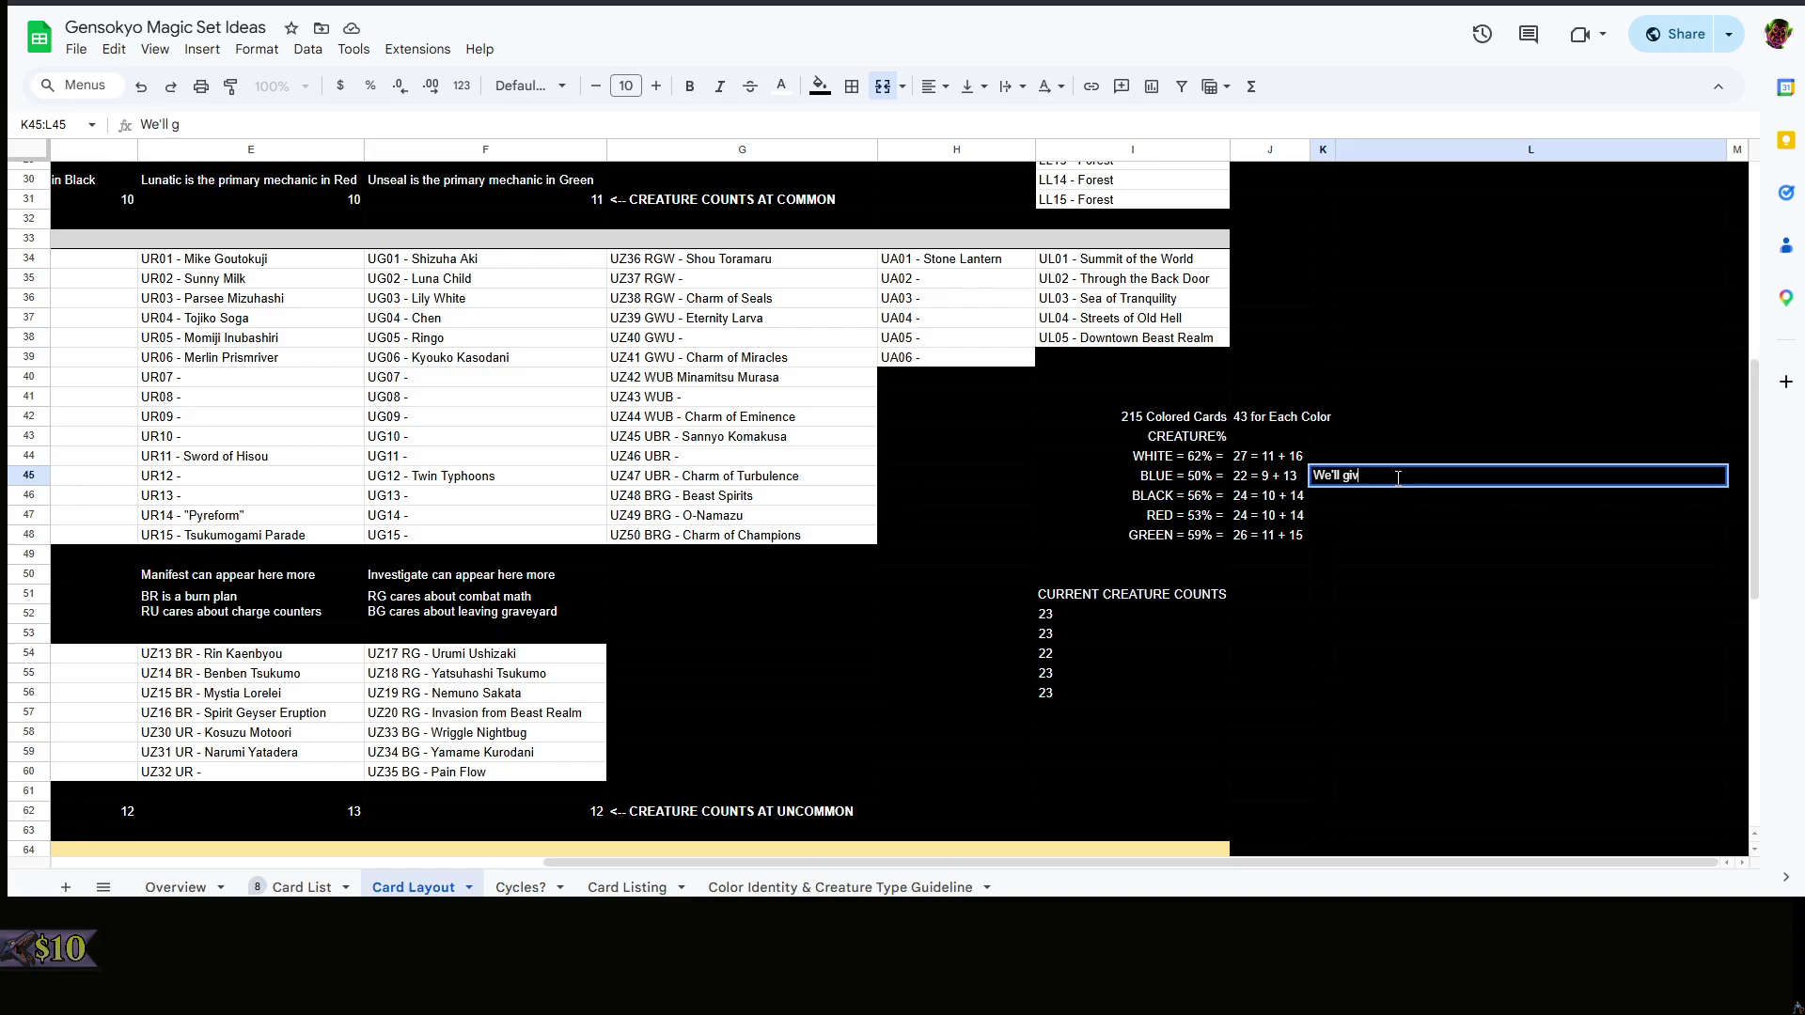
type("lue one extra (")
type("it's a ")
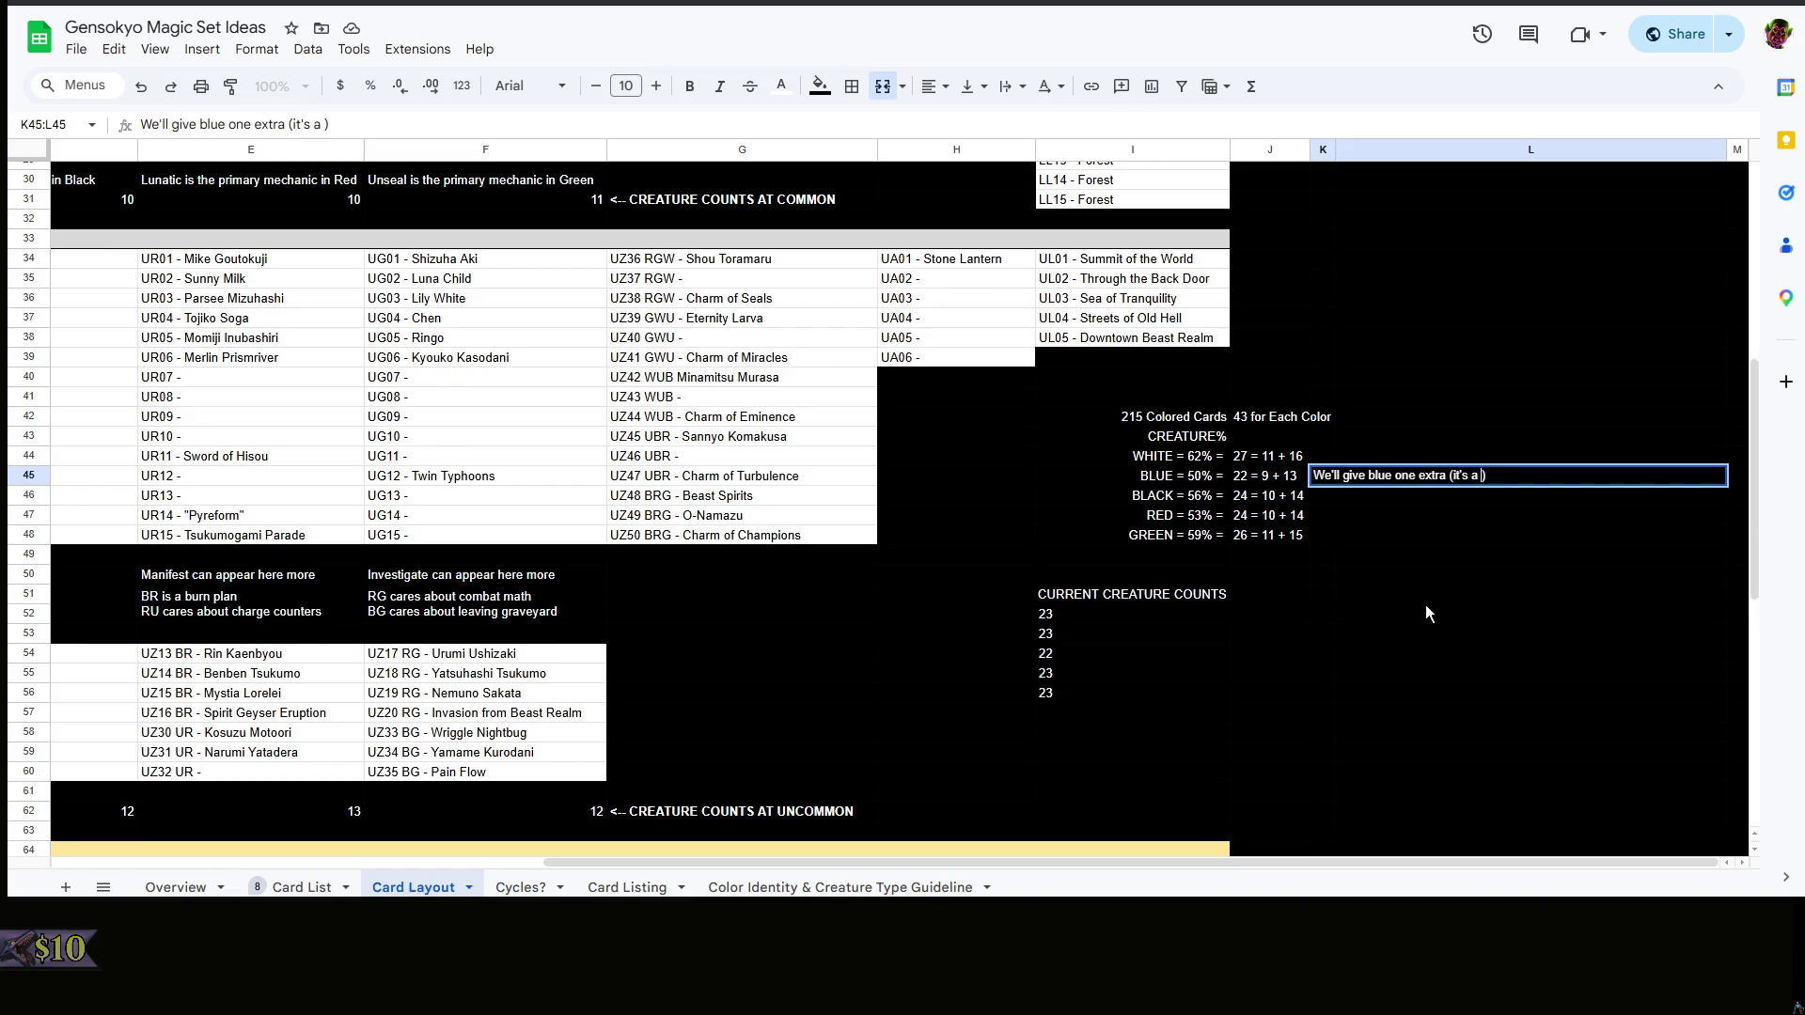
type("Vehicle.")
right_click(1398, 604)
left_click(1313, 597)
right_click(1312, 596)
left_click(1241, 598)
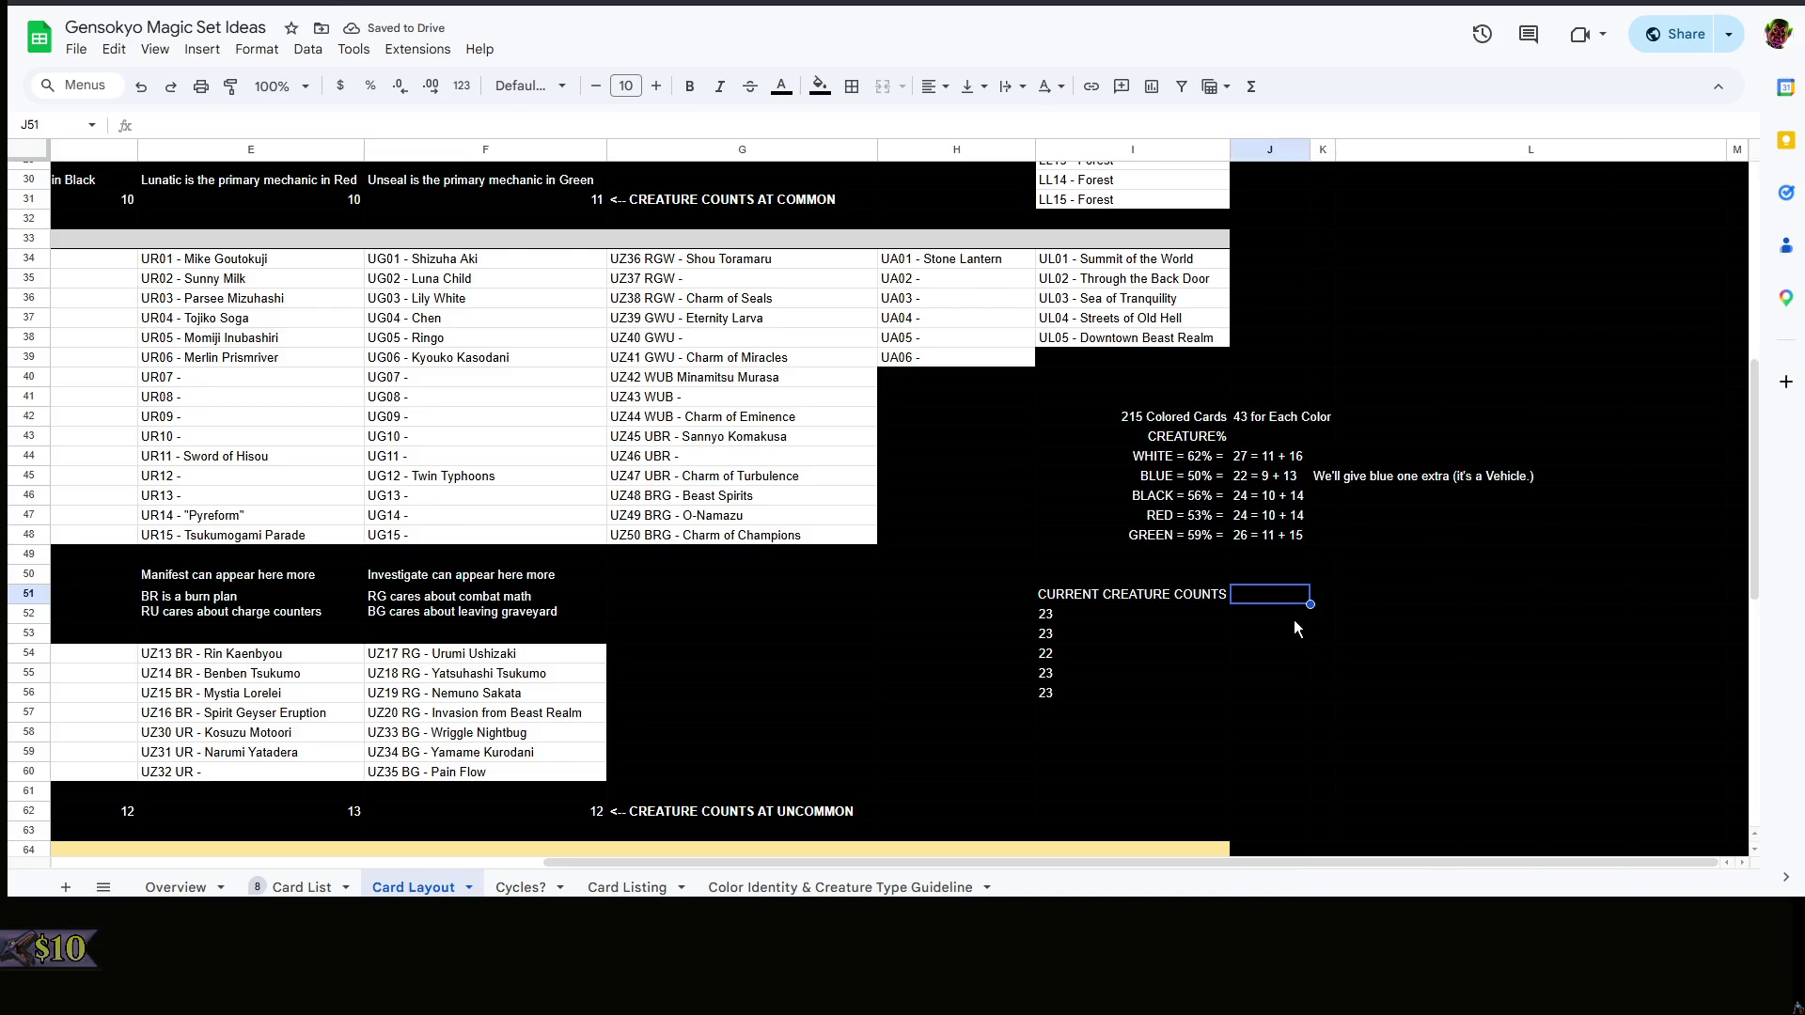
left_click(1345, 481)
key("Delete")
left_click(1386, 578)
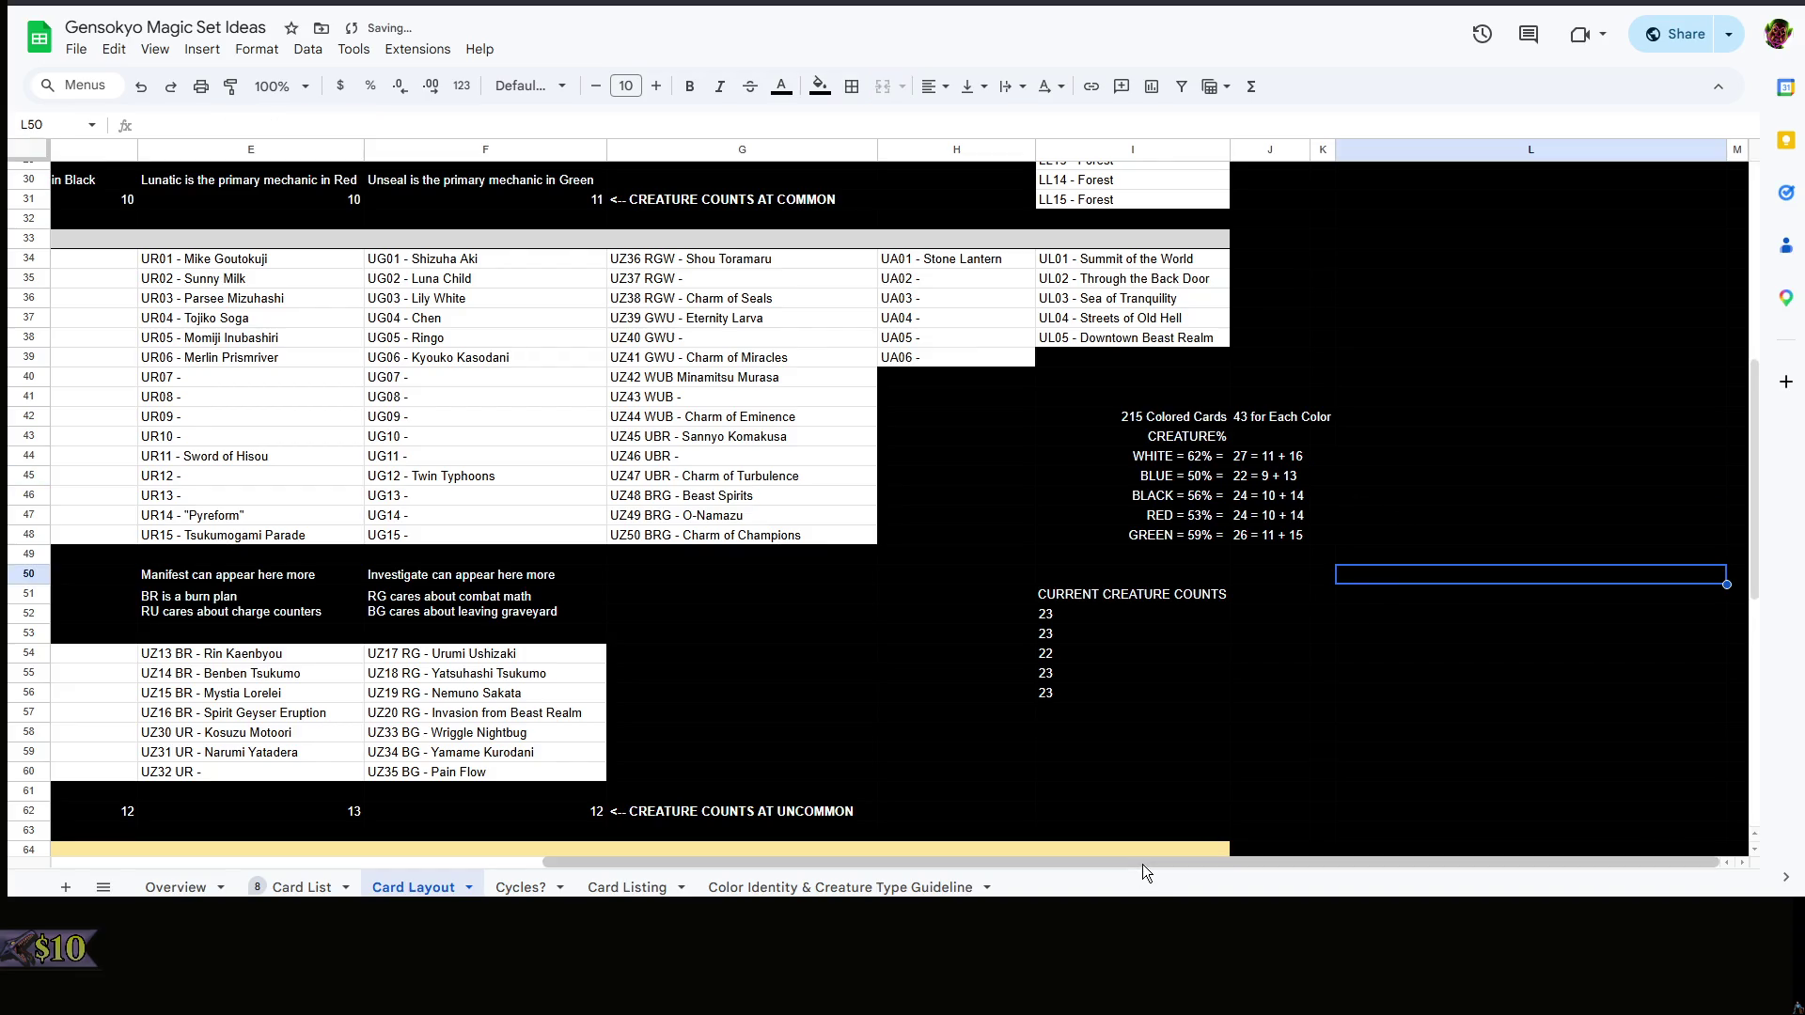
- Change Blue's uncommon creature count in C62 from 14 to 13 and check the totals
left_click_drag(1155, 863, 496, 884)
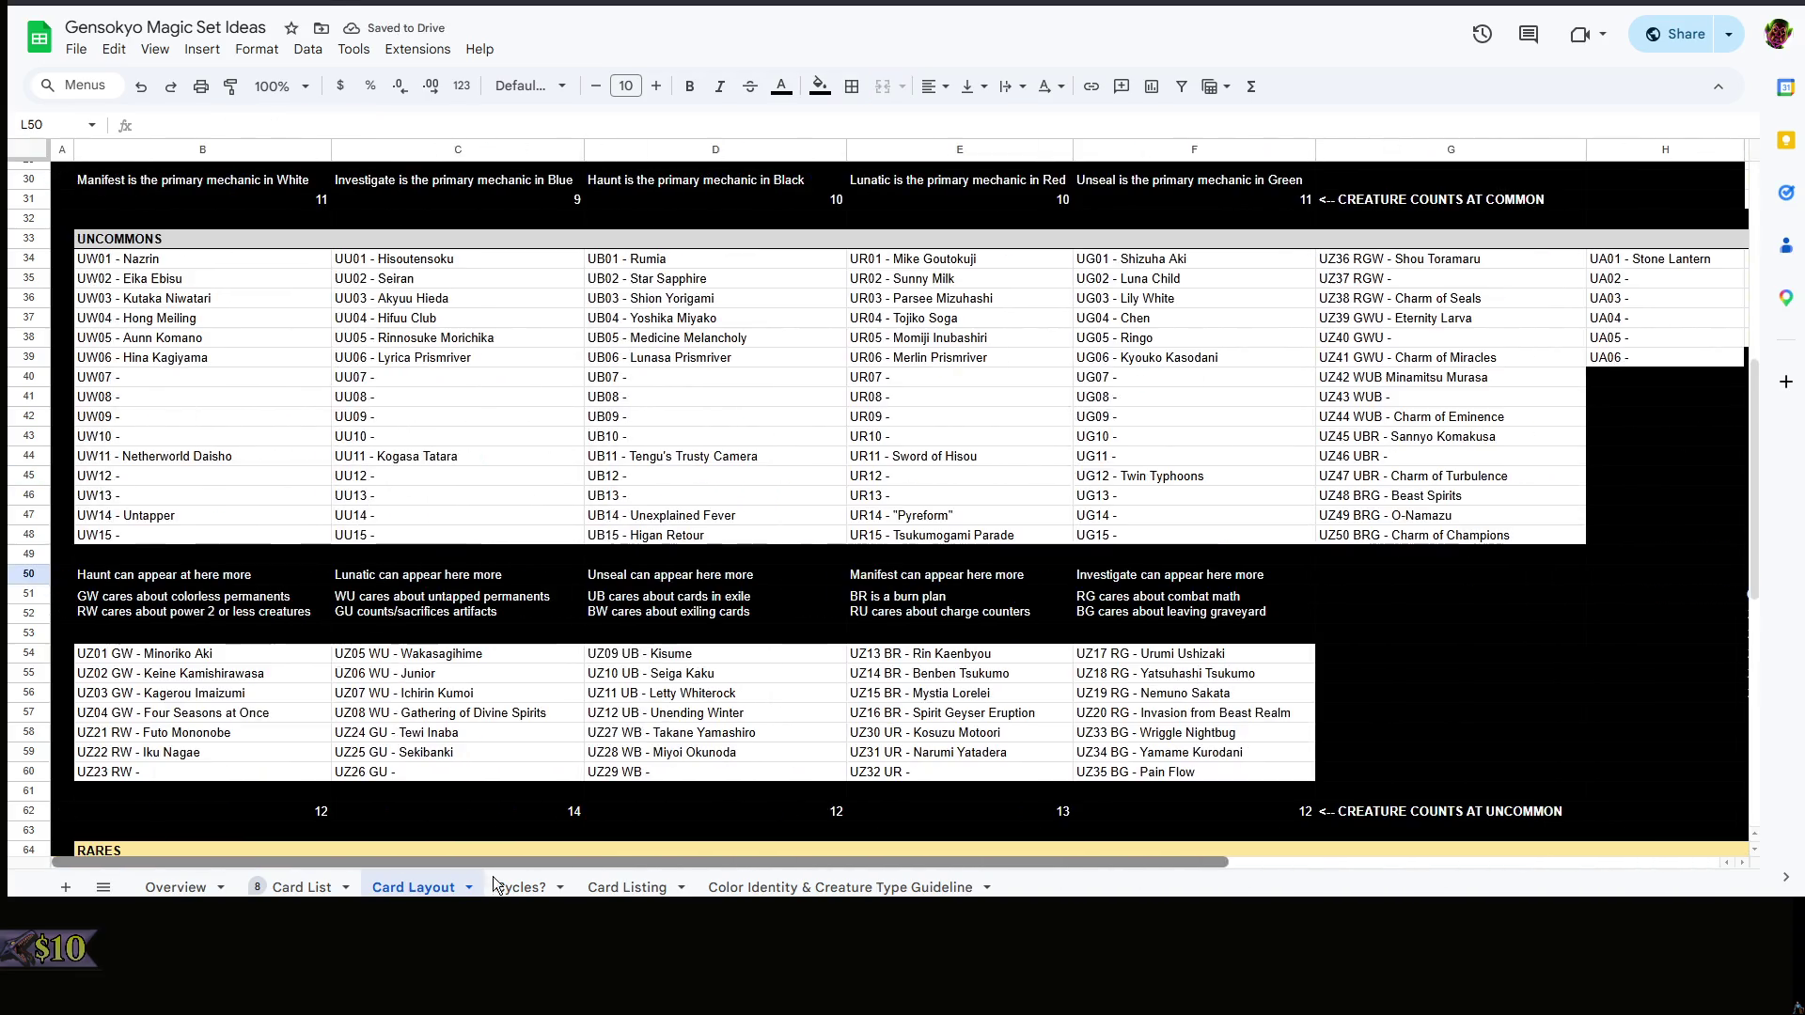
left_click(497, 809)
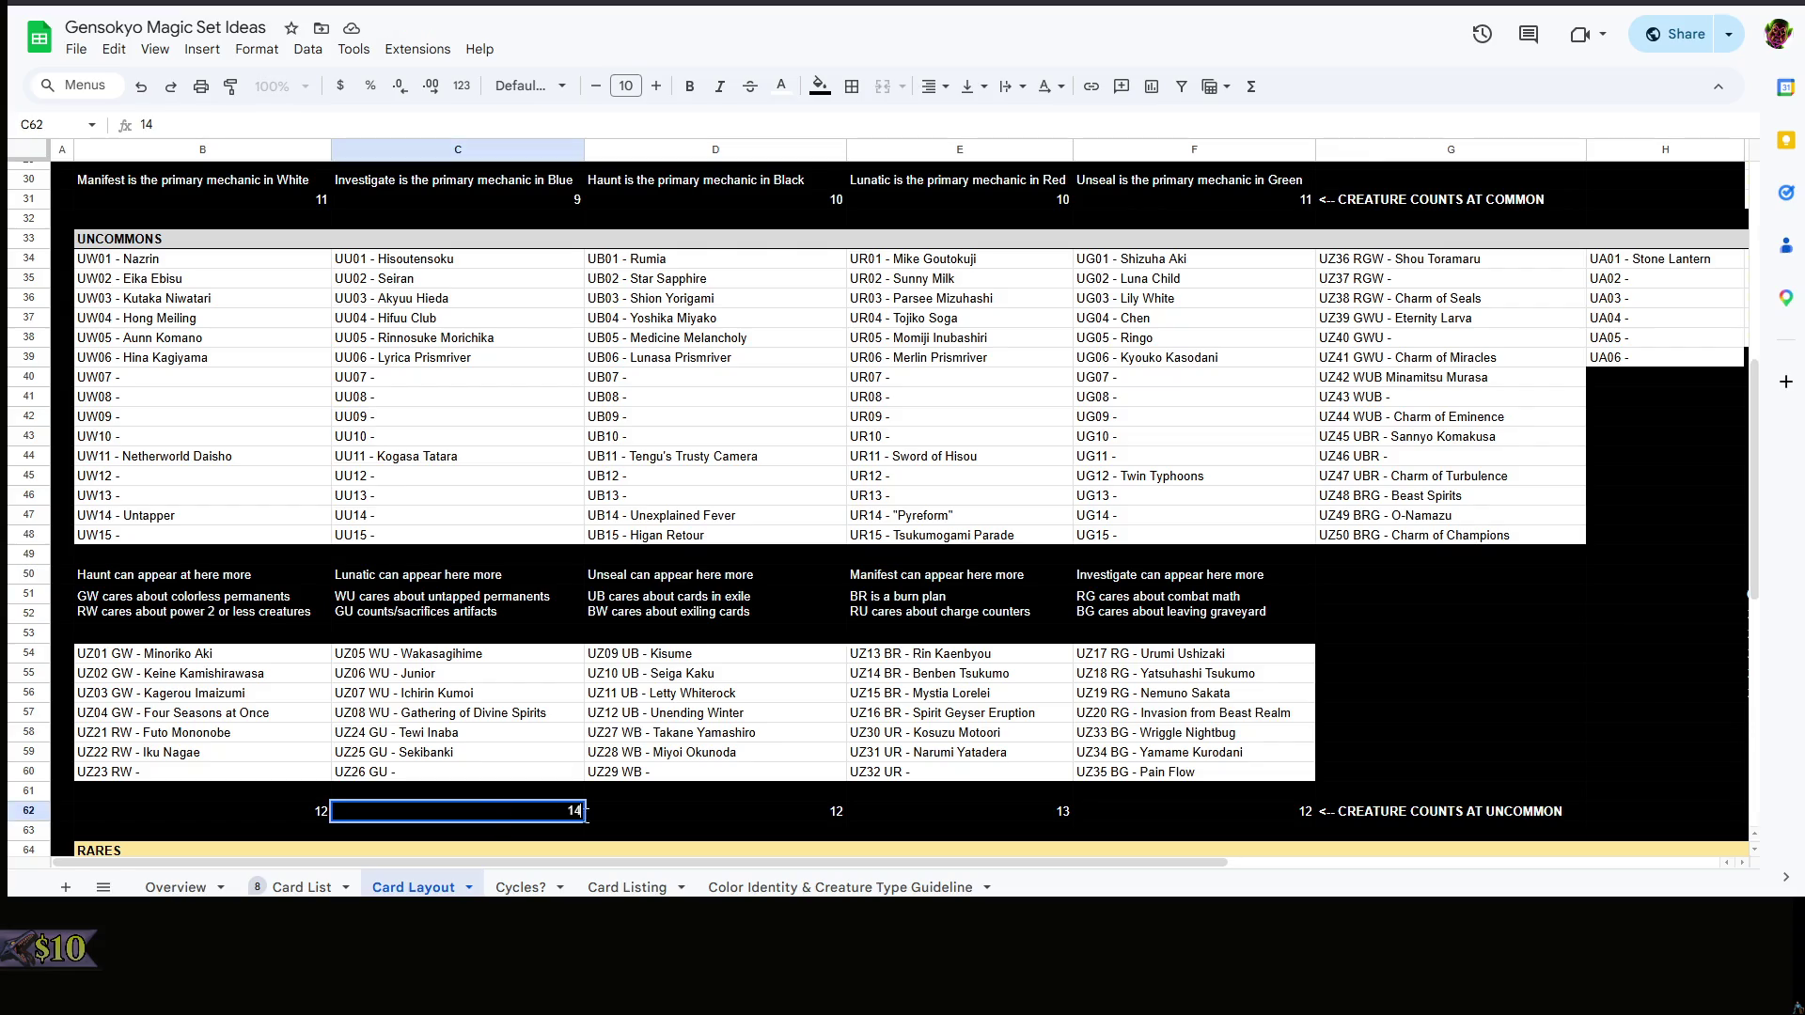
left_click(726, 814)
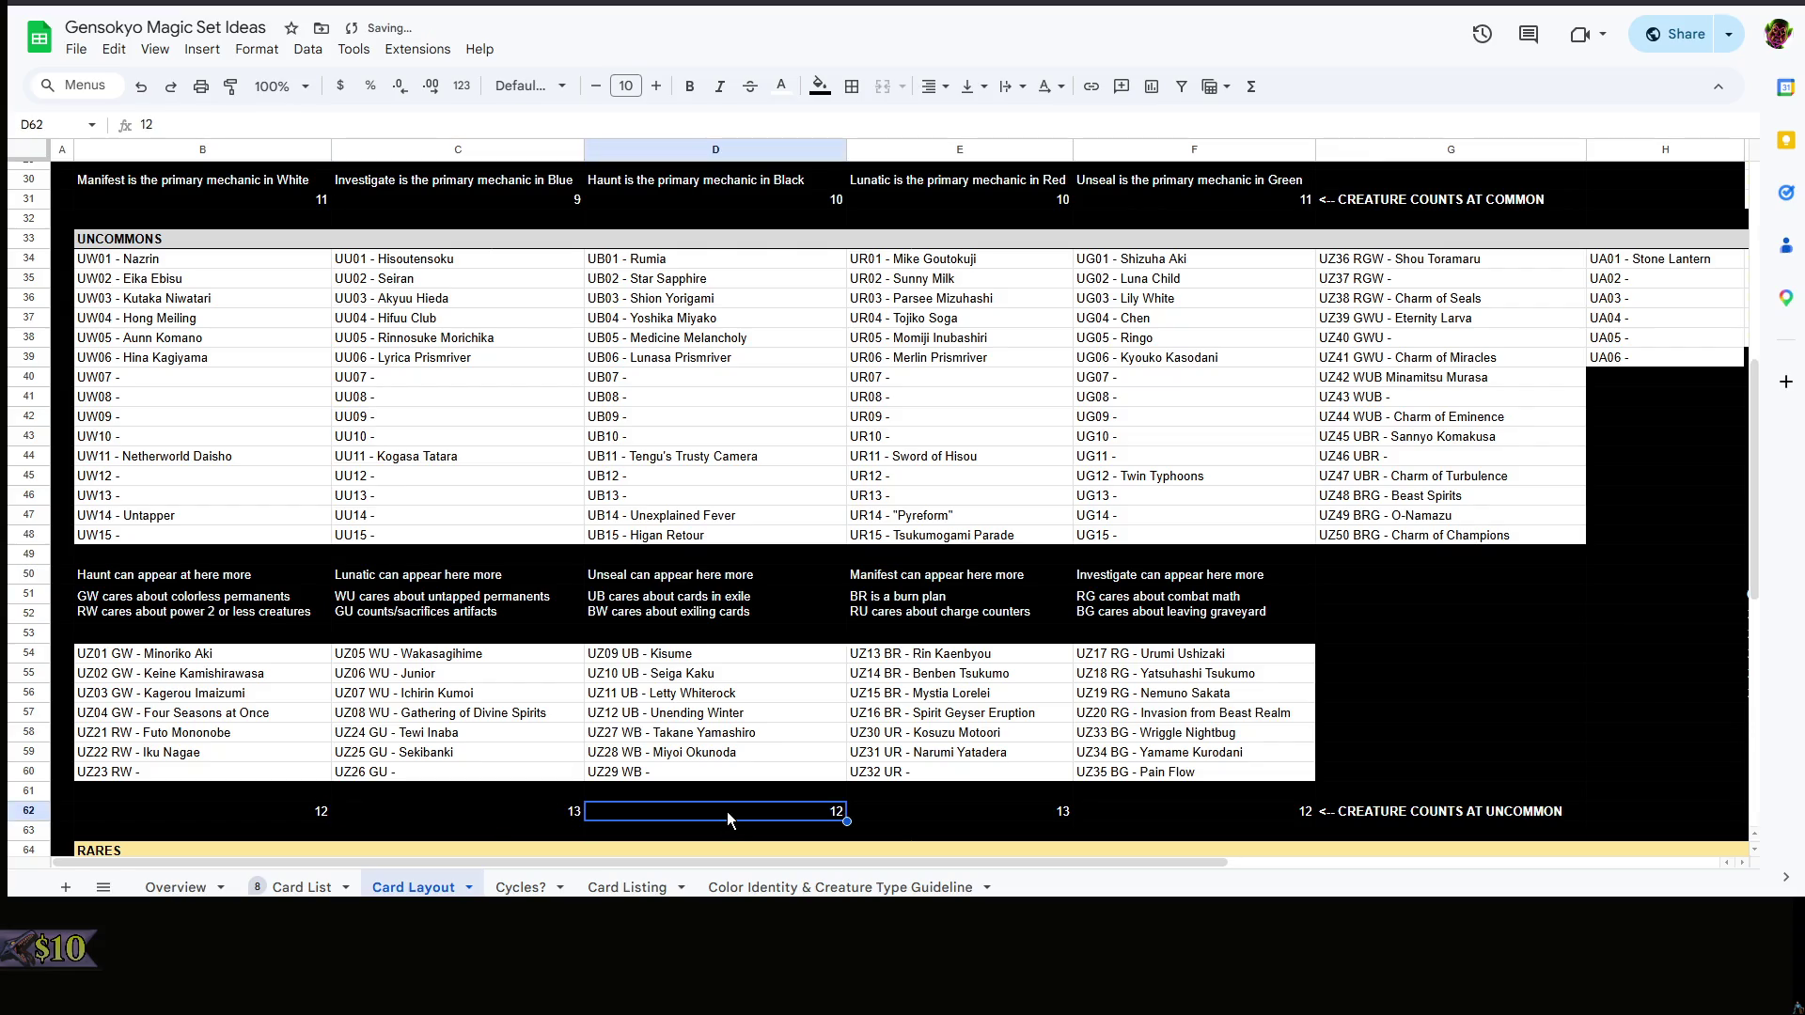
left_click_drag(727, 862, 1311, 838)
left_click(1410, 751)
left_click(1432, 672)
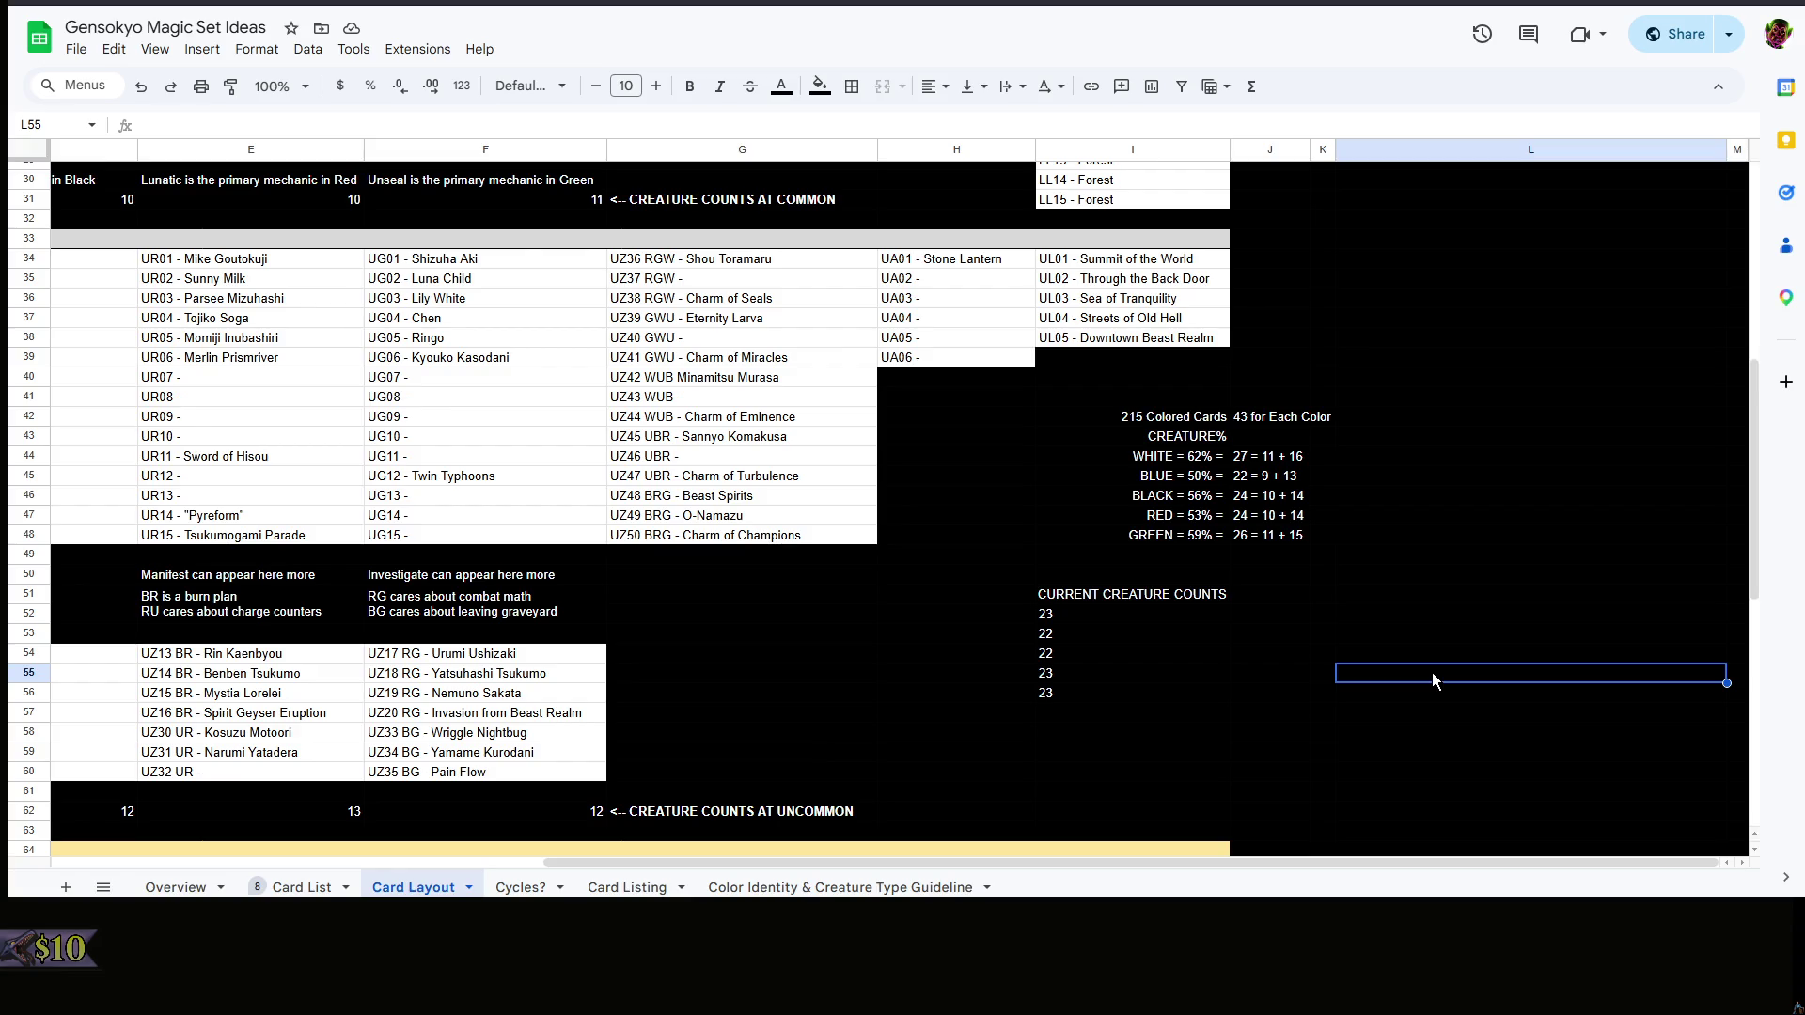
mouse_move(1068, 863)
left_mouse_down()
mouse_move(667, 846)
mouse_move(531, 808)
left_mouse_up()
left_click(218, 375)
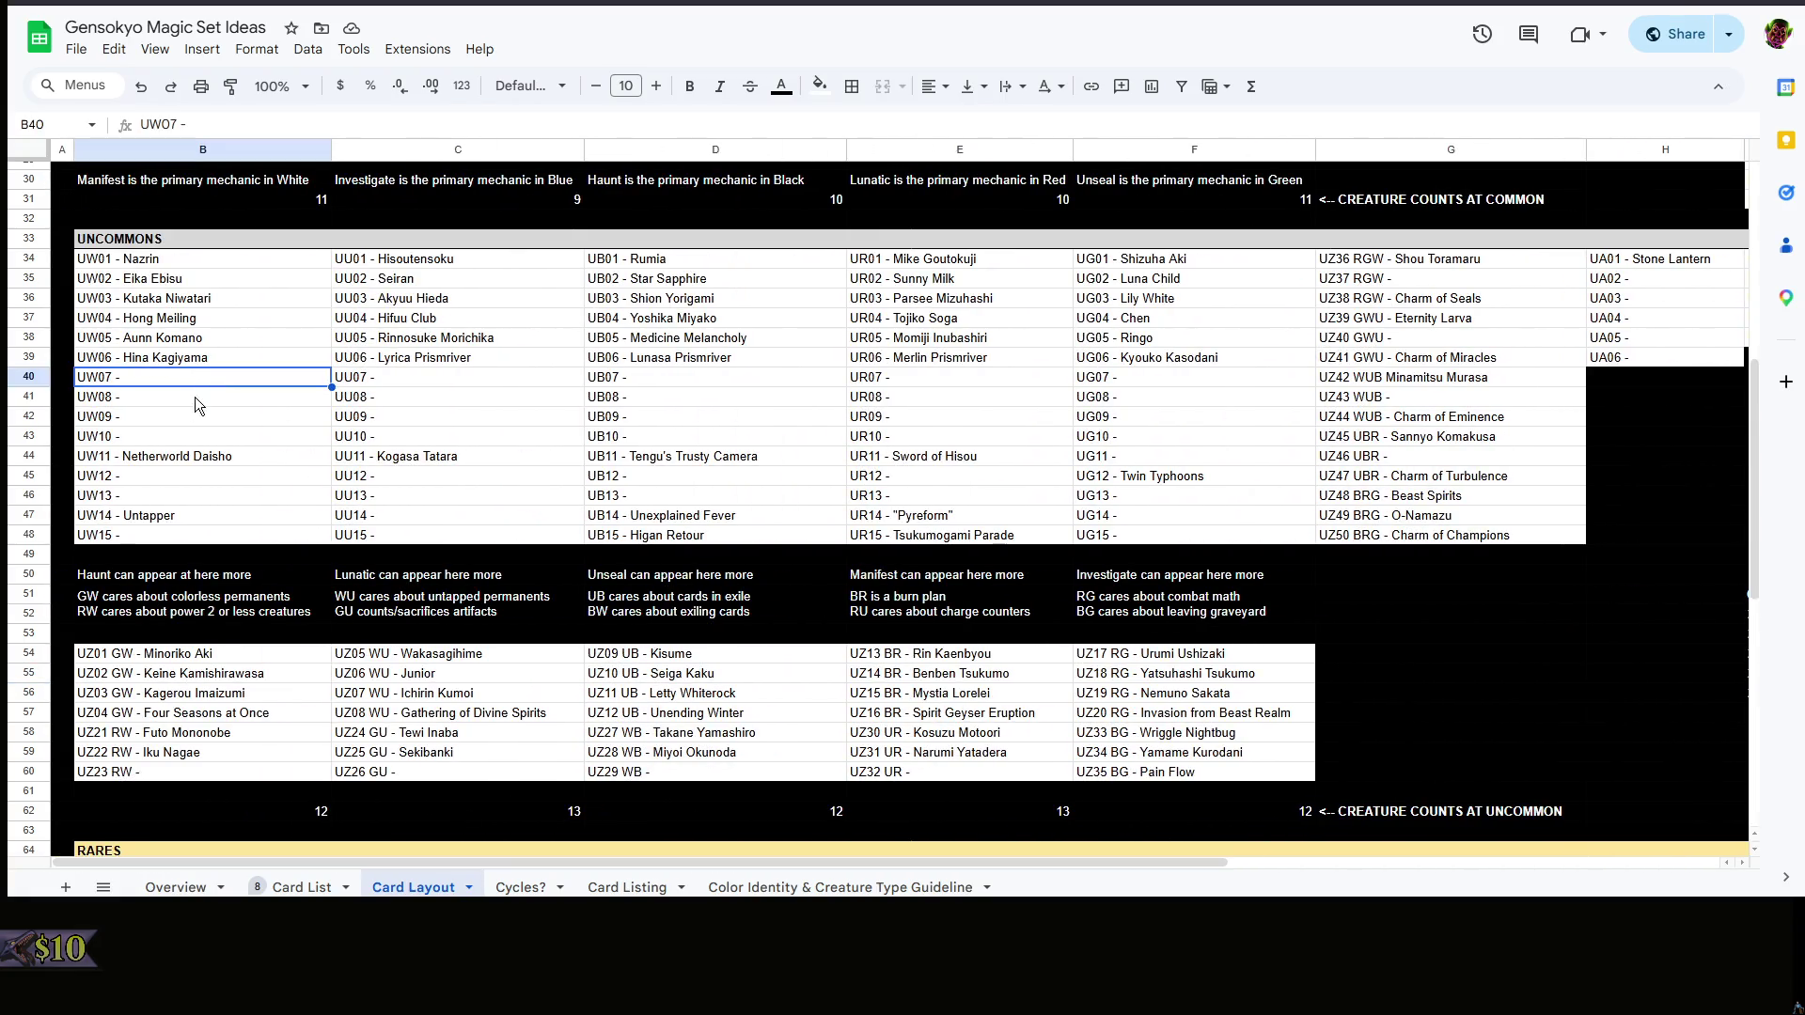
- Tag the UW07, UW08 and UW09 uncommon slots as (Creature)
left_click_drag(185, 421, 196, 375)
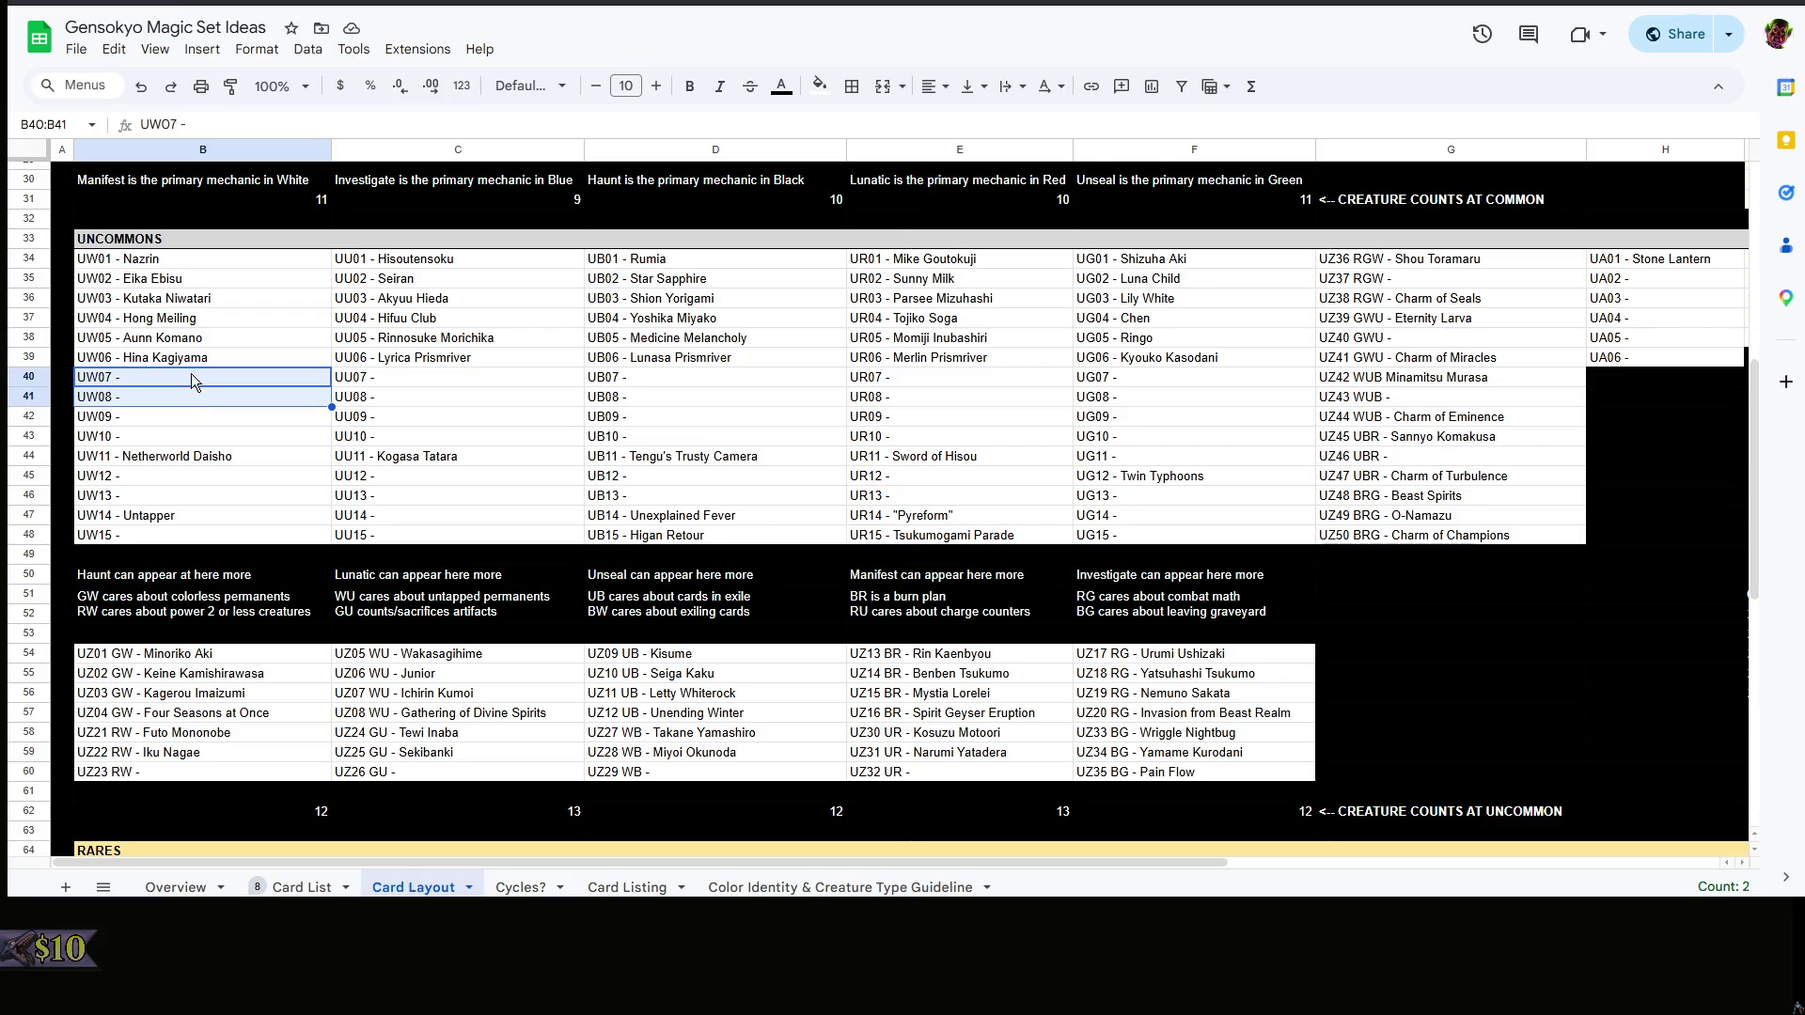
double_click(199, 375)
type("Creature)")
key("Return")
double_click(202, 403)
type("(C")
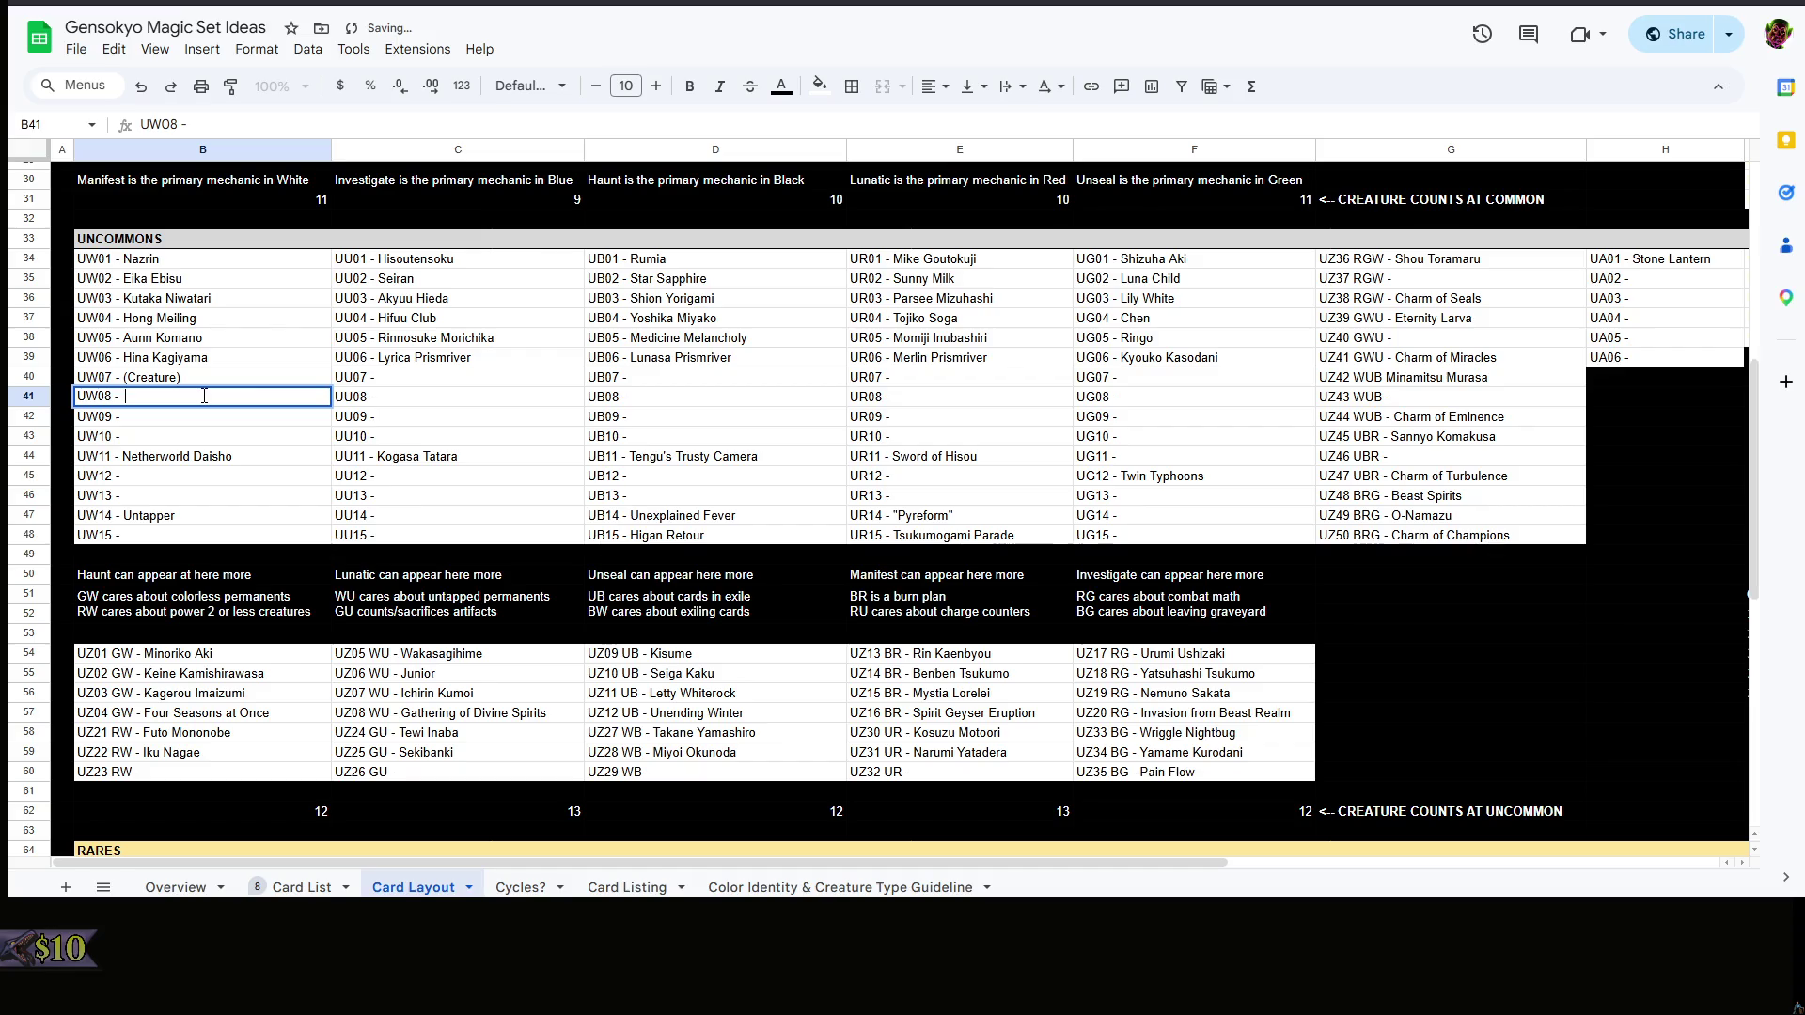
type("reature)")
key("Return")
double_click(186, 415)
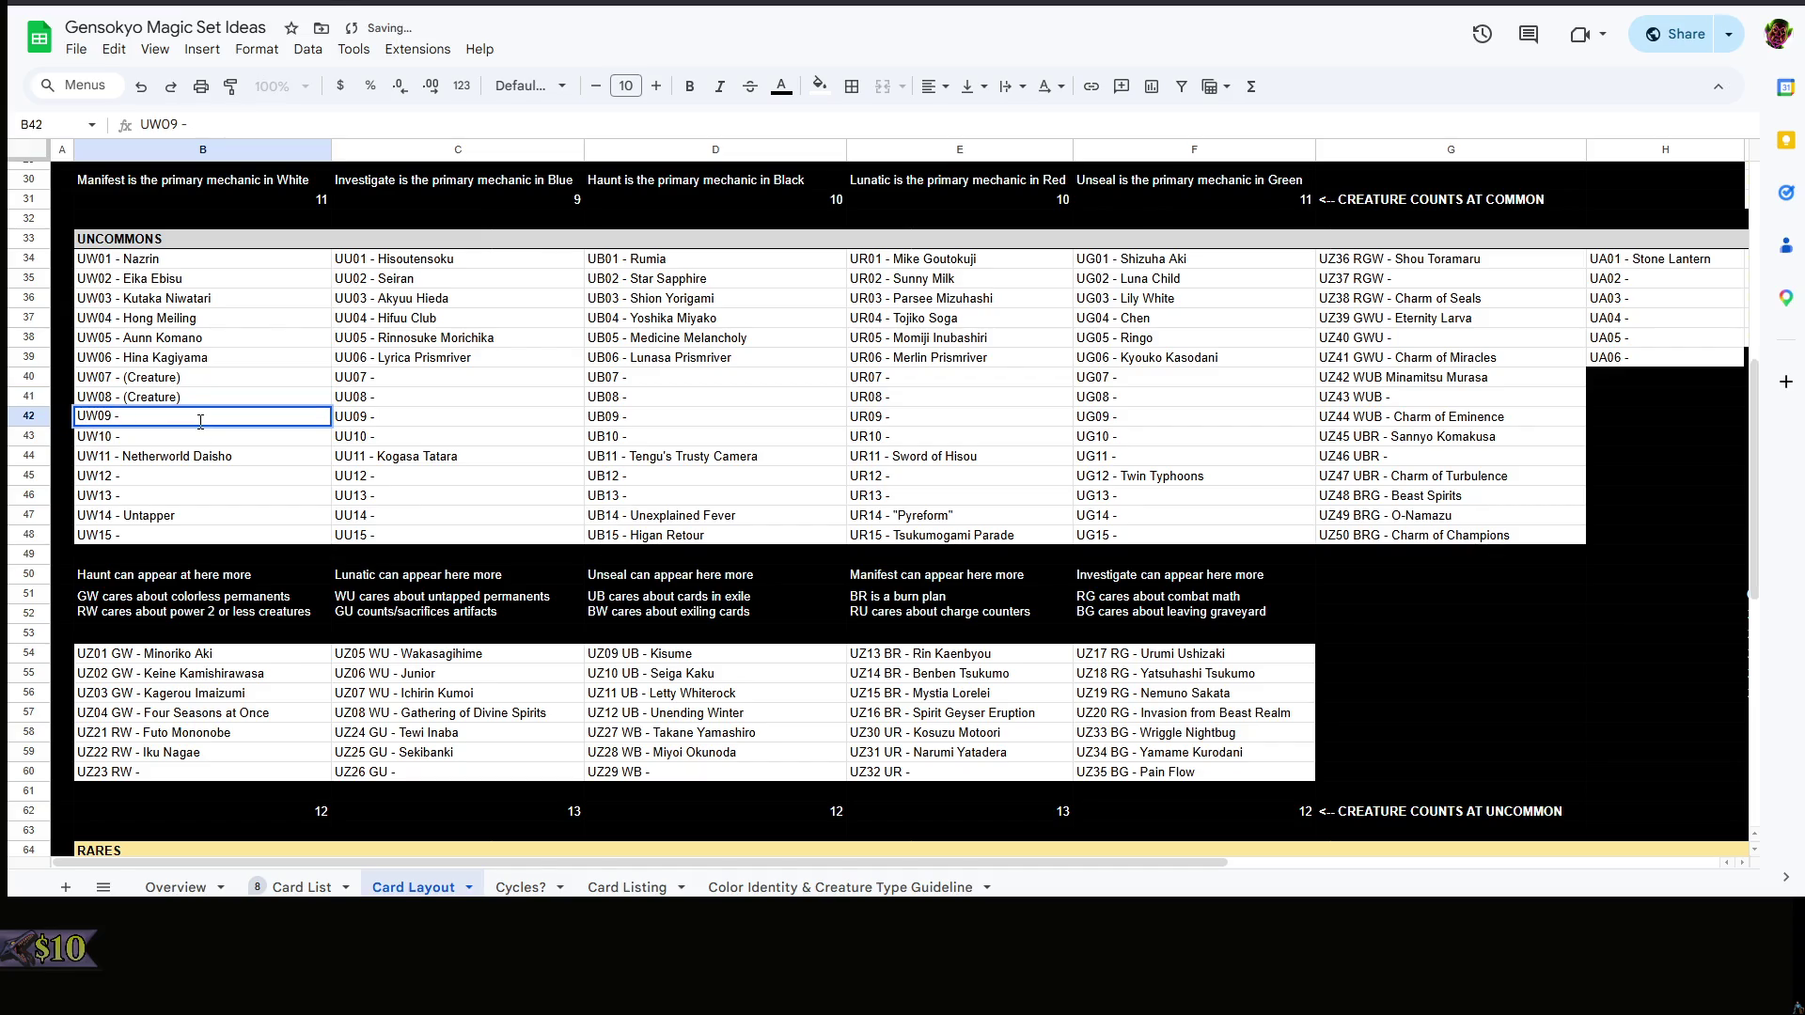
type("(Creature)")
key("Return")
- Delete the leftover '(Creature?)' tag from the UZ23 RW slot in B60
left_click(179, 776)
double_click(181, 774)
type("*)")
type(")")
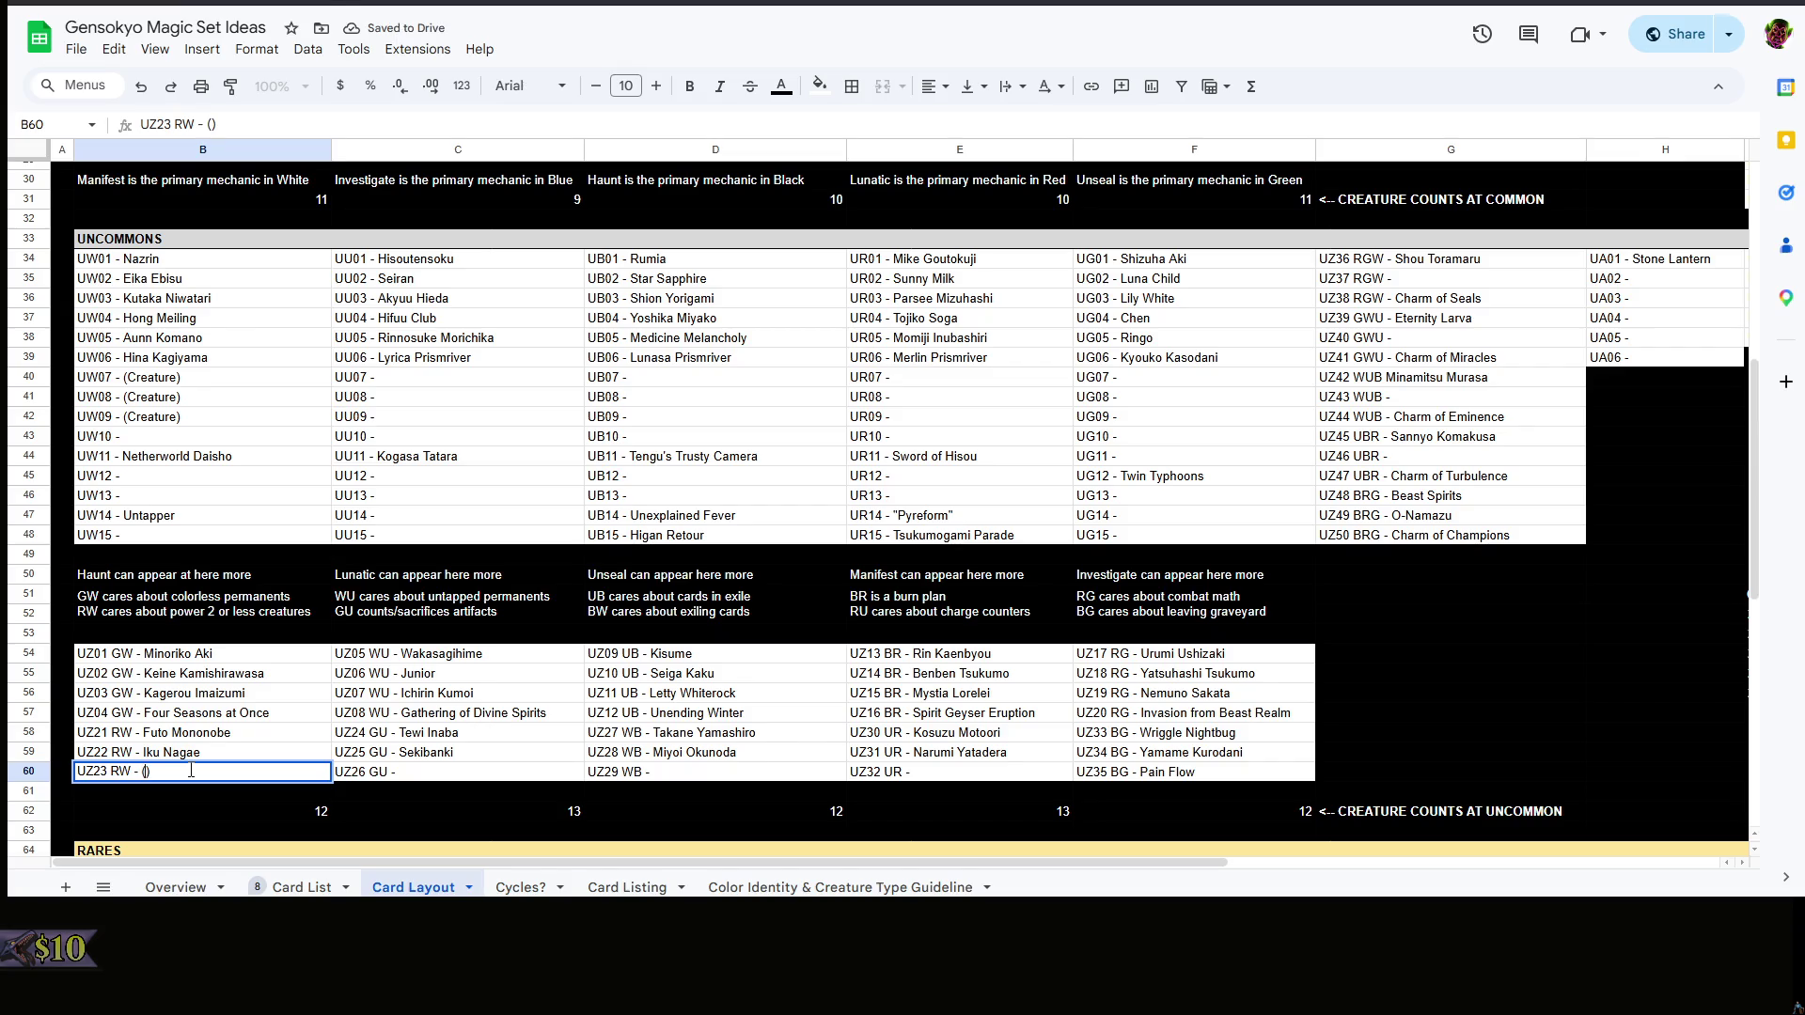
type("reature?")
left_click_drag(207, 772, 136, 772)
key("BackSpace")
left_click(279, 494)
left_click(241, 426)
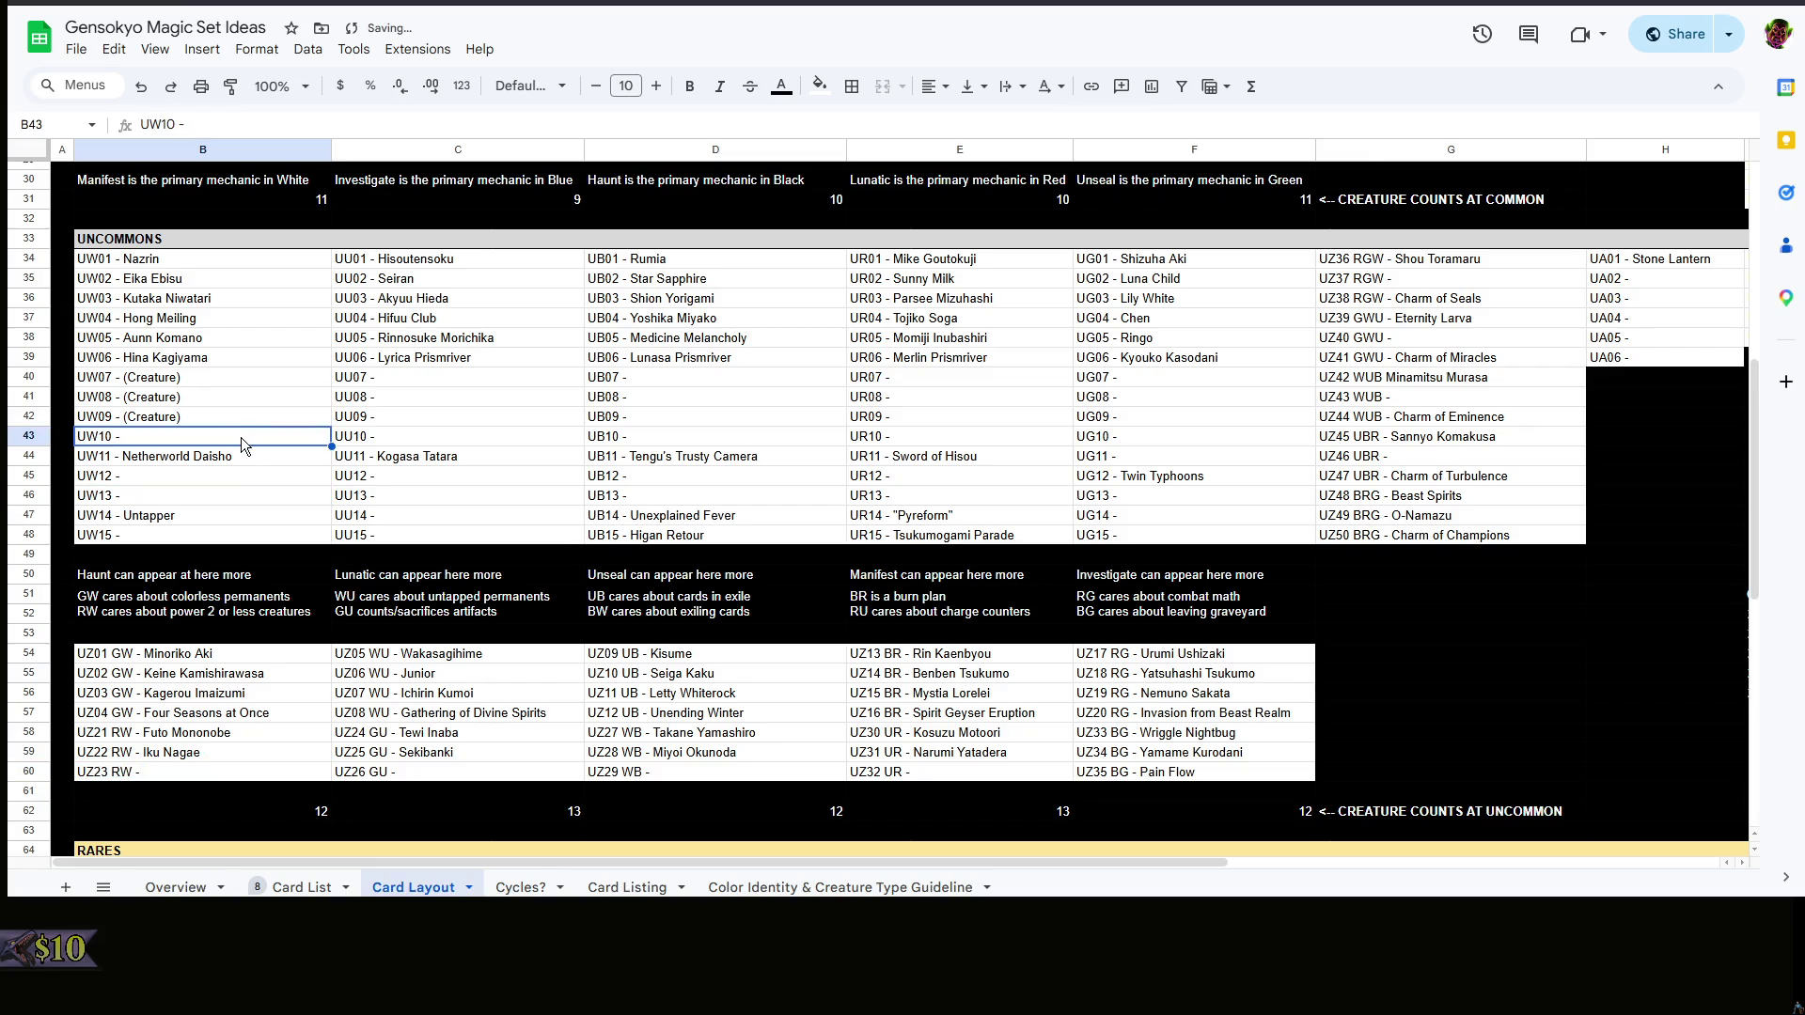
left_click(209, 779)
double_click(215, 772)
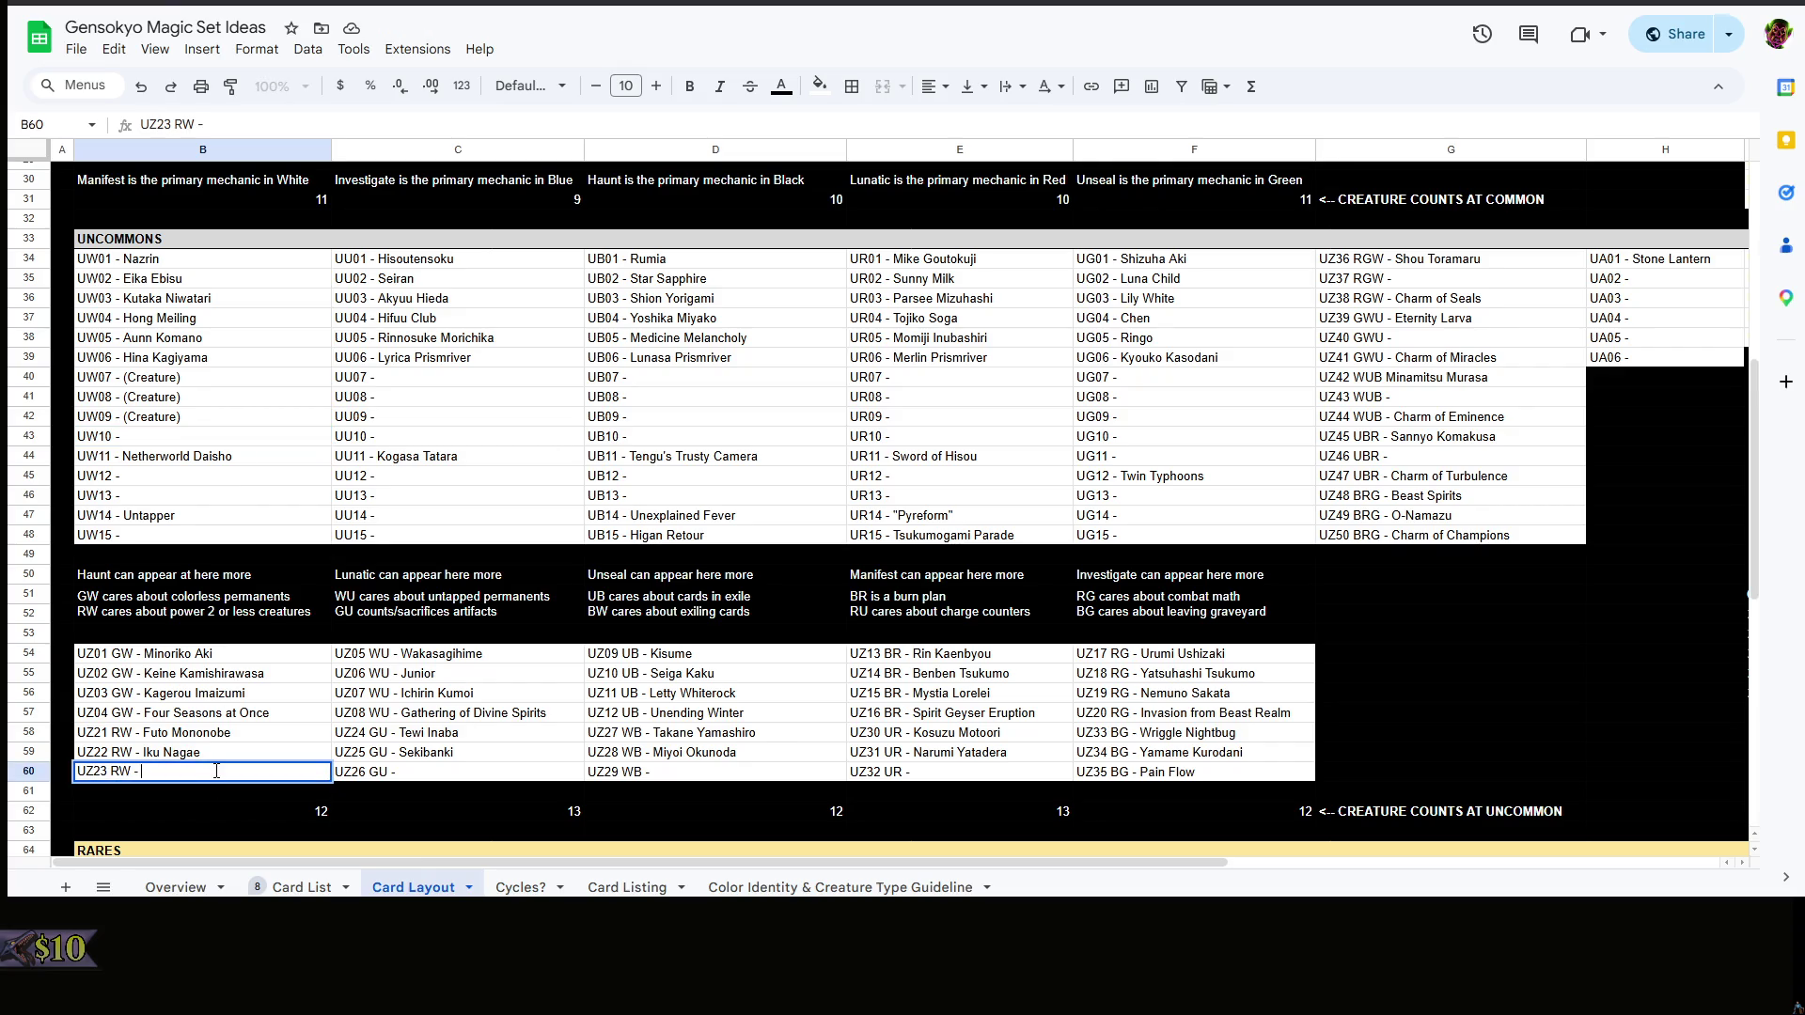
- Mark UW10 as a (Creature) slot and review UW07 through UW10
left_click(202, 437)
double_click(203, 437)
type("(Creature)")
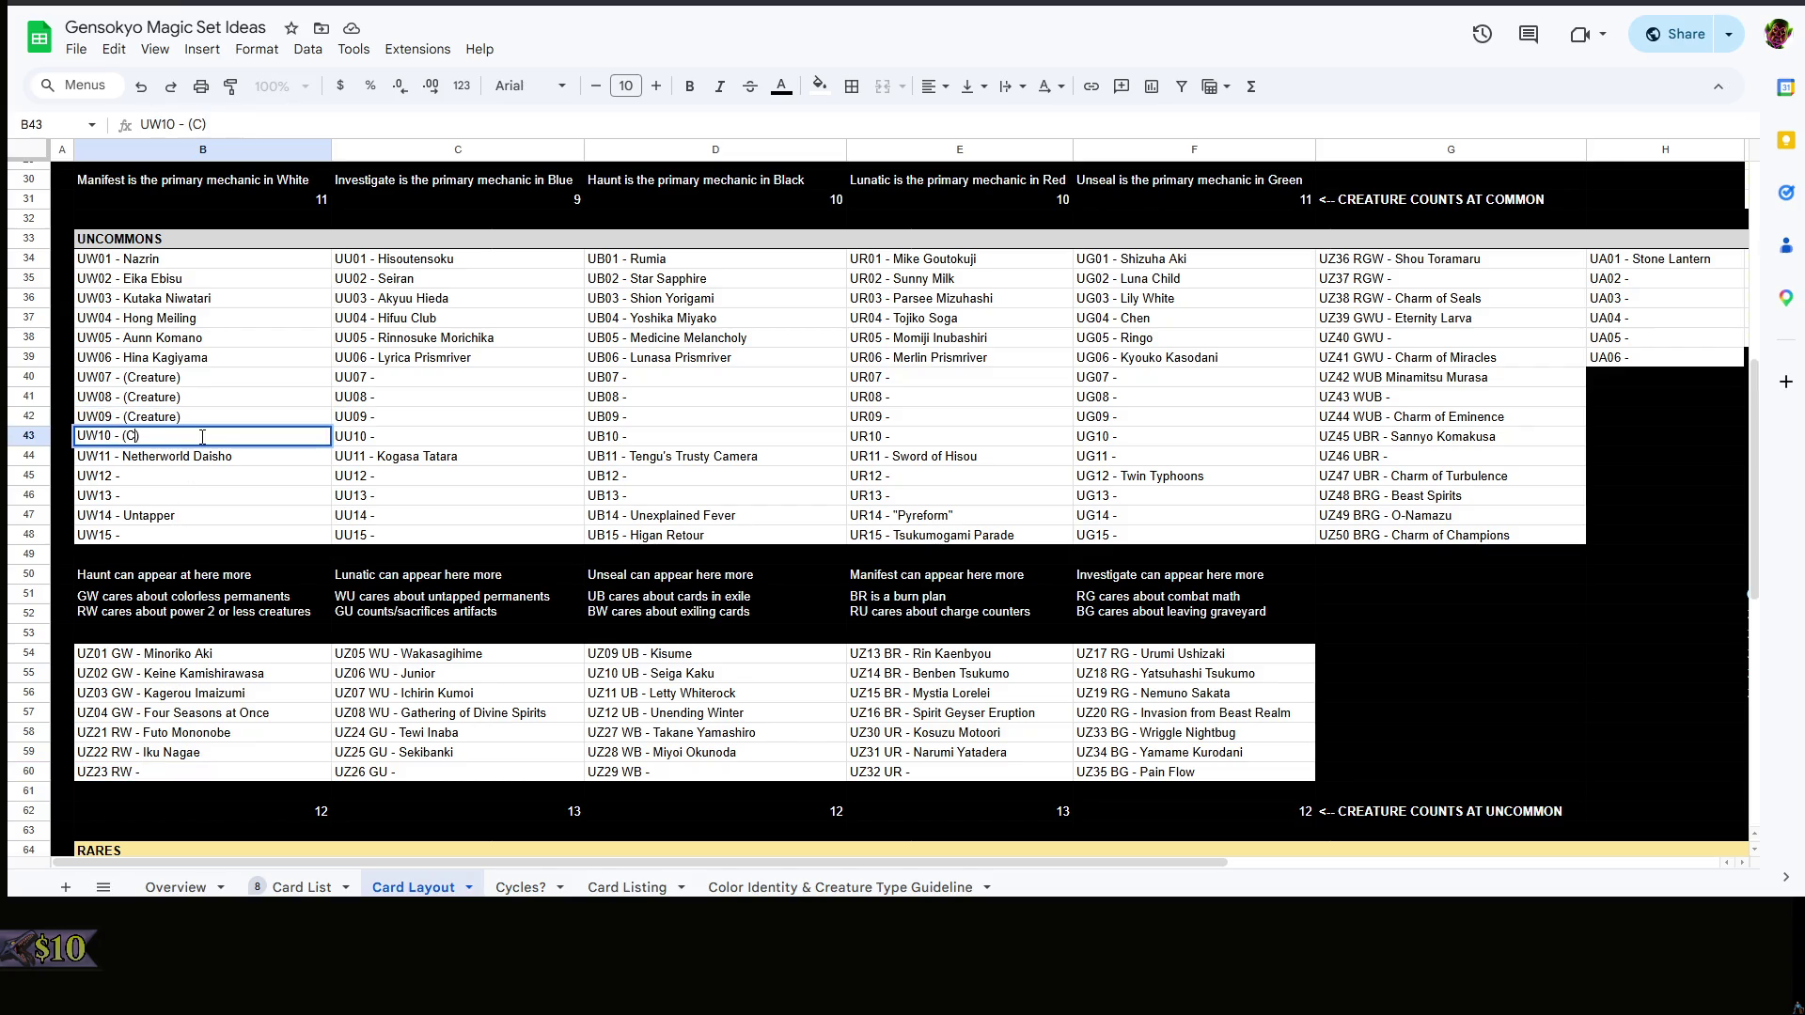
key("Return")
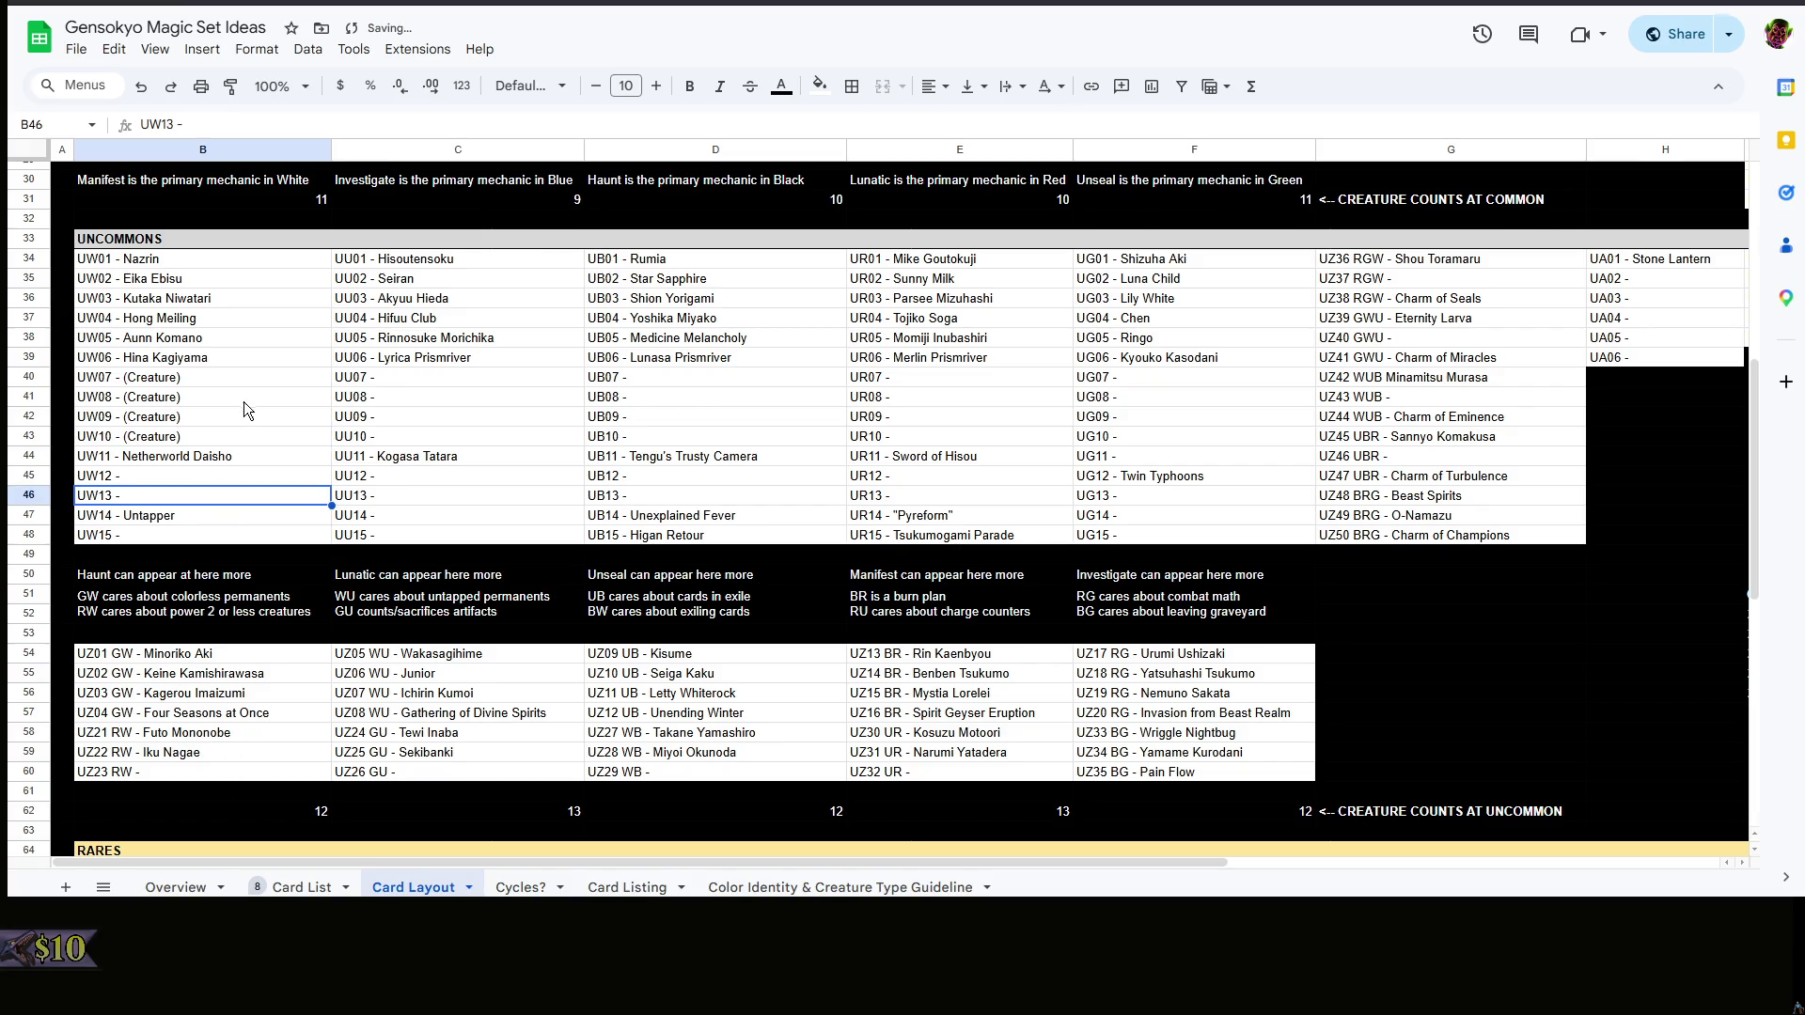
left_click(248, 382)
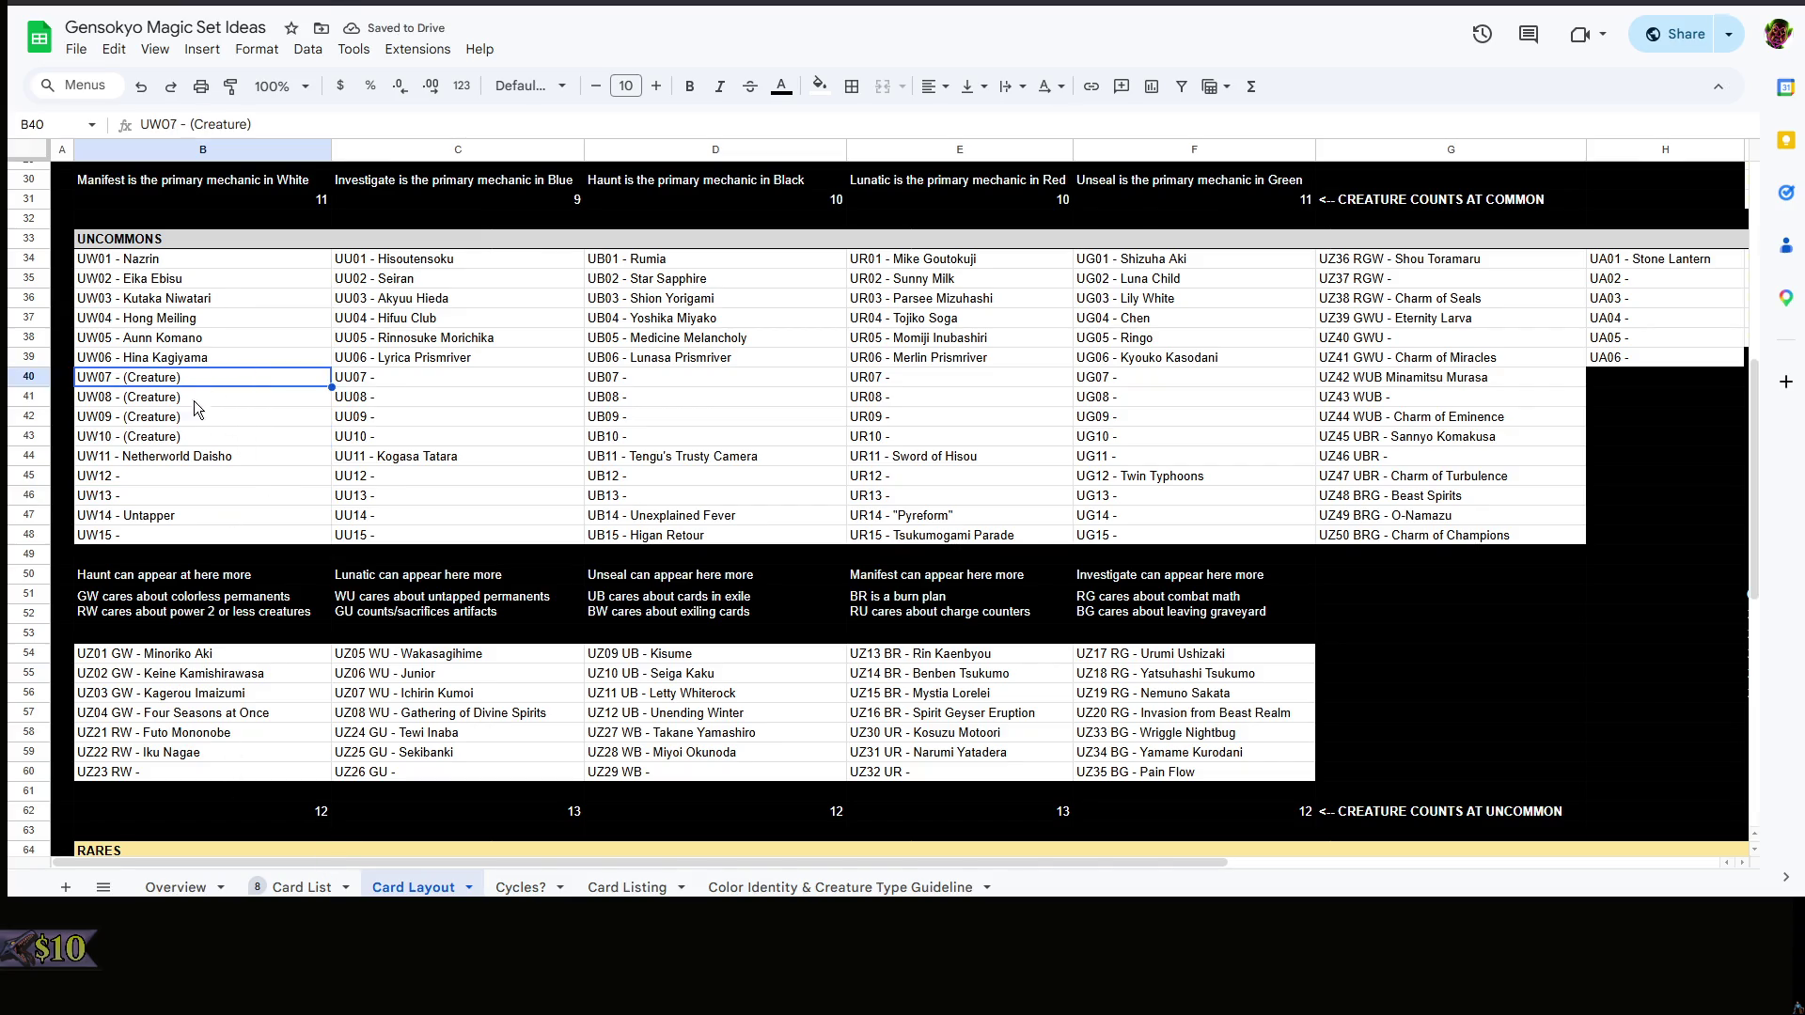
left_click(198, 439, "shift")
left_click_drag(762, 862, 1233, 842)
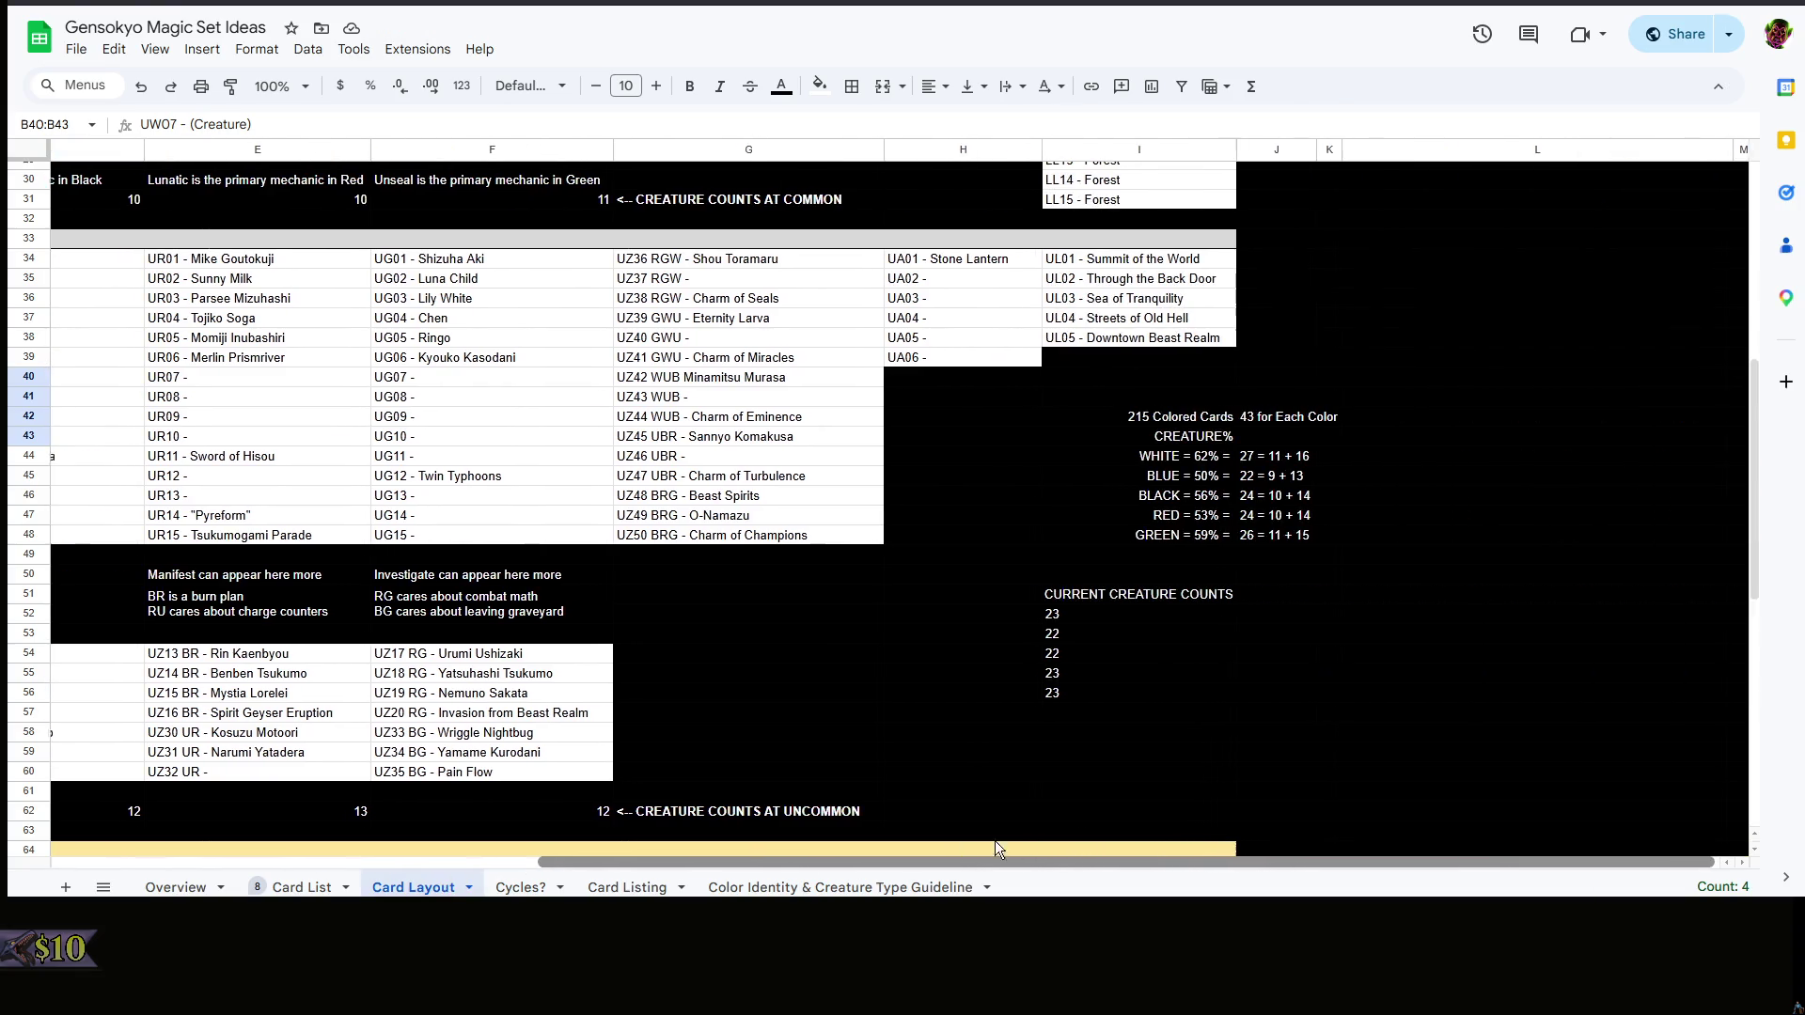
left_click_drag(995, 841, 176, 850)
- Change White's uncommon creature count in B62 from 12 to 16
left_click(332, 810)
double_click(328, 810)
left_click(427, 788)
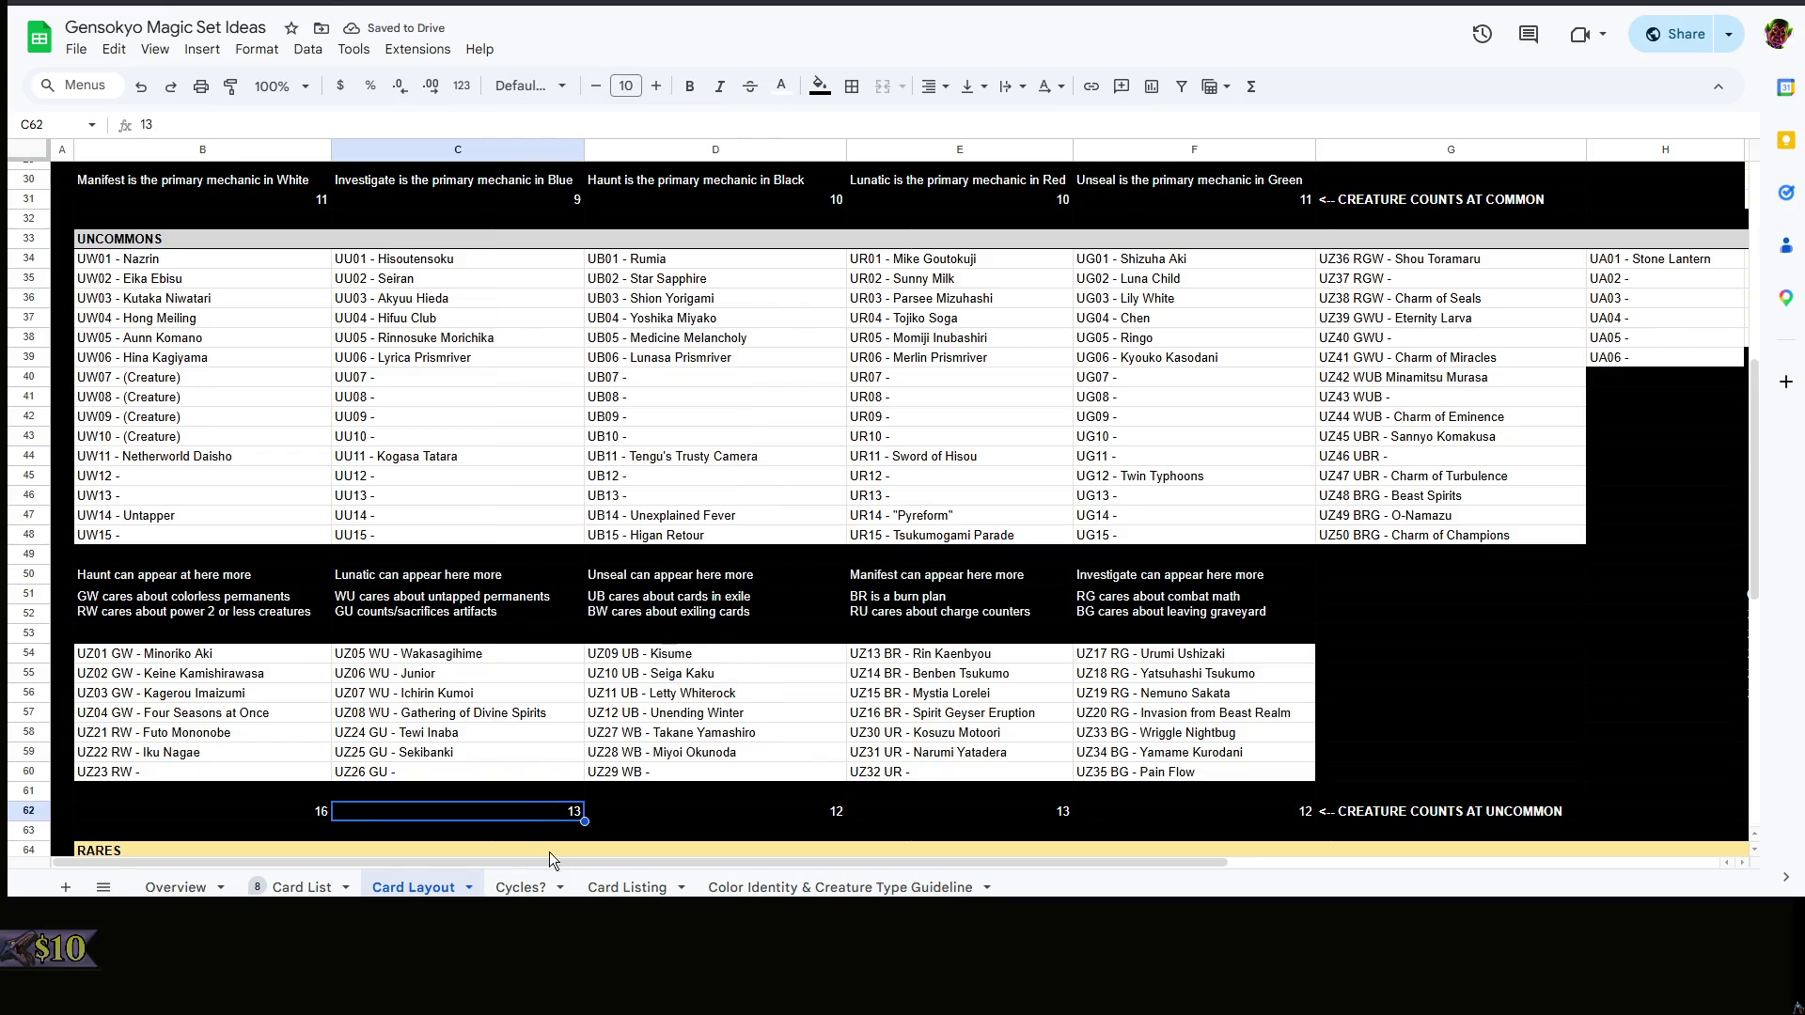
mouse_move(635, 861)
left_mouse_down()
mouse_move(1144, 846)
mouse_move(534, 828)
left_mouse_up()
left_click_drag(804, 854, 1284, 843)
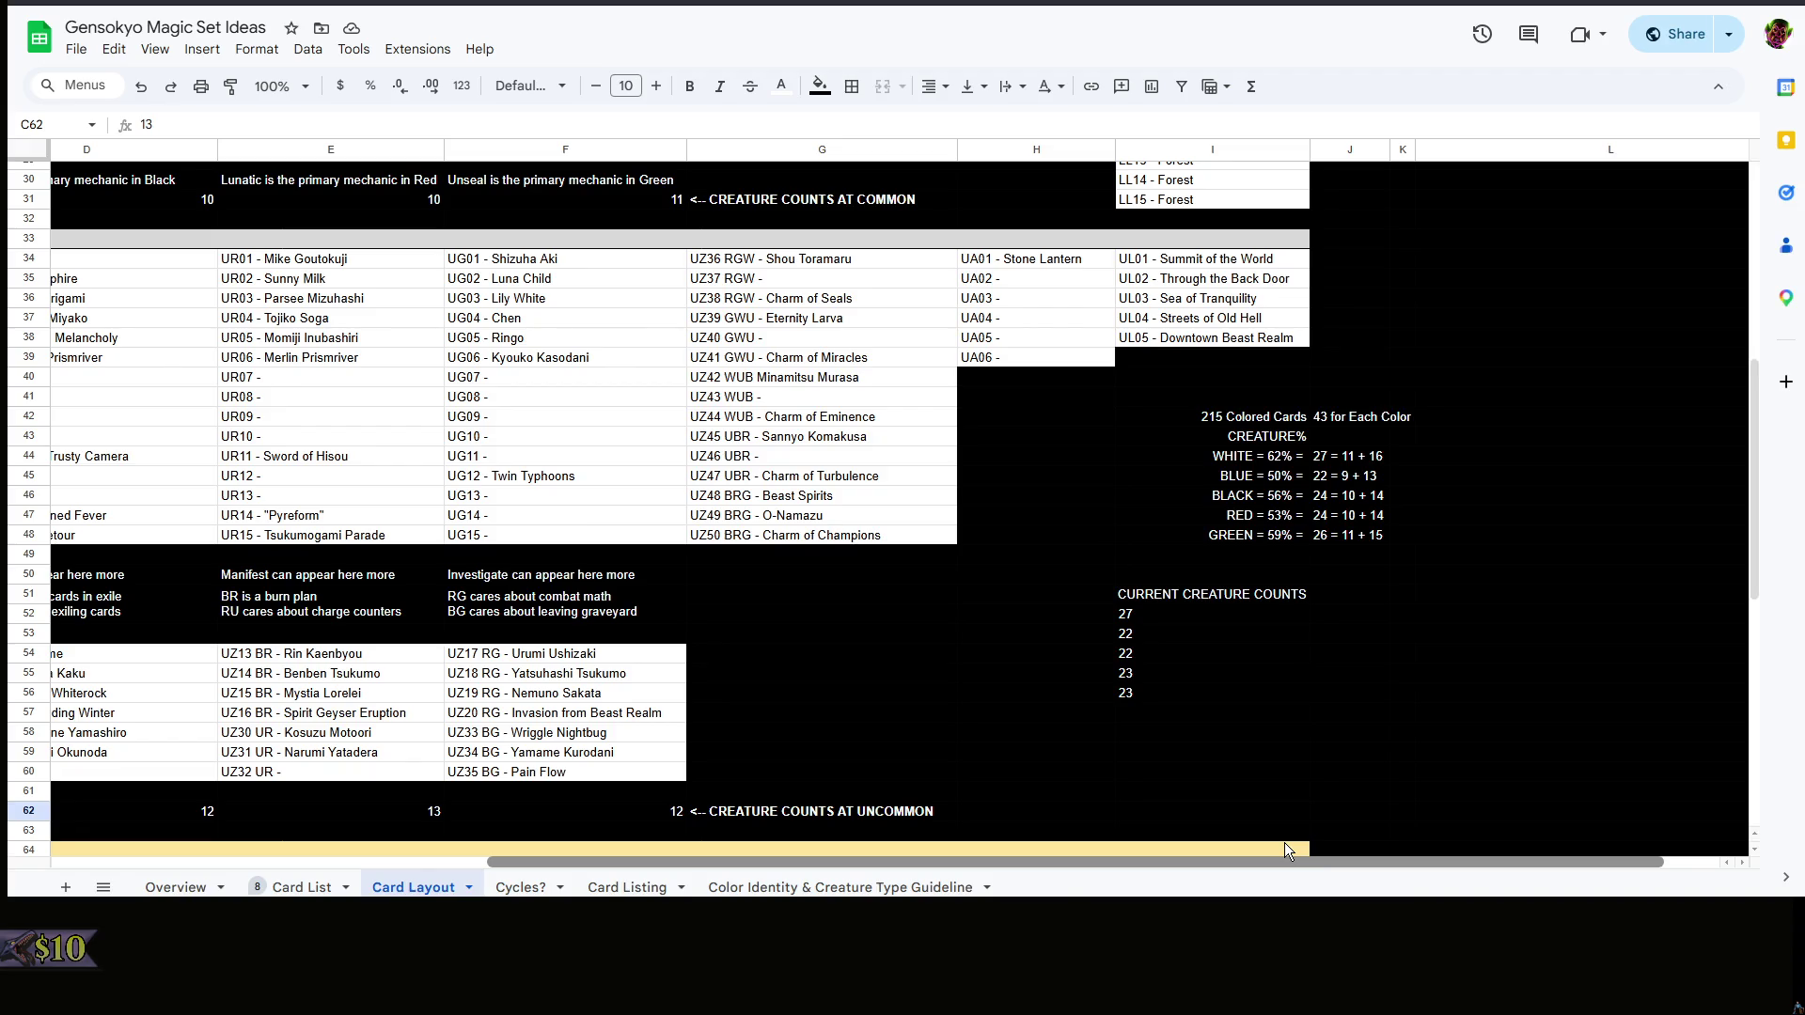
left_click_drag(1285, 841, 455, 813)
double_click(718, 375)
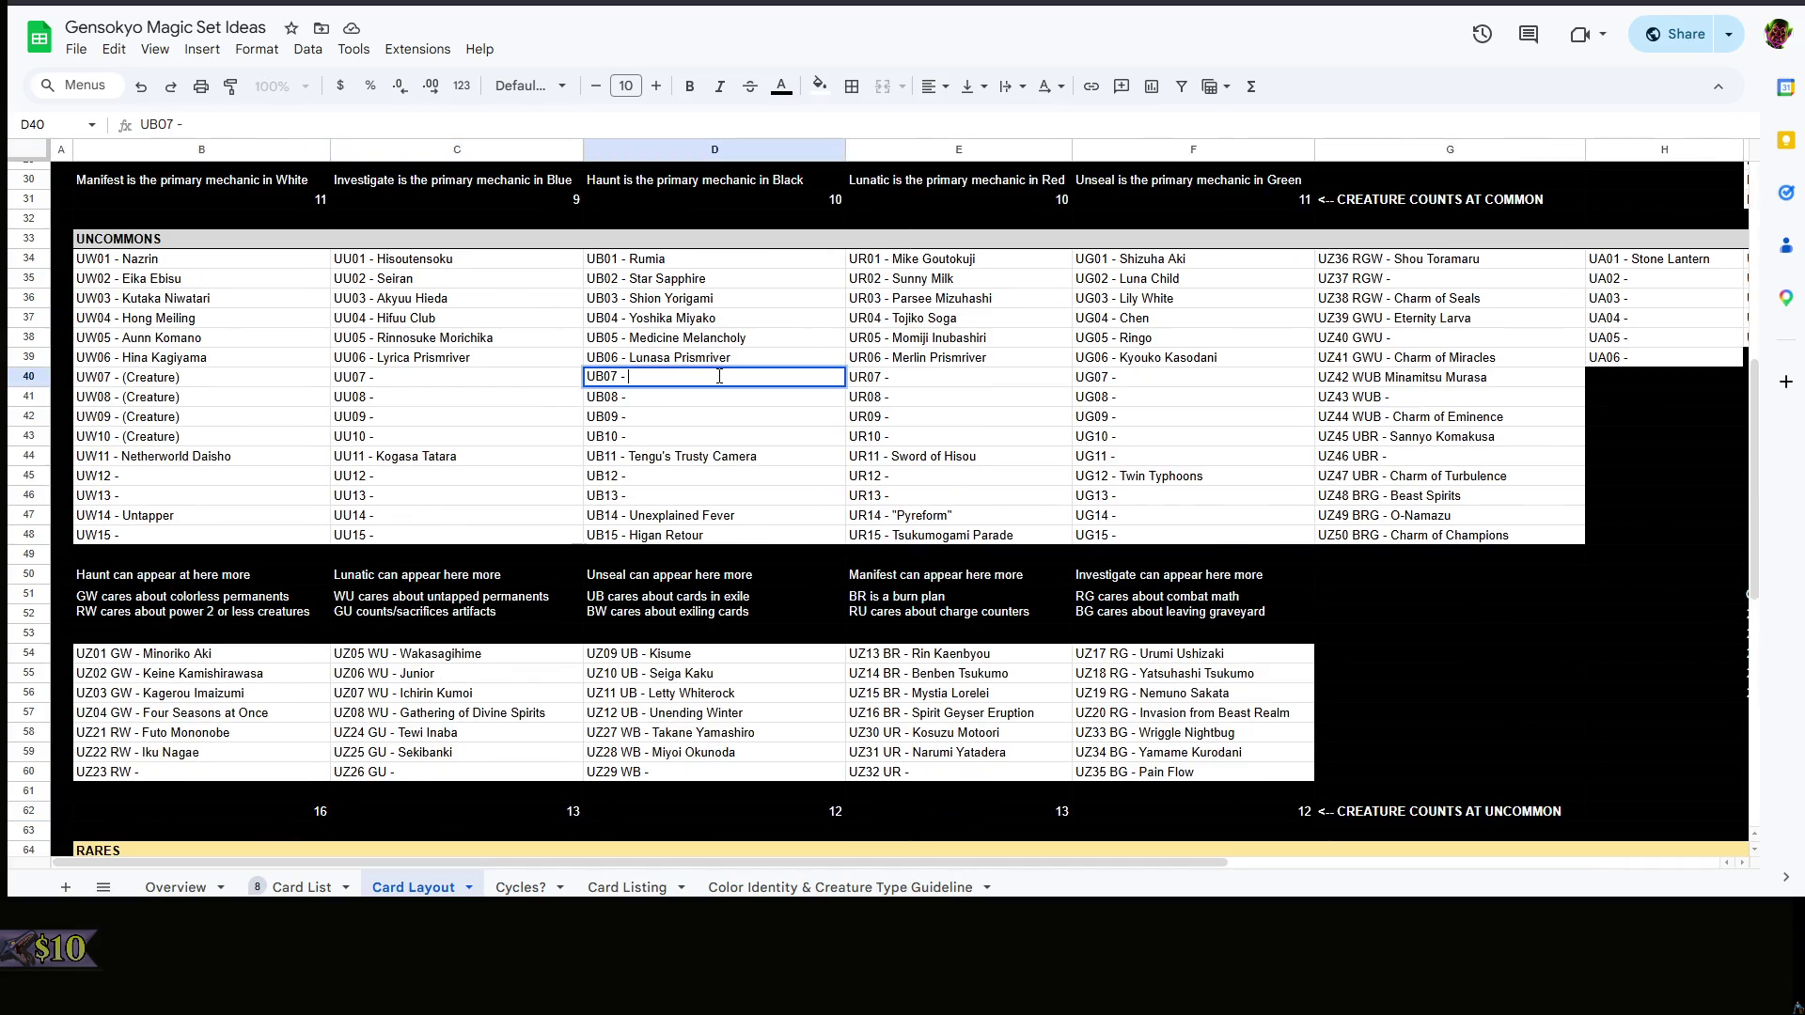
type("(Creature")
- Tag UB07 and UB08 as (Creature) slots in D40 and D41
key("Return")
double_click(742, 400)
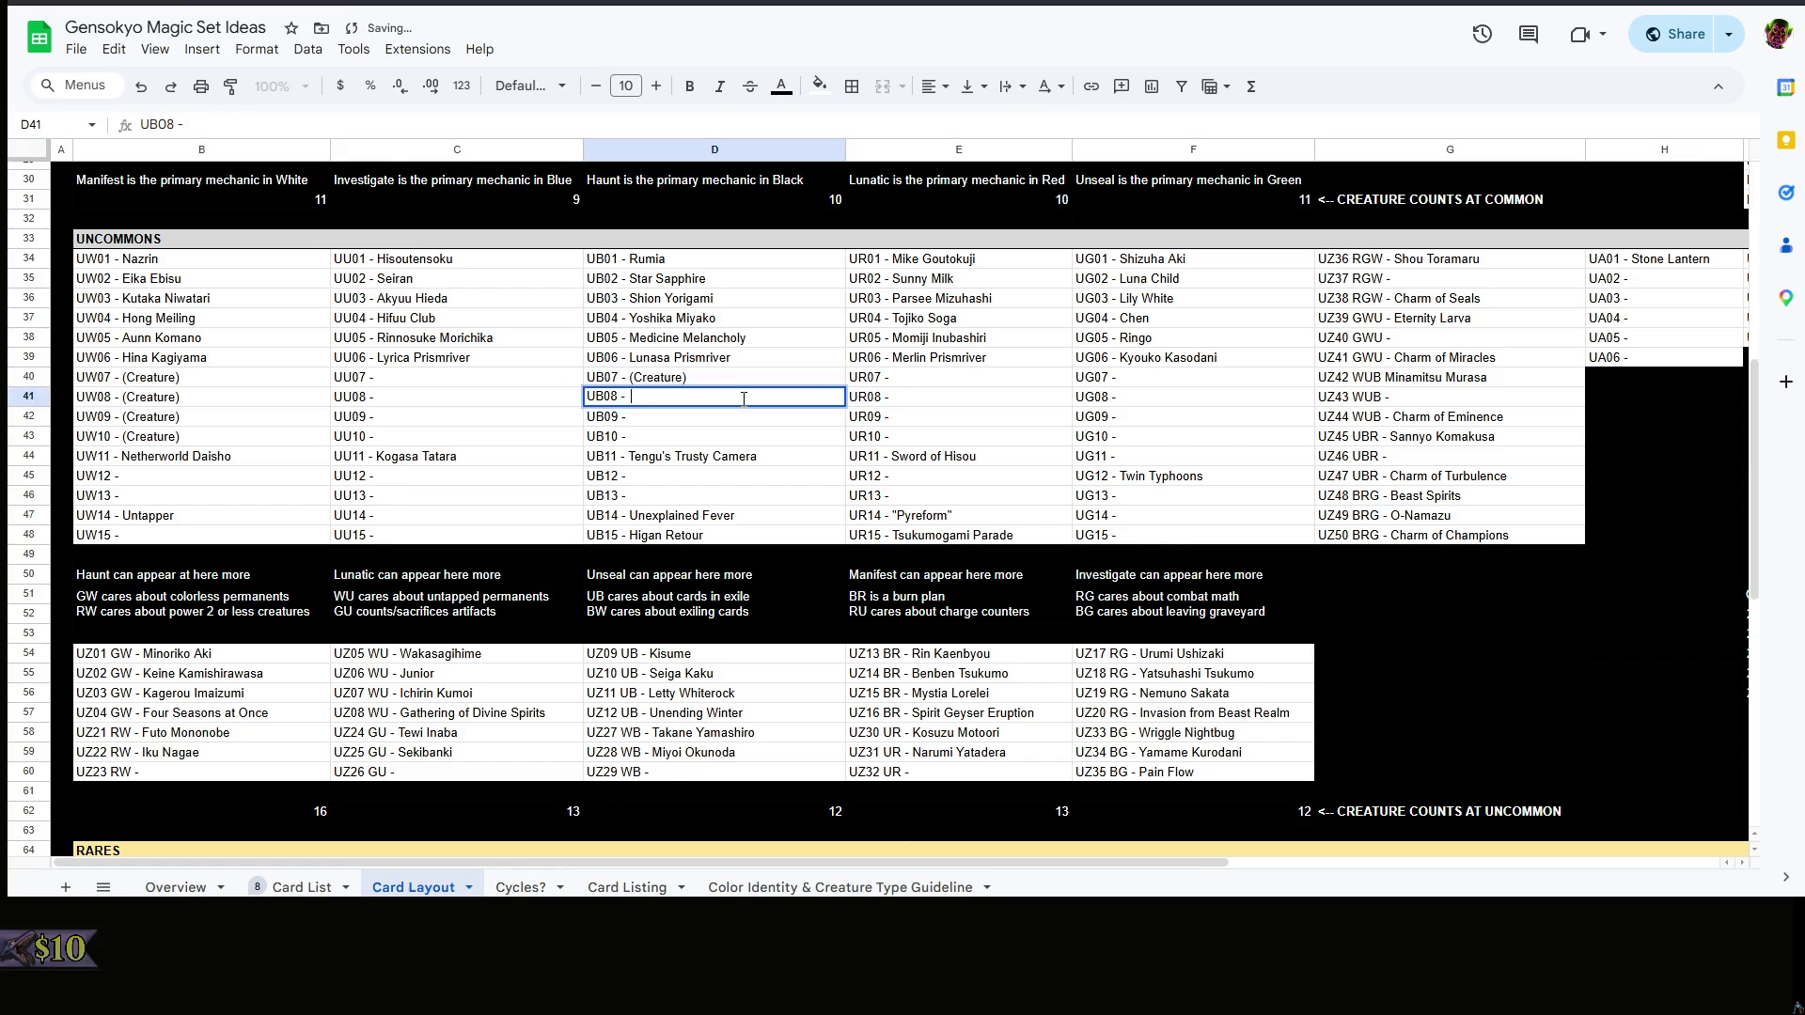
type("()")
key("Left")
type("Creatu")
type("re")
key("Return")
mouse_move(889, 862)
left_mouse_down()
mouse_move(1336, 862)
mouse_move(1147, 856)
left_mouse_up()
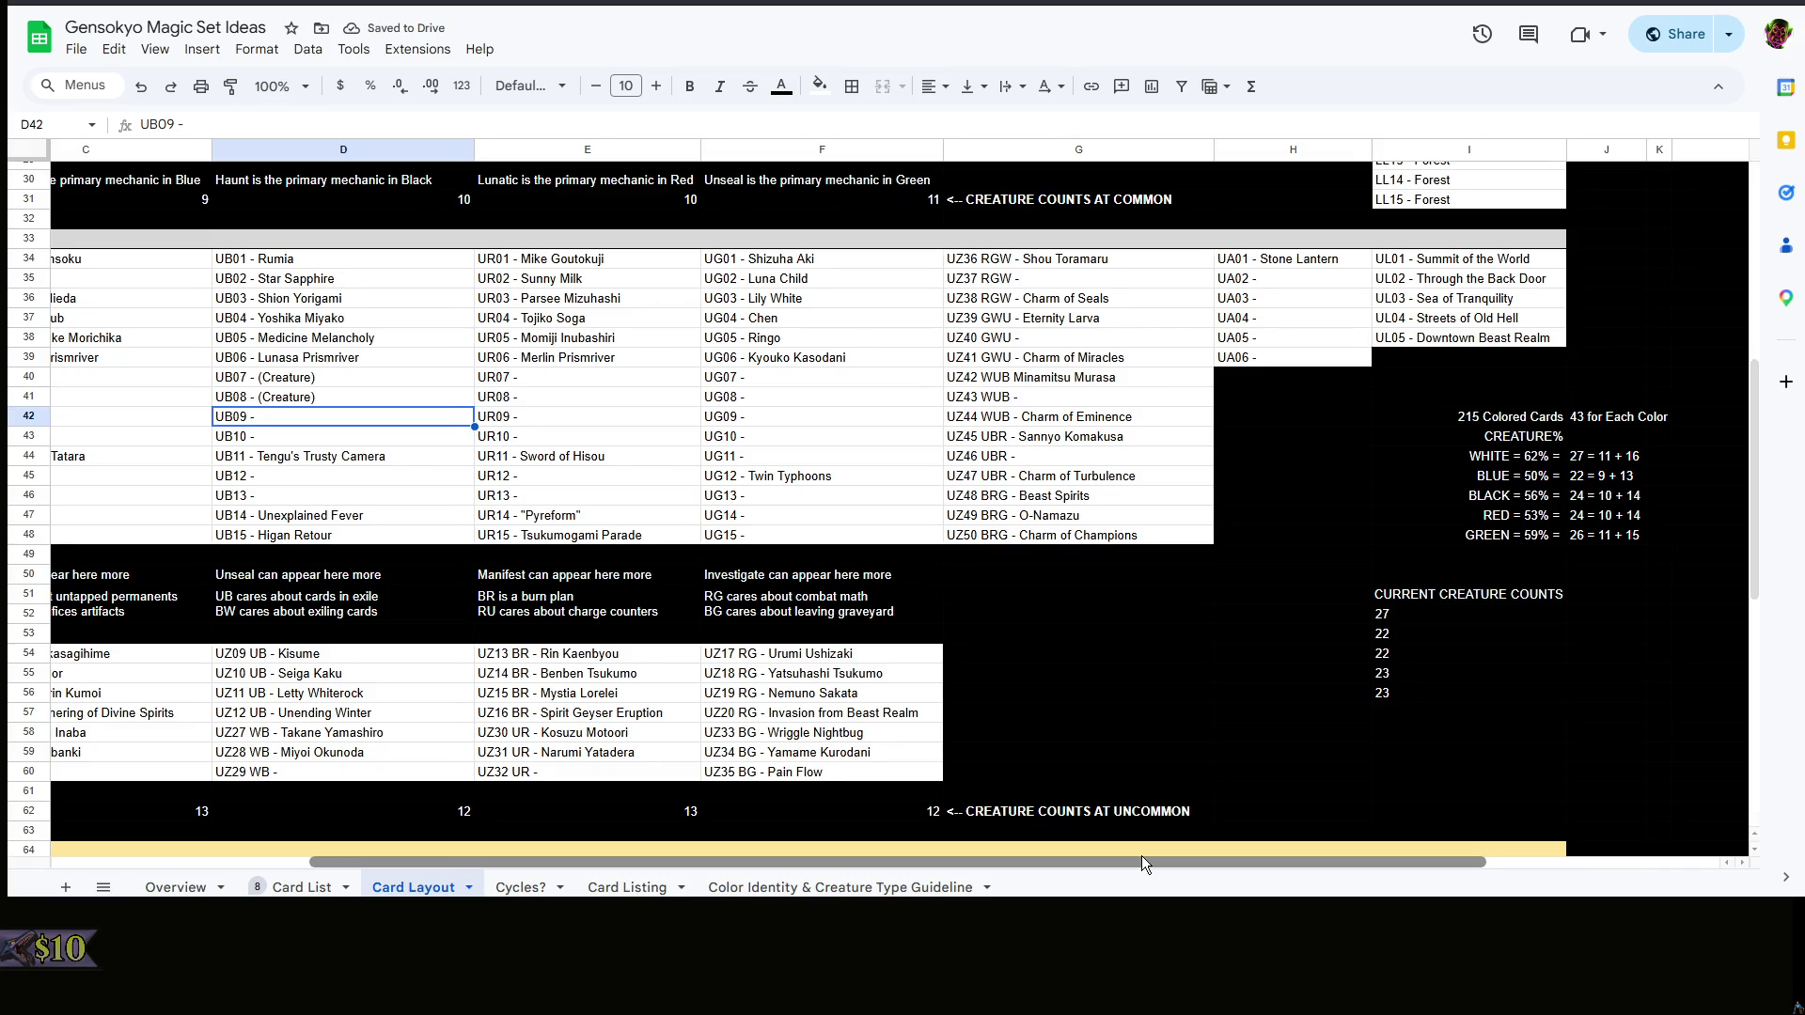
left_click_drag(1144, 855, 803, 848)
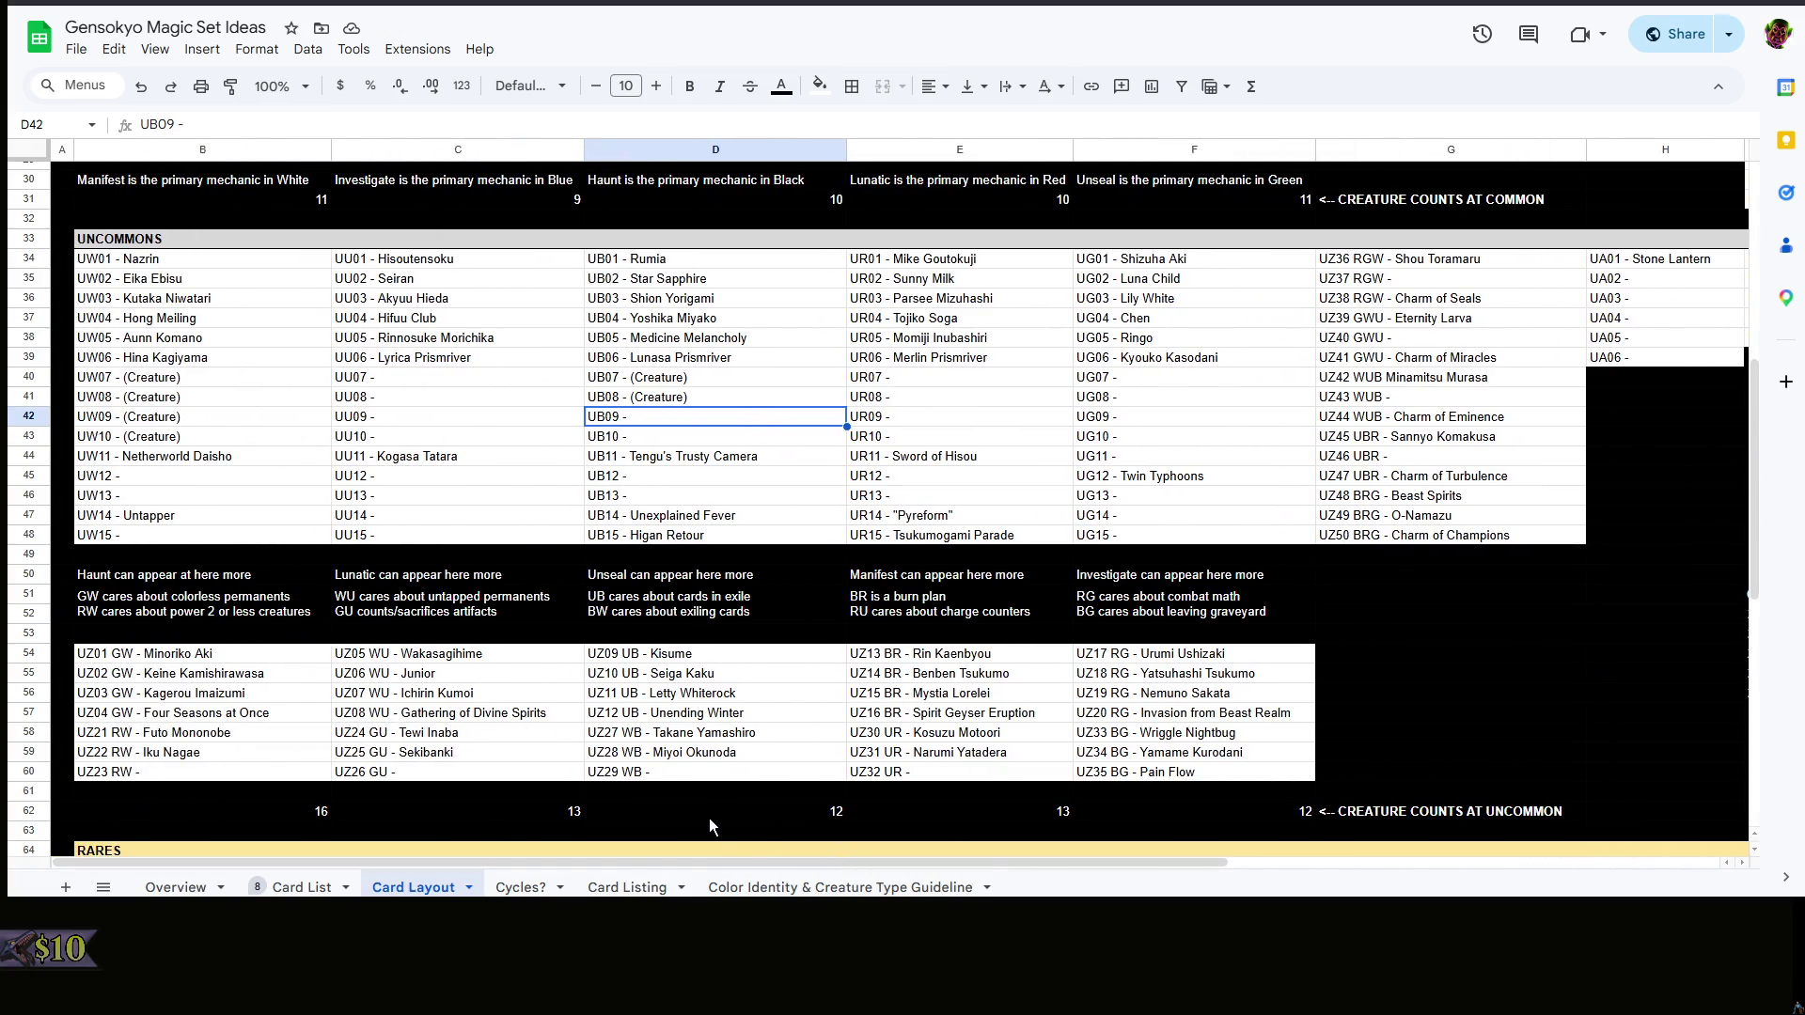
- Set the black uncommon creature count in D62 to 14 and tag UR07 as (Creature)
left_click(708, 818)
double_click(835, 813)
key("BackSpace")
type("4")
key("Tab")
type("14")
double_click(913, 382)
type("(Ca")
key("BackSpace")
type("reatur")
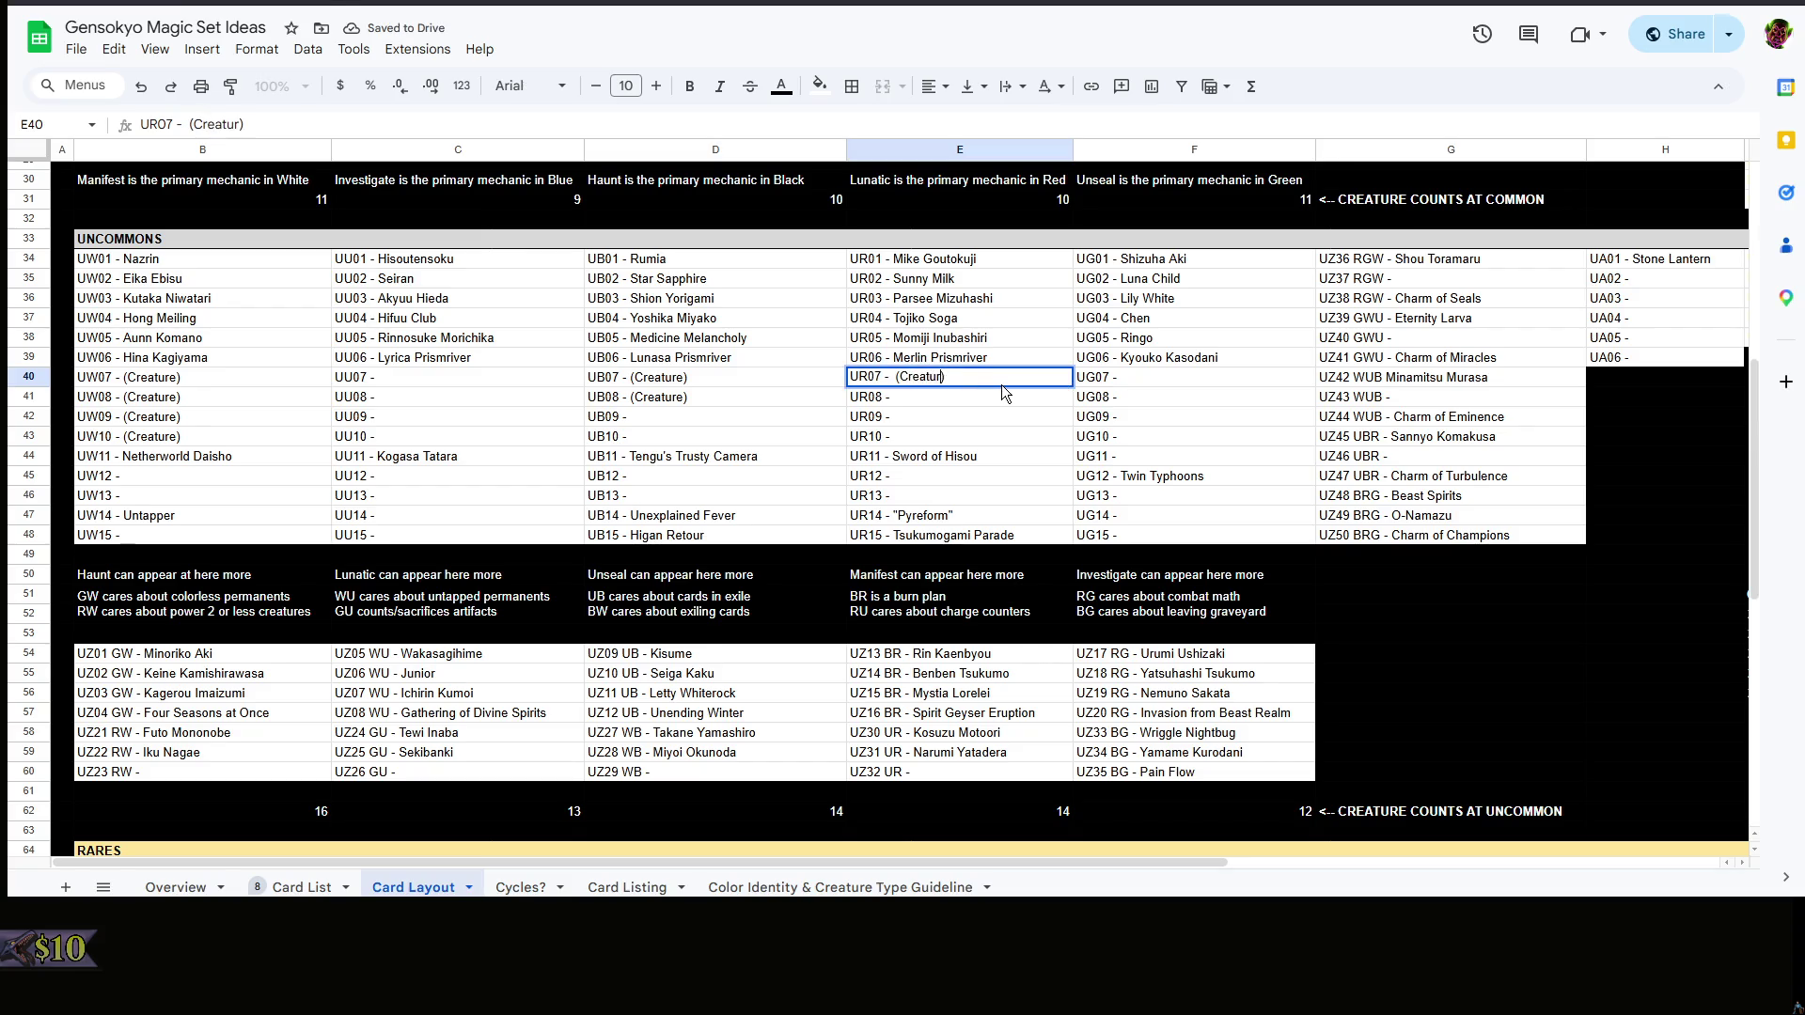
type("e)")
left_click(1004, 440)
left_click_drag(1061, 861, 1349, 848)
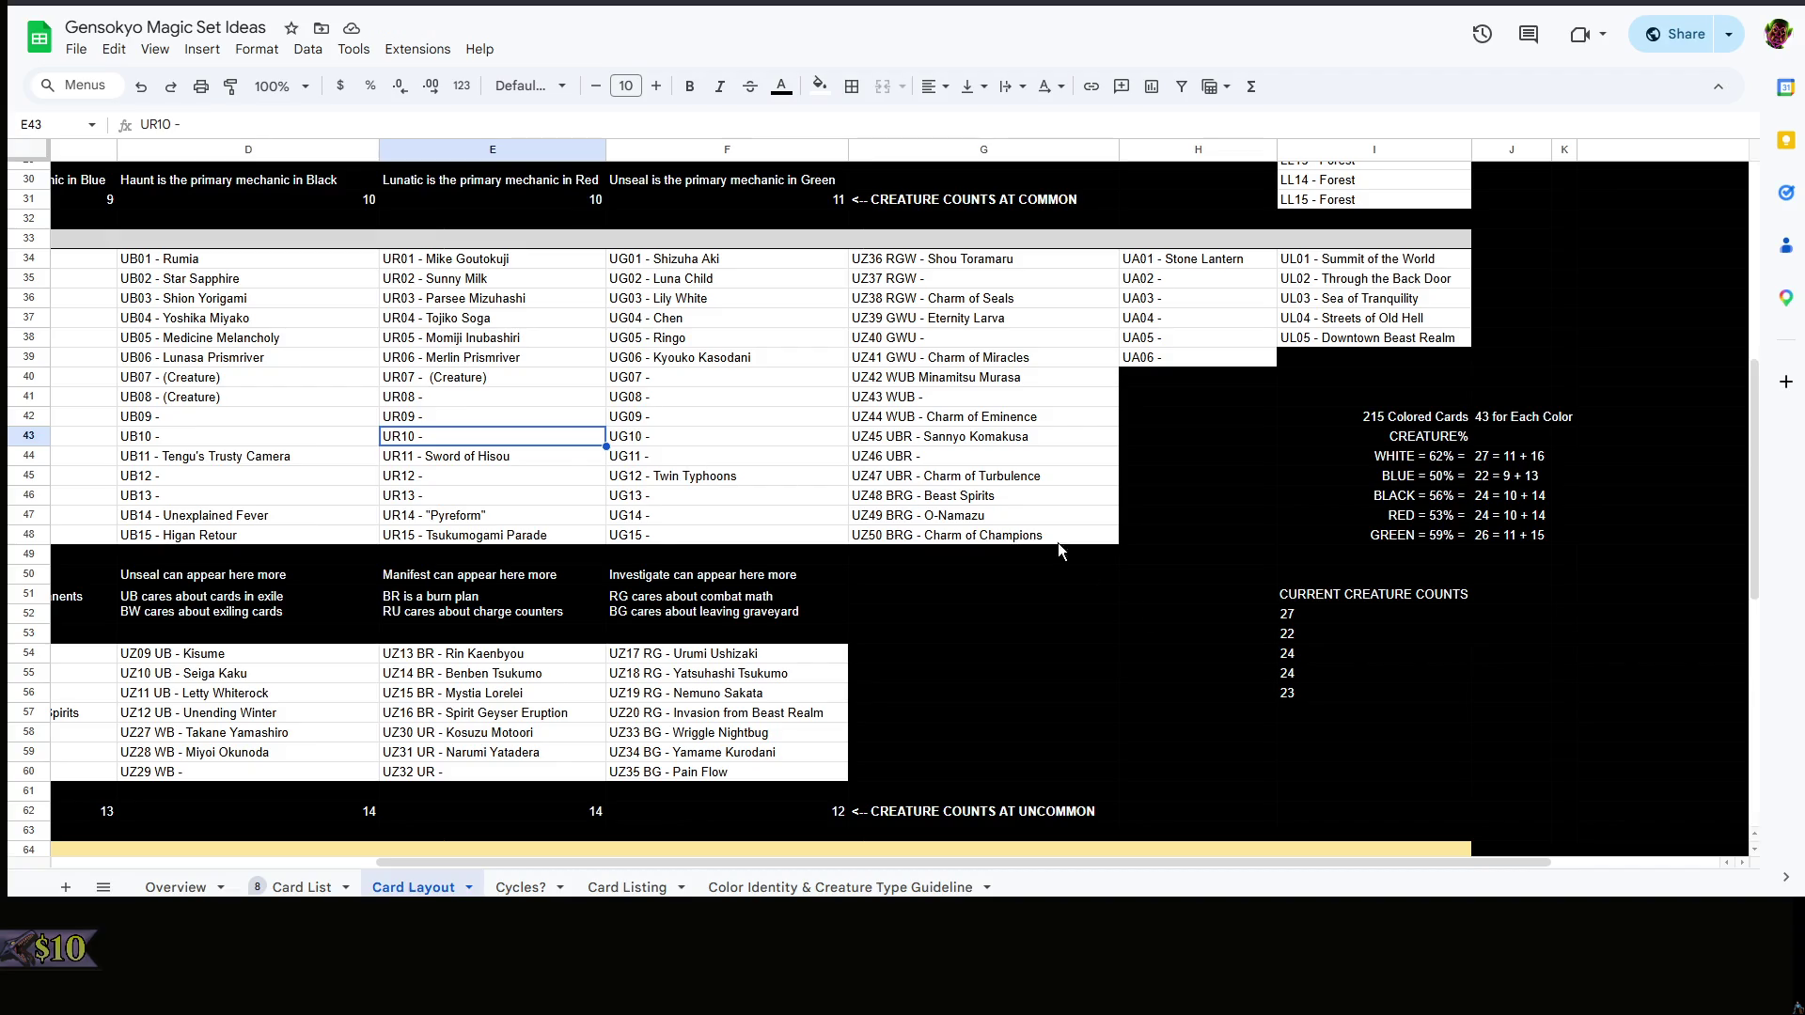
- Append '(Creature)' to the UG07, UG08 and UG09 entries in F40, F41 and F42
double_click(716, 379)
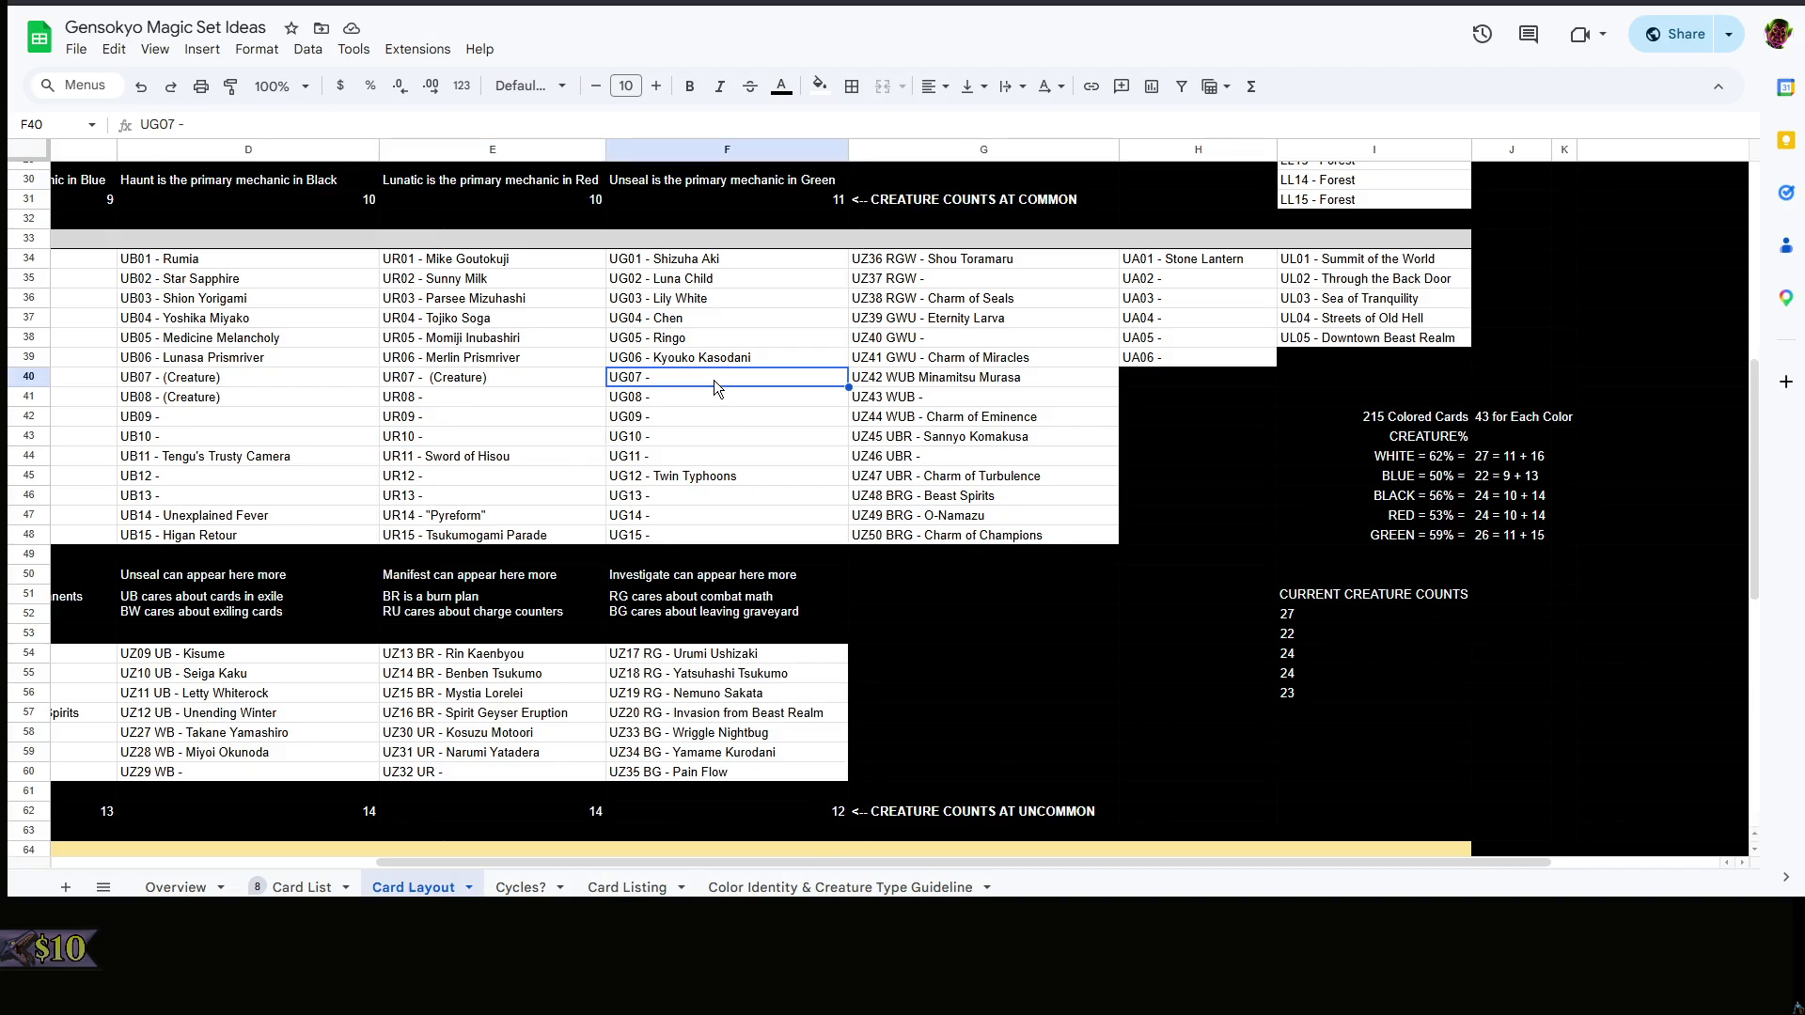
type("()Creature")
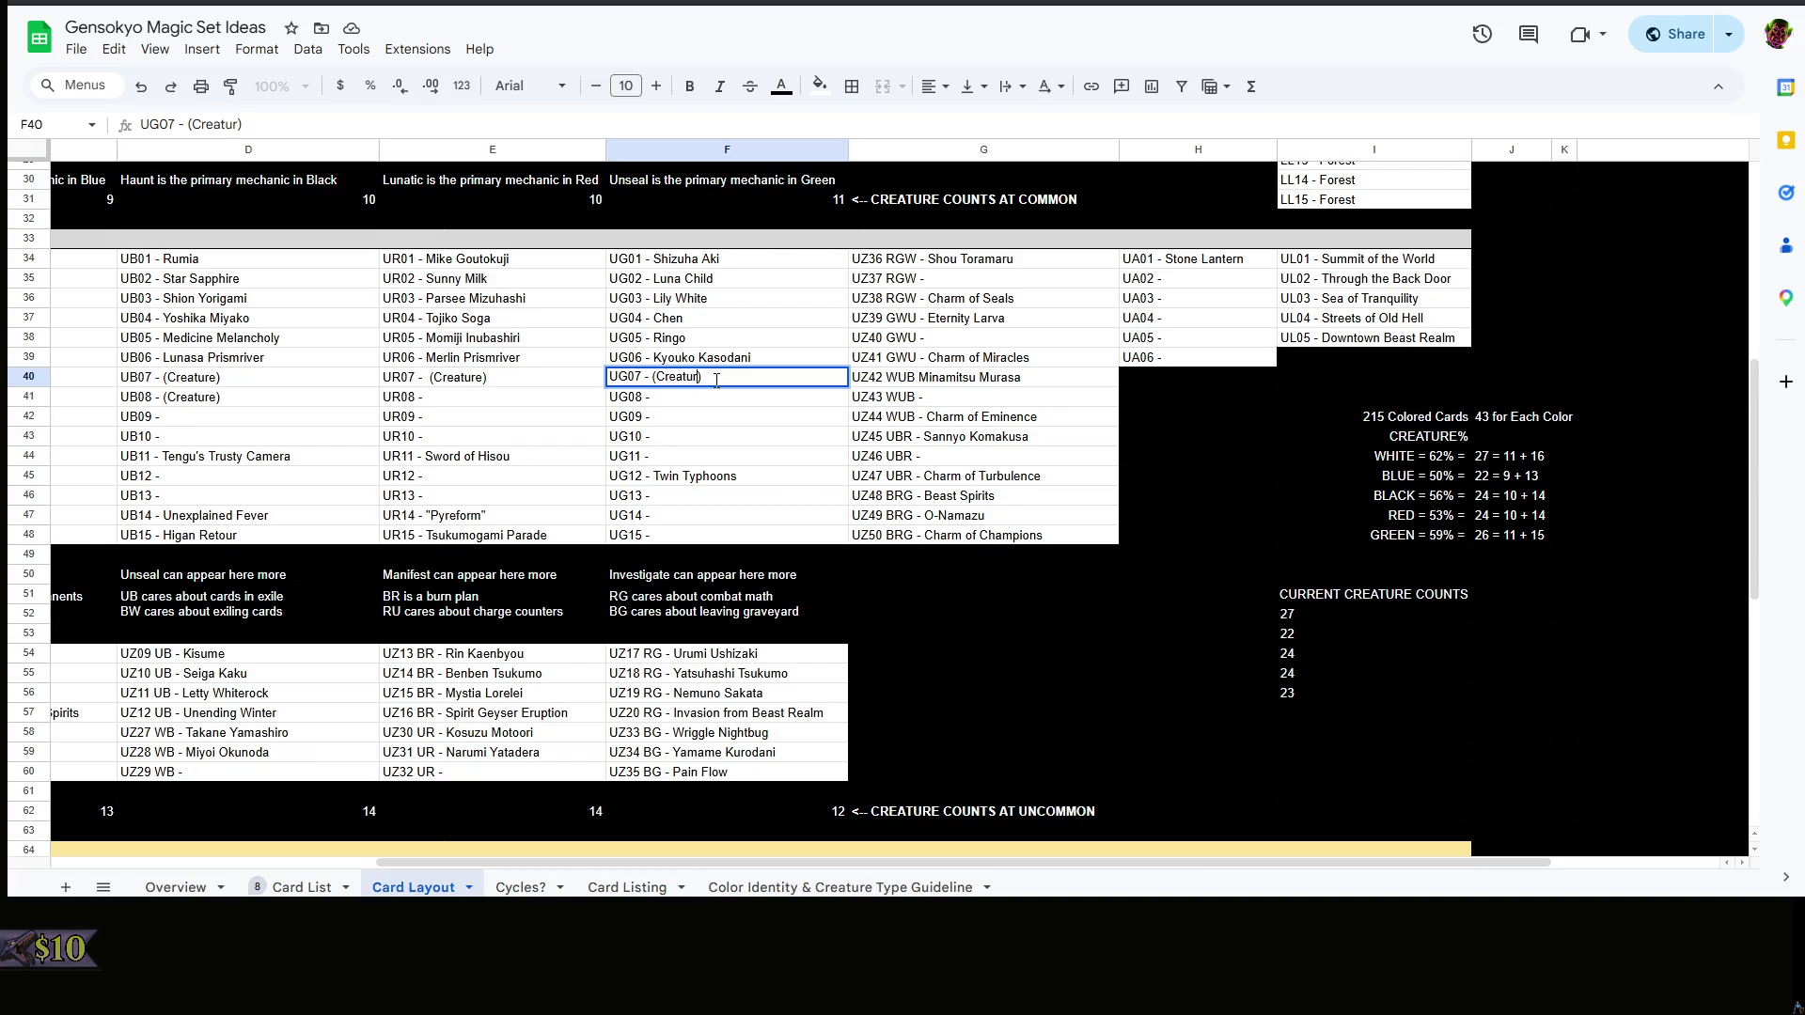
key("Return")
double_click(712, 403)
type("(Creatue)")
key("Left")
key("Left")
type("r")
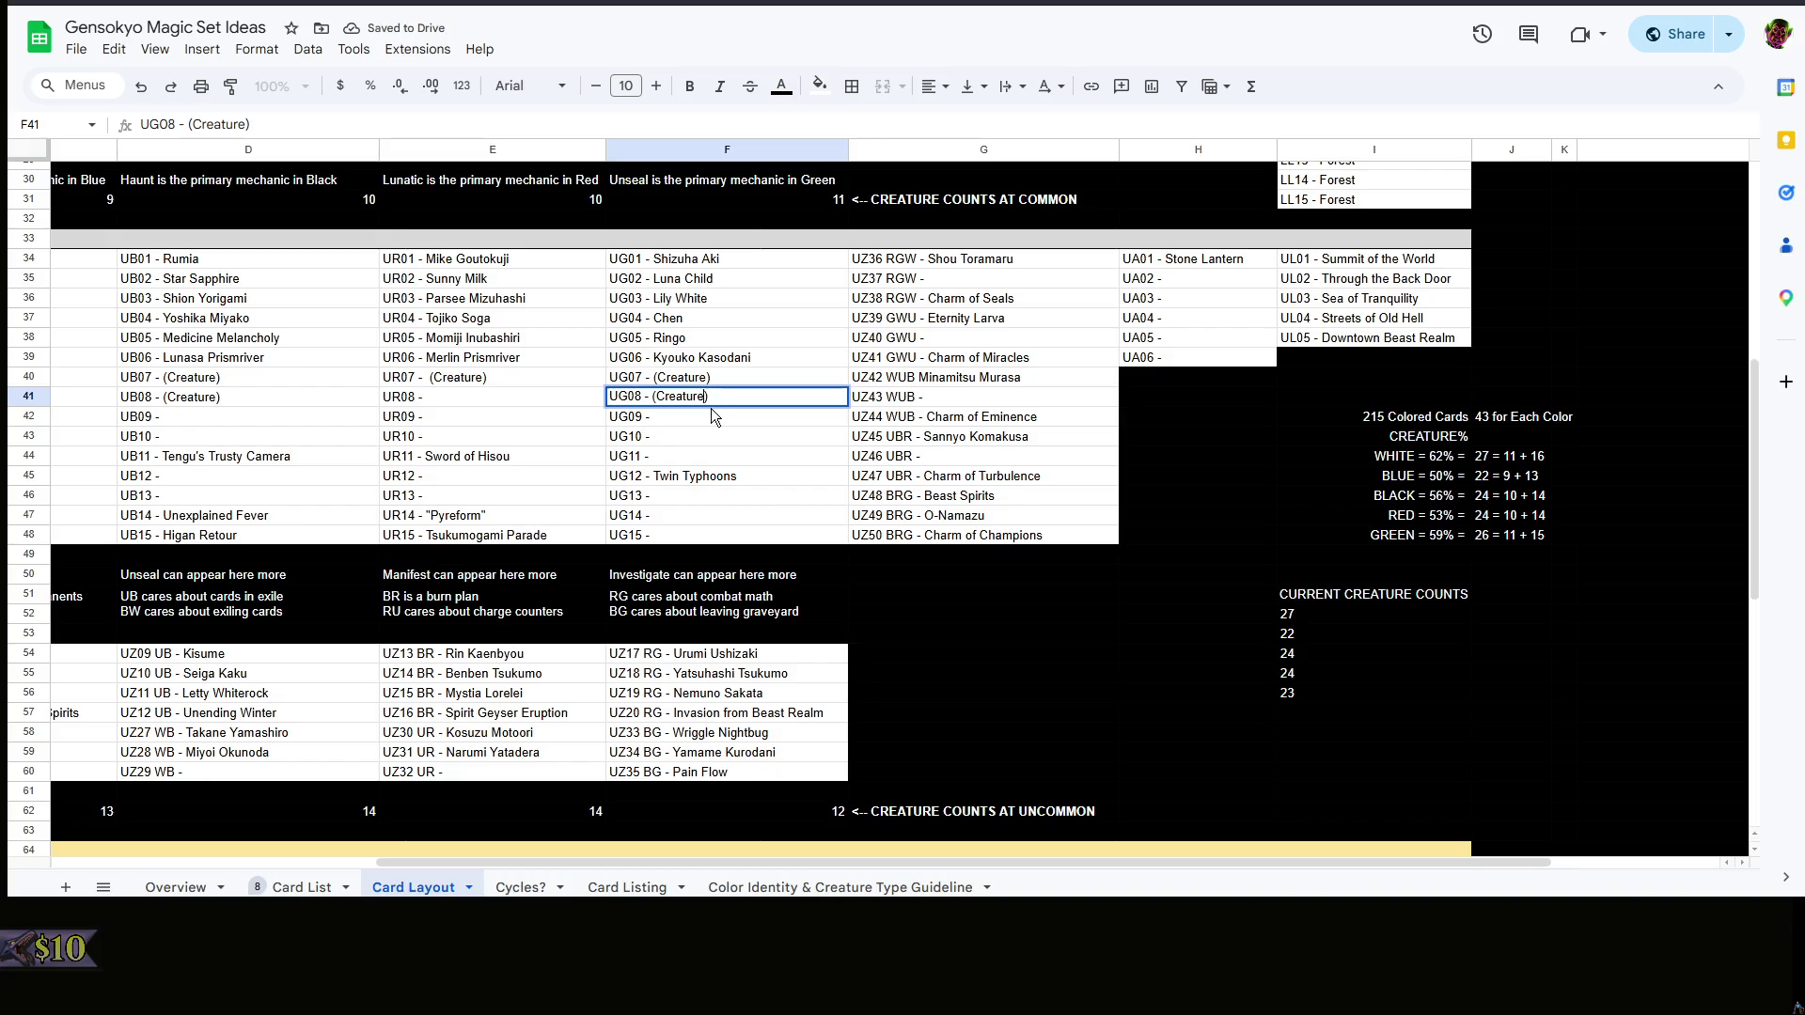
key("Return")
double_click(712, 416)
type("(Creature)")
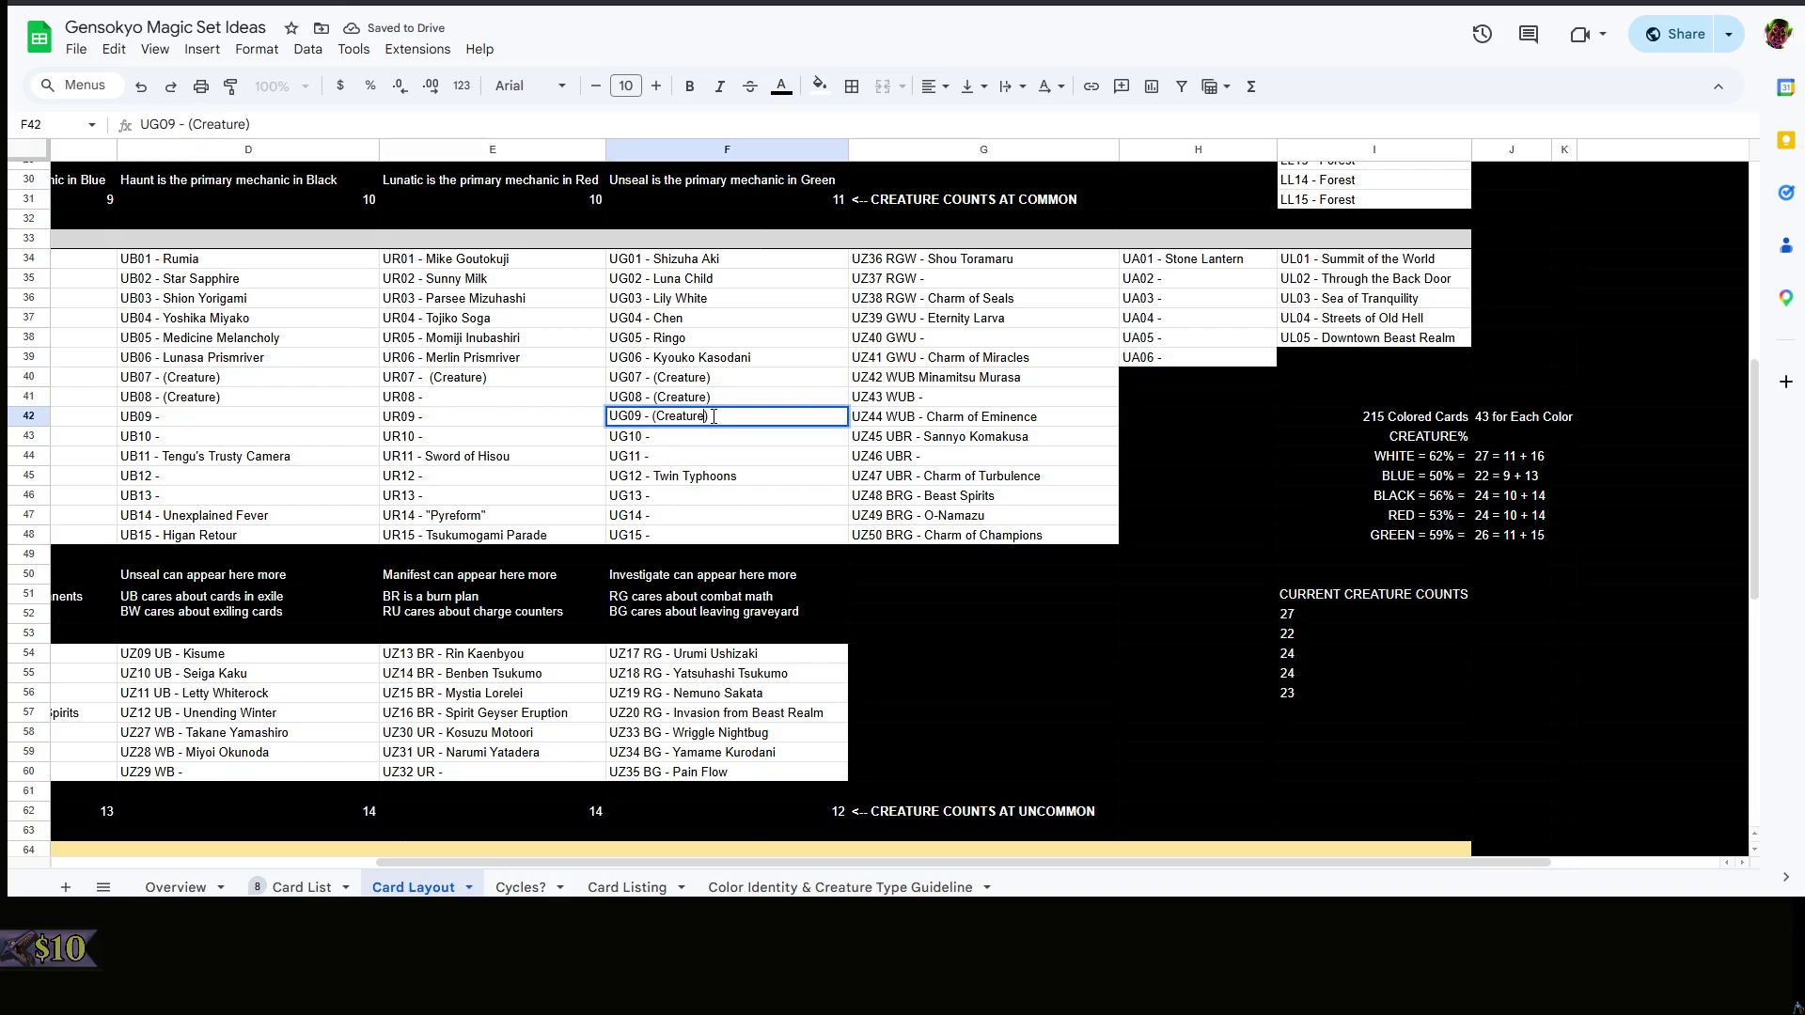
left_click(942, 575)
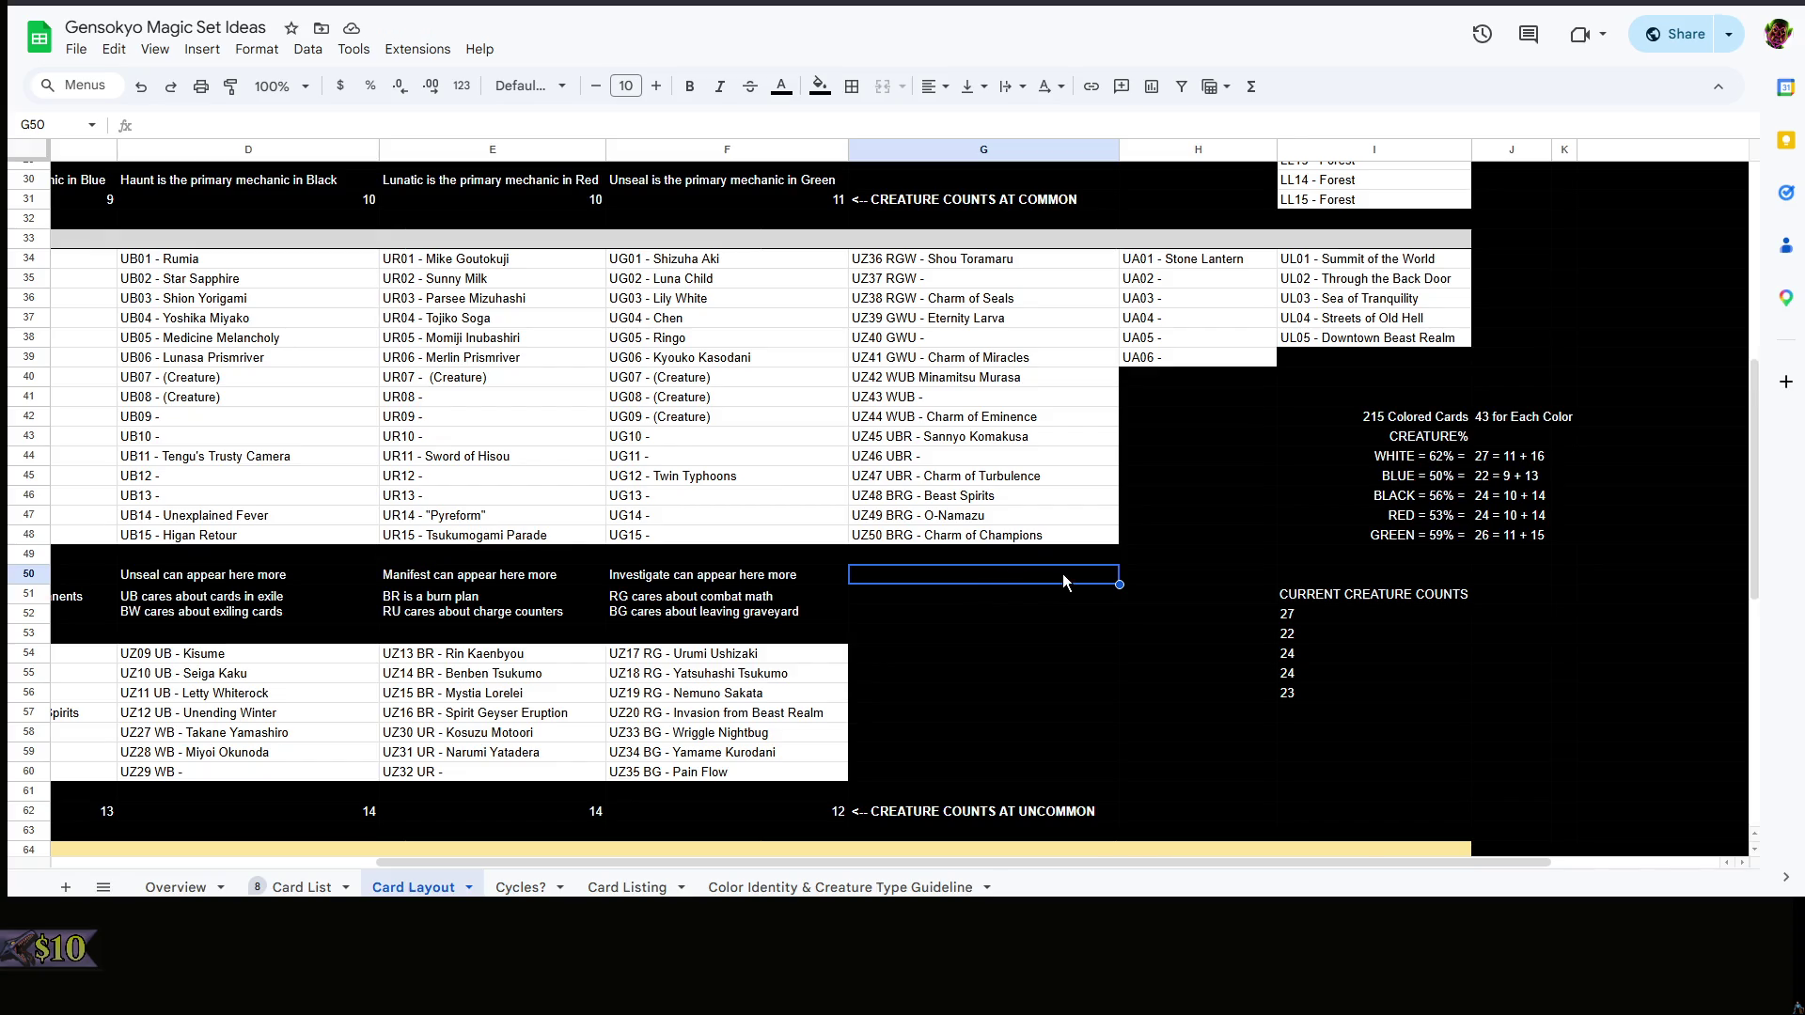
right_click(970, 616)
key("Escape")
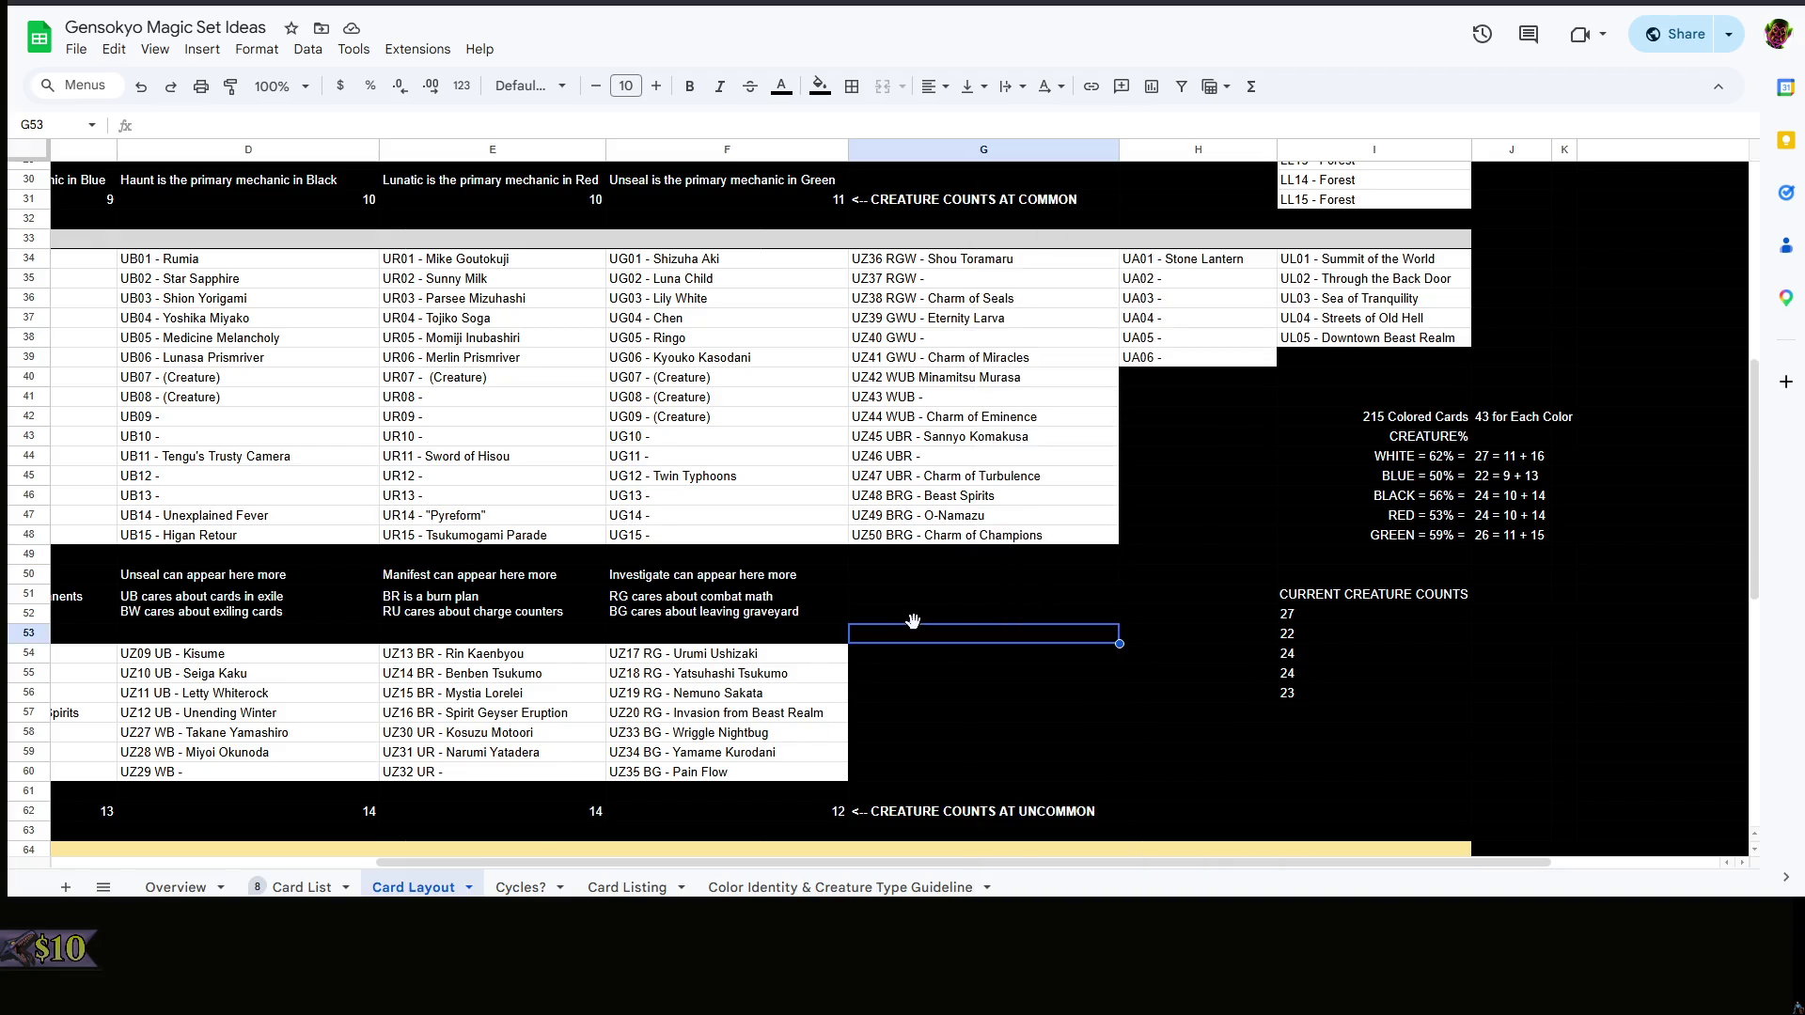
right_click(957, 616)
key("Escape")
left_click(301, 887)
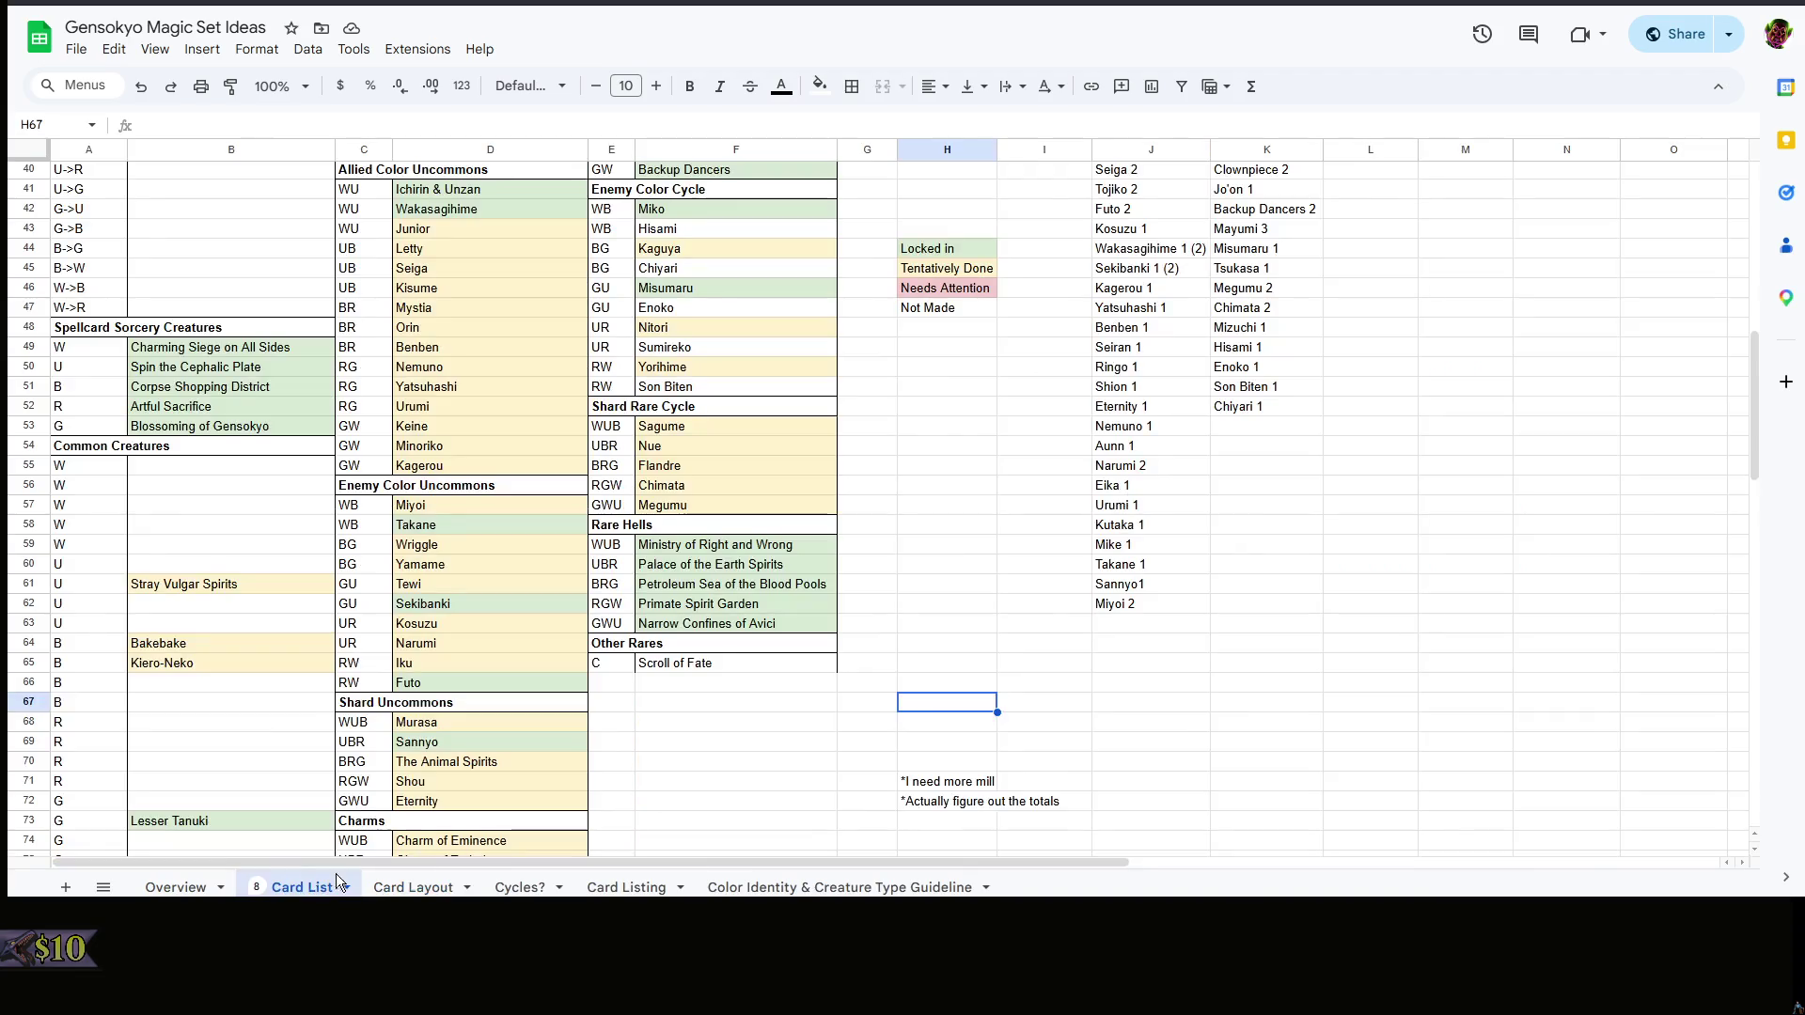
left_click(1229, 633)
scroll(1228, 632, "down", 5)
right_click(1229, 632)
left_click(1095, 622)
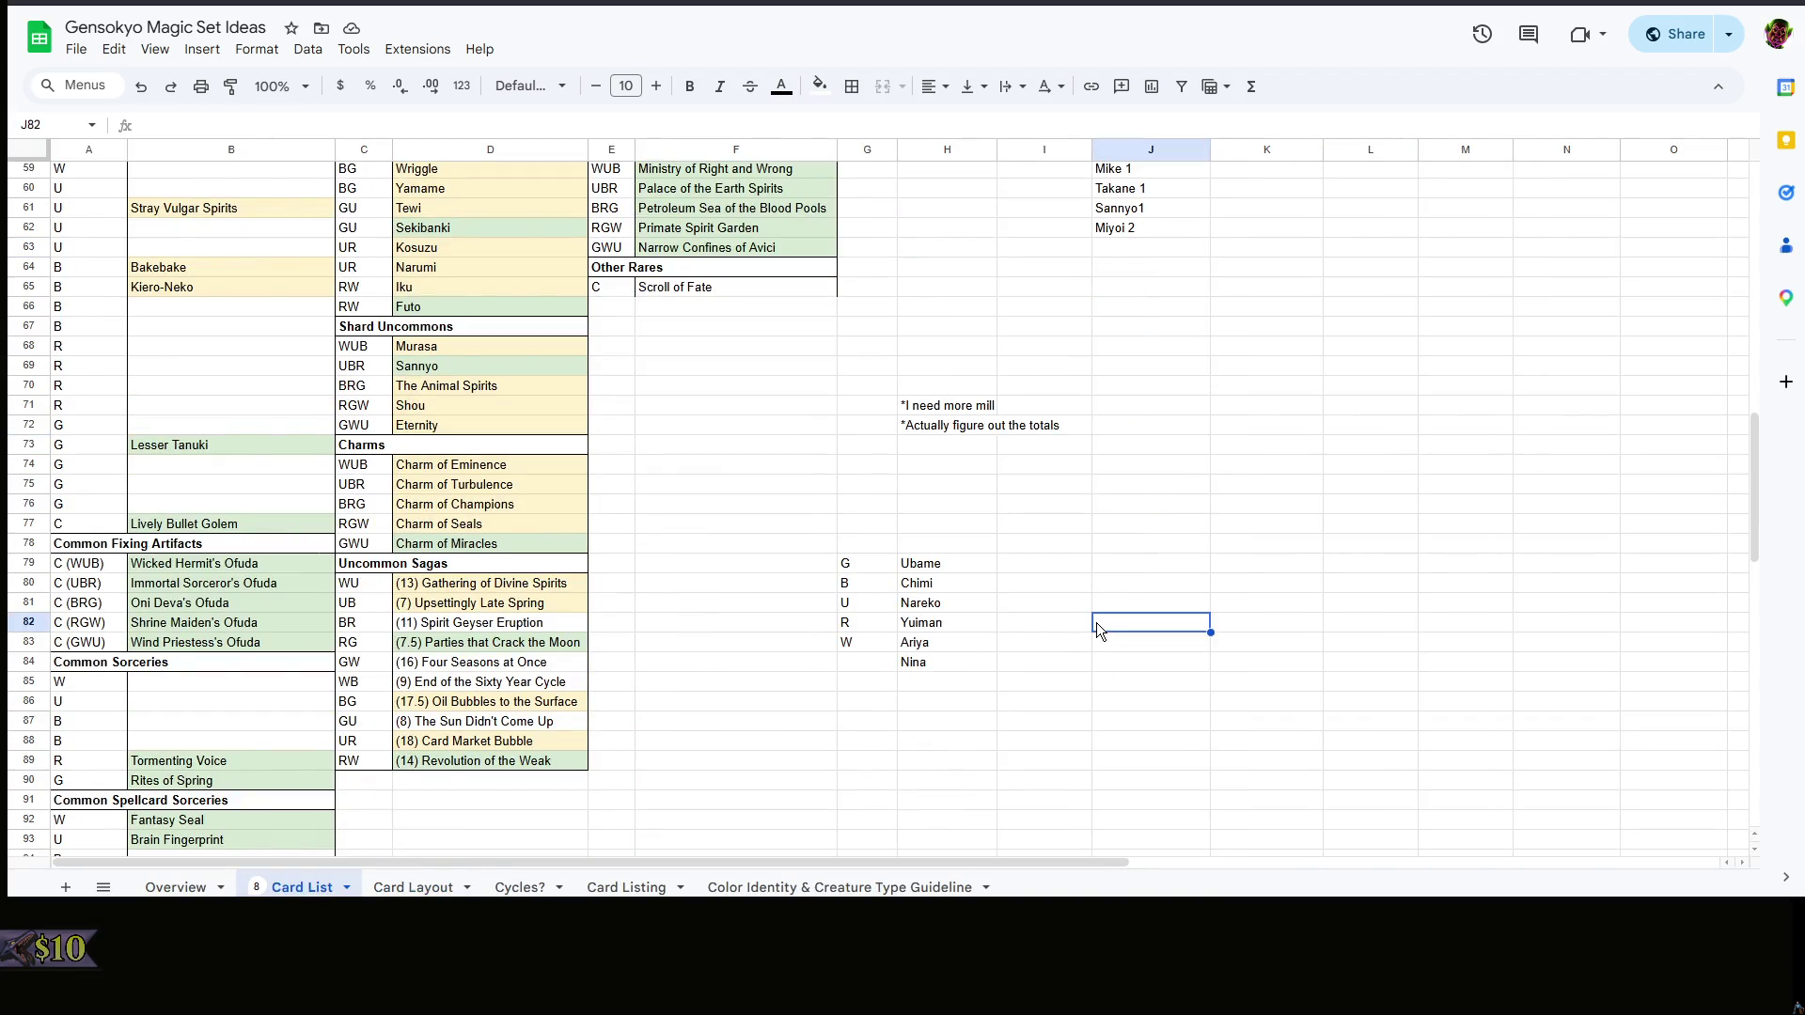
scroll(1095, 622, "up", 5)
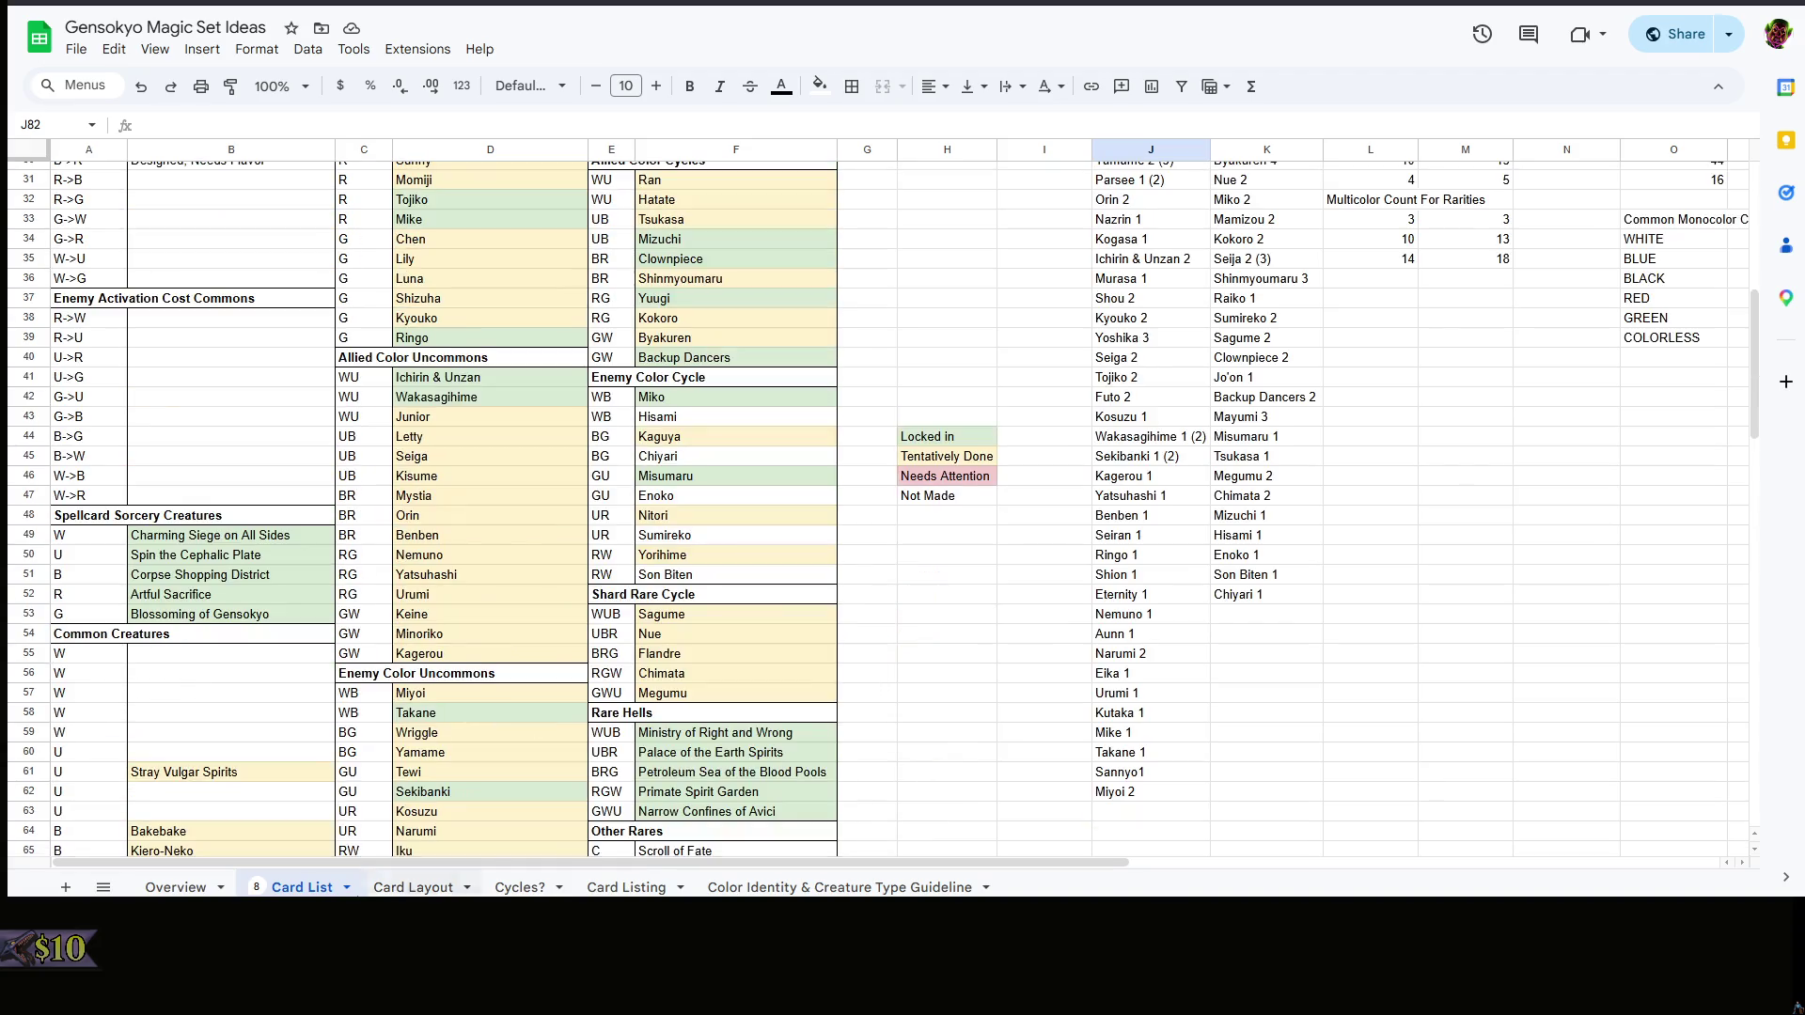
left_click(946, 752)
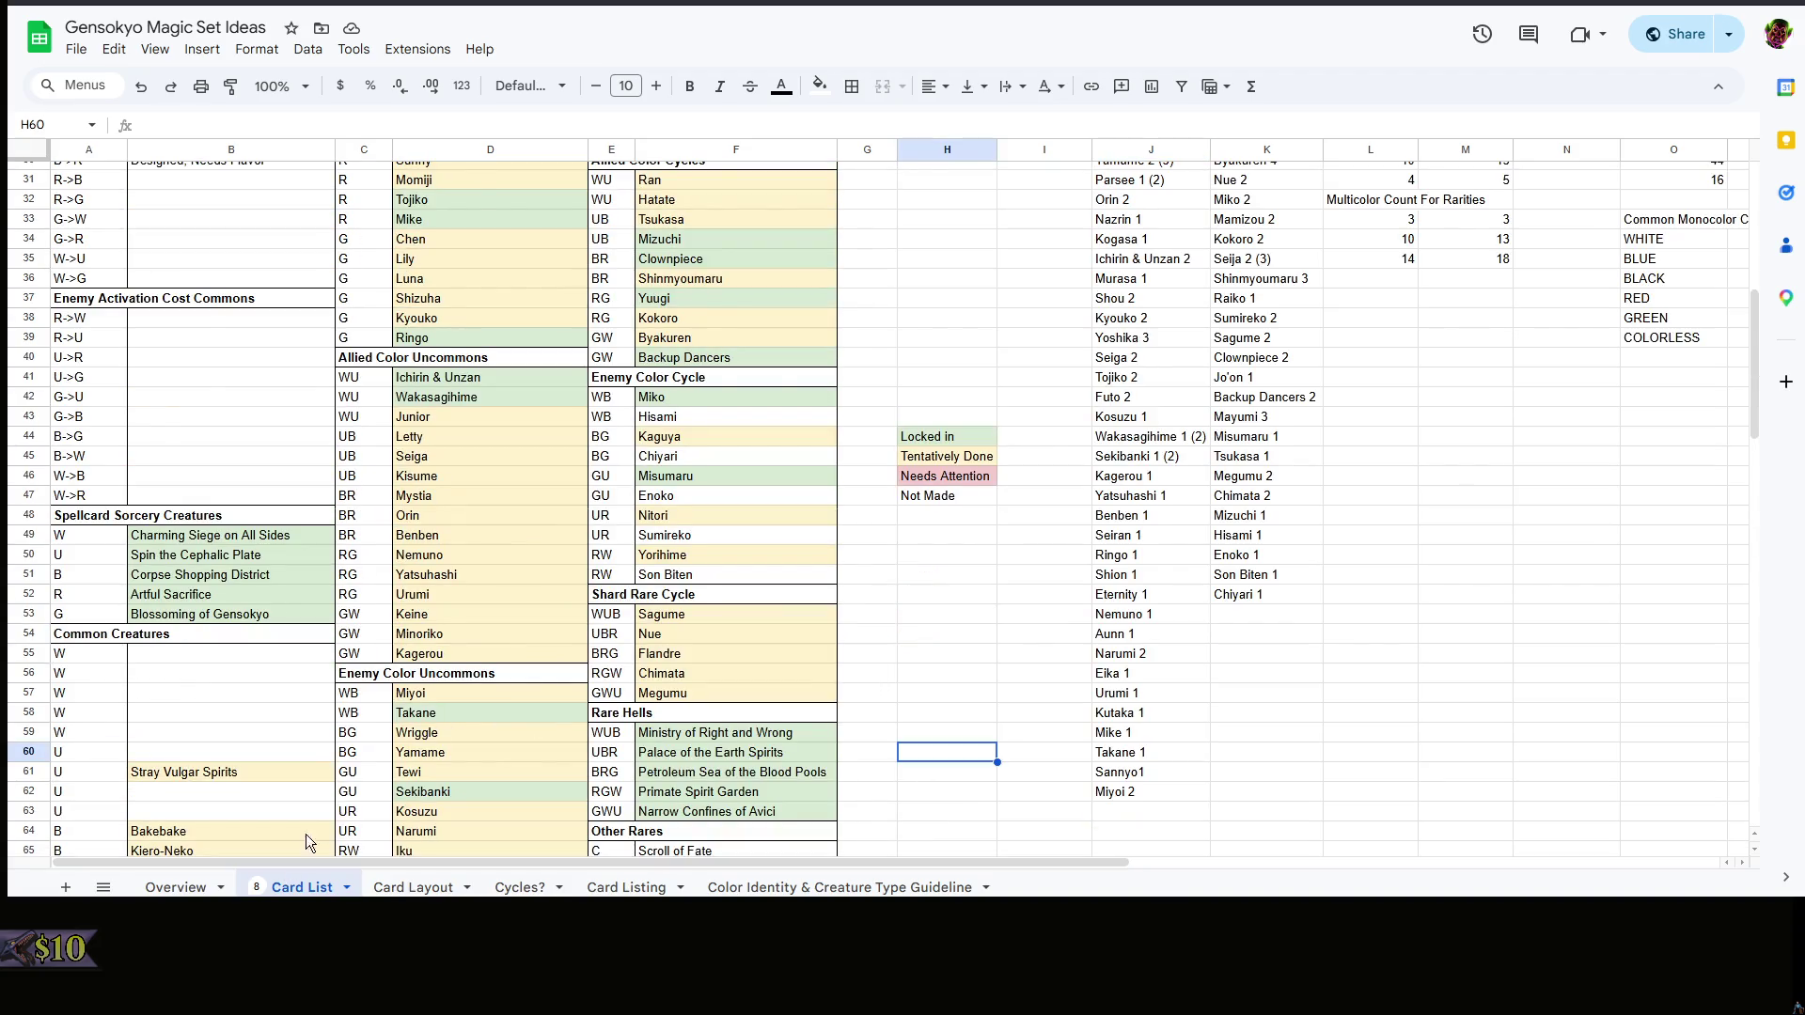
scroll(370, 798, "down", 3)
left_click(625, 887)
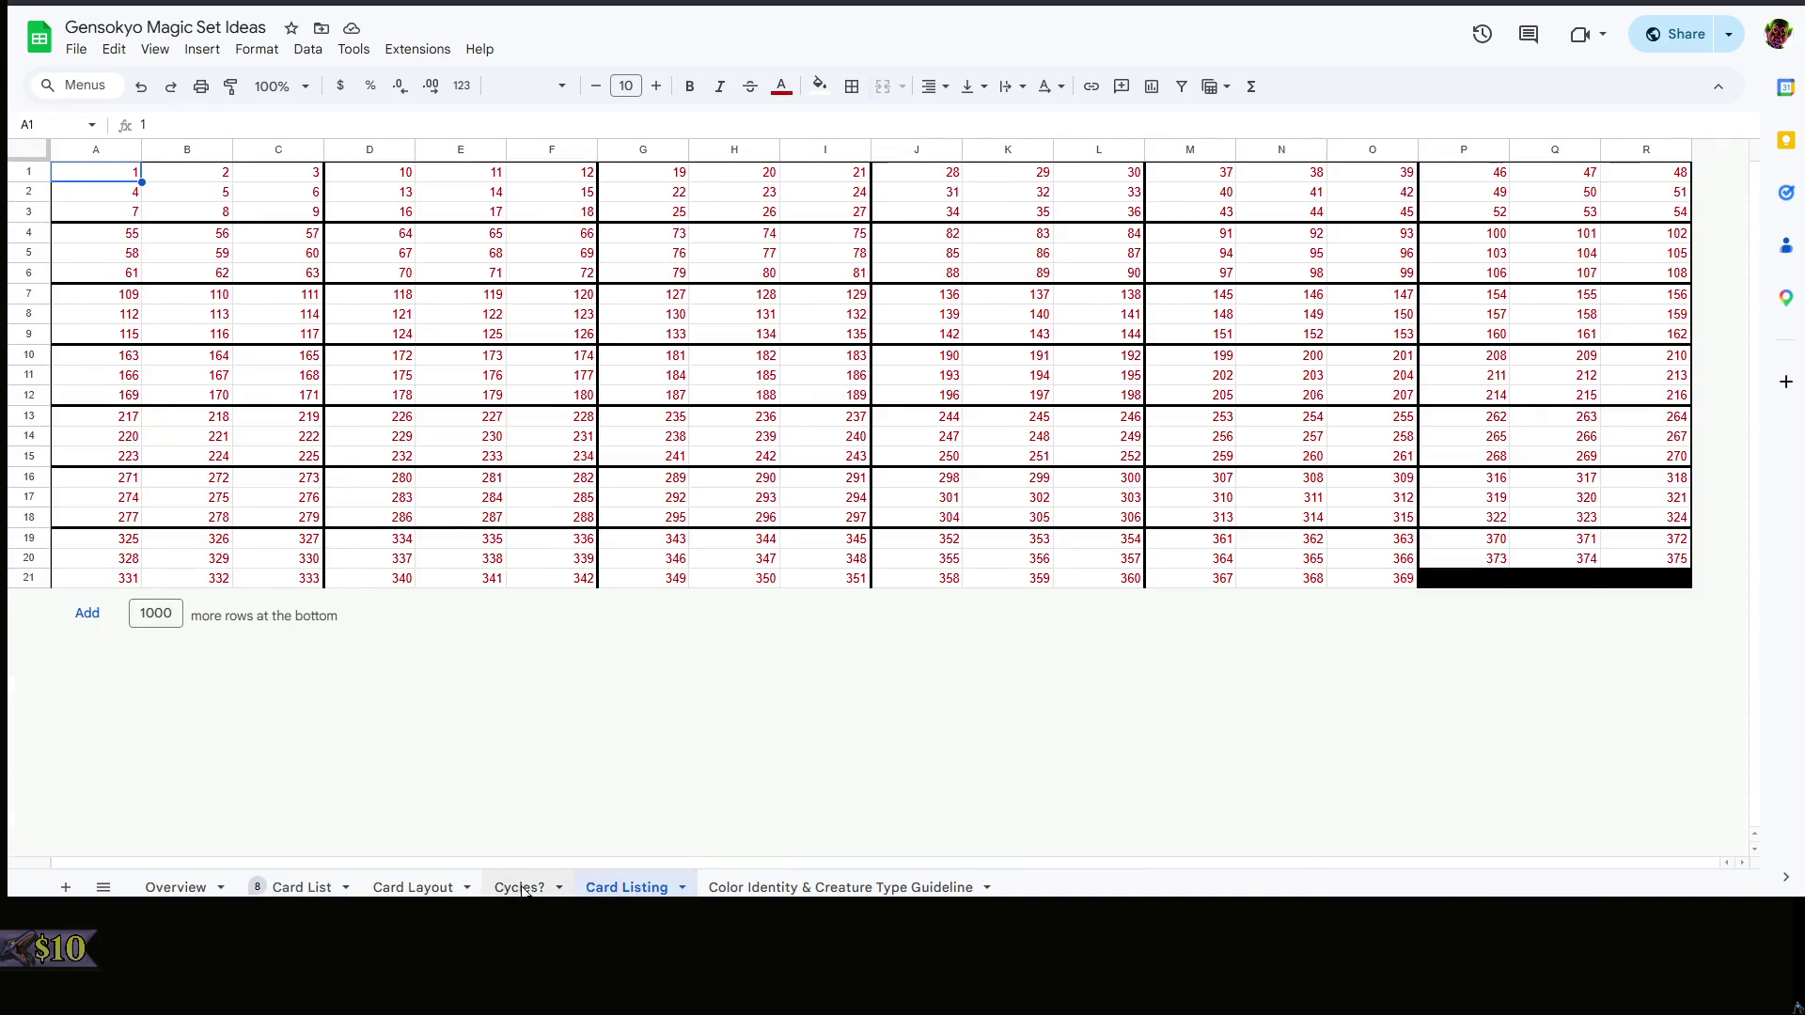
left_click(519, 887)
left_click(423, 887)
right_click(886, 620)
key("Escape")
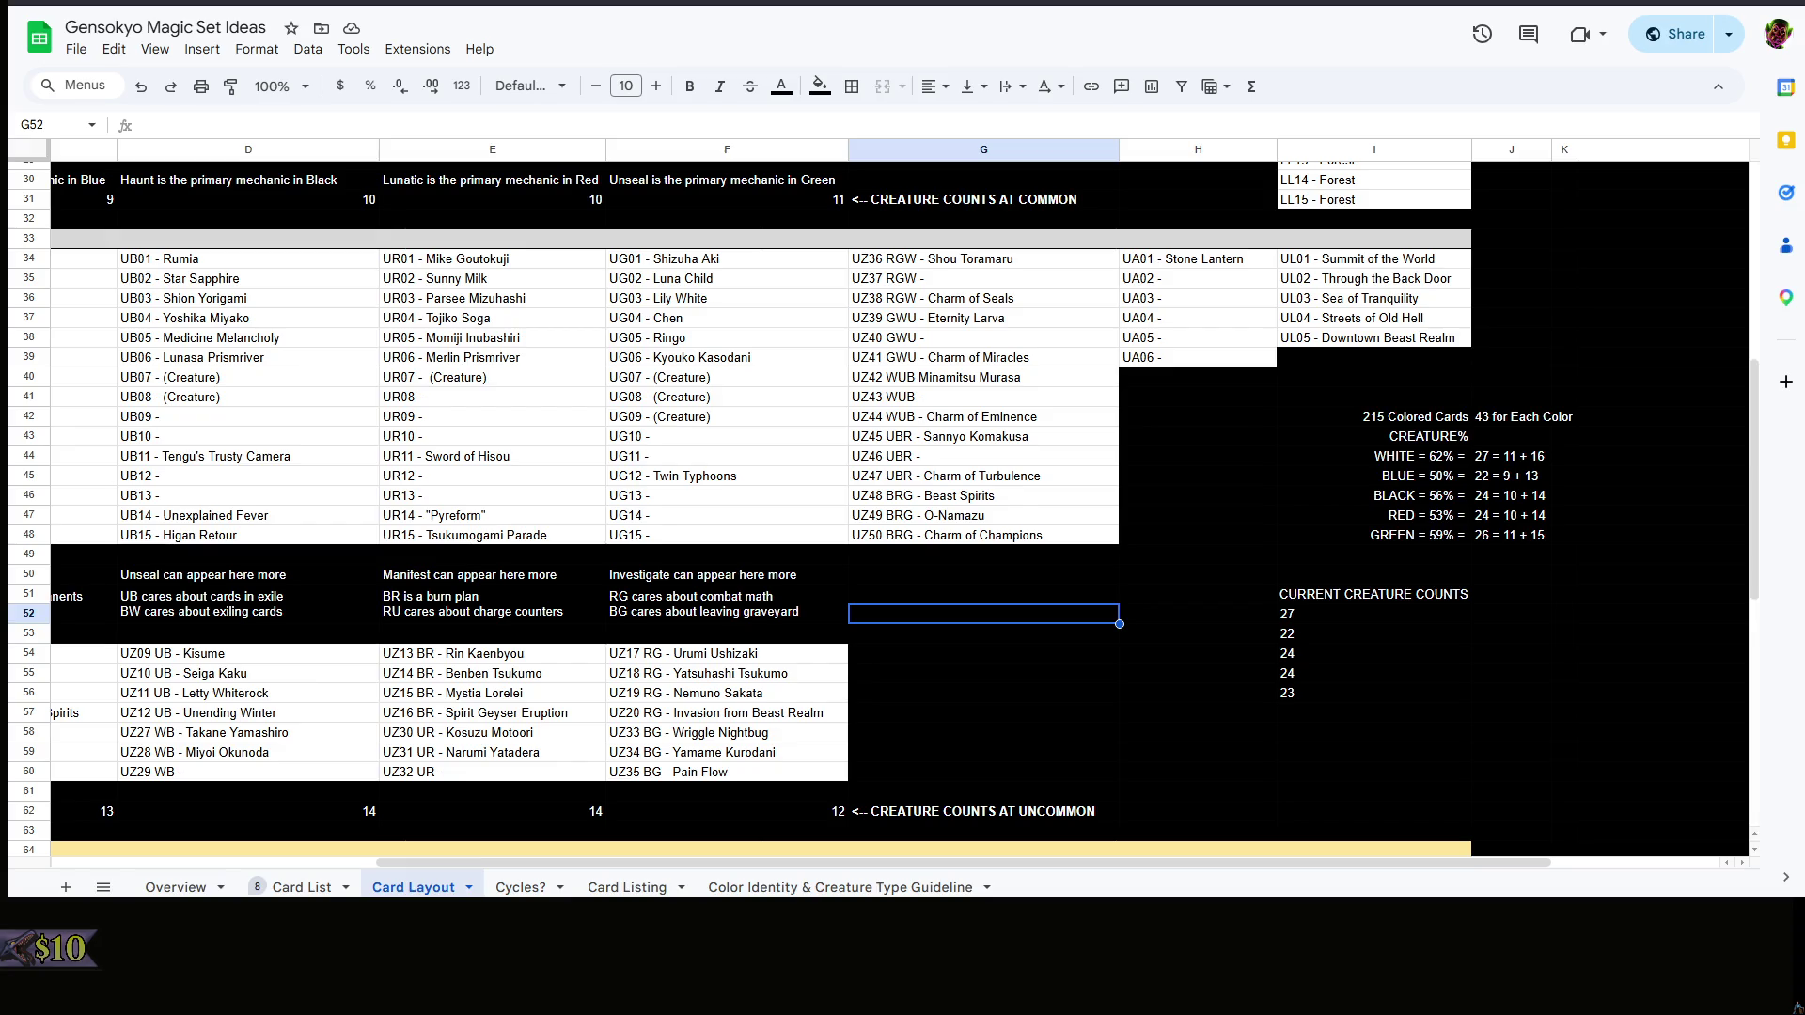
- Browse the Card Layout sheet up to cell G21 in the Multicolor column, then switch to Magic Set Editor
left_click(1086, 476)
scroll(1154, 548, "down", 3)
scroll(1095, 573, "up", 3)
left_click_drag(1200, 536, 1513, 752)
left_click(1311, 732)
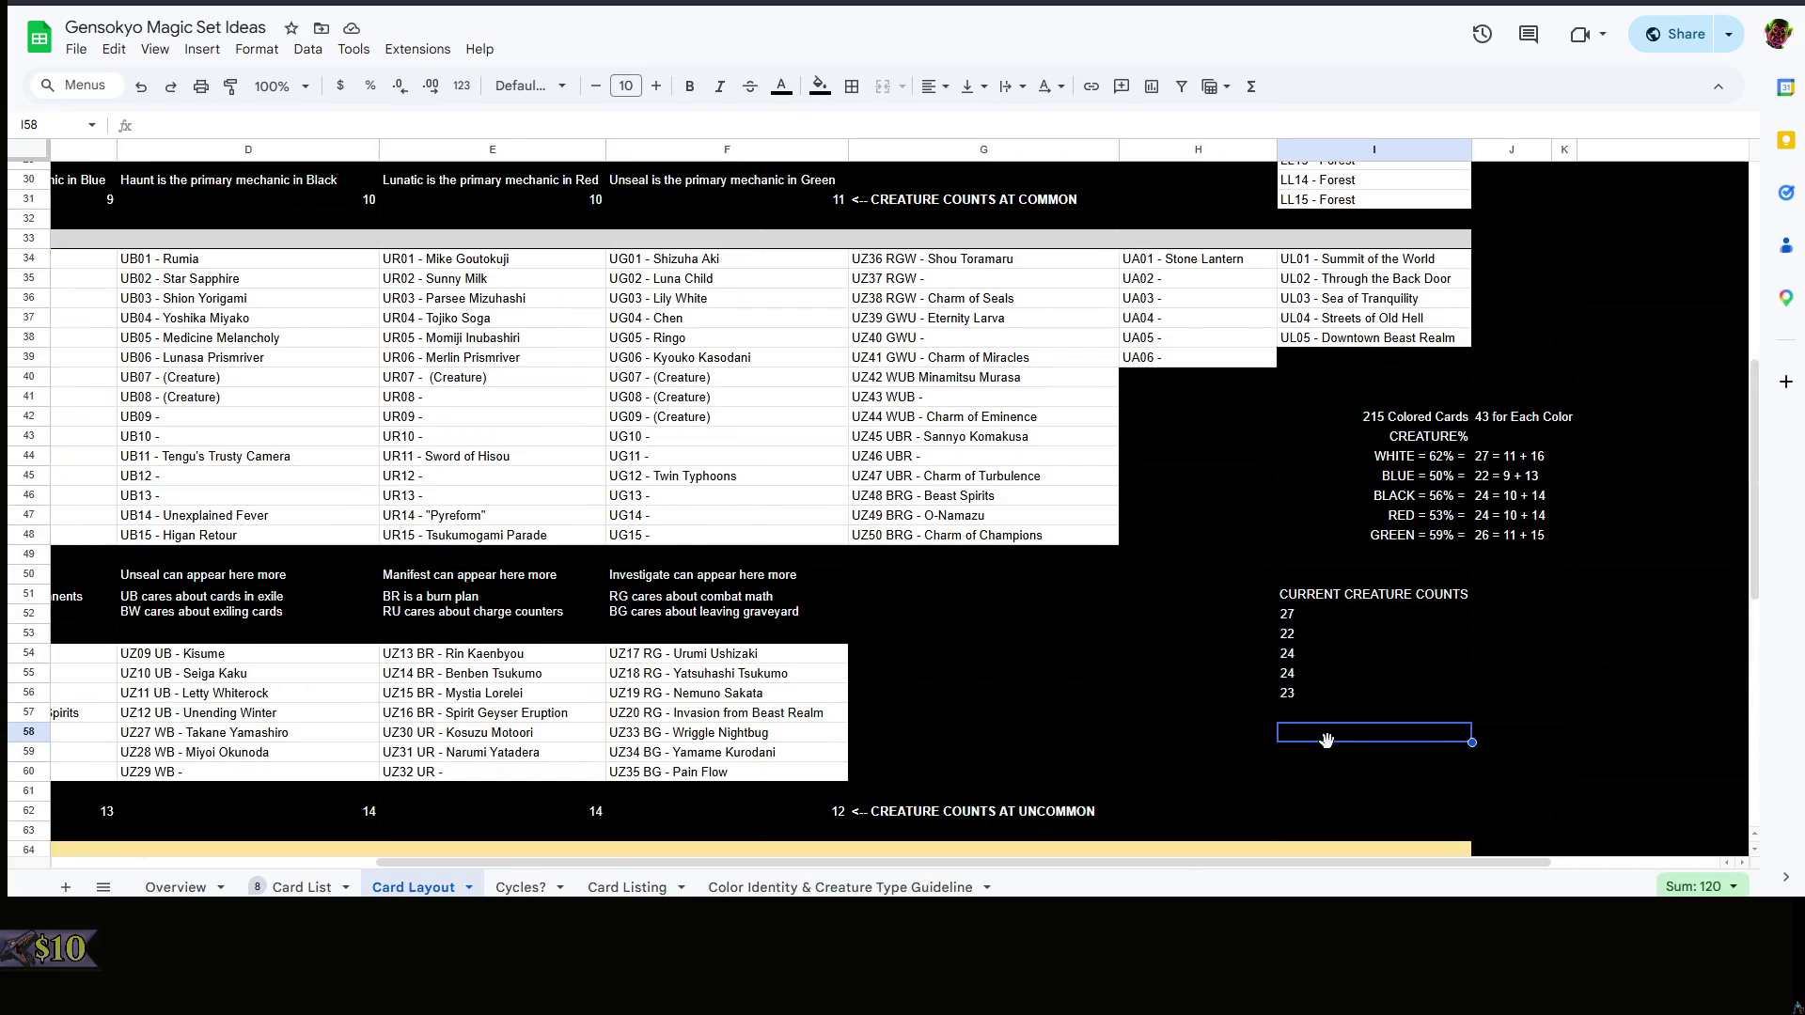
scroll(1109, 864, "left", 3)
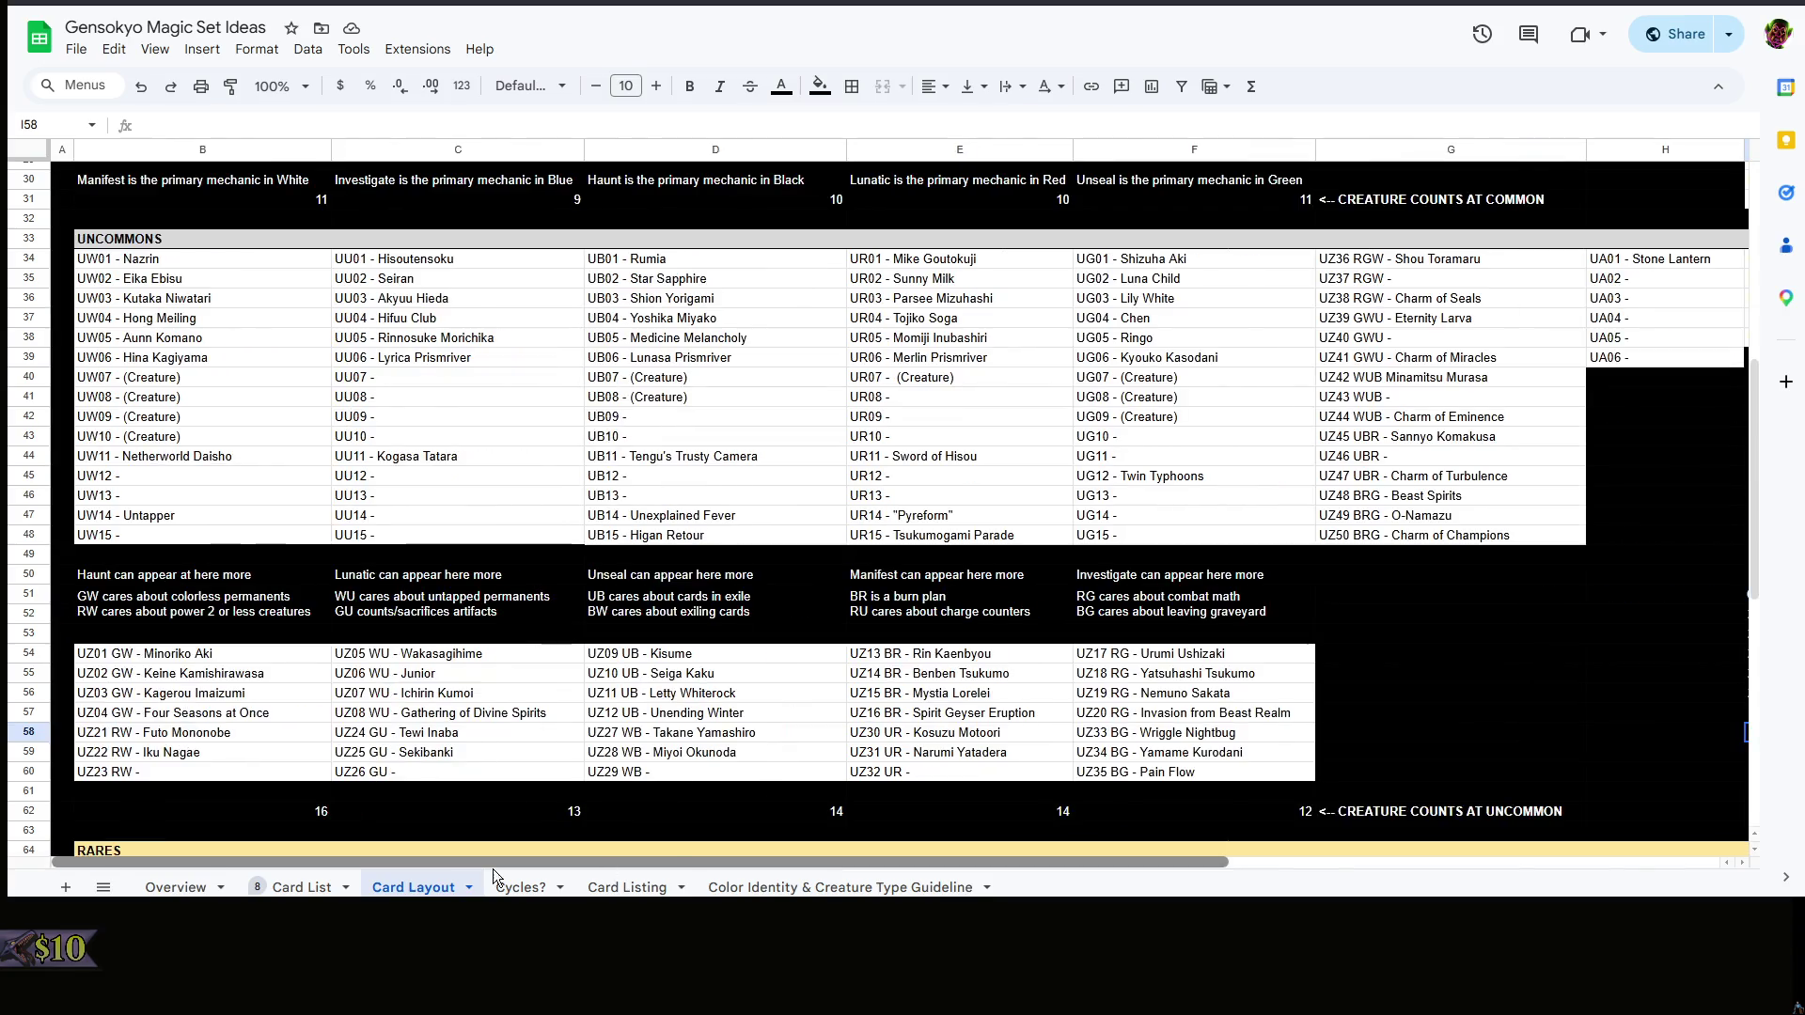
scroll(1426, 797, "right", 5)
left_click_drag(1426, 751, 1076, 536)
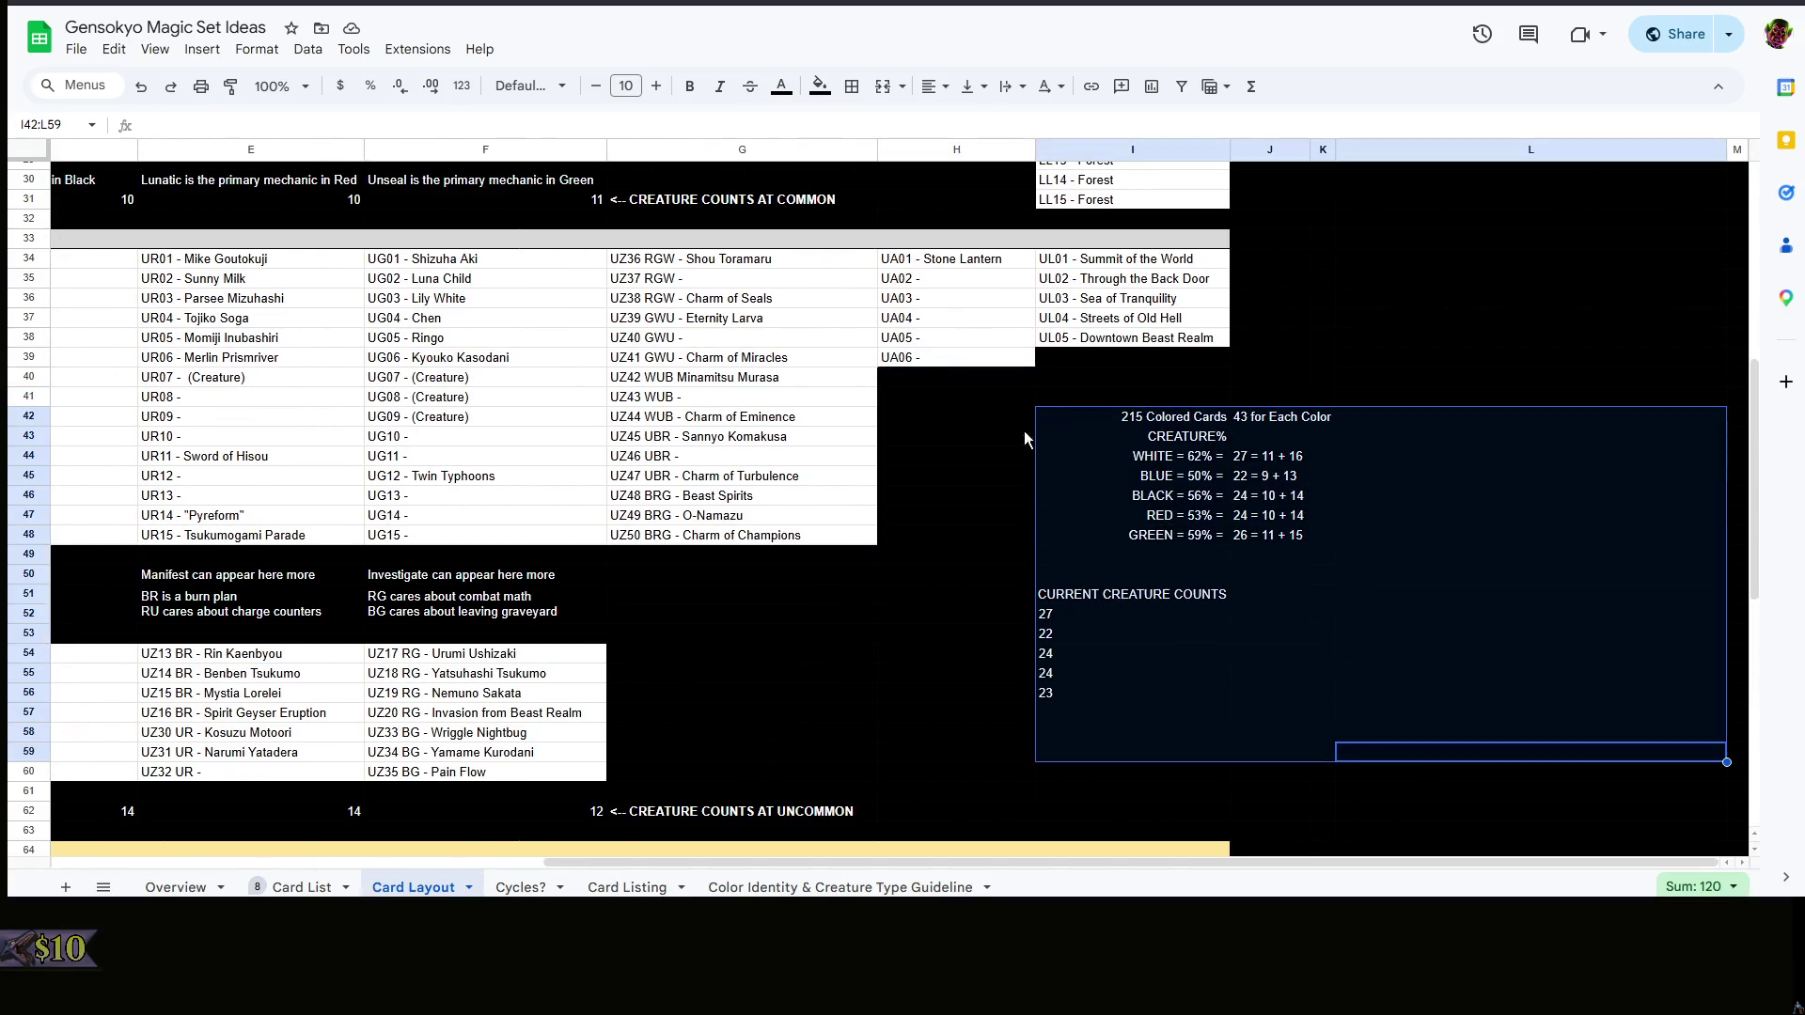
left_click(1023, 430)
scroll(1098, 528, "down", 4)
scroll(1375, 544, "up", 3)
scroll(1369, 546, "up", 4)
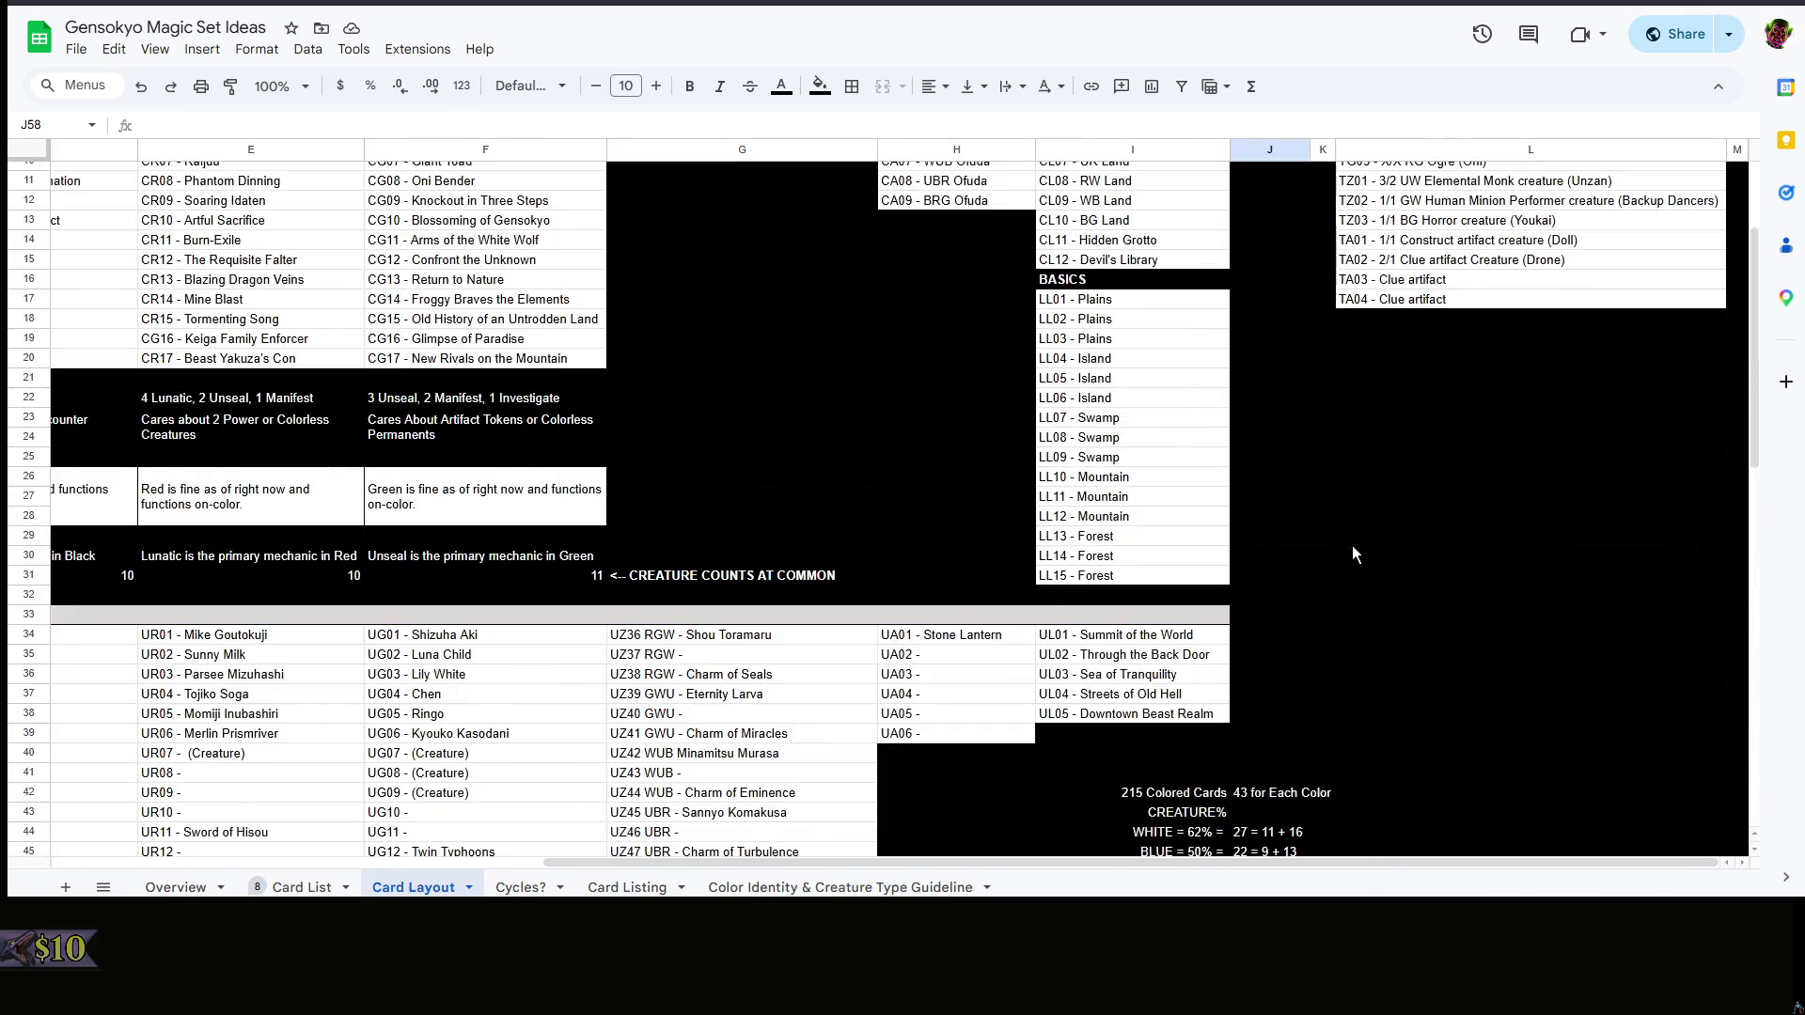
scroll(1351, 546, "up", 2)
left_click(1361, 572)
scroll(1360, 573, "down", 5)
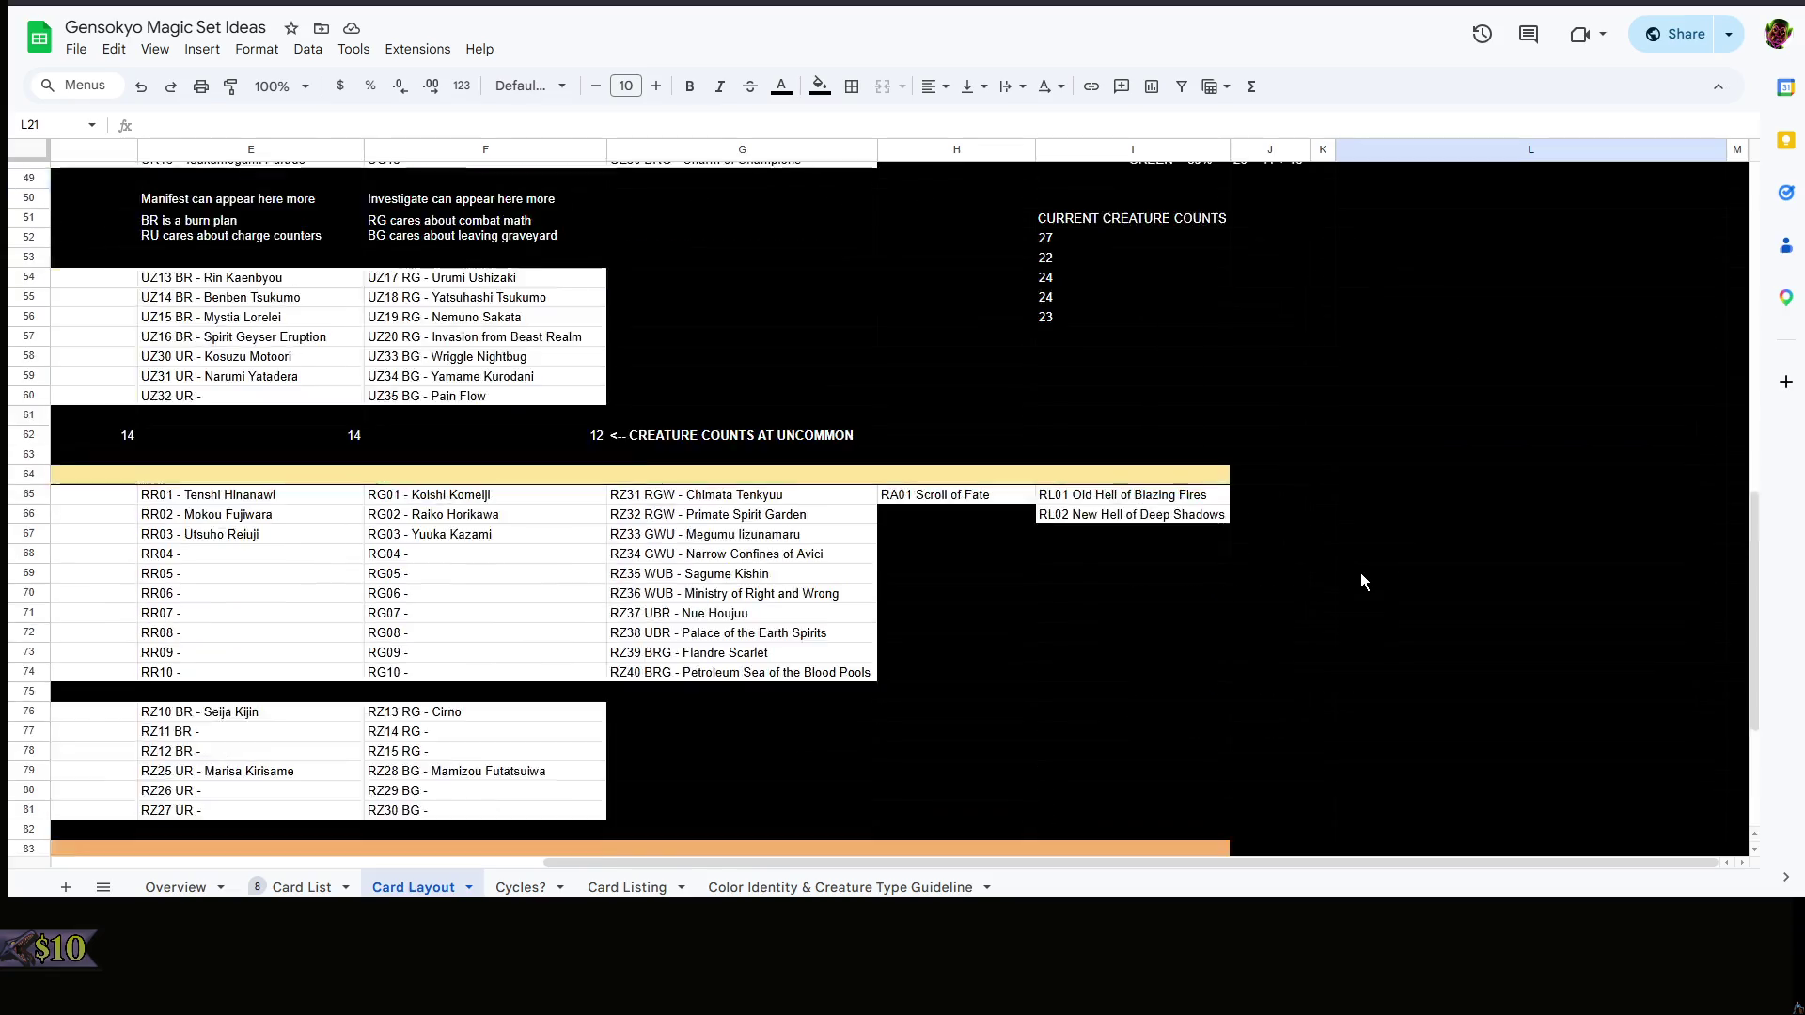
scroll(1360, 573, "up", 2)
left_click(1236, 559)
scroll(1237, 559, "up", 2)
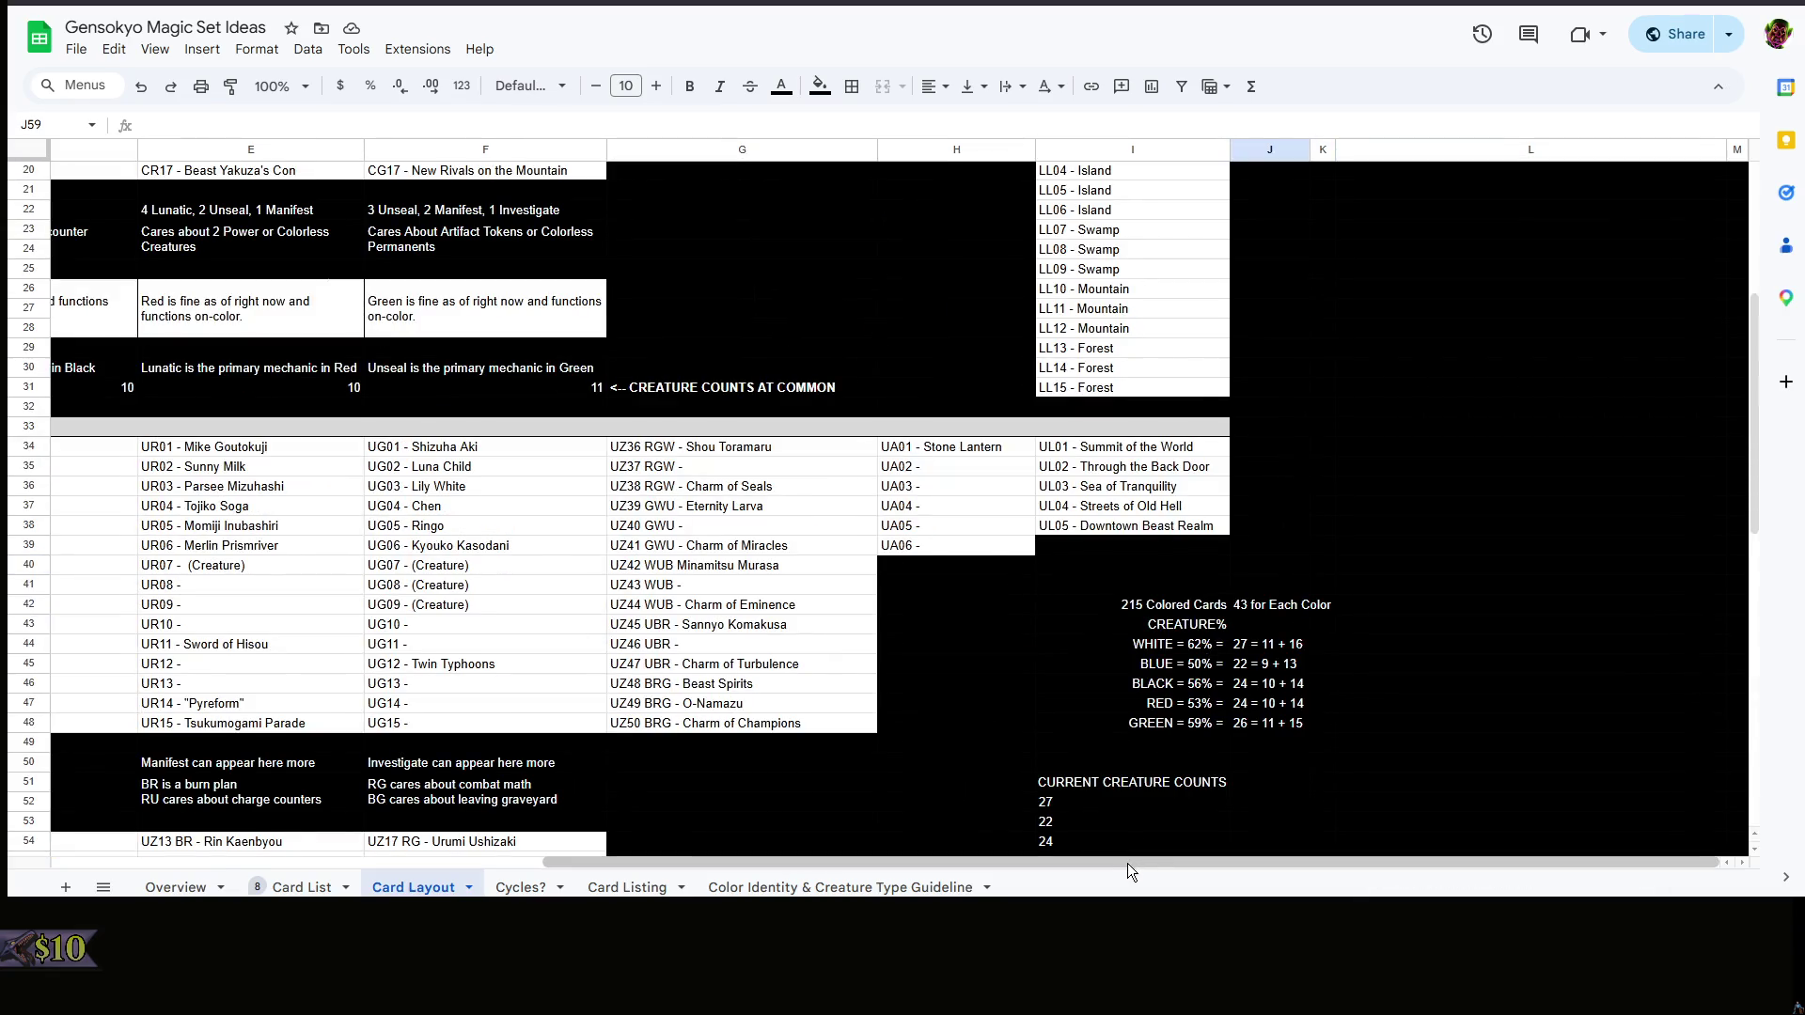
scroll(1127, 864, "left", 5)
scroll(1109, 721, "up", 5)
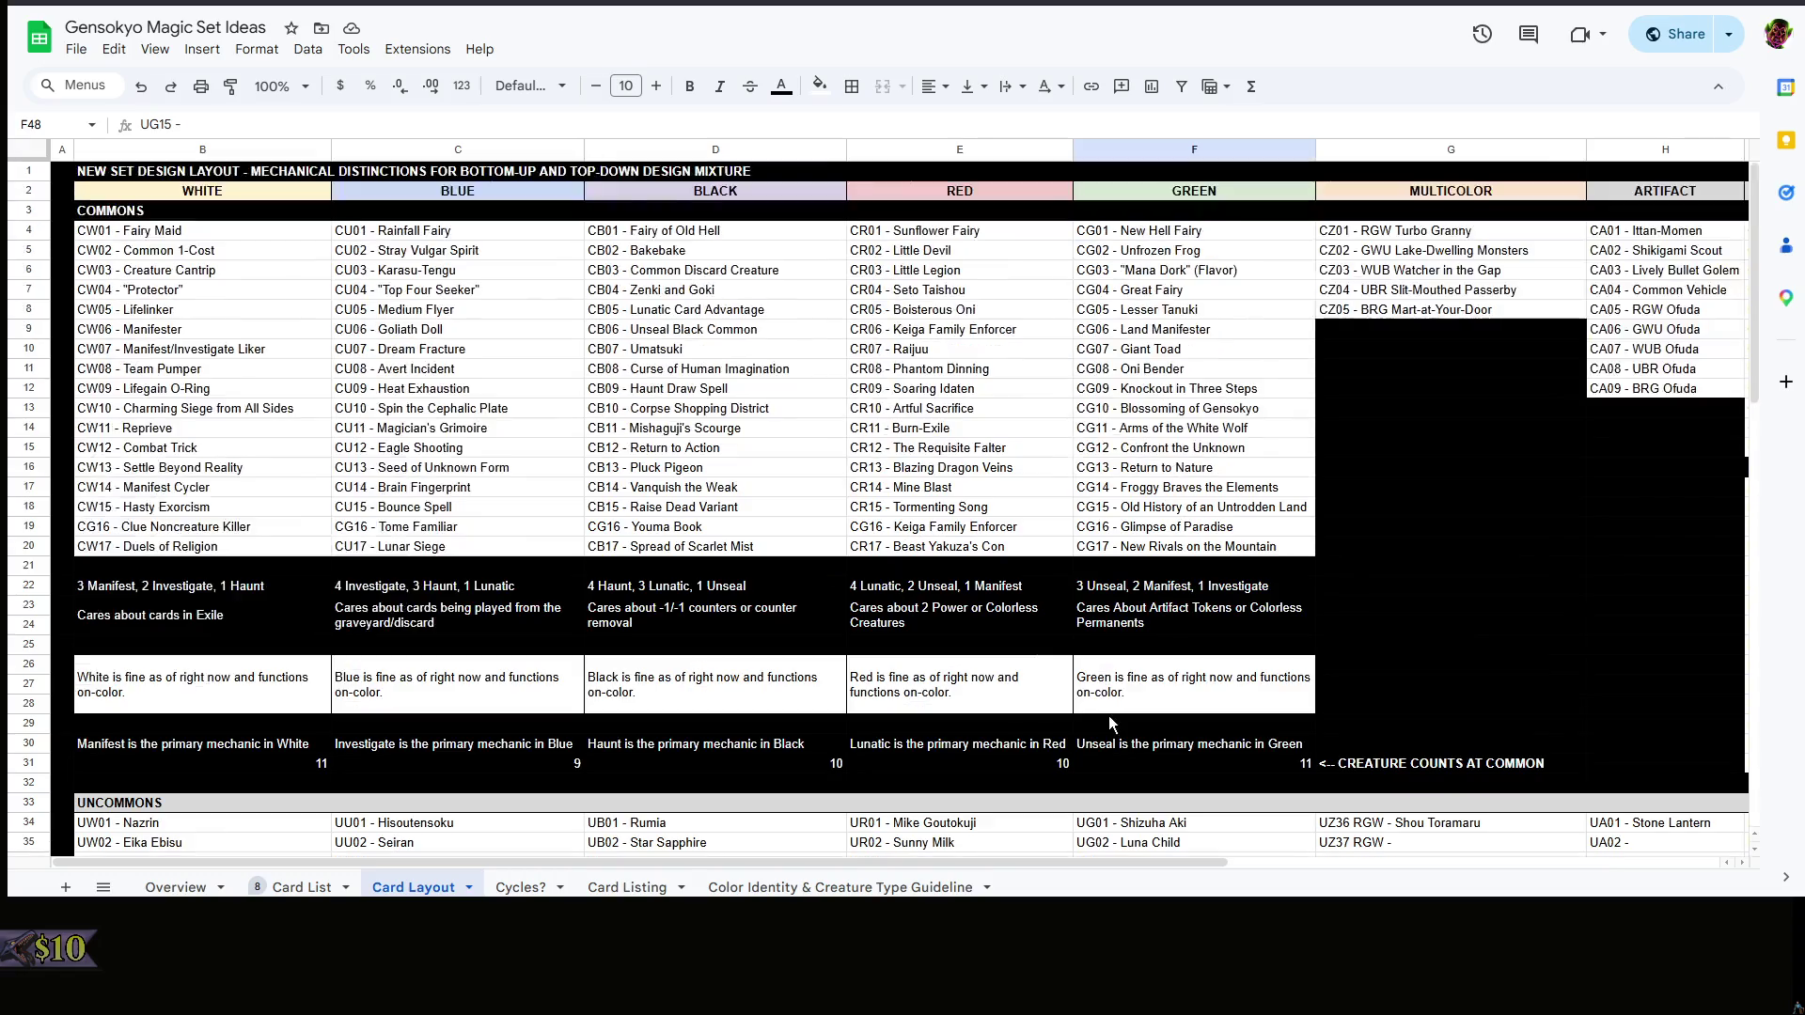
left_click(1445, 590)
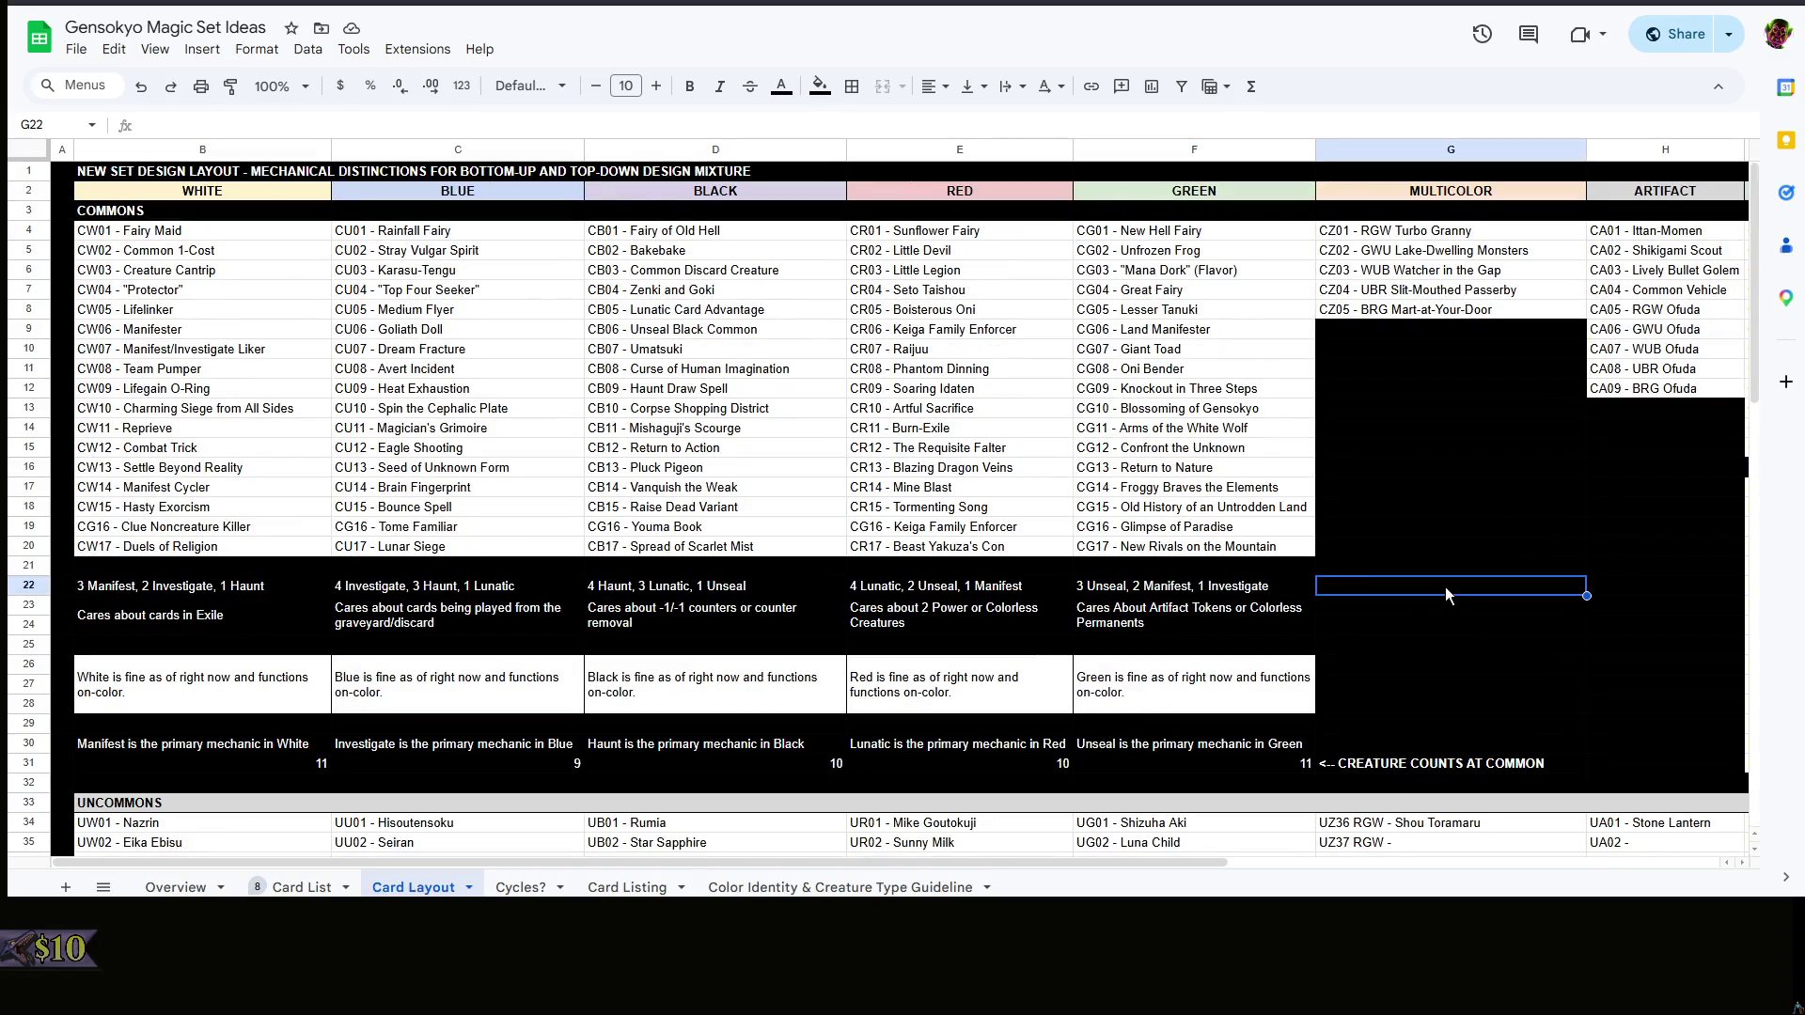
left_click(1333, 560)
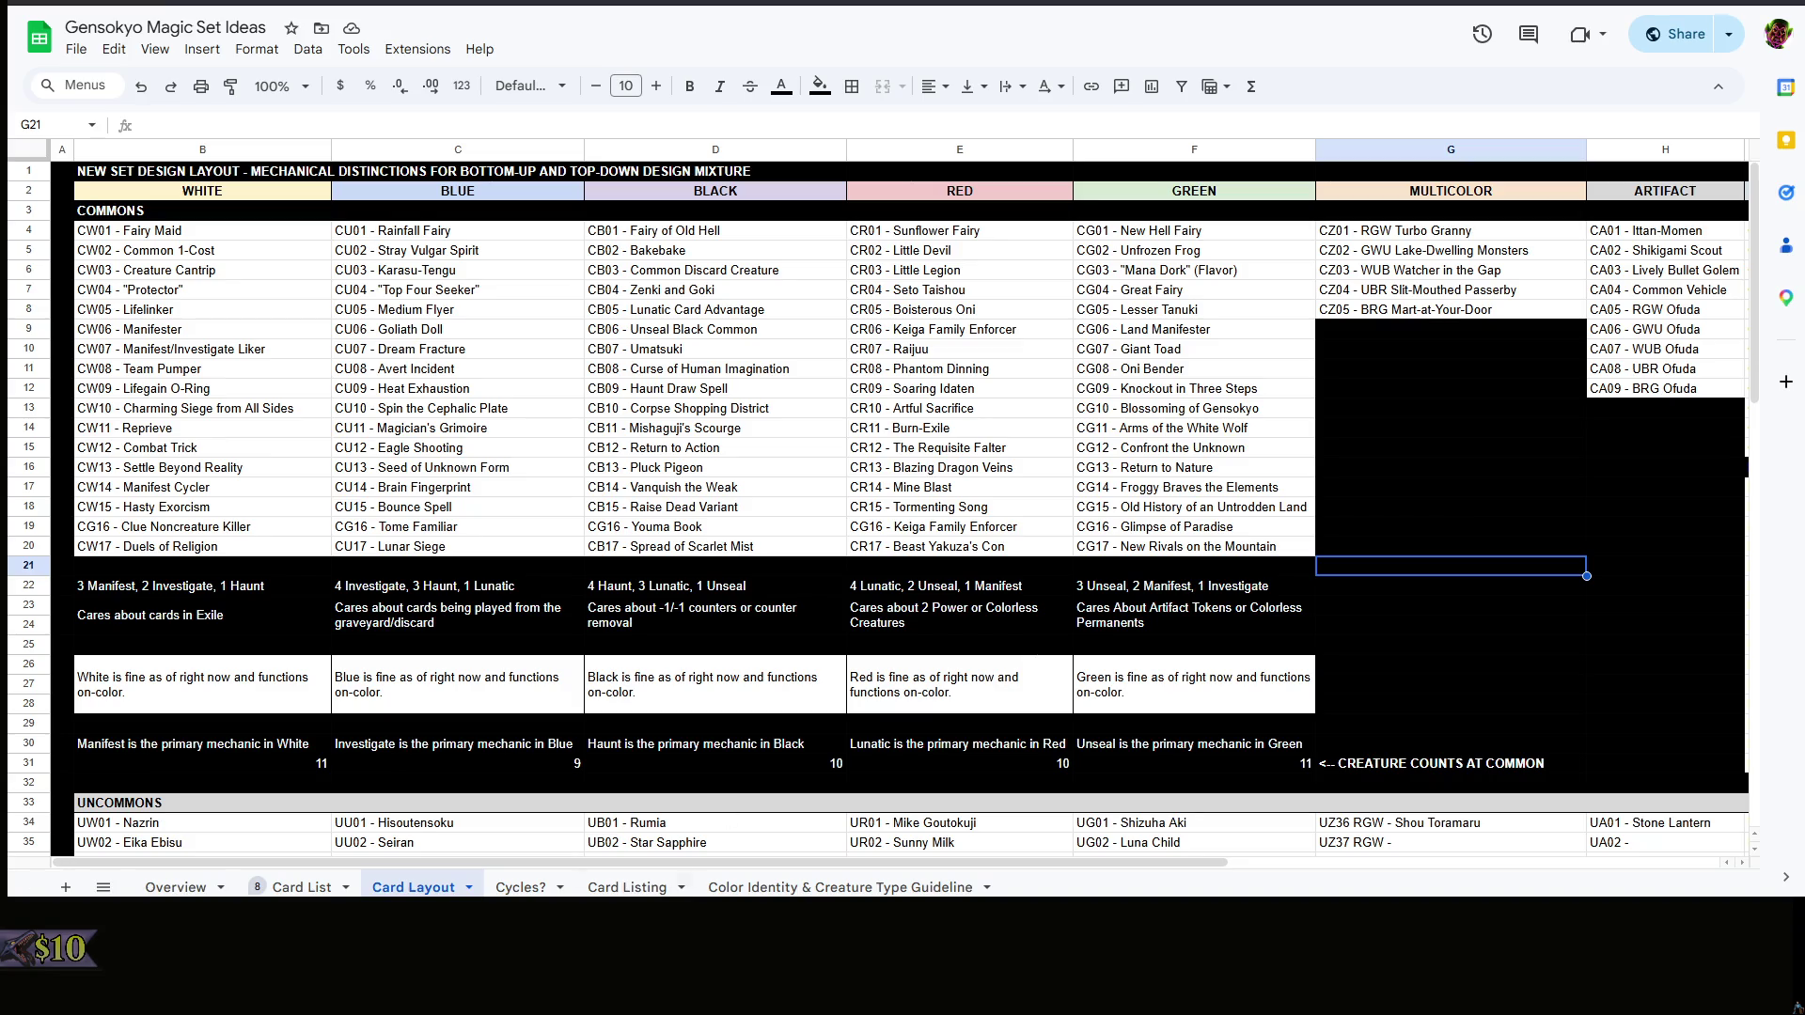
key("alt+Tab")
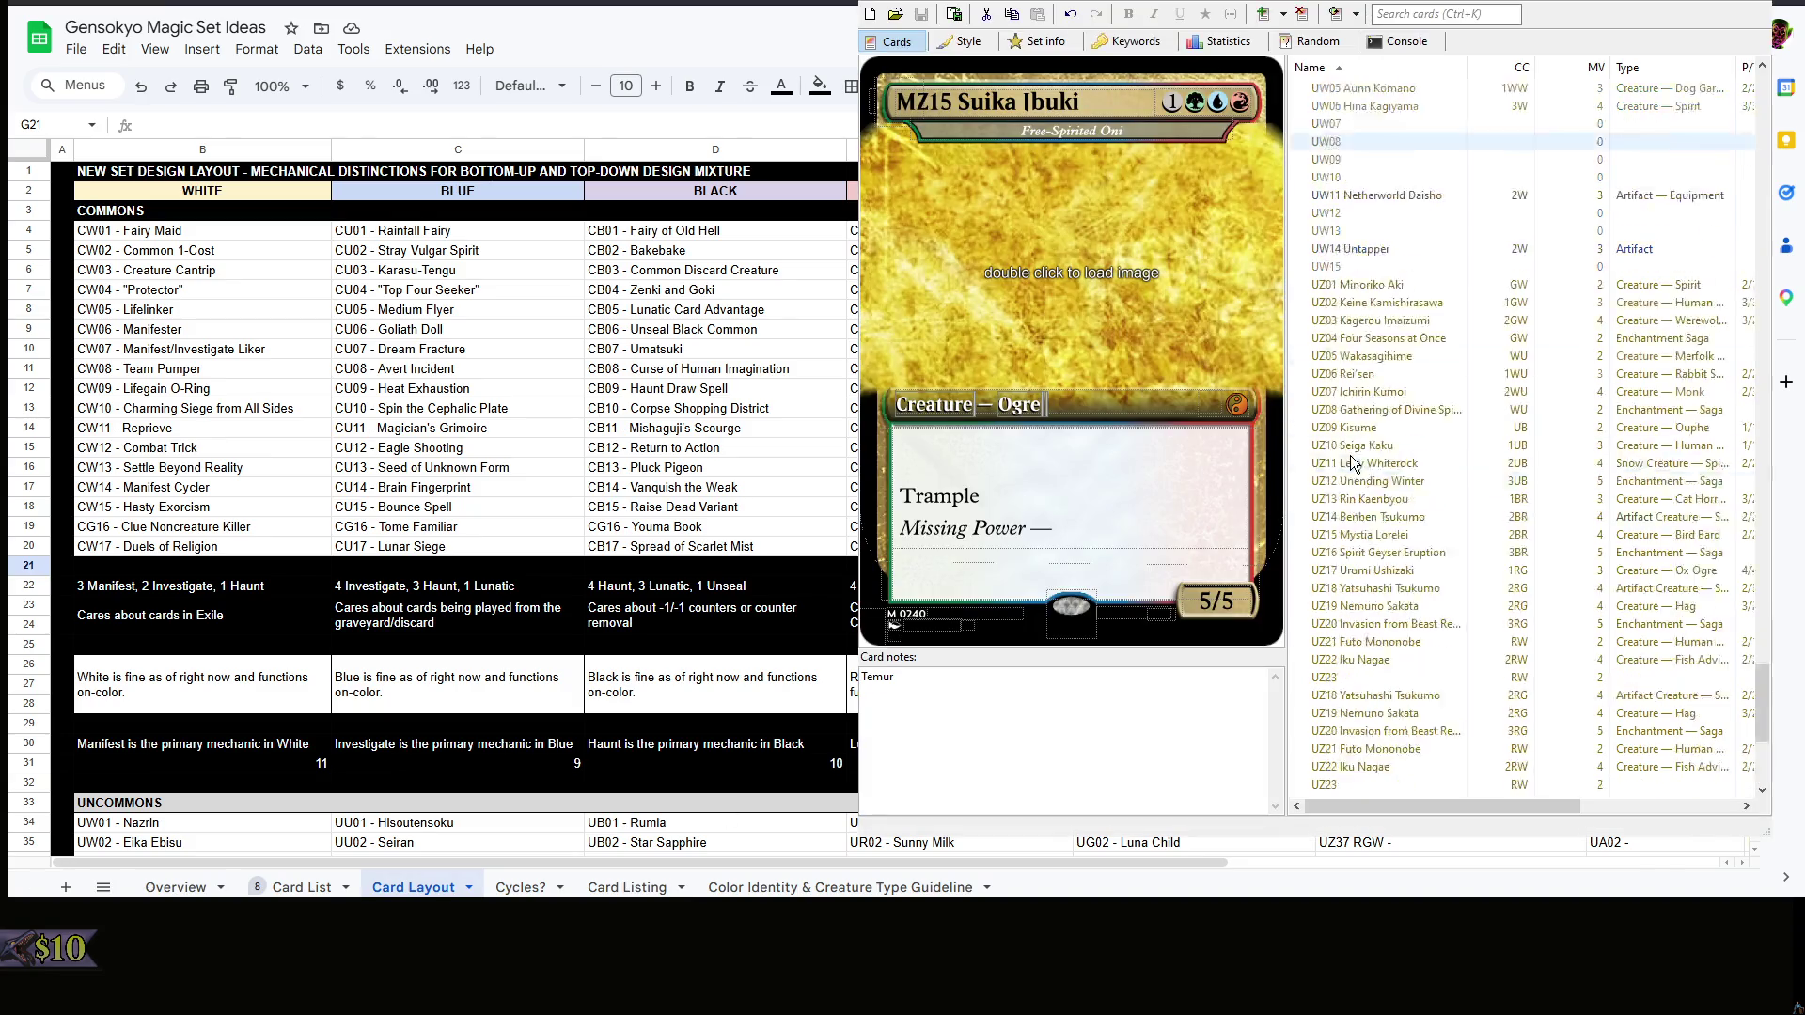
scroll(1363, 739, "up", 2)
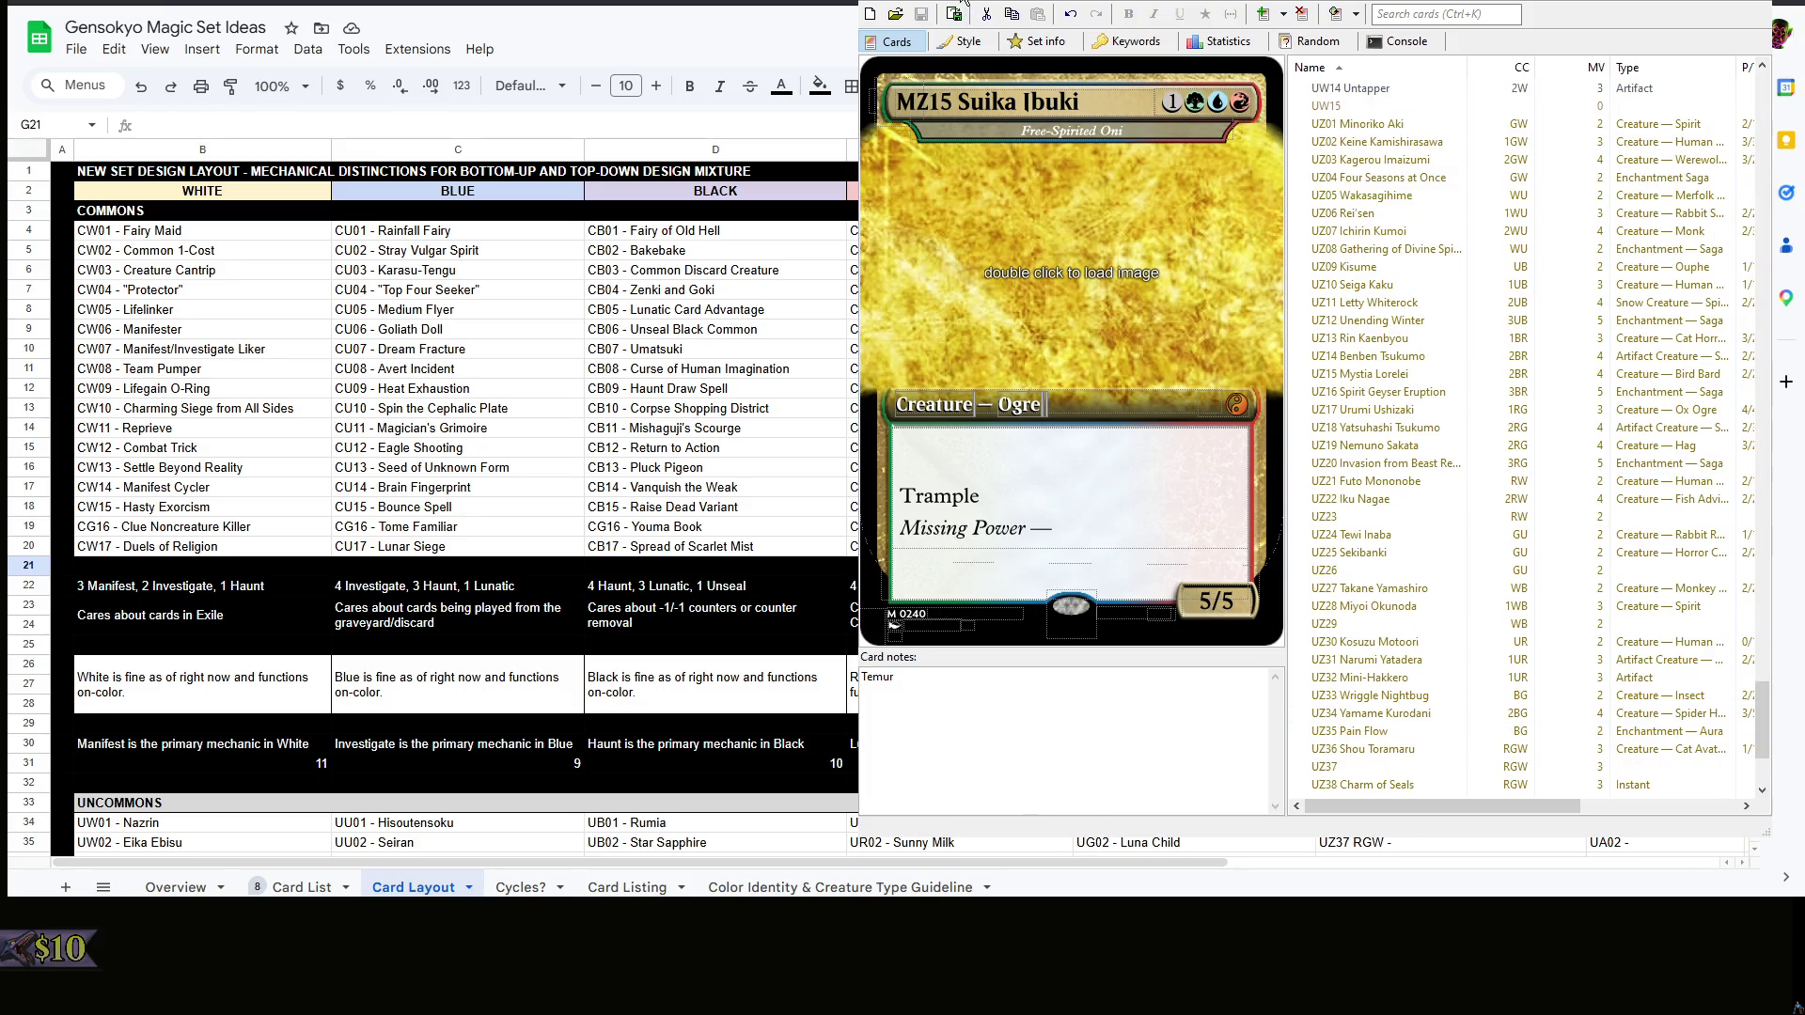
- Create a new card and name it Belf, Sable Knight
key("ctrl+Return")
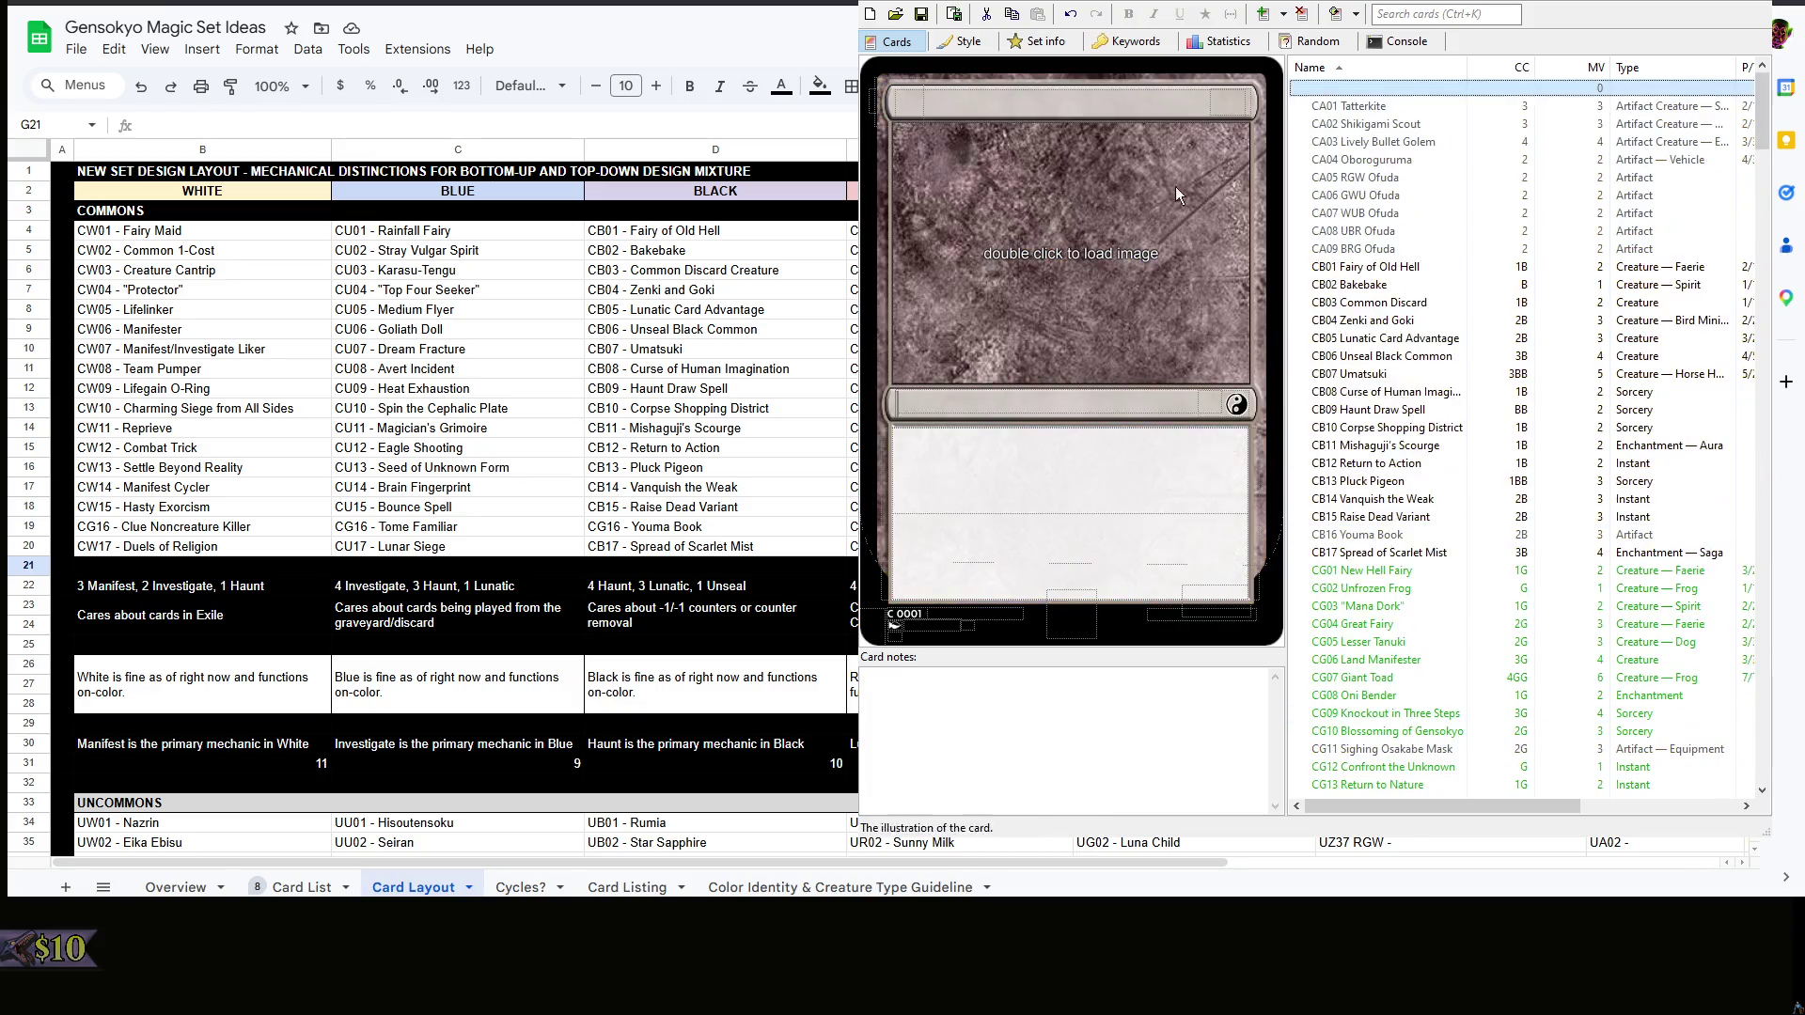
left_click(1036, 112)
type("Belf. S")
key("BackSpace")
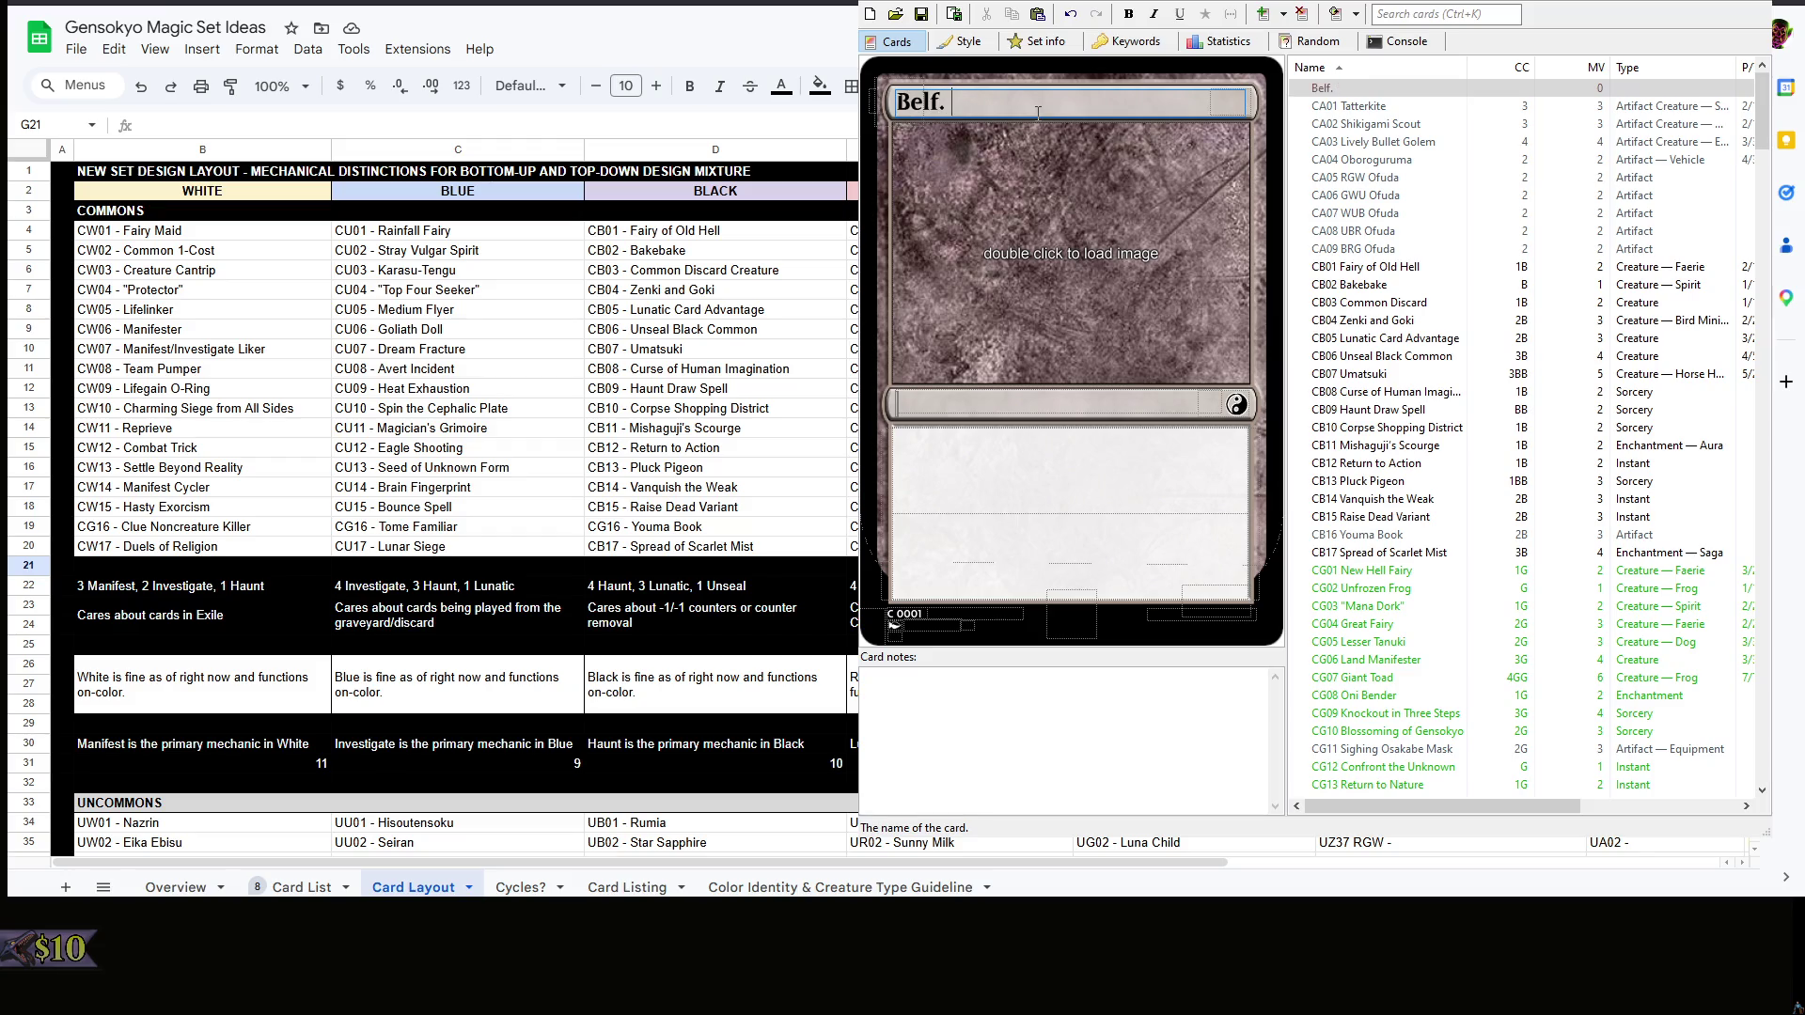
type("Sable Knight")
key("Tab")
type("?1W")
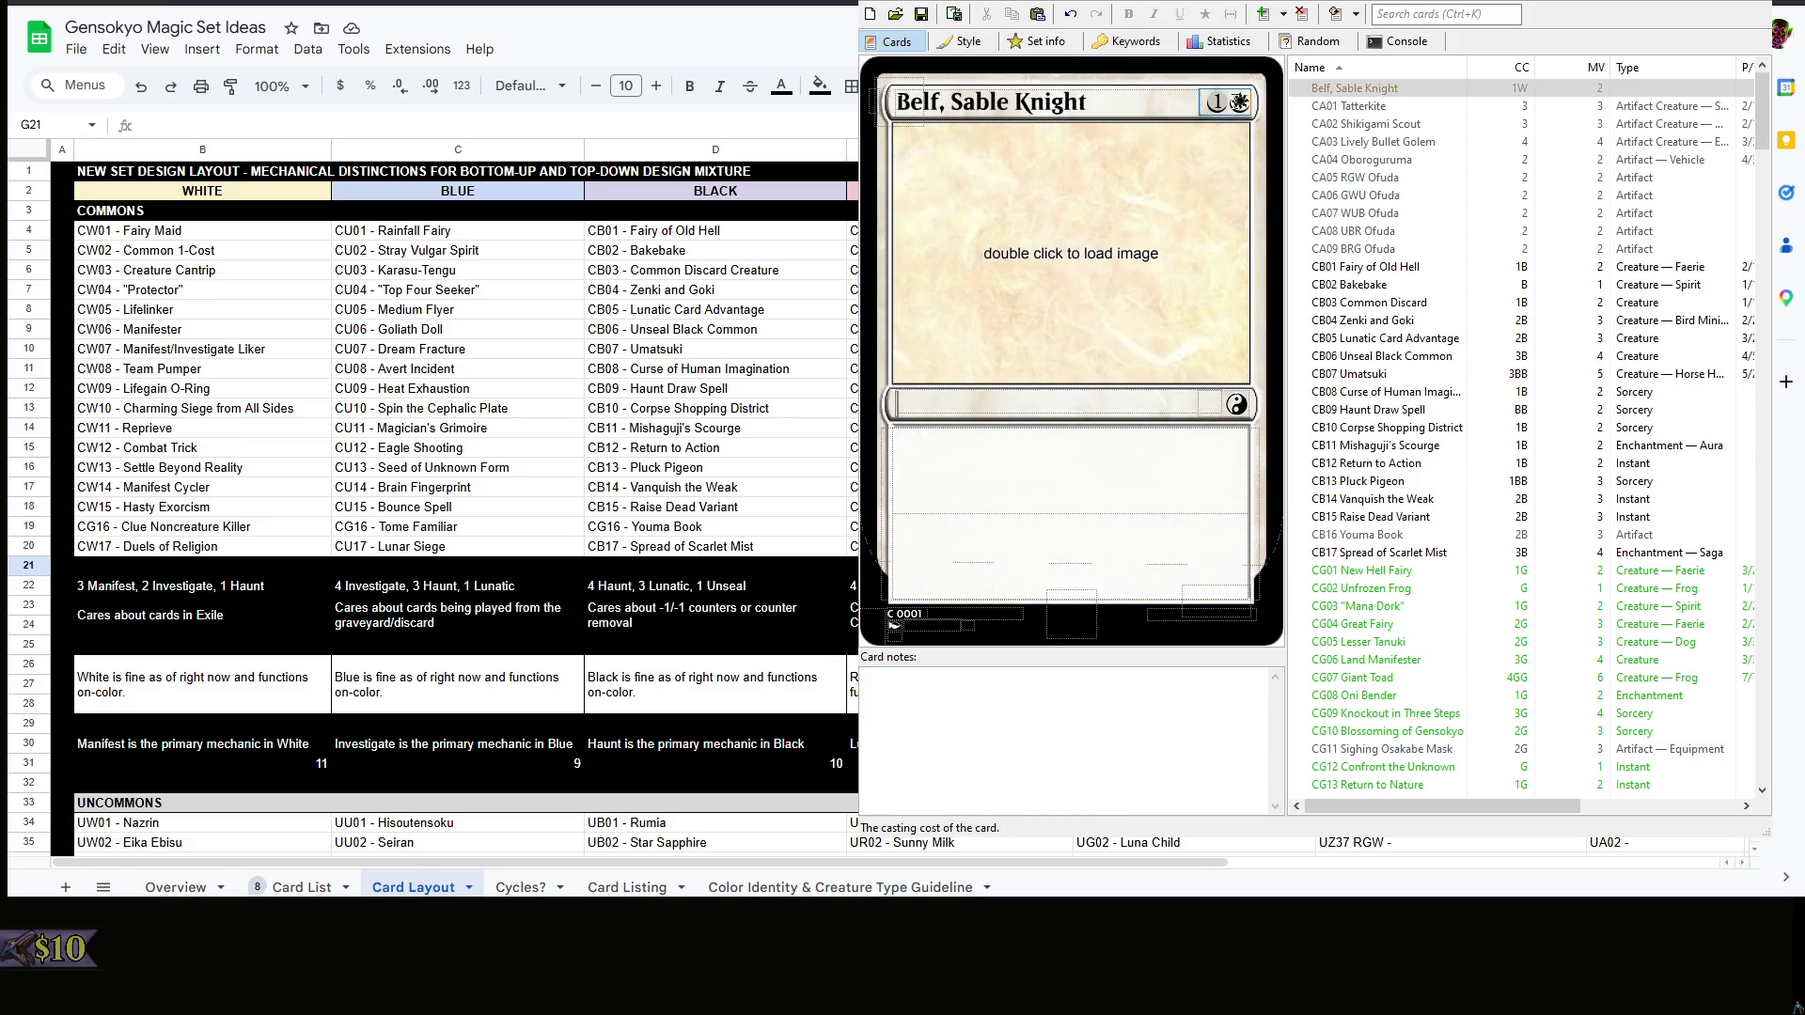
- Set the casting cost to 1W/B and enter the type line Legendary Creature — Human Knight
key("Home")
key("Delete")
type("/")
key("BackSpace")
key("BackSpace")
type("W")
type("/B")
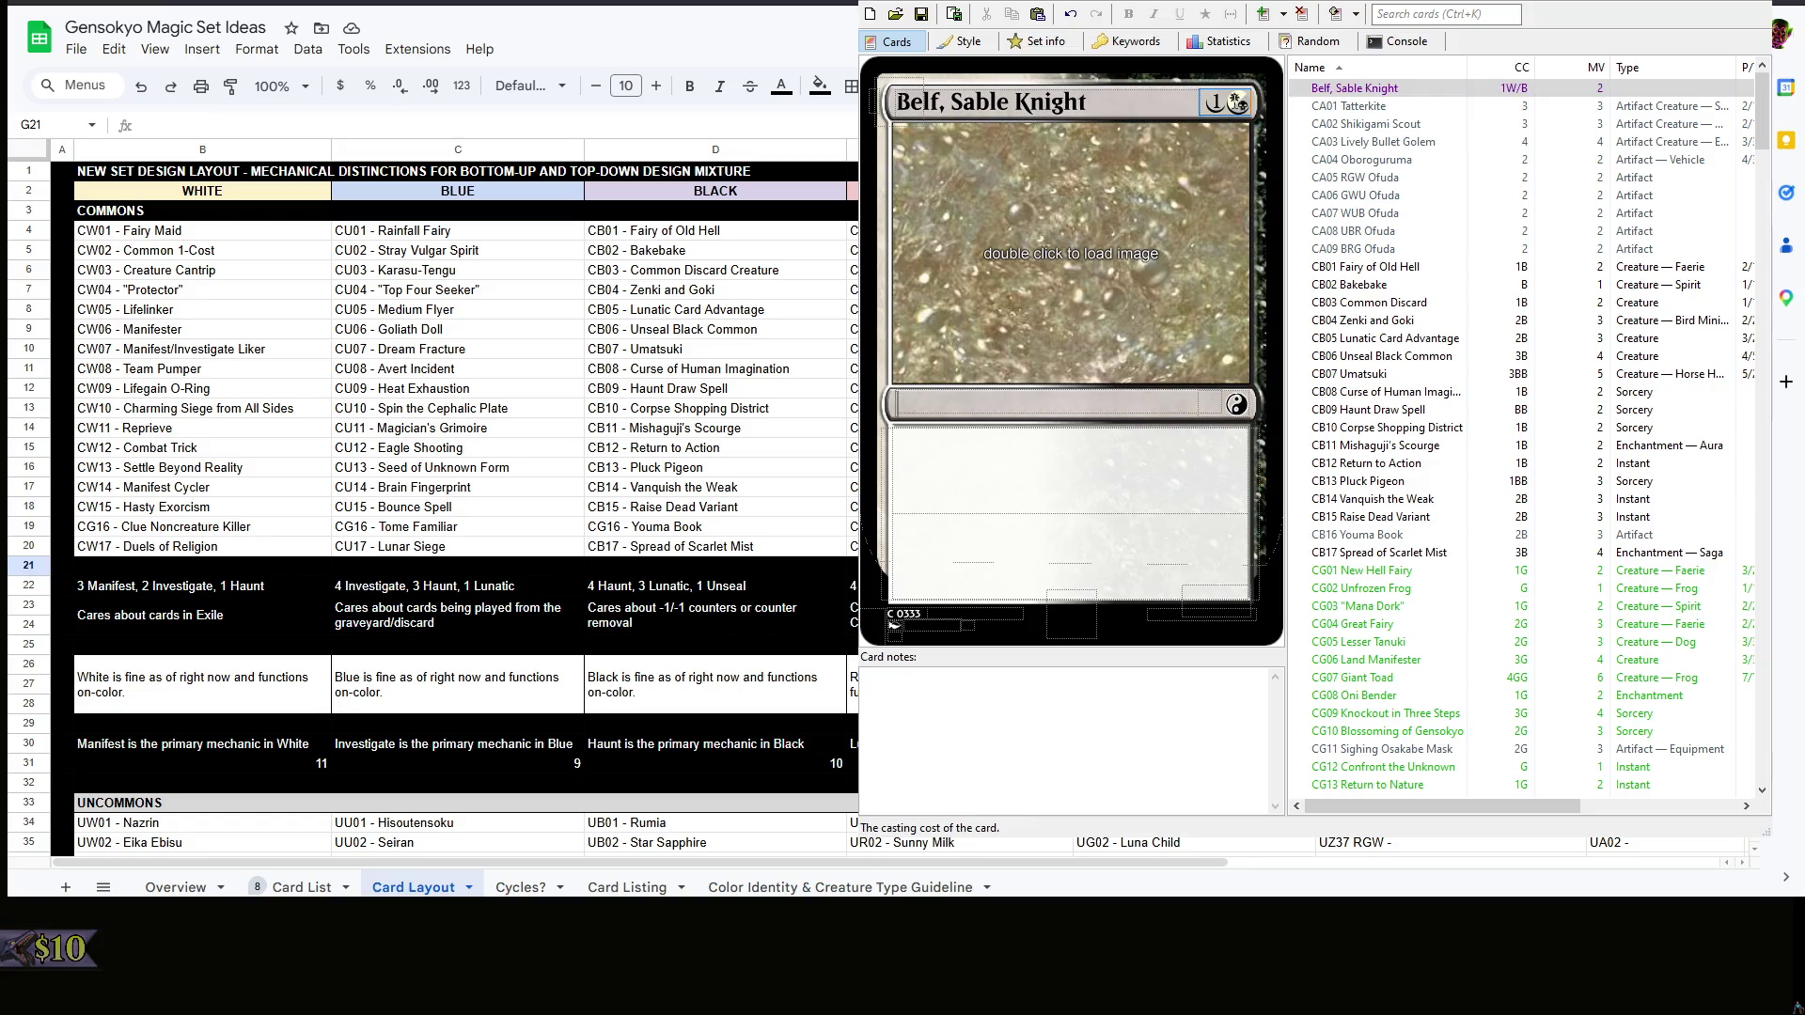
left_click(989, 409)
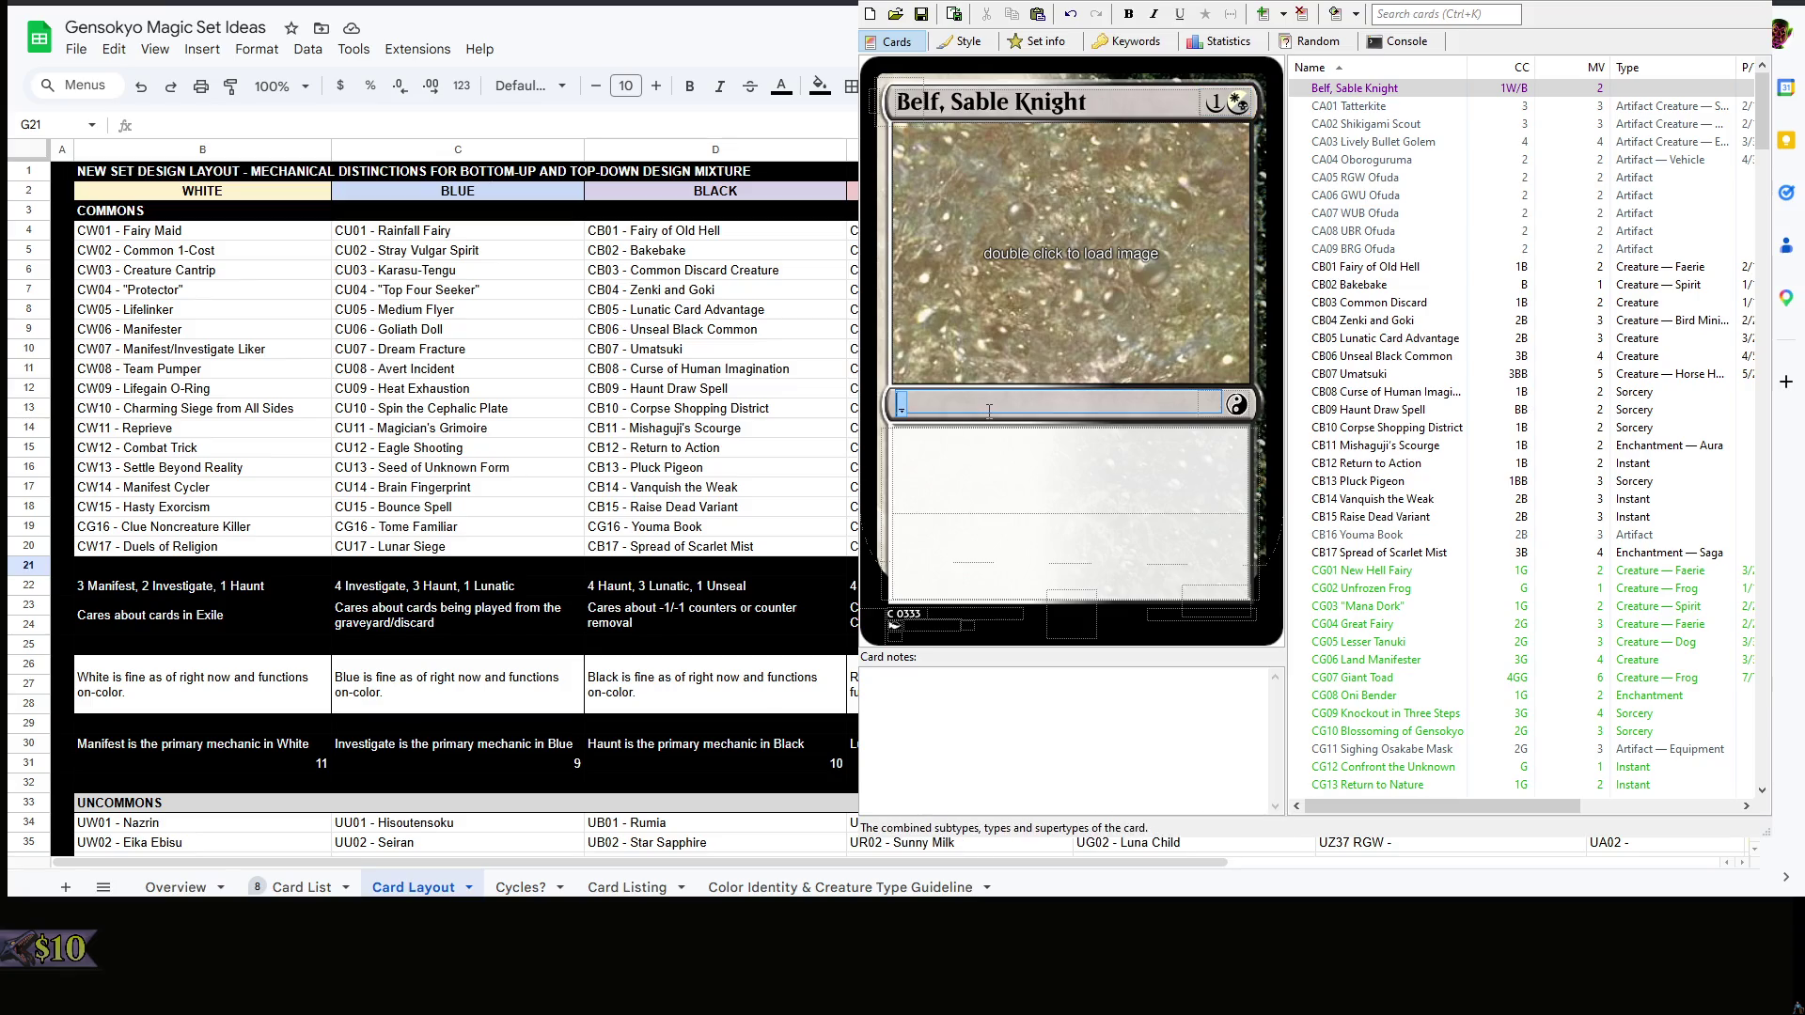
type("Legendary Creature — Human Knight")
- Write Belf's rules text: First strike, plus a Benched exile ability any player may activate
left_click(980, 459)
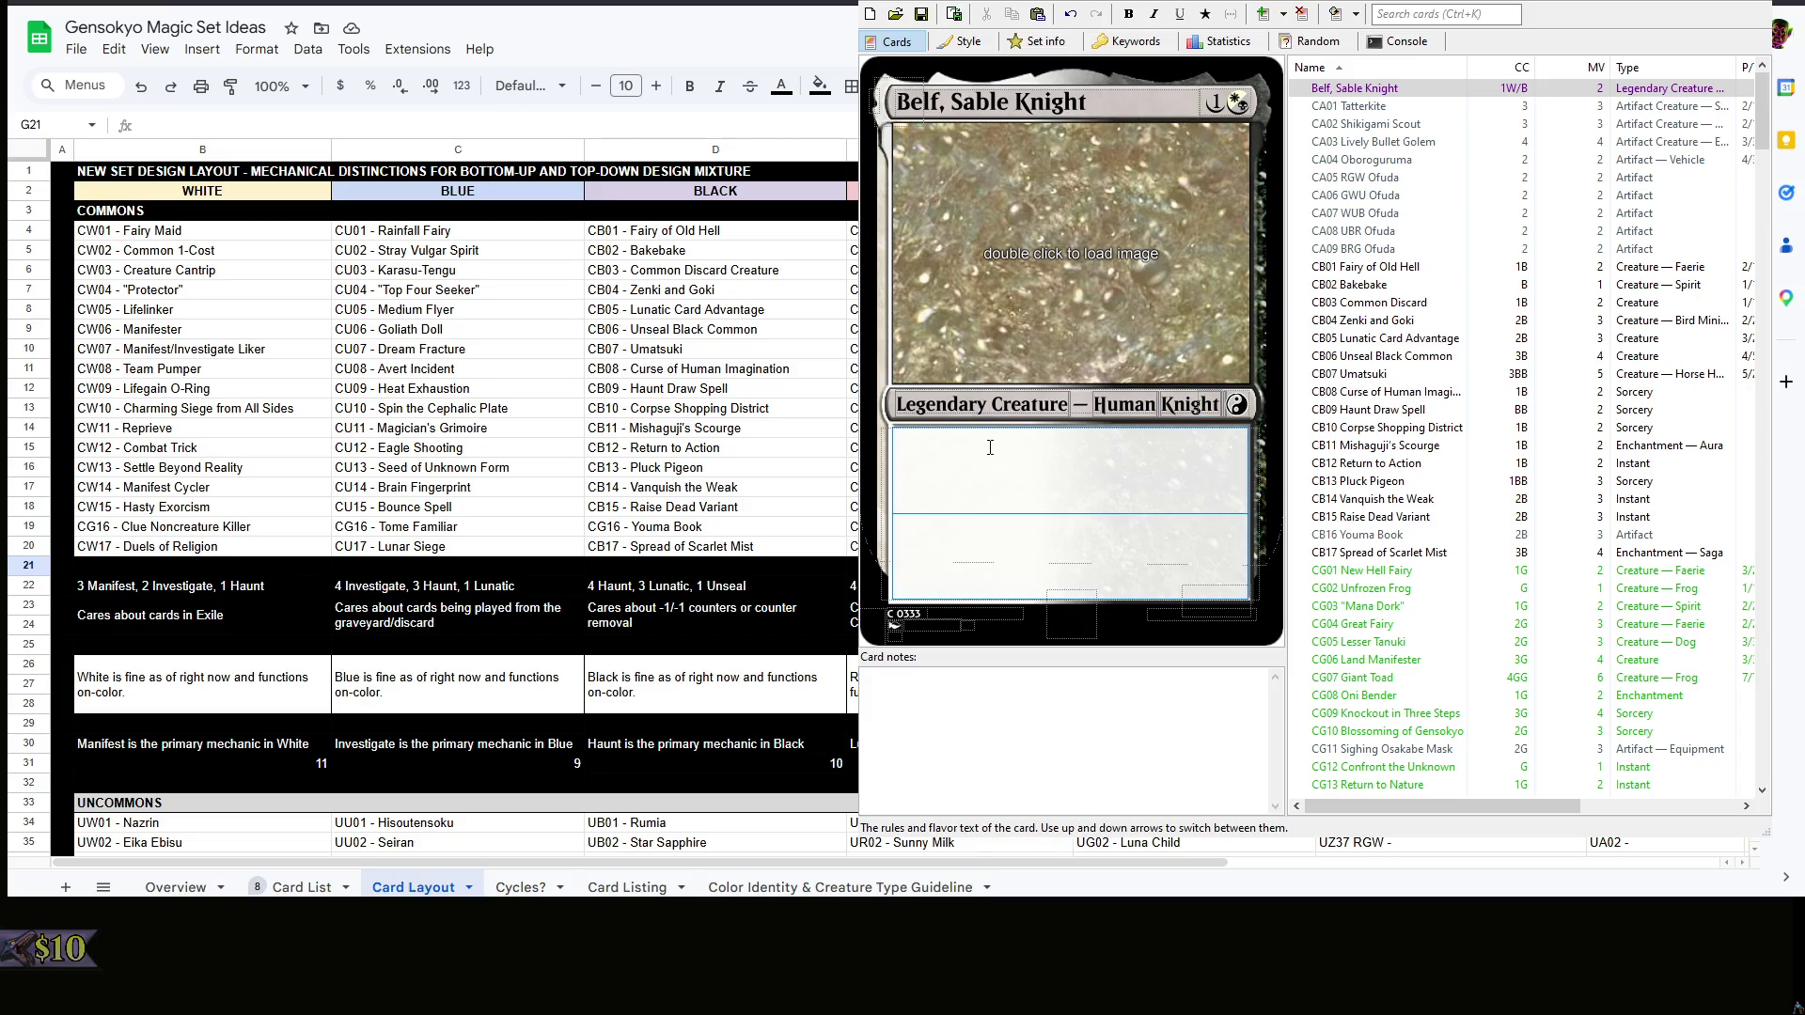
type("First strike")
key("Return")
type("NB")
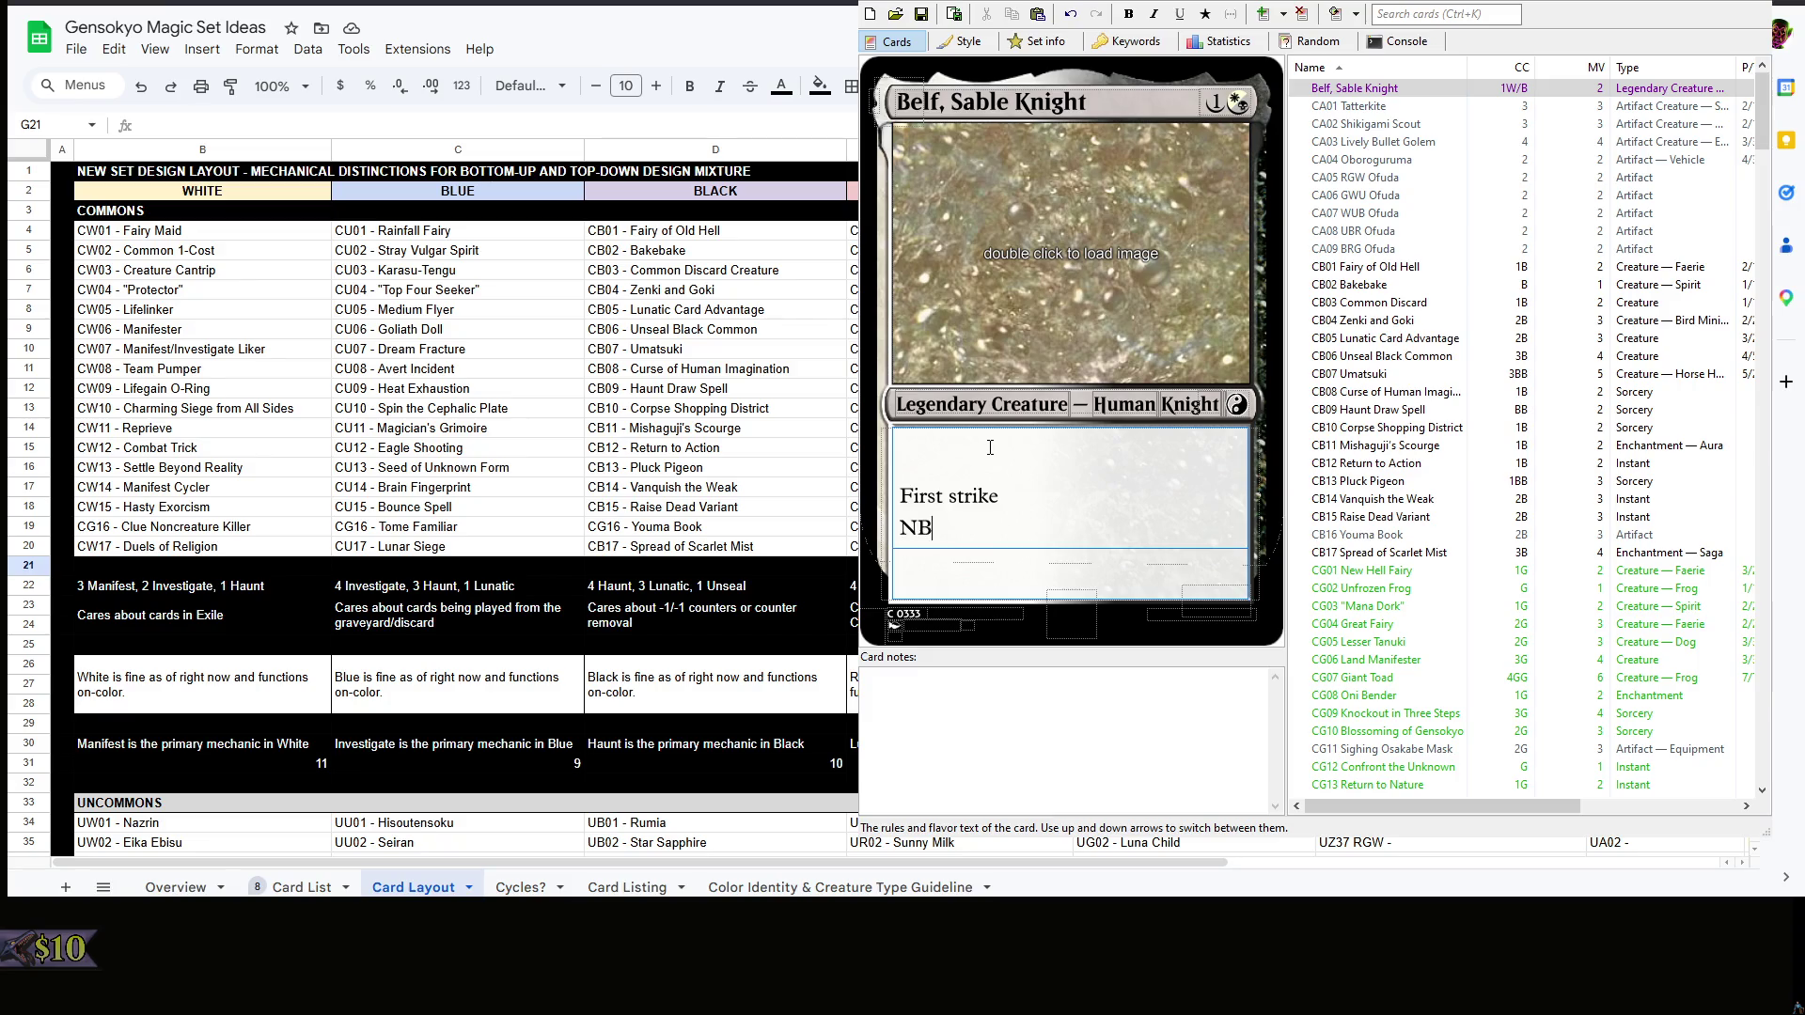
key("BackSpace")
key("BackSpace")
type("Benched — 7")
type(", ")
type("Ei")
type("le")
key("BackSpace")
key("BackSpace")
key("BackSpace")
key("BackSpace")
key("BackSpace")
key("BackSpace")
key("BackSpace")
type(": Exile ~.")
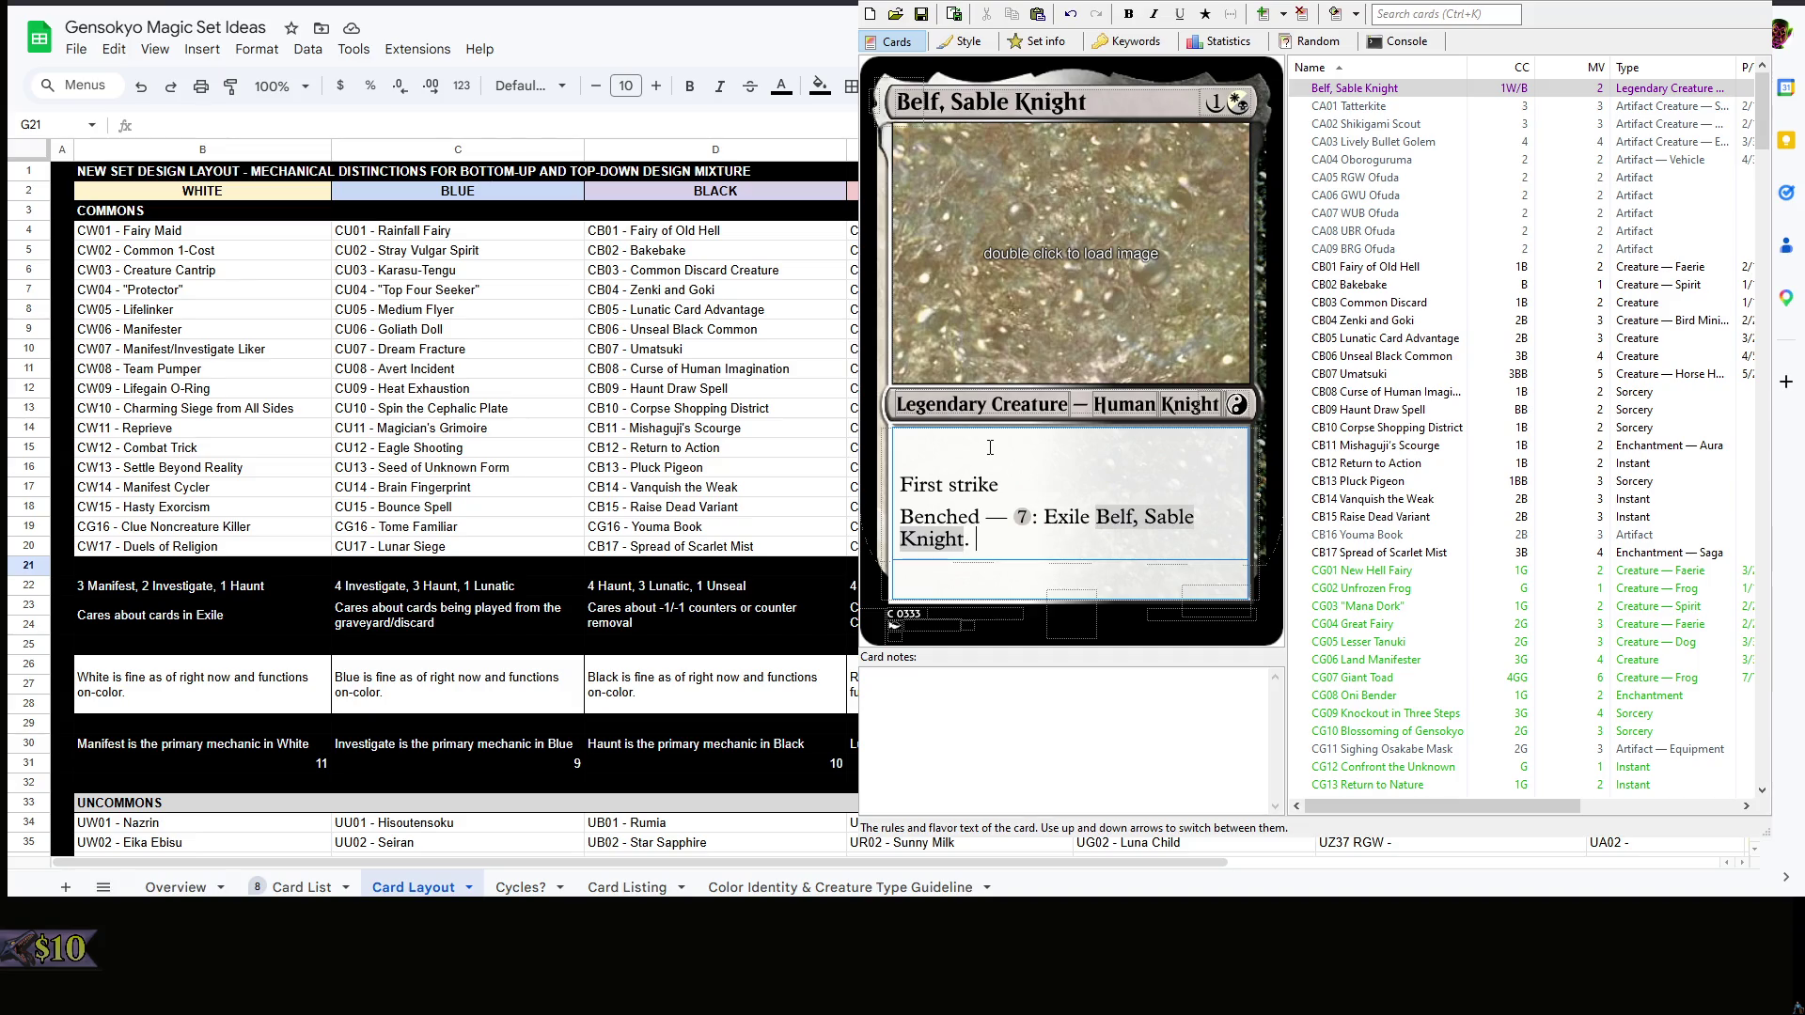
key("BackSpace")
key("BackSpace")
key("BackSpace")
type("Belf. Any player may activated this ability.")
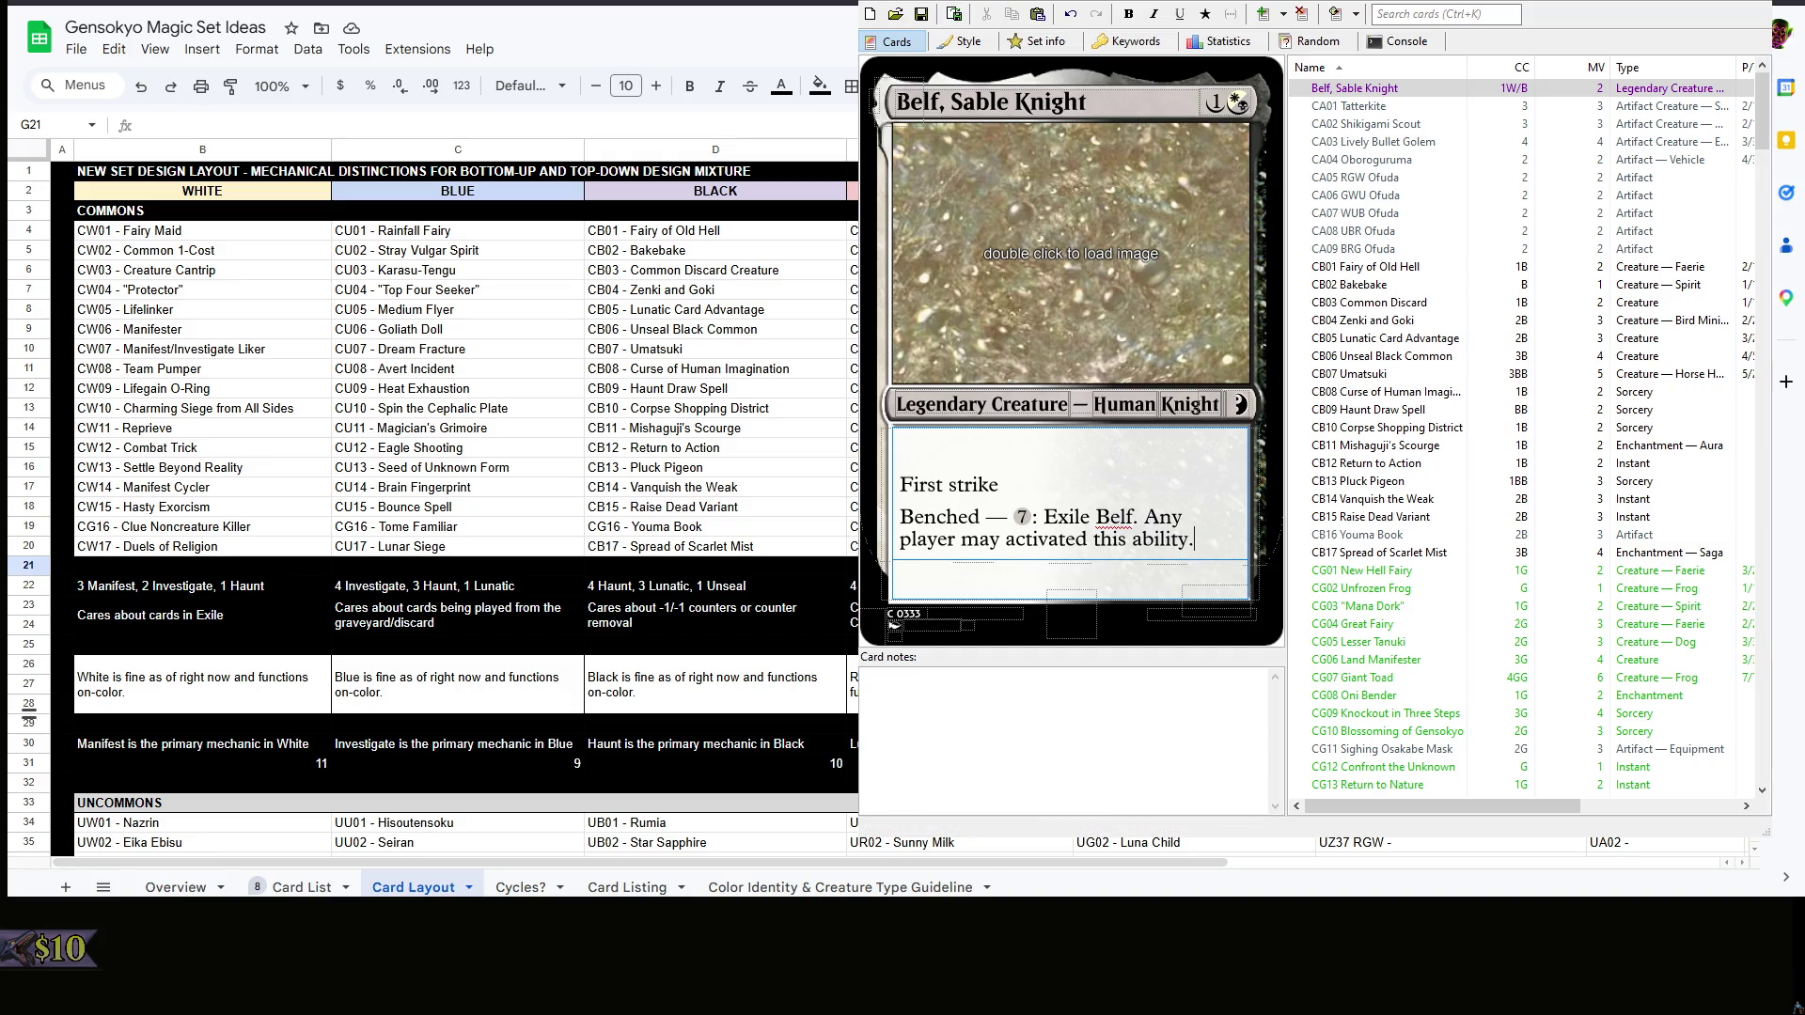
key("Escape")
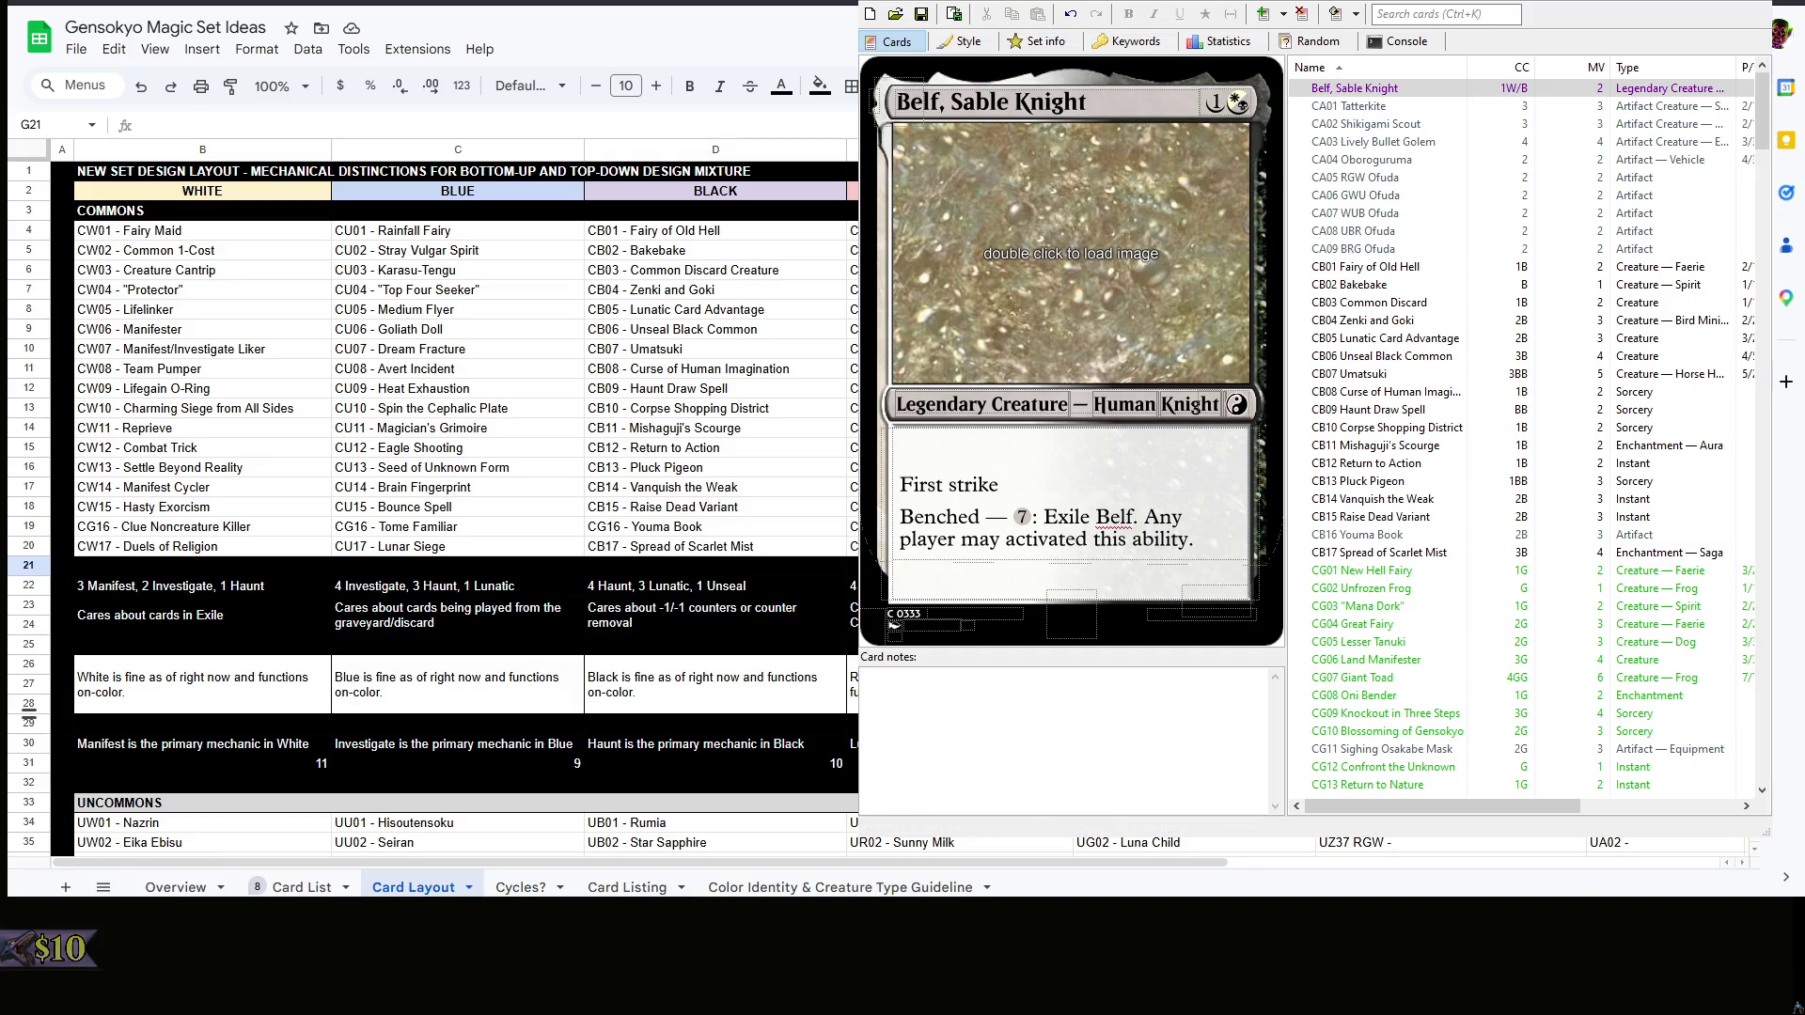
- Correct 'activated' to 'activate', set power/toughness to 2/3 and reselect Belf in the list
left_click(1128, 732)
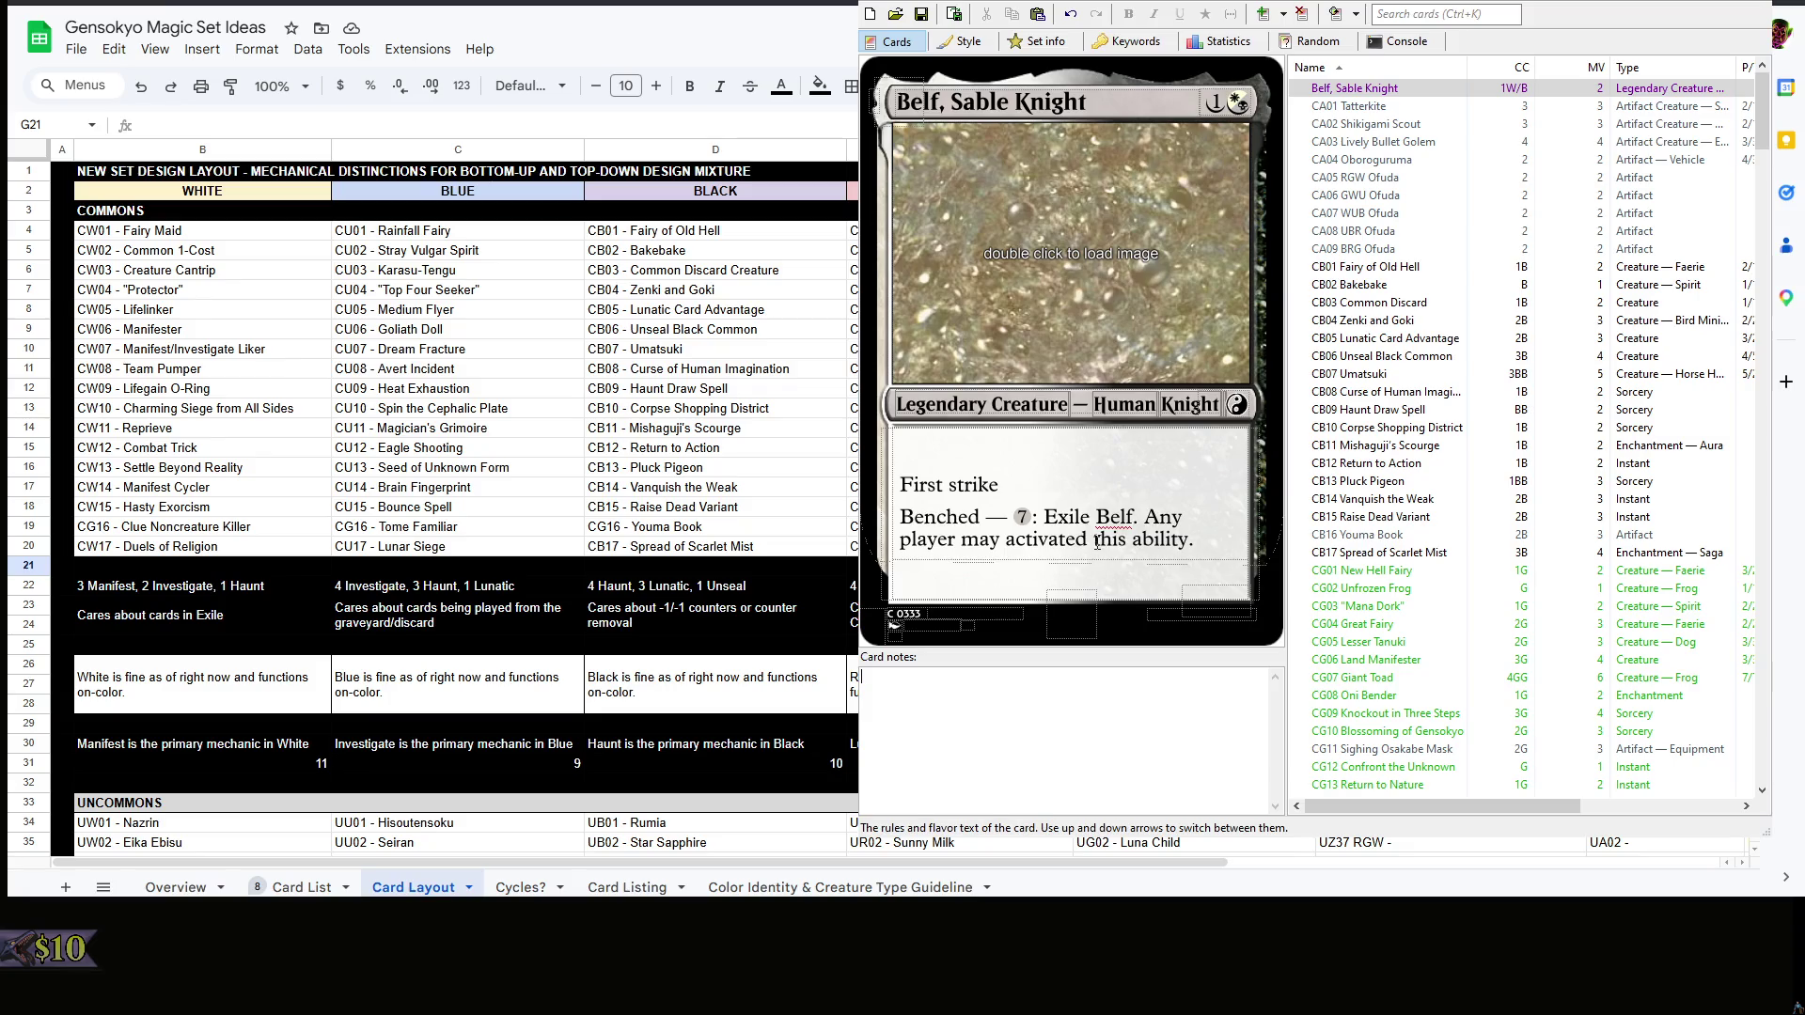
key("BackSpace")
left_click(1216, 602)
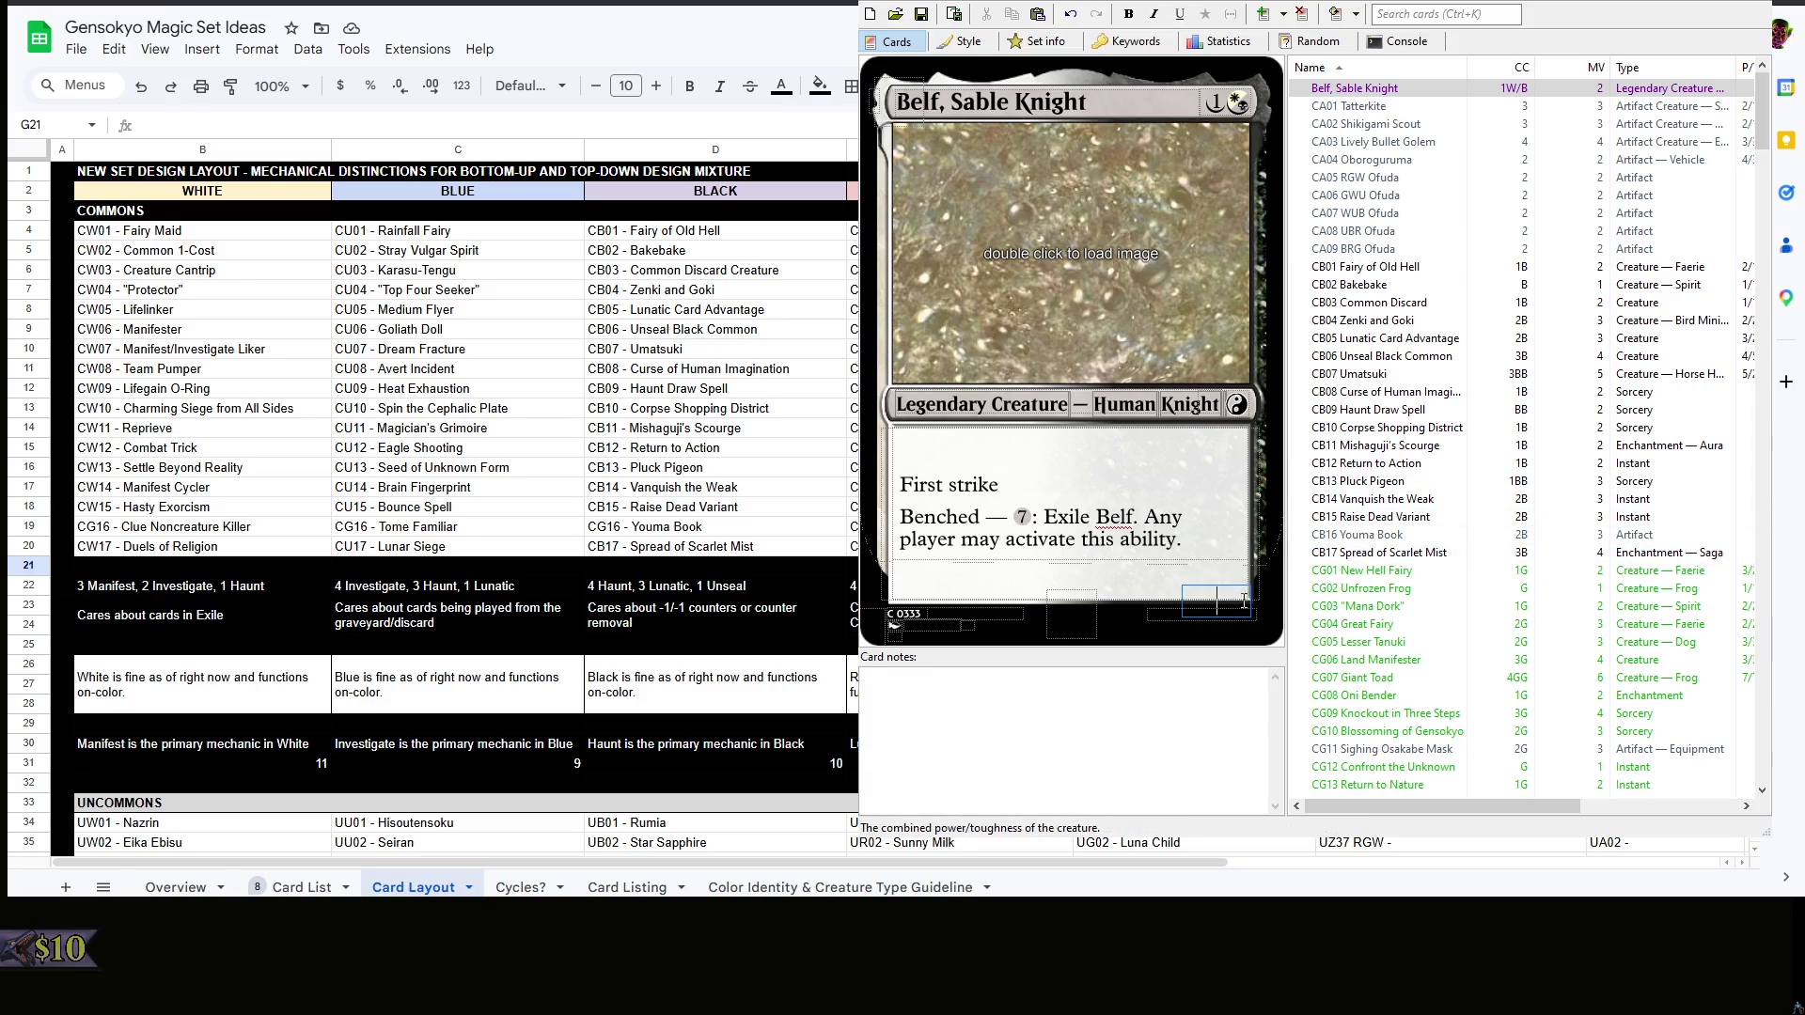
type("2/3")
left_click(1395, 90)
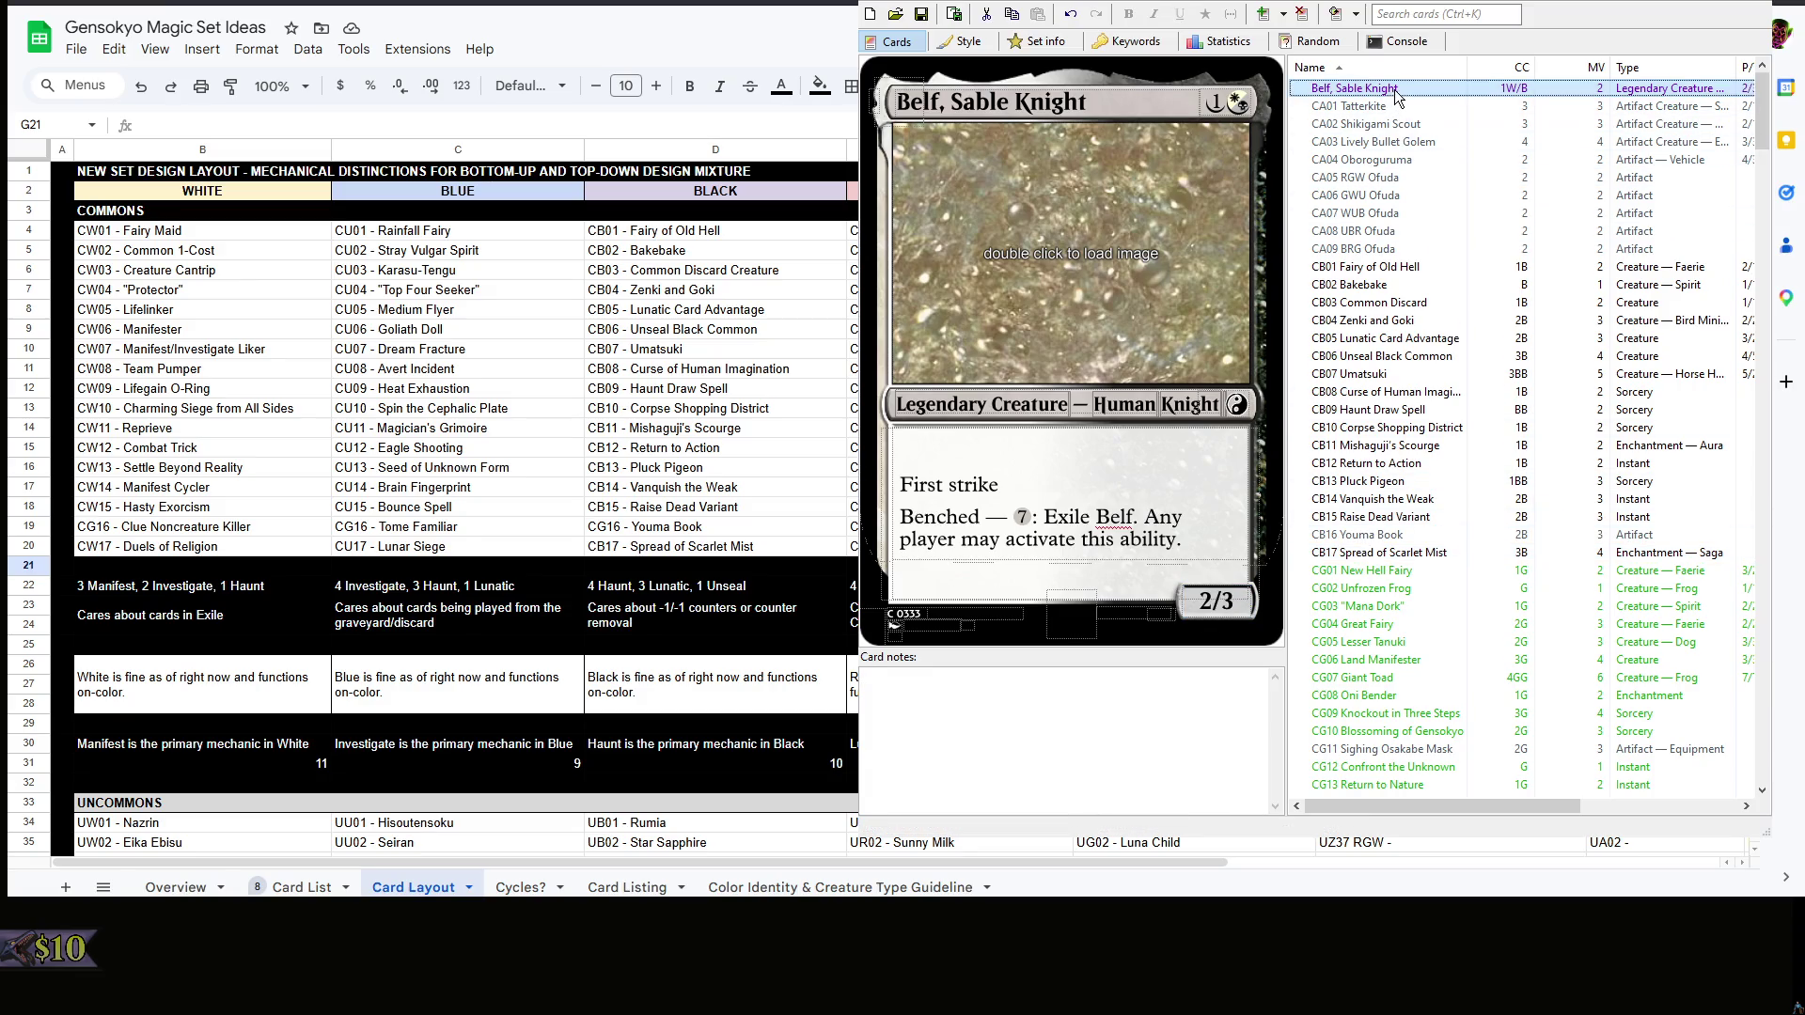
- Browse the Burn-Exile and blank RB01 cards and check the Cares about cards in Exile cell
key("Delete")
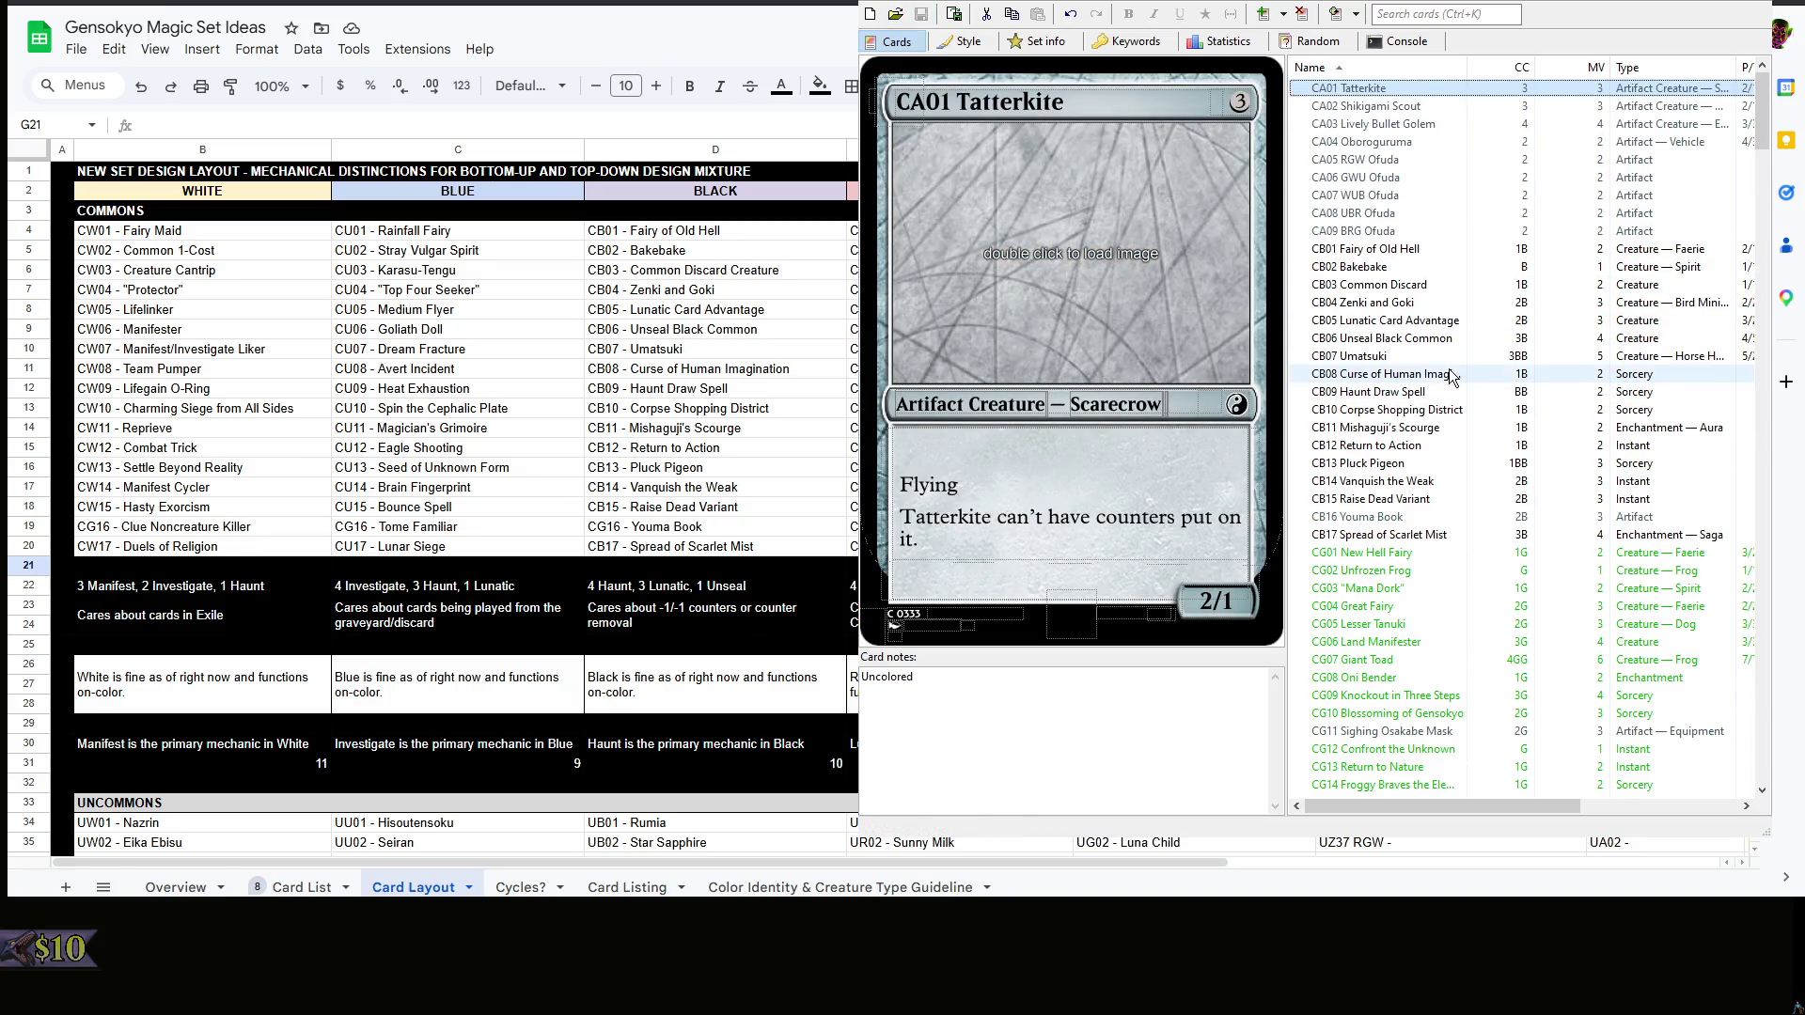
scroll(1456, 363, "down", 10)
scroll(1455, 363, "down", 6)
scroll(1456, 363, "down", 3)
scroll(1456, 363, "down", 3)
scroll(1458, 369, "up", 2)
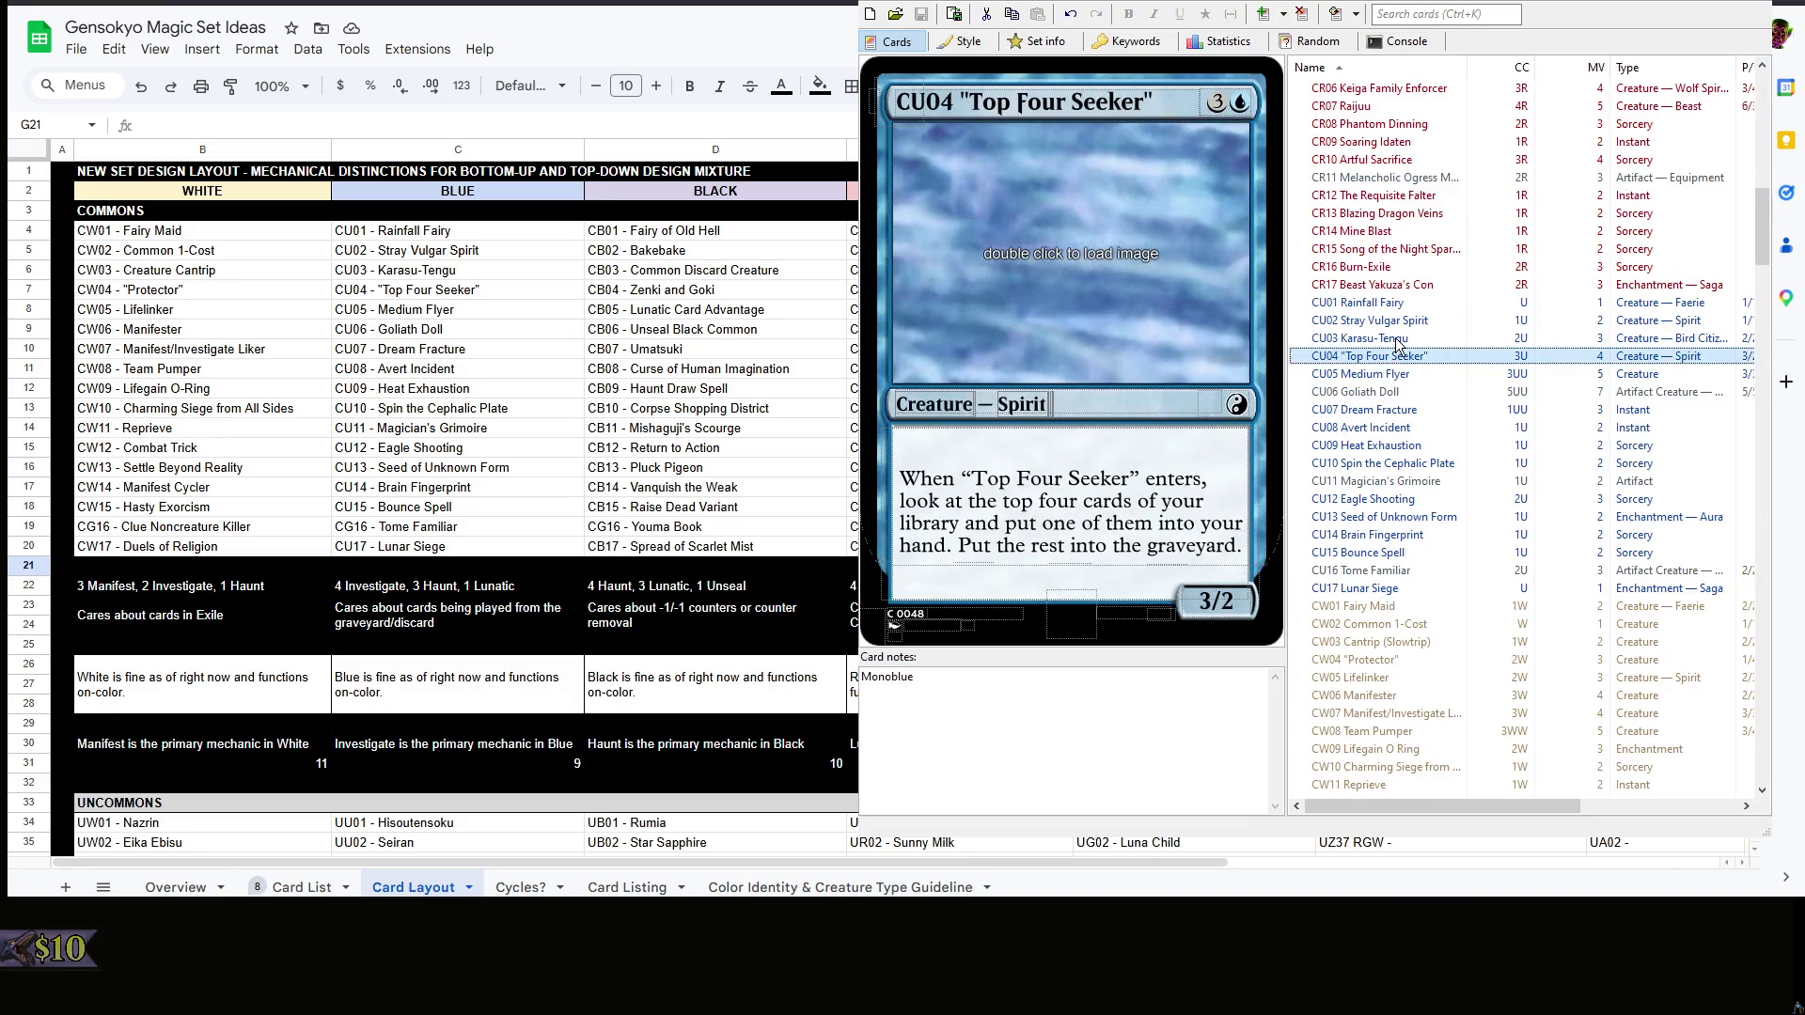
left_click_drag(1455, 359, 1422, 264)
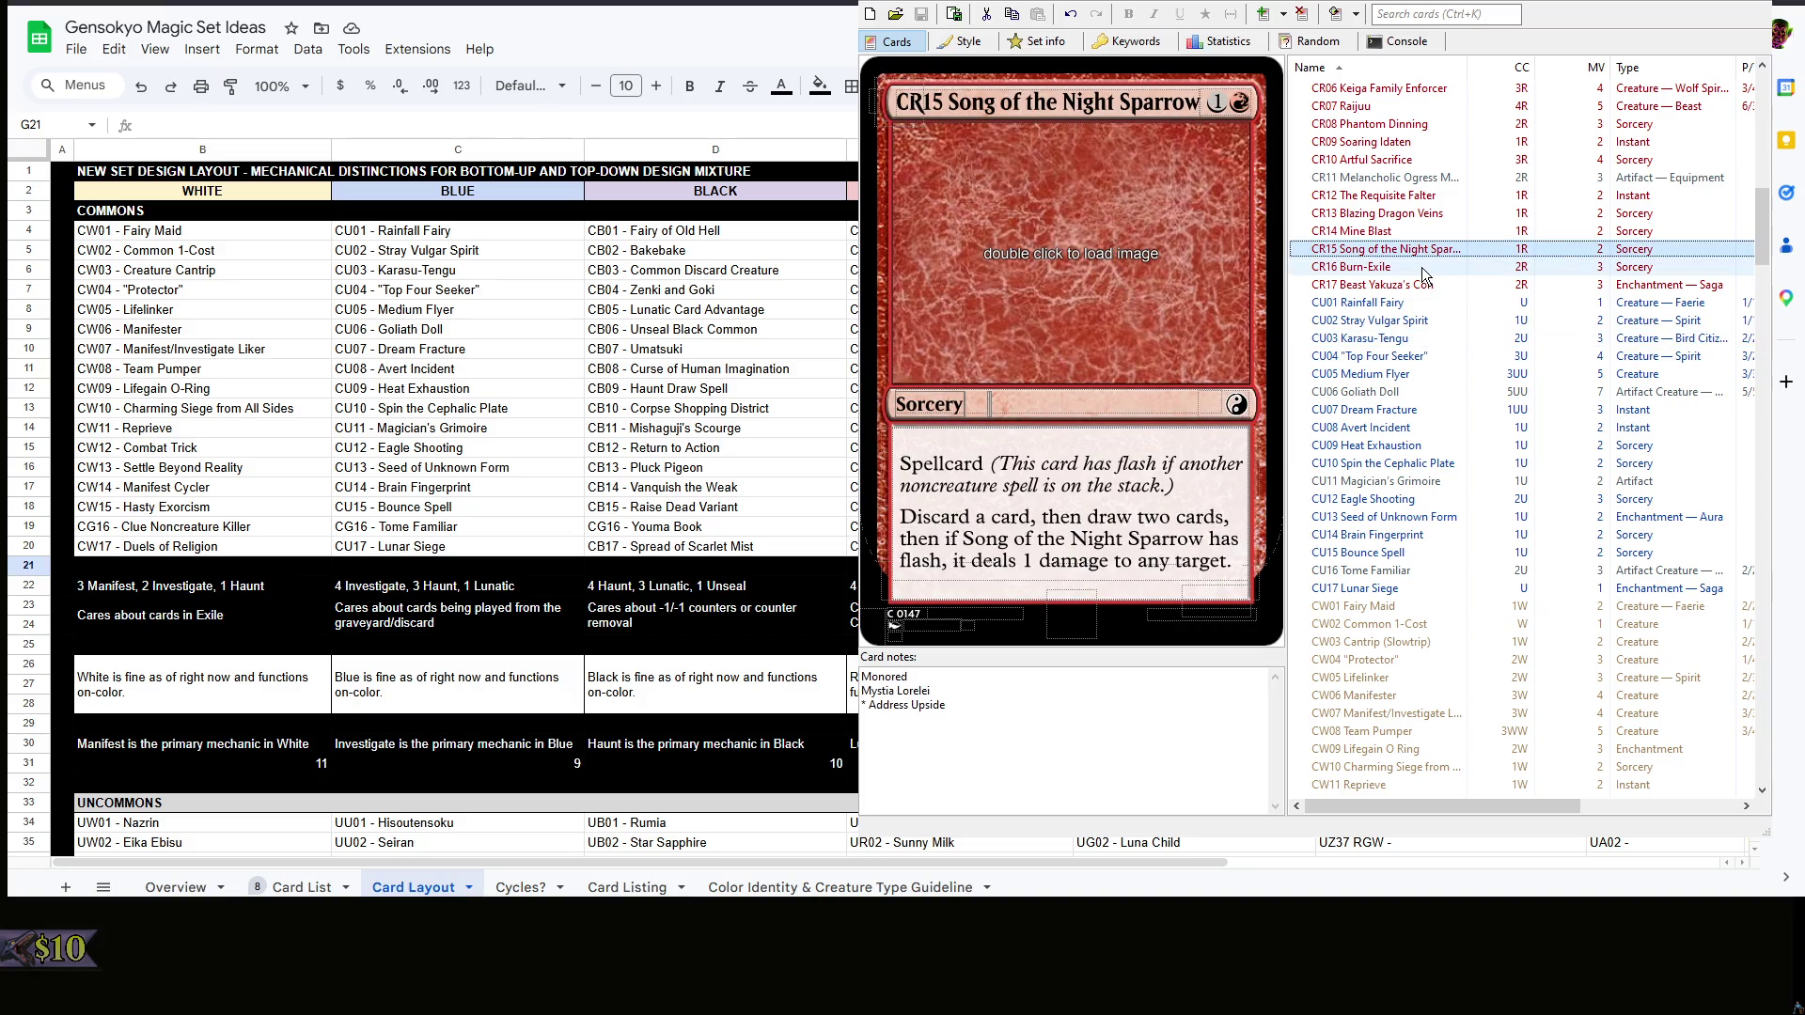
left_click(1421, 267)
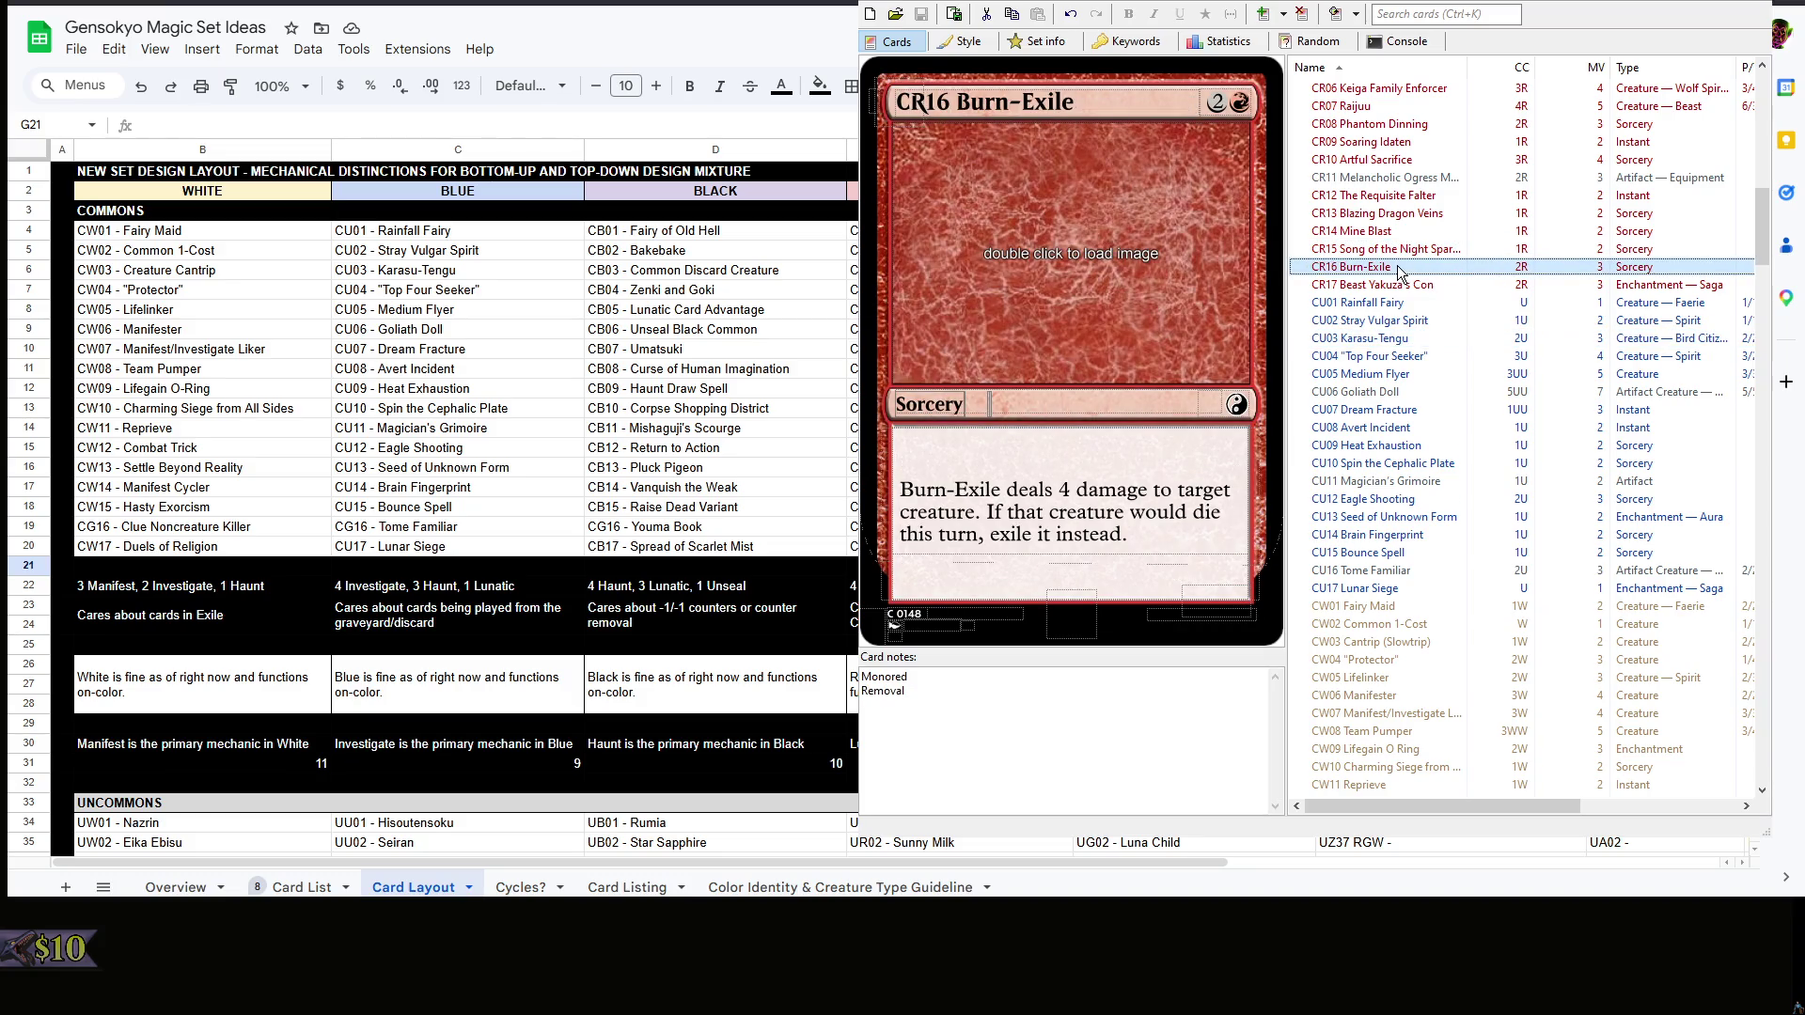
scroll(1397, 266, "down", 3)
scroll(1397, 266, "down", 4)
scroll(1398, 269, "down", 4)
scroll(1398, 272, "up", 4)
scroll(1397, 272, "up", 2)
scroll(1400, 276, "down", 2)
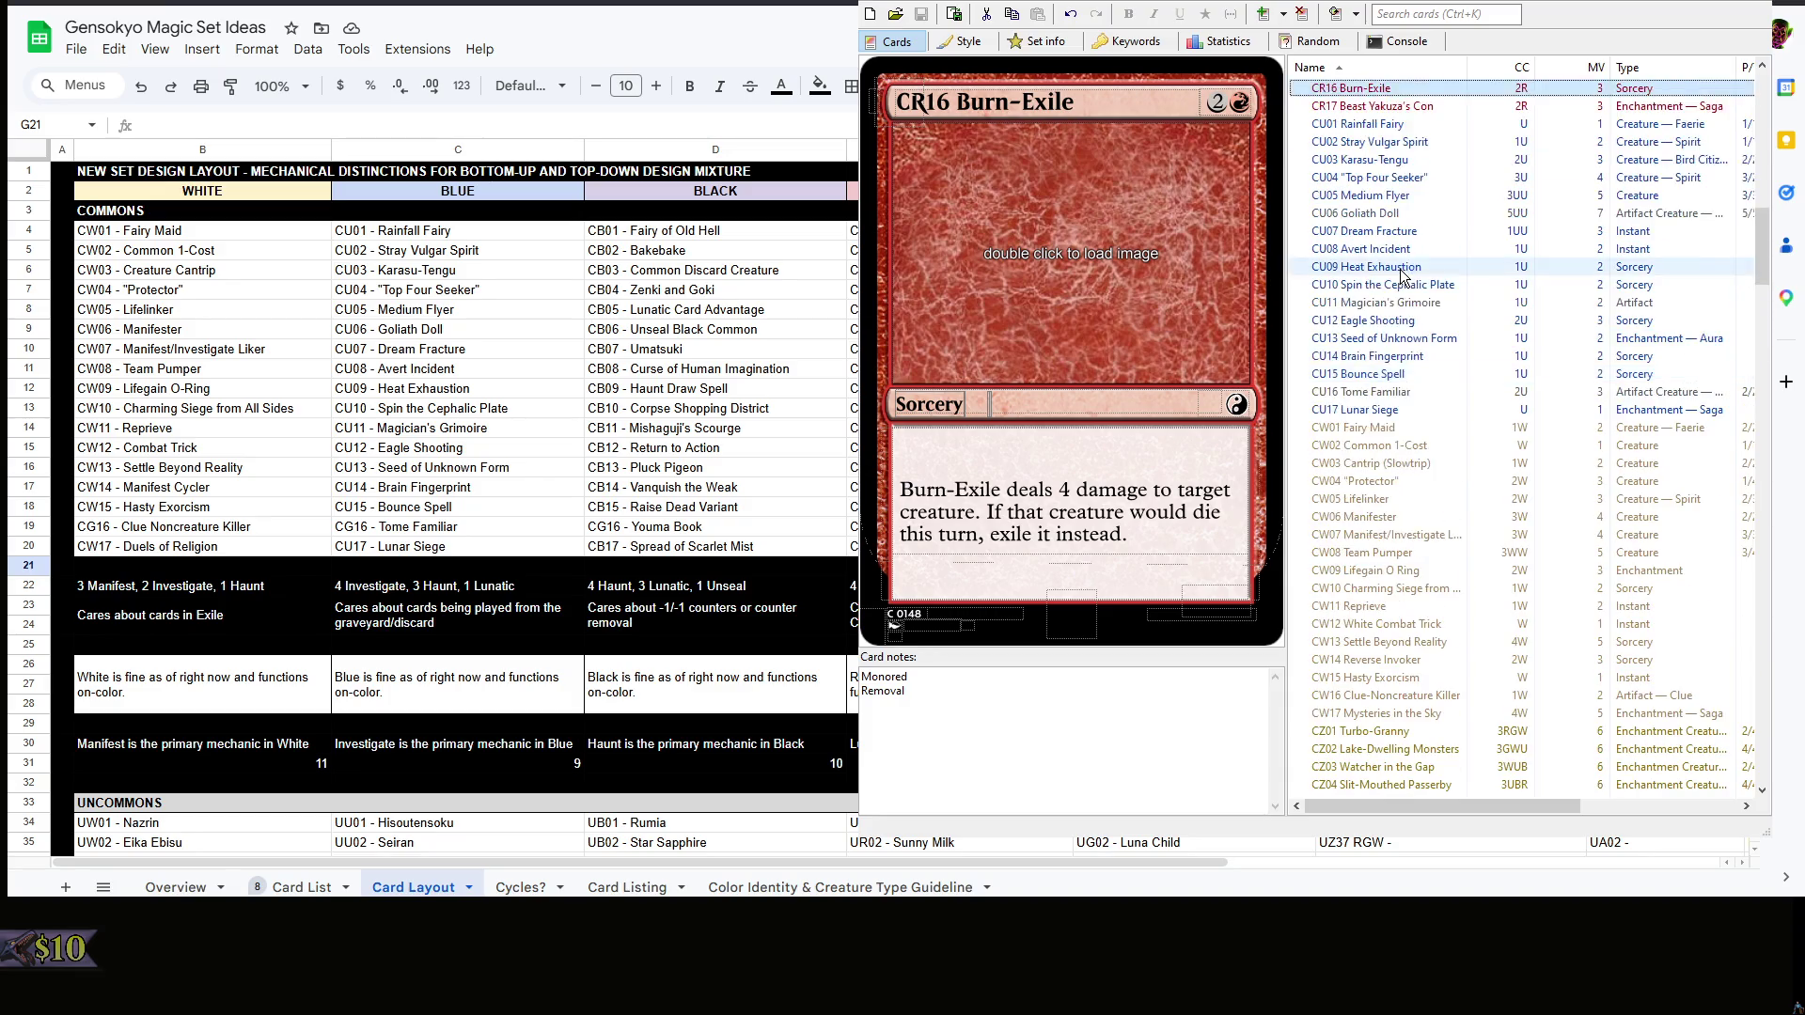
scroll(1401, 278, "down", 2)
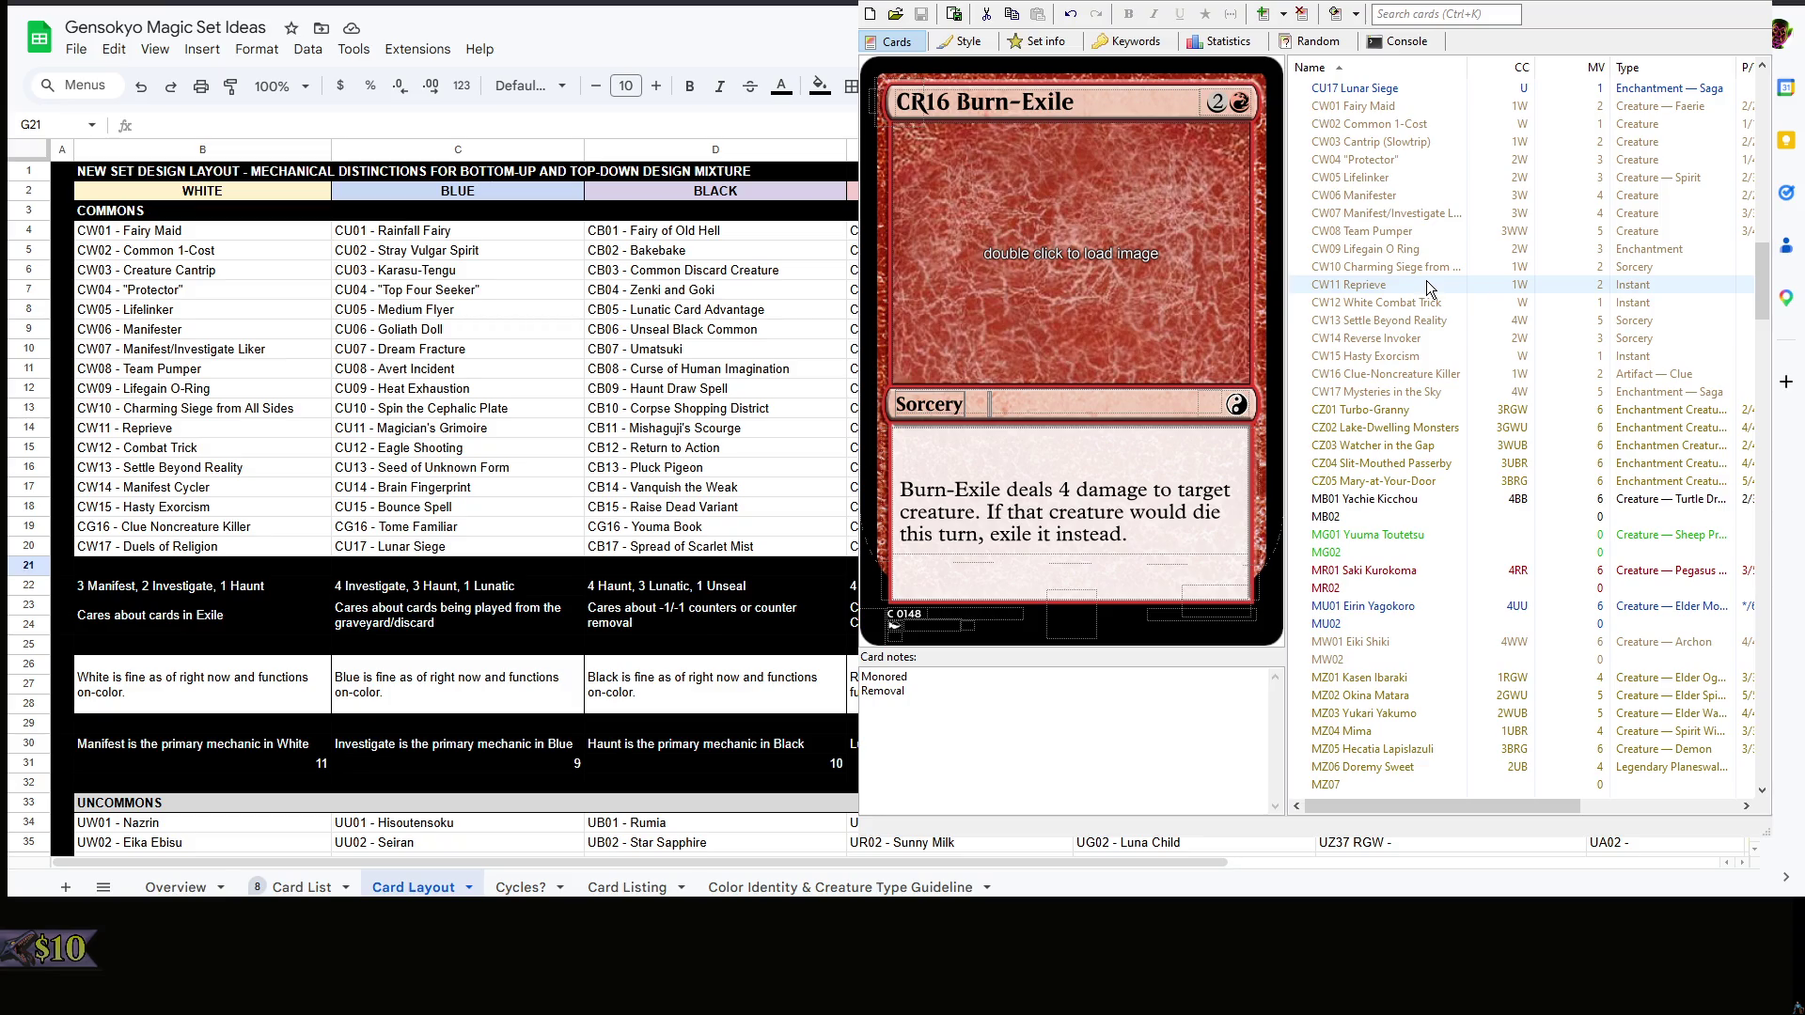
scroll(1435, 318, "down", 4)
scroll(1440, 349, "down", 8)
scroll(1440, 350, "down", 2)
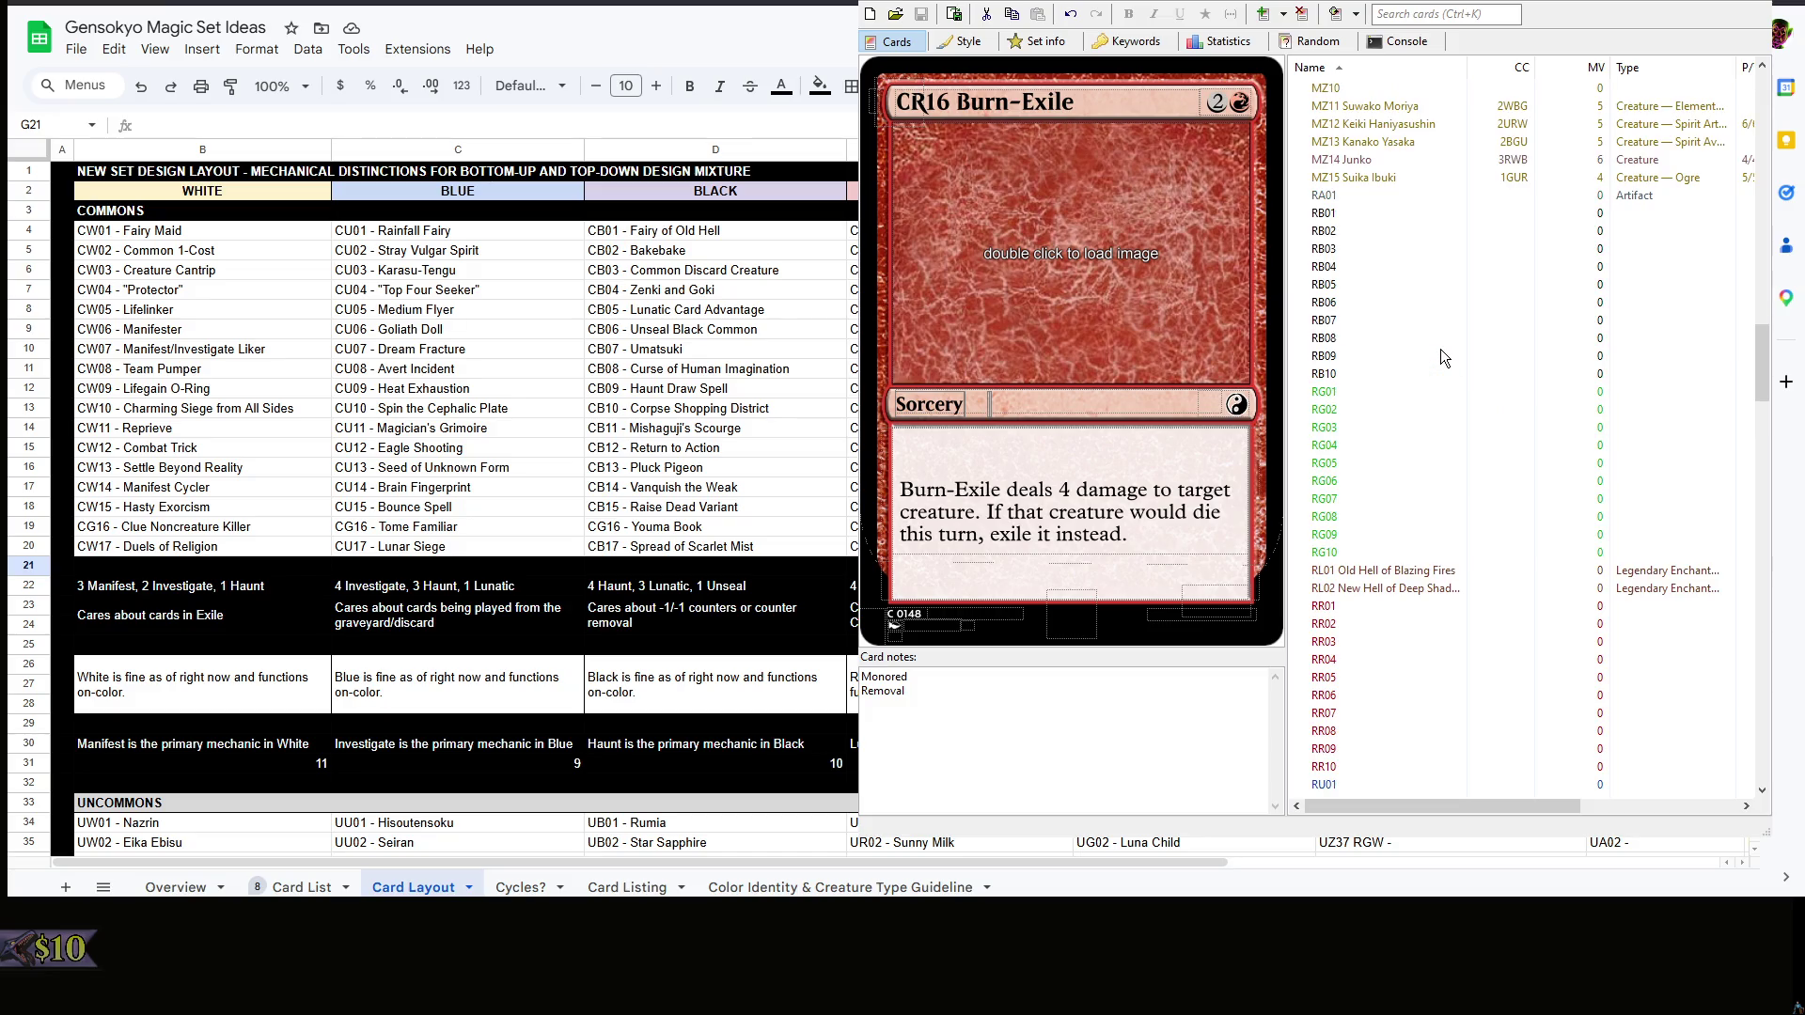
left_click(1402, 213)
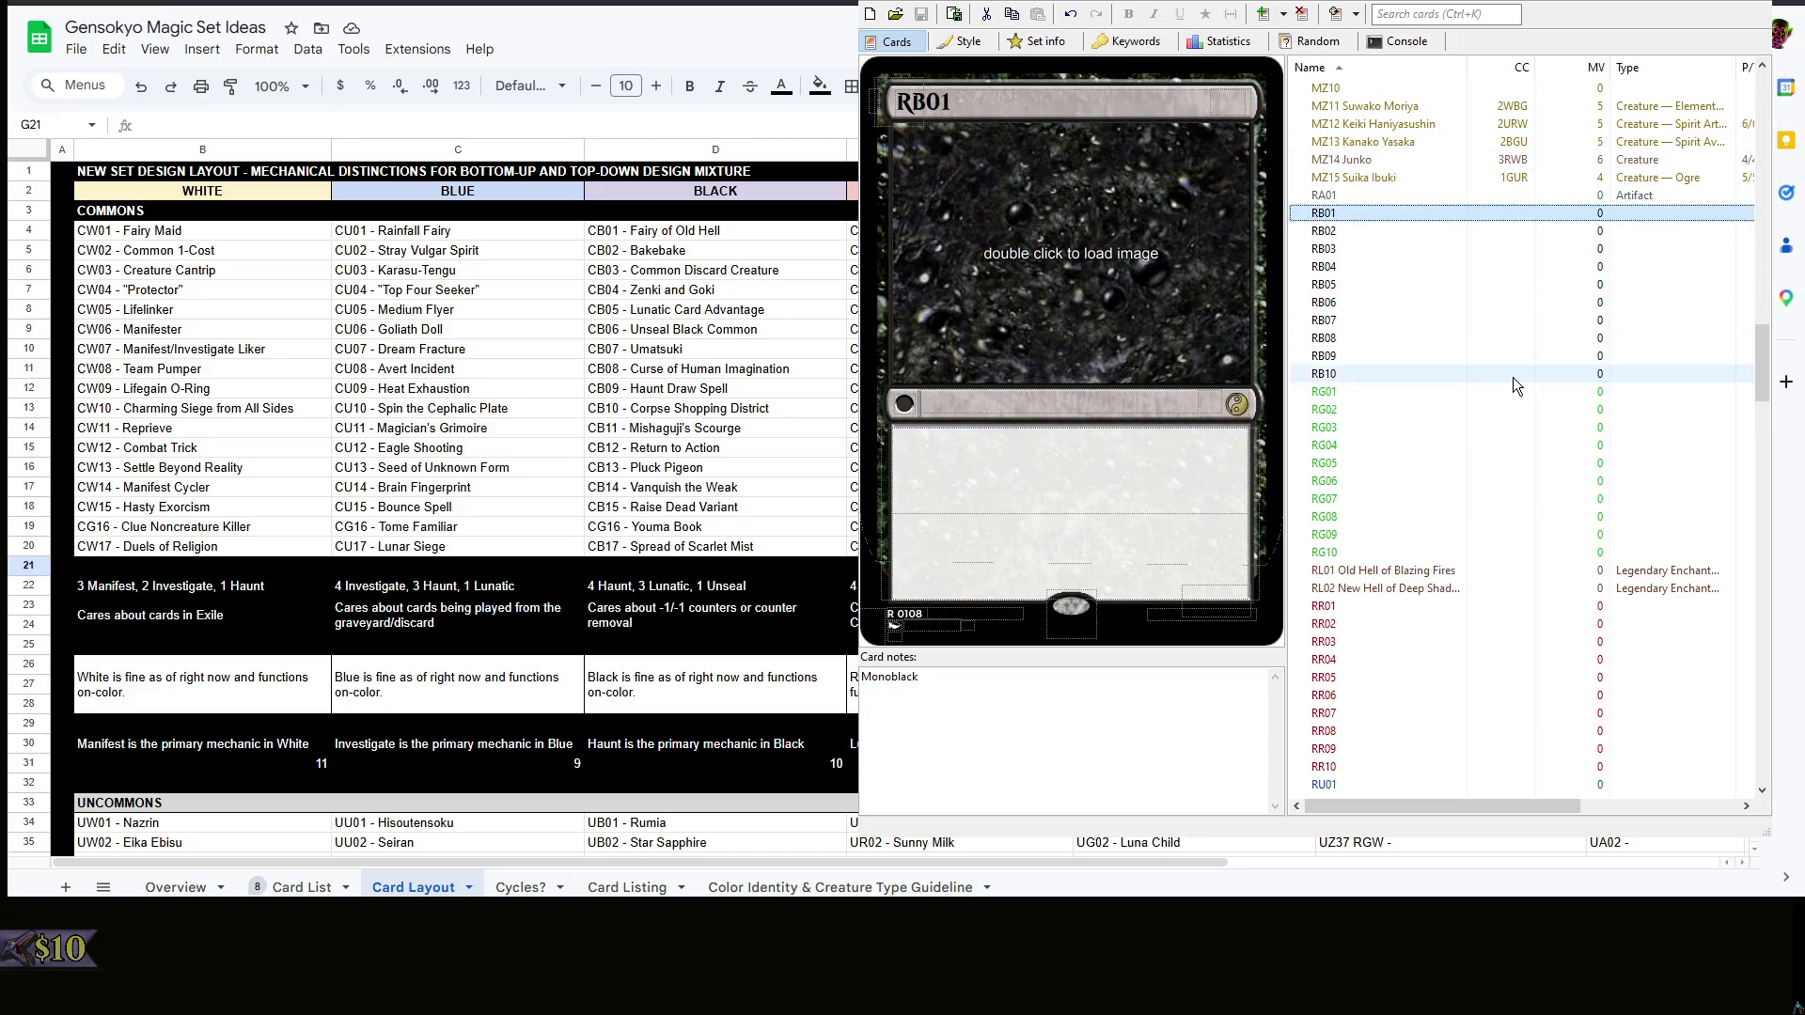
scroll(1513, 377, "down", 16)
left_click(302, 615)
scroll(302, 569, "down", 3)
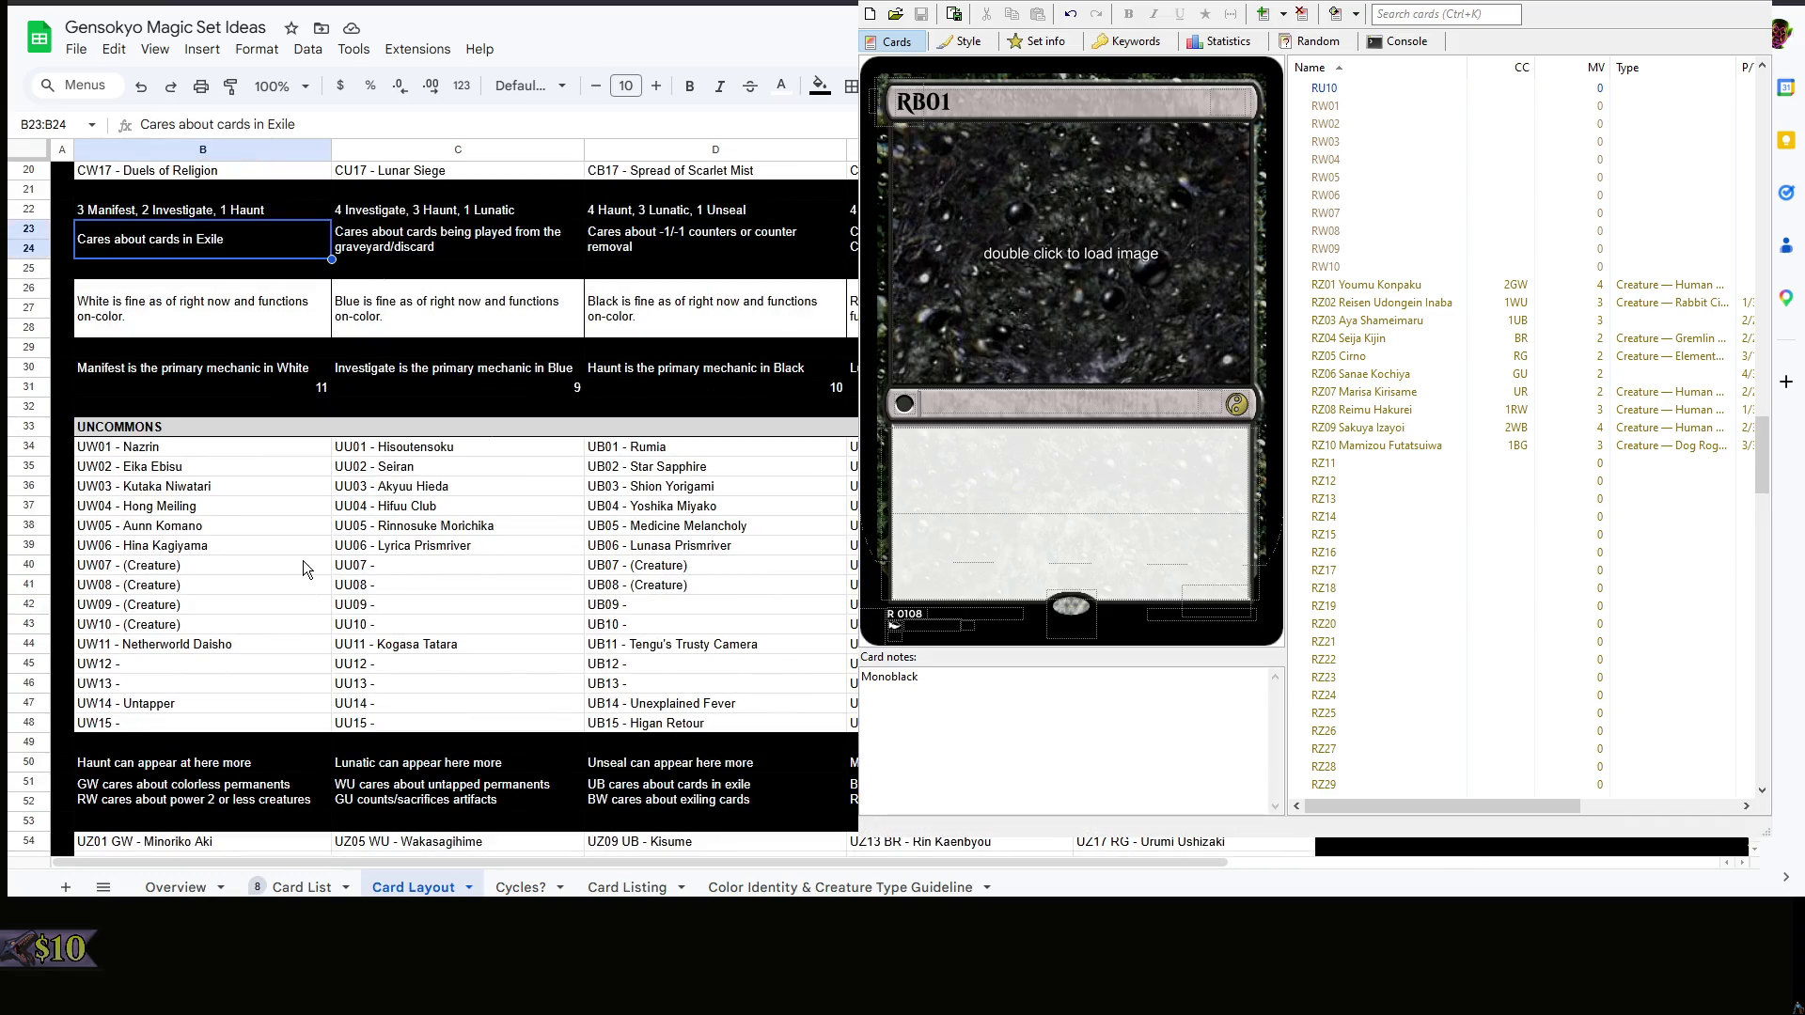
scroll(1410, 419, "down", 2)
scroll(1410, 419, "down", 2)
scroll(1461, 404, "up", 10)
scroll(1462, 405, "up", 10)
scroll(1462, 405, "up", 10)
scroll(1461, 405, "up", 6)
scroll(1462, 405, "up", 6)
scroll(1461, 406, "up", 6)
scroll(1461, 406, "up", 6)
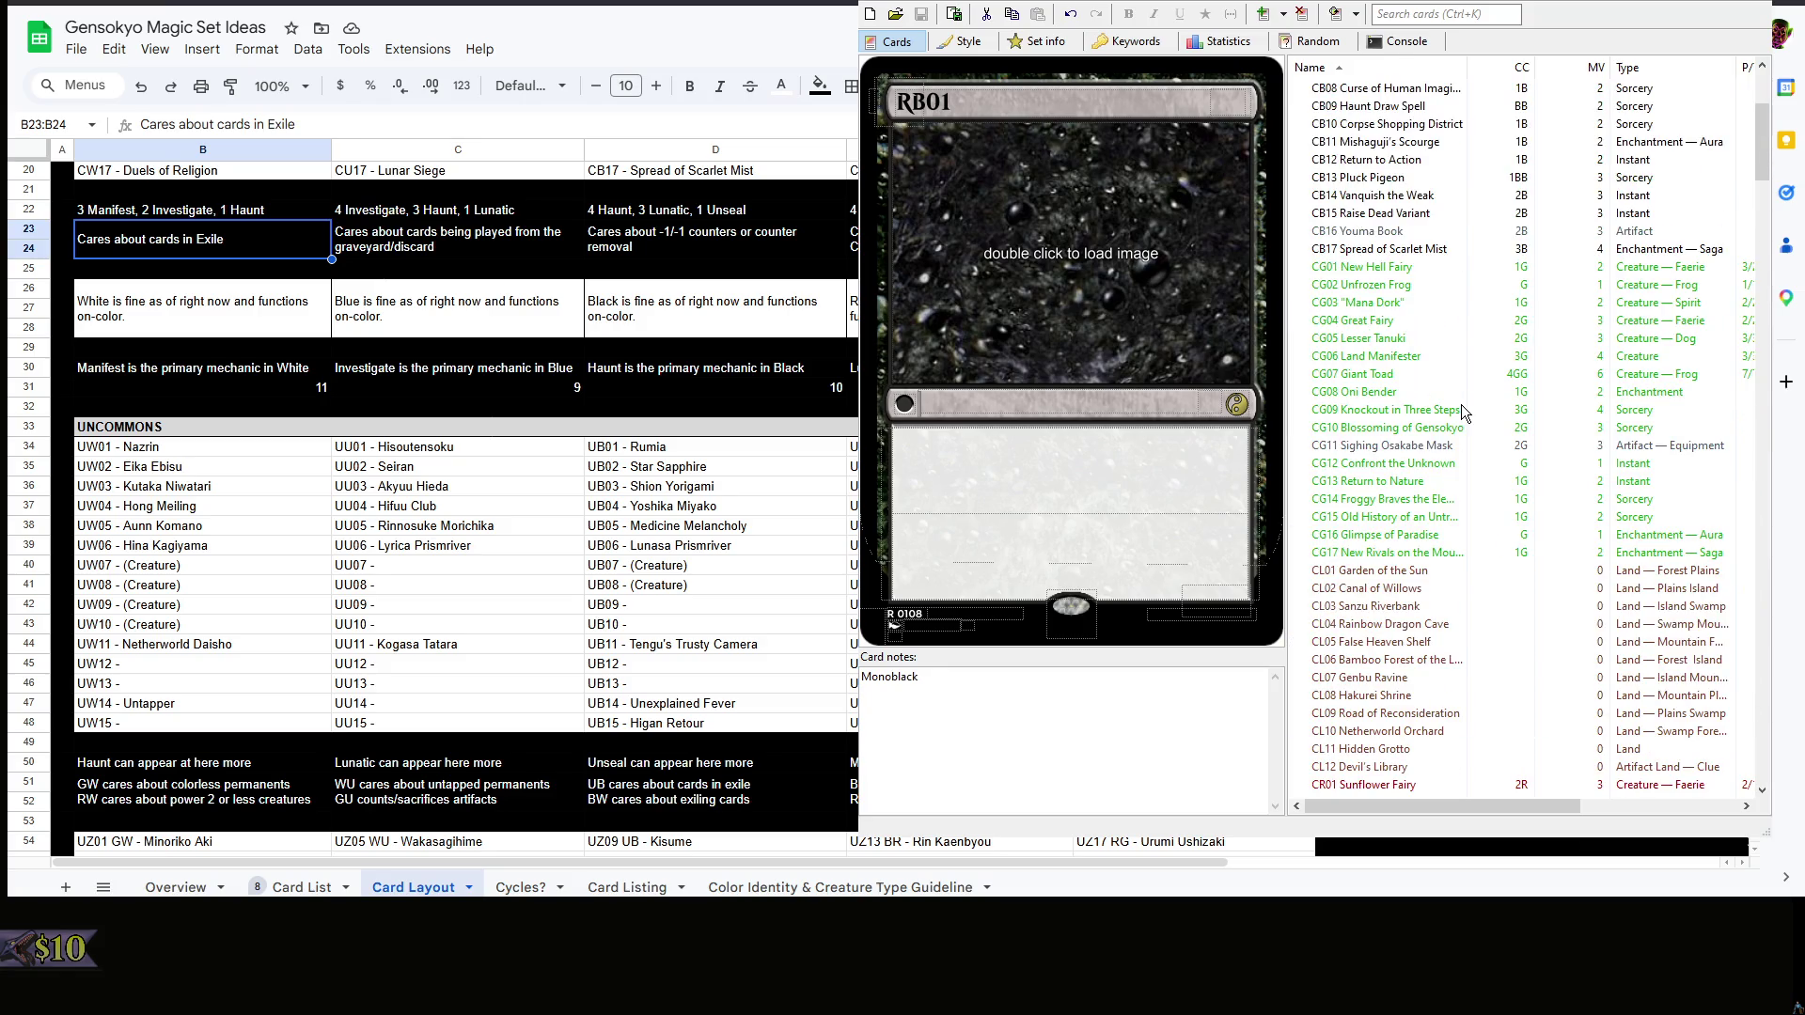
scroll(1460, 405, "up", 5)
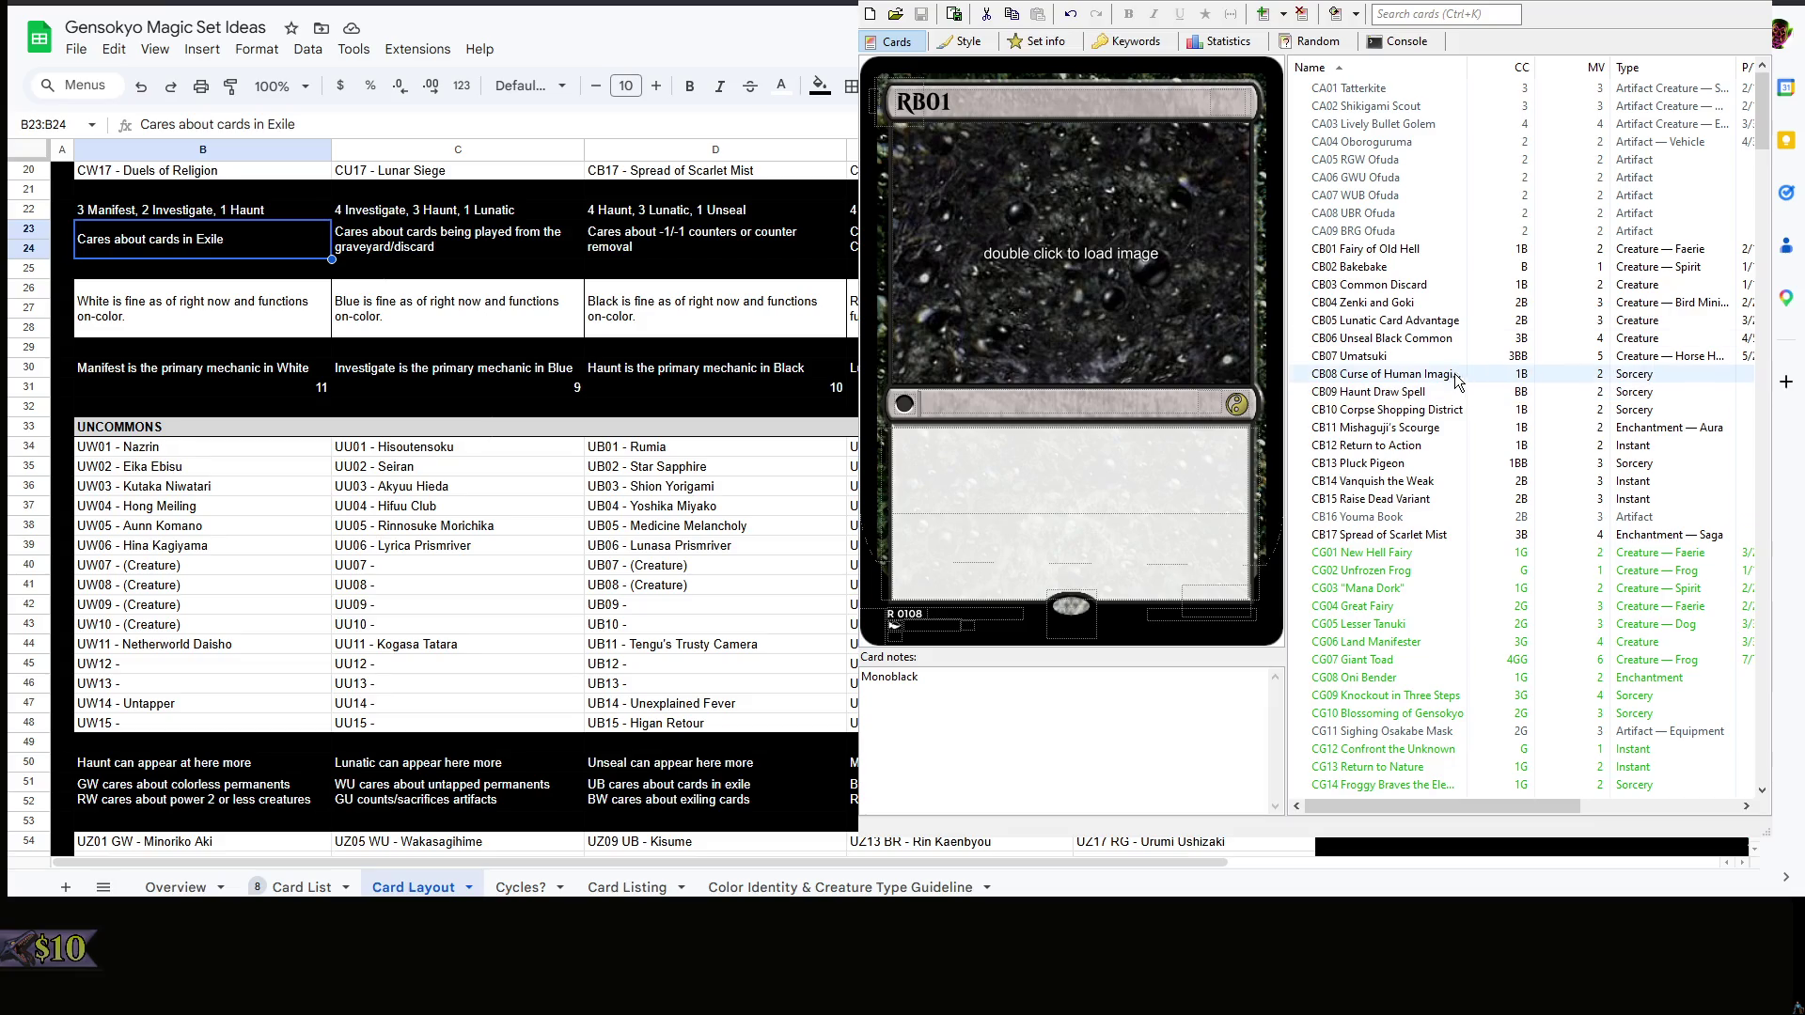
- Preview CA04 Oboroguruma, CA03 Lively Bullet Golem and CL01 Garden of the Sun, then show the Set info page
left_click(1427, 160)
key("Up")
left_click(1427, 160)
key("Up")
key("Up")
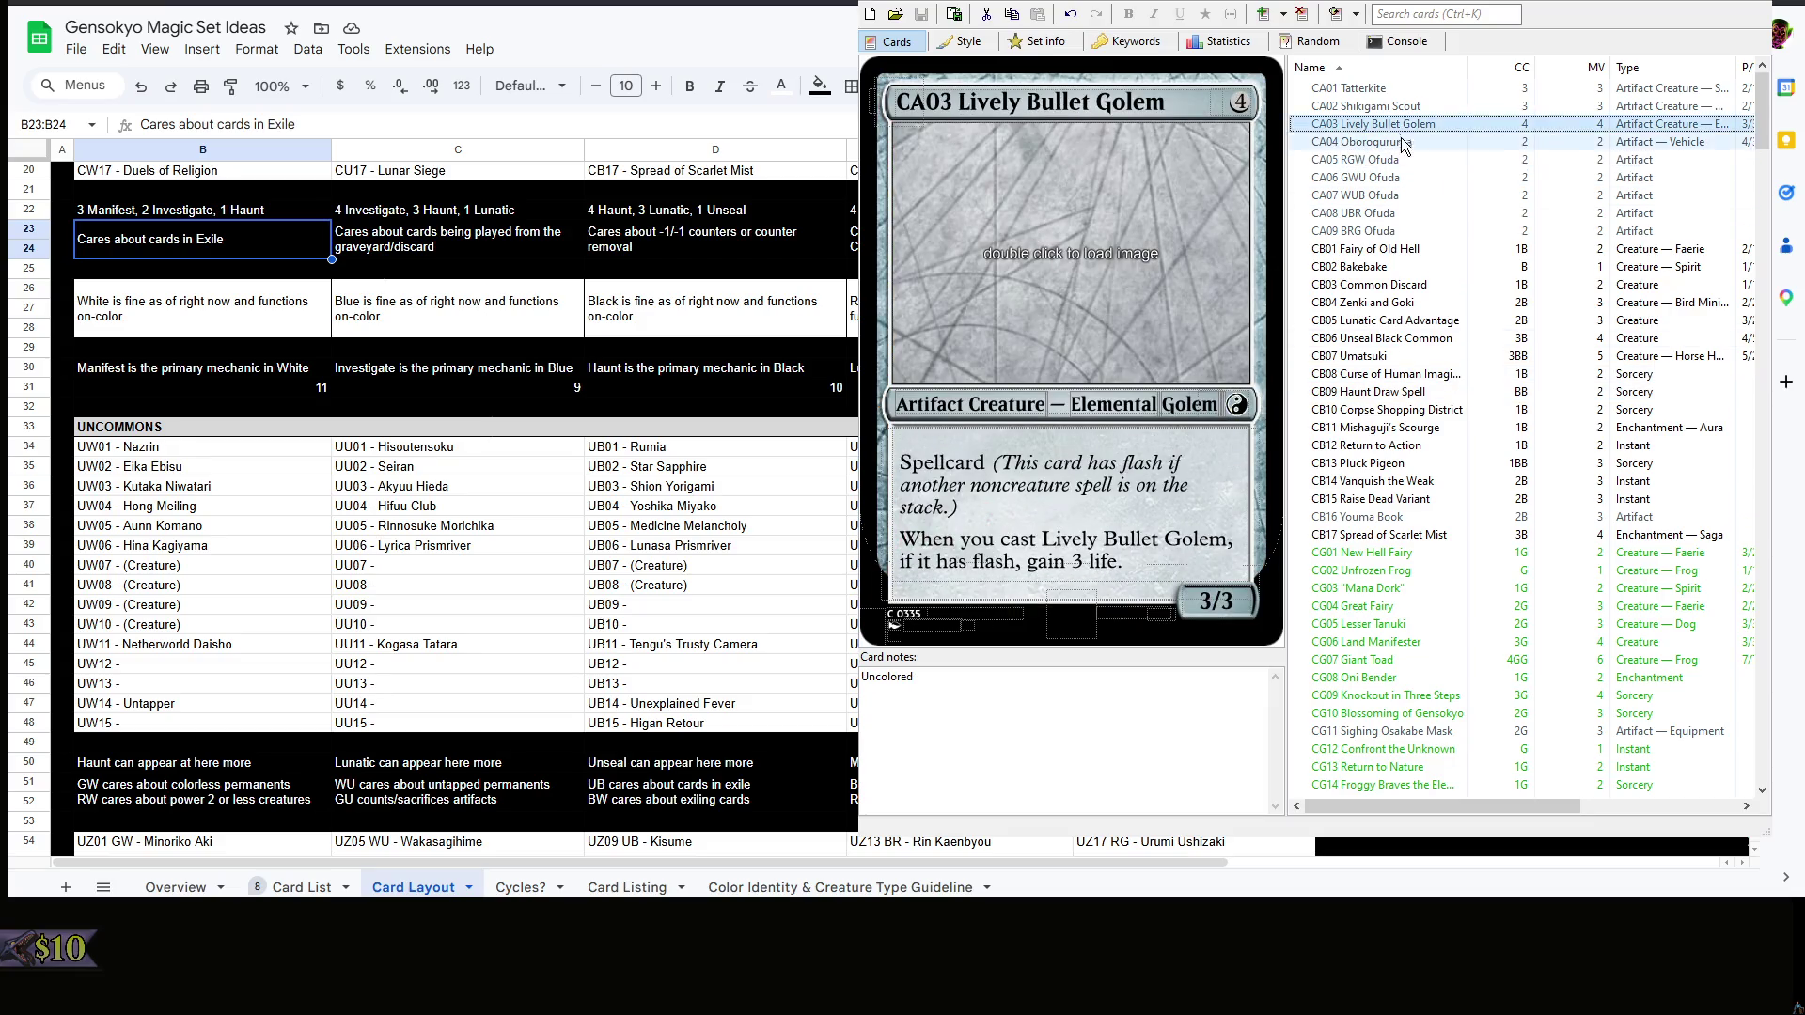
scroll(1425, 183, "down", 8)
scroll(1424, 191, "down", 2)
scroll(1418, 204, "down", 2)
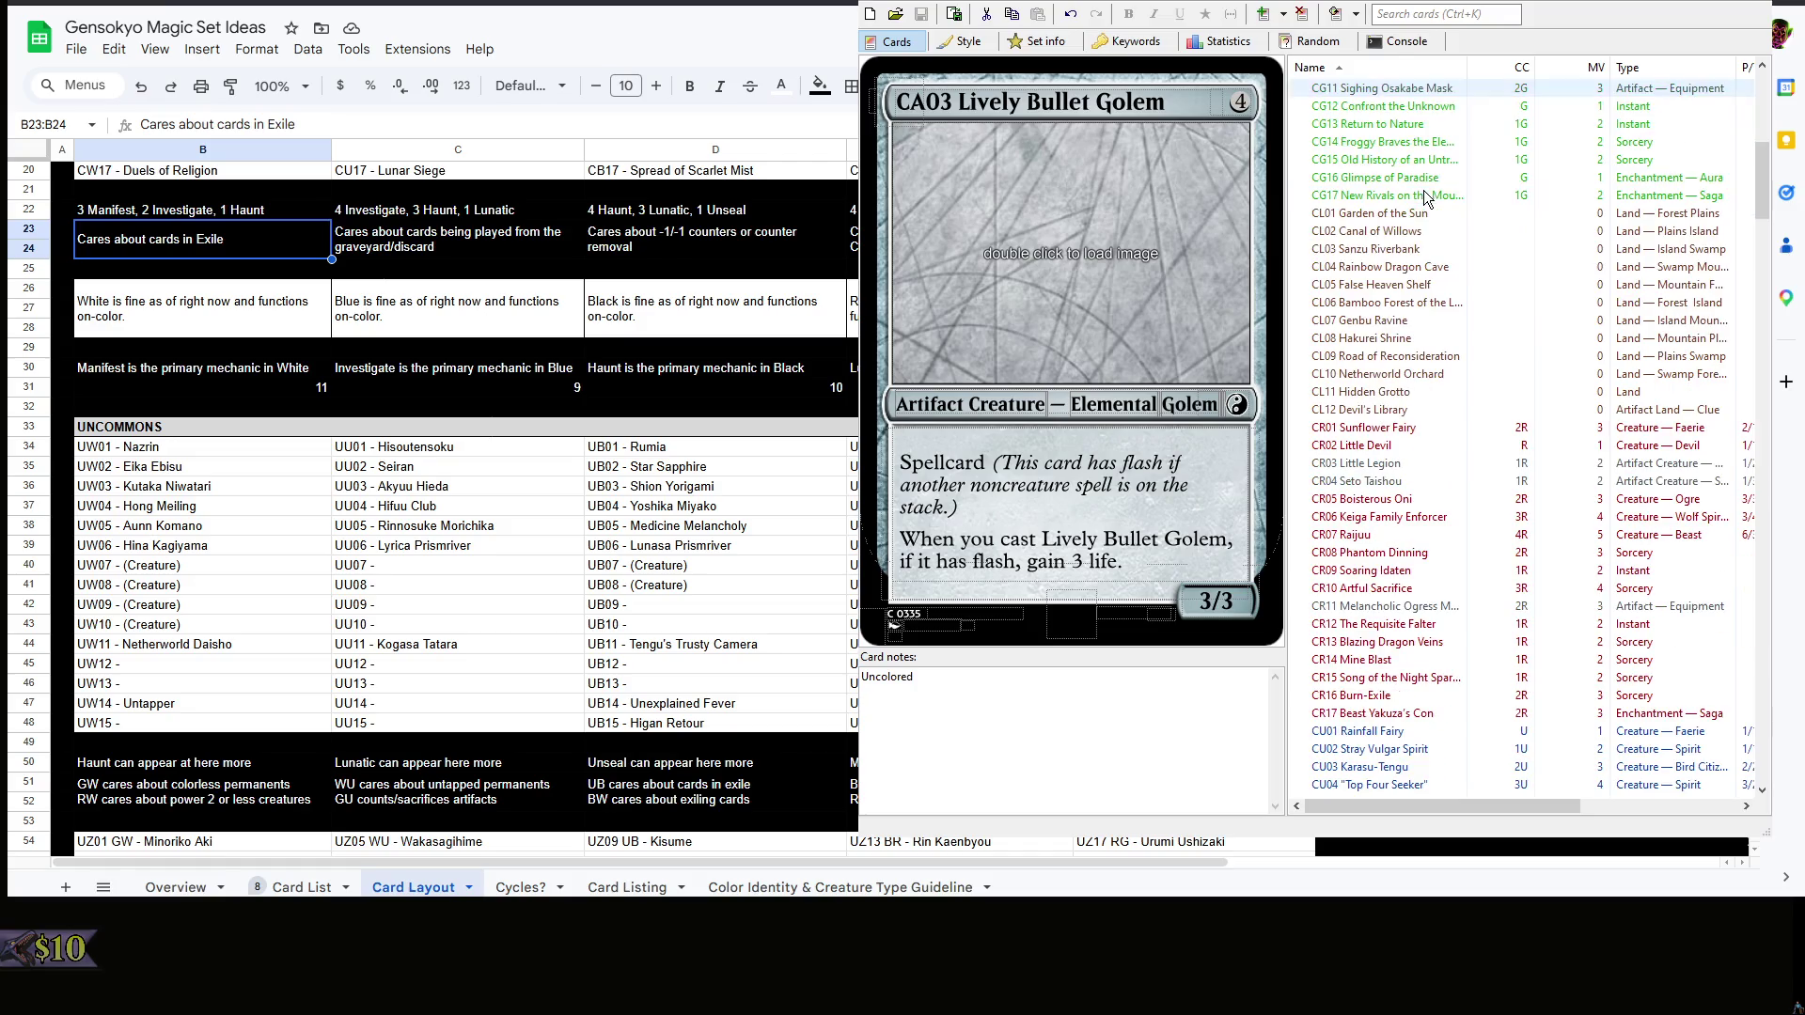
left_click(1396, 212)
scroll(1410, 241, "down", 3)
scroll(1411, 239, "down", 2)
left_click(1025, 45)
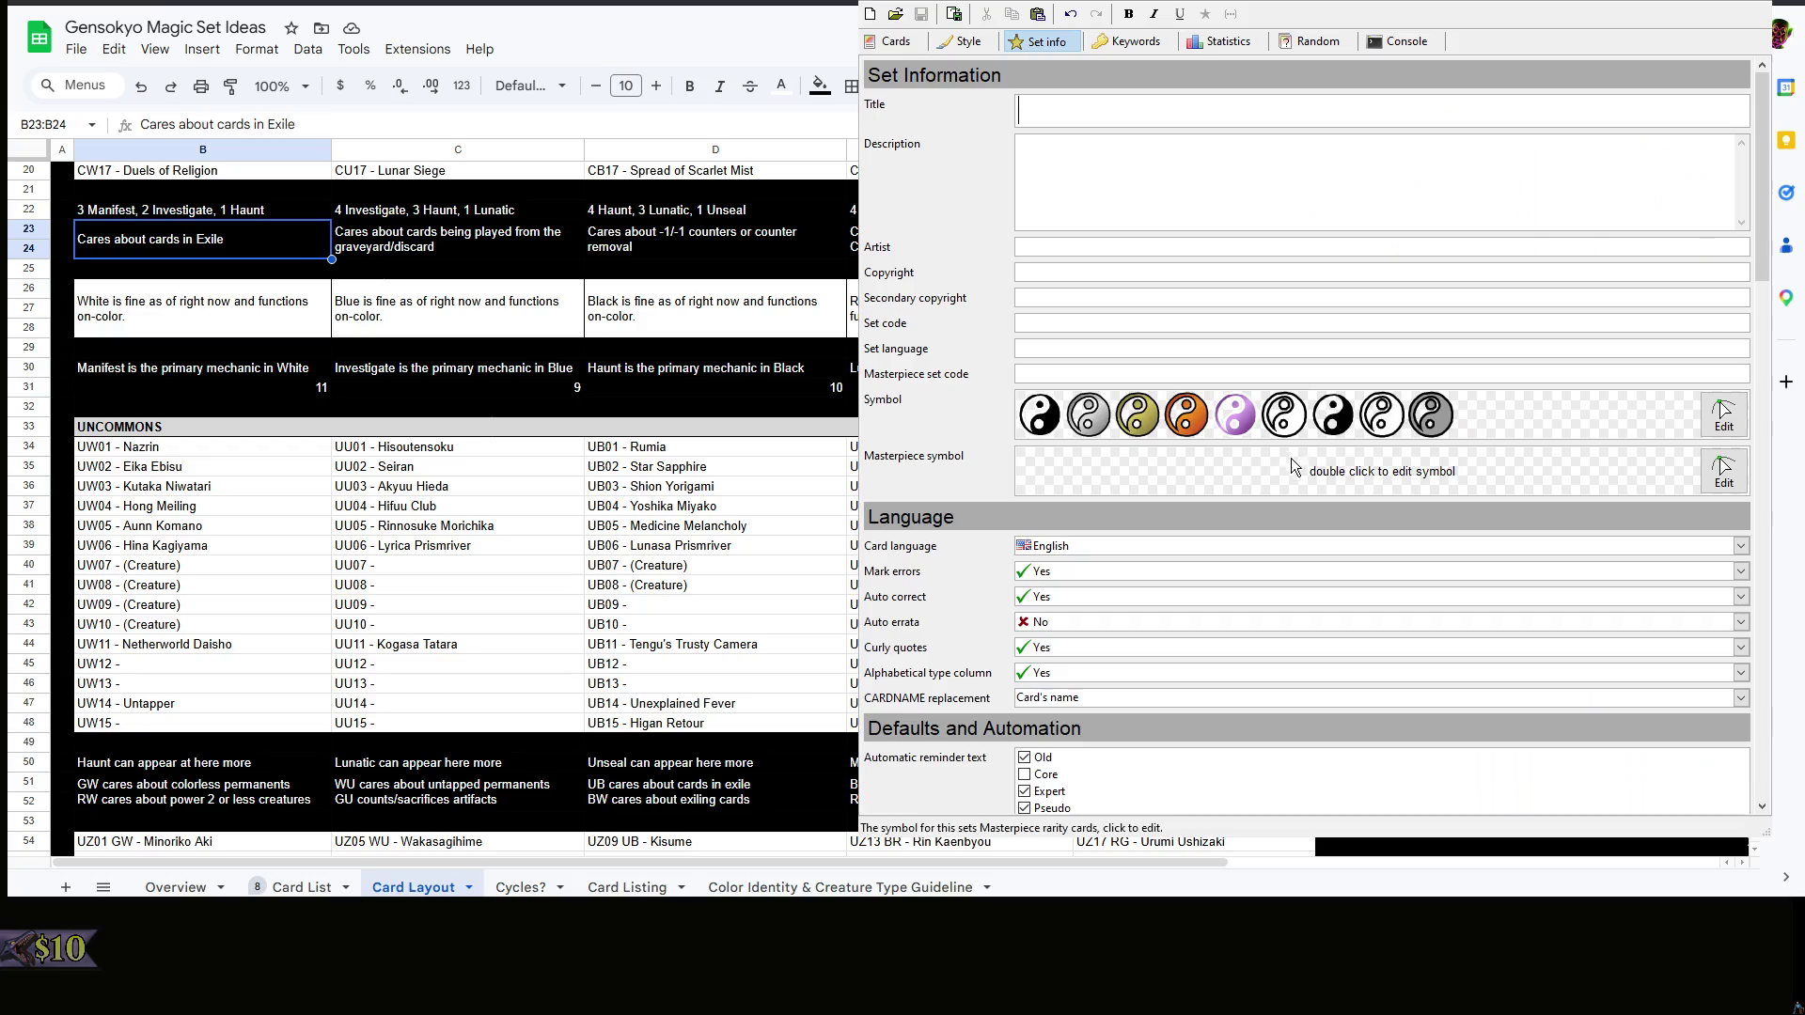
- Use the Set info page's symbol Edit button, then return to the Cards list
left_click(1739, 423)
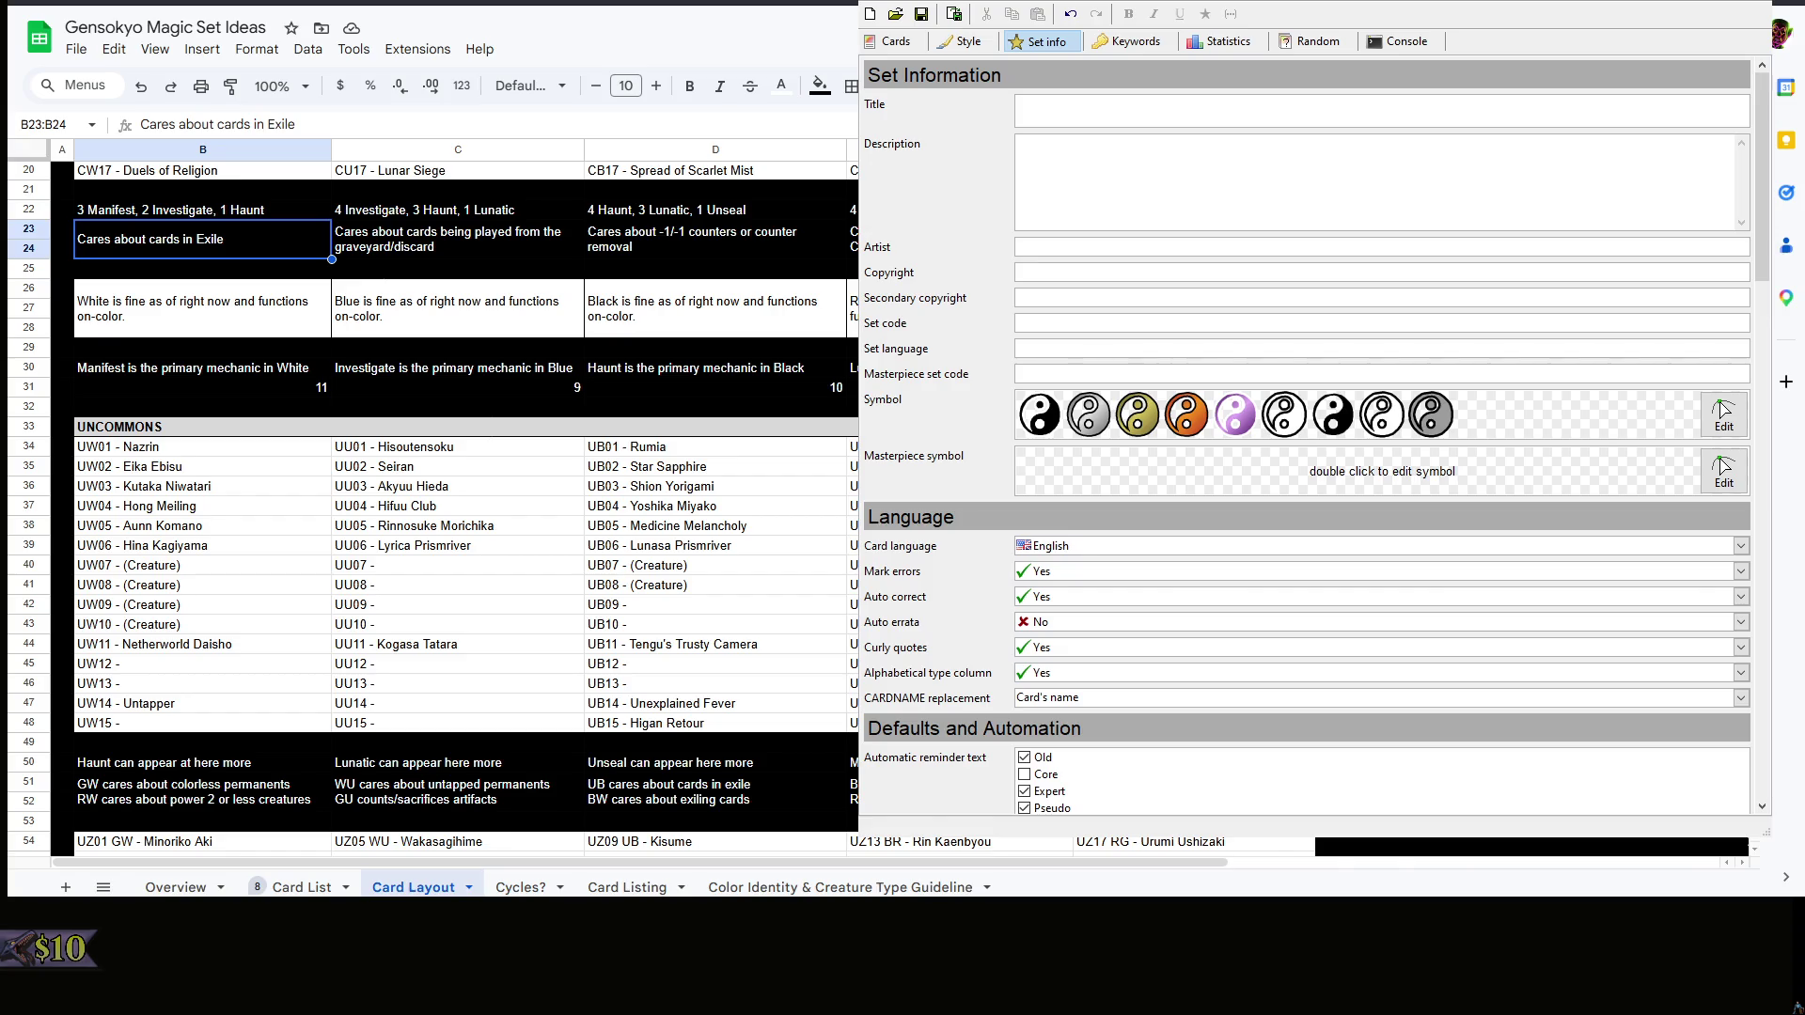
left_click(903, 42)
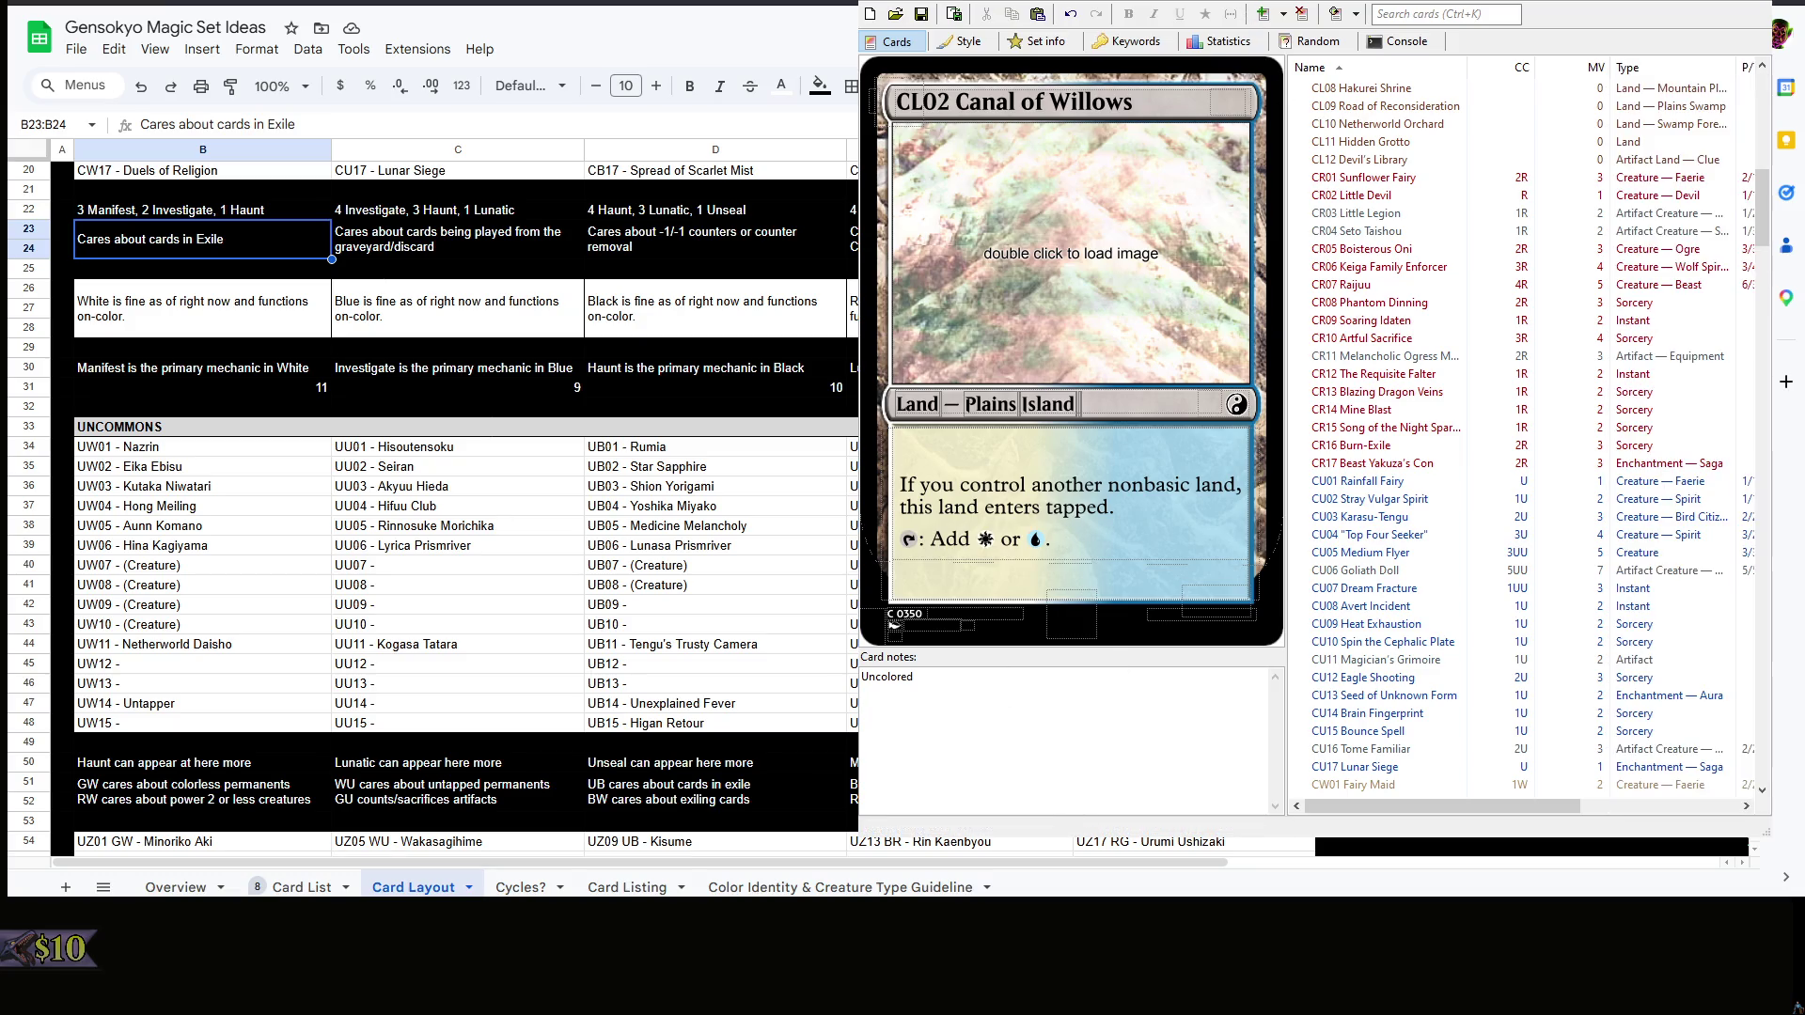
scroll(1390, 508, "down", 6)
scroll(1388, 509, "down", 6)
scroll(1388, 509, "down", 3)
scroll(1388, 510, "down", 3)
scroll(1389, 510, "down", 3)
scroll(1389, 509, "down", 3)
scroll(1389, 509, "down", 5)
scroll(1389, 509, "down", 5)
scroll(1375, 505, "down", 3)
left_click(1350, 498)
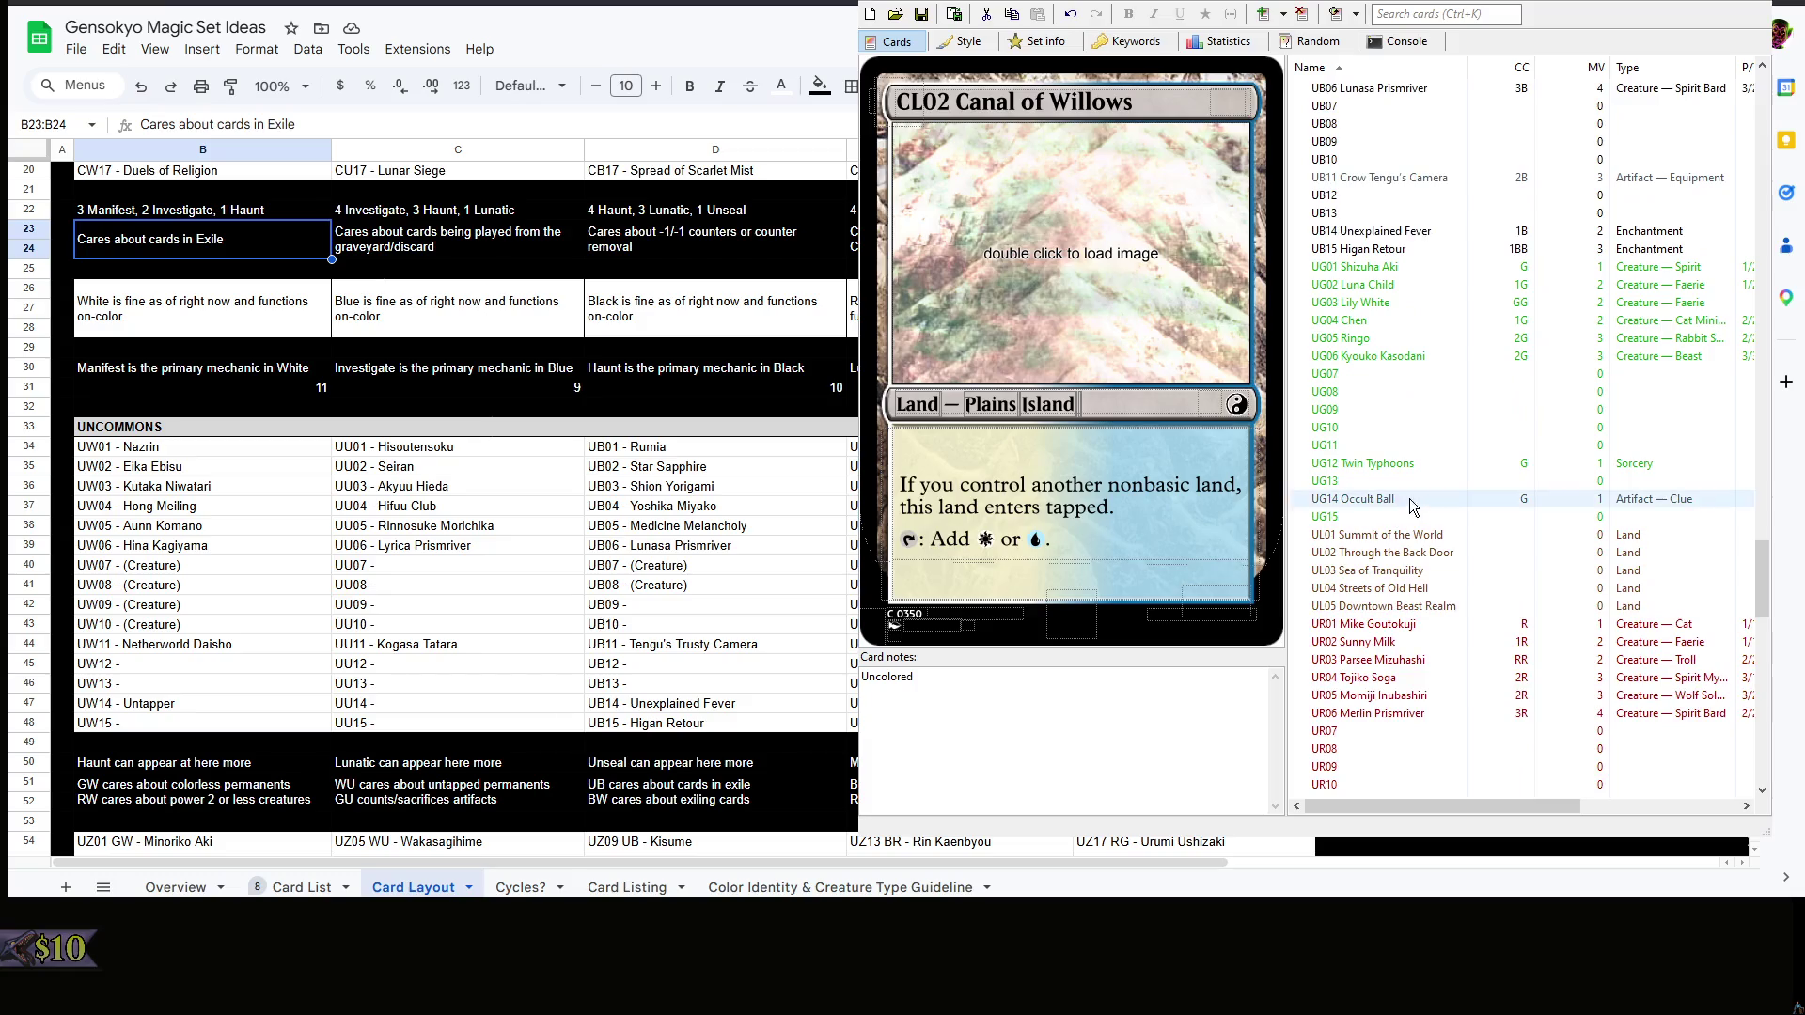
left_click(1350, 483)
scroll(1354, 486, "down", 3)
scroll(1361, 486, "down", 8)
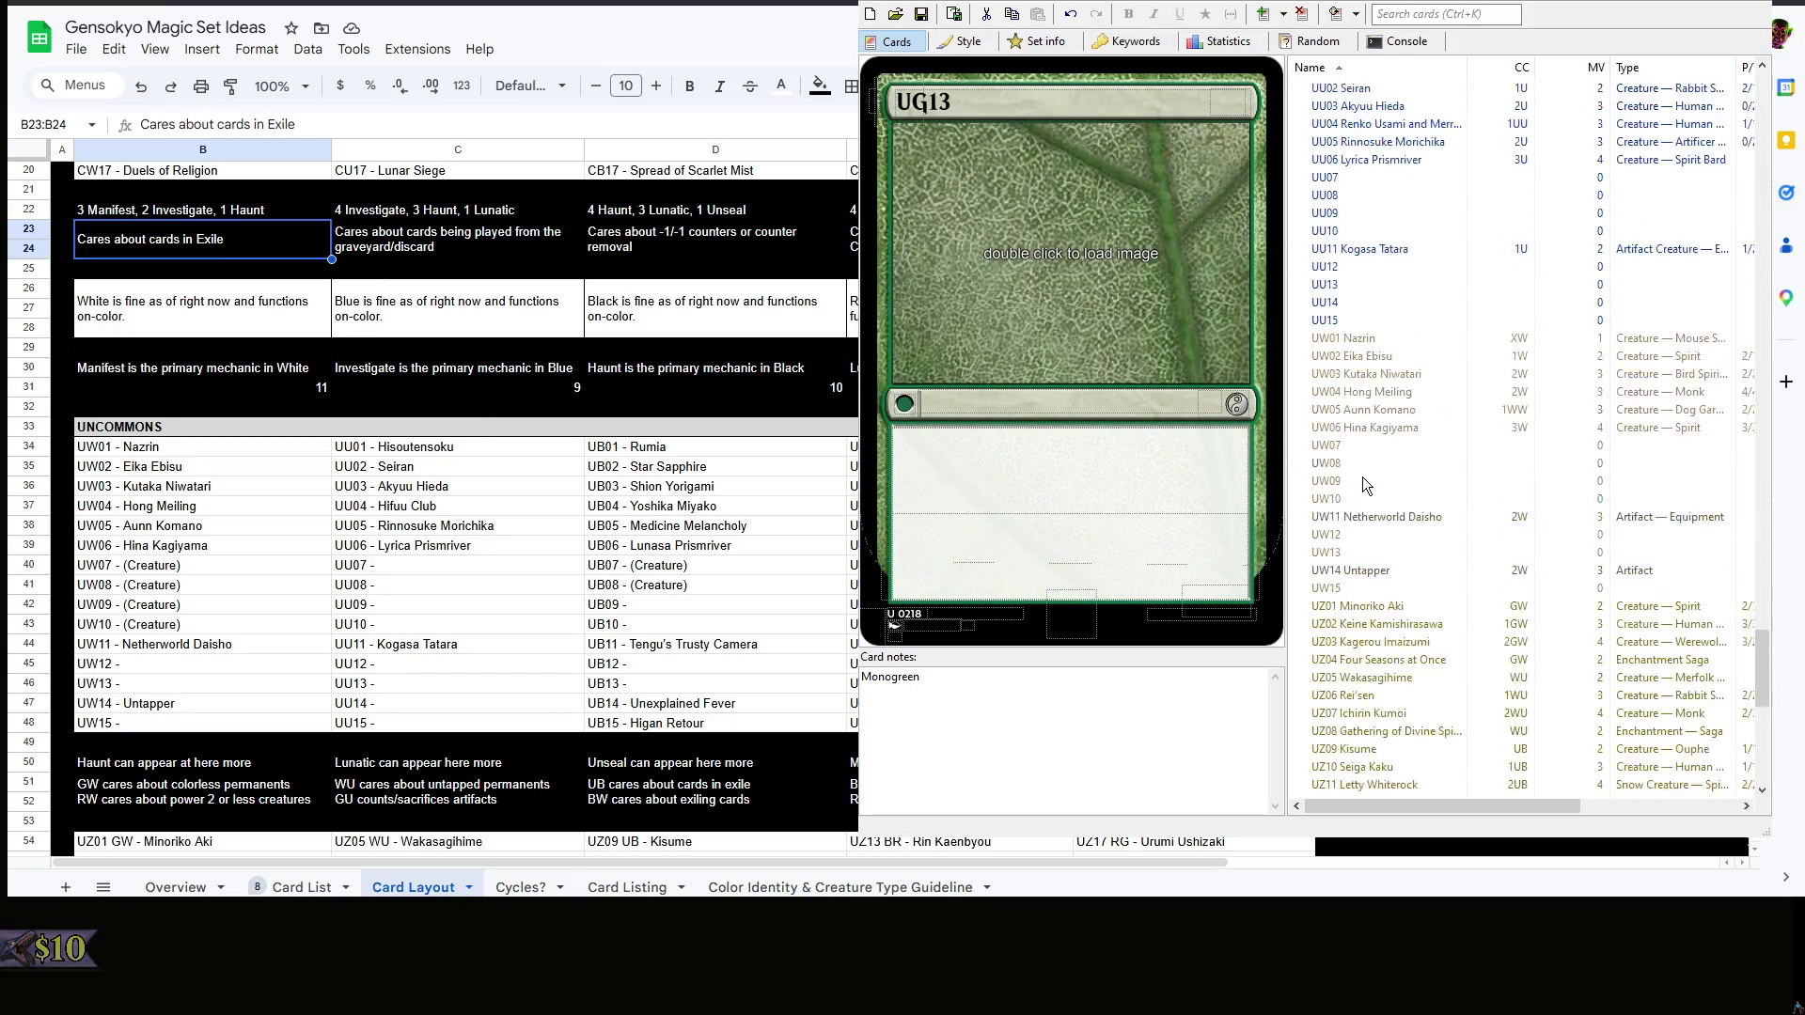
scroll(1369, 489, "down", 9)
scroll(1376, 480, "up", 5)
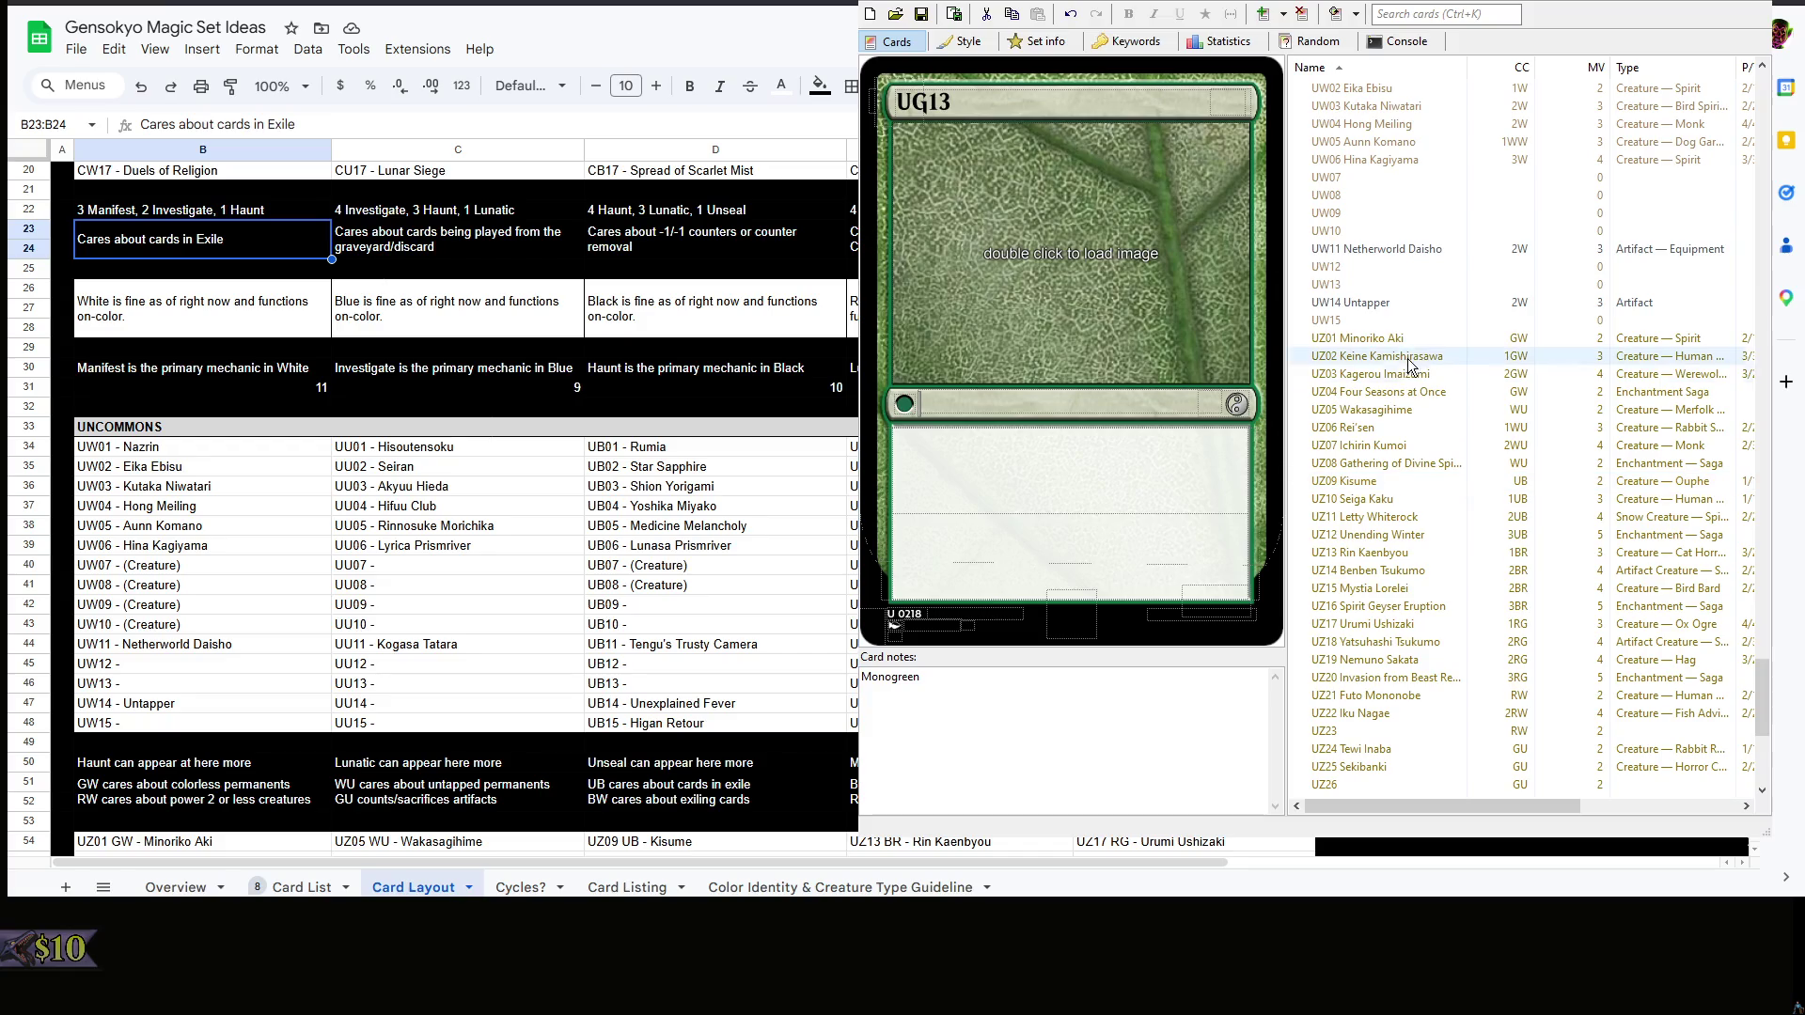
left_click(1407, 342)
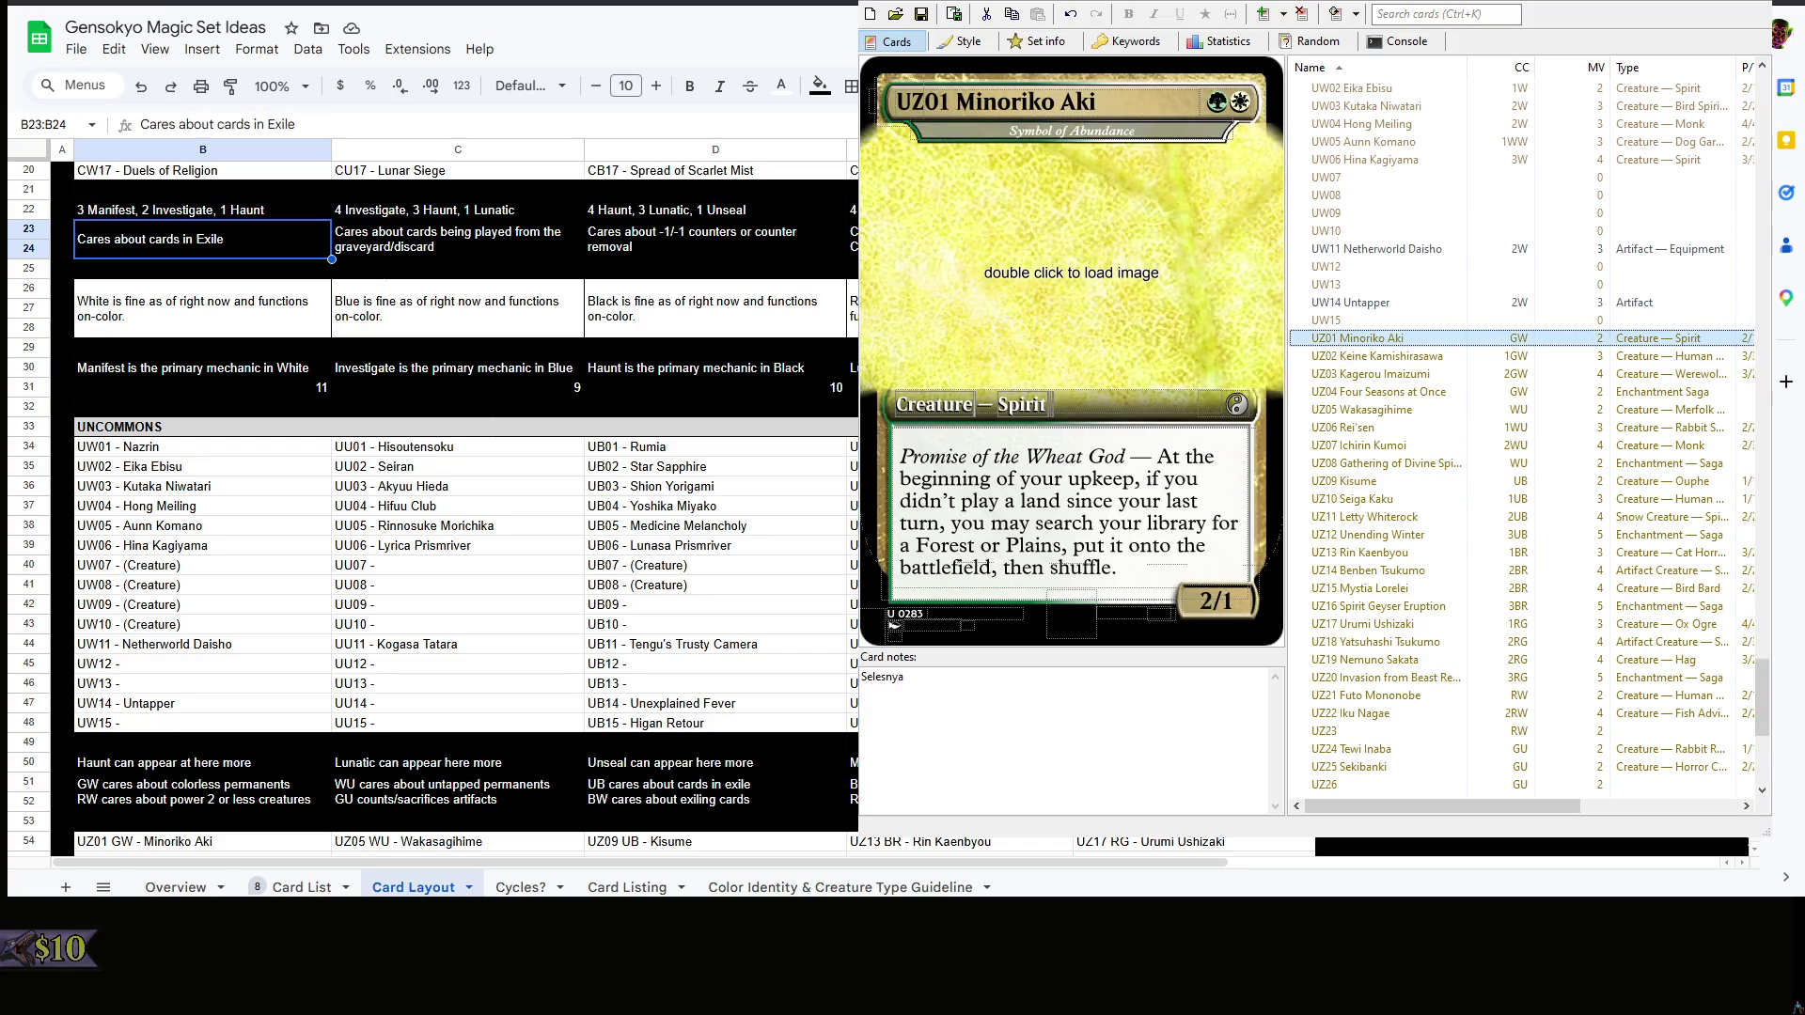
key("Down")
key("Down")
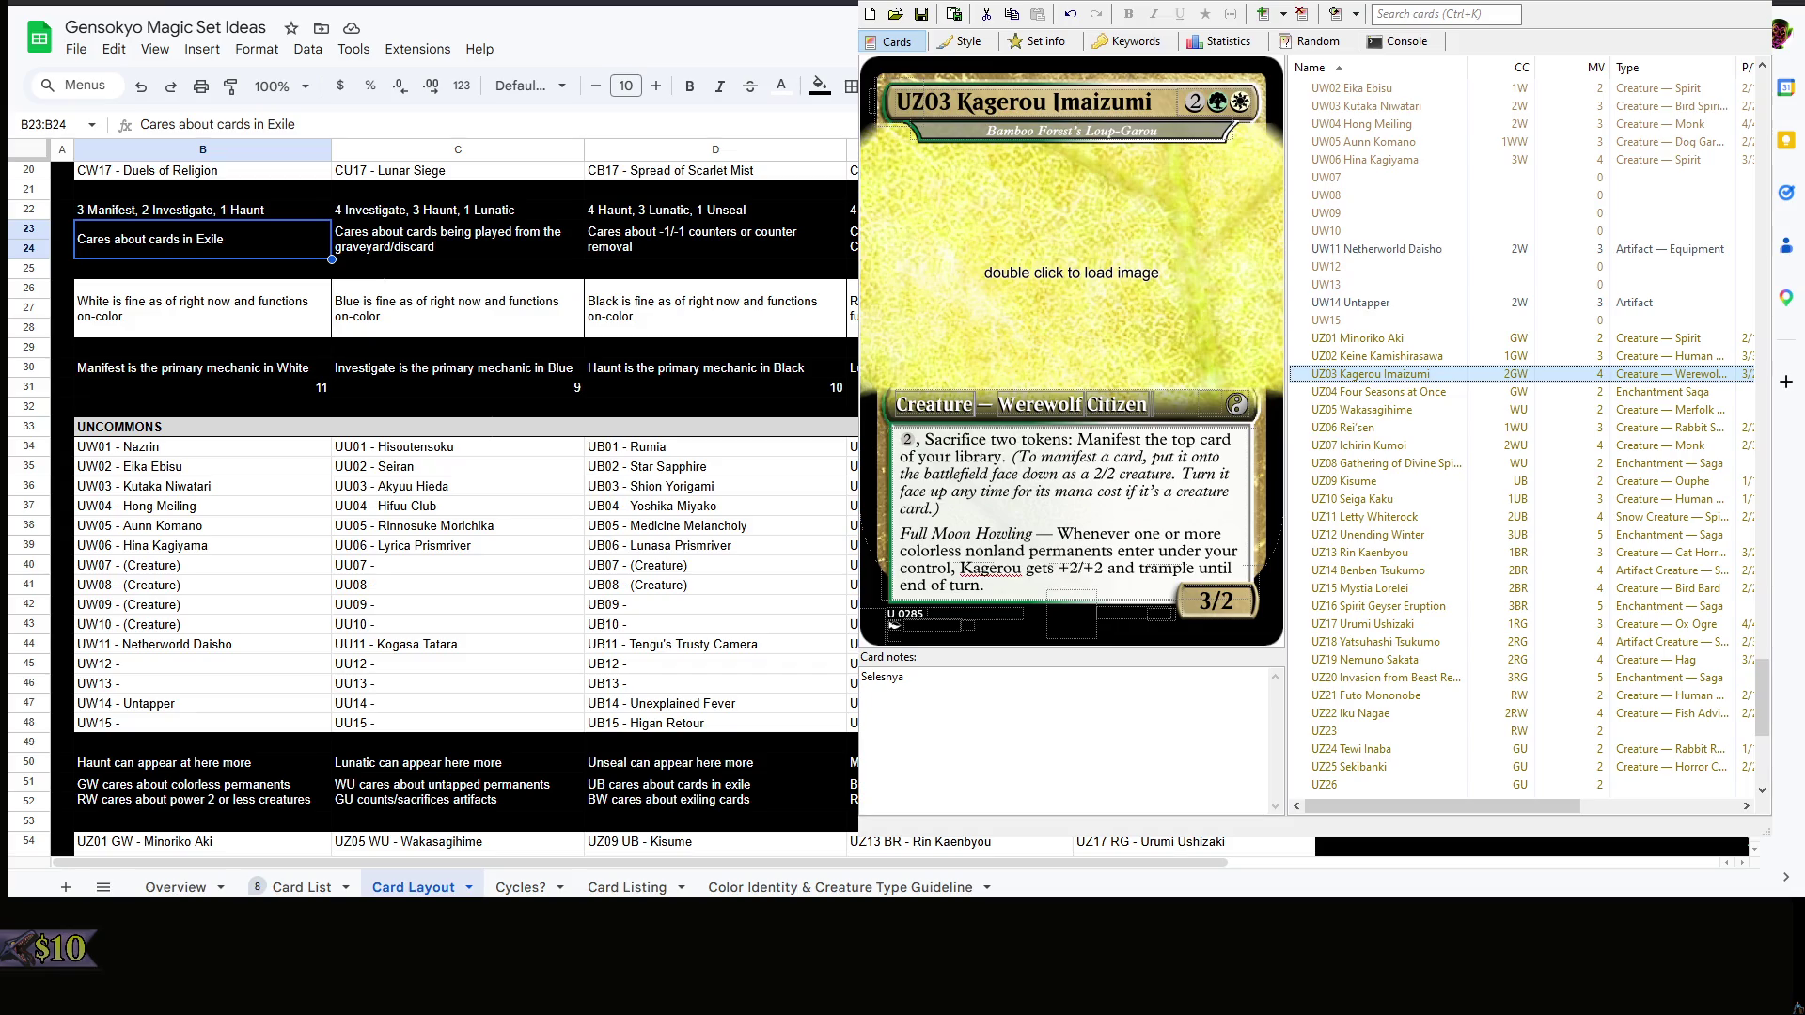
key("Down")
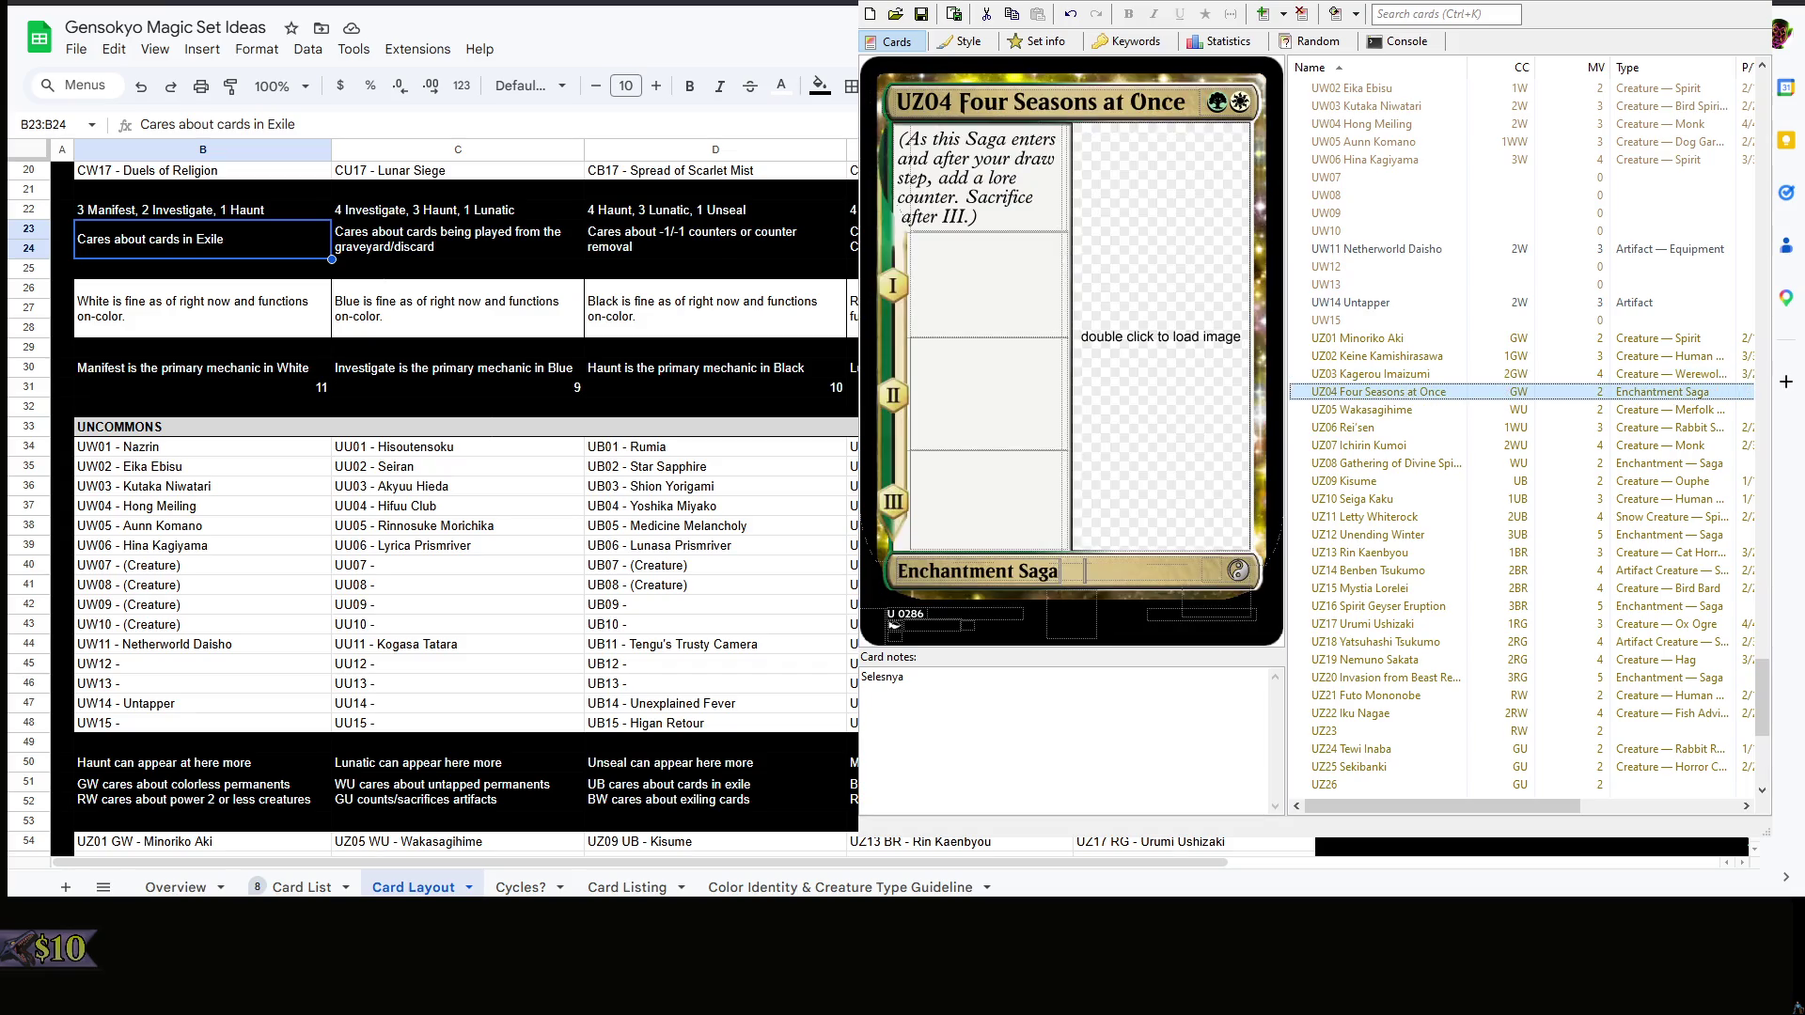
key("Up")
key("Up")
key("Up")
key("Down")
key("Down")
key("Down")
key("Down")
key("Down")
key("Down")
key("Down")
key("Down")
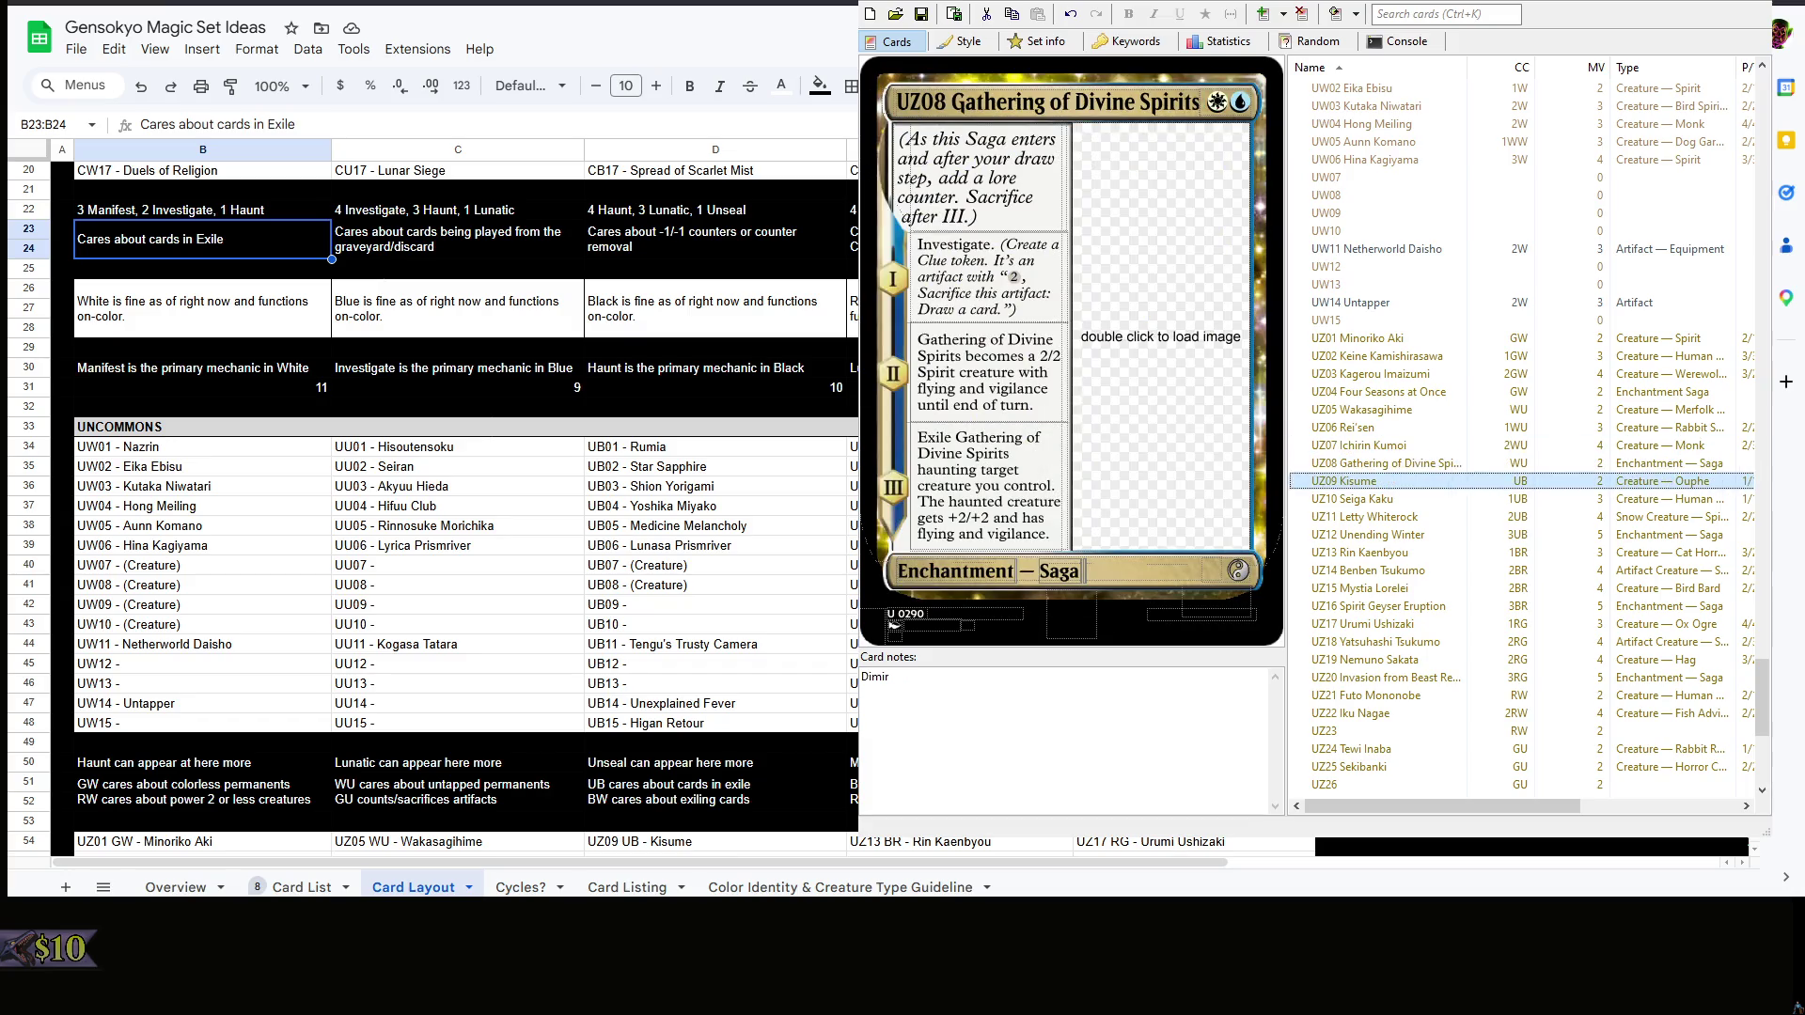
key("Up")
key("Up")
key("Up")
key("Up")
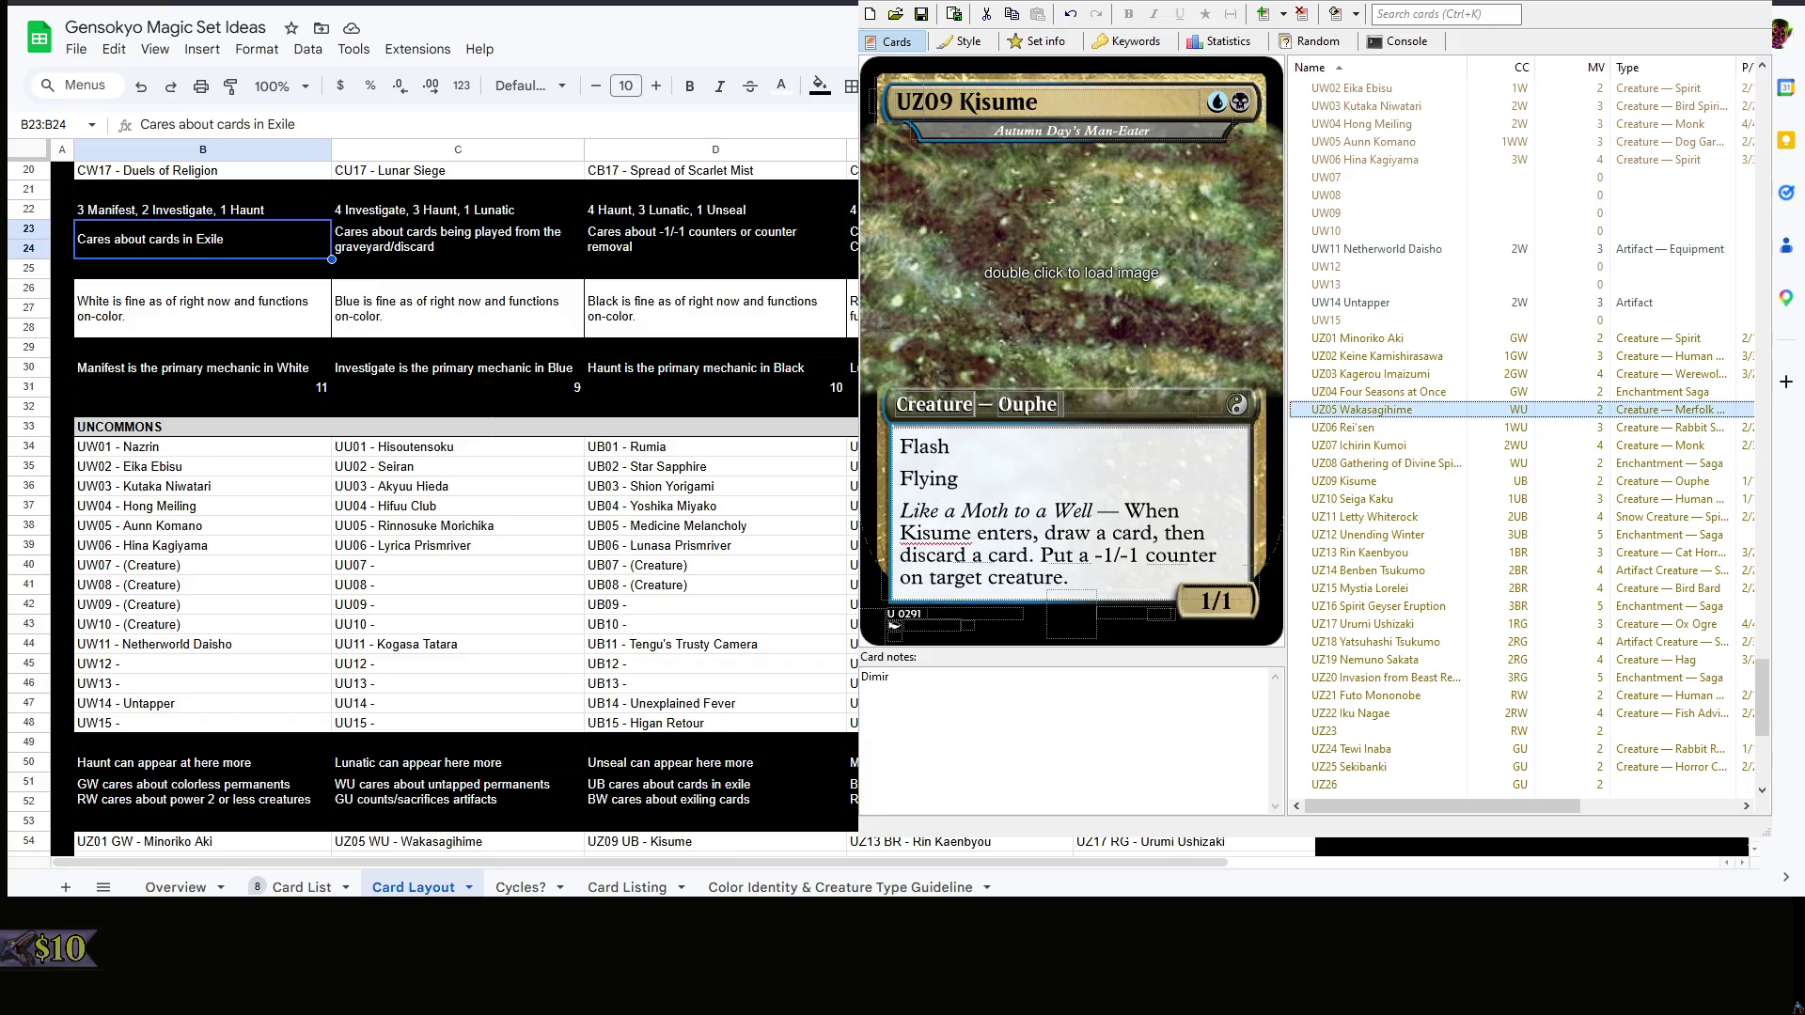
key("Up")
key("Up")
key("Up")
key("Up")
key("Up")
key("Up")
key("Up")
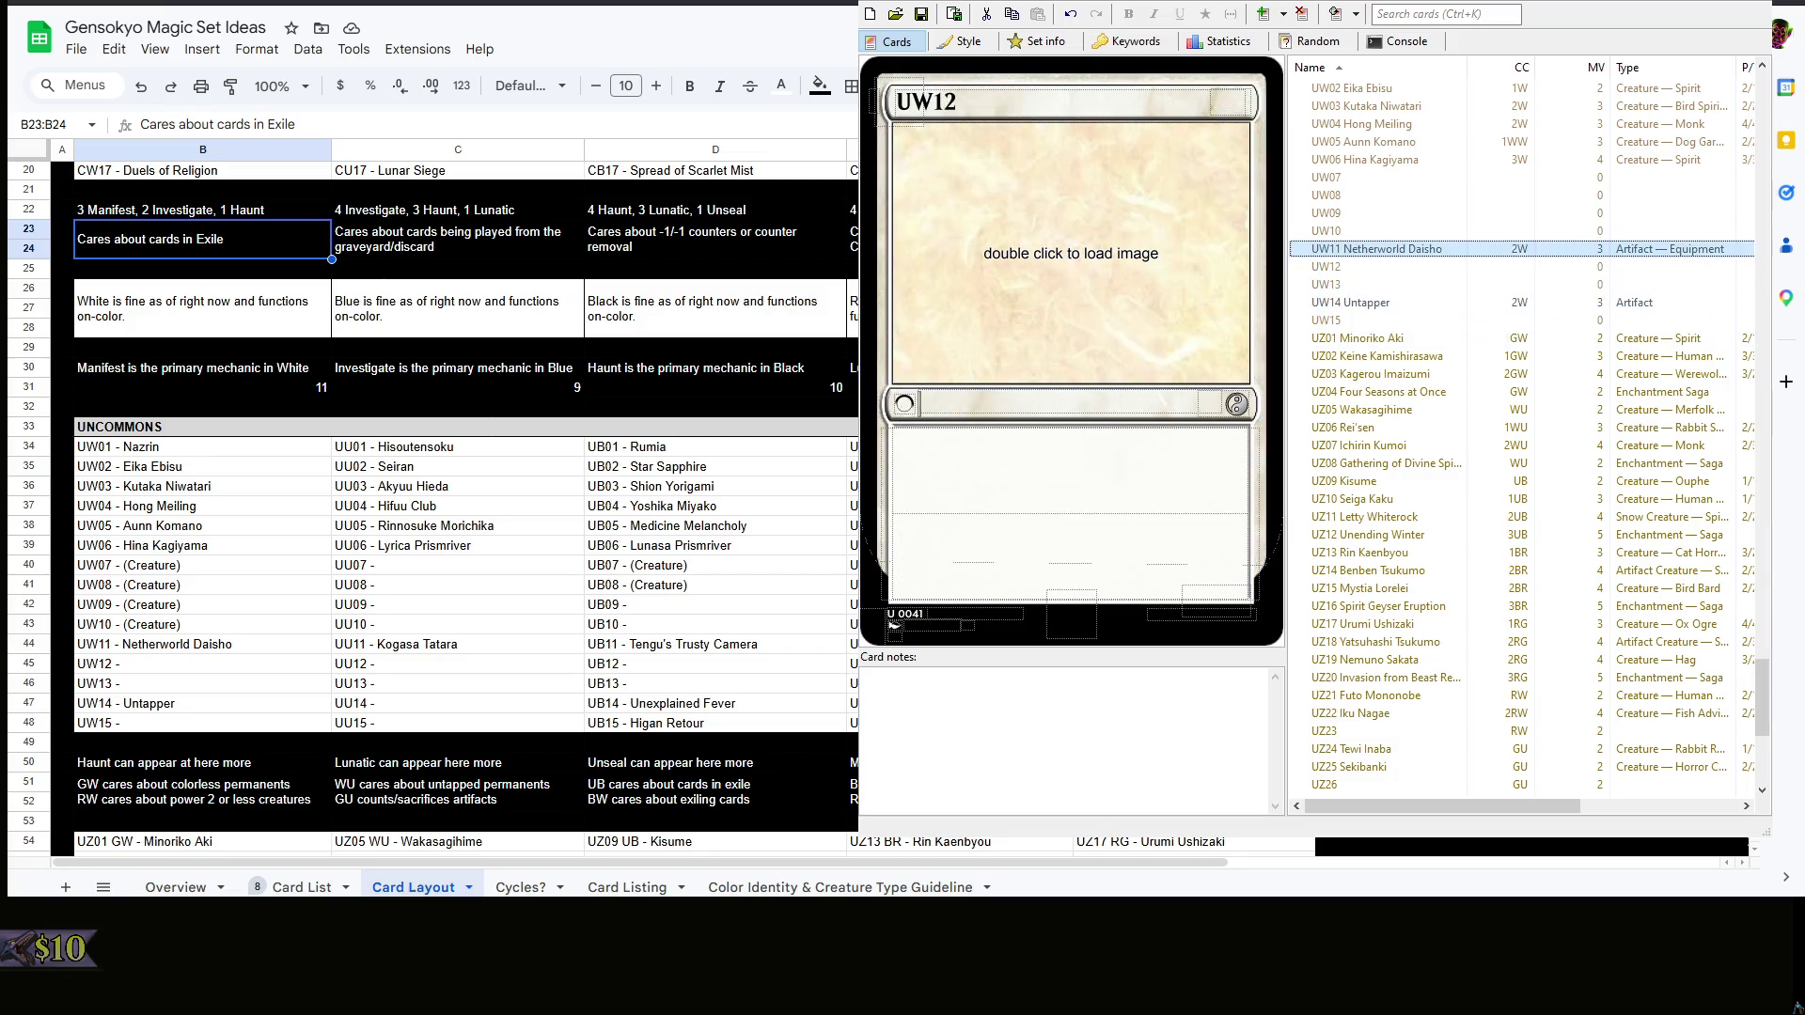
key("Up")
scroll(1723, 355, "up", 2)
left_click(1494, 302)
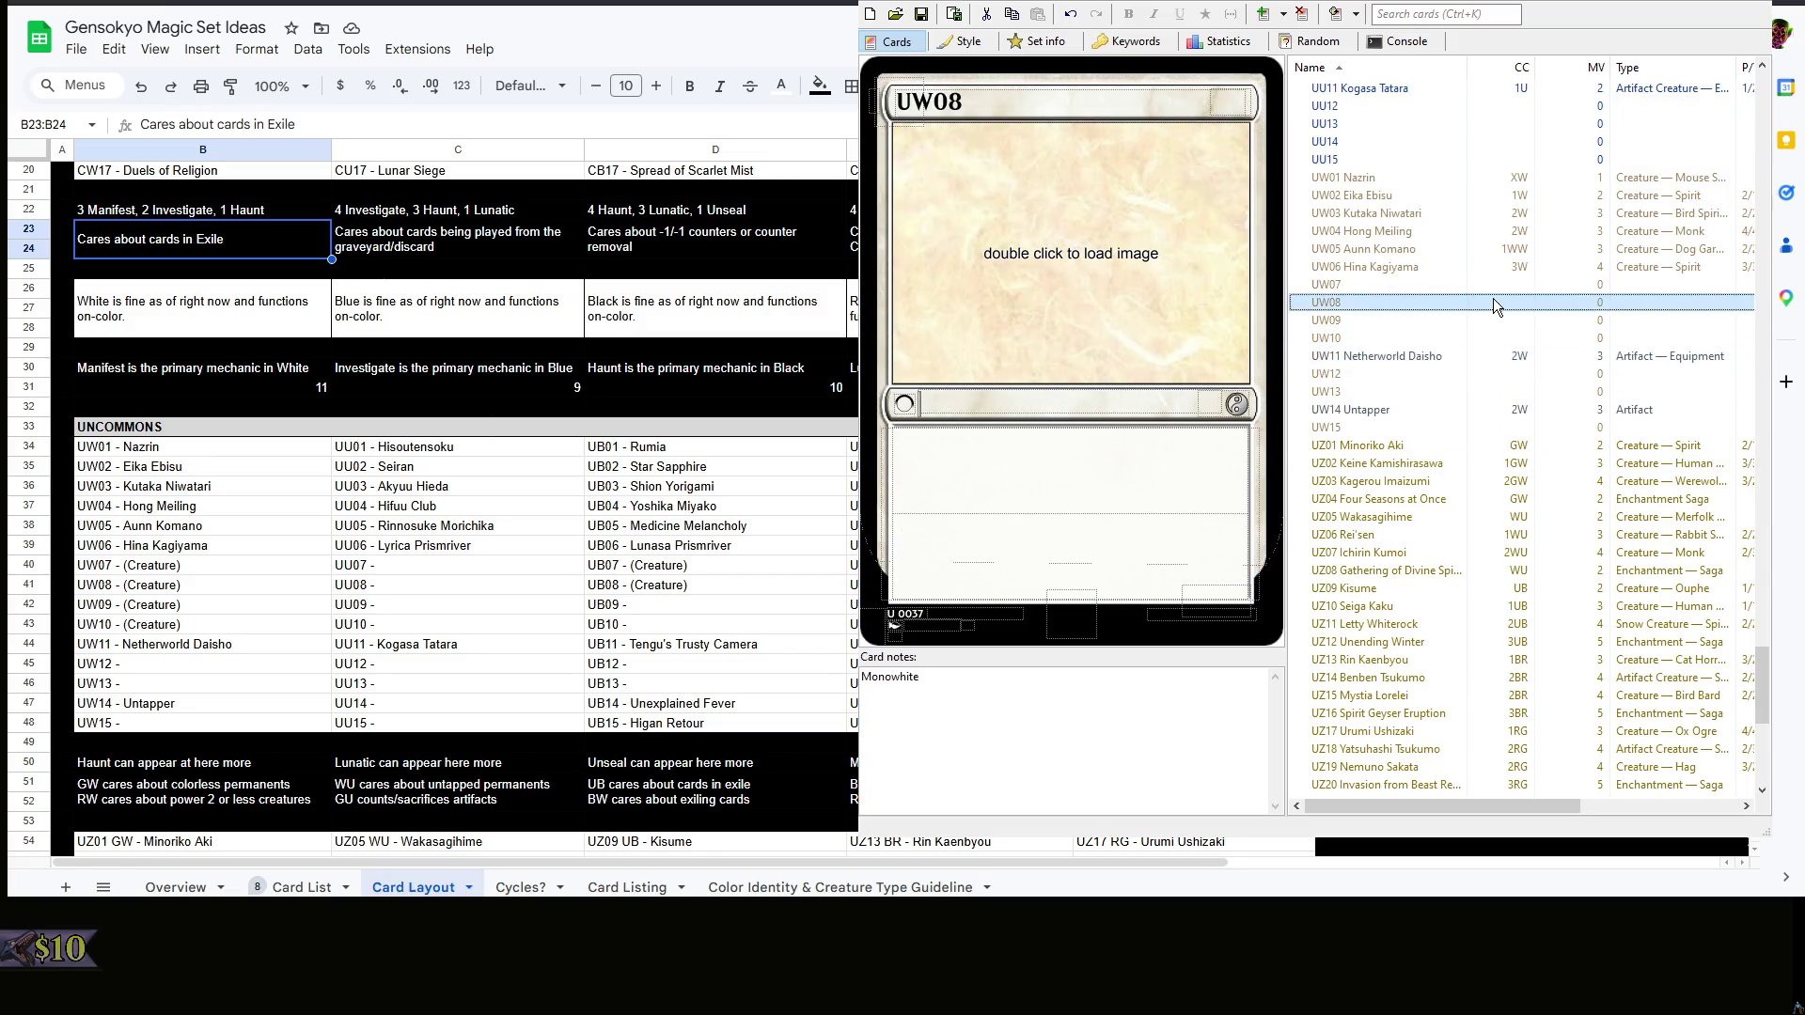
left_click(1433, 288)
left_click(1435, 267)
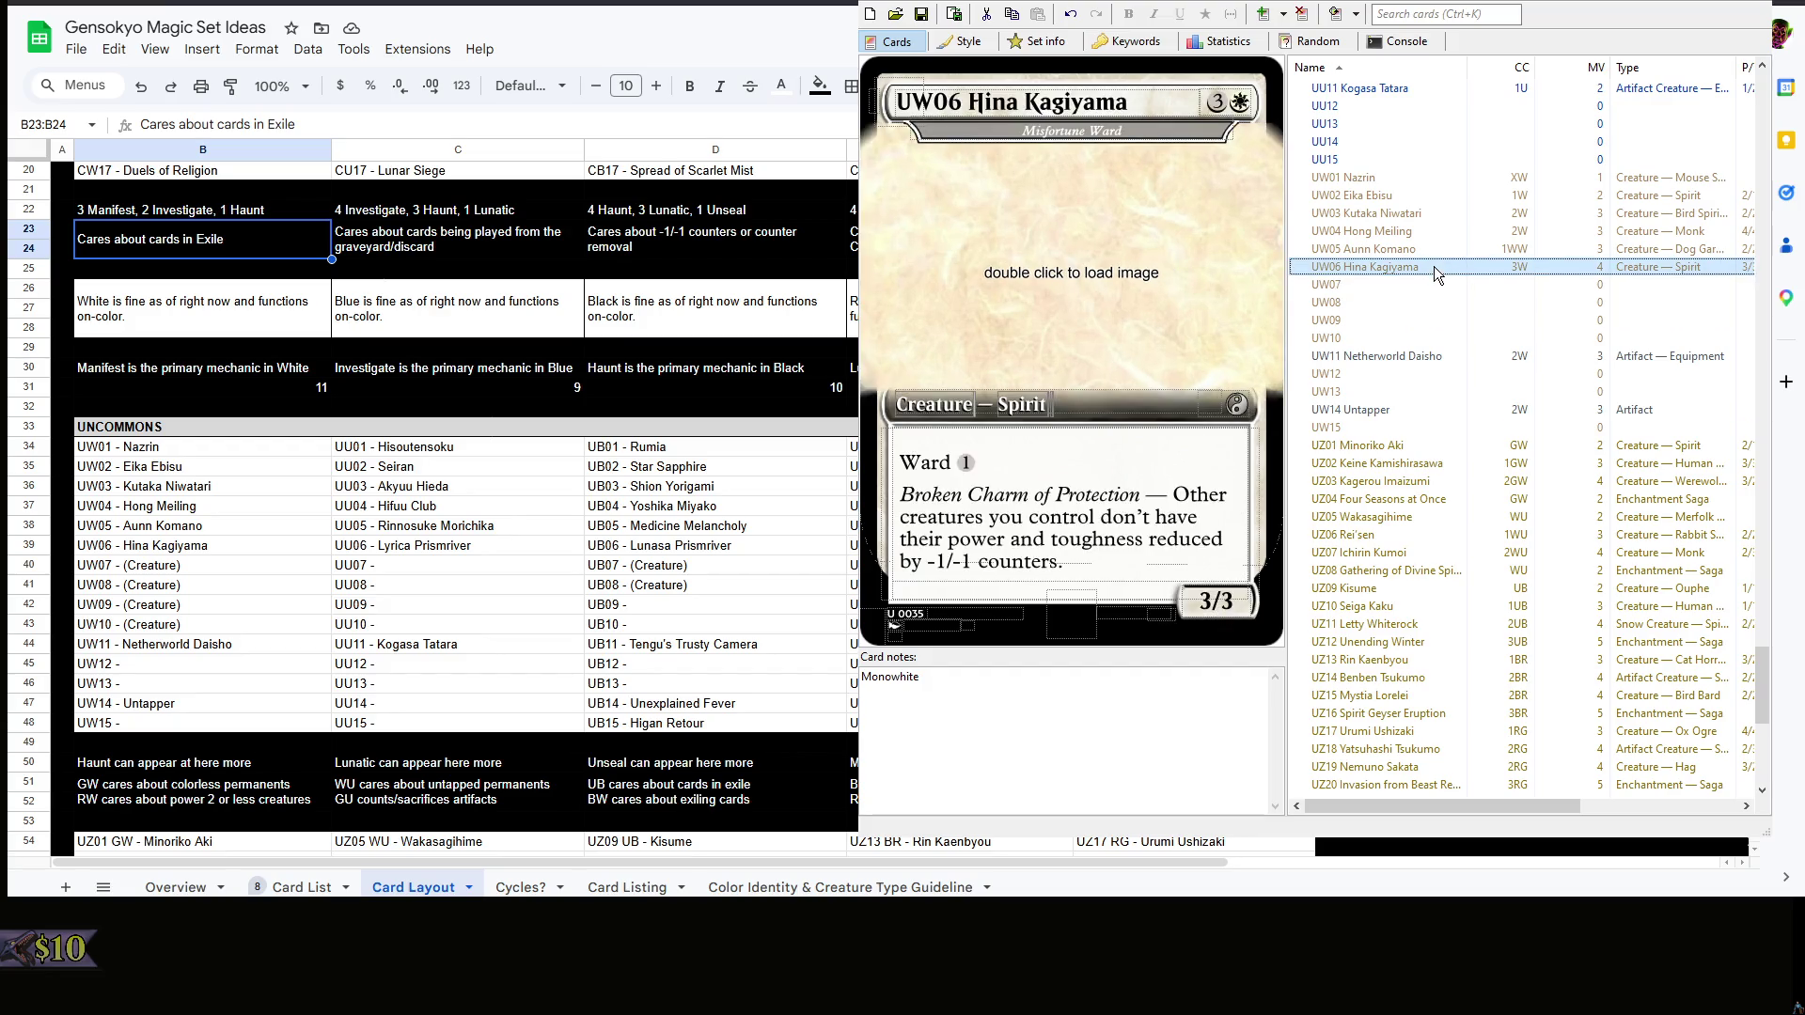
left_click(1432, 444)
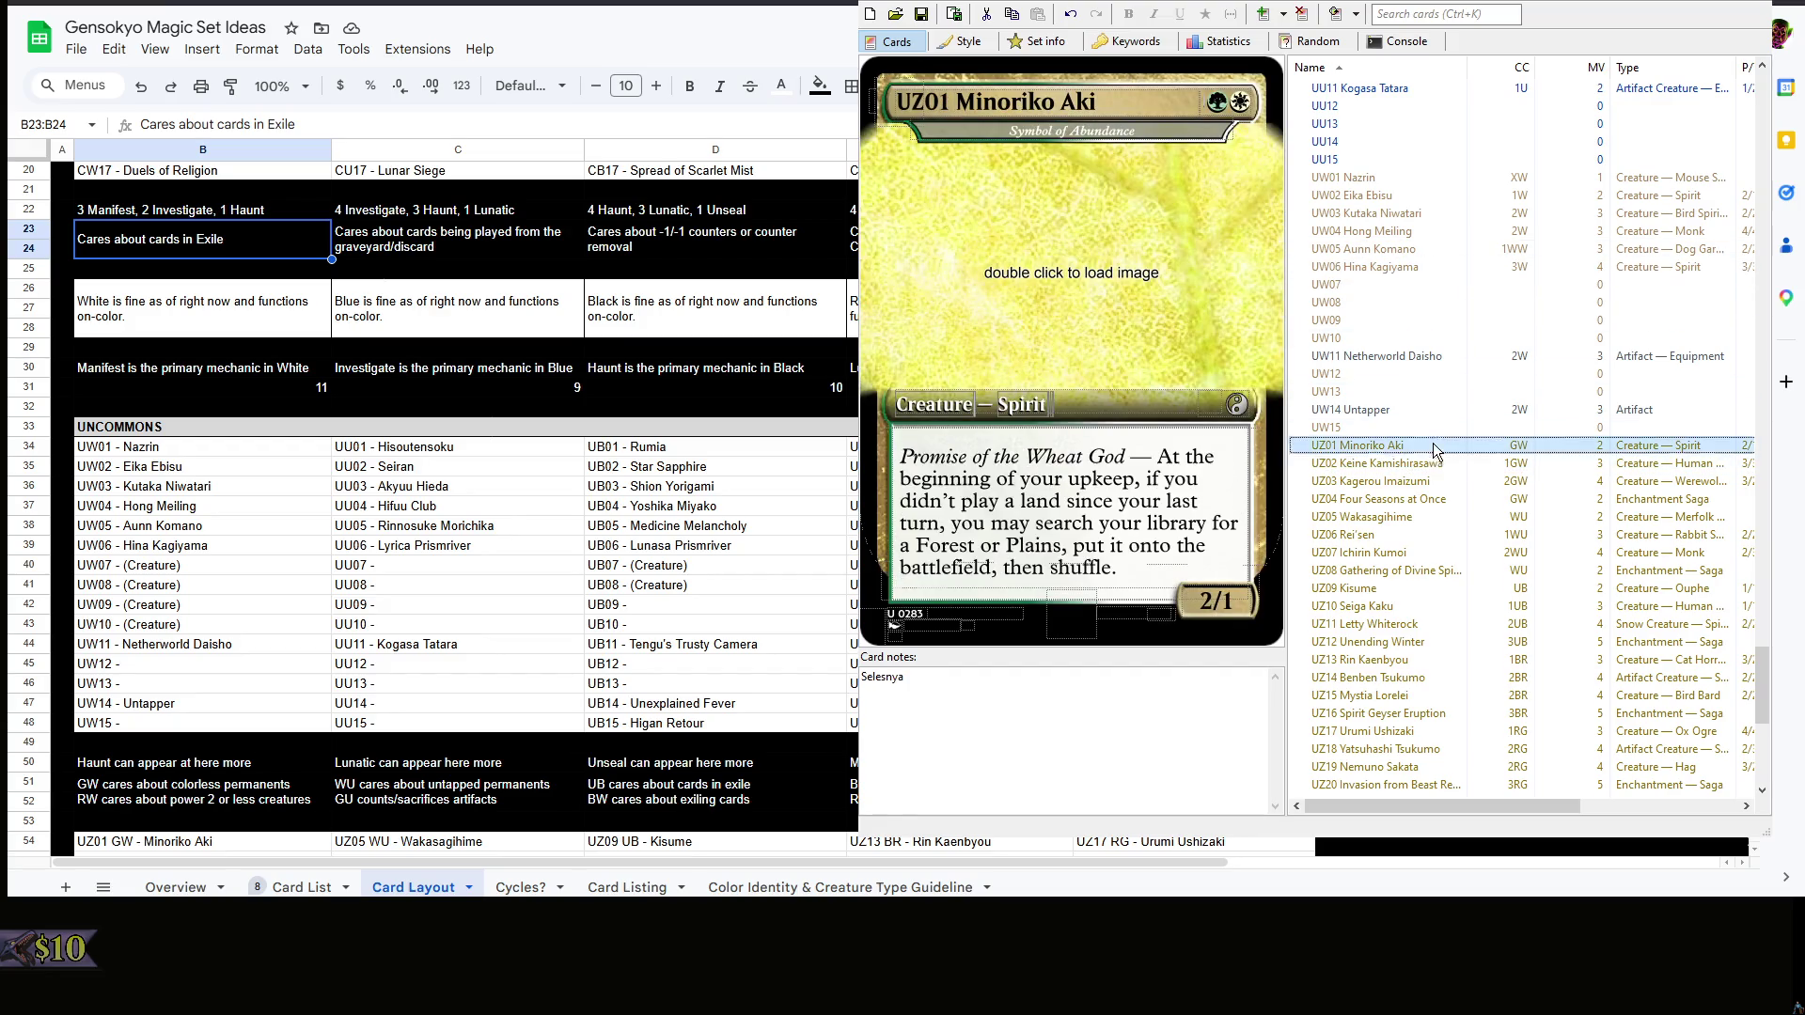
left_click(1389, 465)
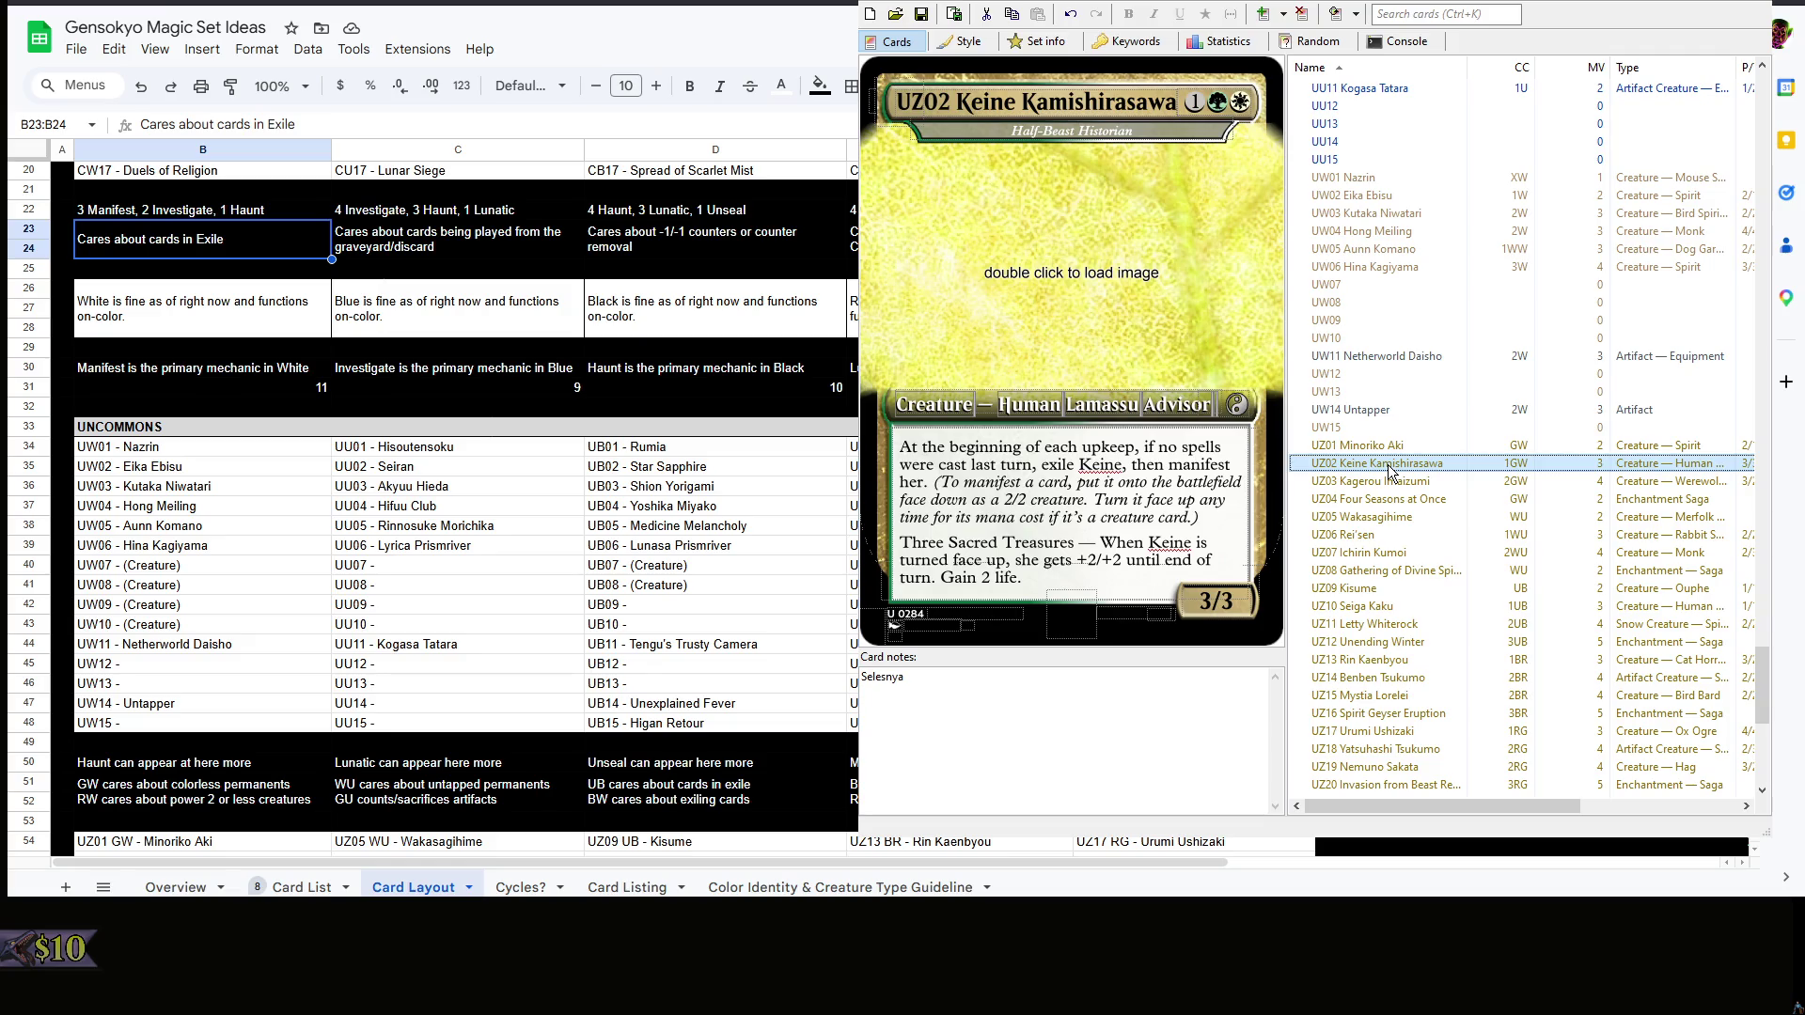
key("Up")
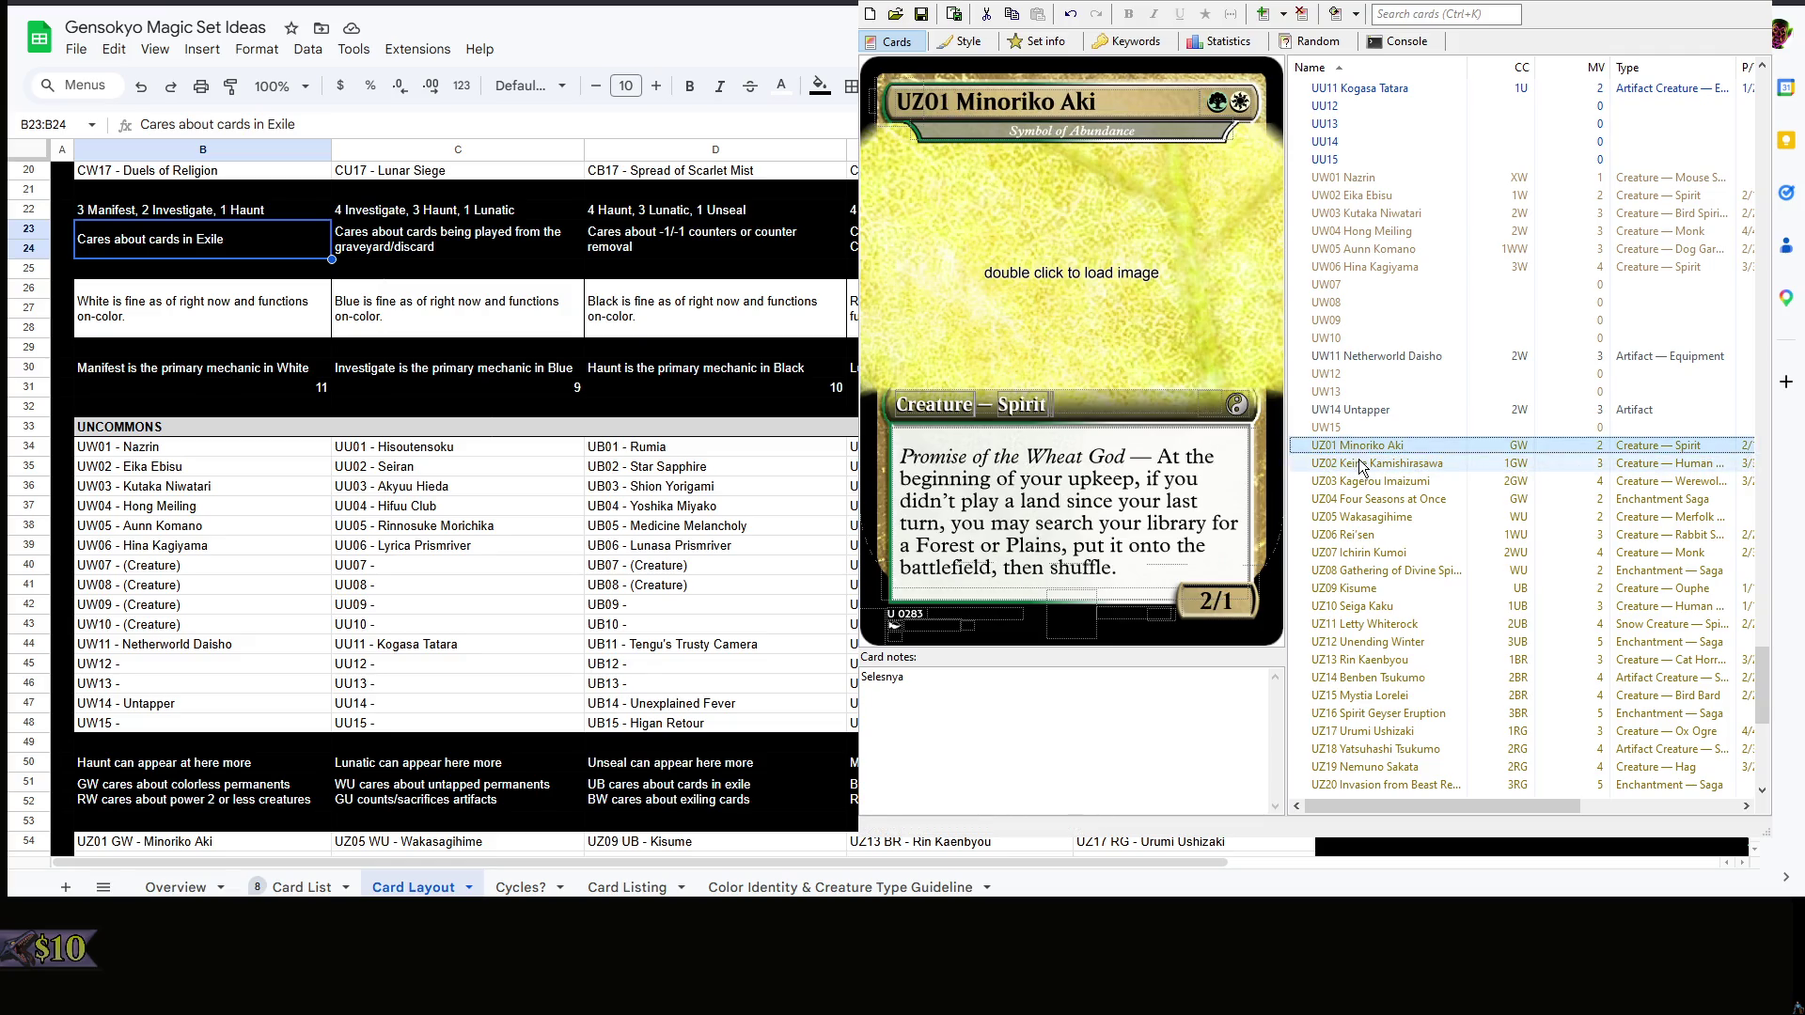
left_click(1361, 463)
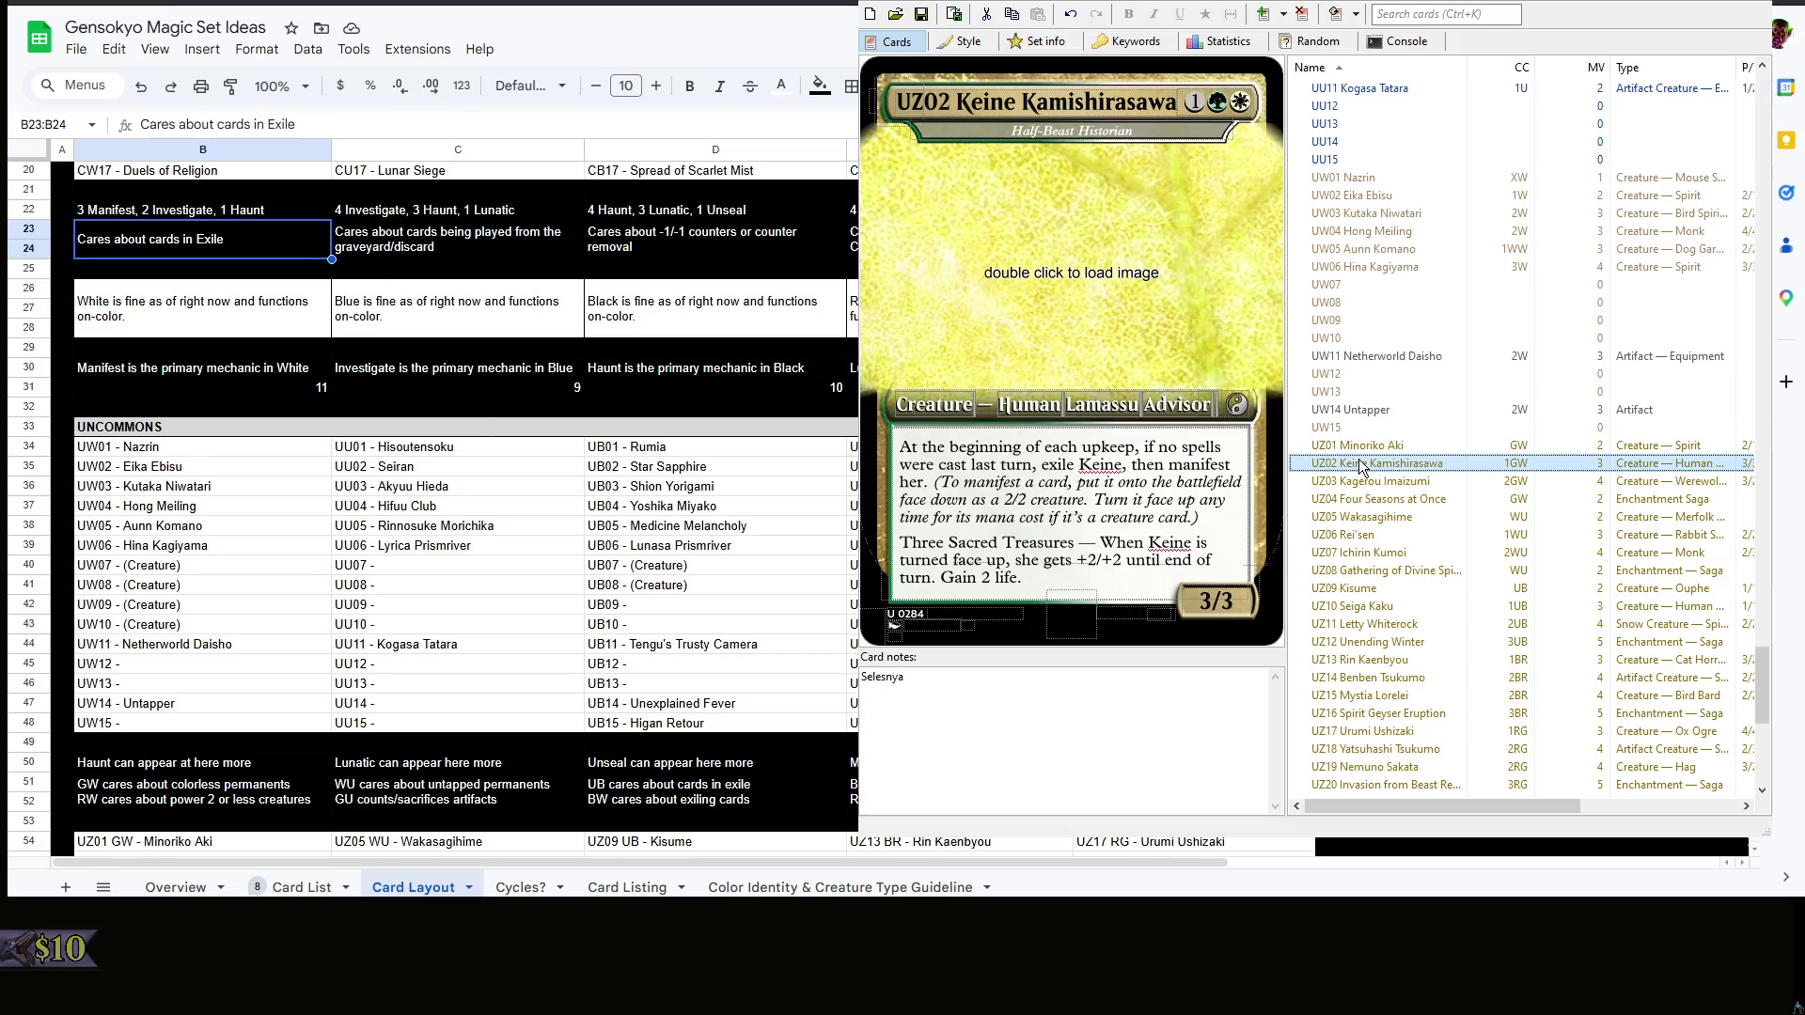
key("Down")
key("Down")
key("Down")
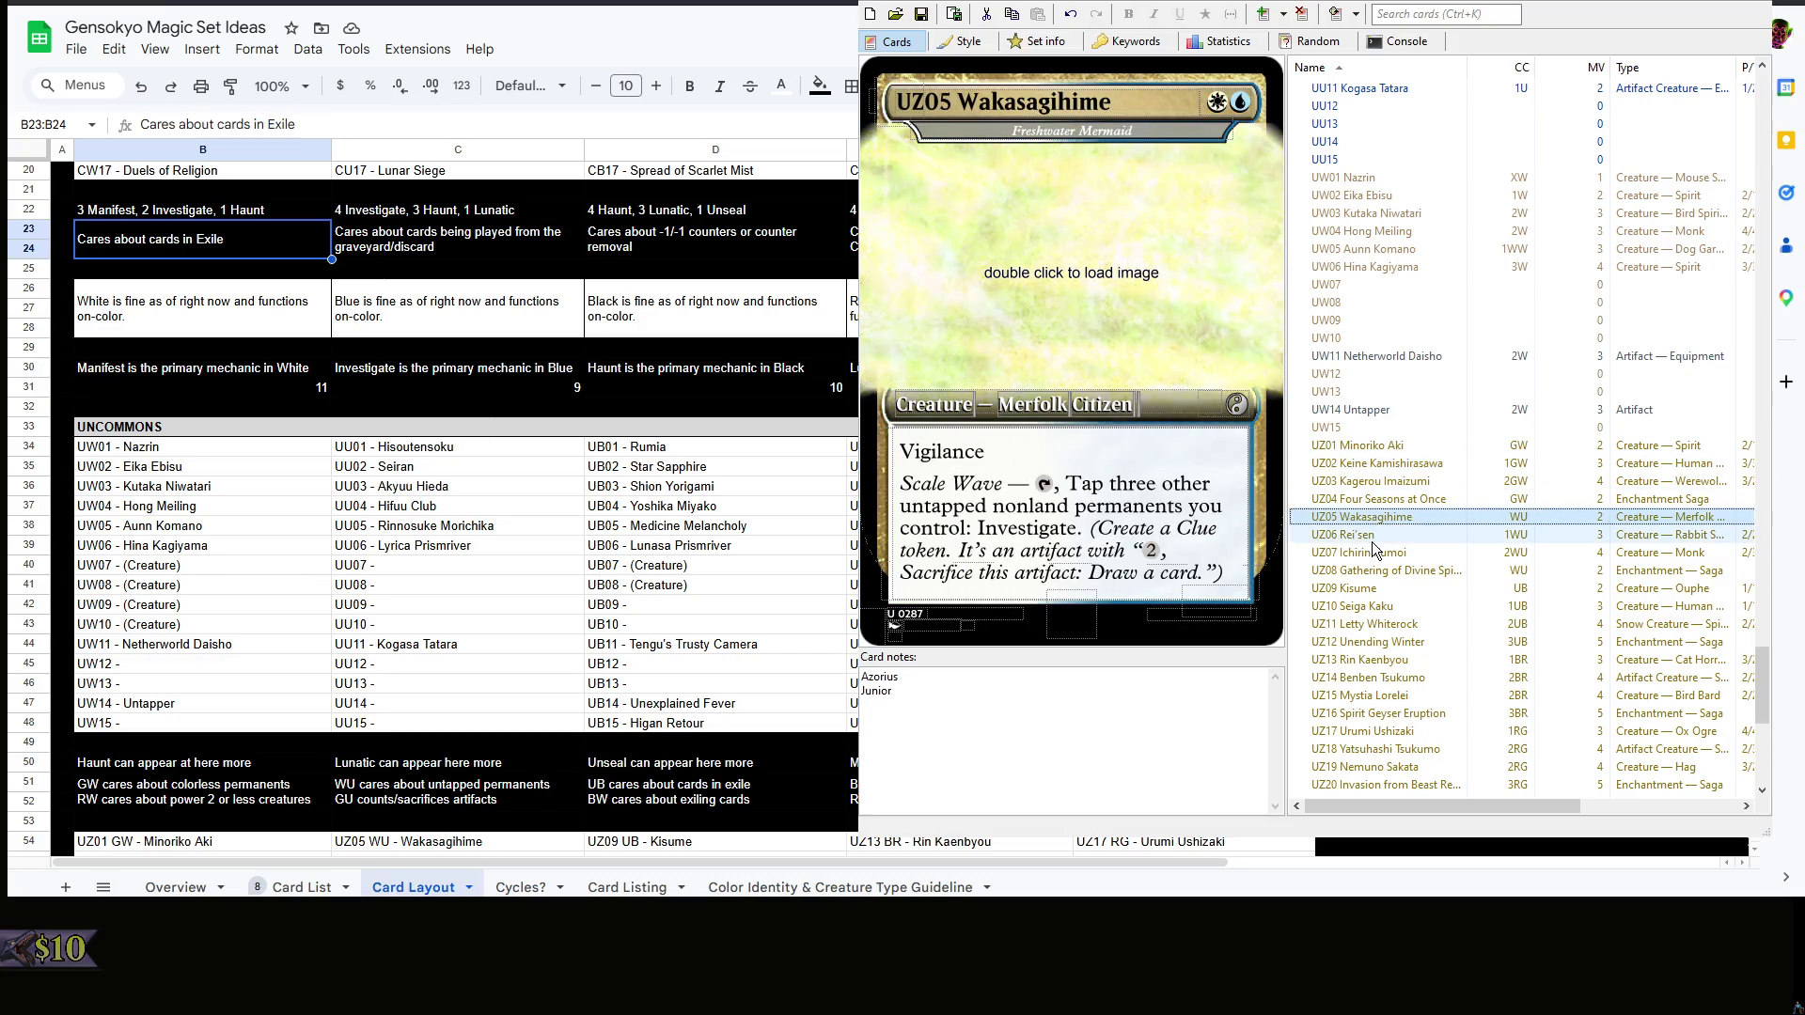
key("Down")
left_click(1389, 481)
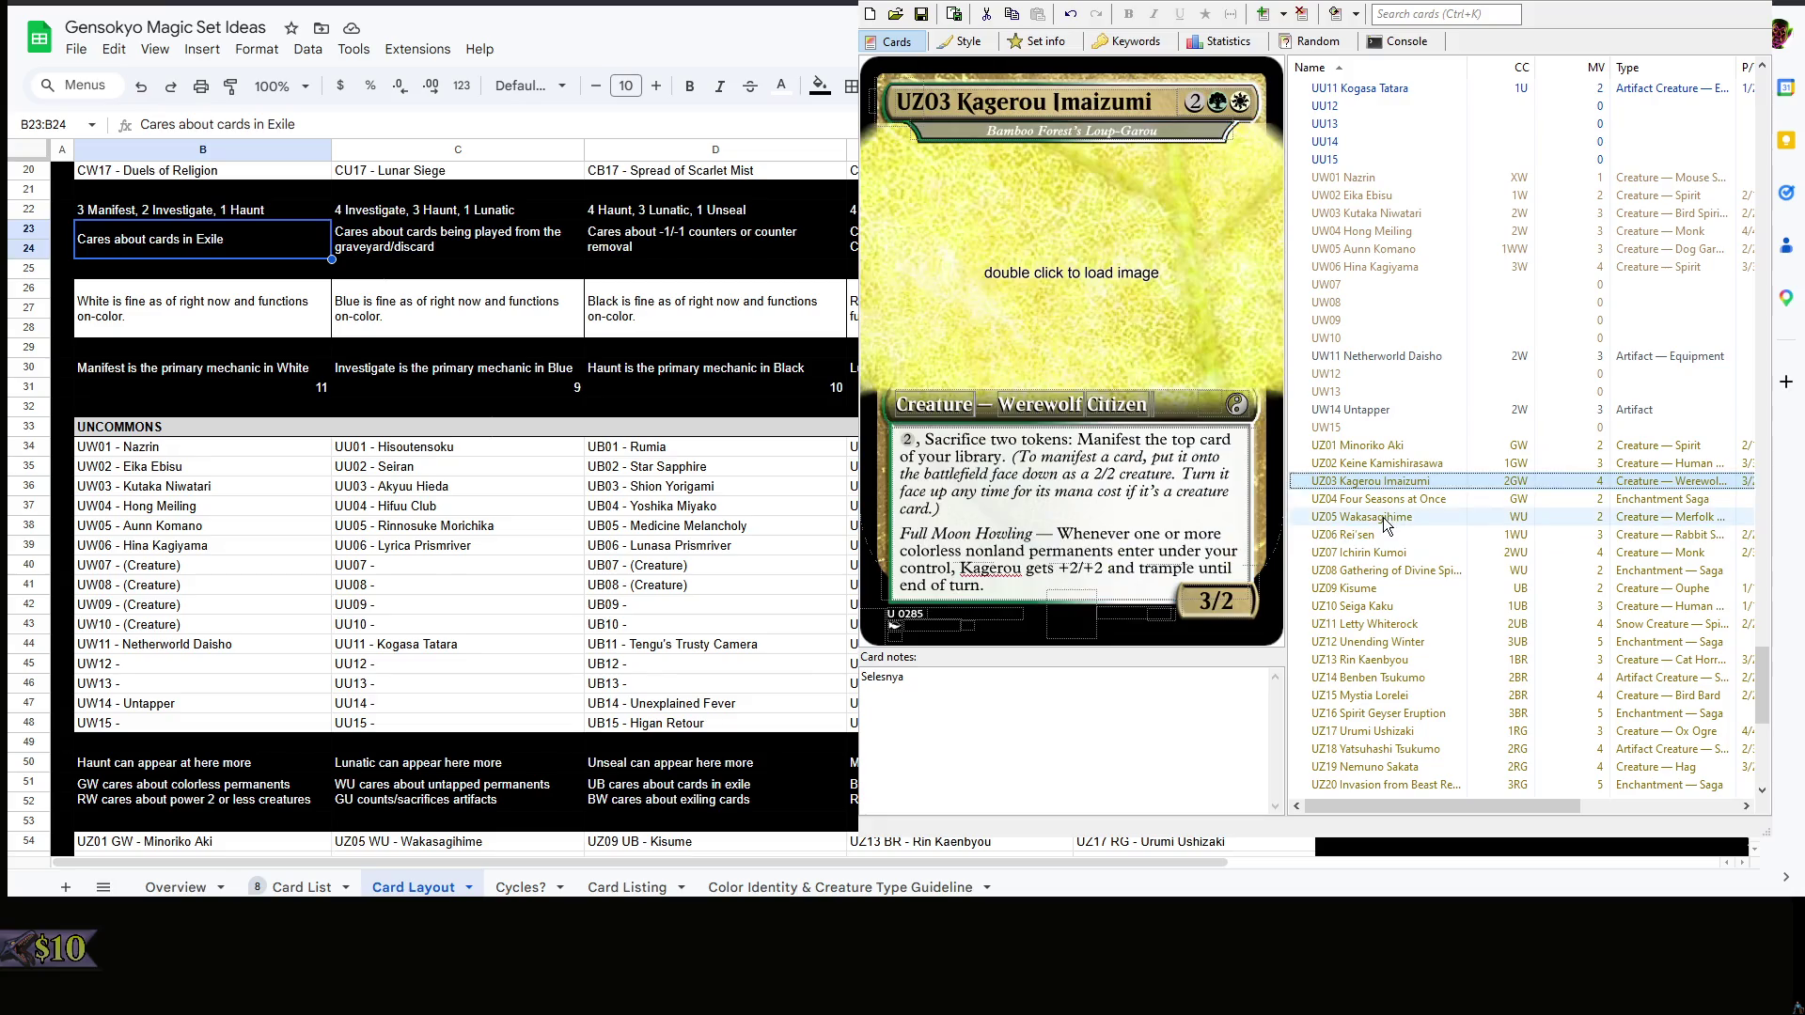
left_click(1376, 516)
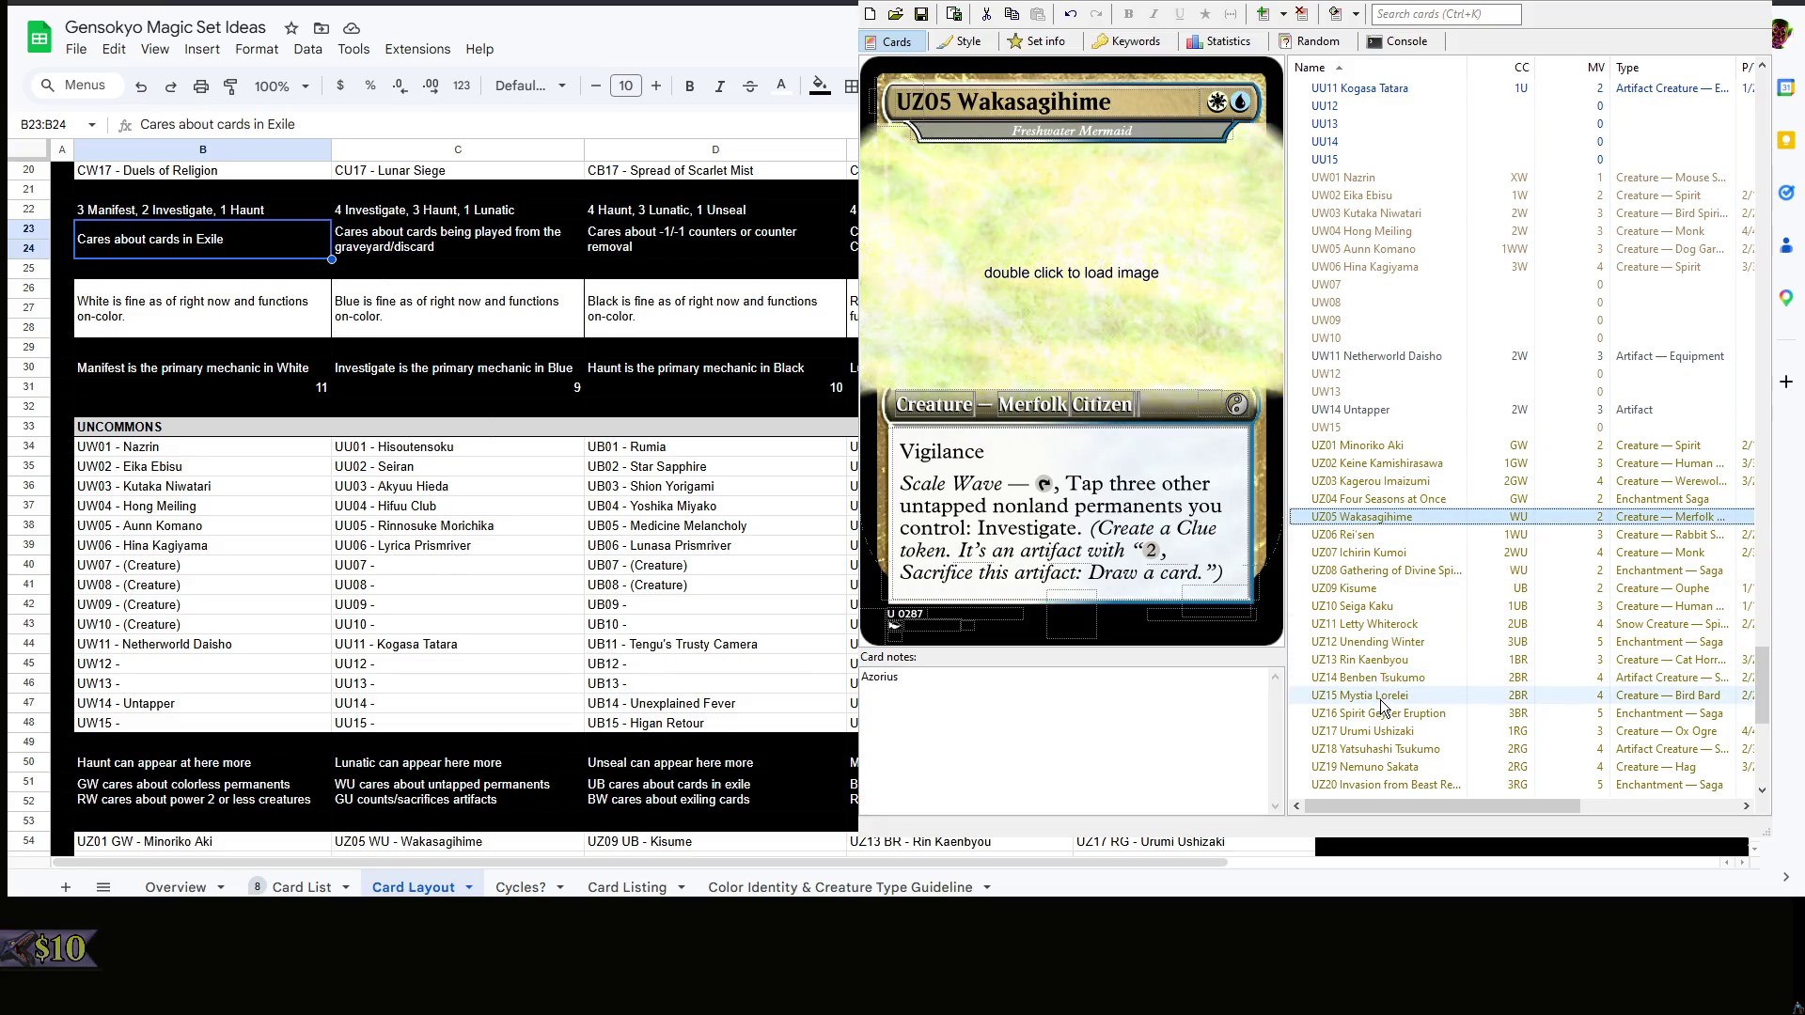
scroll(1389, 702, "down", 2)
scroll(1429, 527, "down", 2)
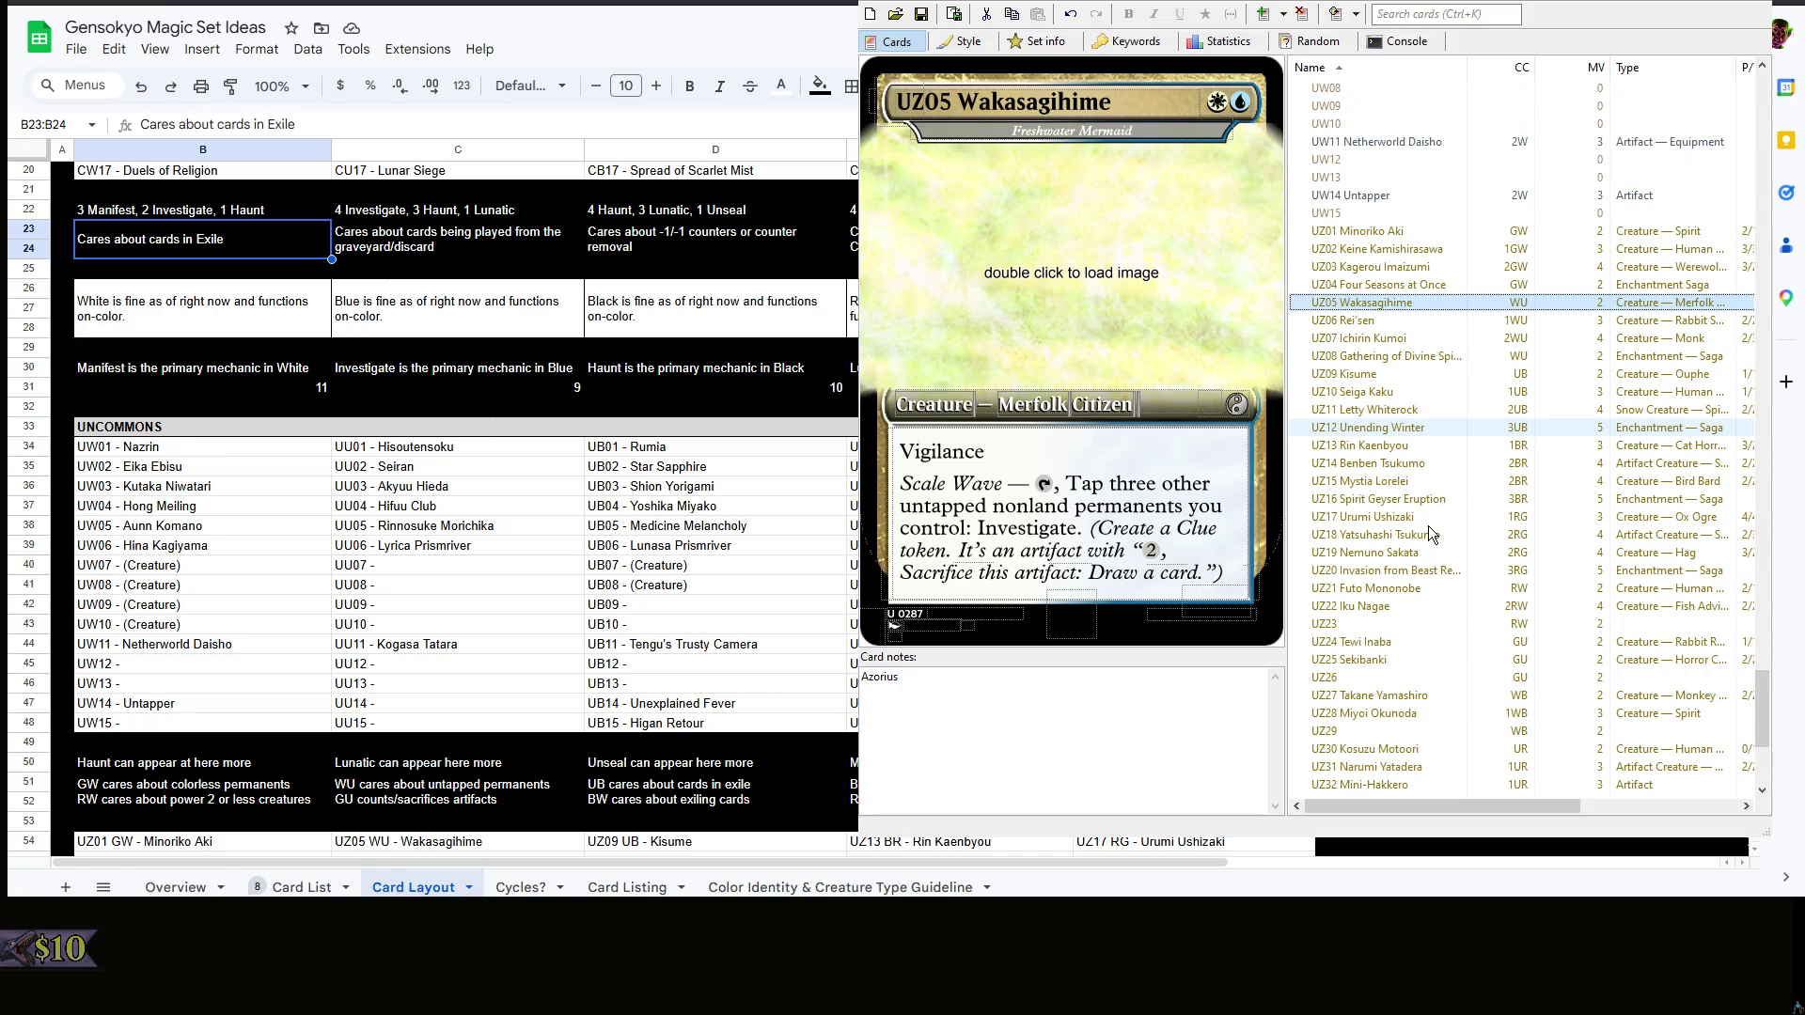
scroll(1428, 527, "down", 2)
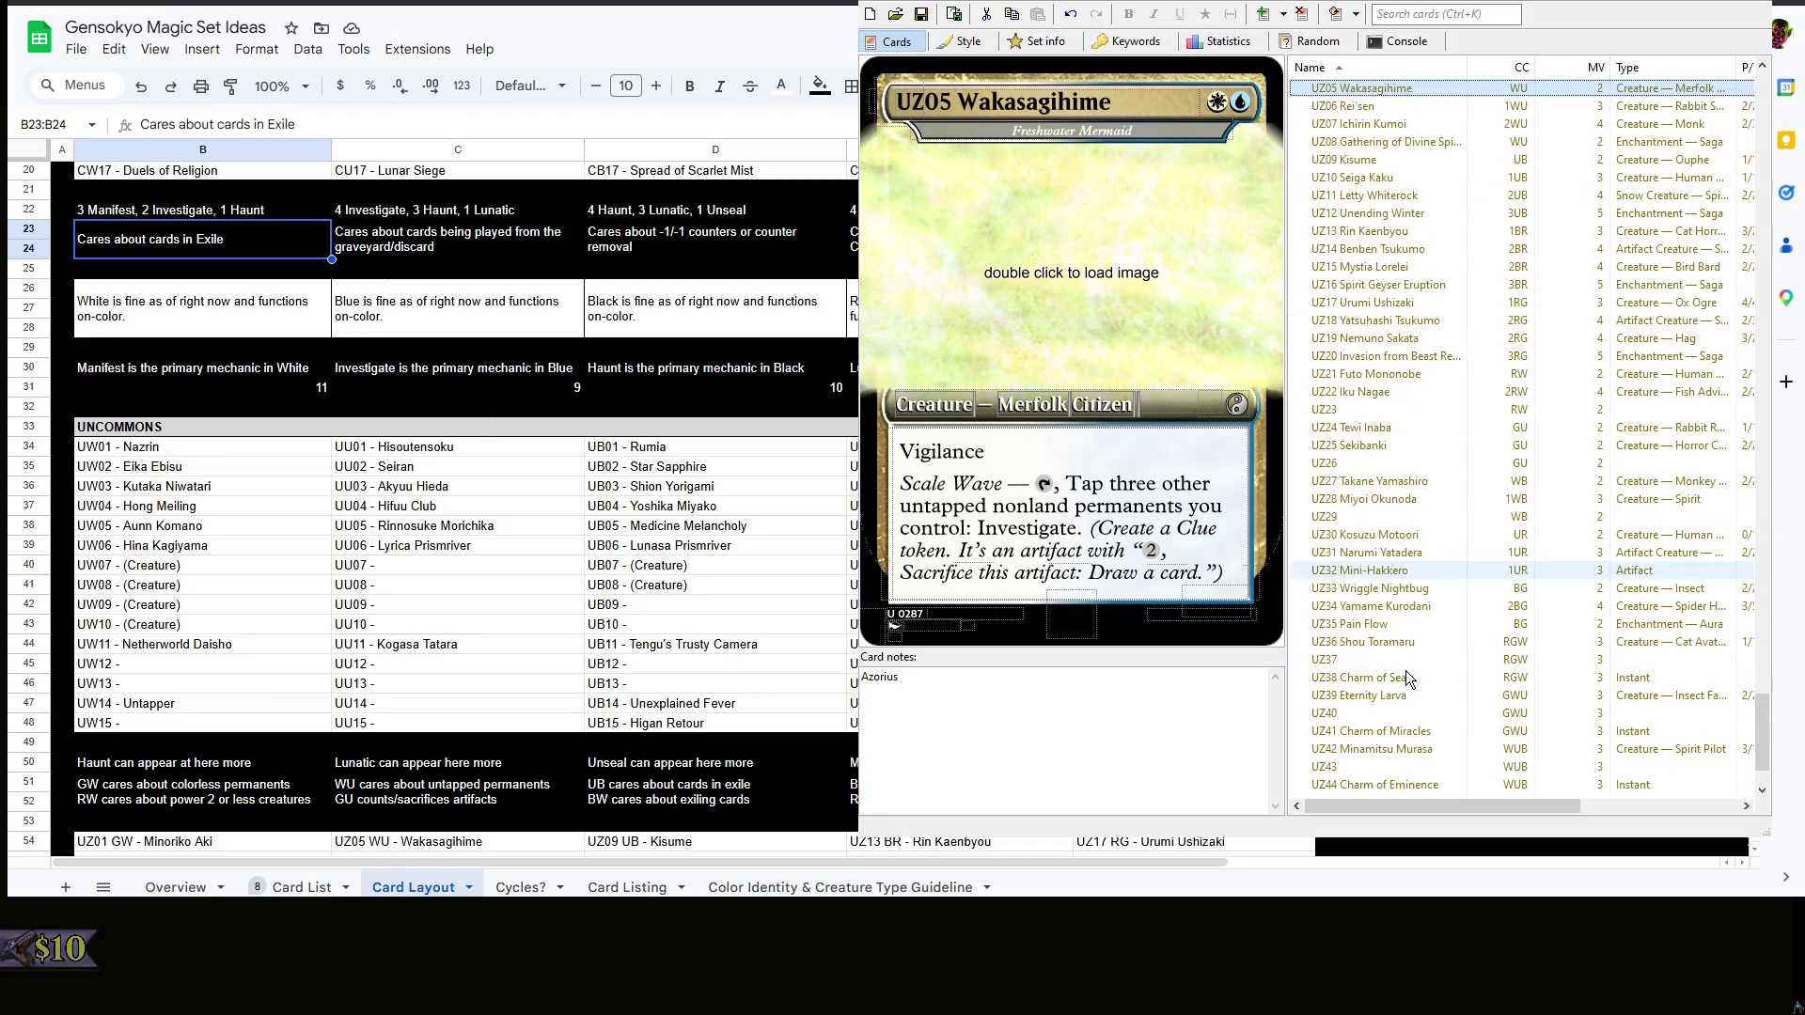
scroll(1410, 635, "up", 2)
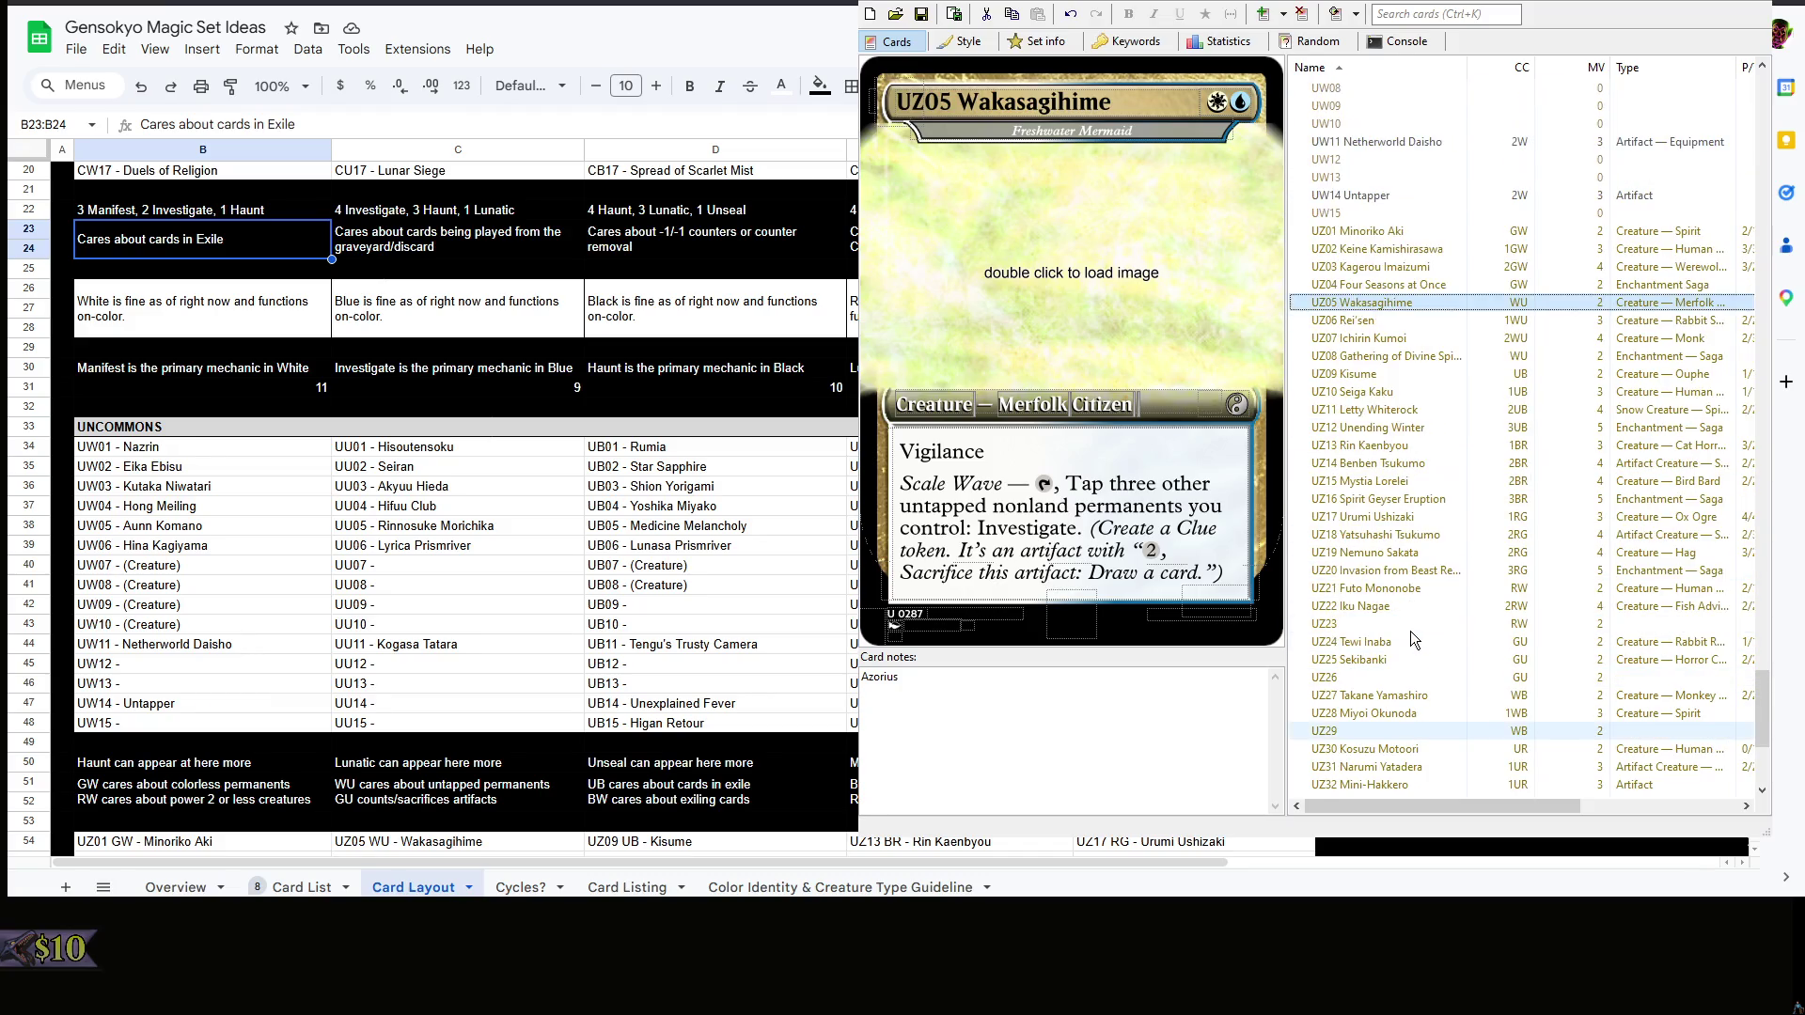
scroll(1410, 630, "up", 2)
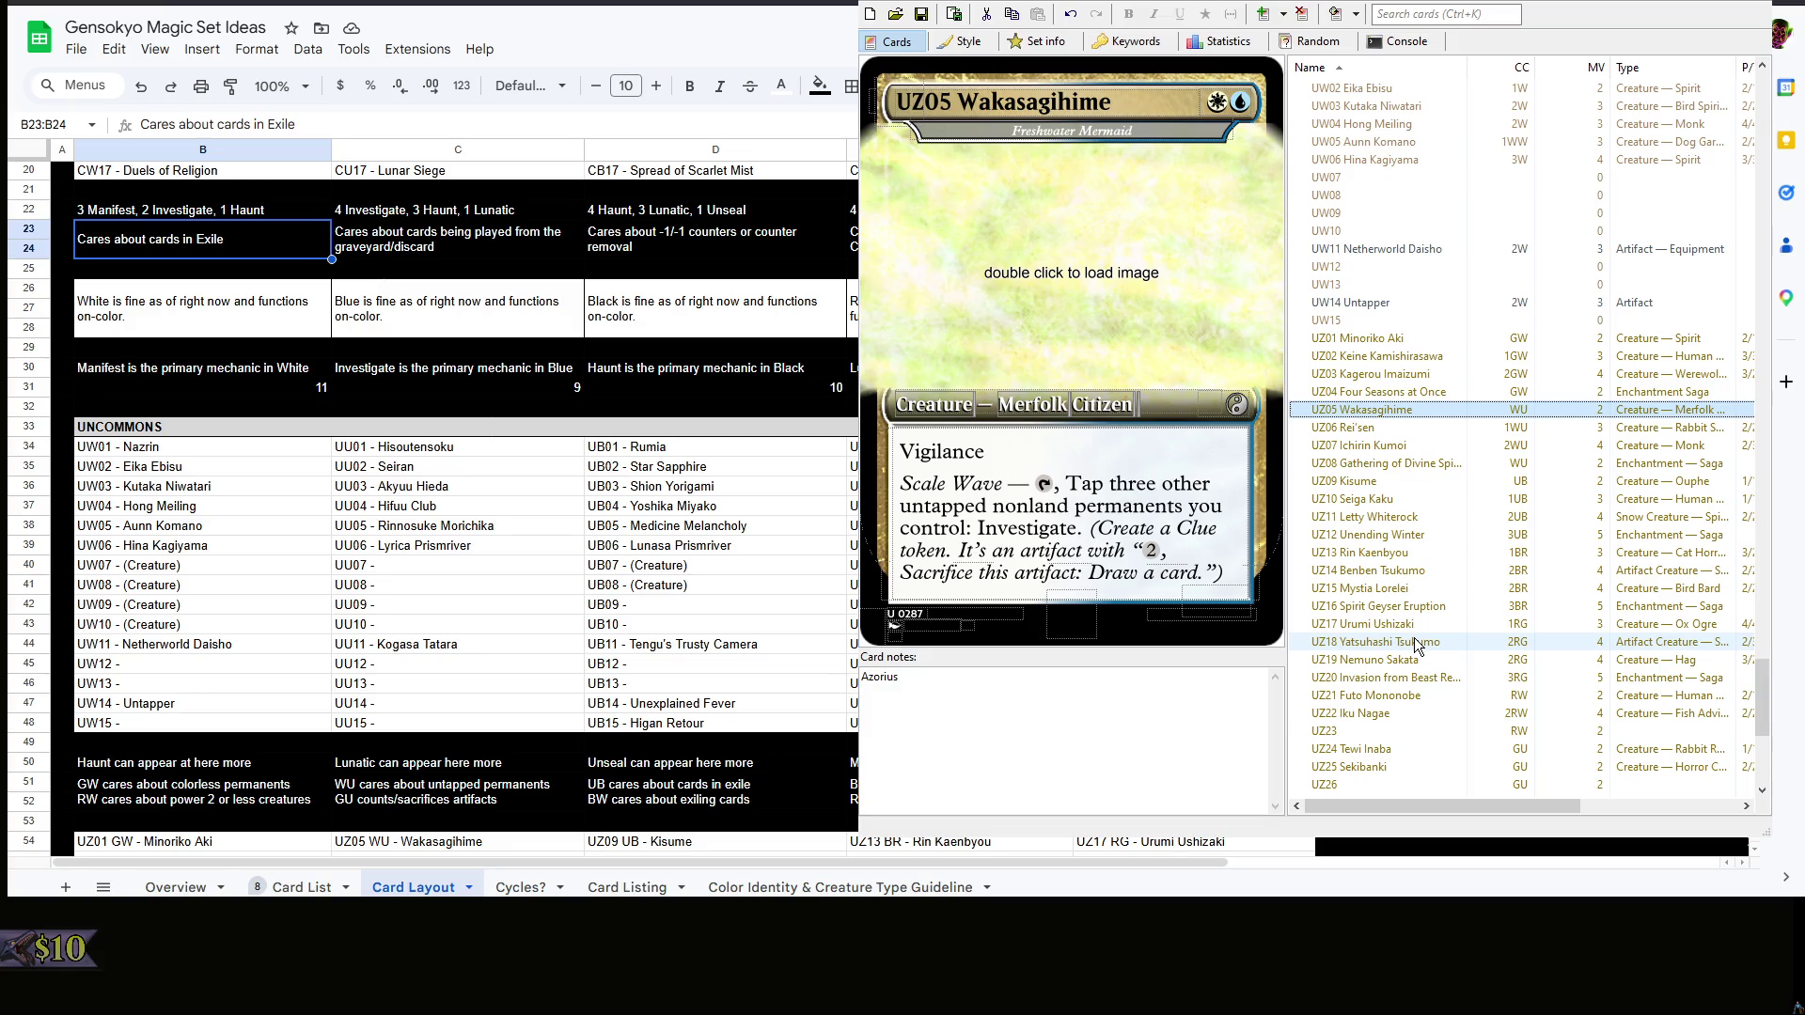
- Add the line 'Signpost — Redesign' to Keine Kamishirasawa's card notes
key("Up")
key("Up")
key("Up")
left_click(938, 774)
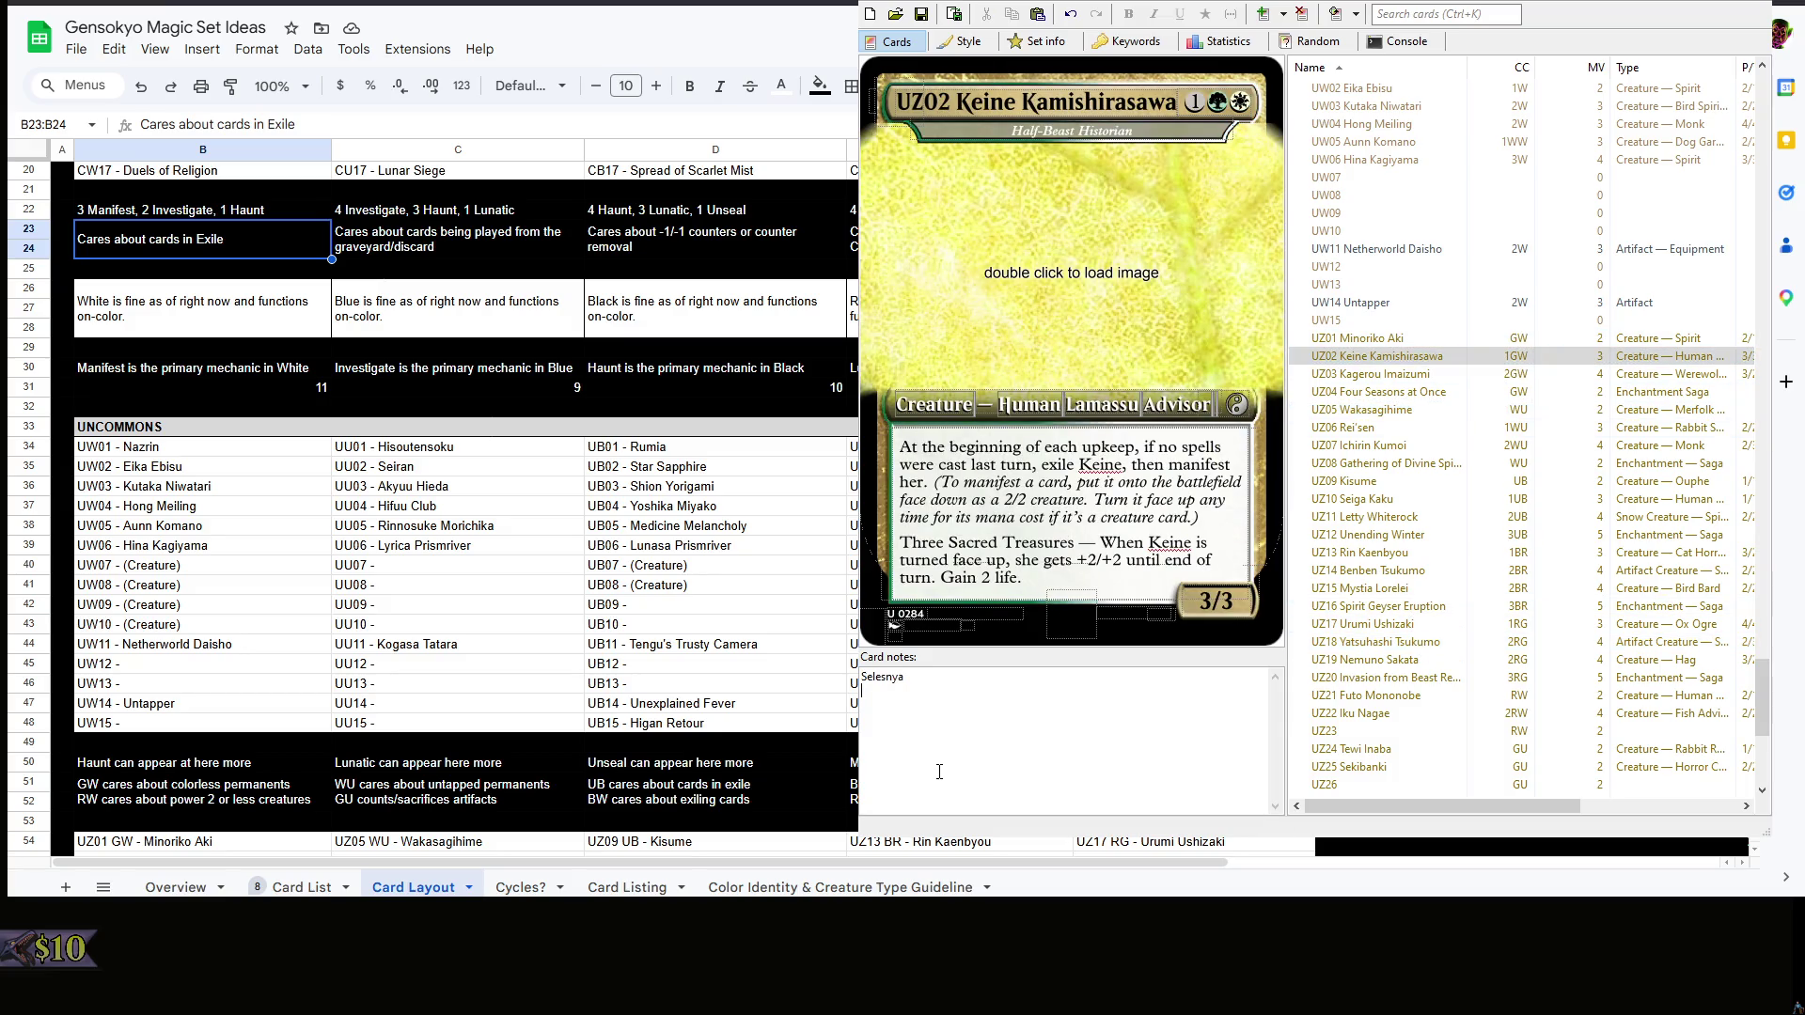
key("Return")
type("G")
key("BackSpace")
type("Signpost")
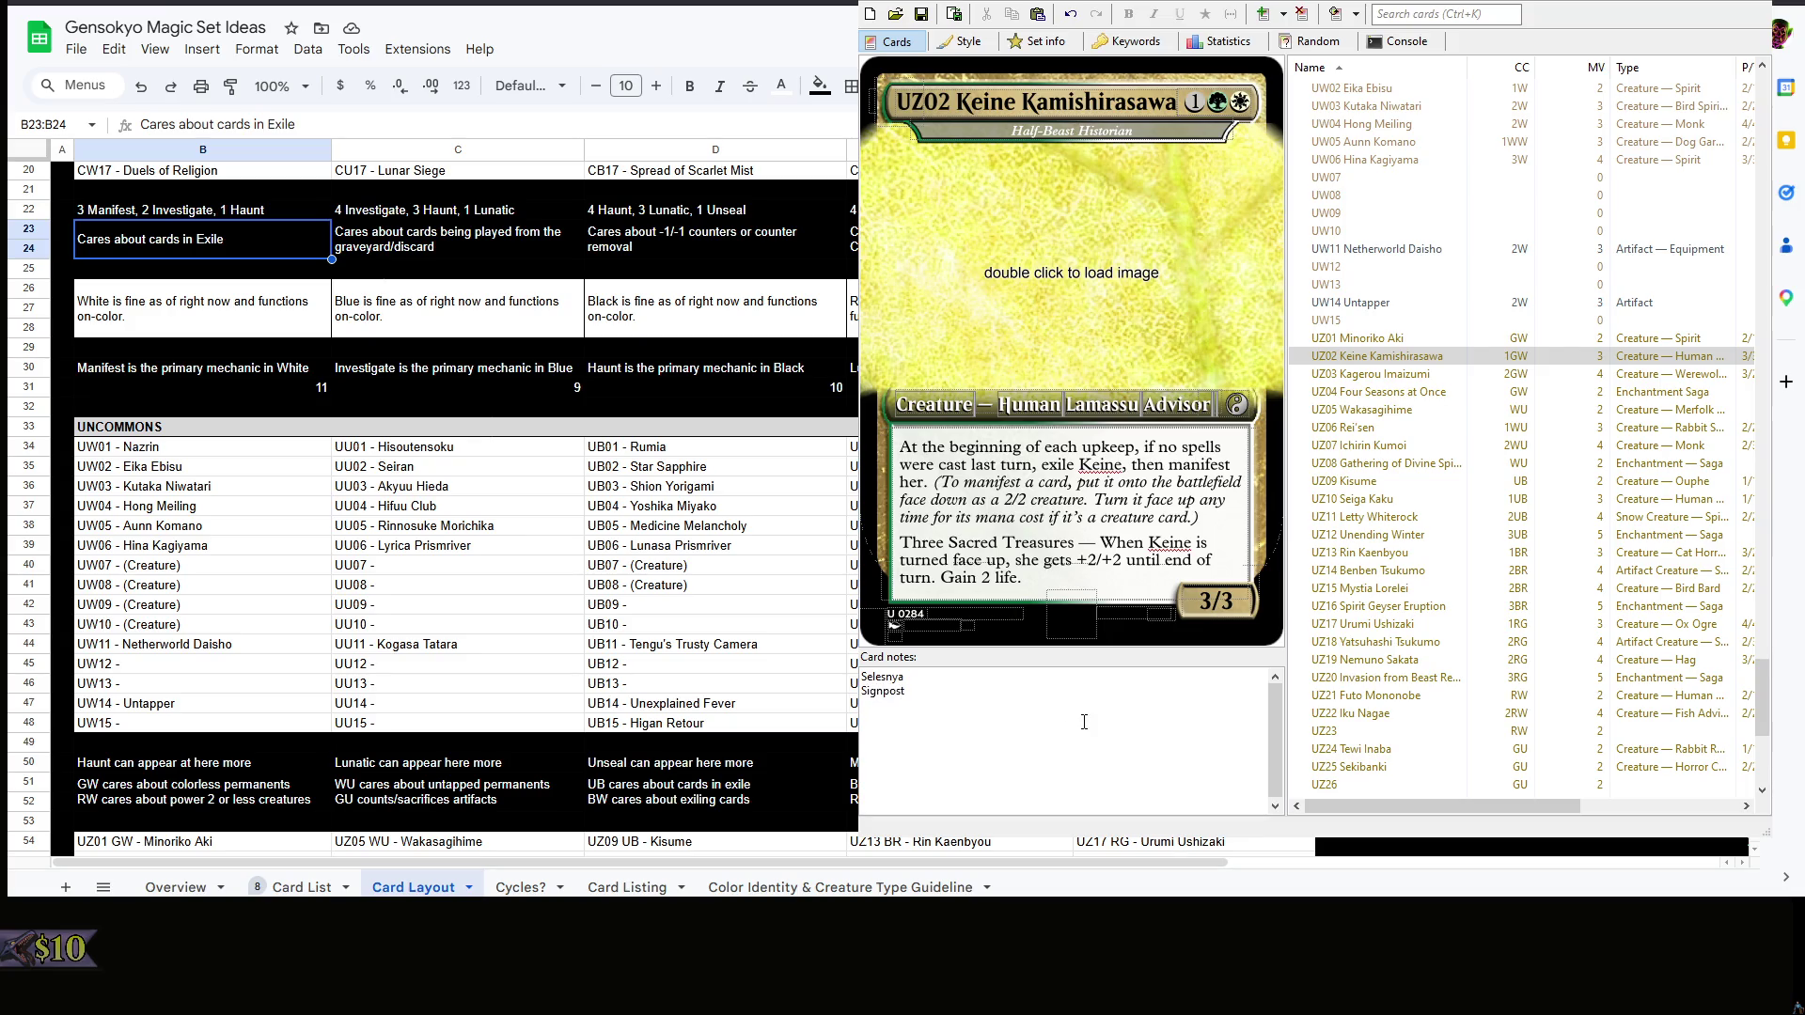
scroll(466, 509, "down", 2)
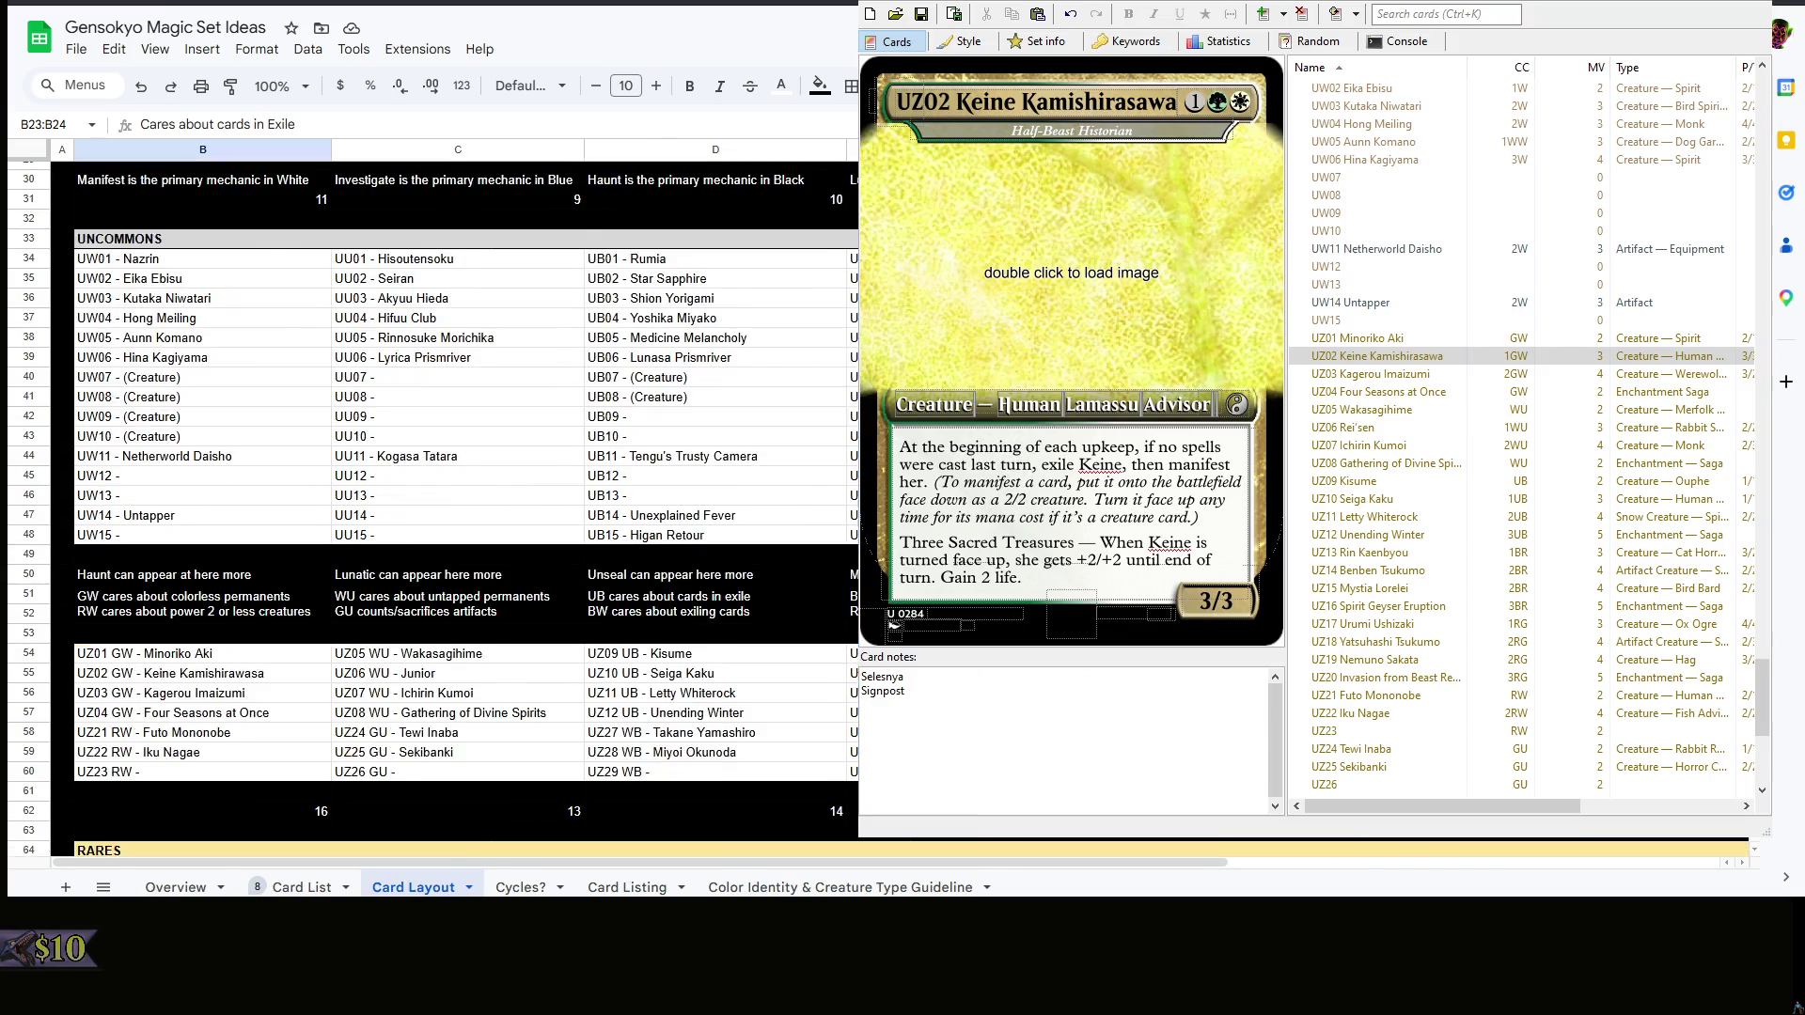
scroll(465, 509, "down", 2)
left_click(1135, 577)
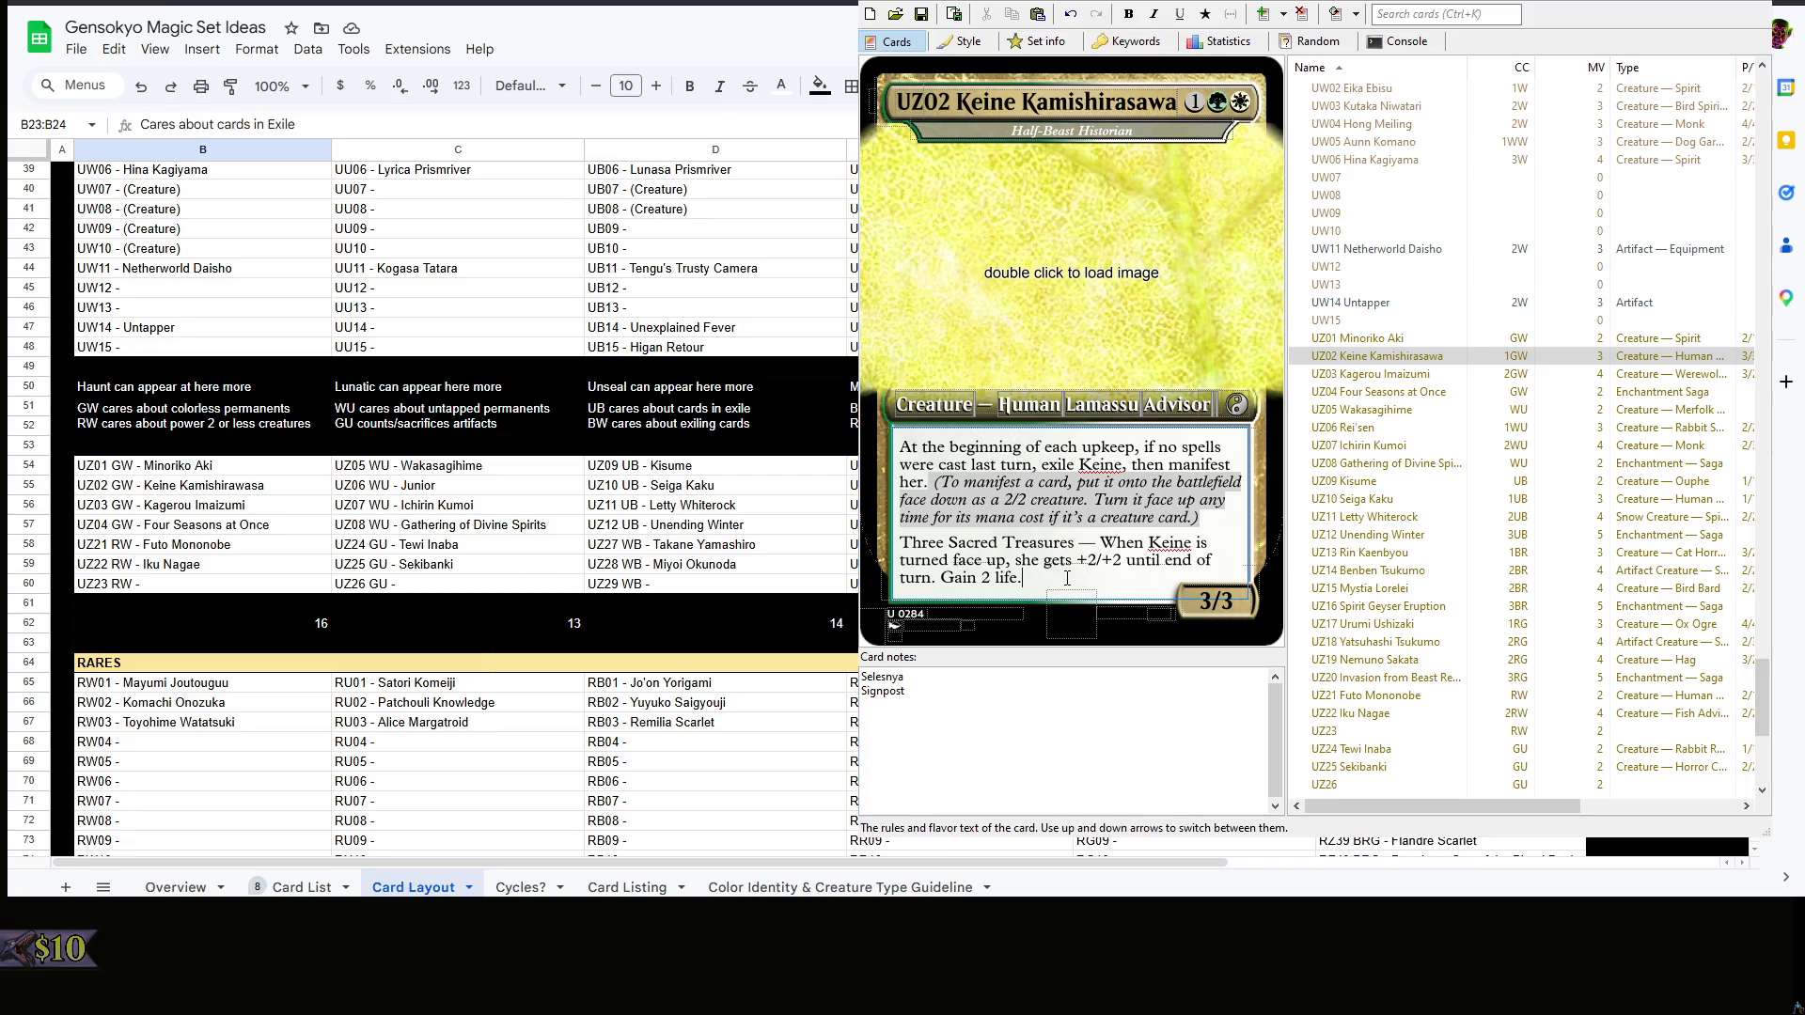
left_click_drag(1066, 577, 896, 430)
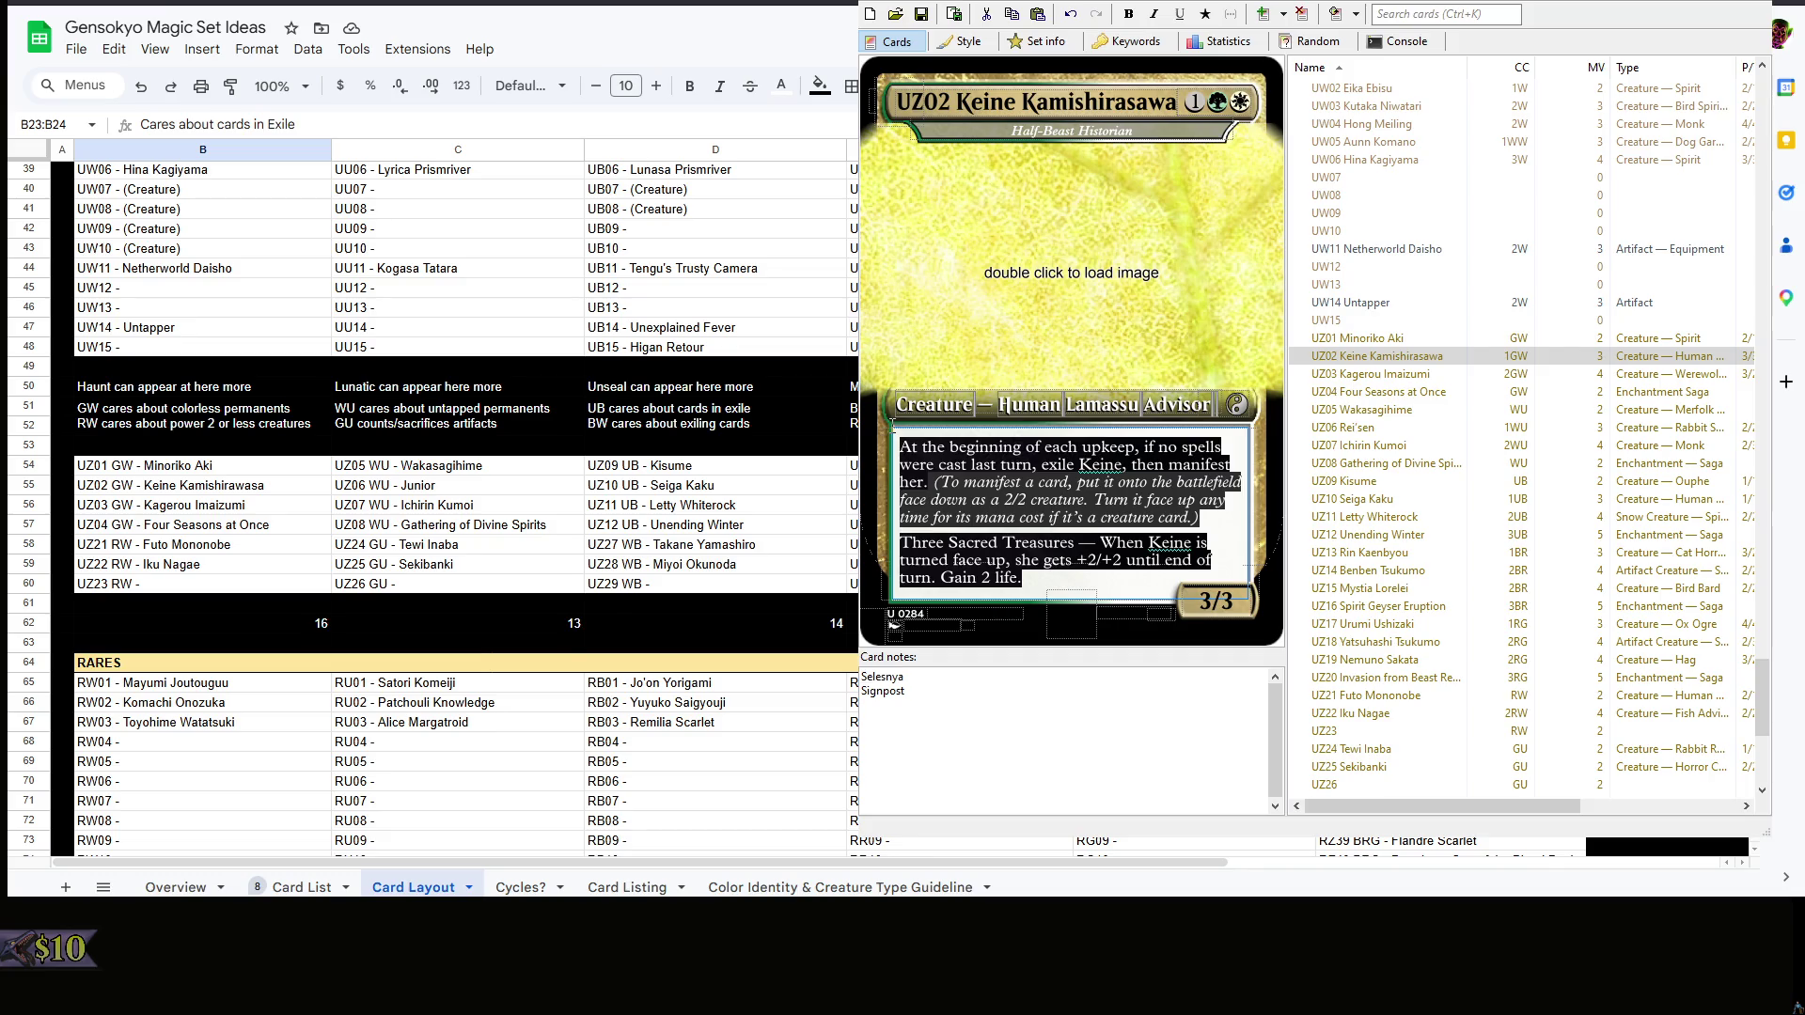
left_click(970, 745)
type("- Redesign")
key("BackSpace")
key("BackSpace")
key("BackSpace")
type("ign")
- Browse down past Four Seasons at Once, Wakasagihime and Rei'sen to Ichirin Kumoi's card
left_click(1485, 378)
left_click(1490, 375)
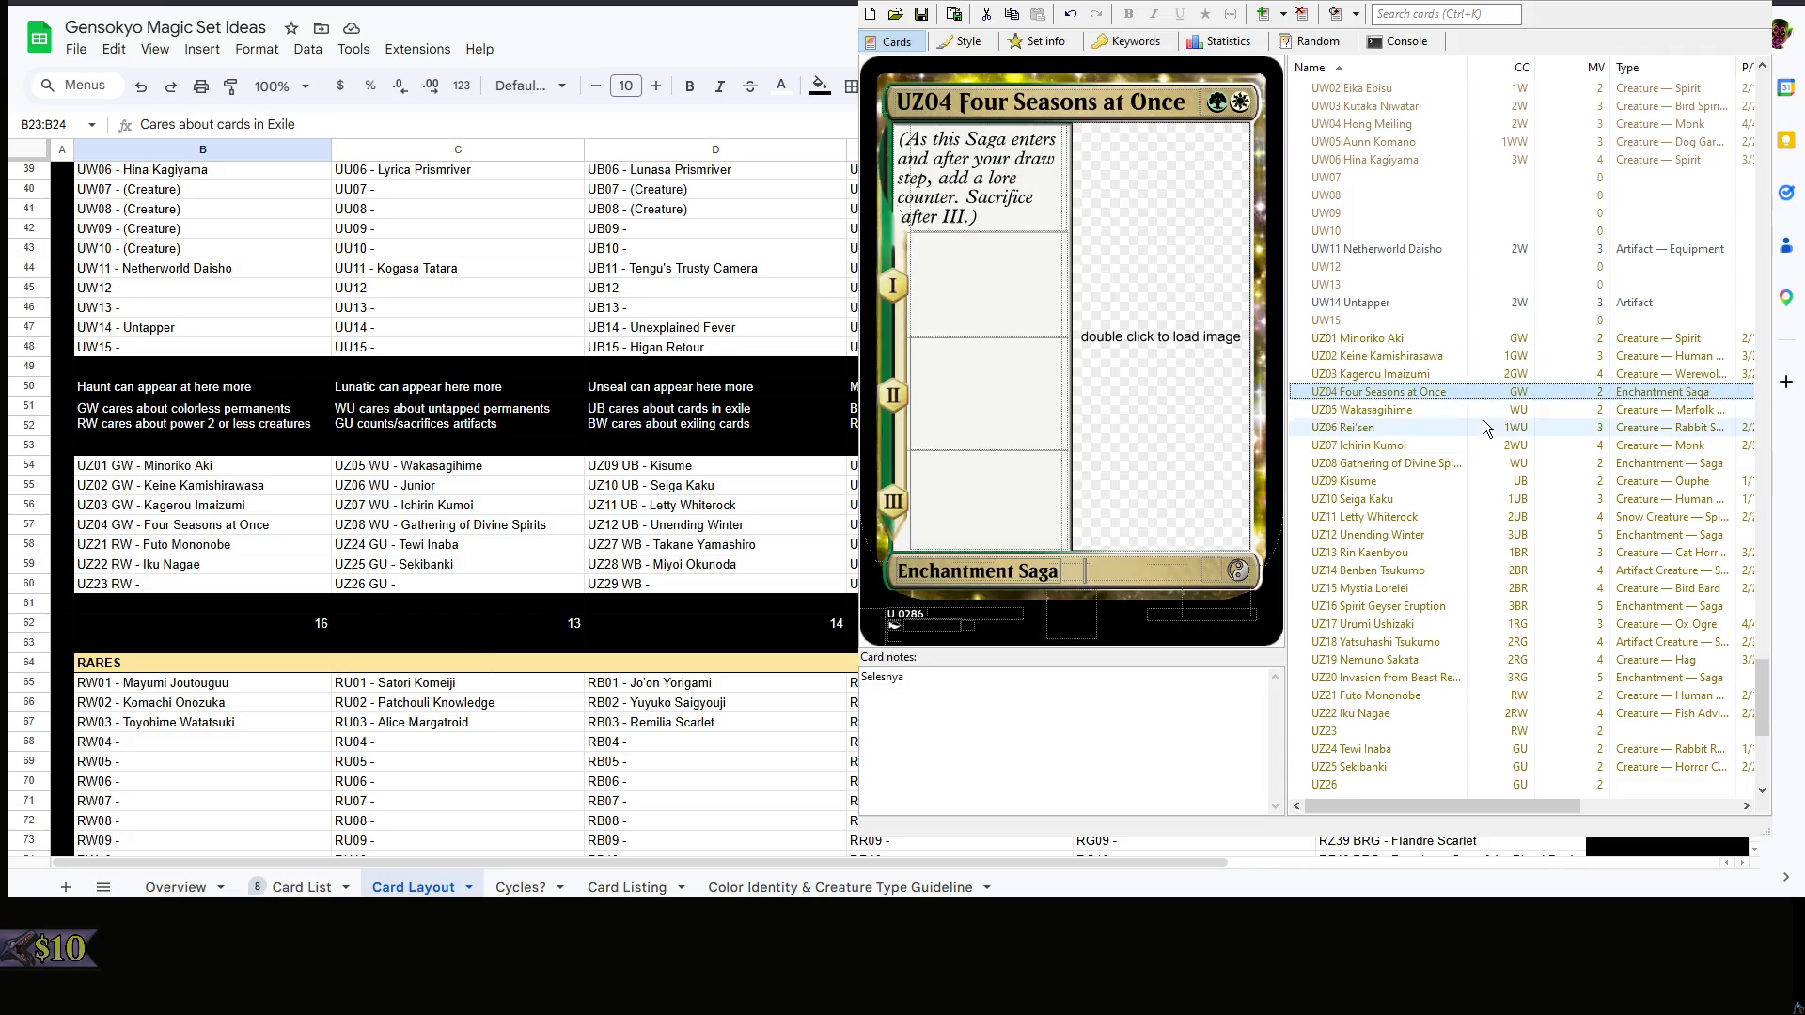
left_click(1484, 411)
left_click(1478, 446)
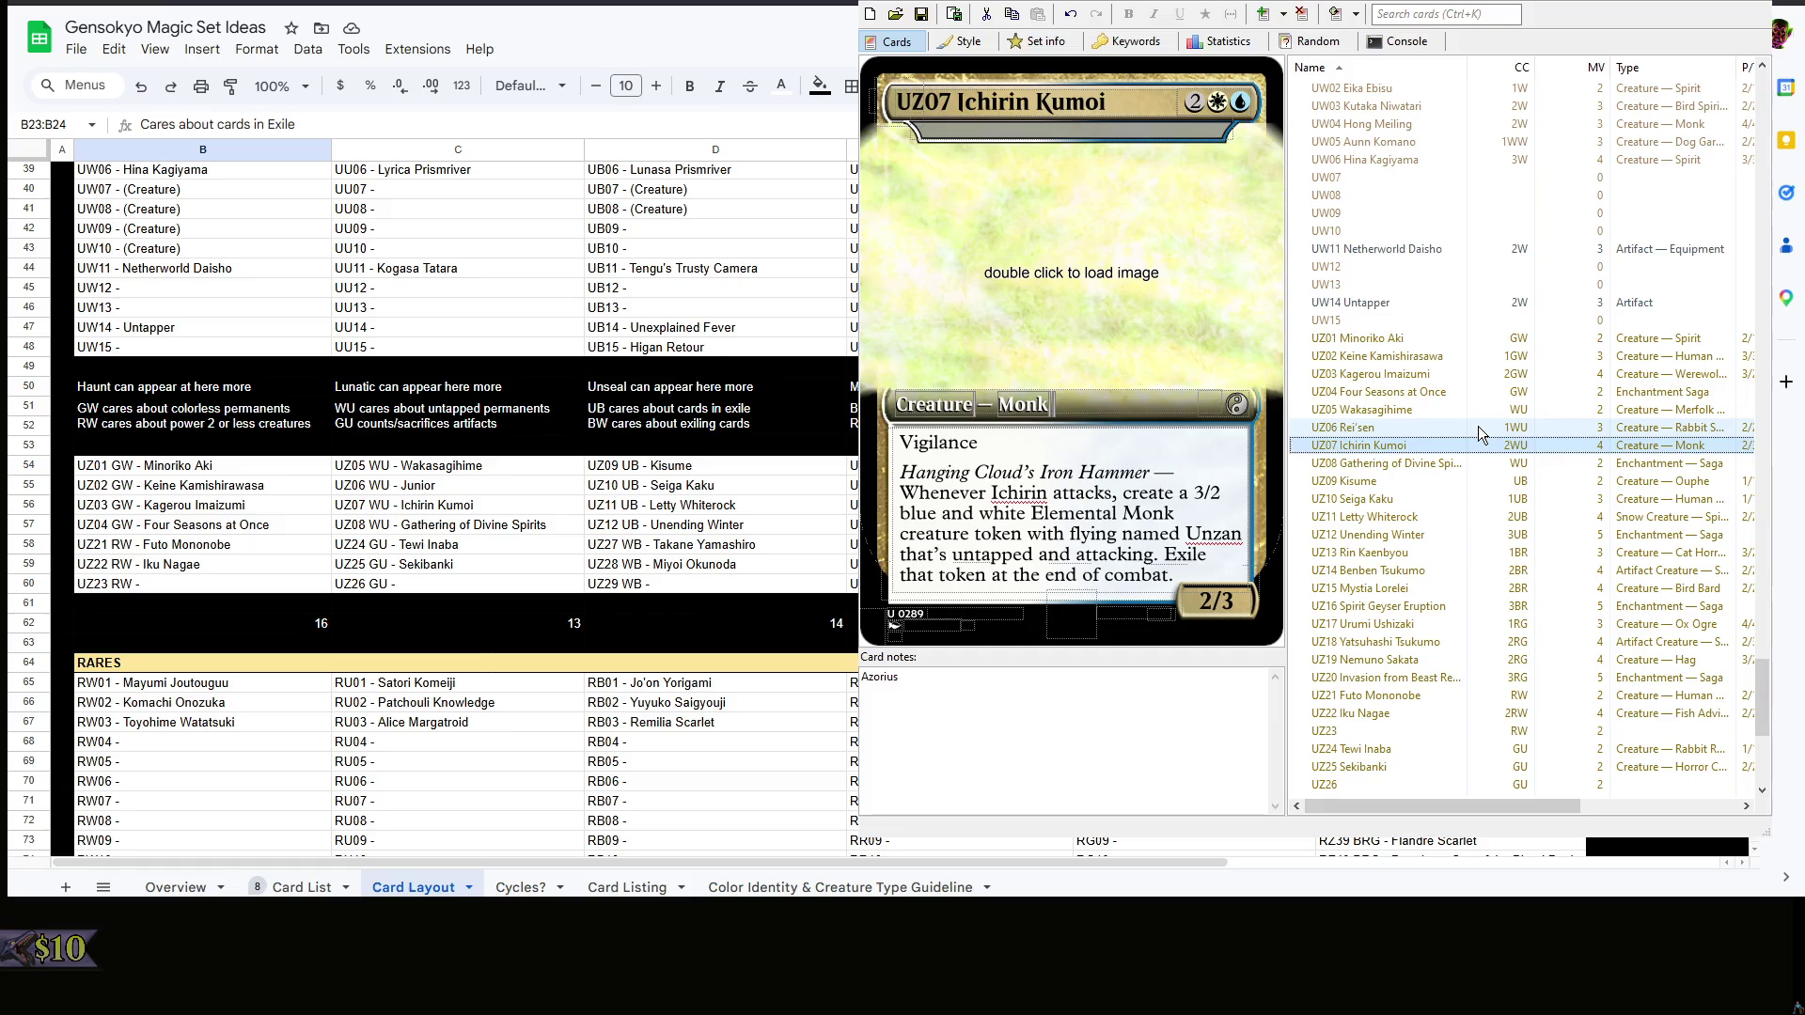
left_click(1478, 427)
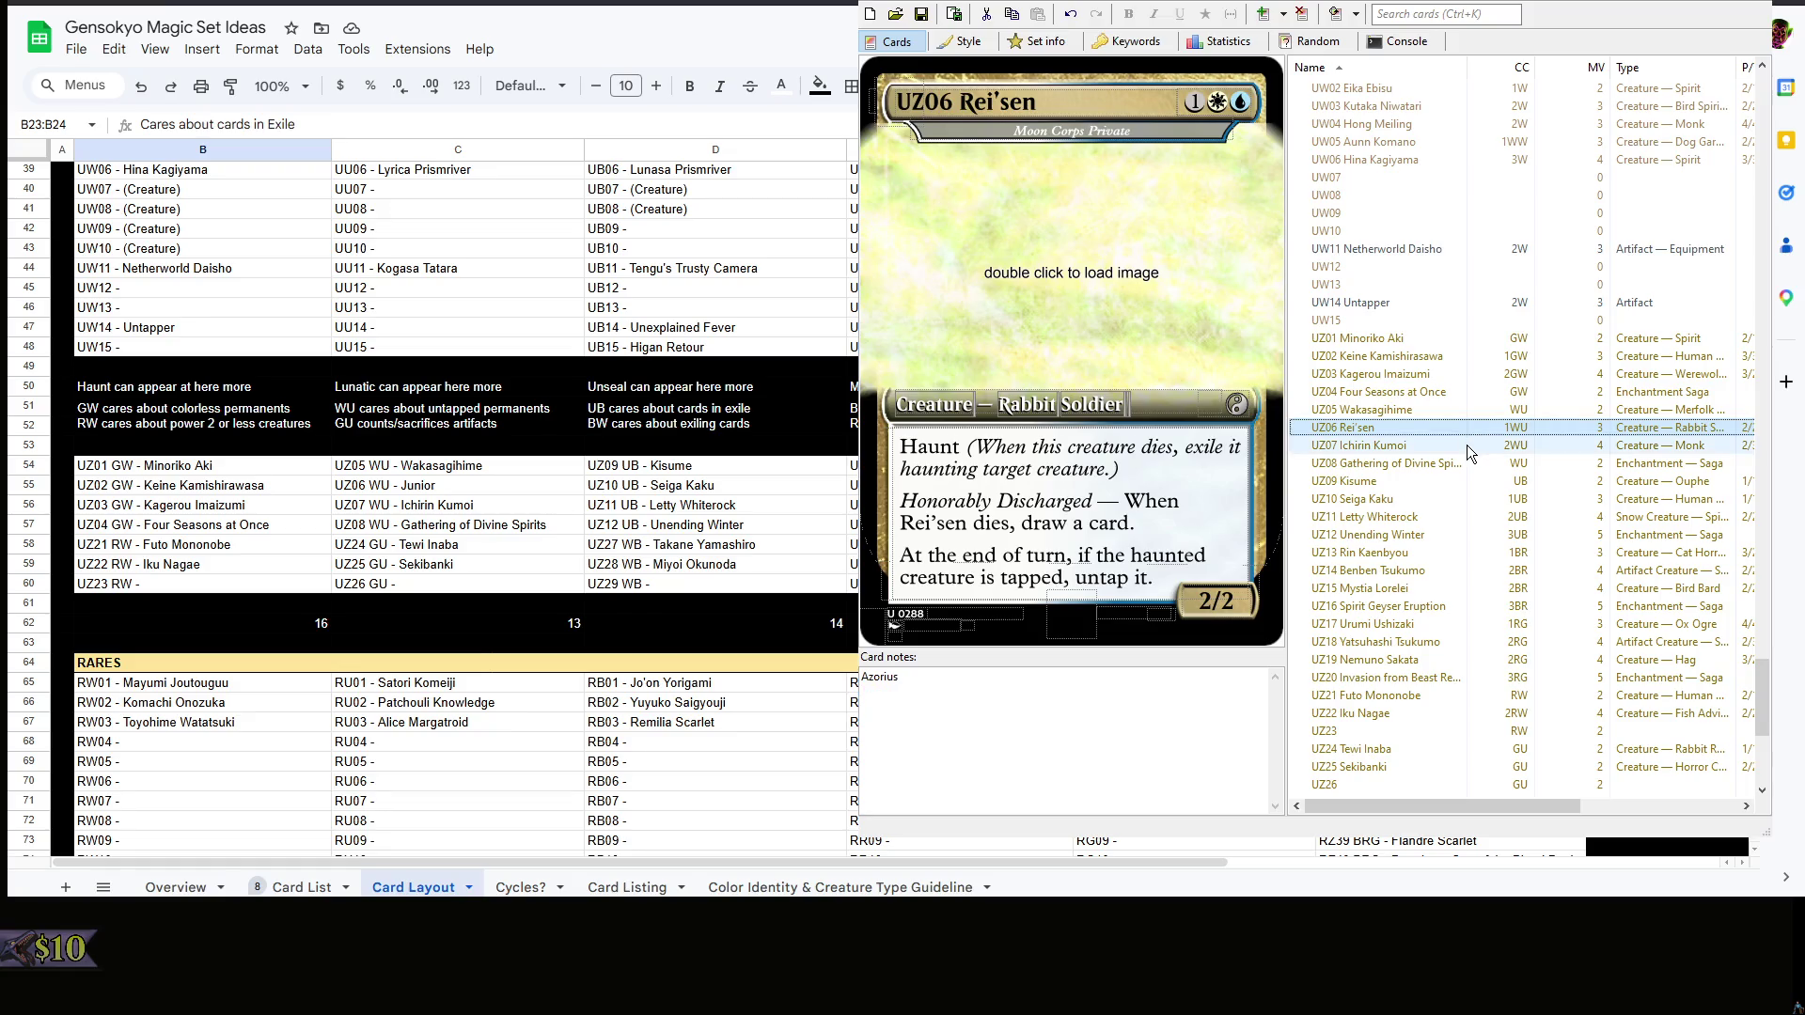
left_click(1466, 445)
- Add a 'Signpost' line to Ichirin Kumoi's notes, removing the extra '— All Set', then check Keine's notes
key("Return")
type("Signpost —")
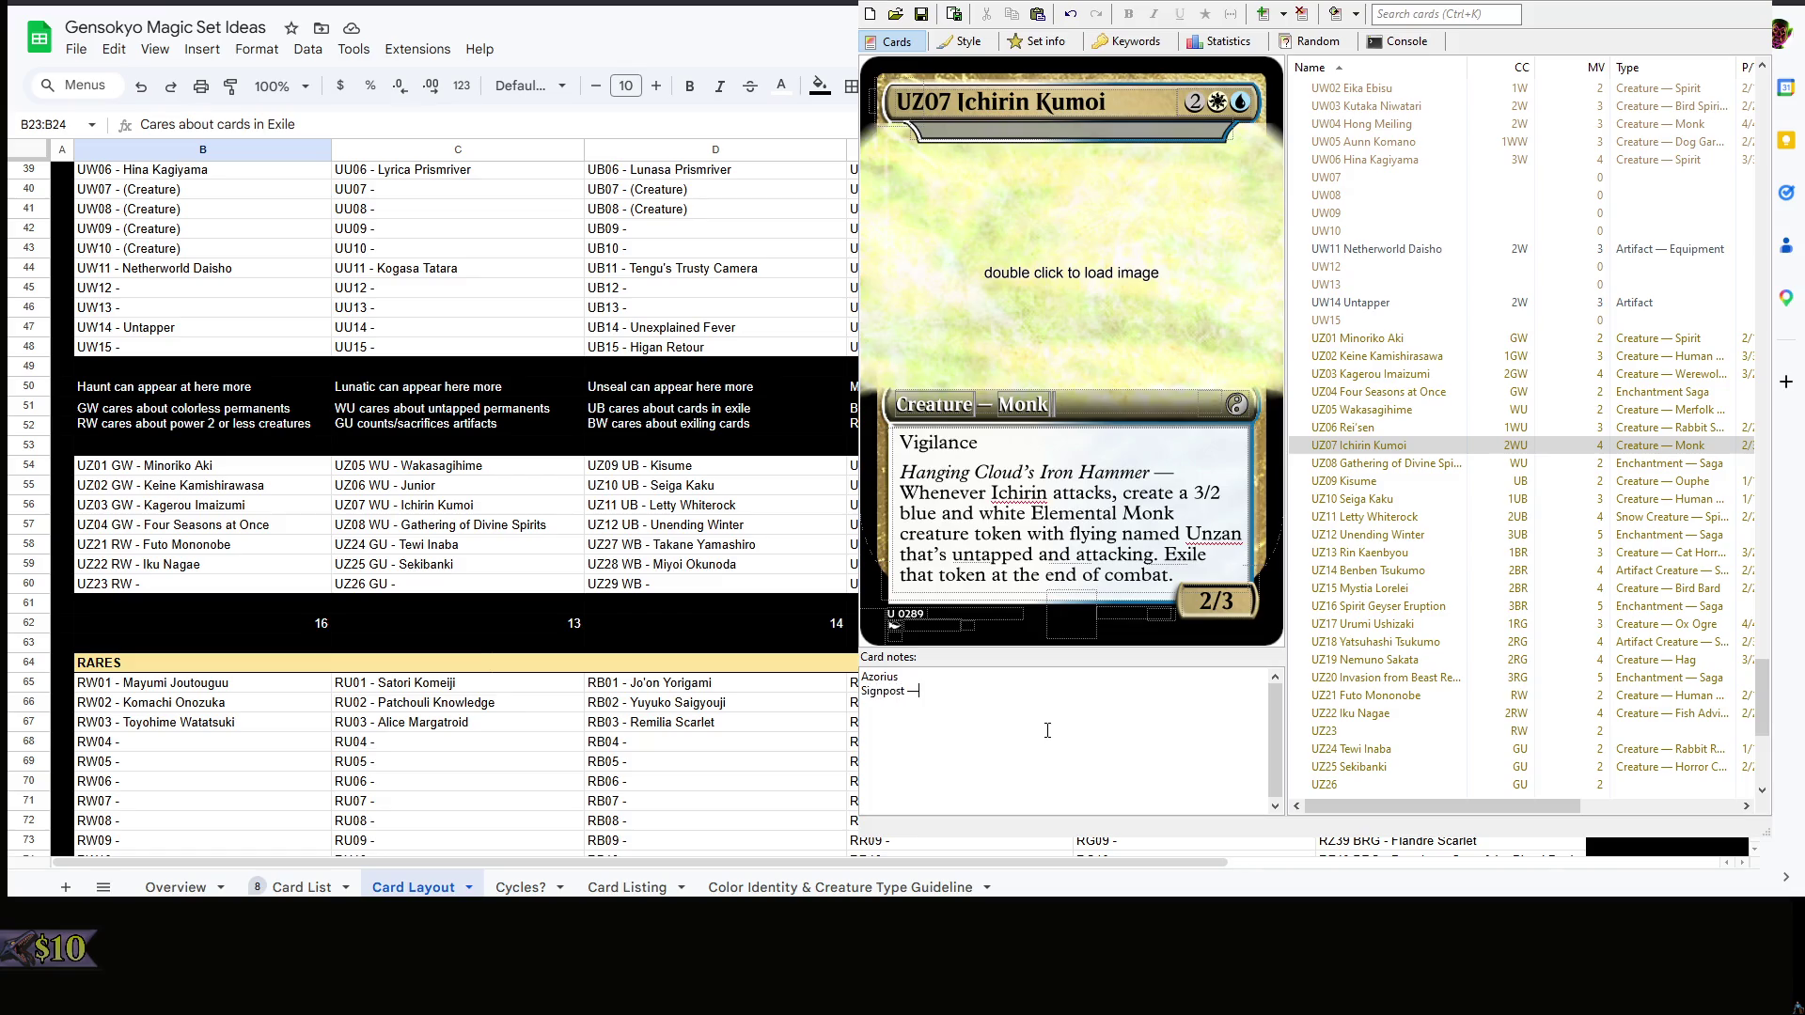
type("N")
type("l Set")
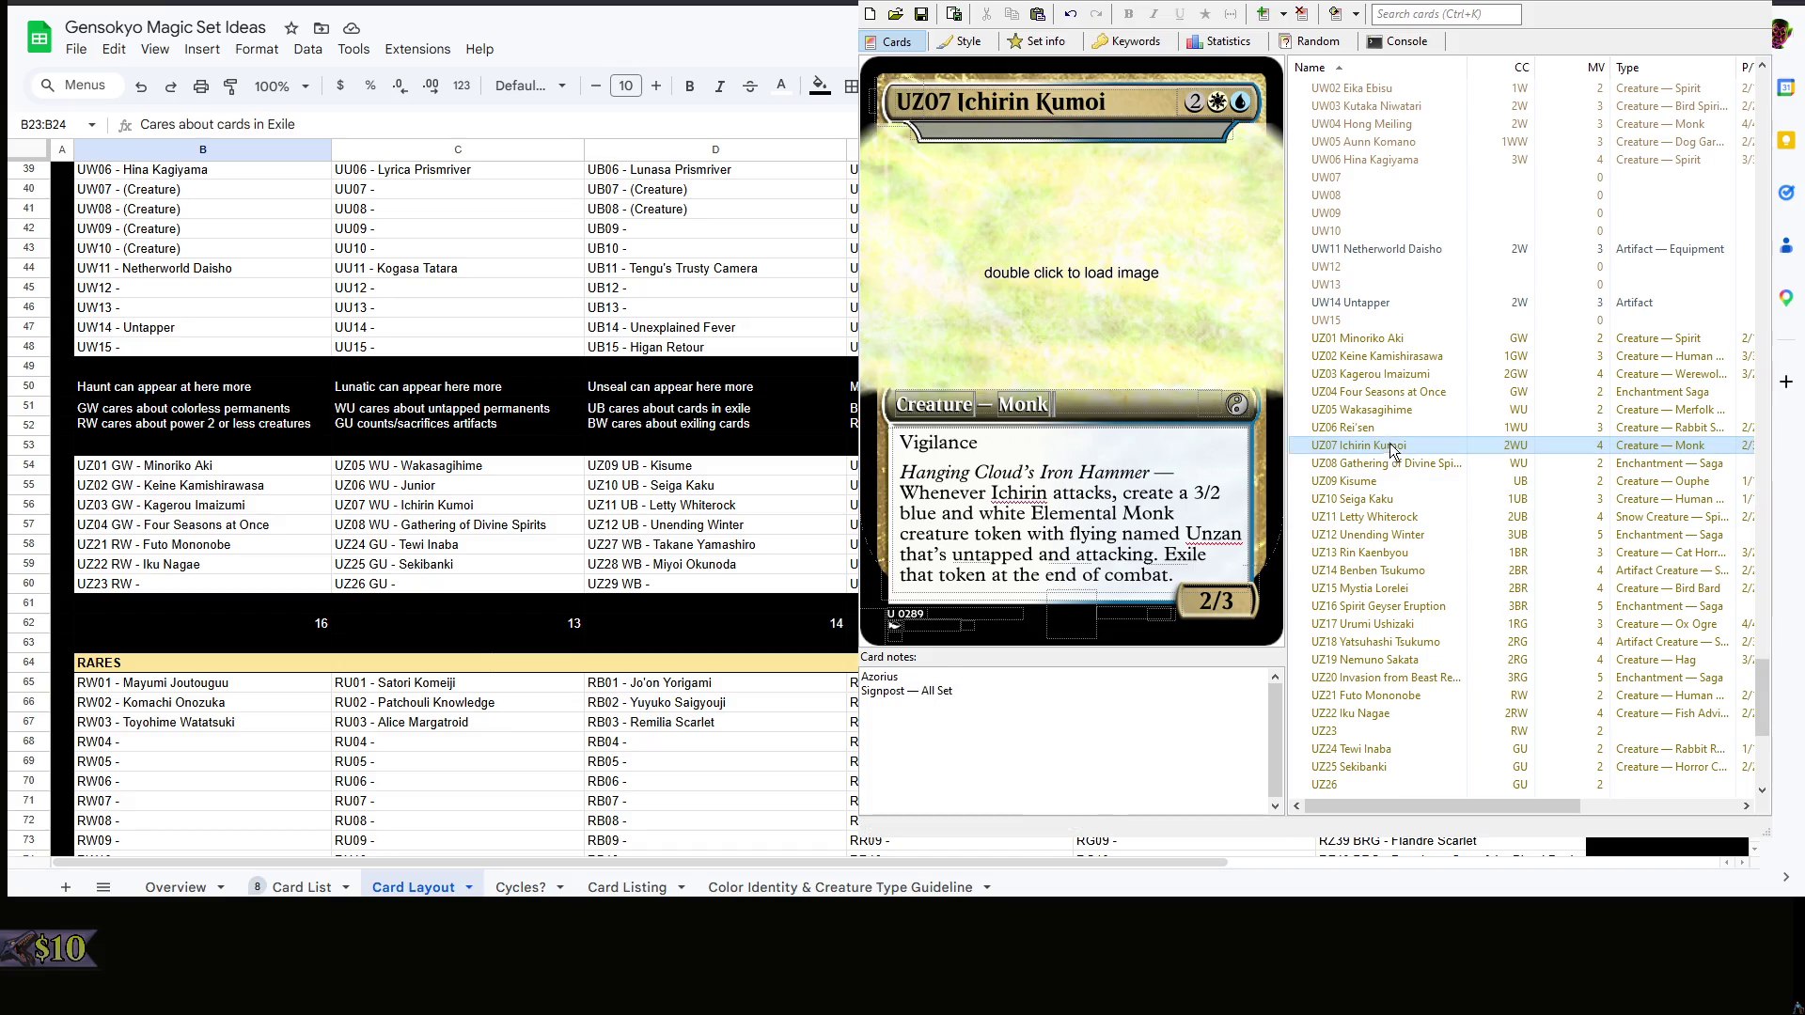
left_click_drag(955, 692, 907, 691)
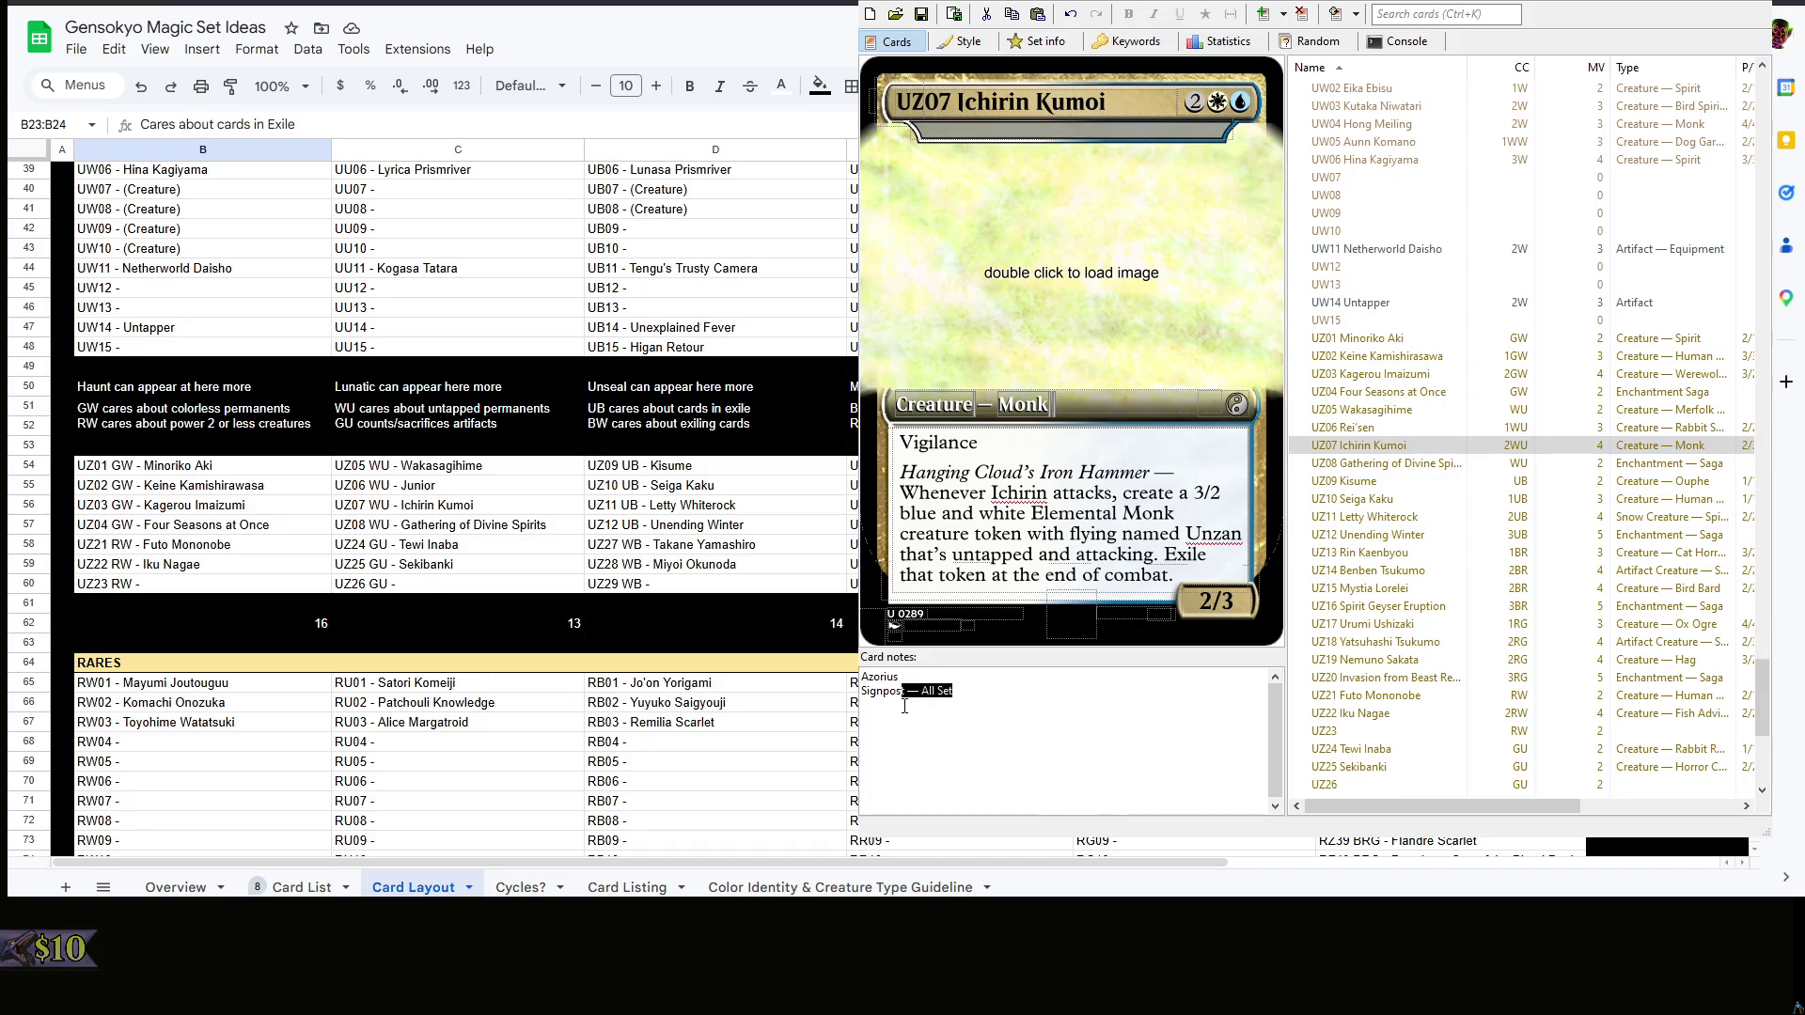
key("BackSpace")
left_click(1460, 444)
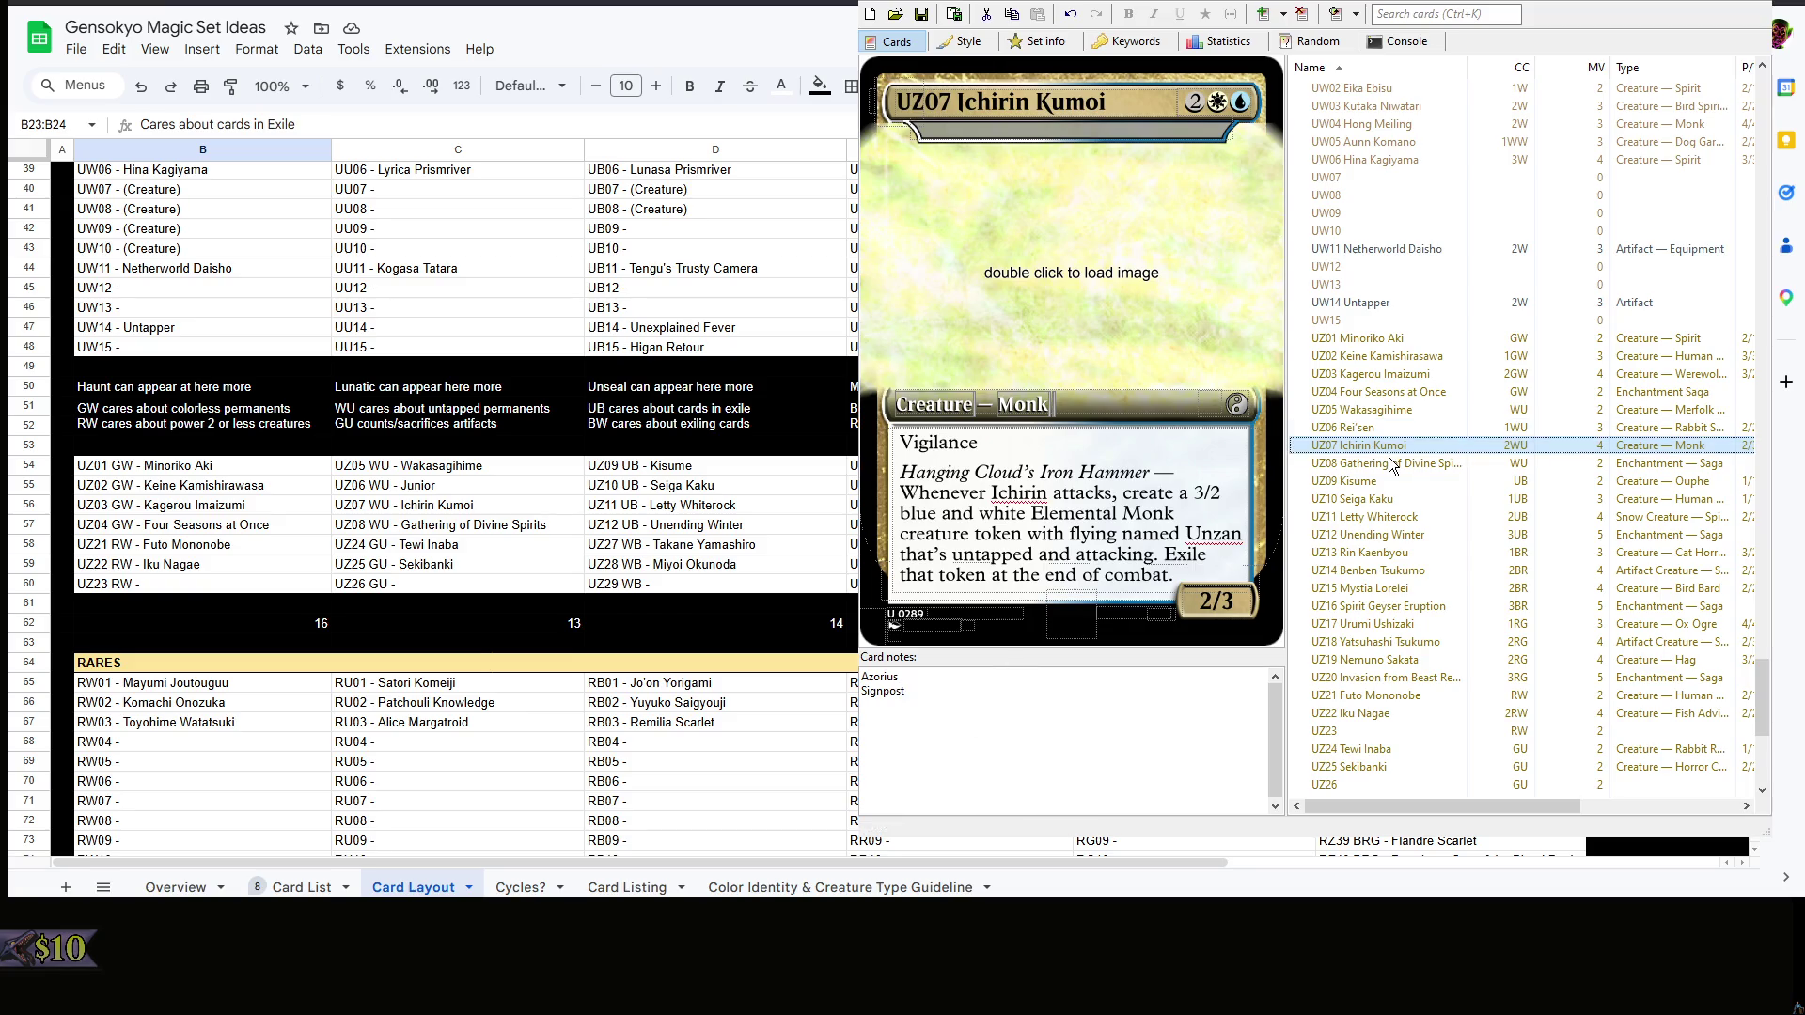
key("Down")
left_click(1444, 353)
left_click(1047, 733)
left_click(1404, 361)
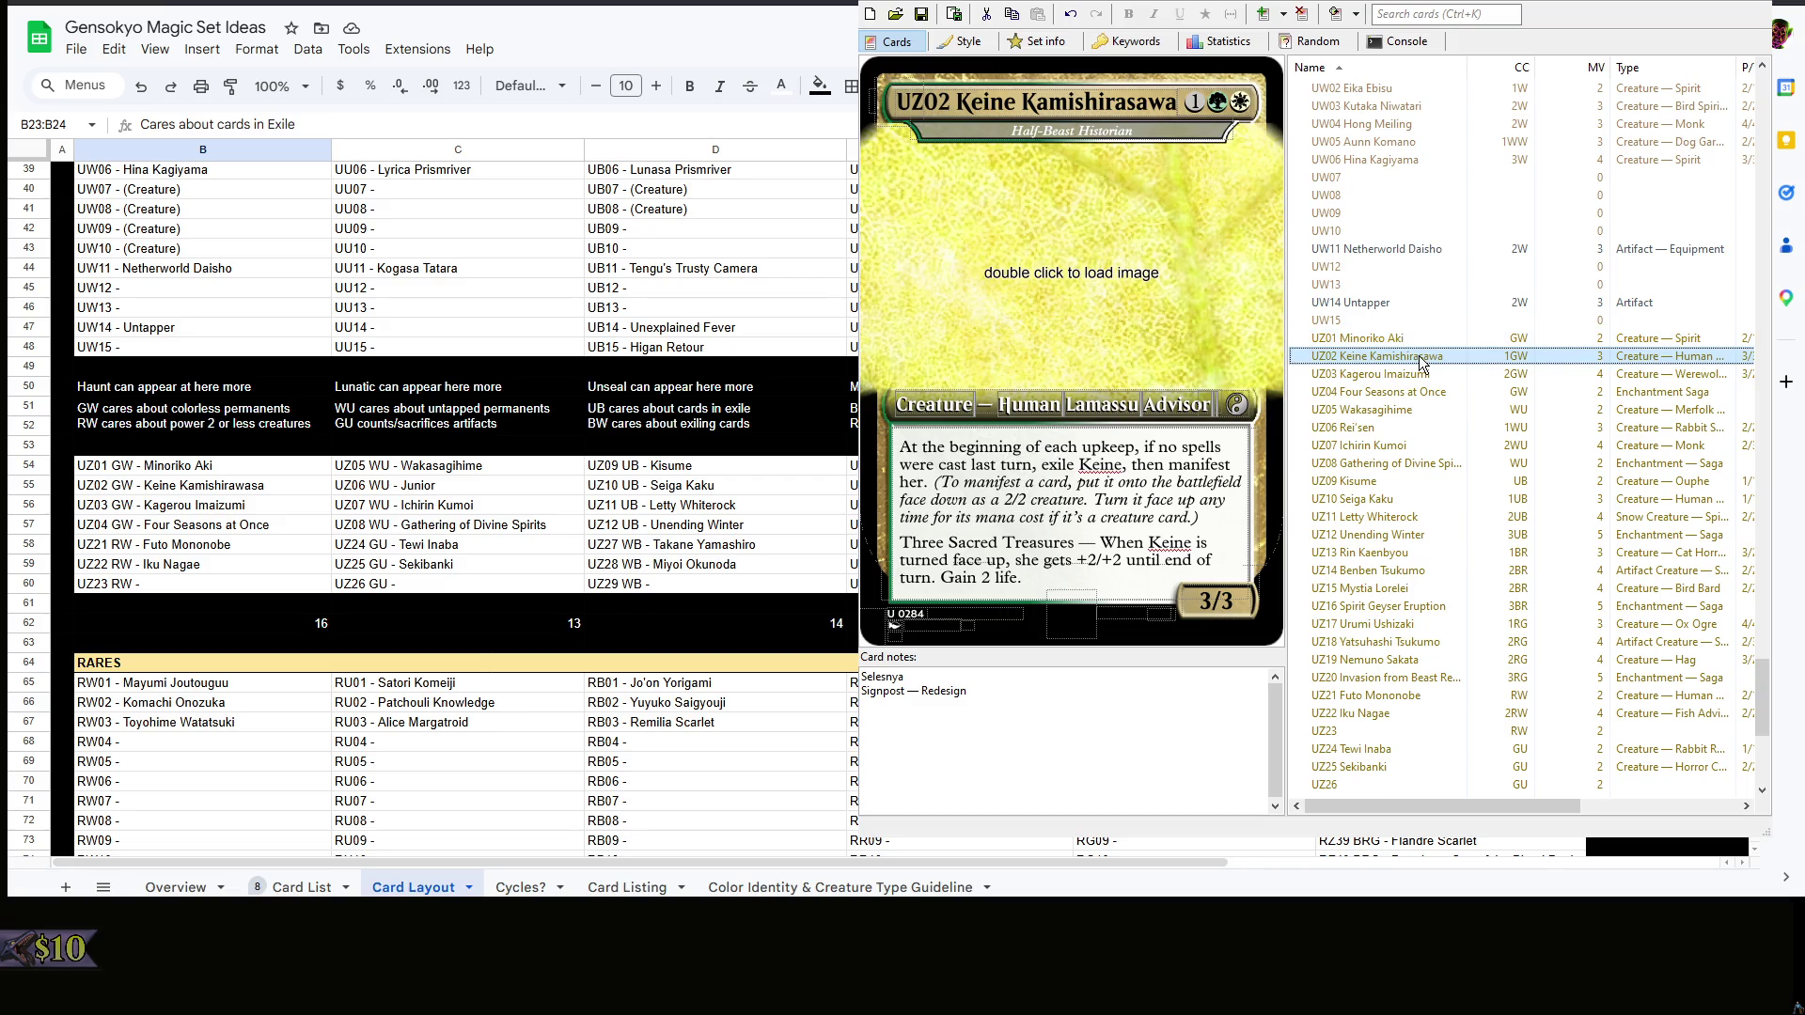
- Review Ichirin Kumoi's Signpost note and rules text, then move on to Seiga Kaku's card
left_click(1455, 444)
left_click(1061, 706)
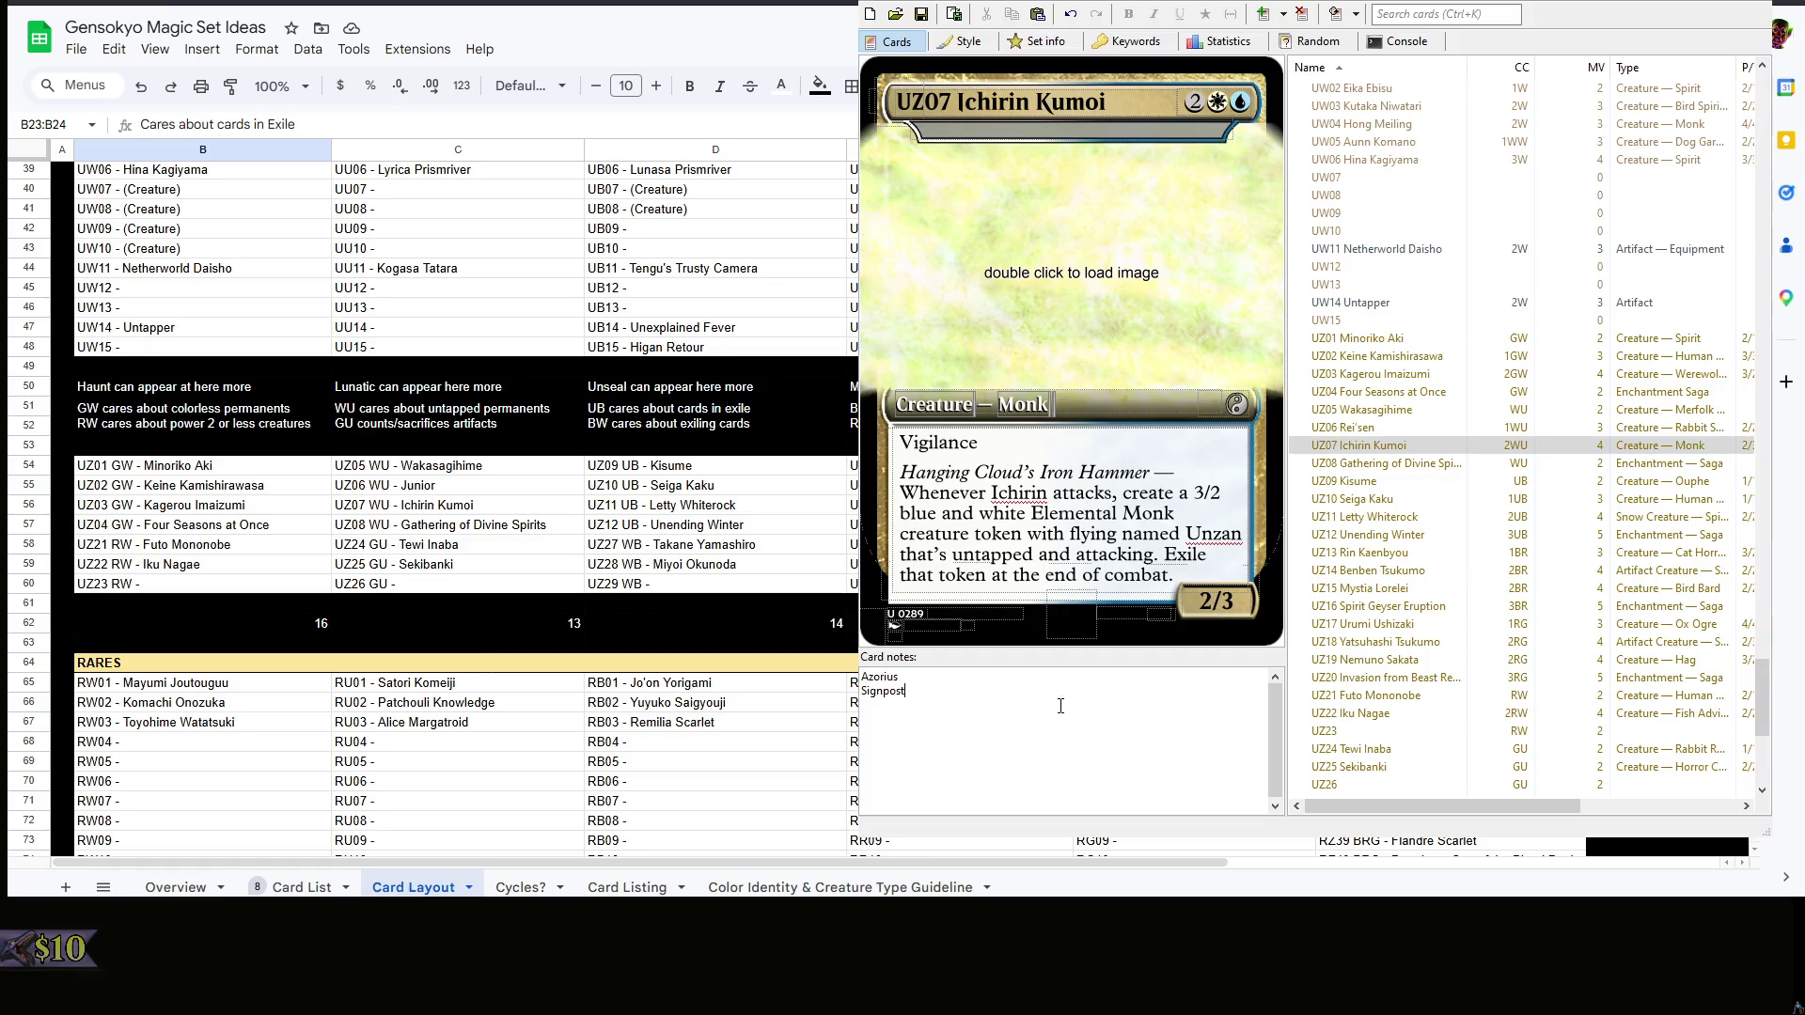
left_click_drag(1173, 575, 890, 463)
left_click(1098, 689)
left_click(1408, 448)
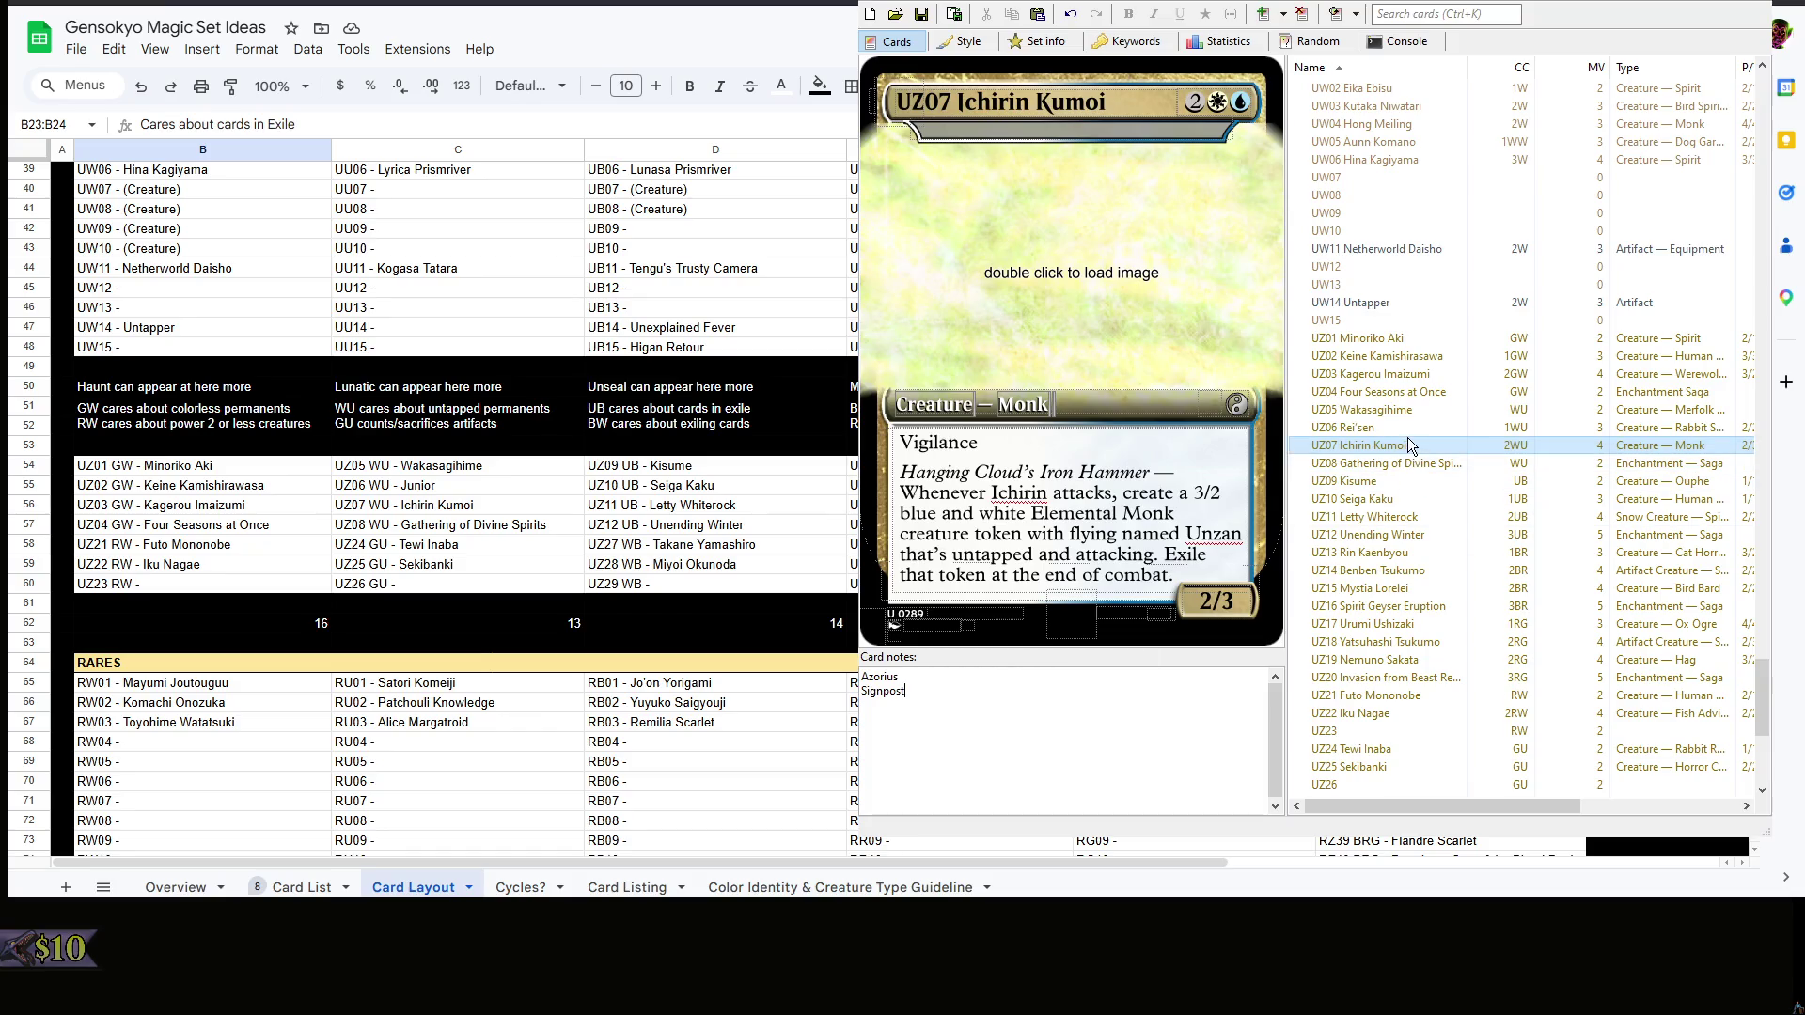
left_click(1407, 430)
left_click(1407, 446)
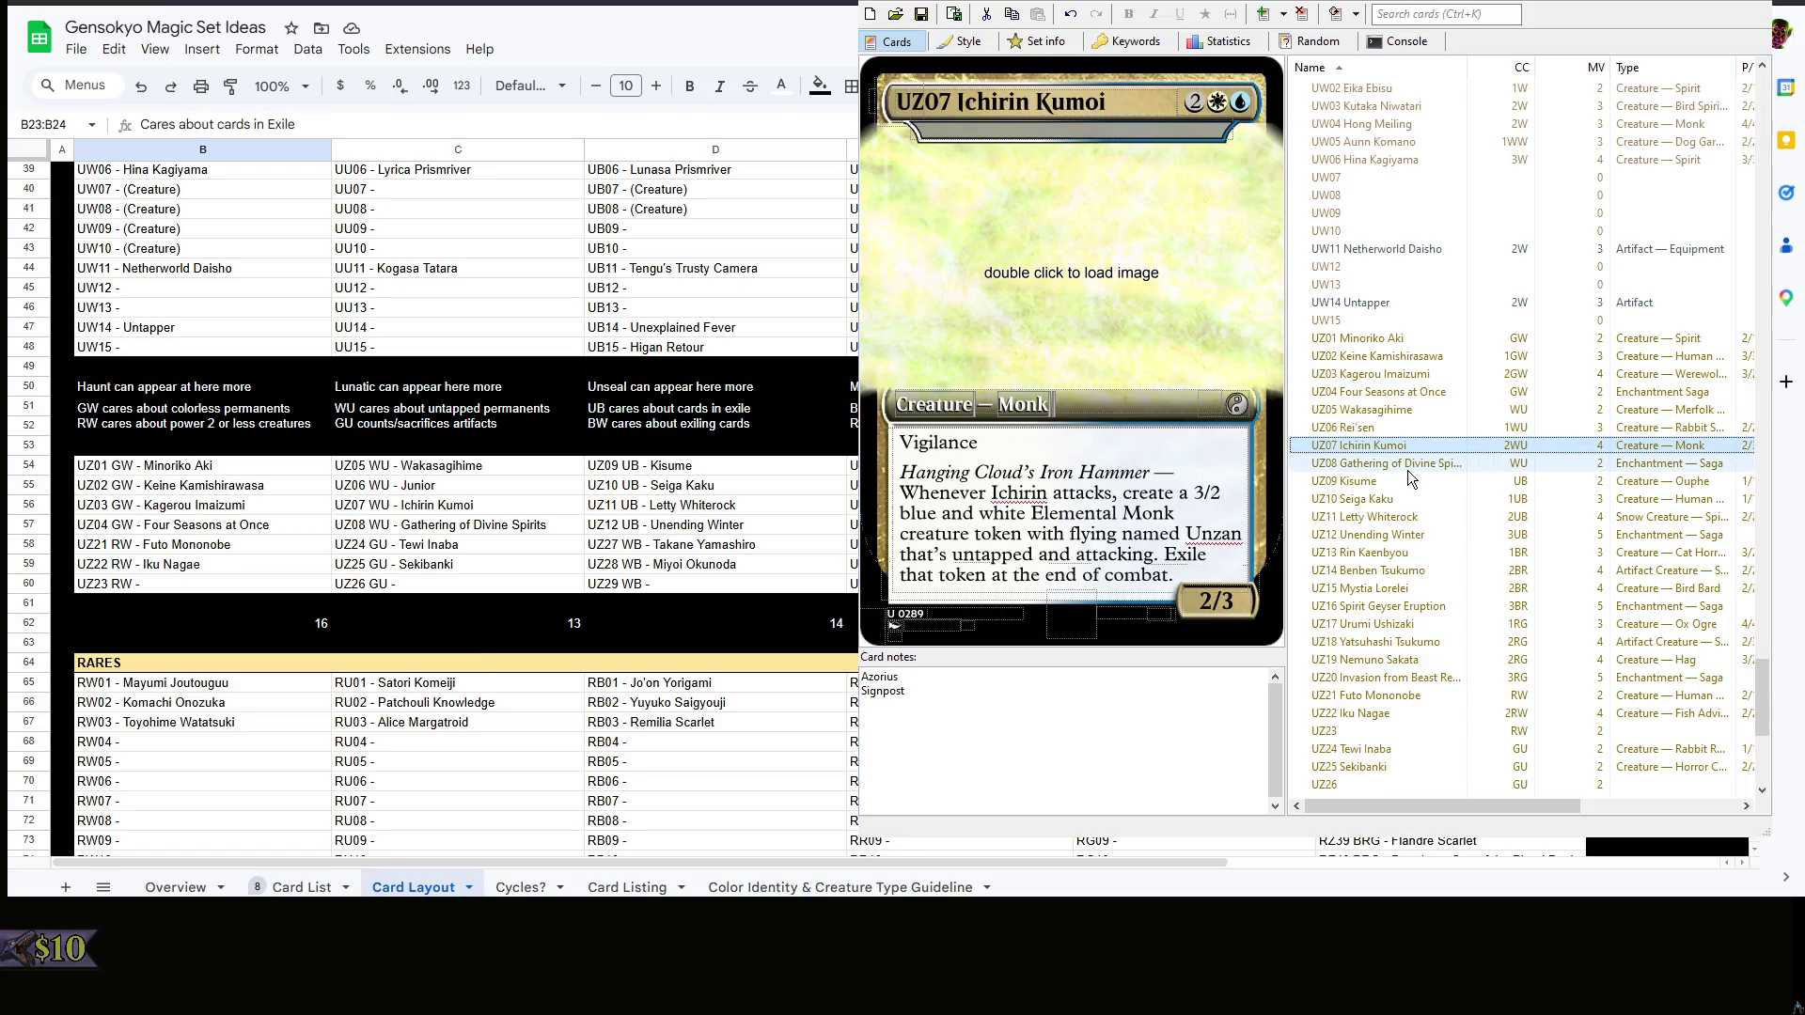
left_click(1408, 498)
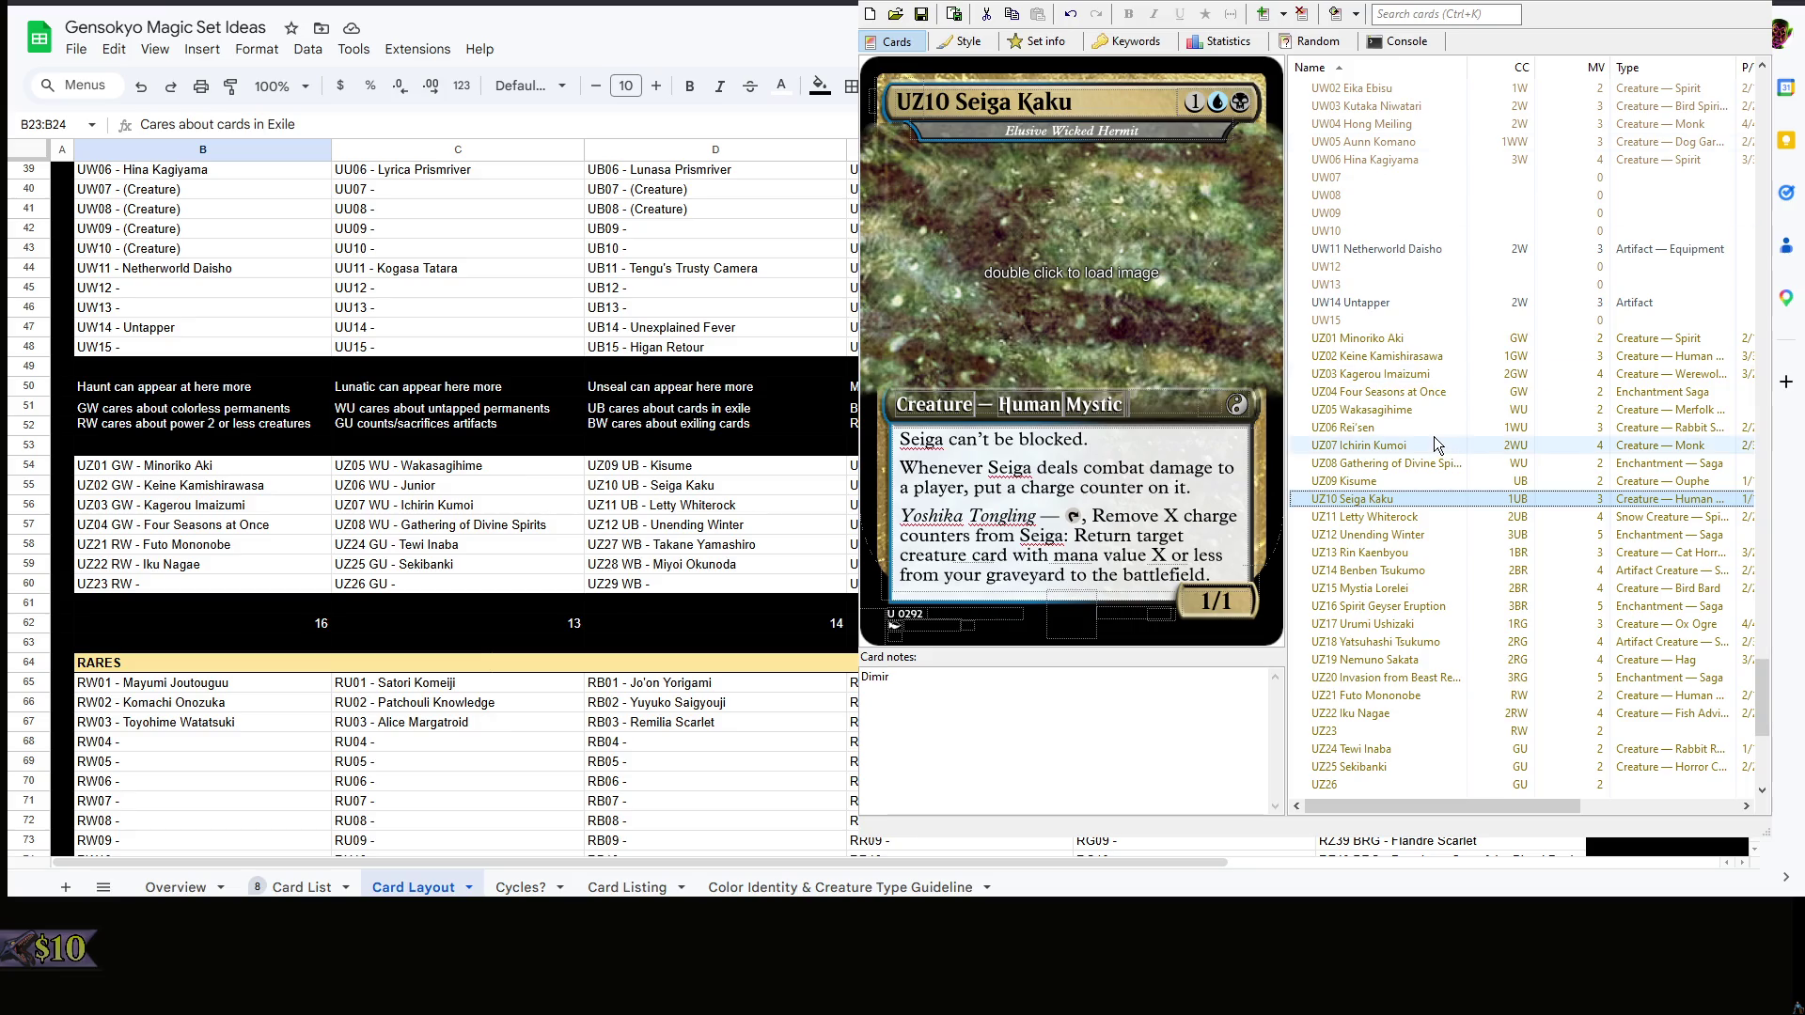
- After glancing at Letty Whiterock and Kisume, change Seiga Kaku's 'charge counter on it' to 'on her'
left_click(1418, 524)
left_click(1425, 484)
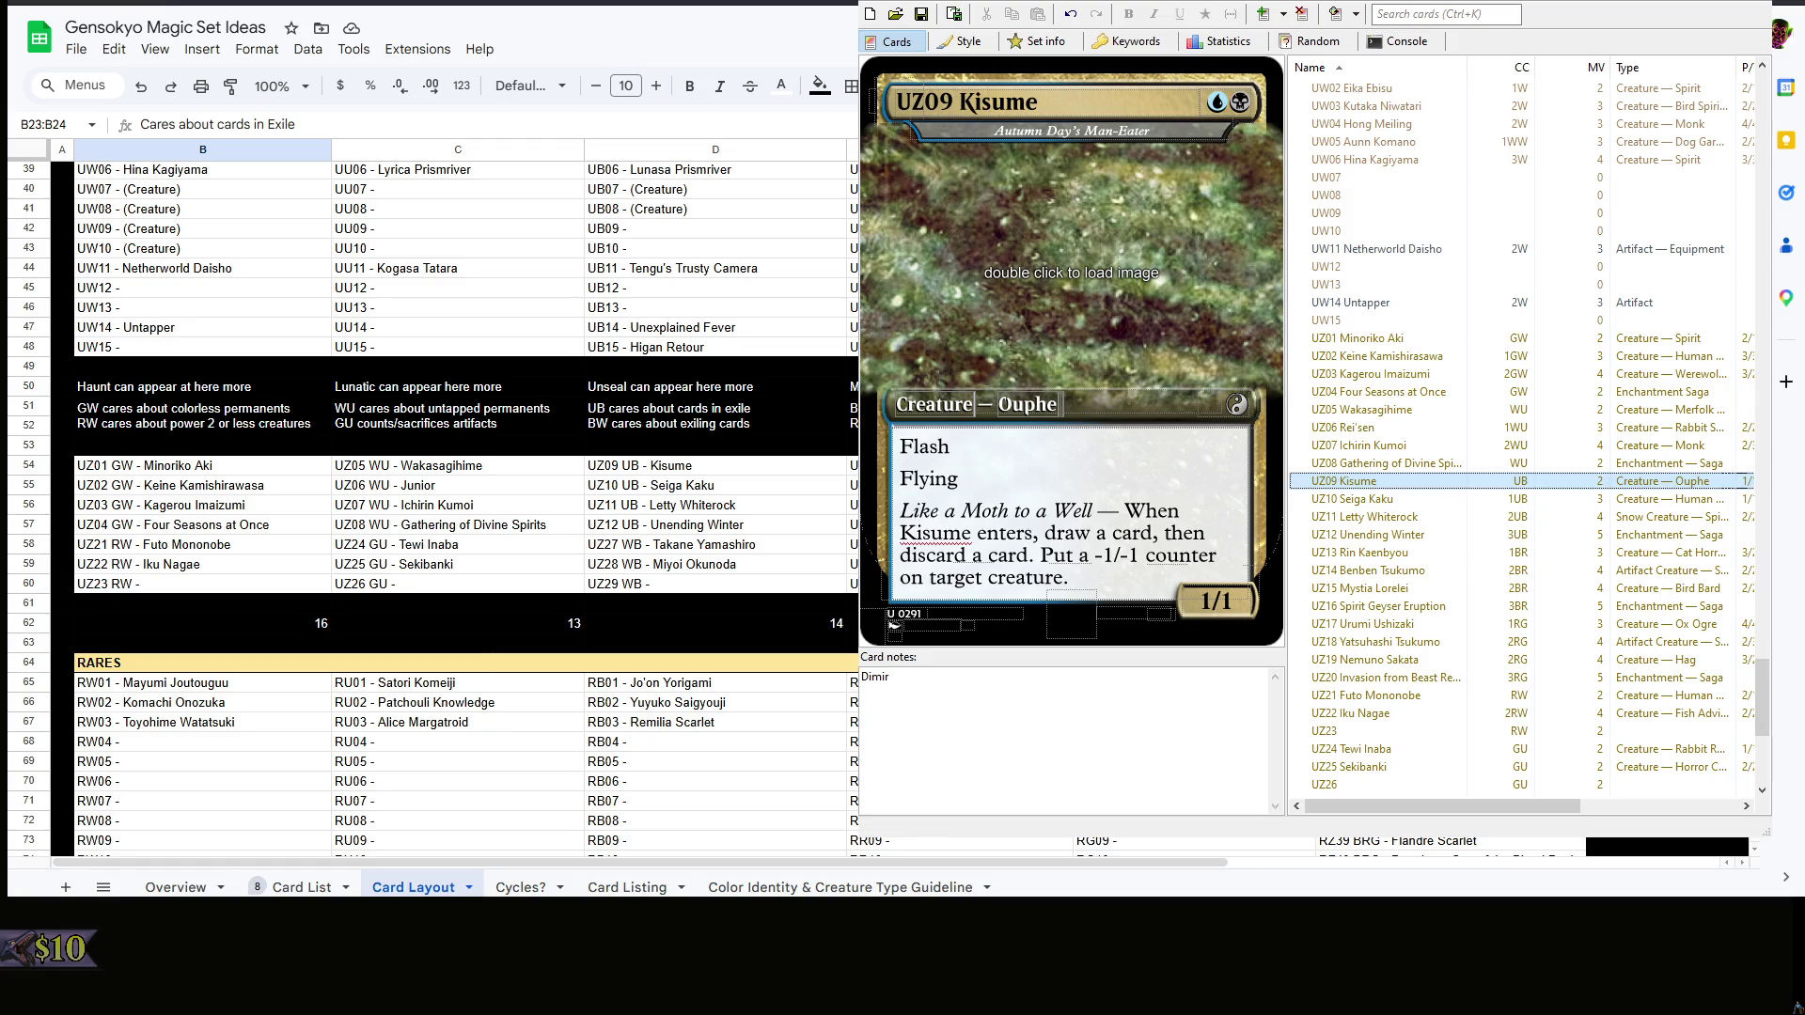
left_click(1396, 499)
left_click(1158, 682)
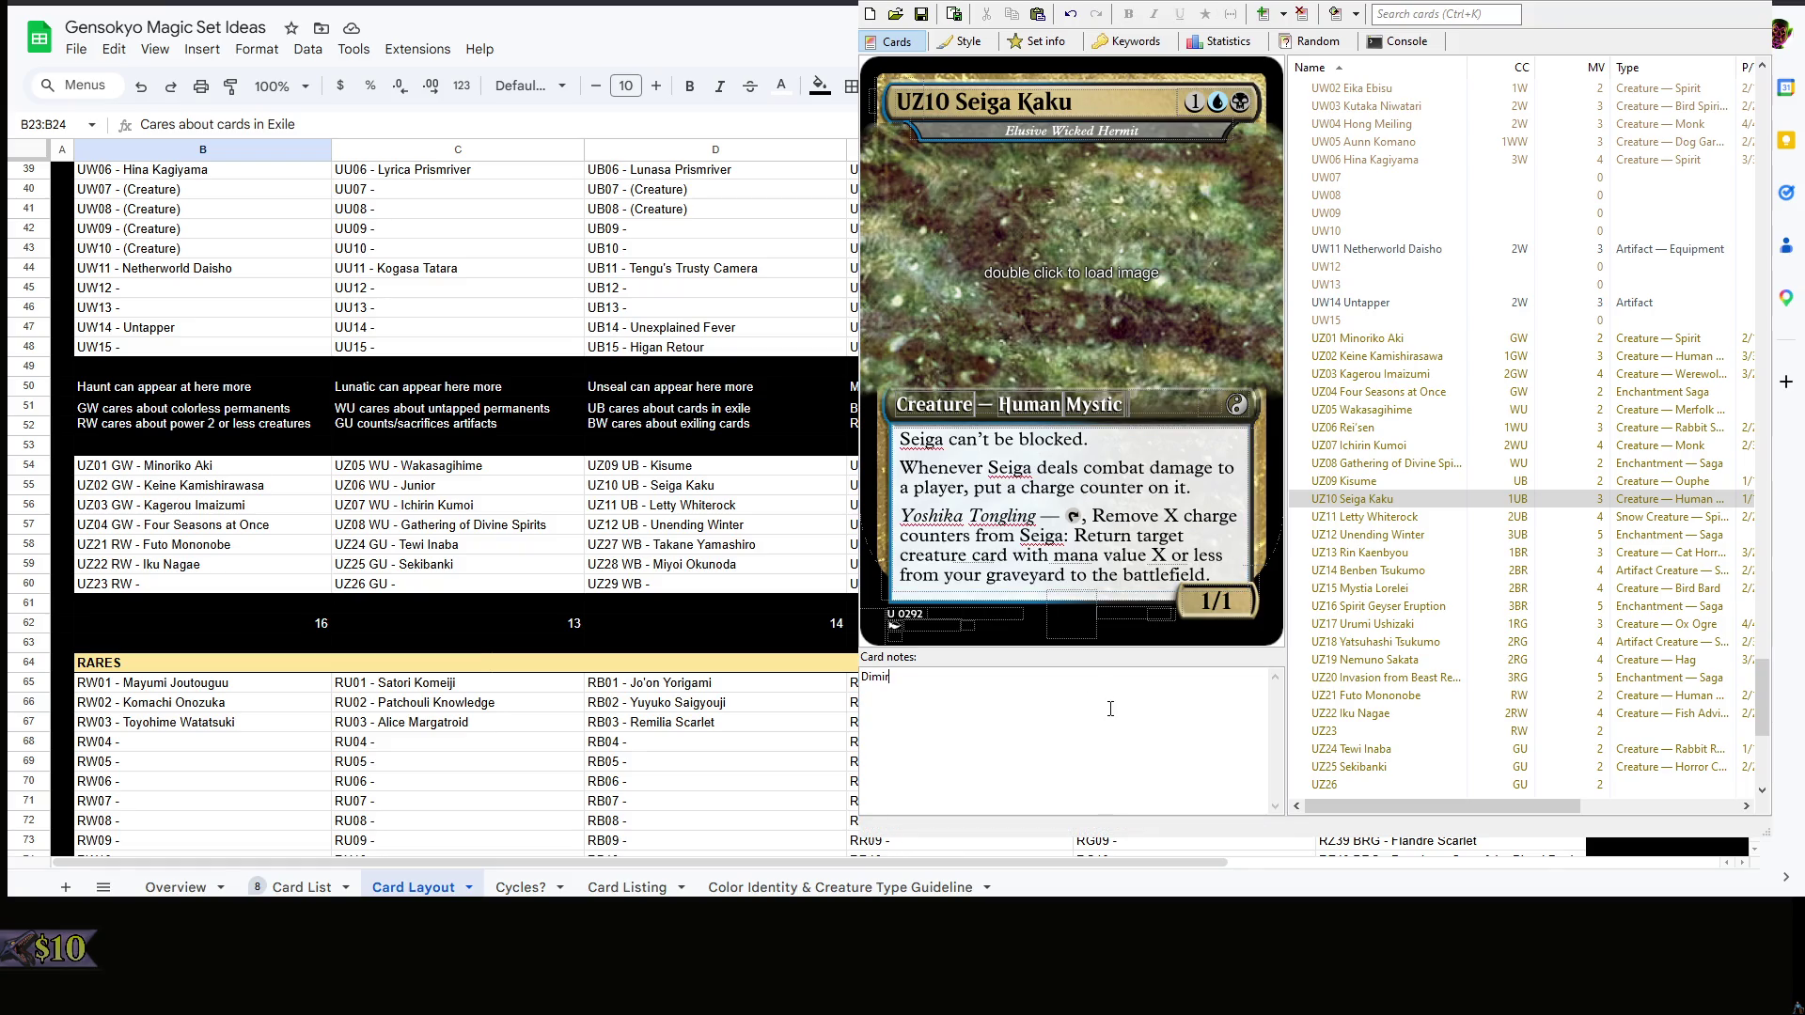
left_click(1179, 487)
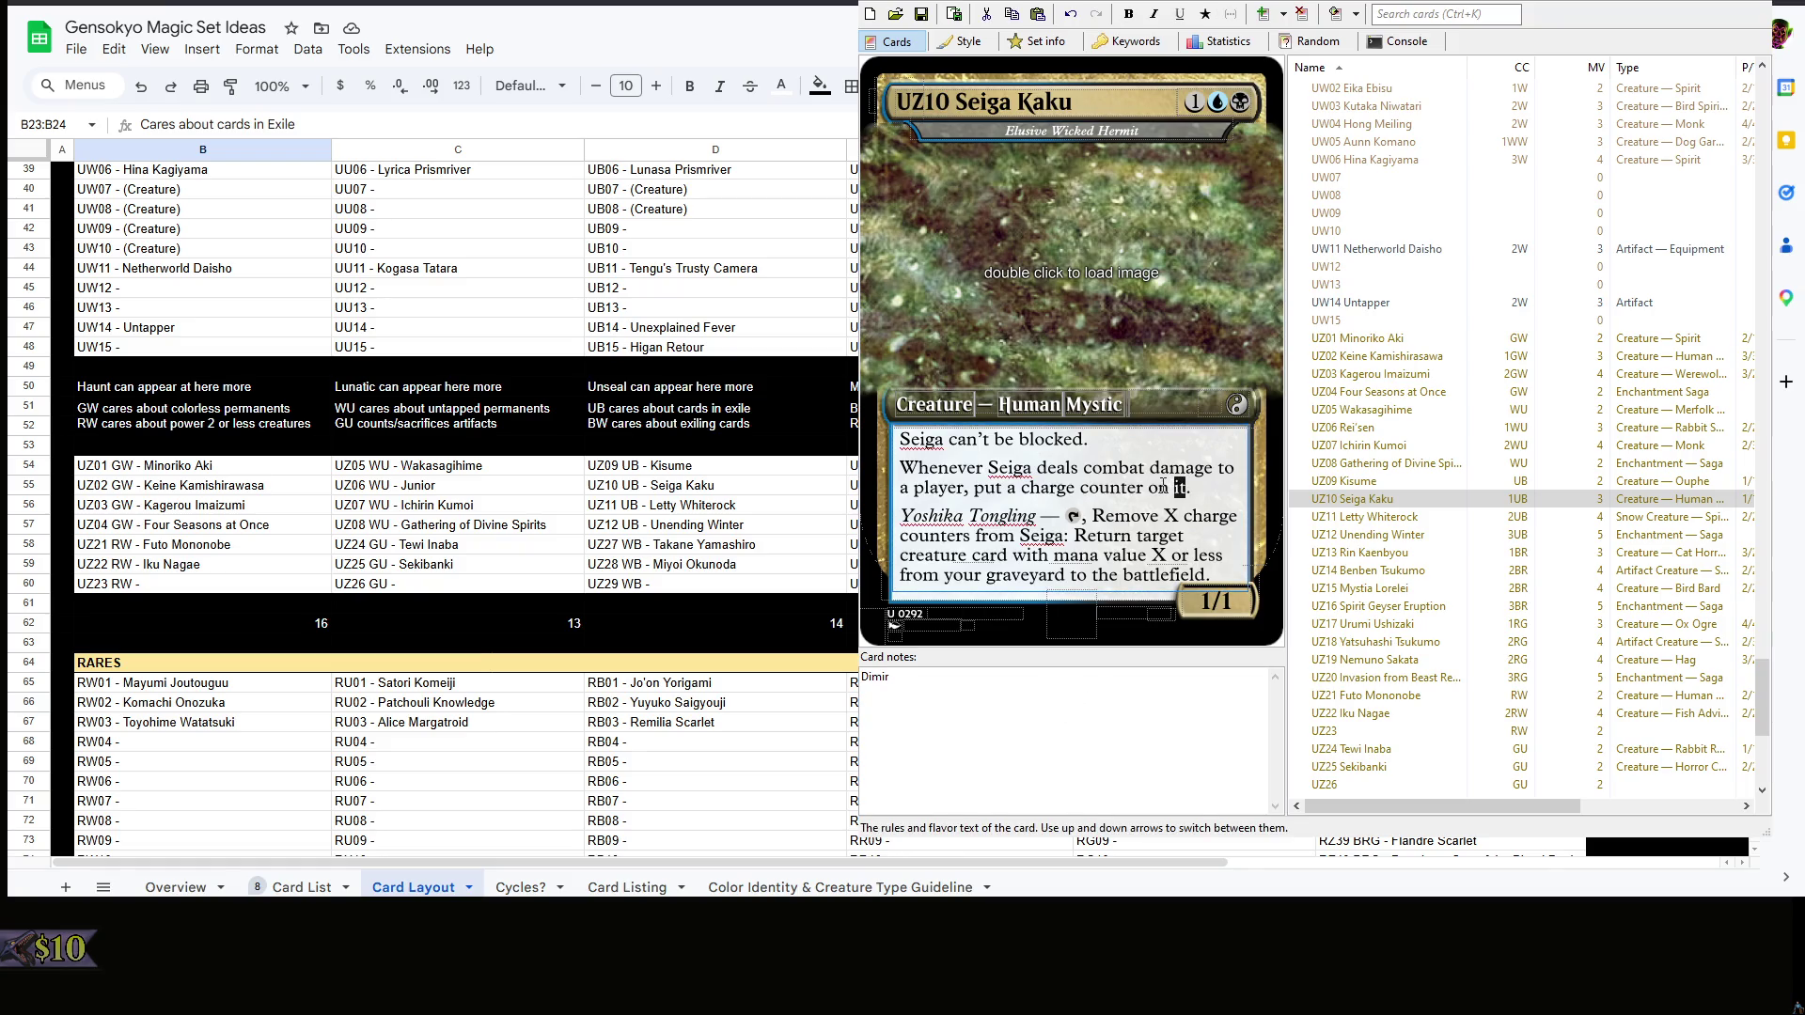
type("her")
left_click(1073, 712)
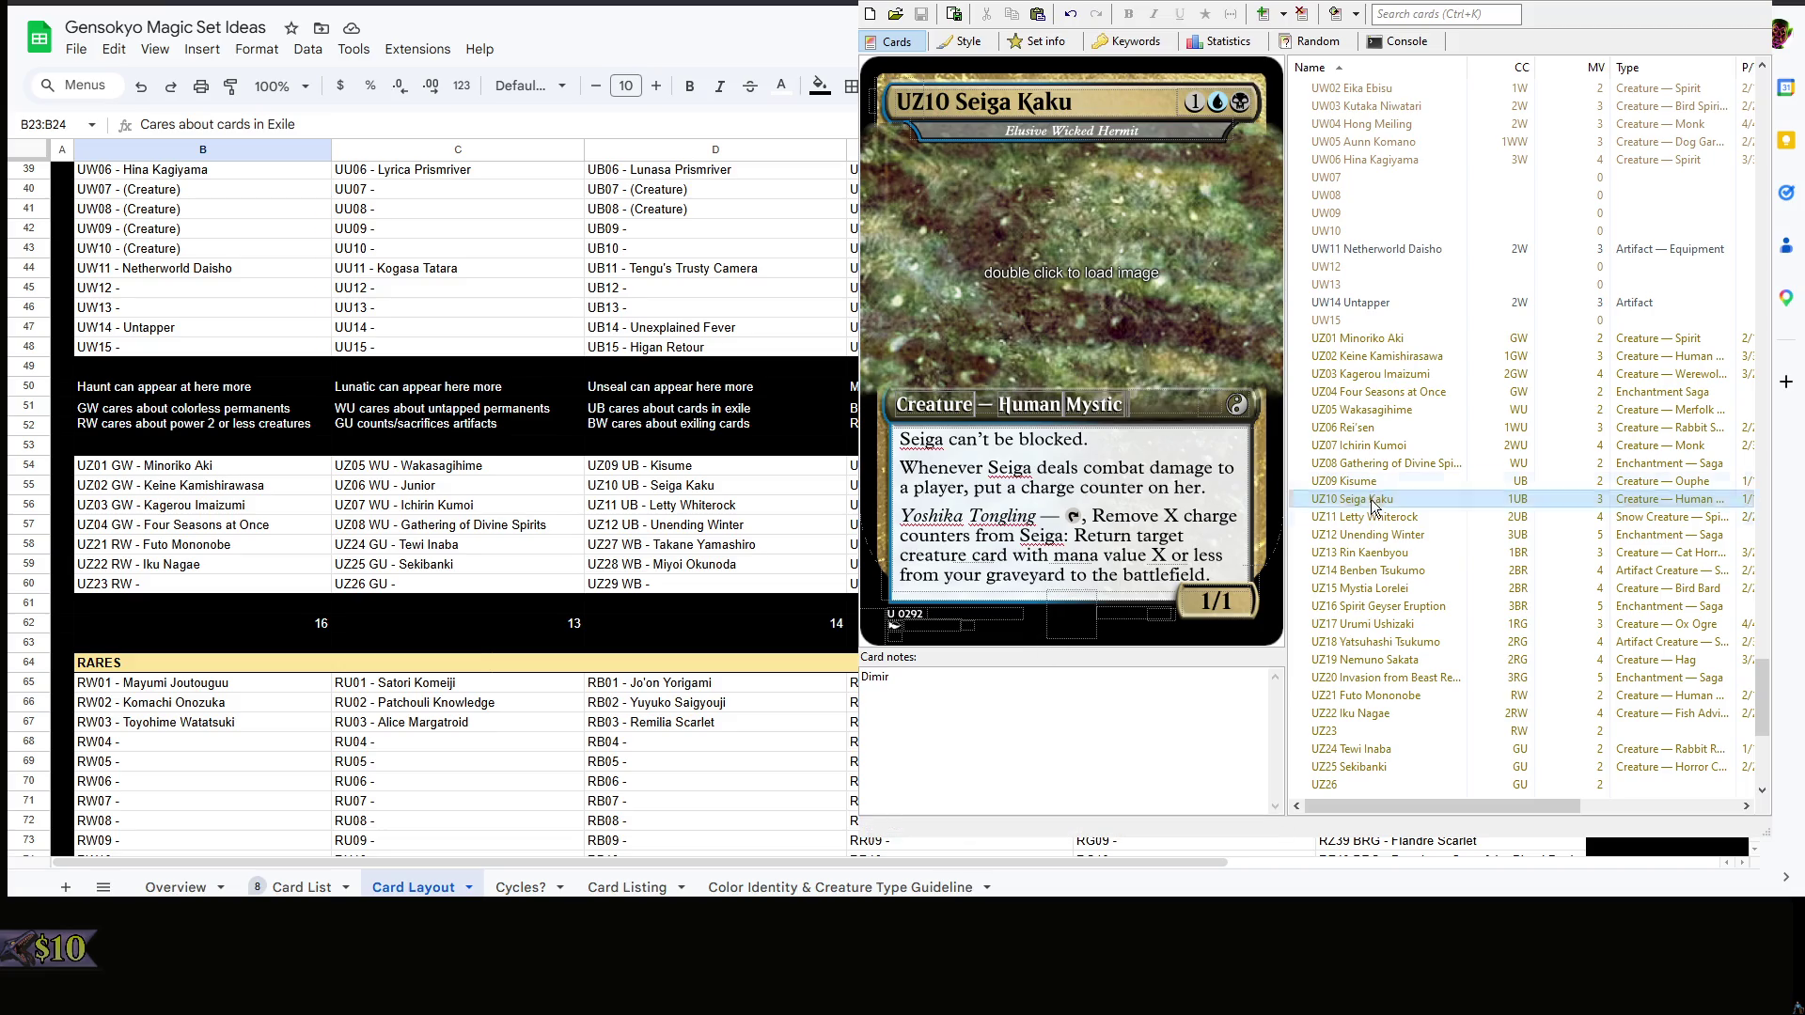
- Recheck Letty Whiterock, Kisume and Seiga Kaku's notes, then switch to the Card Layout spreadsheet
left_click(1395, 517)
left_click(1390, 483)
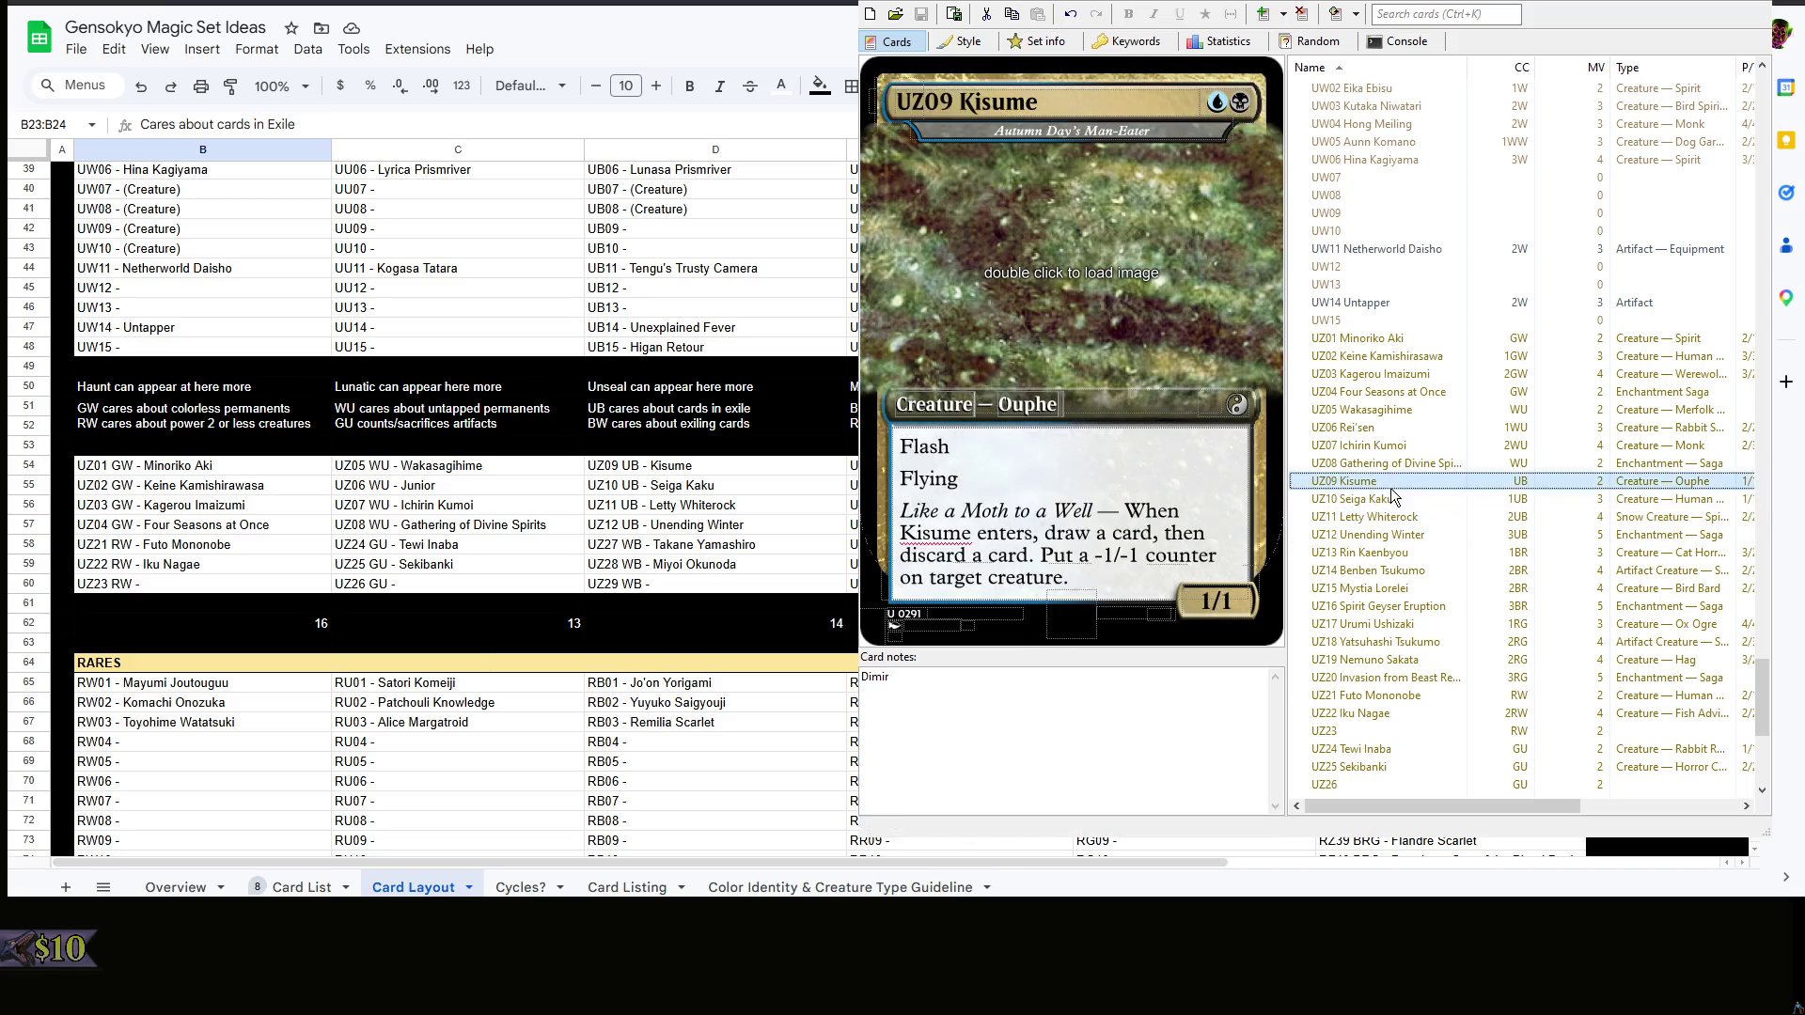
left_click(1397, 500)
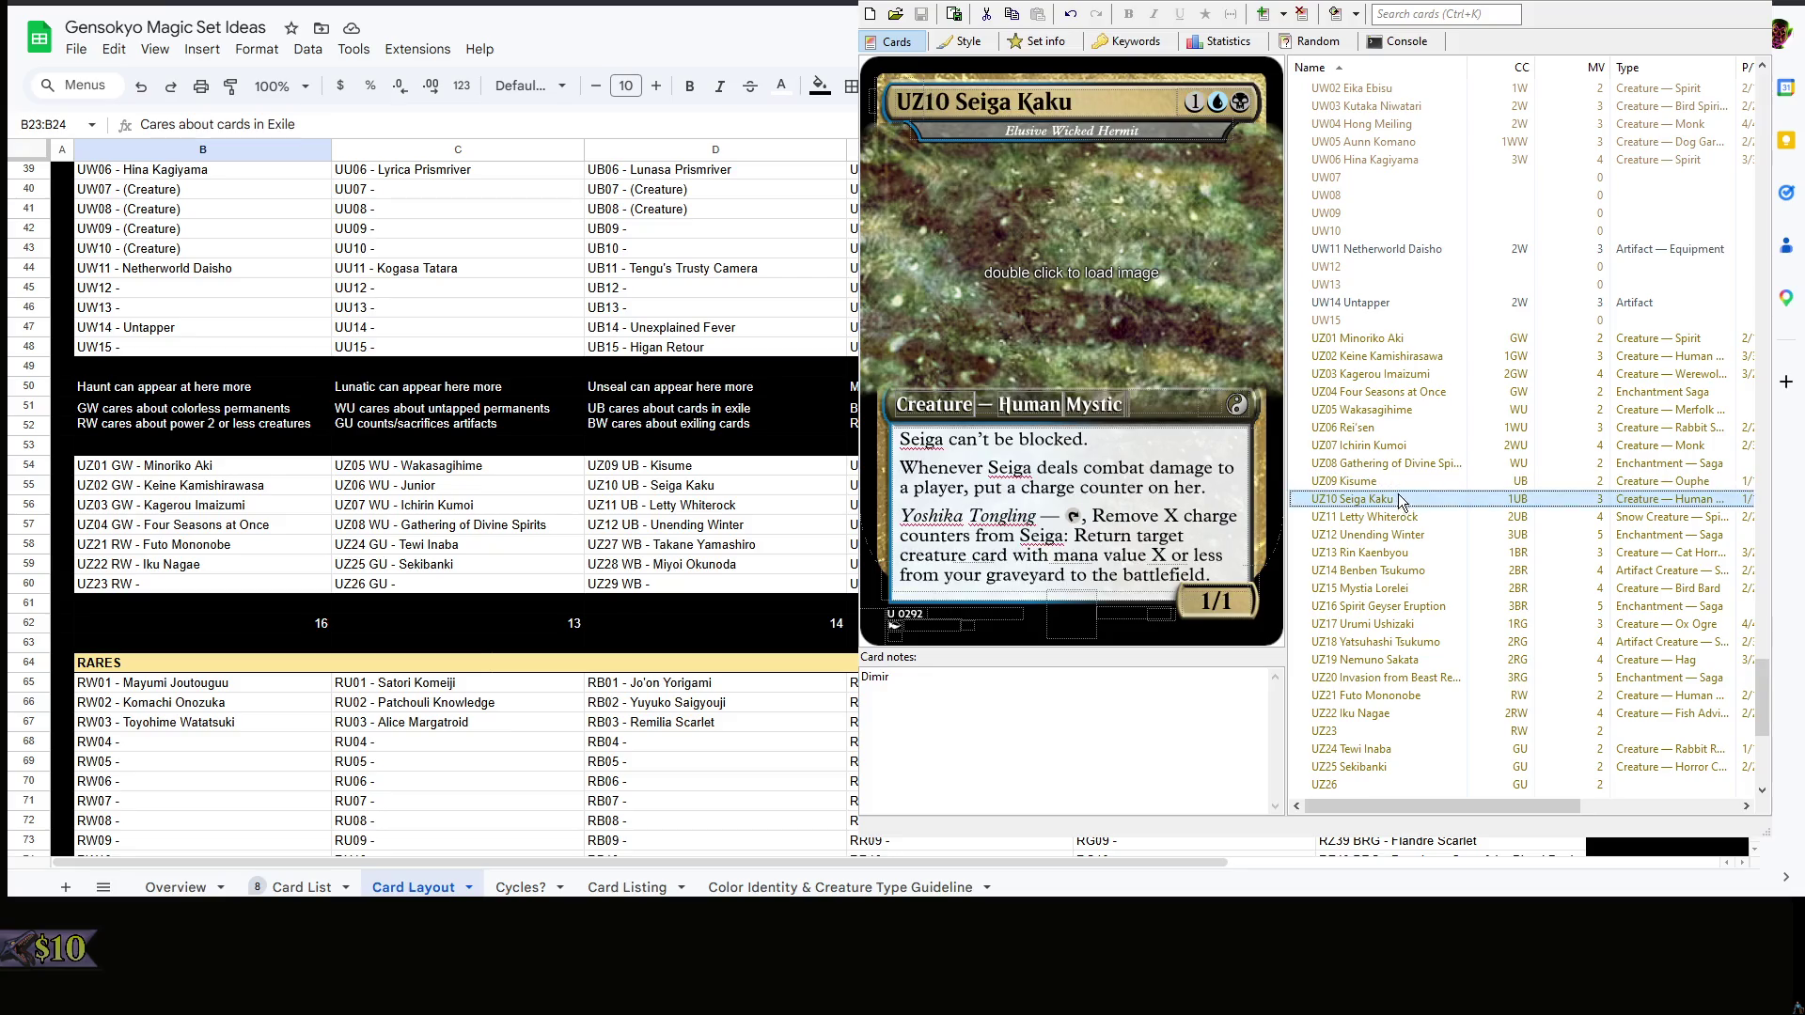
left_click(1400, 516)
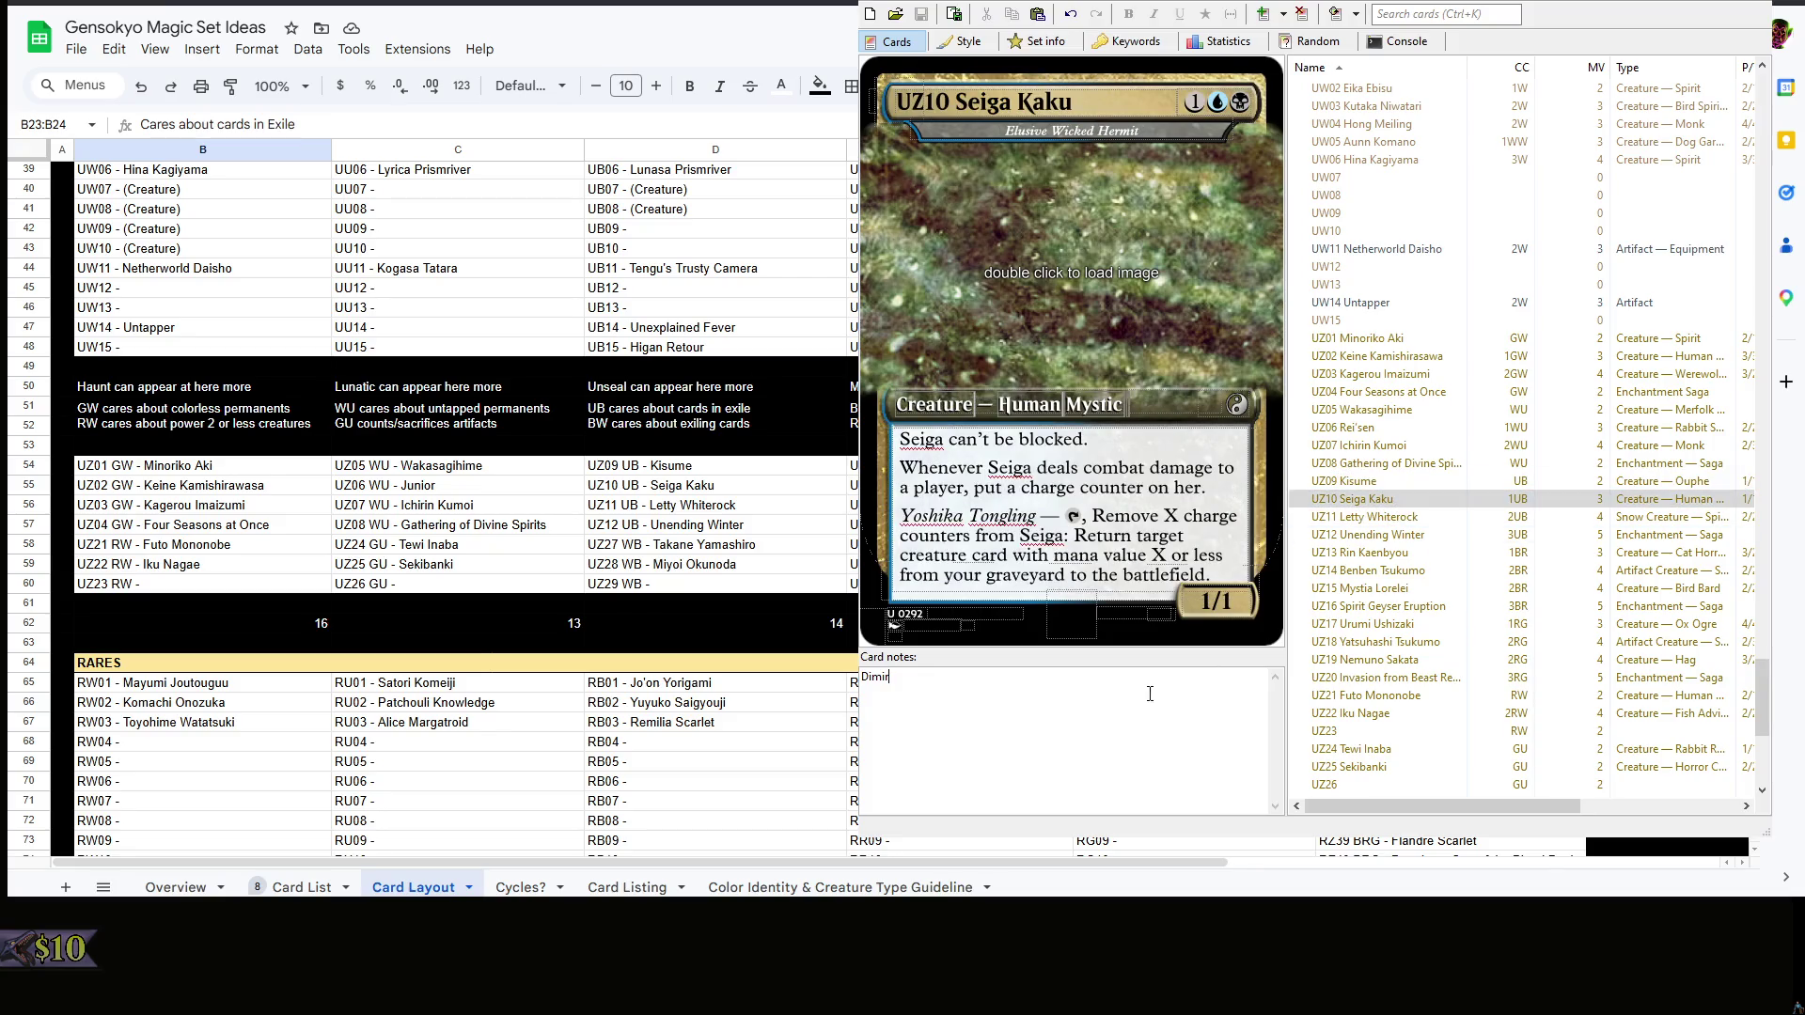
left_click(820, 416)
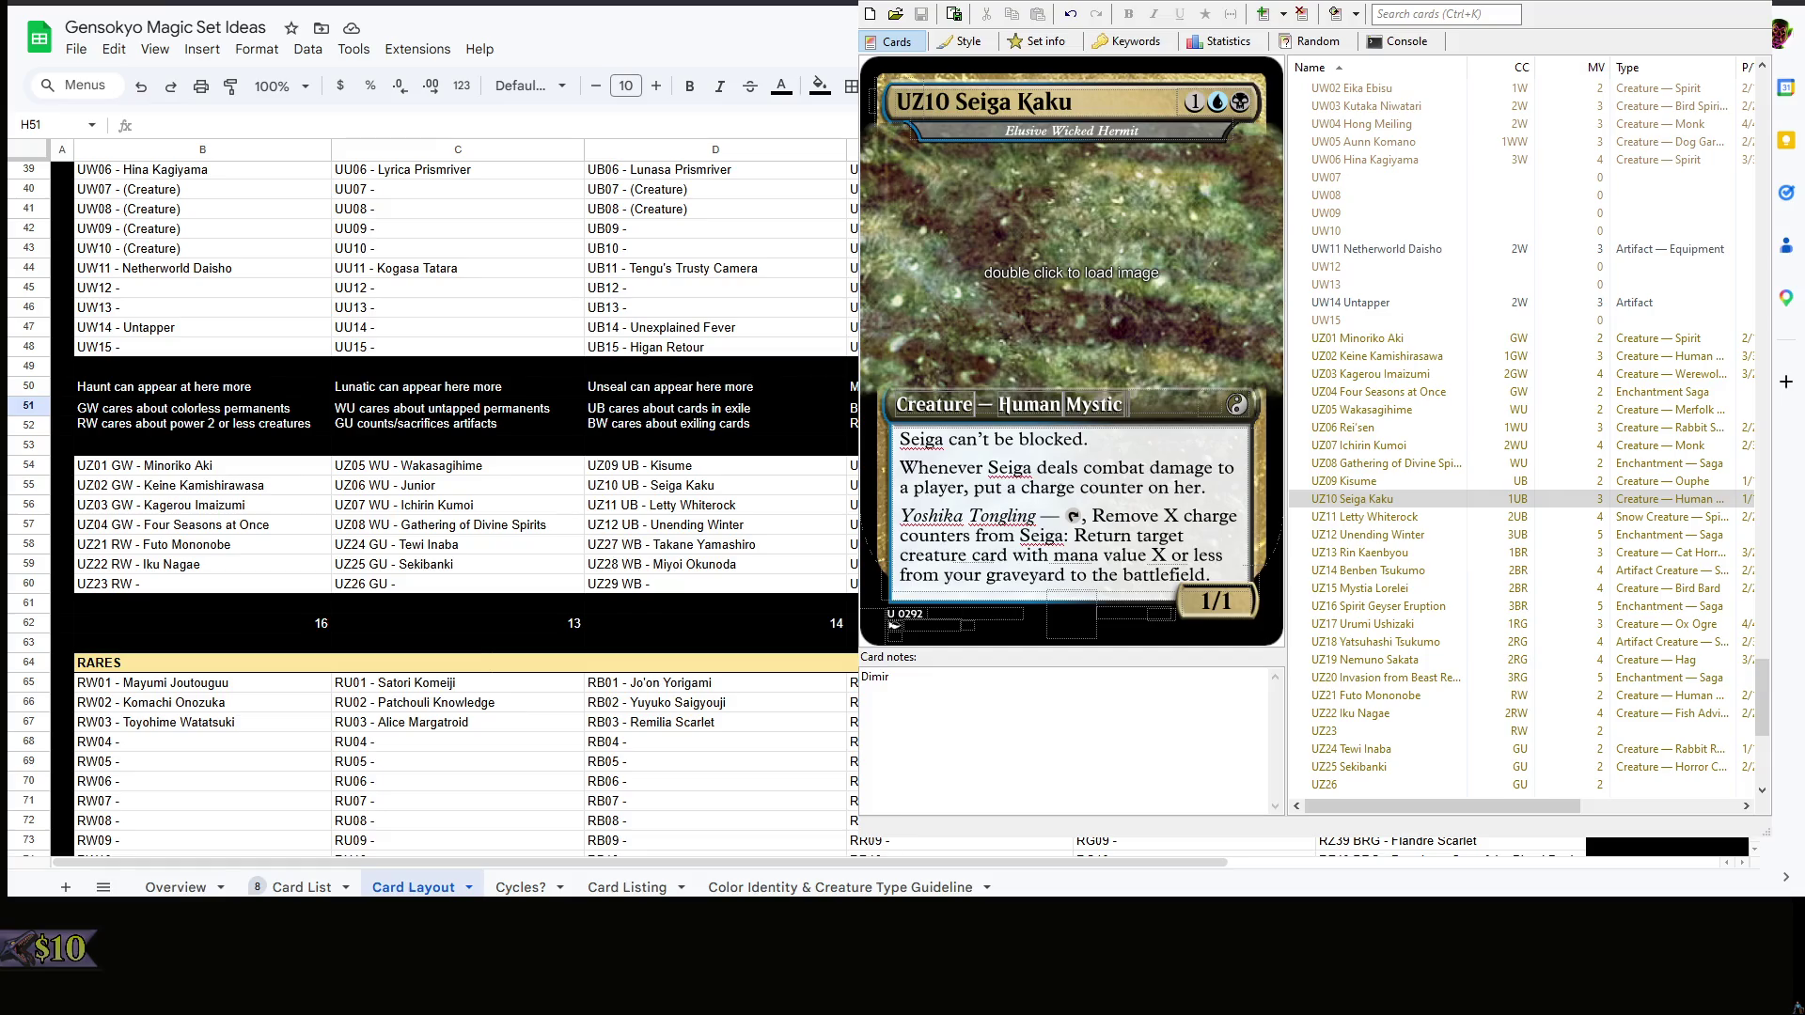
- Rewrite cell D51 so the UB line reads 'UB is a control plan' above 'BW cares about exiling cards'
double_click(726, 414)
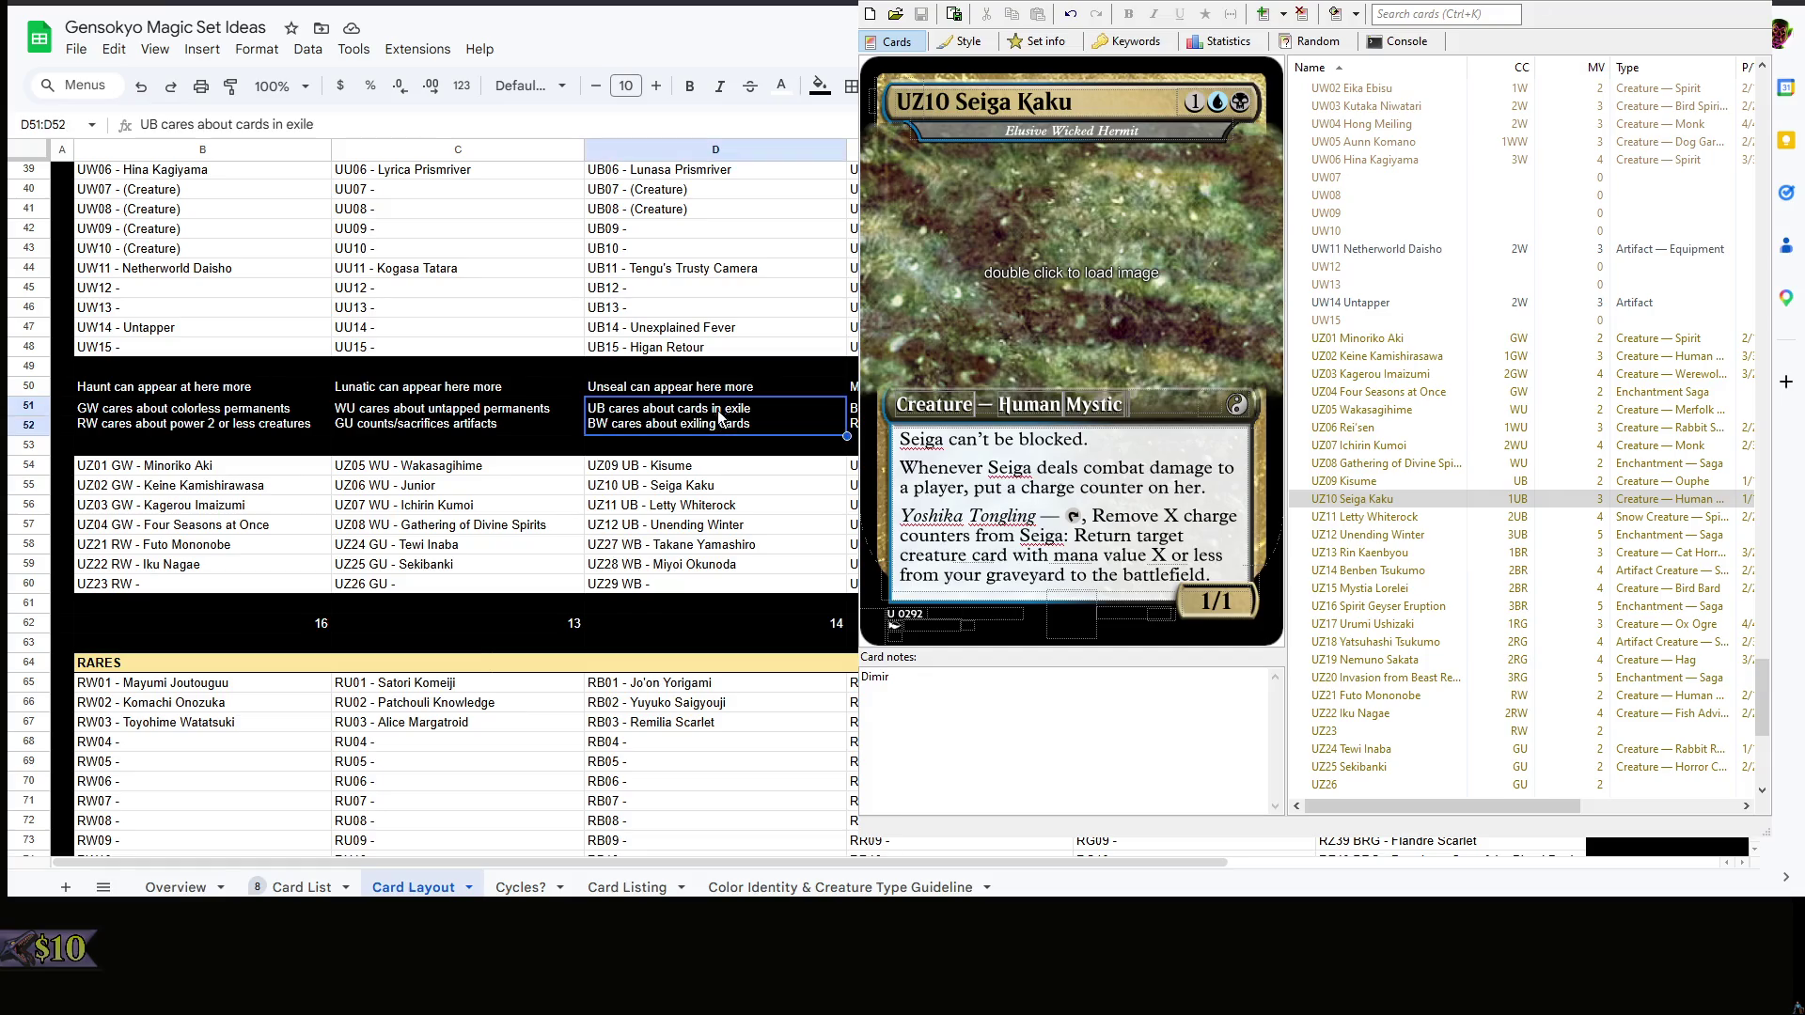
left_click_drag(747, 410, 614, 402)
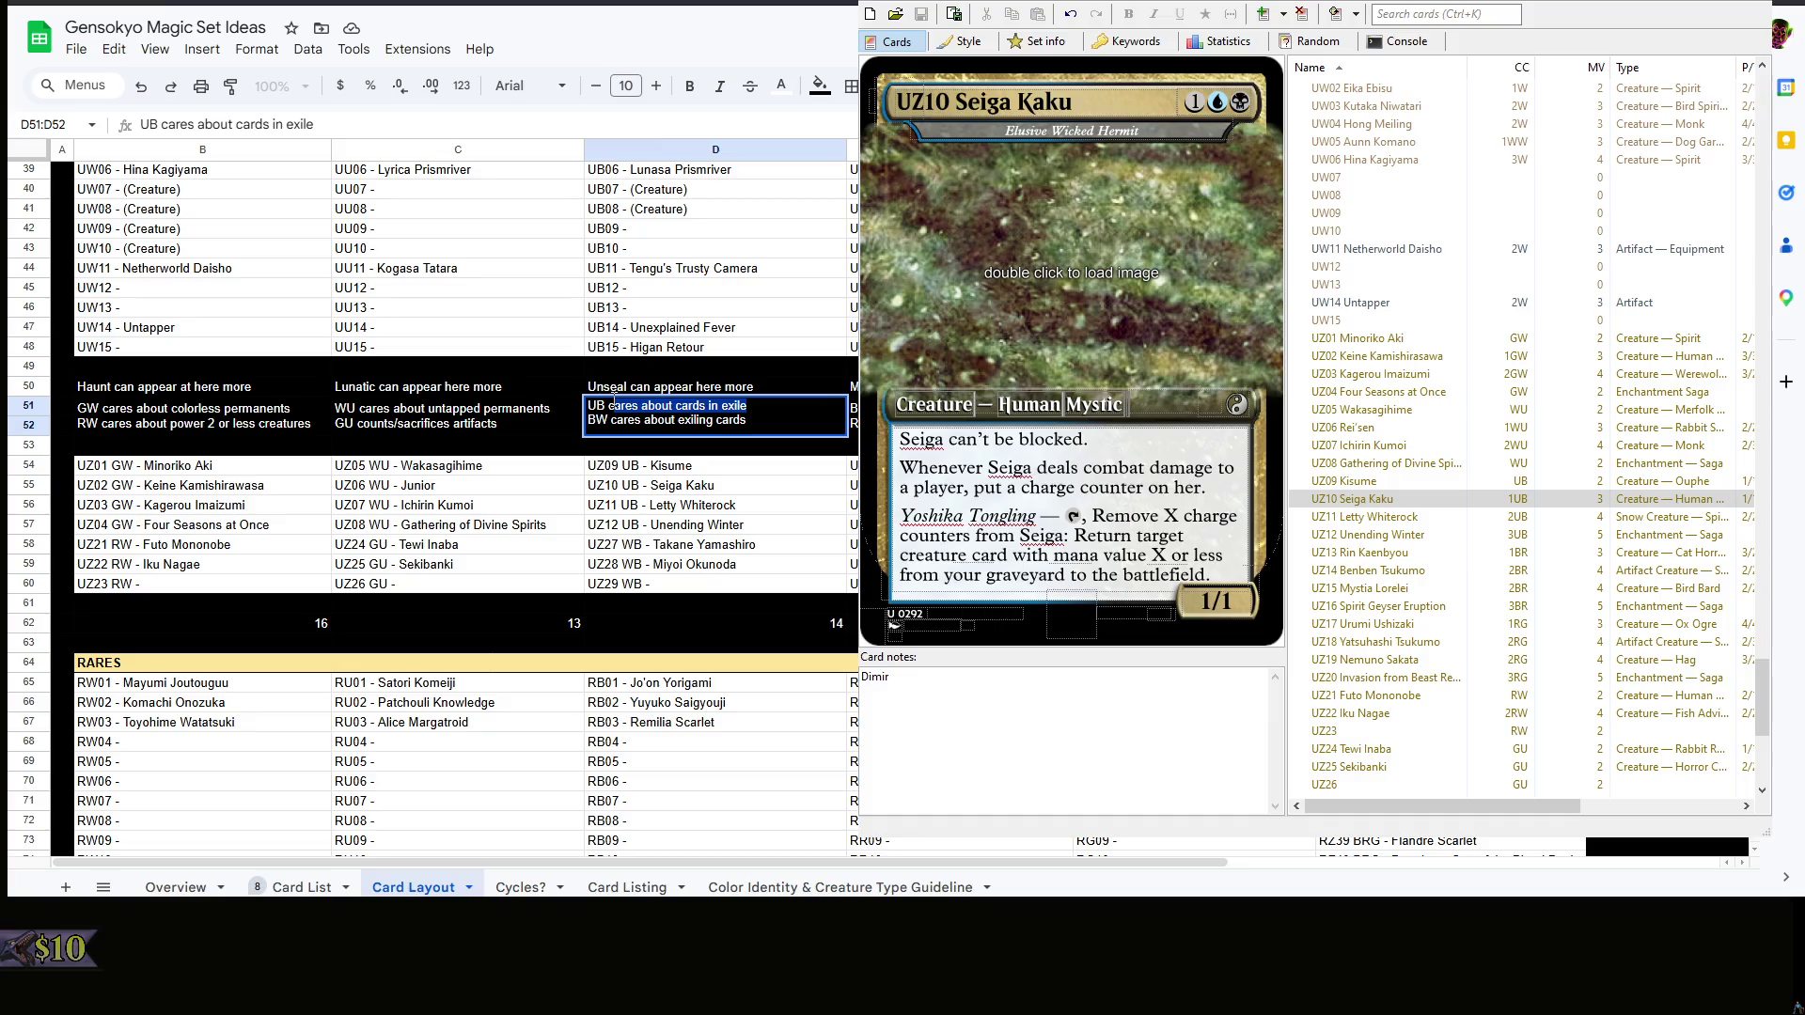
type("is")
key("BackSpace")
type("is a control plan")
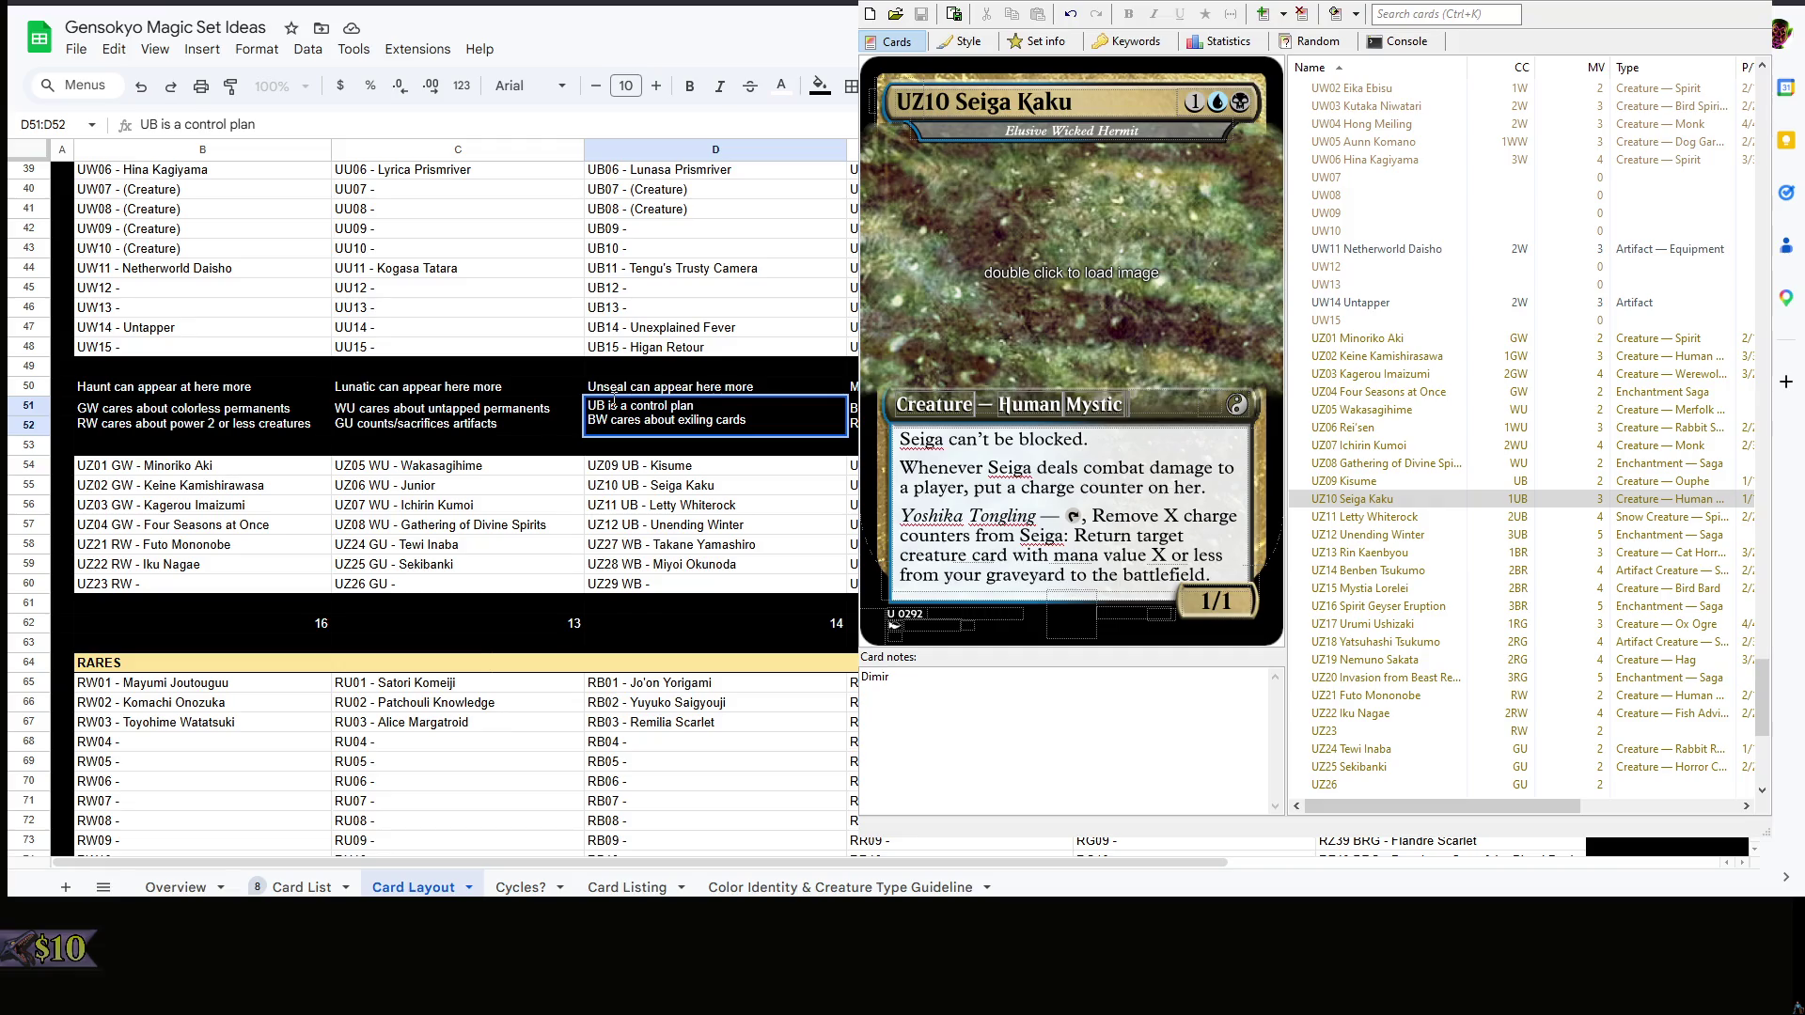
key("Tab")
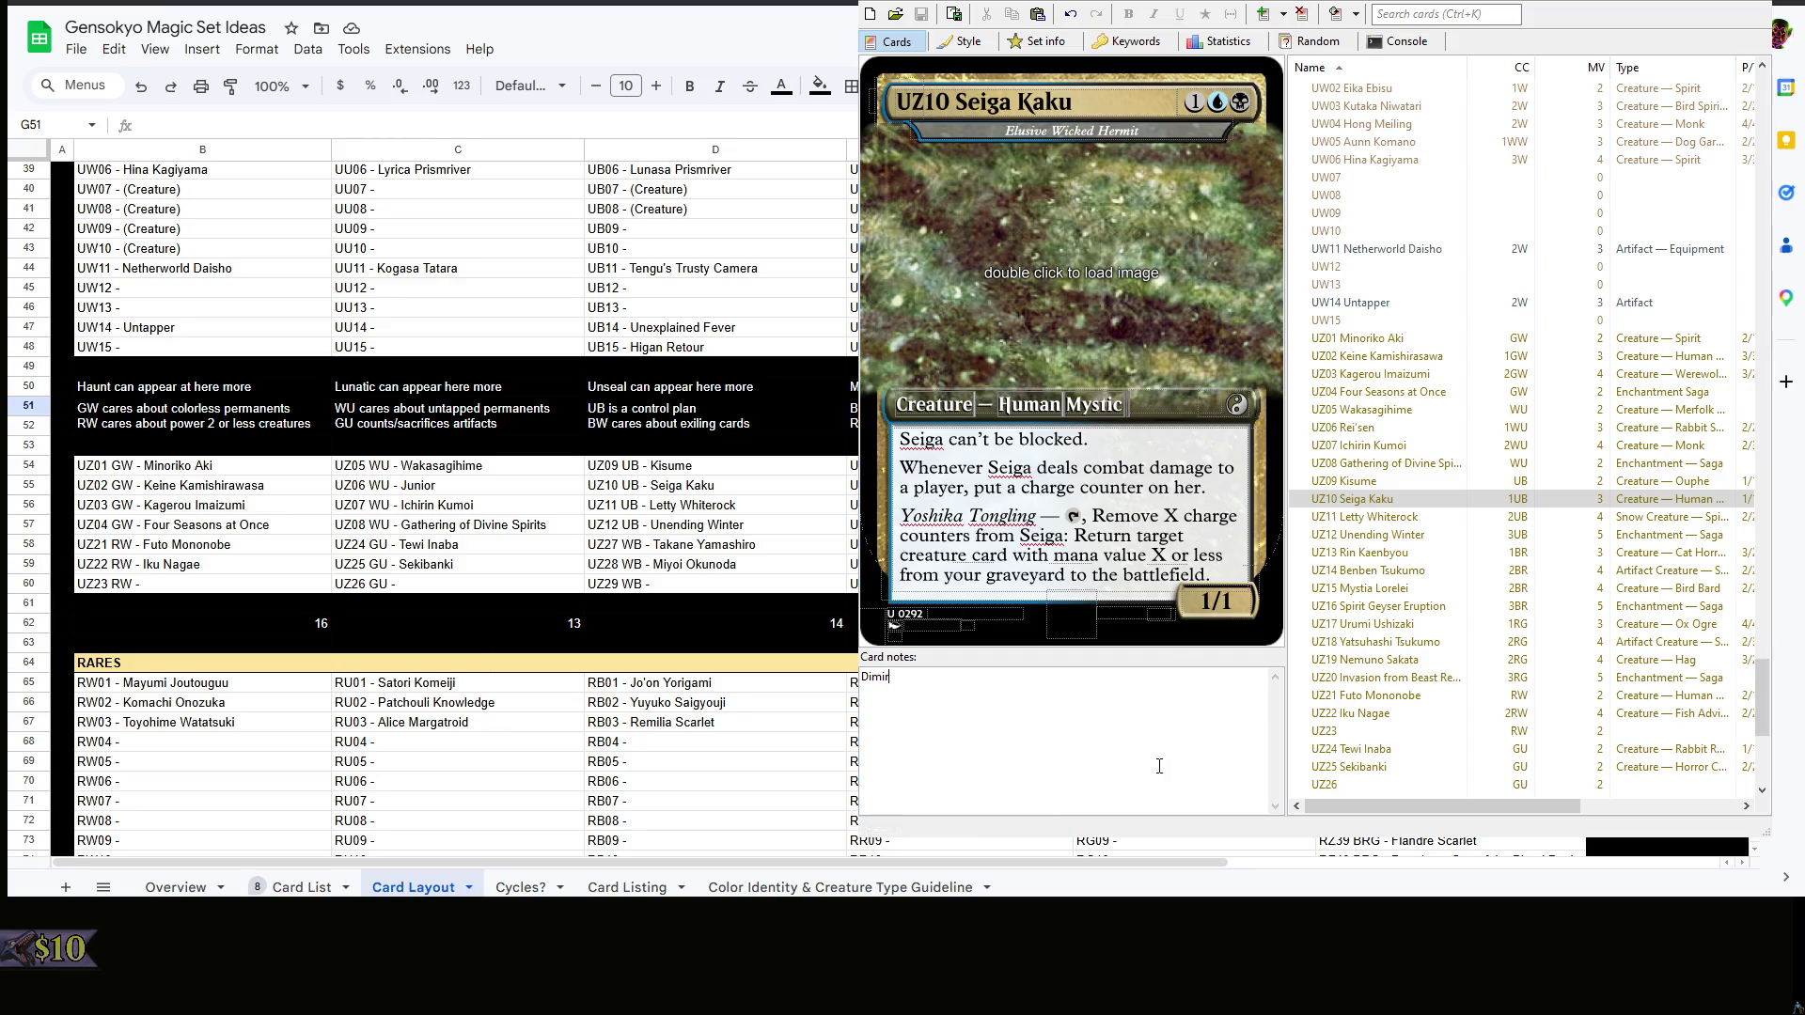
- Add a Signpost note on a new line for the current card and for UZ15 Mystia Lorelei
key("Return")
type("Signpost")
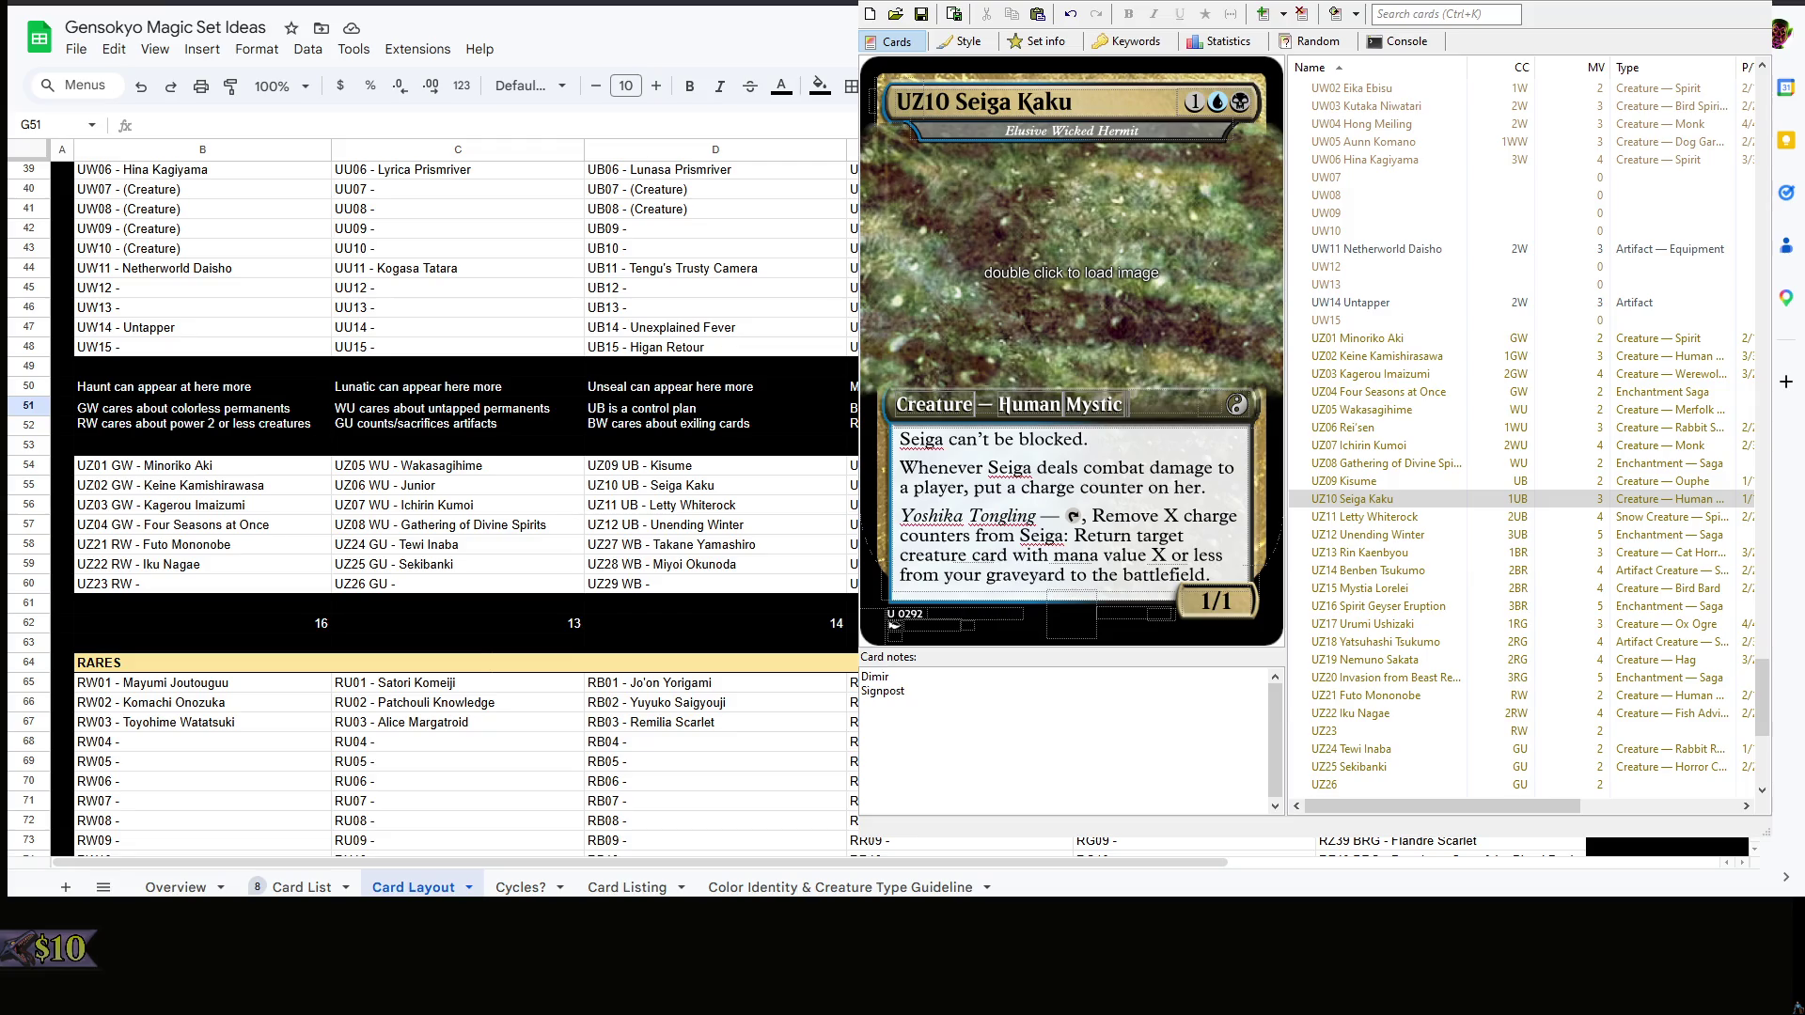
scroll(1496, 514, "down", 2)
left_click(1445, 480)
left_click(990, 742)
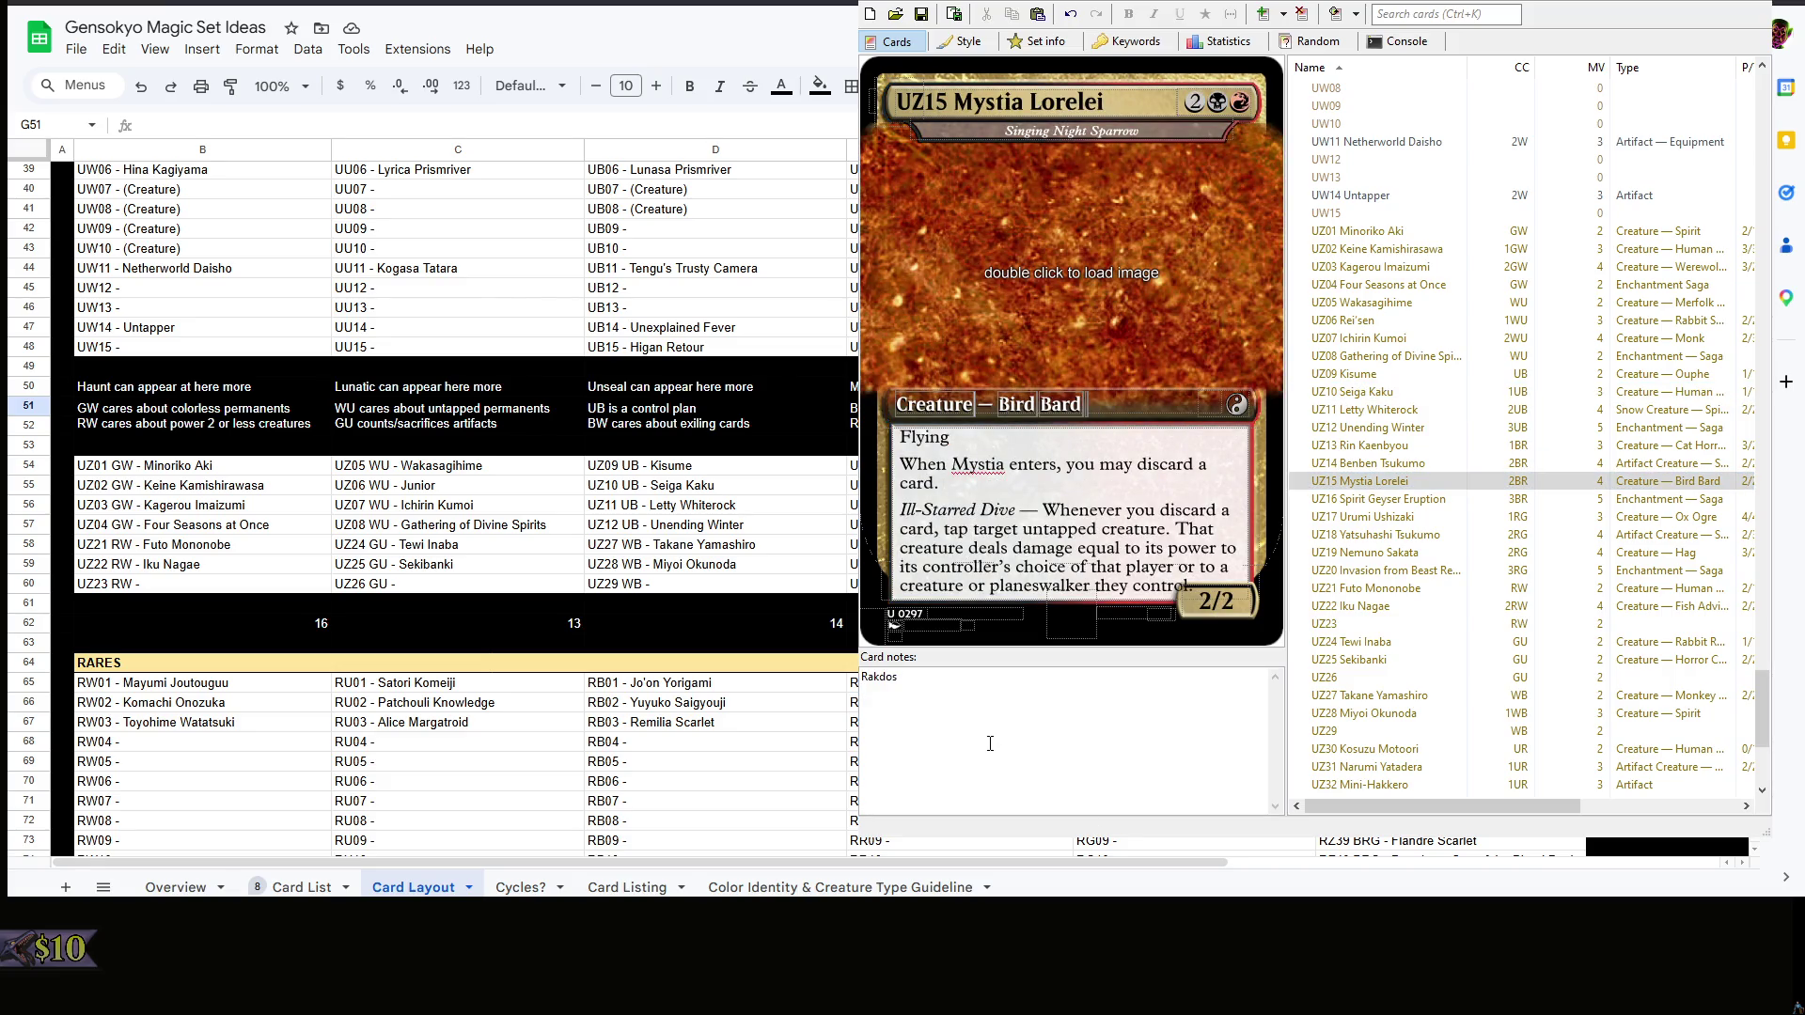
type("Signpost")
left_click(1397, 483)
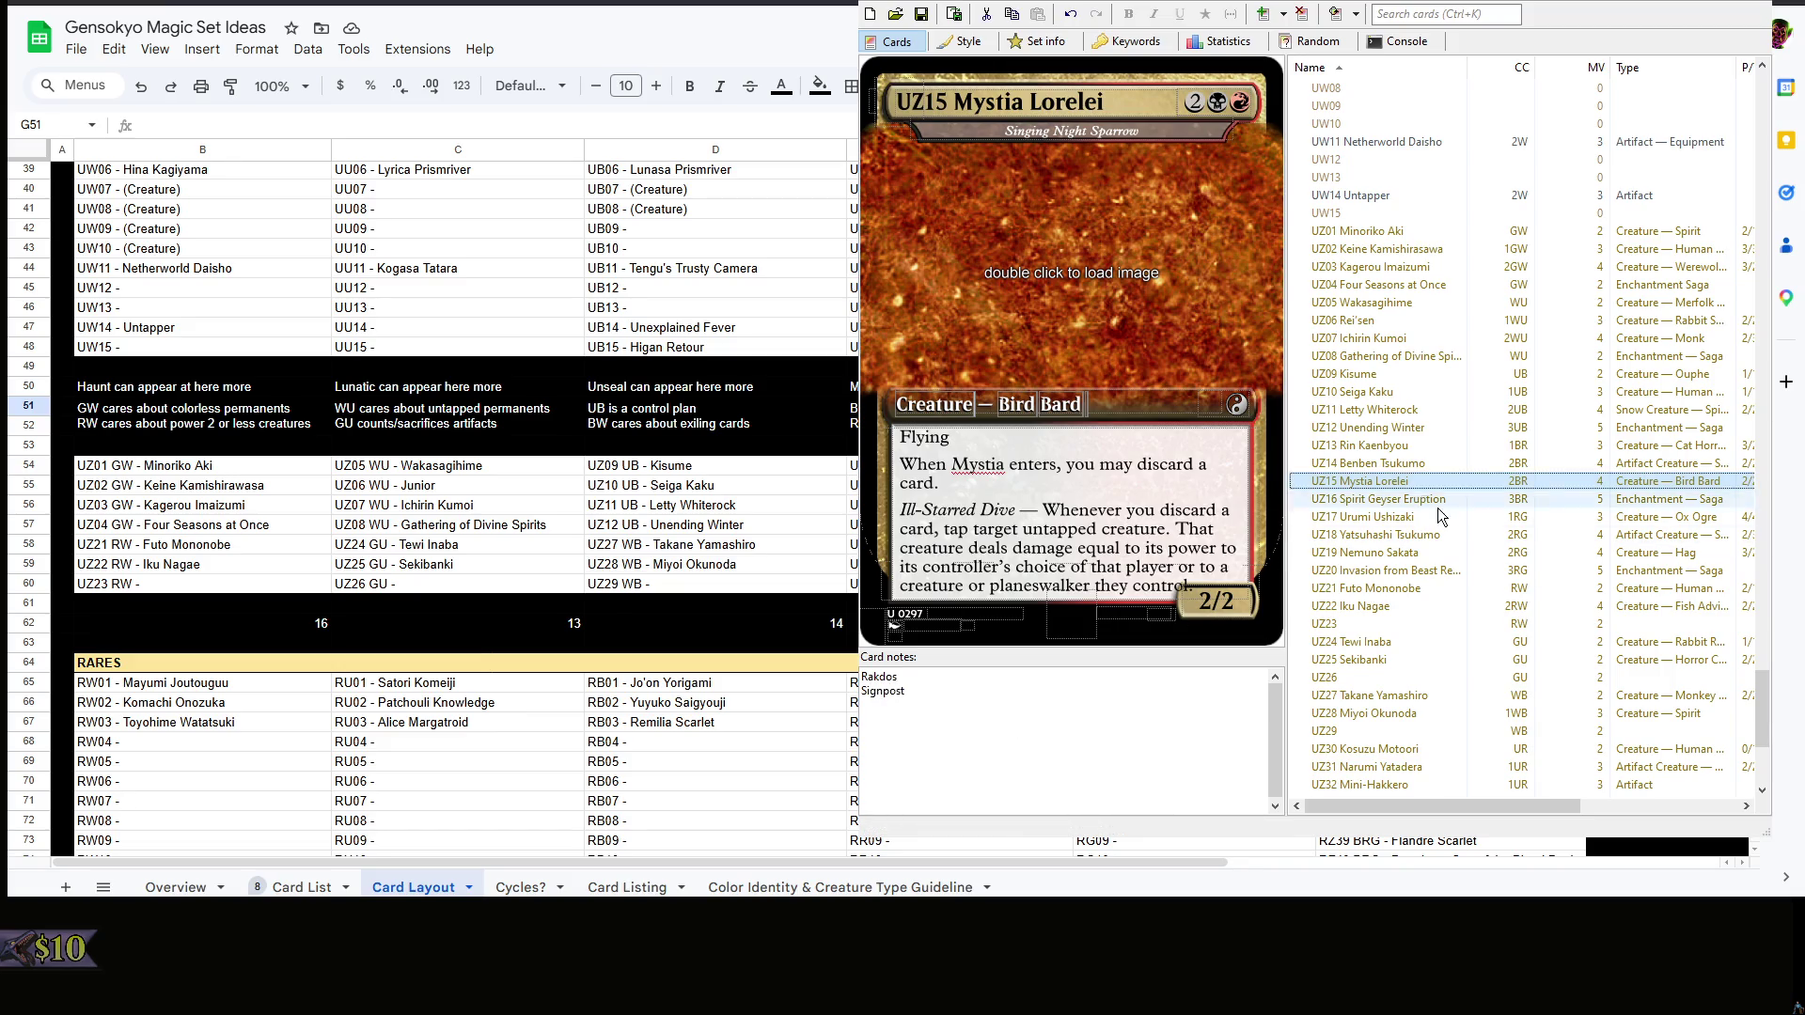
left_click(1410, 500)
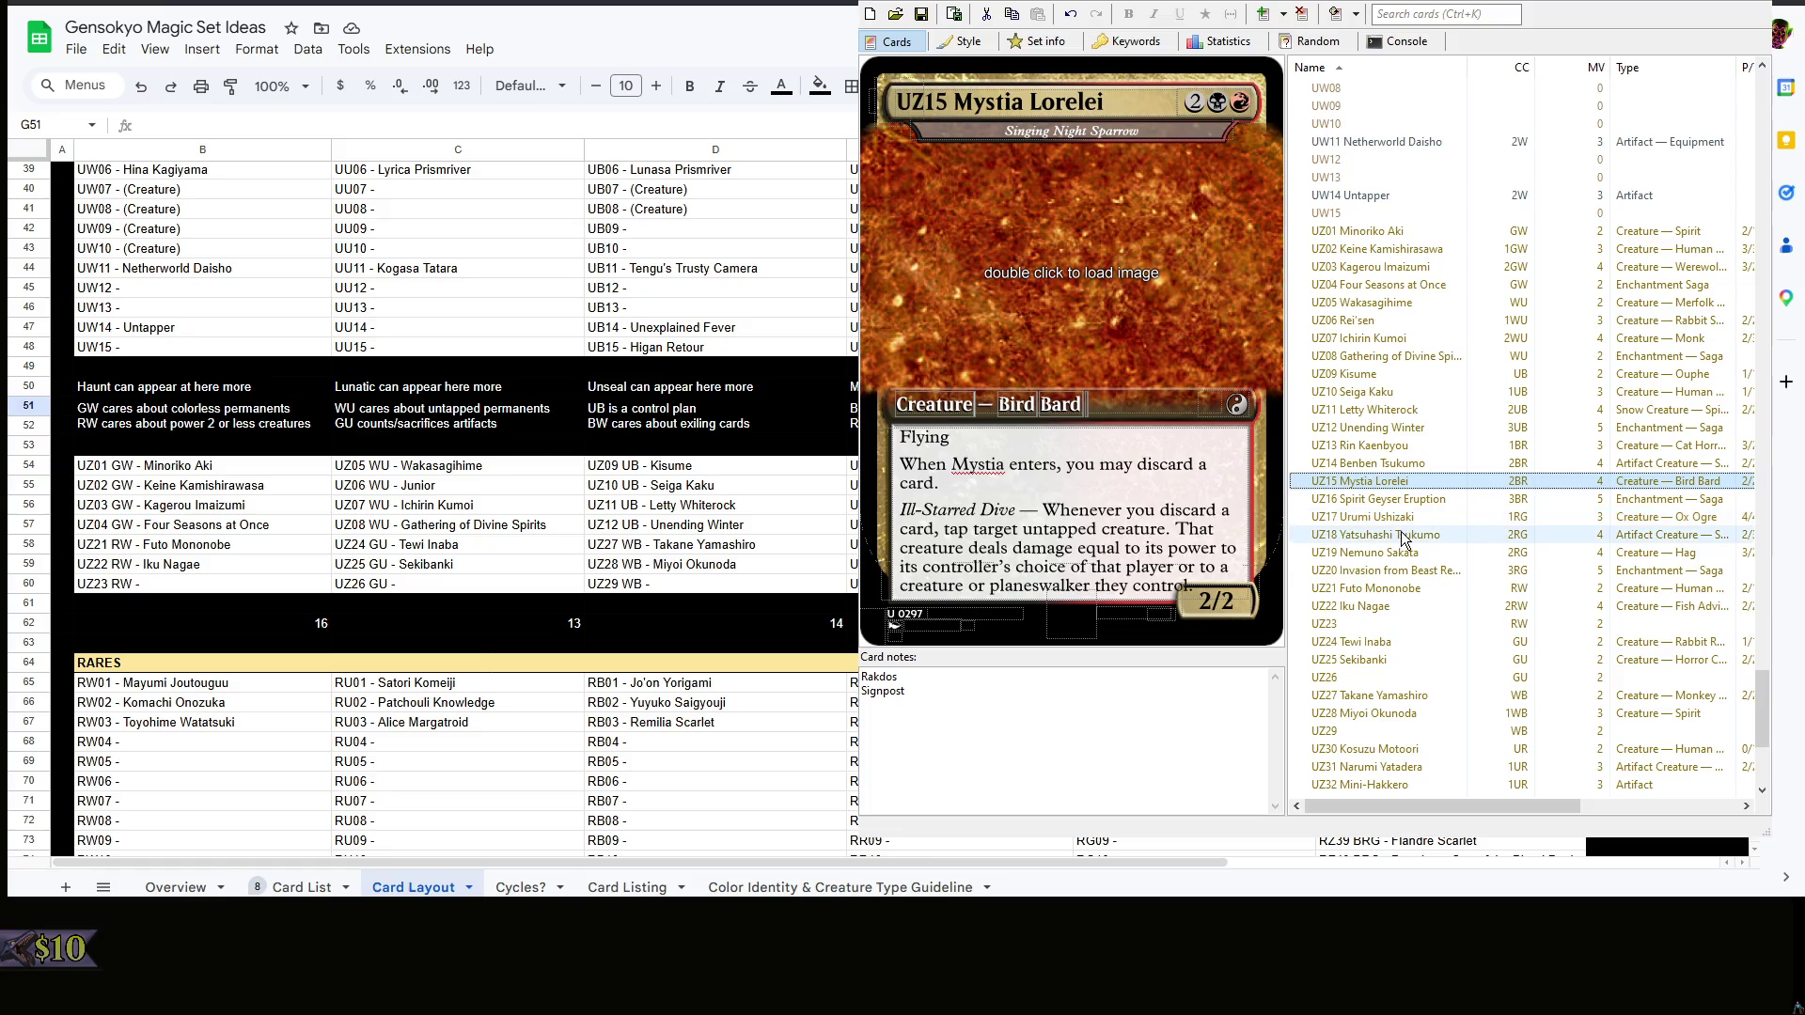
- Add Signpost — Redesign below Gruul in UZ17 Urumi Ushizaki's notes, after checking UZ18 and UZ19
left_click(1401, 522)
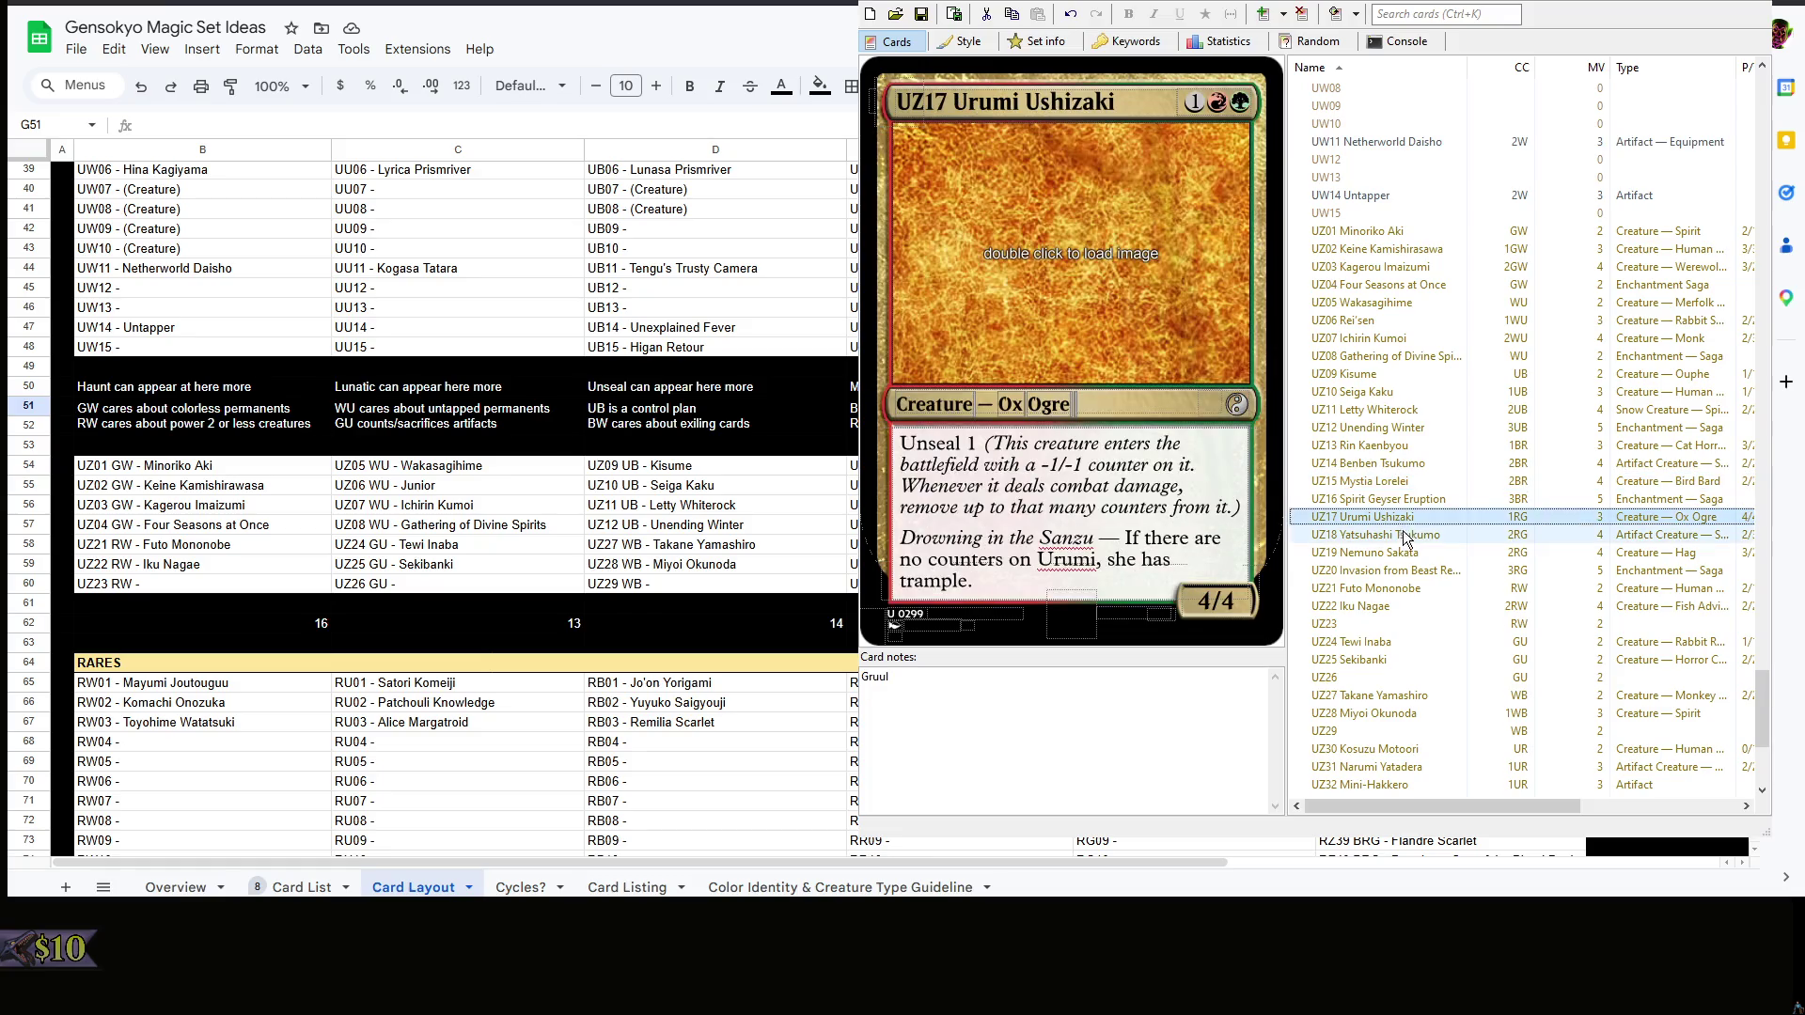
left_click(1403, 540)
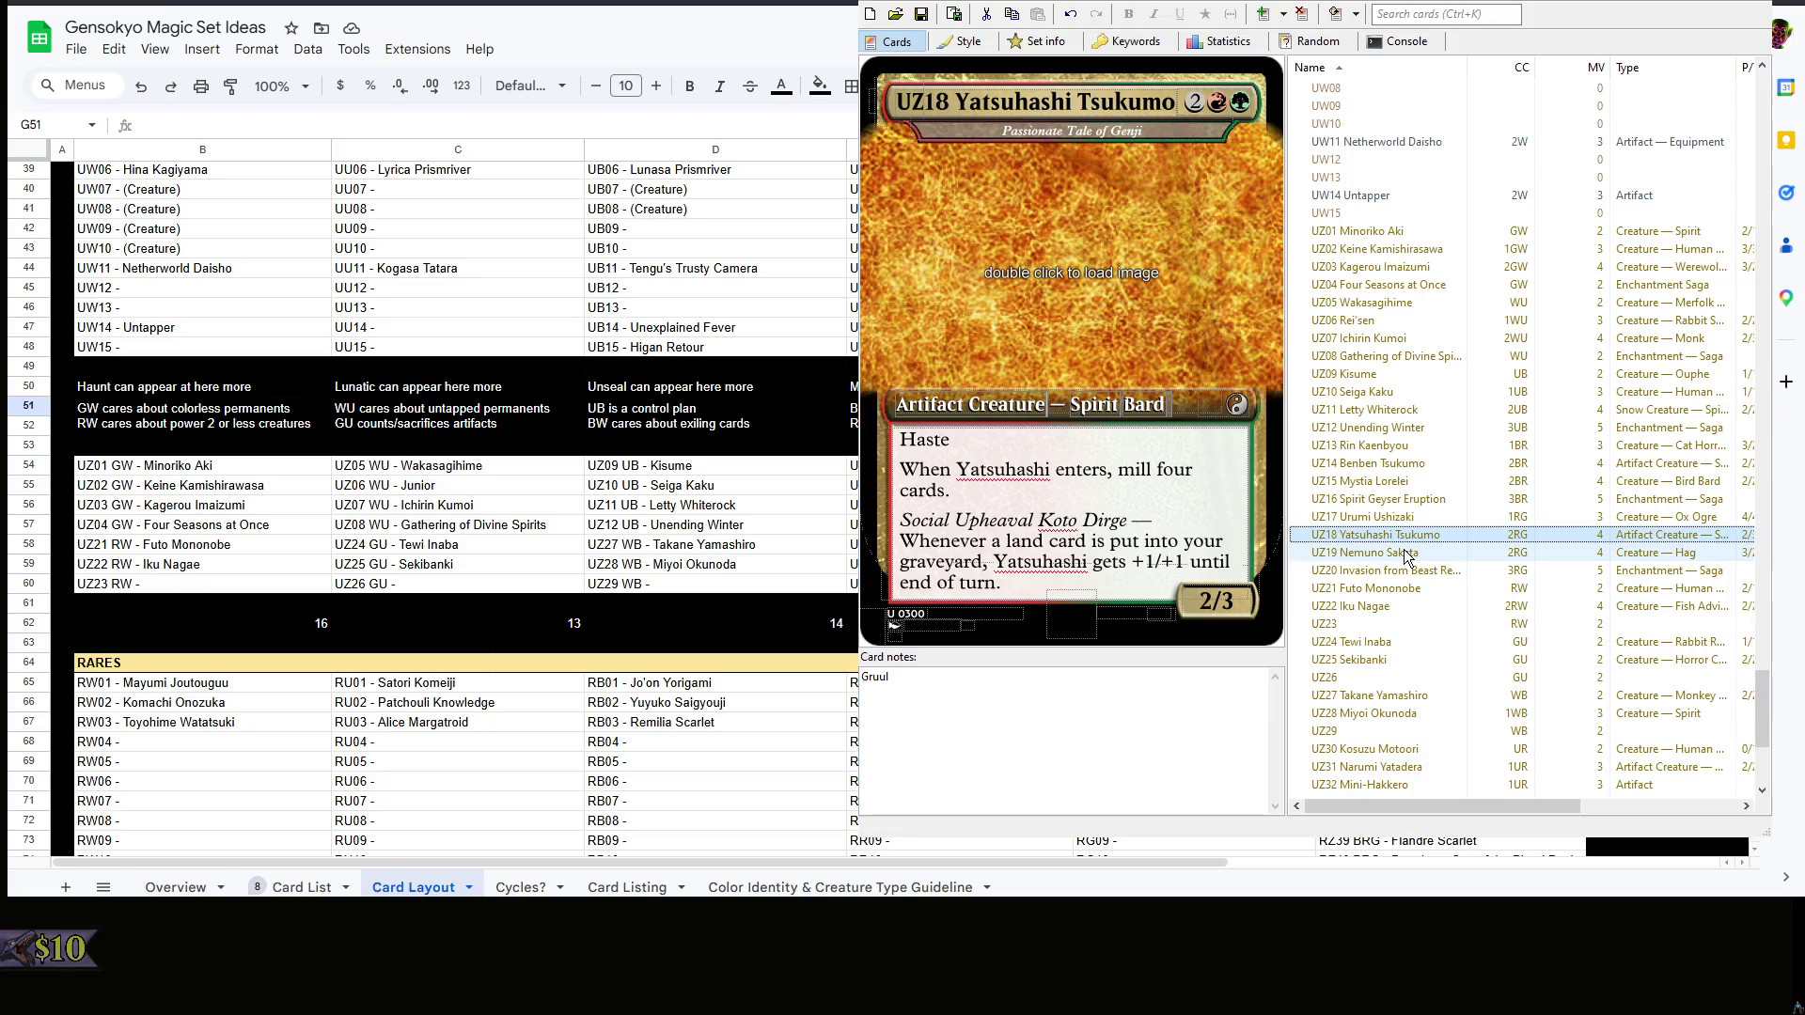
left_click(1404, 555)
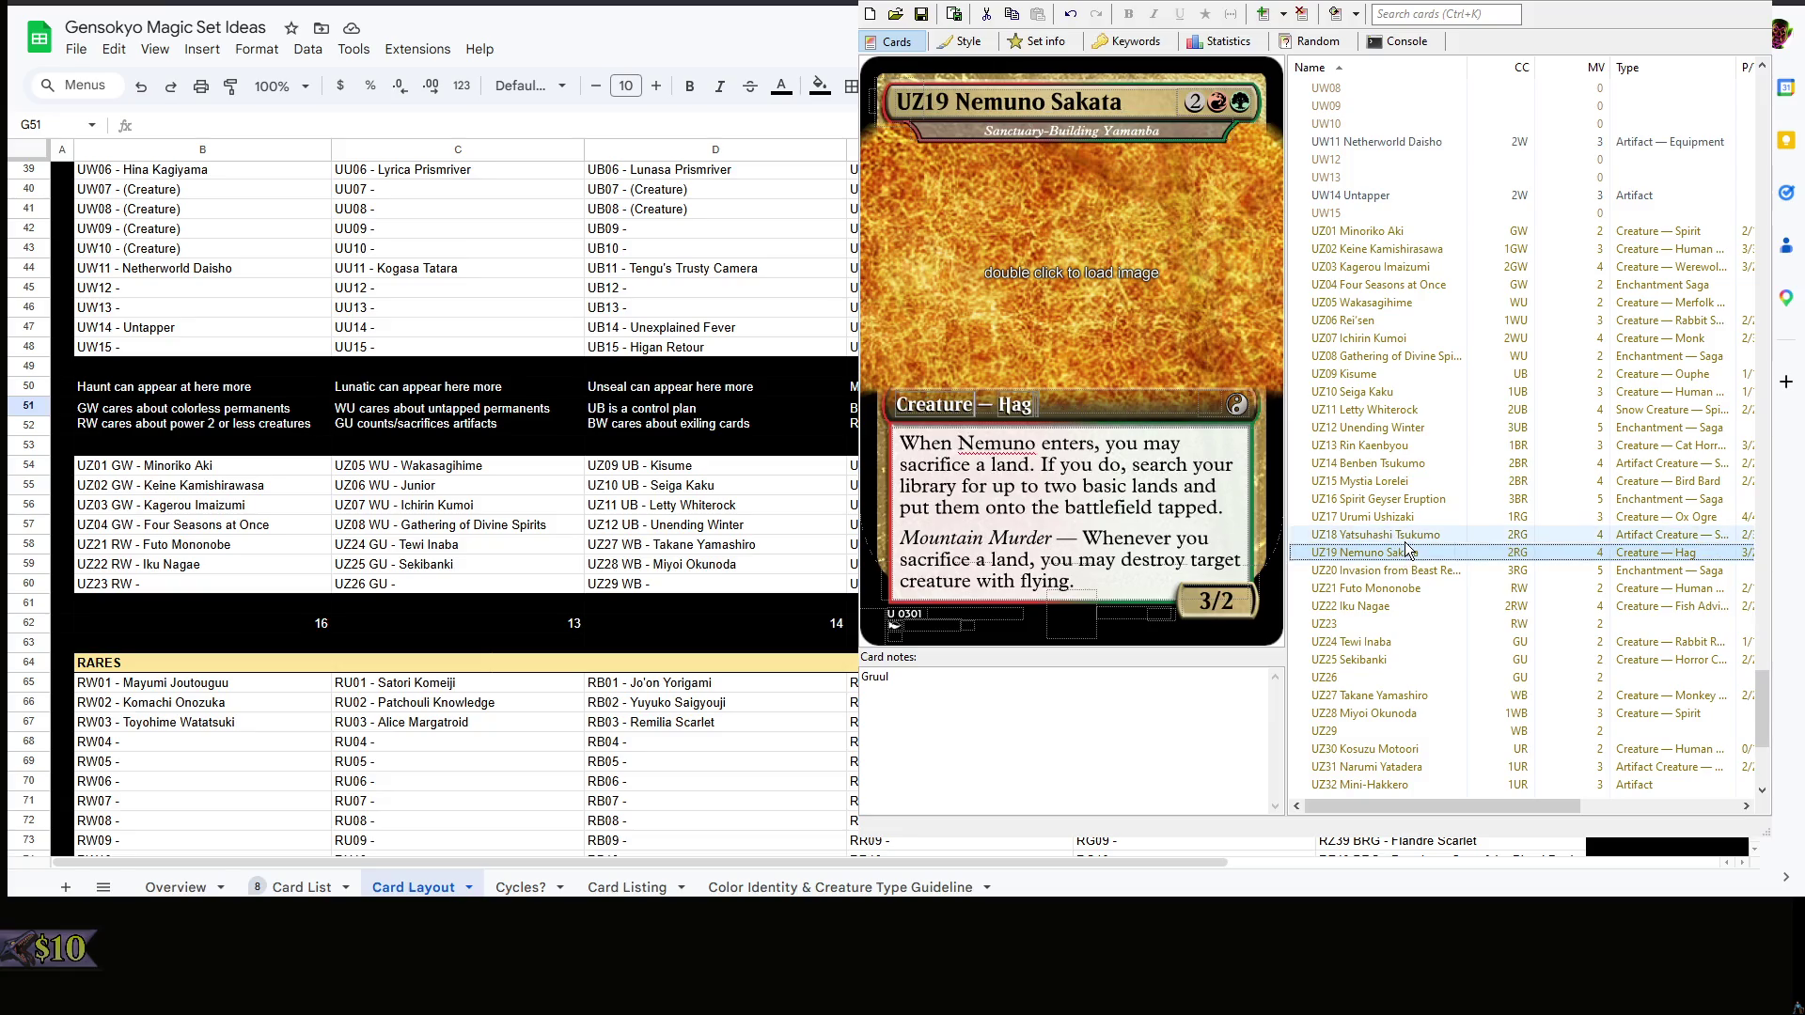
left_click(1403, 534)
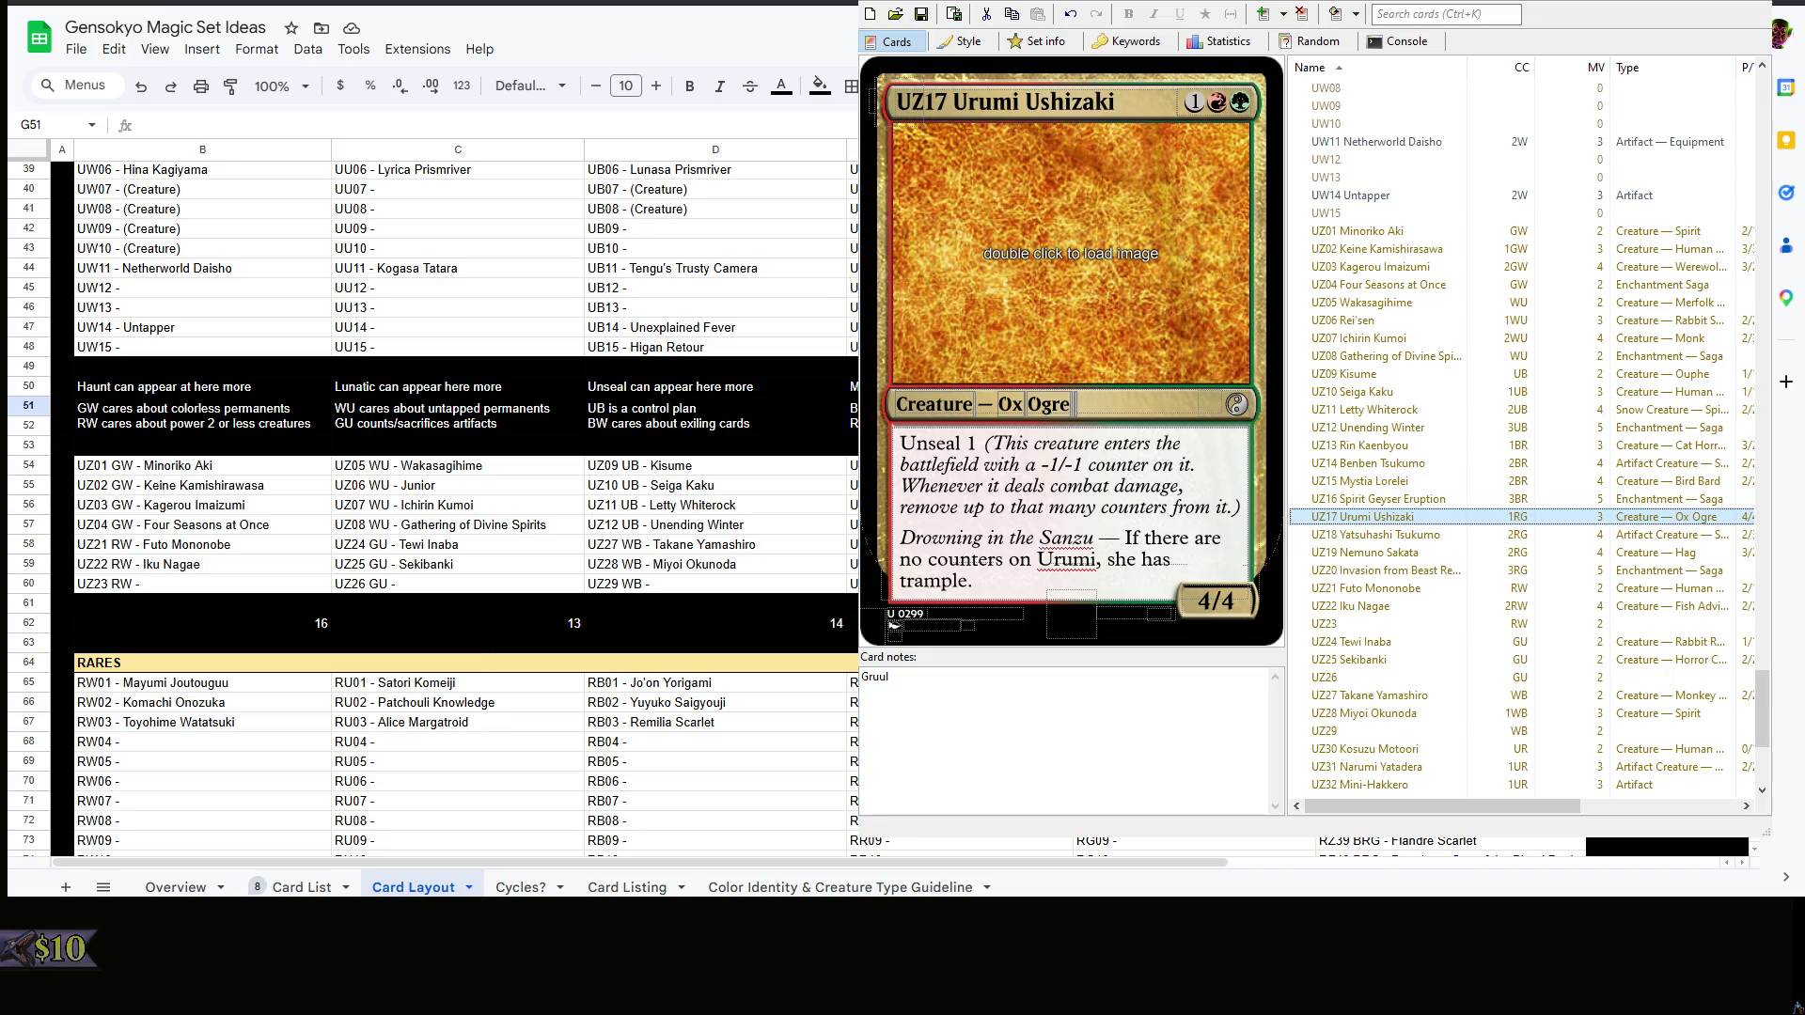
left_click(938, 749)
key("Return")
type("Signpost — Redesign")
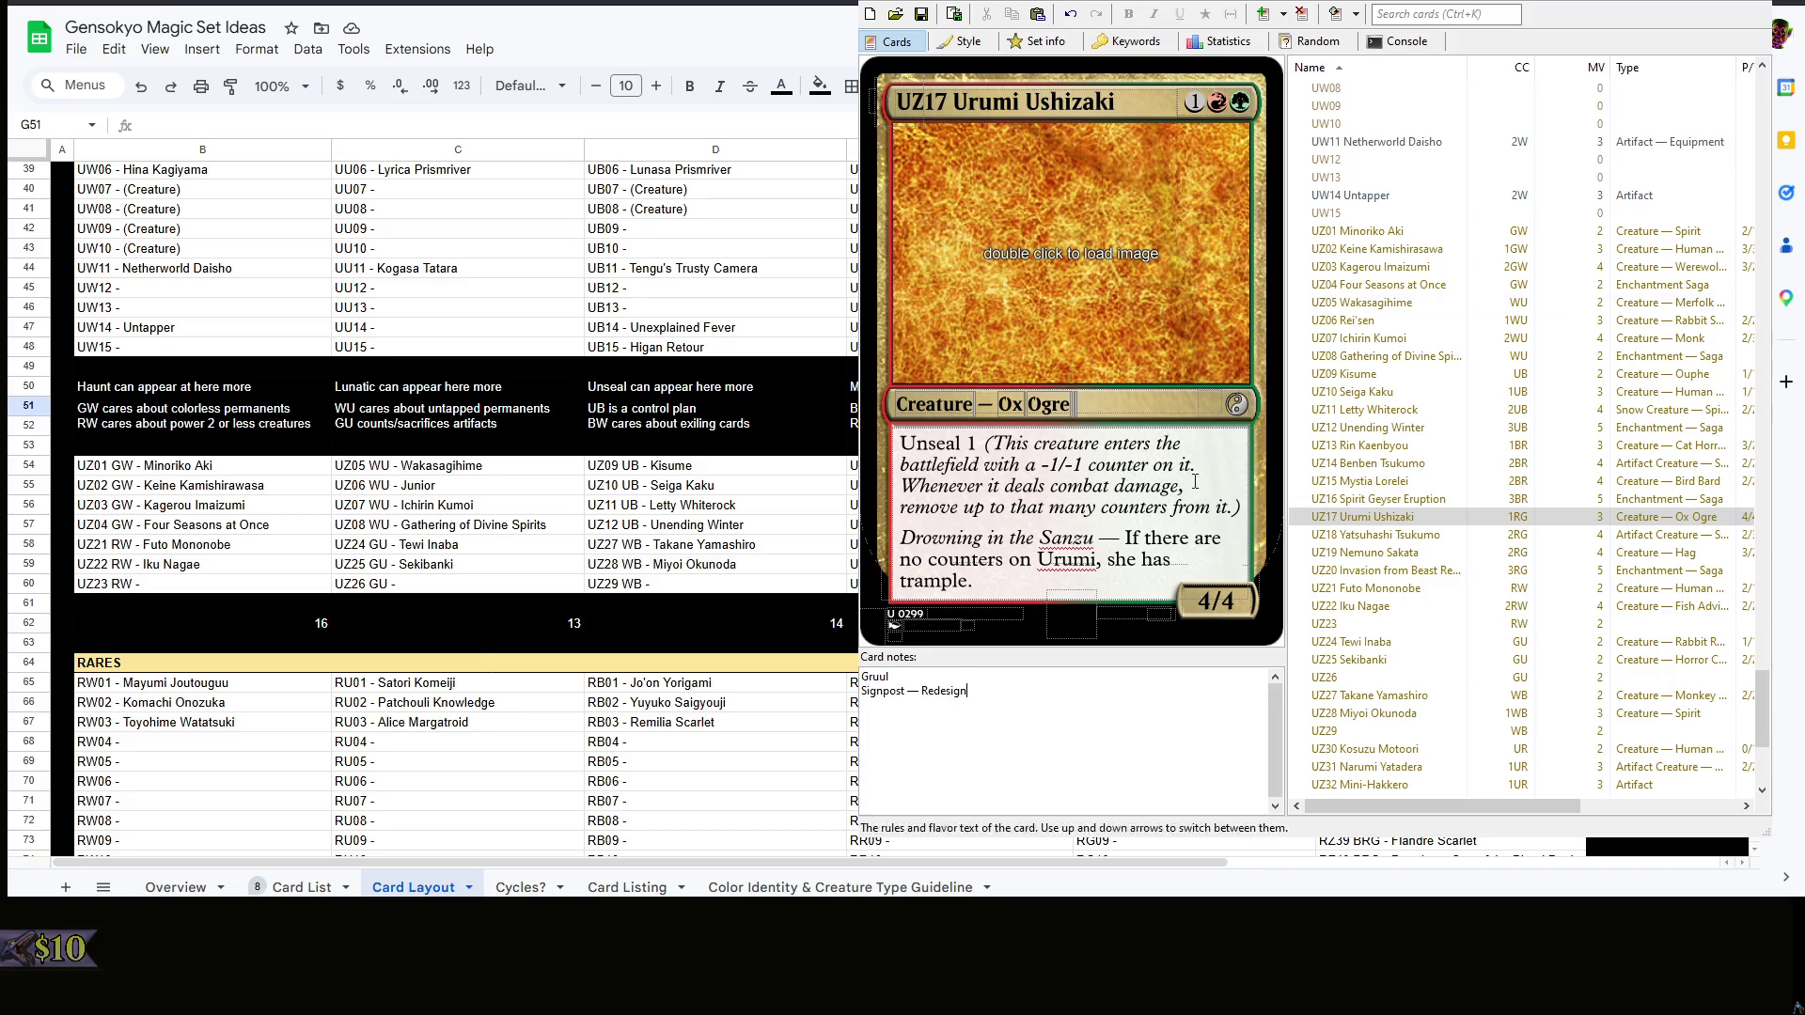
left_click(1407, 521)
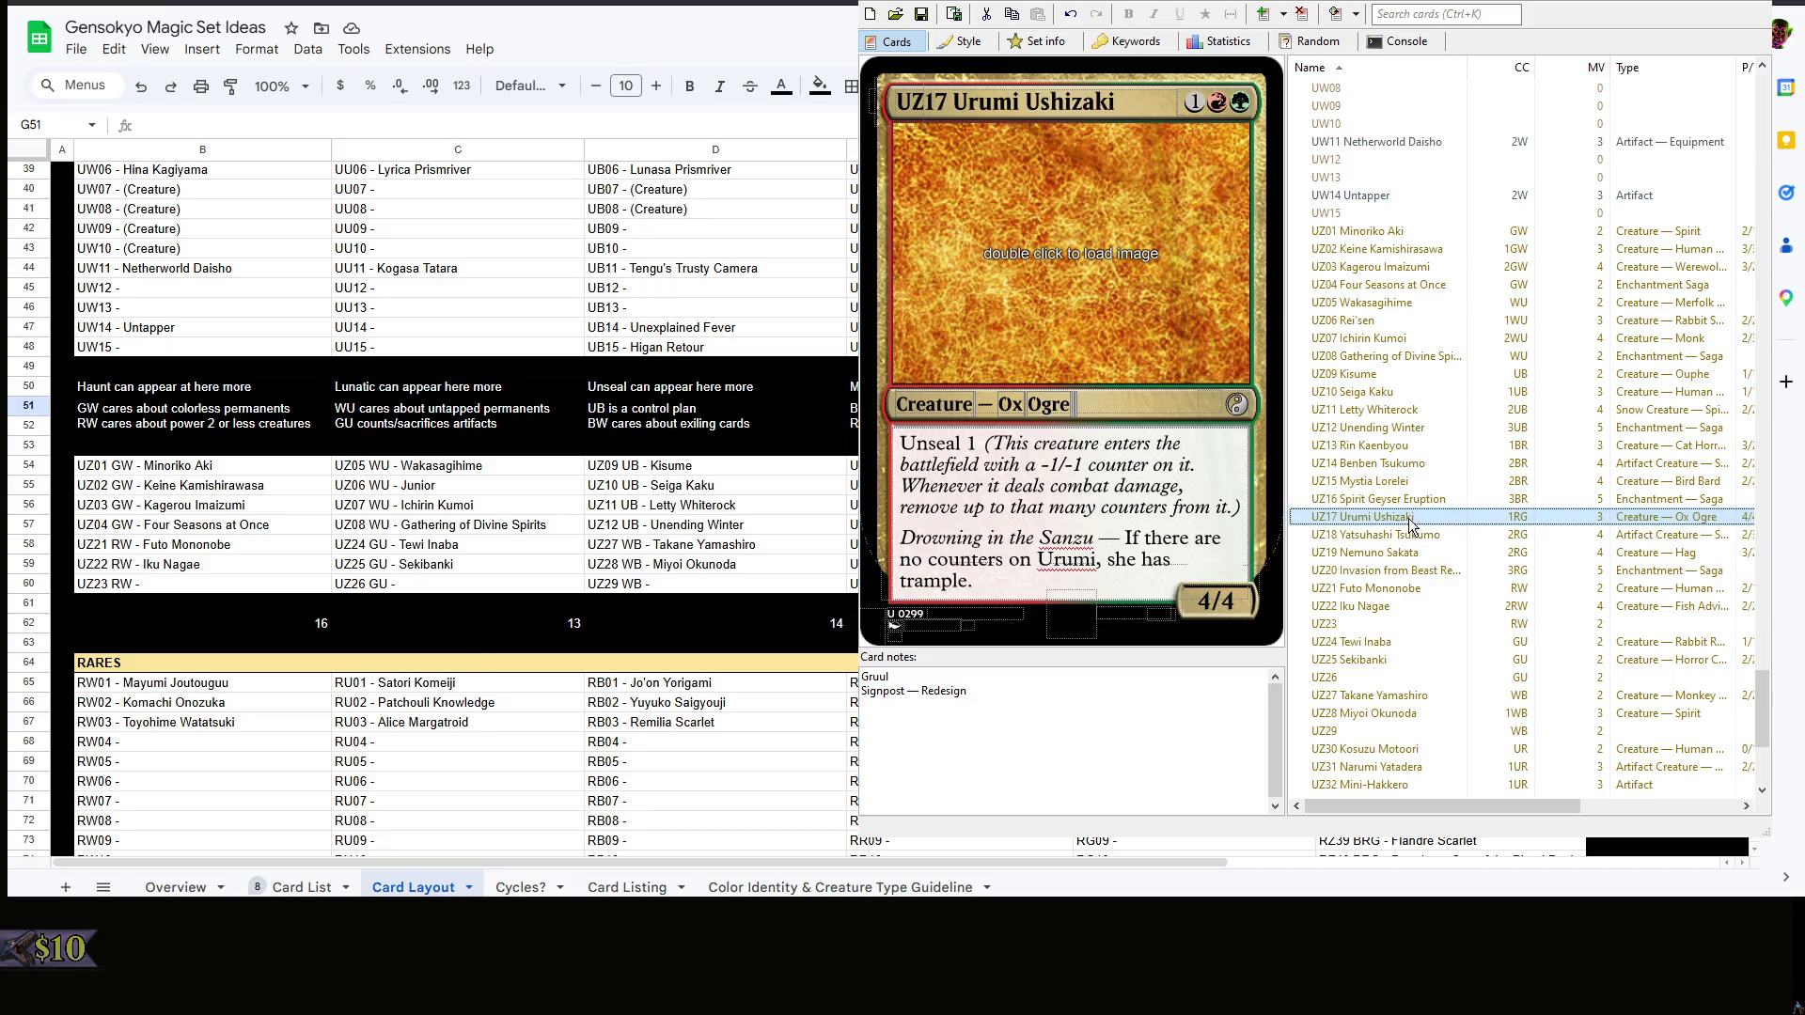
scroll(1447, 510, "down", 2)
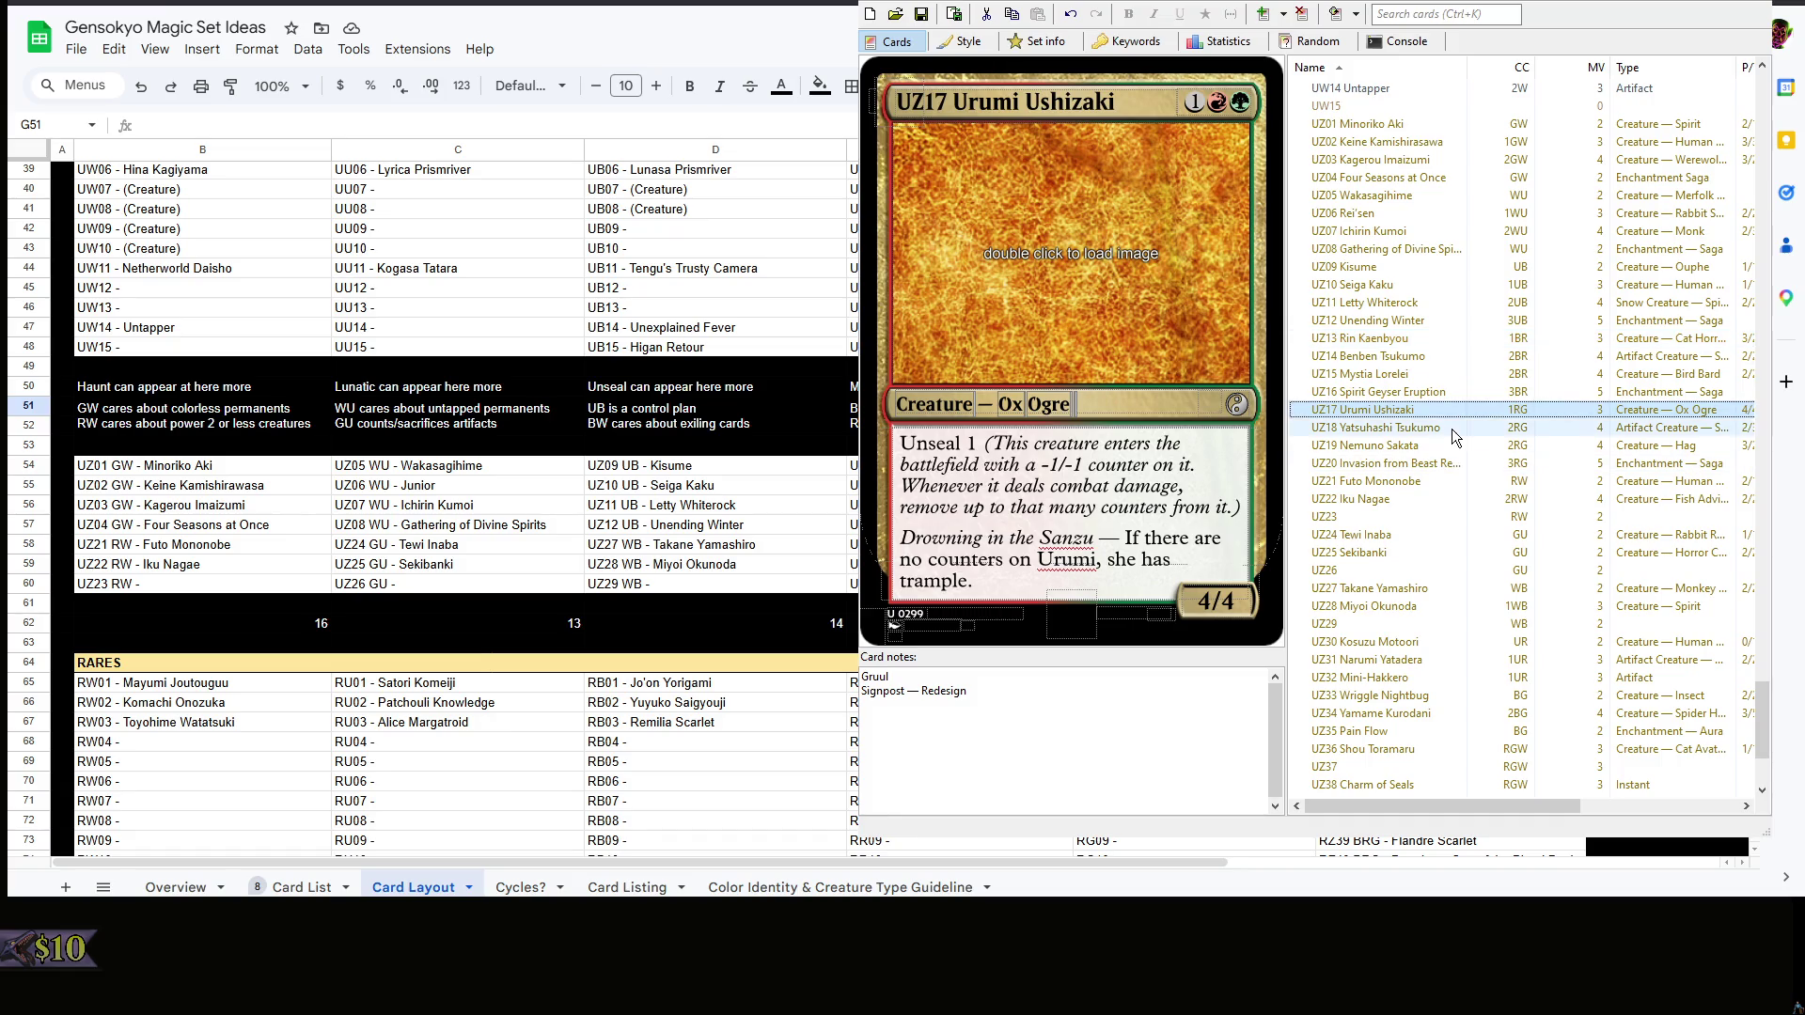
- Start and then erase a mistyped note line below Boros for UZ21 Futo Mononobe, moving on to UZ24 Tewi Inaba
left_click(1448, 446)
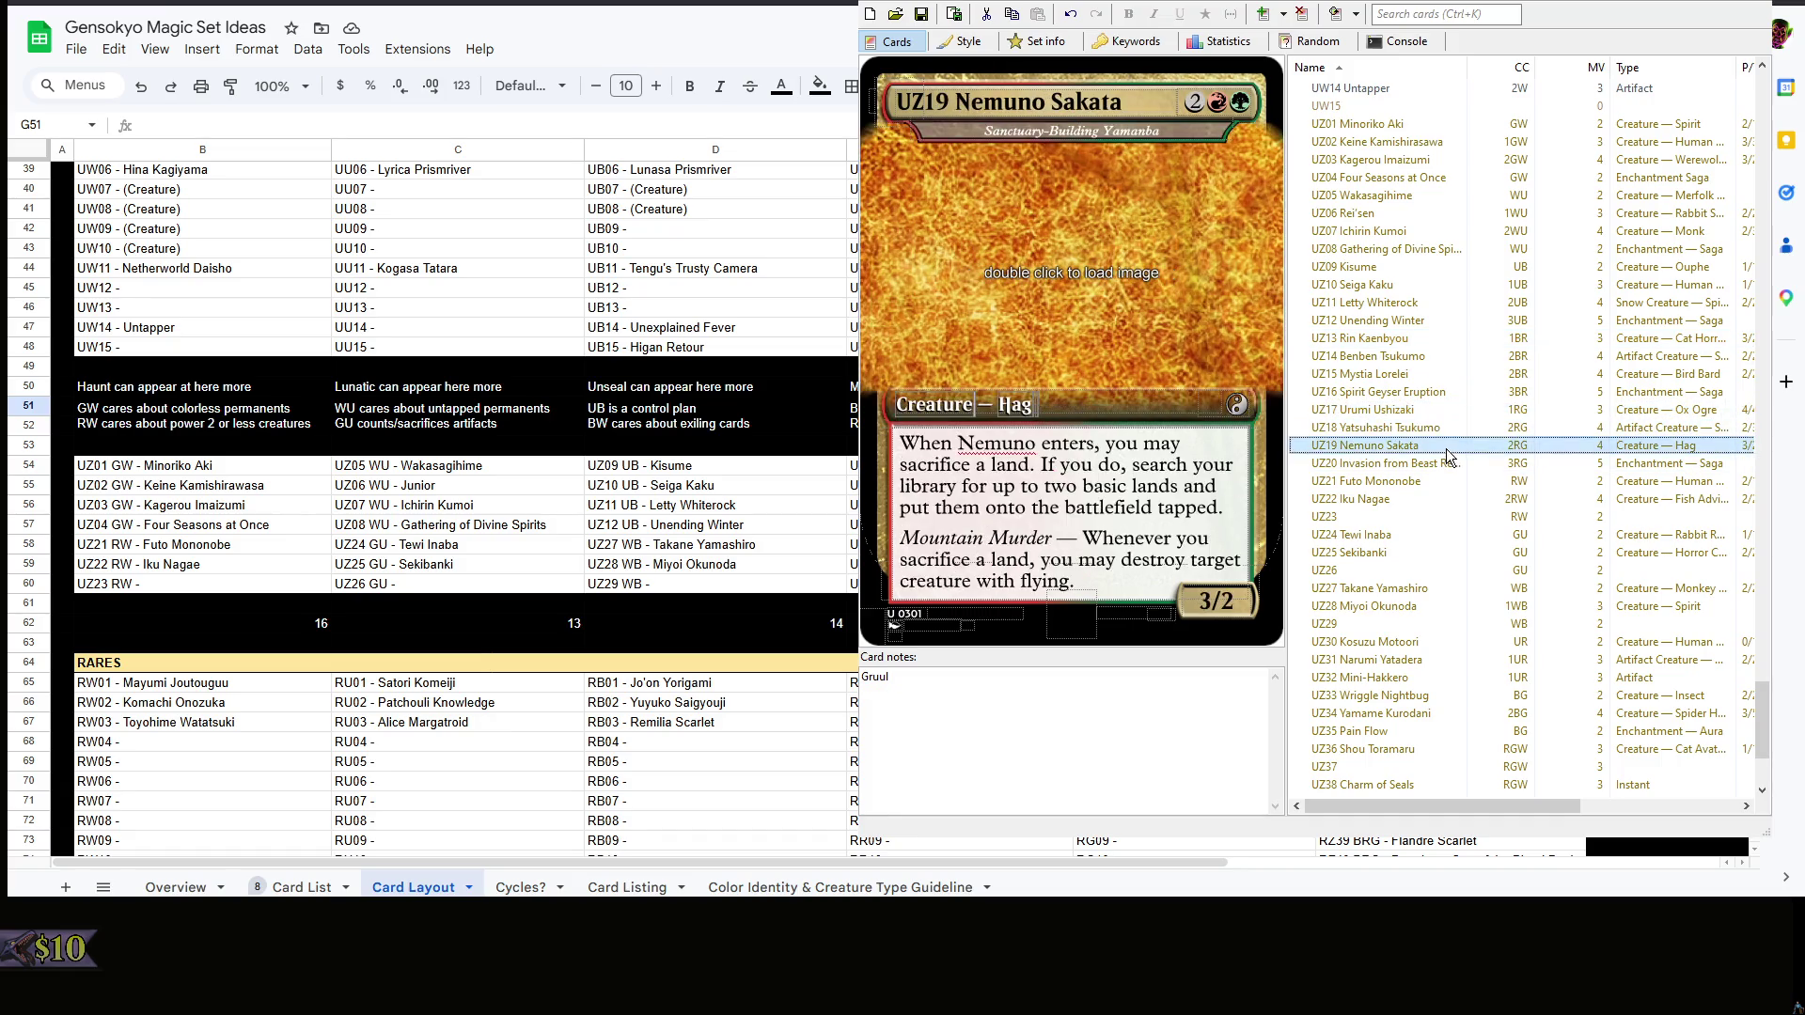
left_click(1442, 480)
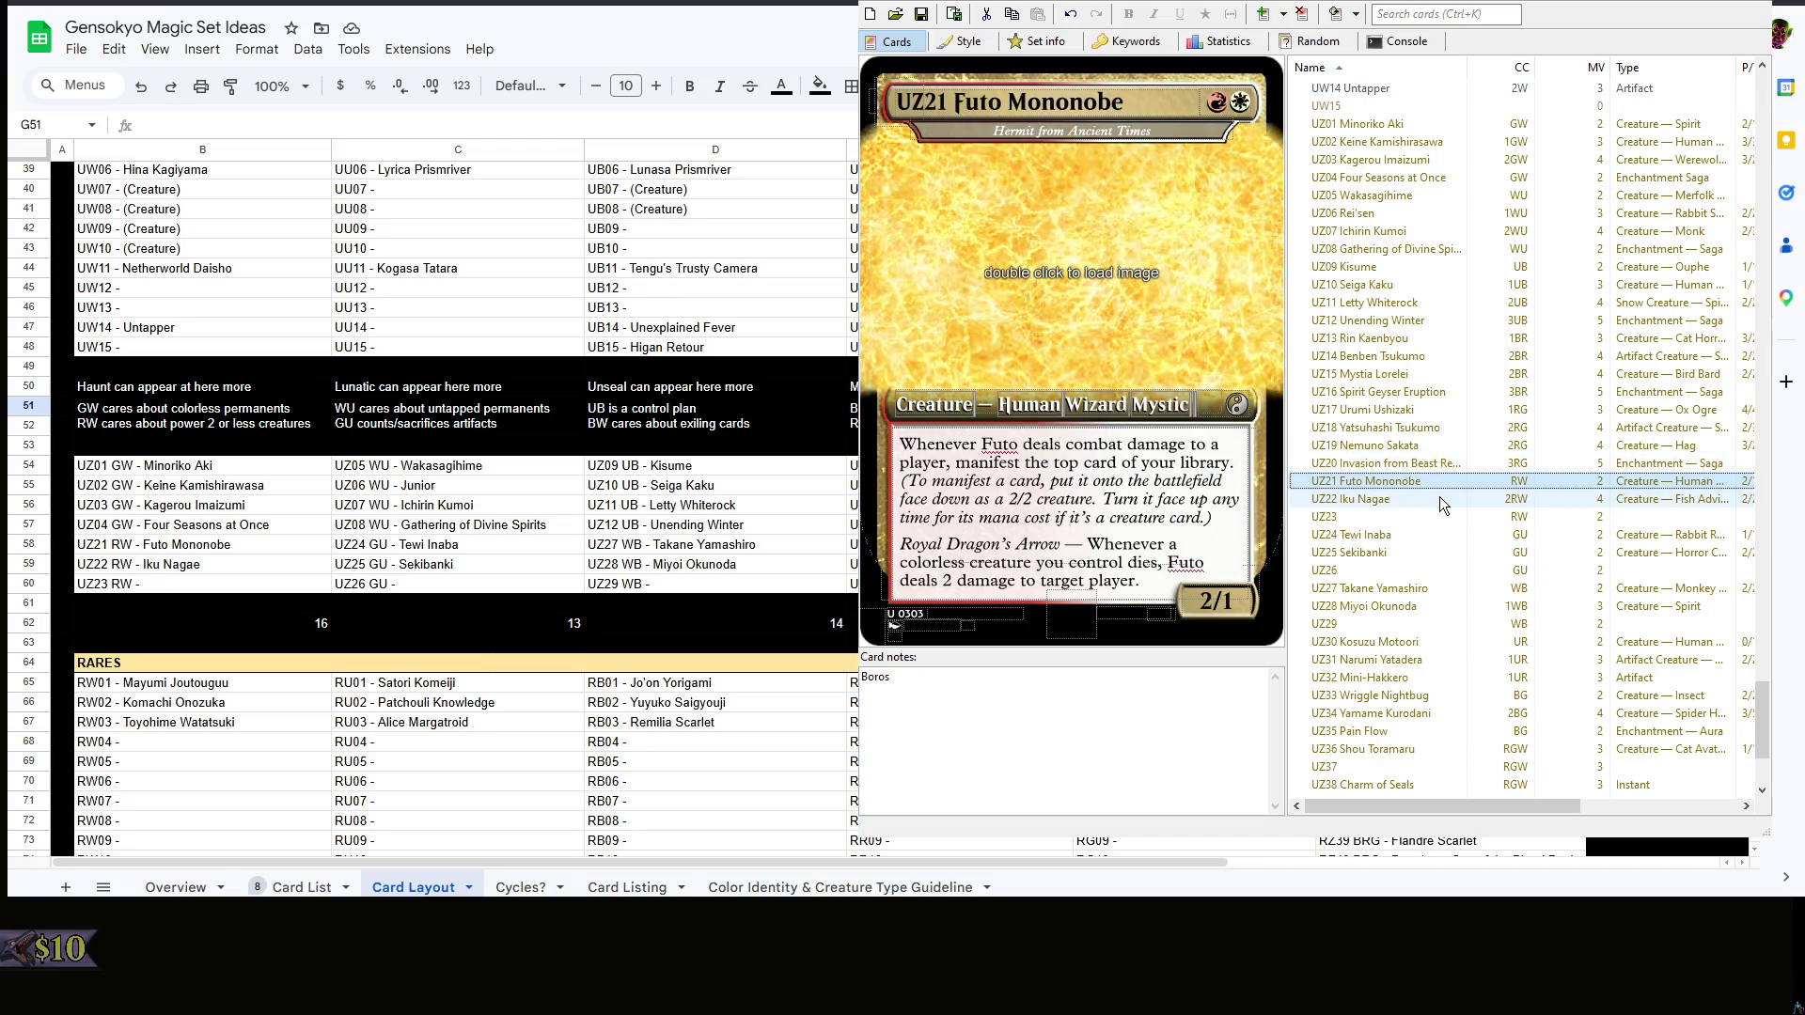
left_click(1440, 497)
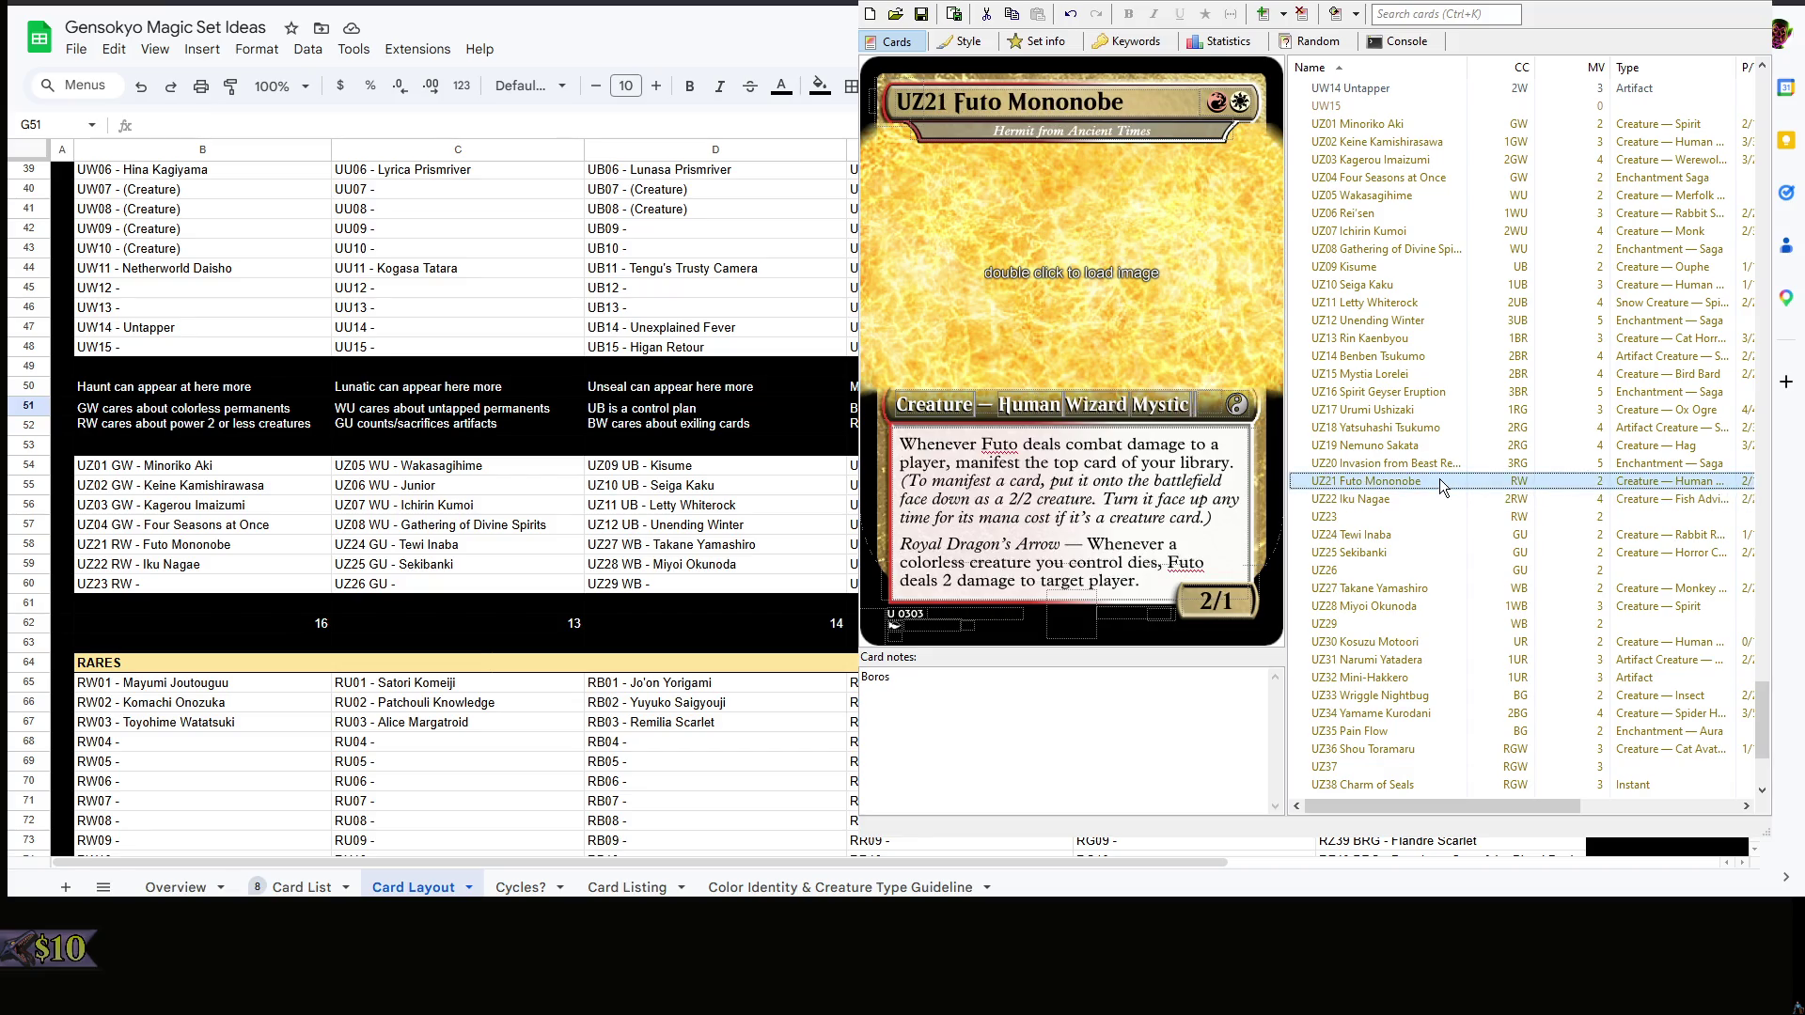
left_click(1111, 775)
key("Return")
type("Signpost")
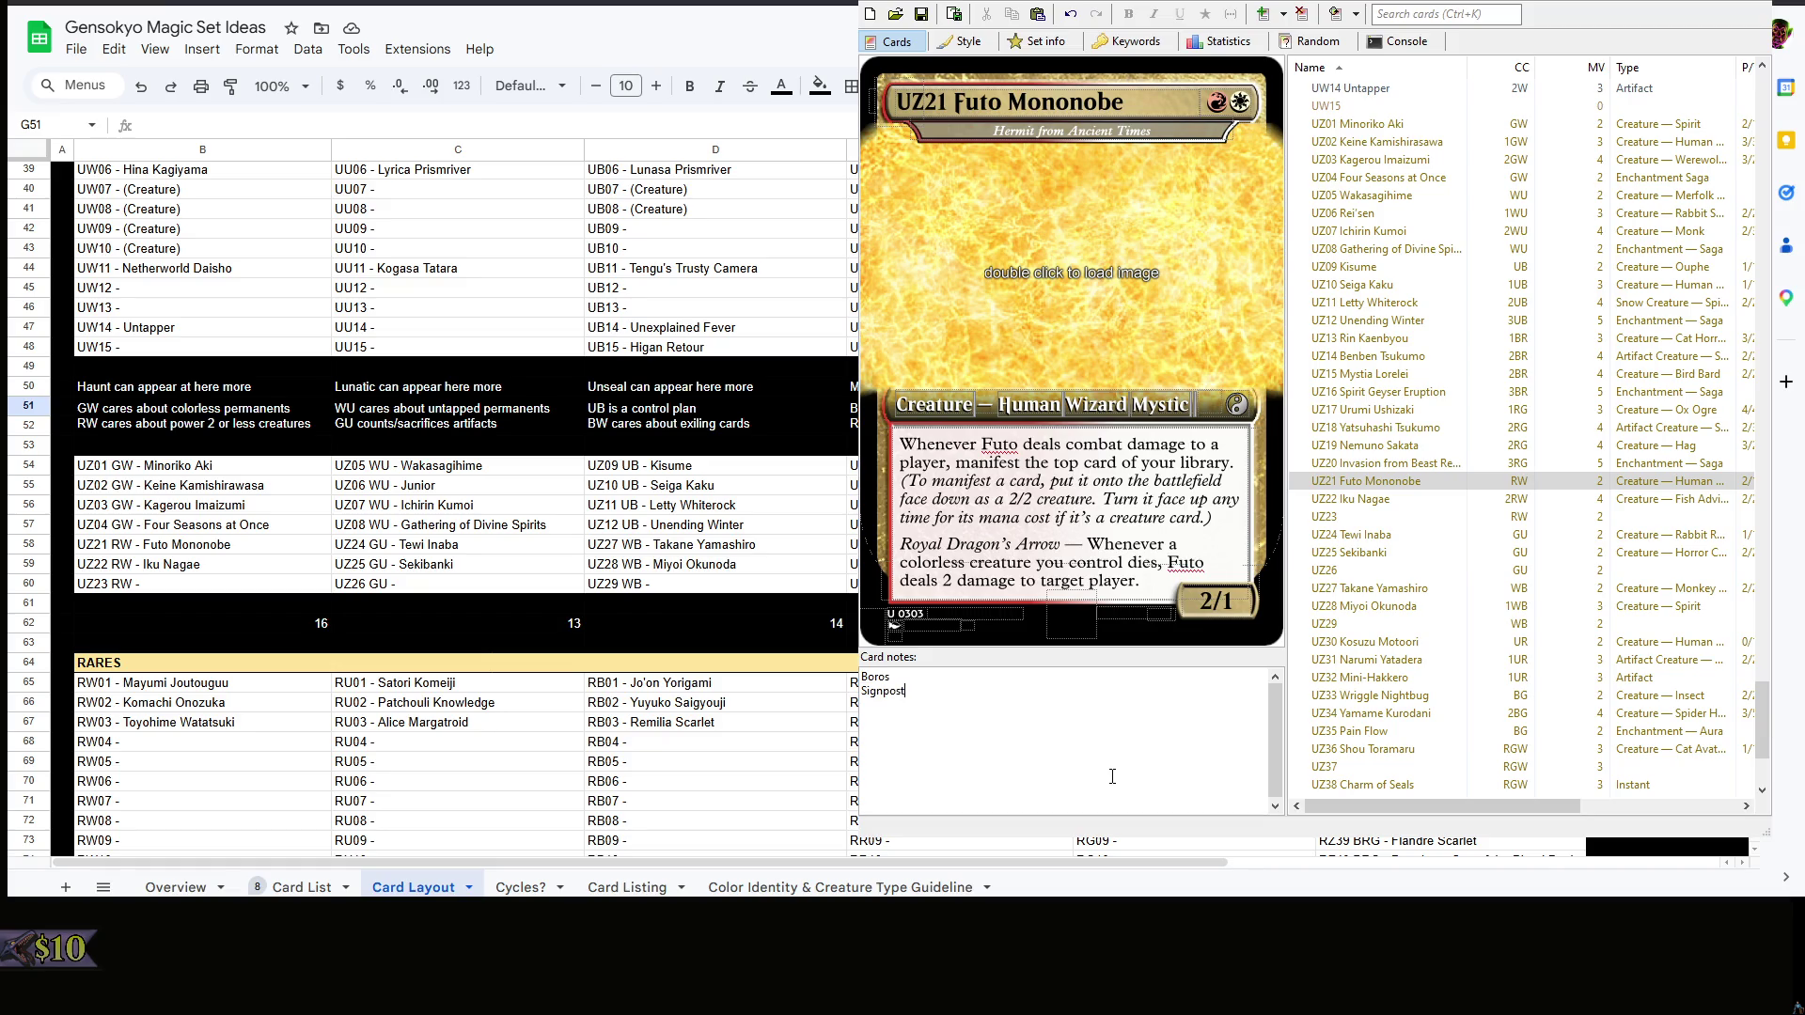
type(" —")
key("BackSpace")
key("BackSpace")
key("BackSpace")
key("BackSpace")
key("BackSpace")
key("BackSpace")
key("BackSpace")
key("BackSpace")
left_click(1422, 537)
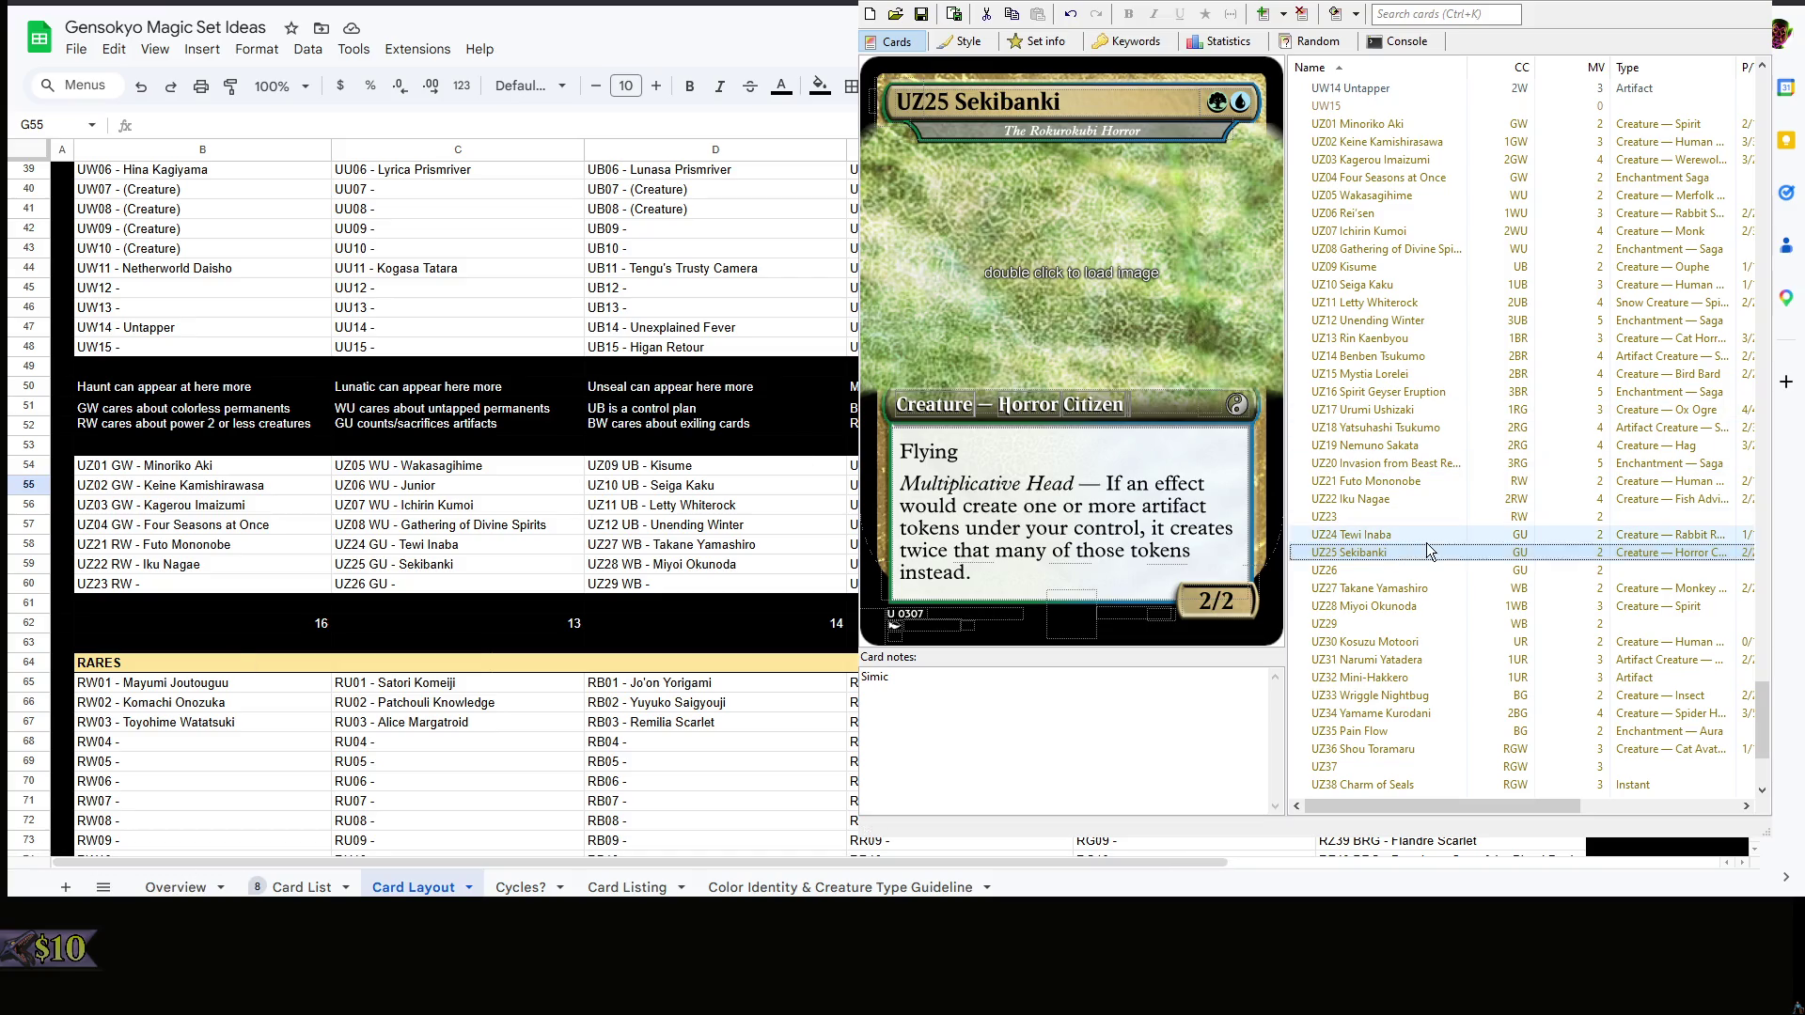
scroll(1424, 542, "down", 2)
- Add Signpost below Orzhov in UZ27 Takane Yamashiro's notes and recheck Futo Mononobe's notes
left_click(1425, 482)
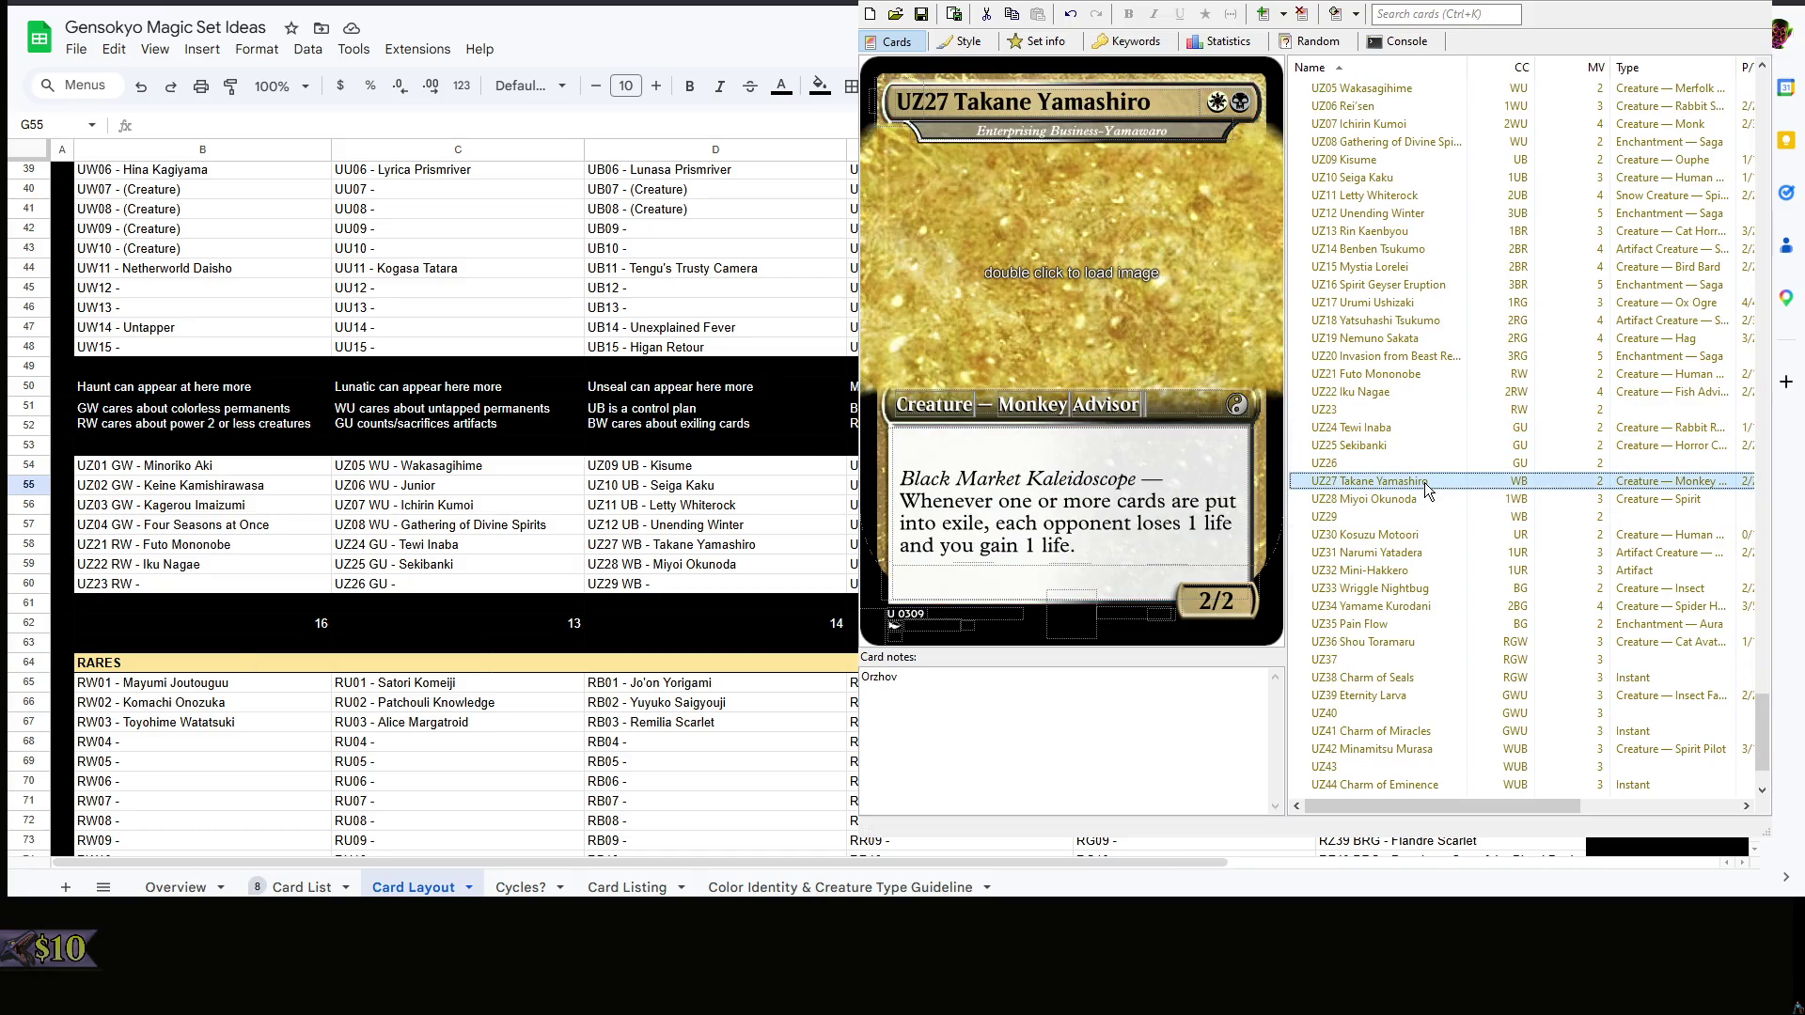
left_click(1104, 704)
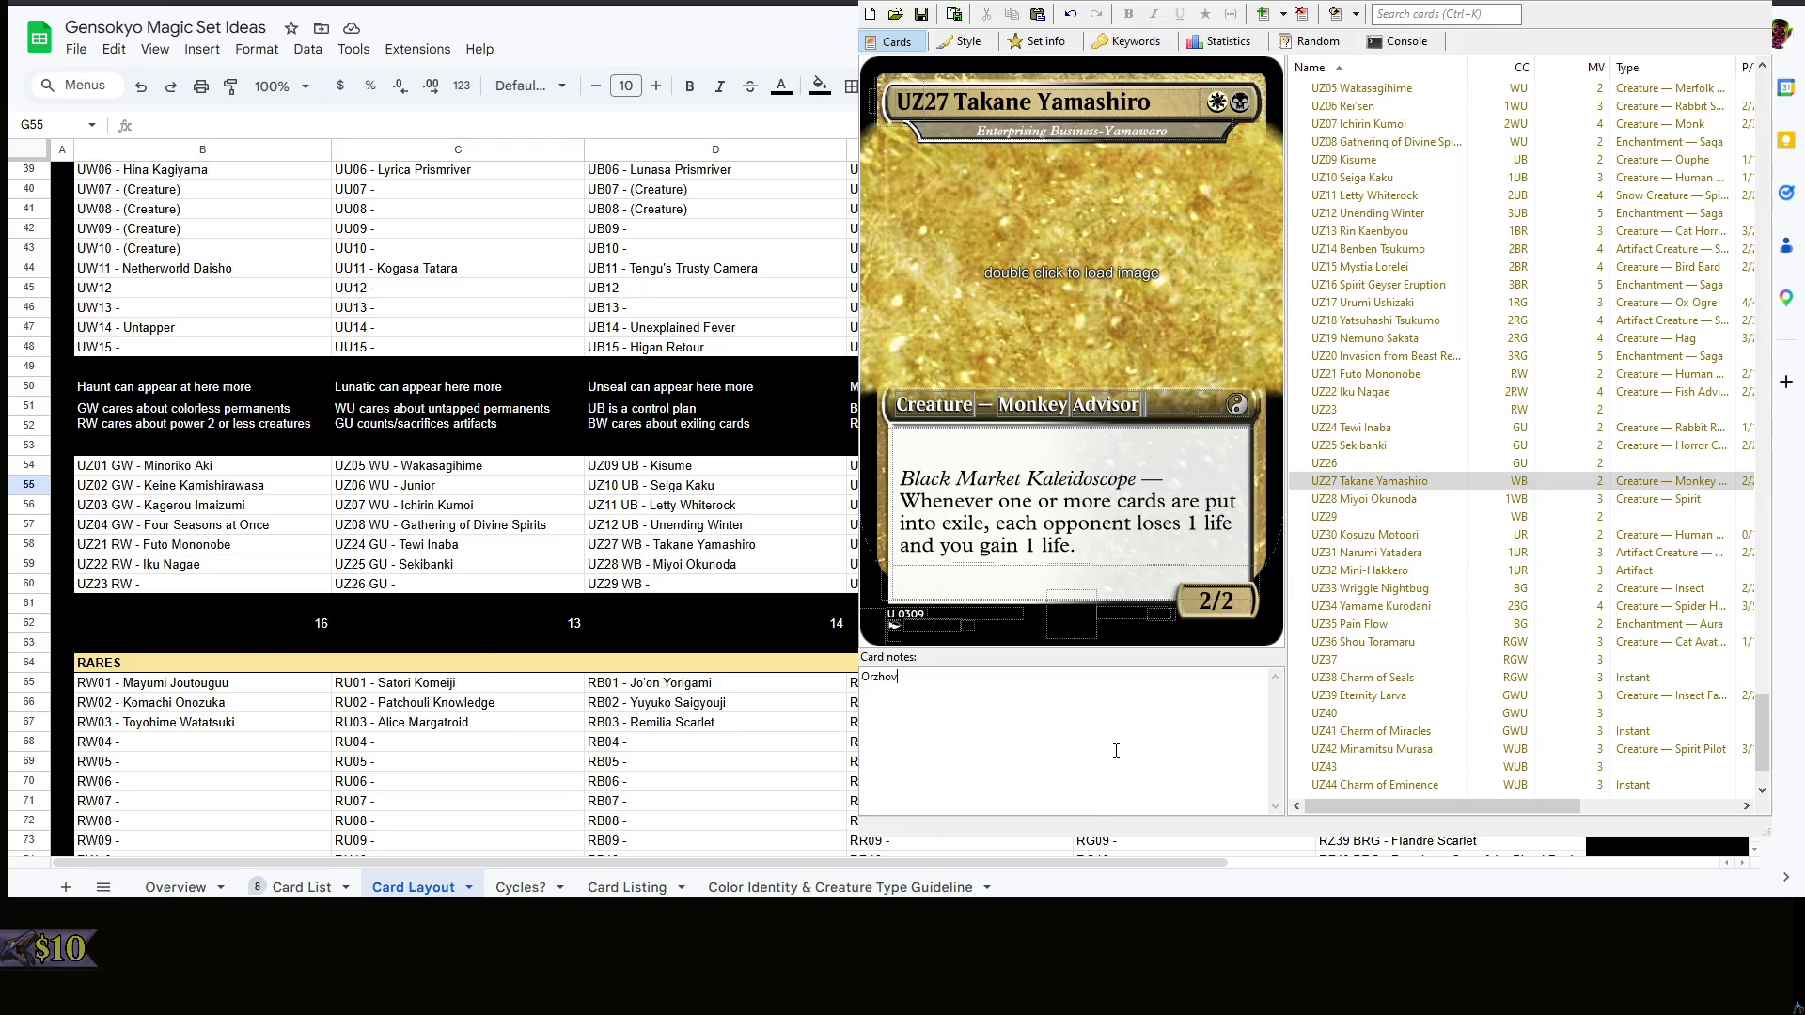
key("Return")
type("Signpost")
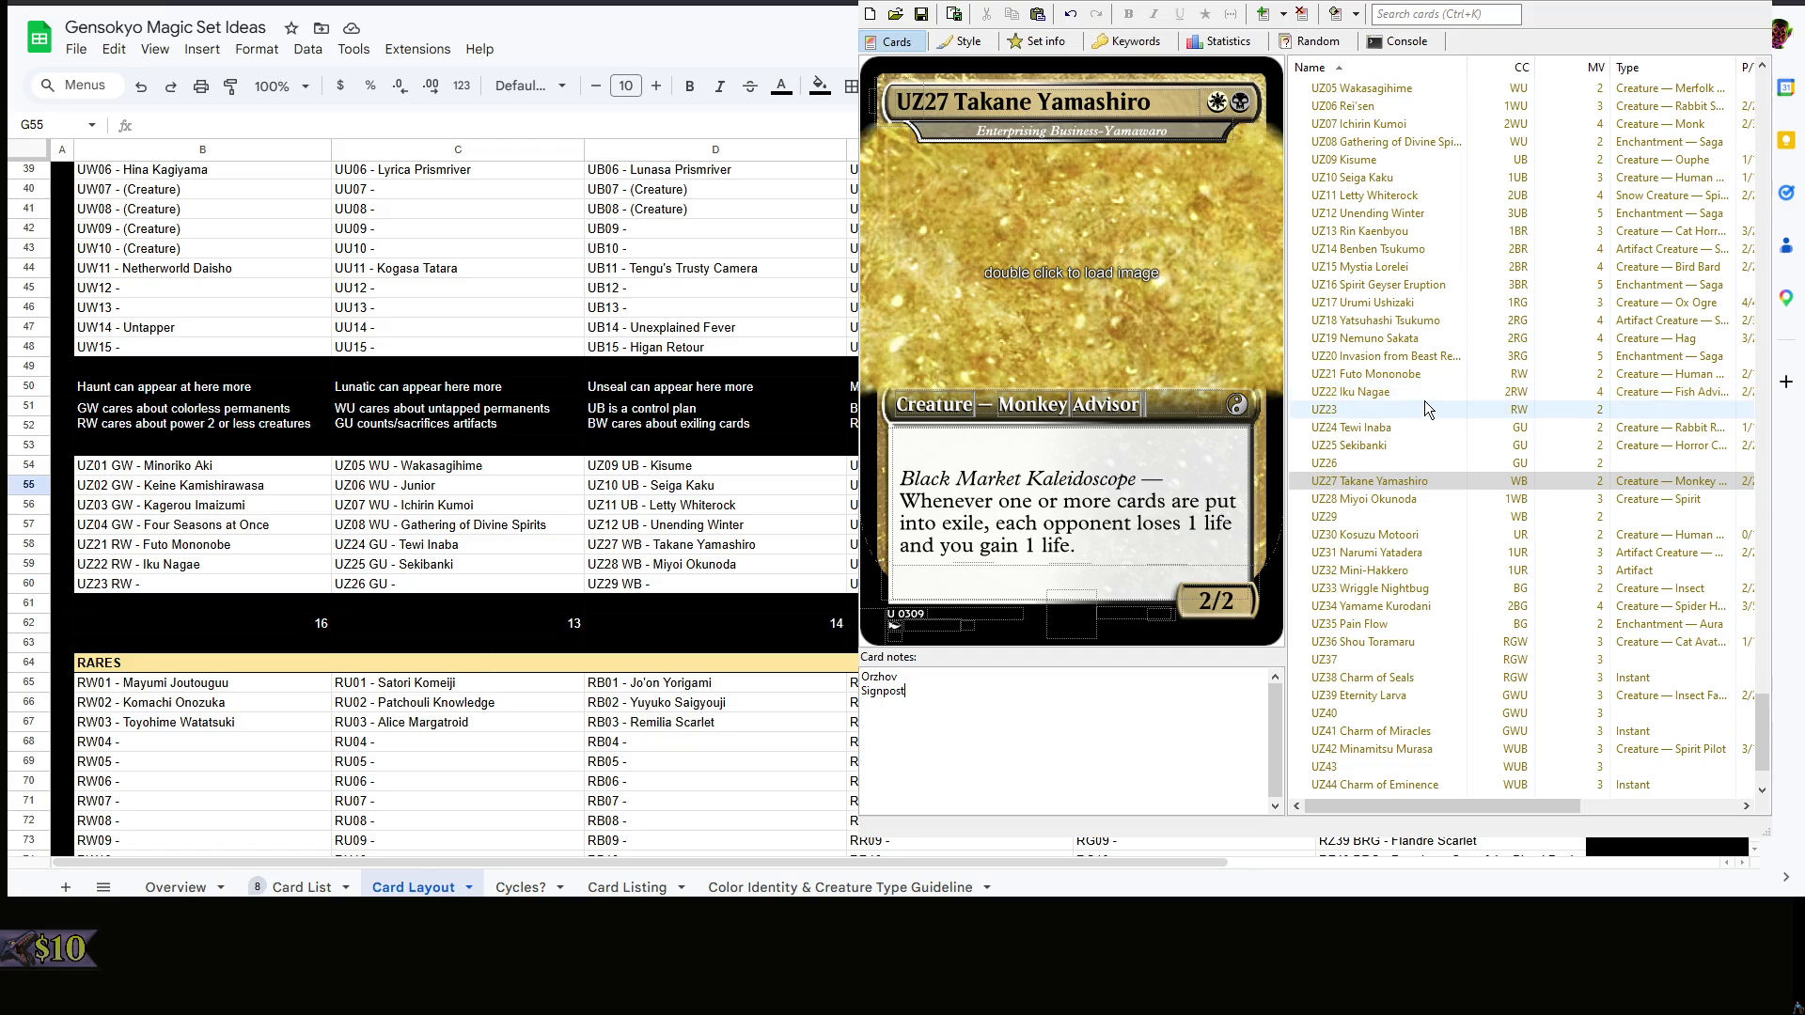
left_click(1424, 375)
left_click(1048, 707)
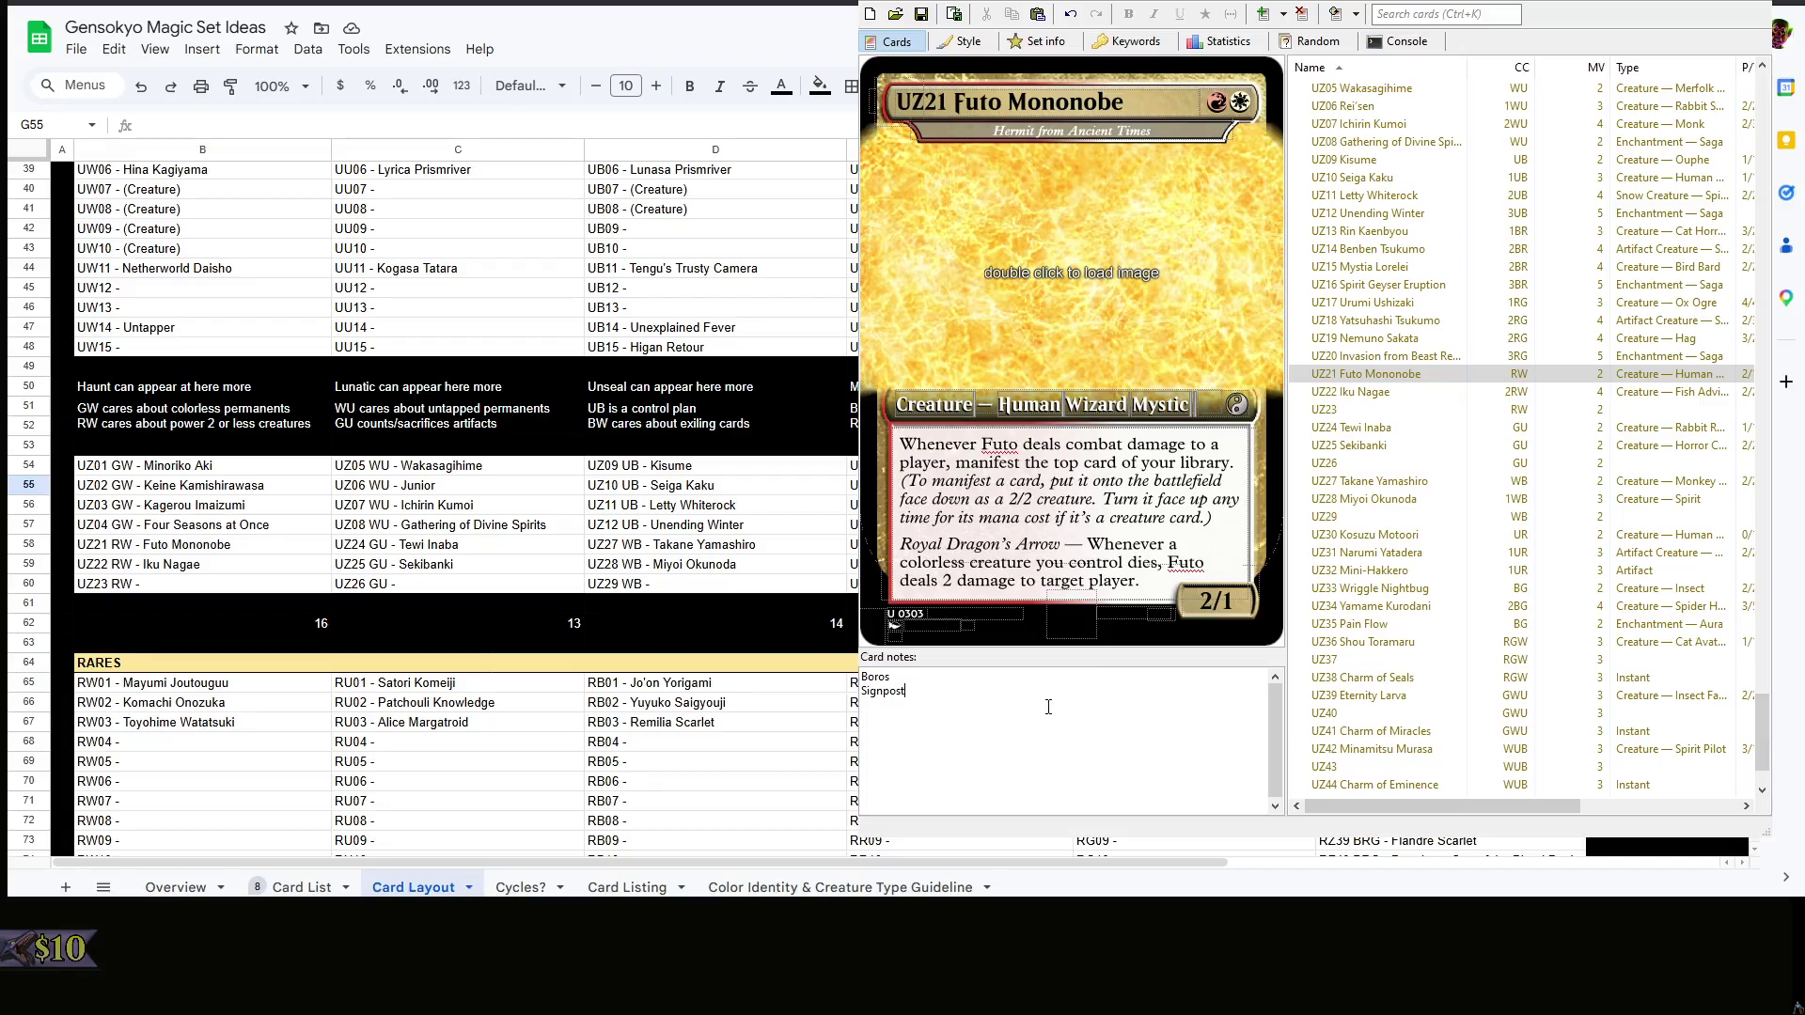
left_click(1468, 394)
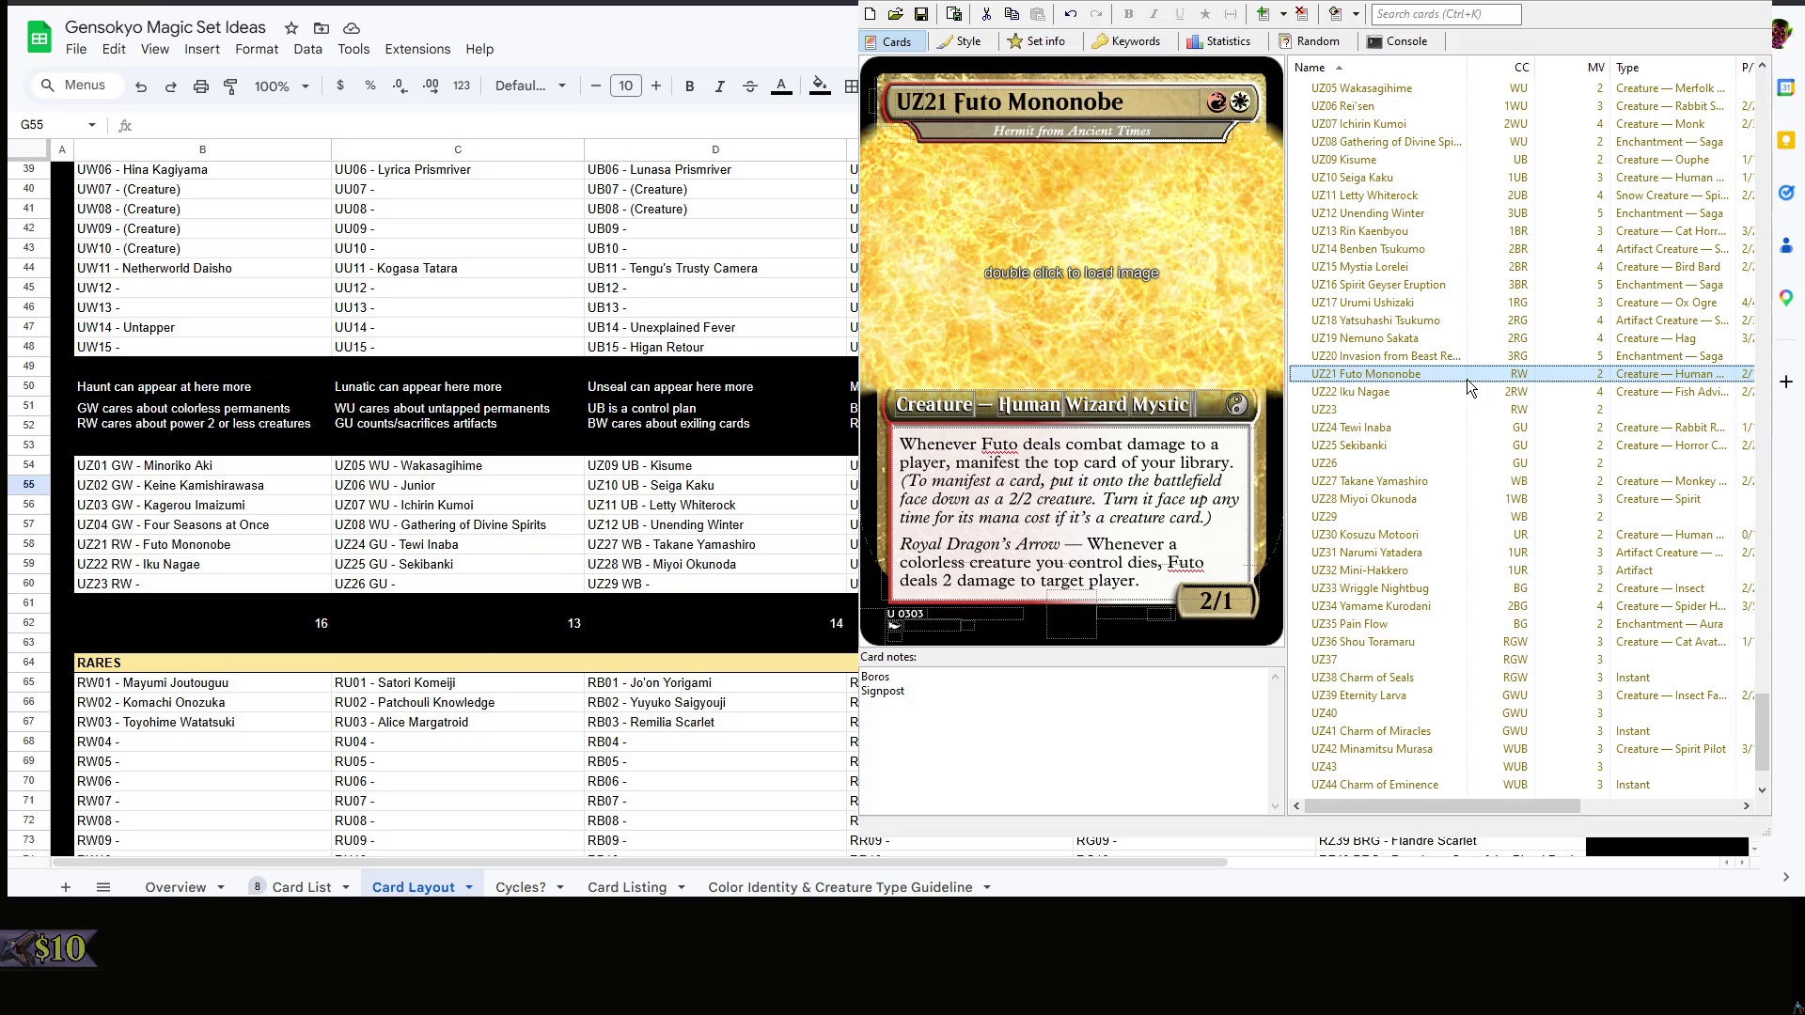
- Step through UZ22–UZ30 and add Signpost below Izzet in UZ31 Narumi Yatadera's notes
left_click(1372, 390)
left_click(1368, 423)
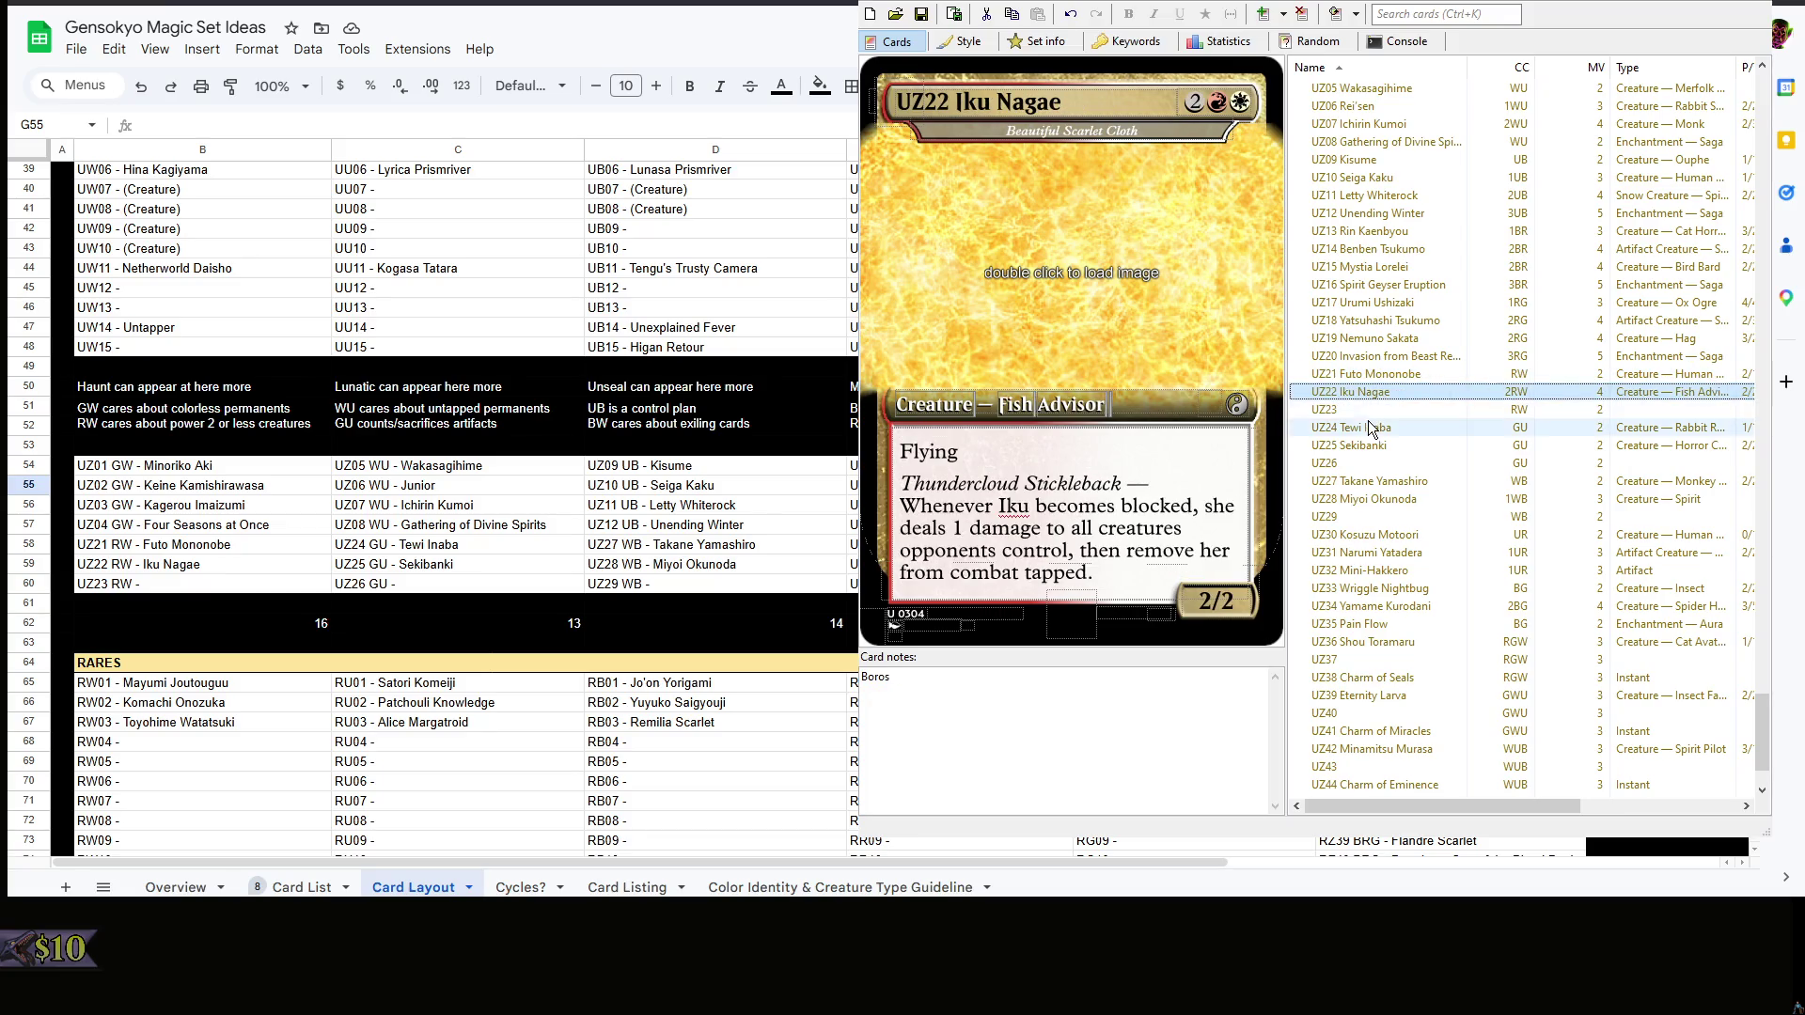
scroll(1375, 424, "down", 2)
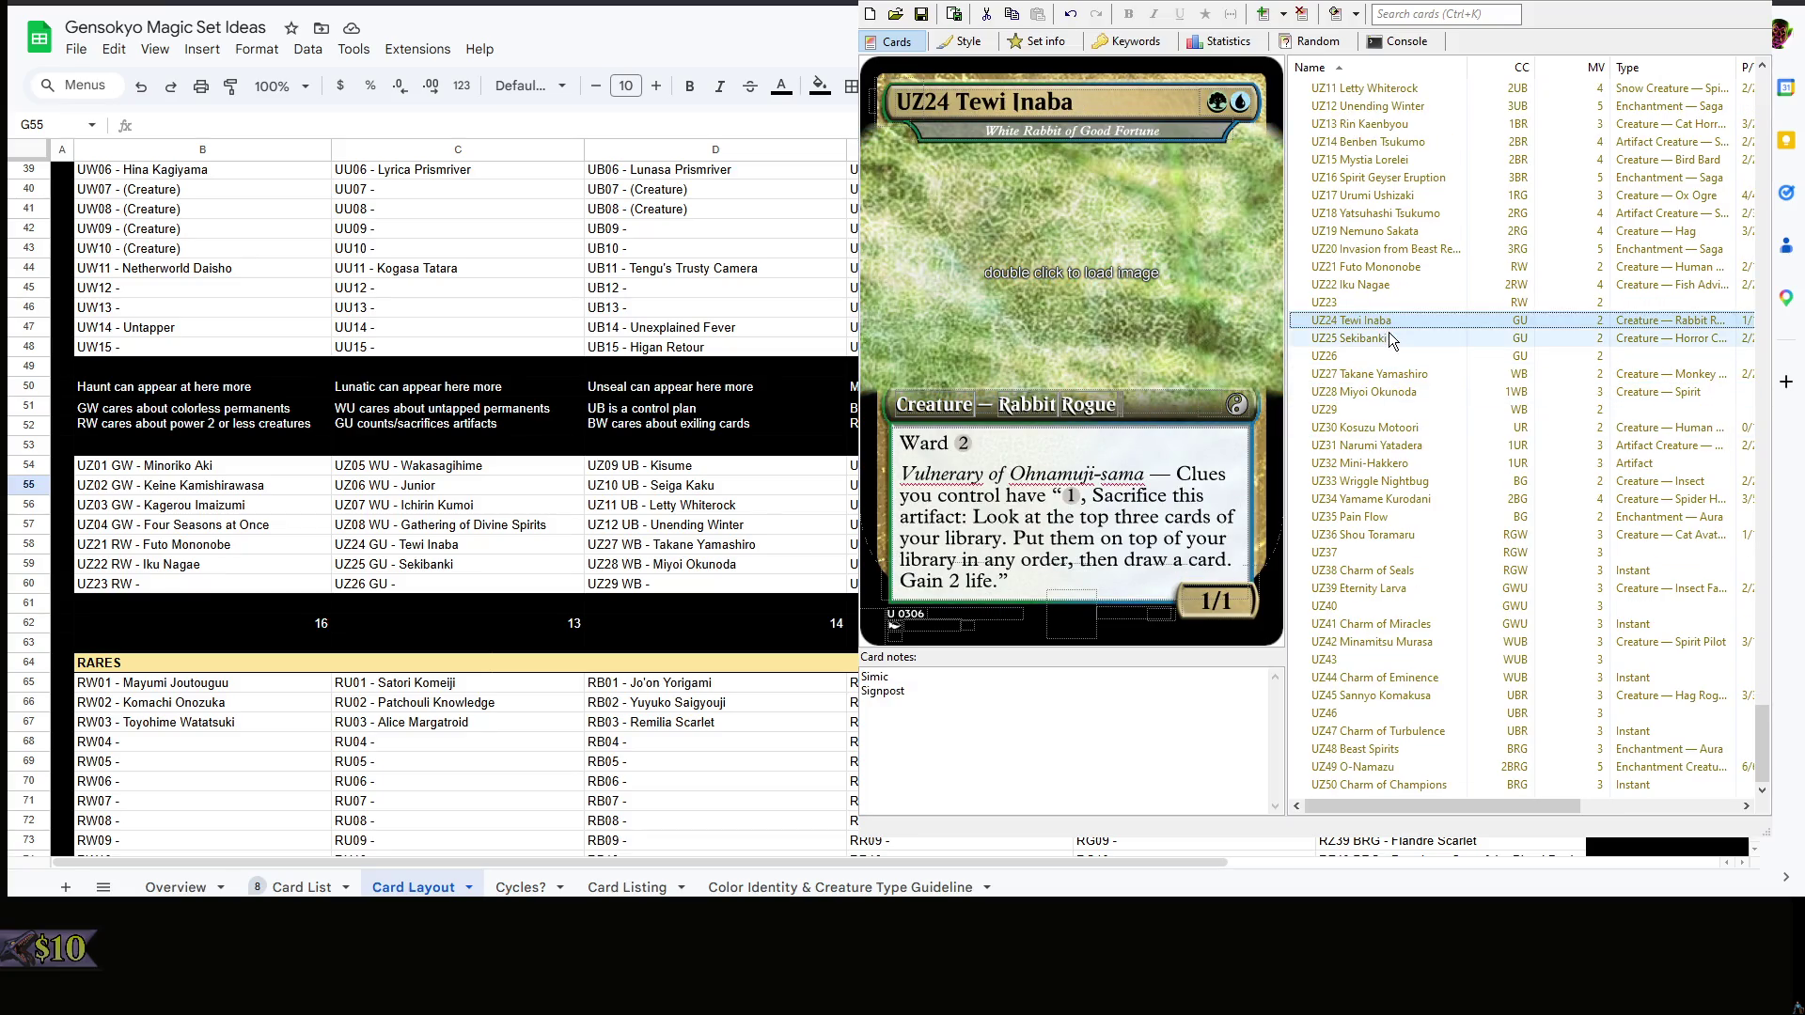
left_click(1388, 337)
left_click(1398, 375)
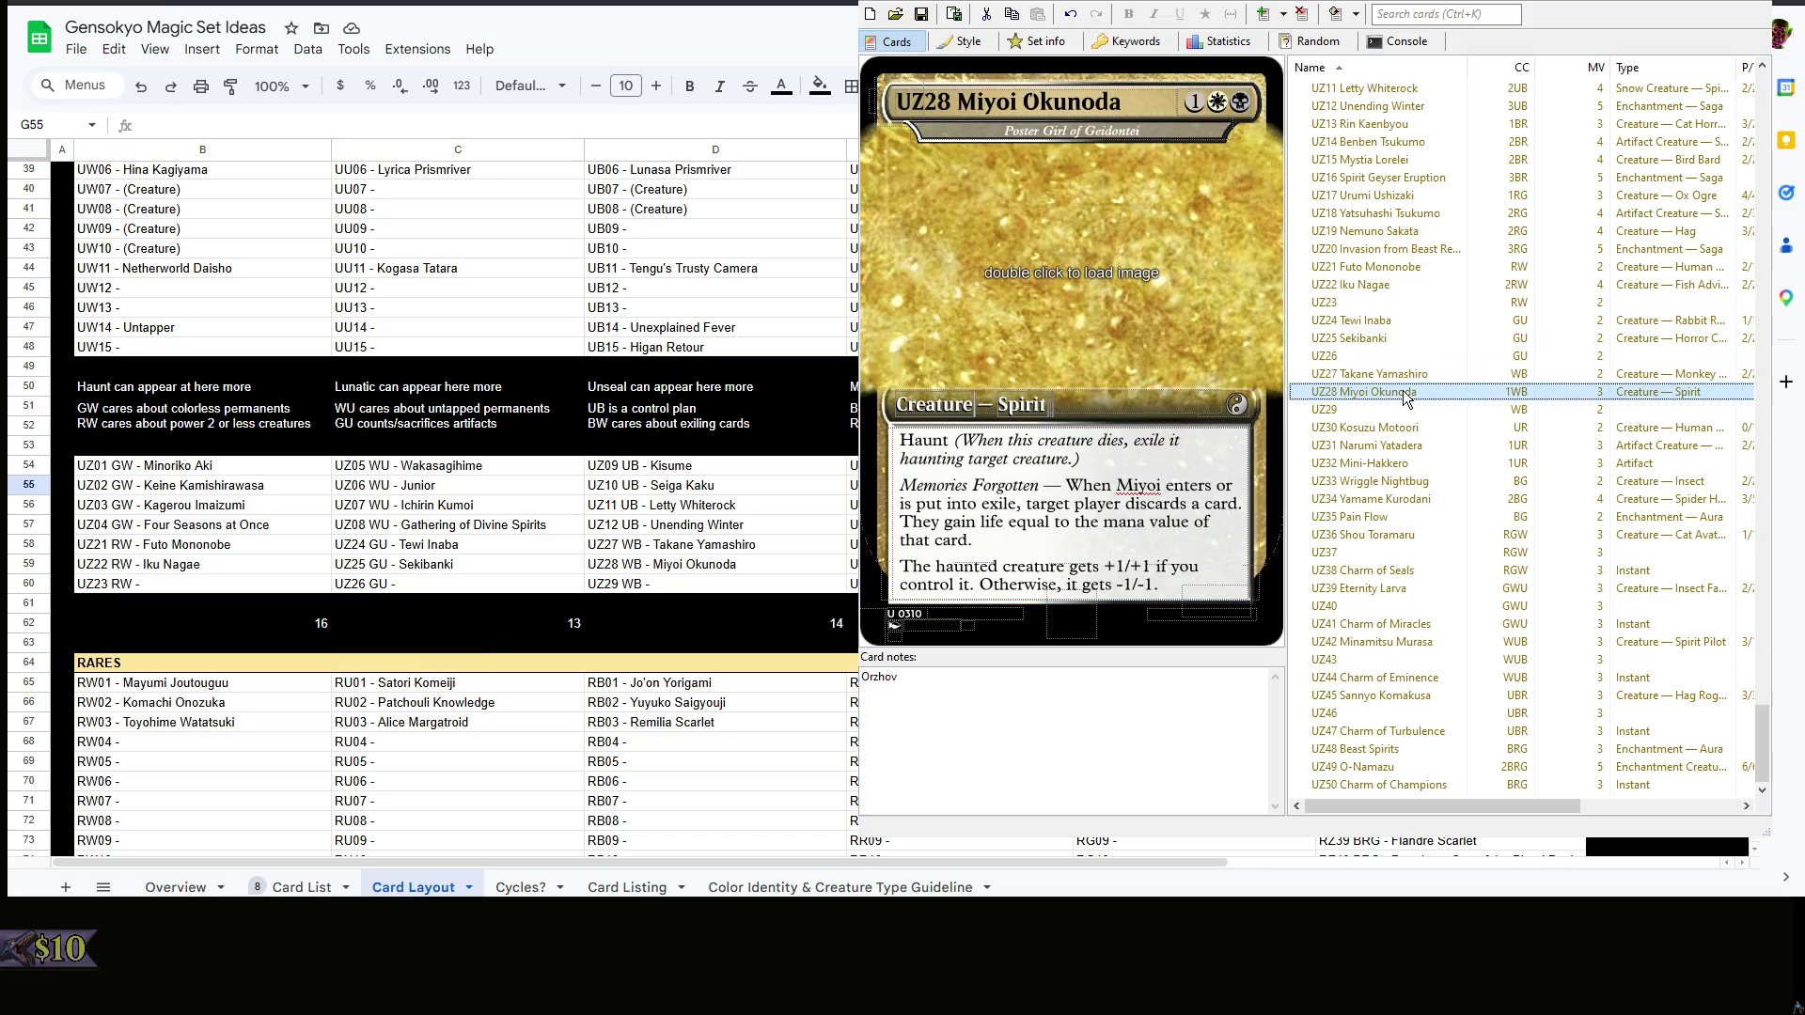
left_click(1403, 410)
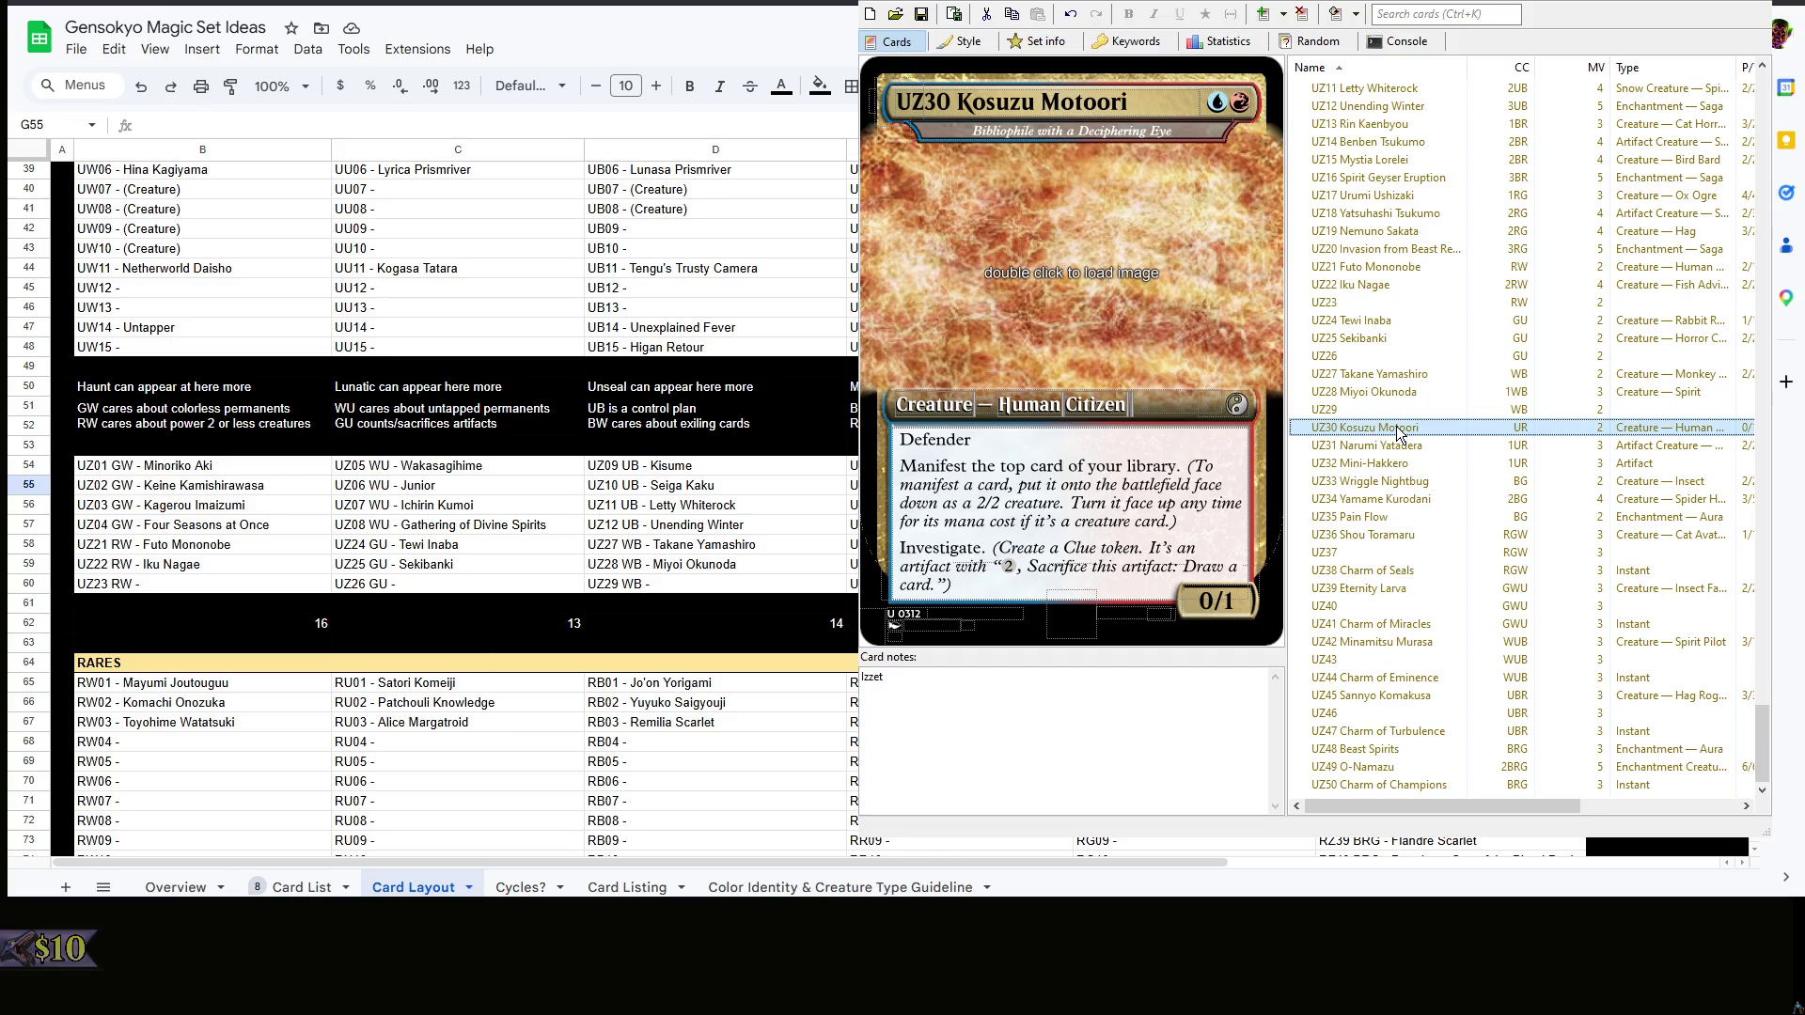
left_click(1398, 445)
left_click(1051, 752)
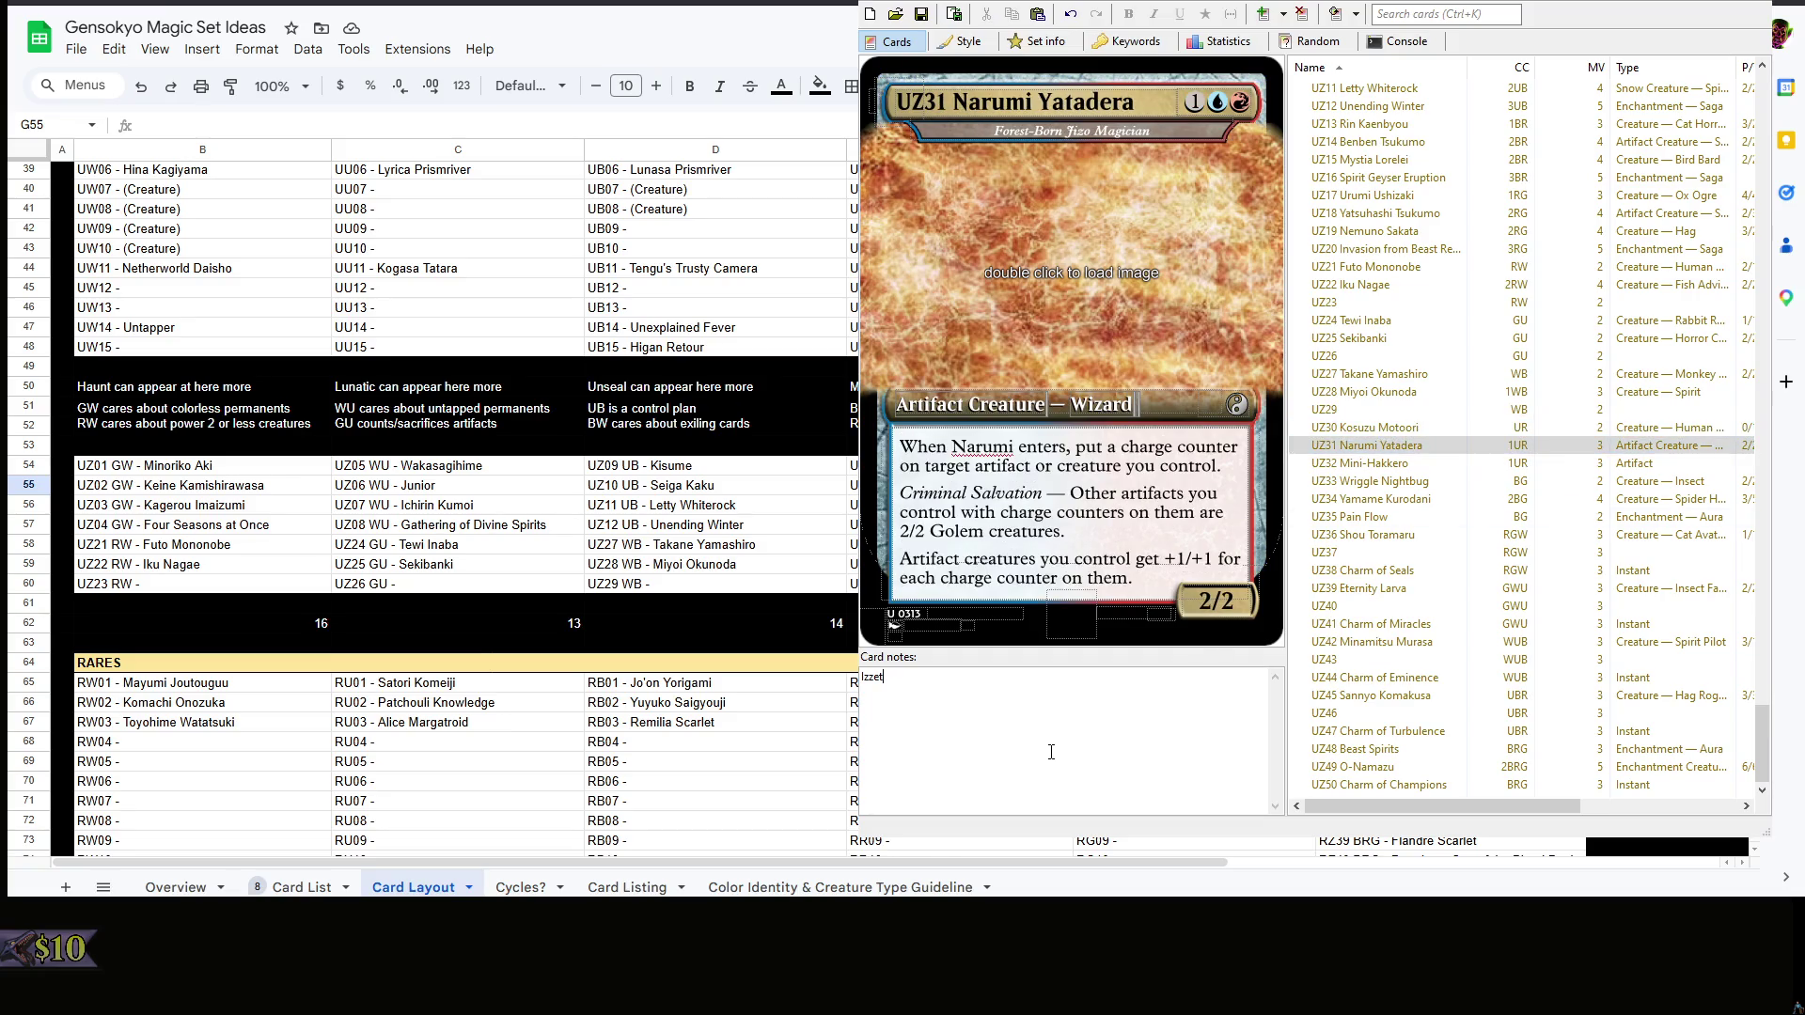
key("Return")
type("Signpost")
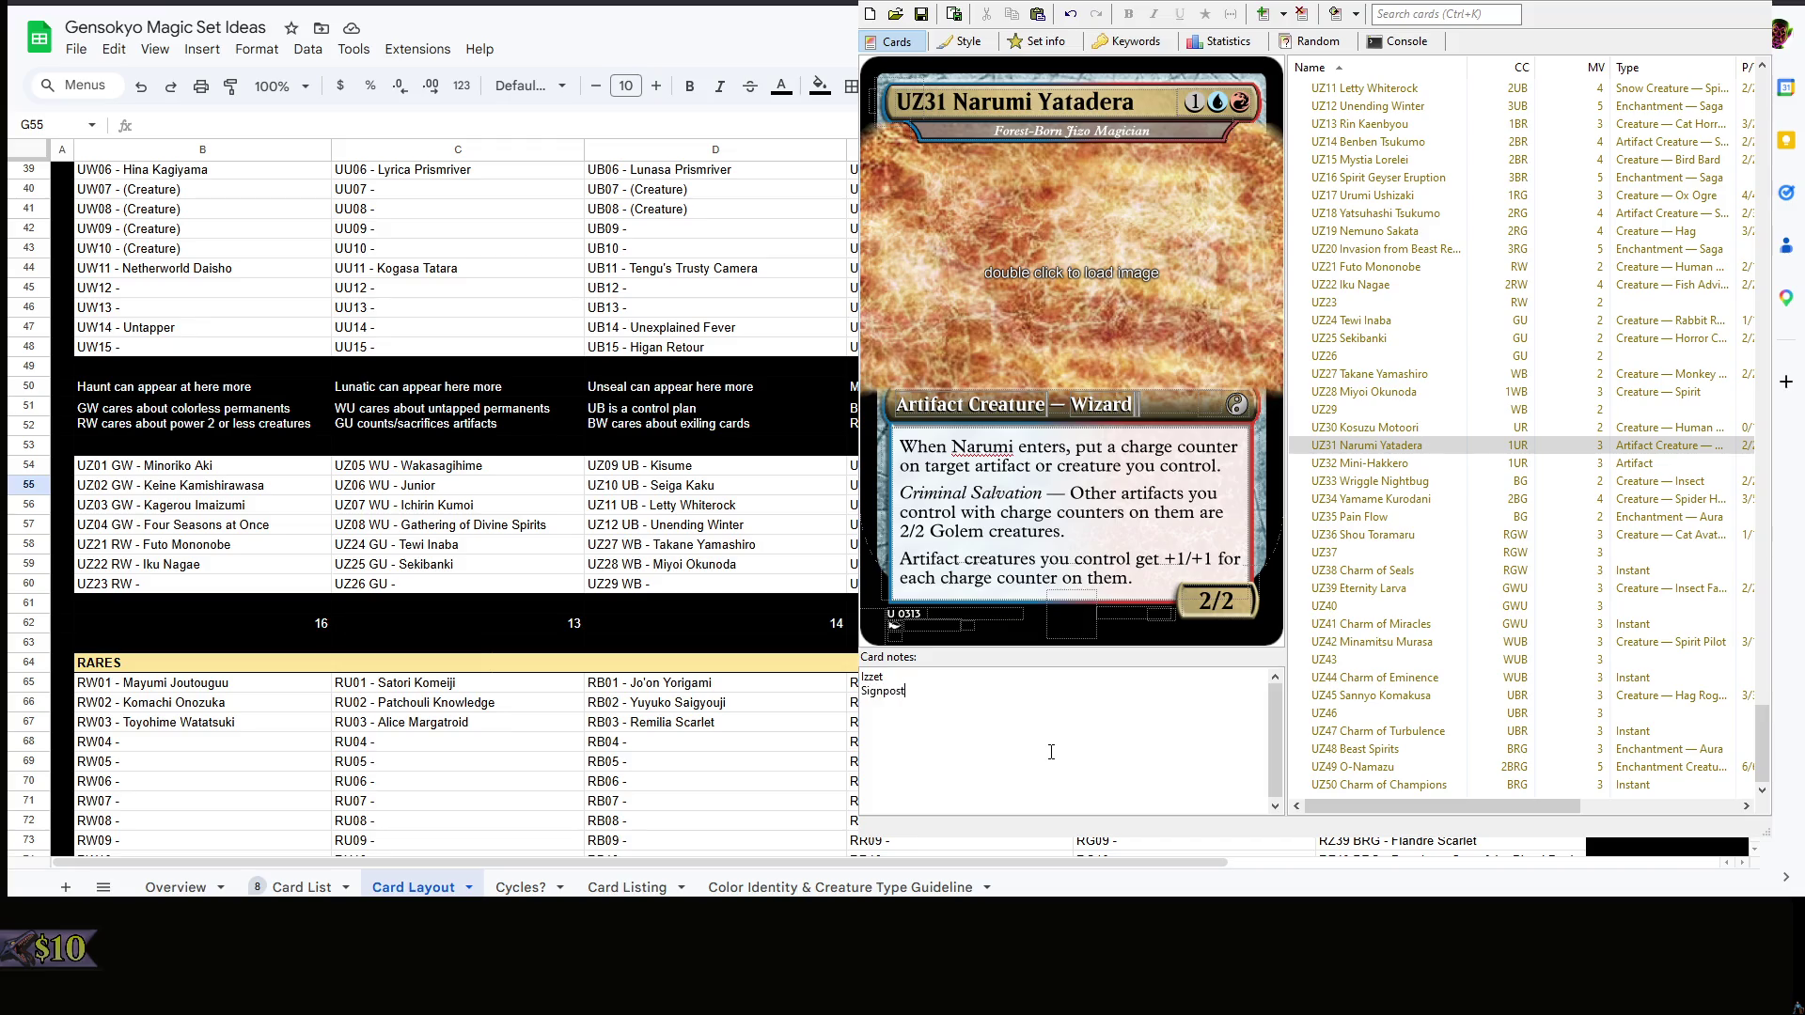
left_click(1494, 467)
- Compare UZ33 Wriggle Nightbug against the Yamame Kurodani card
left_click(1483, 483)
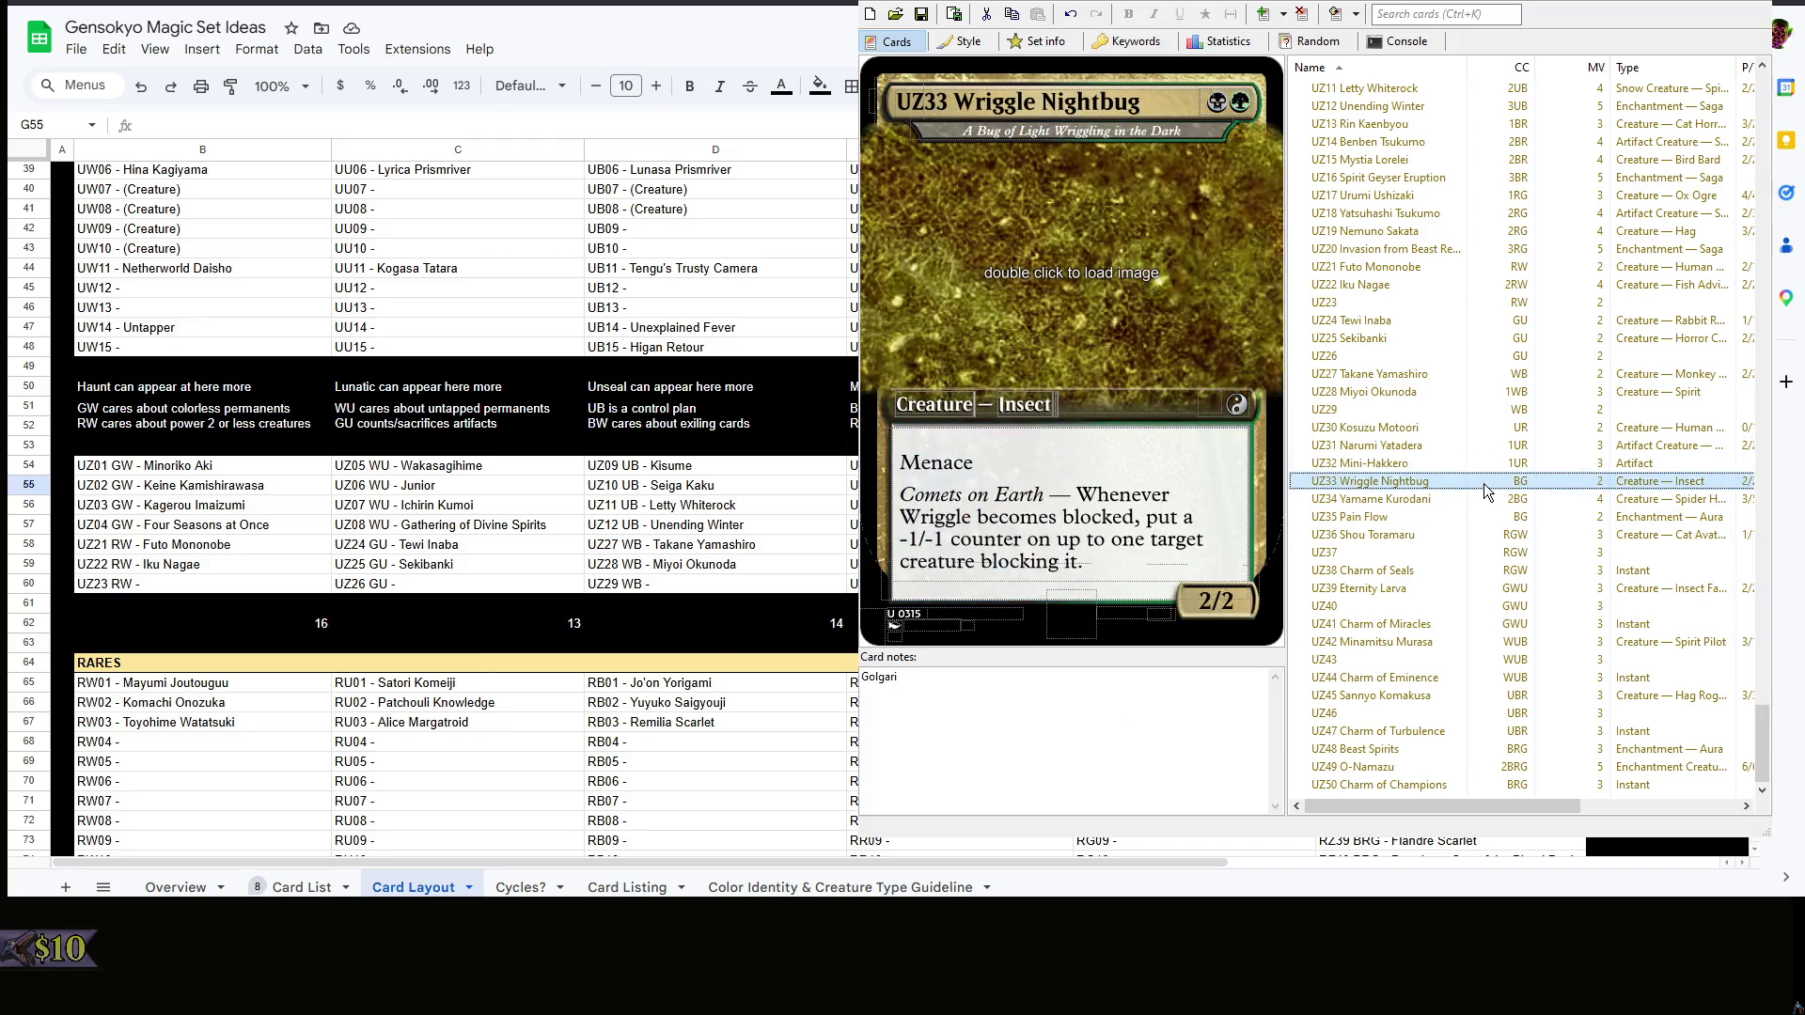
left_click(1479, 496)
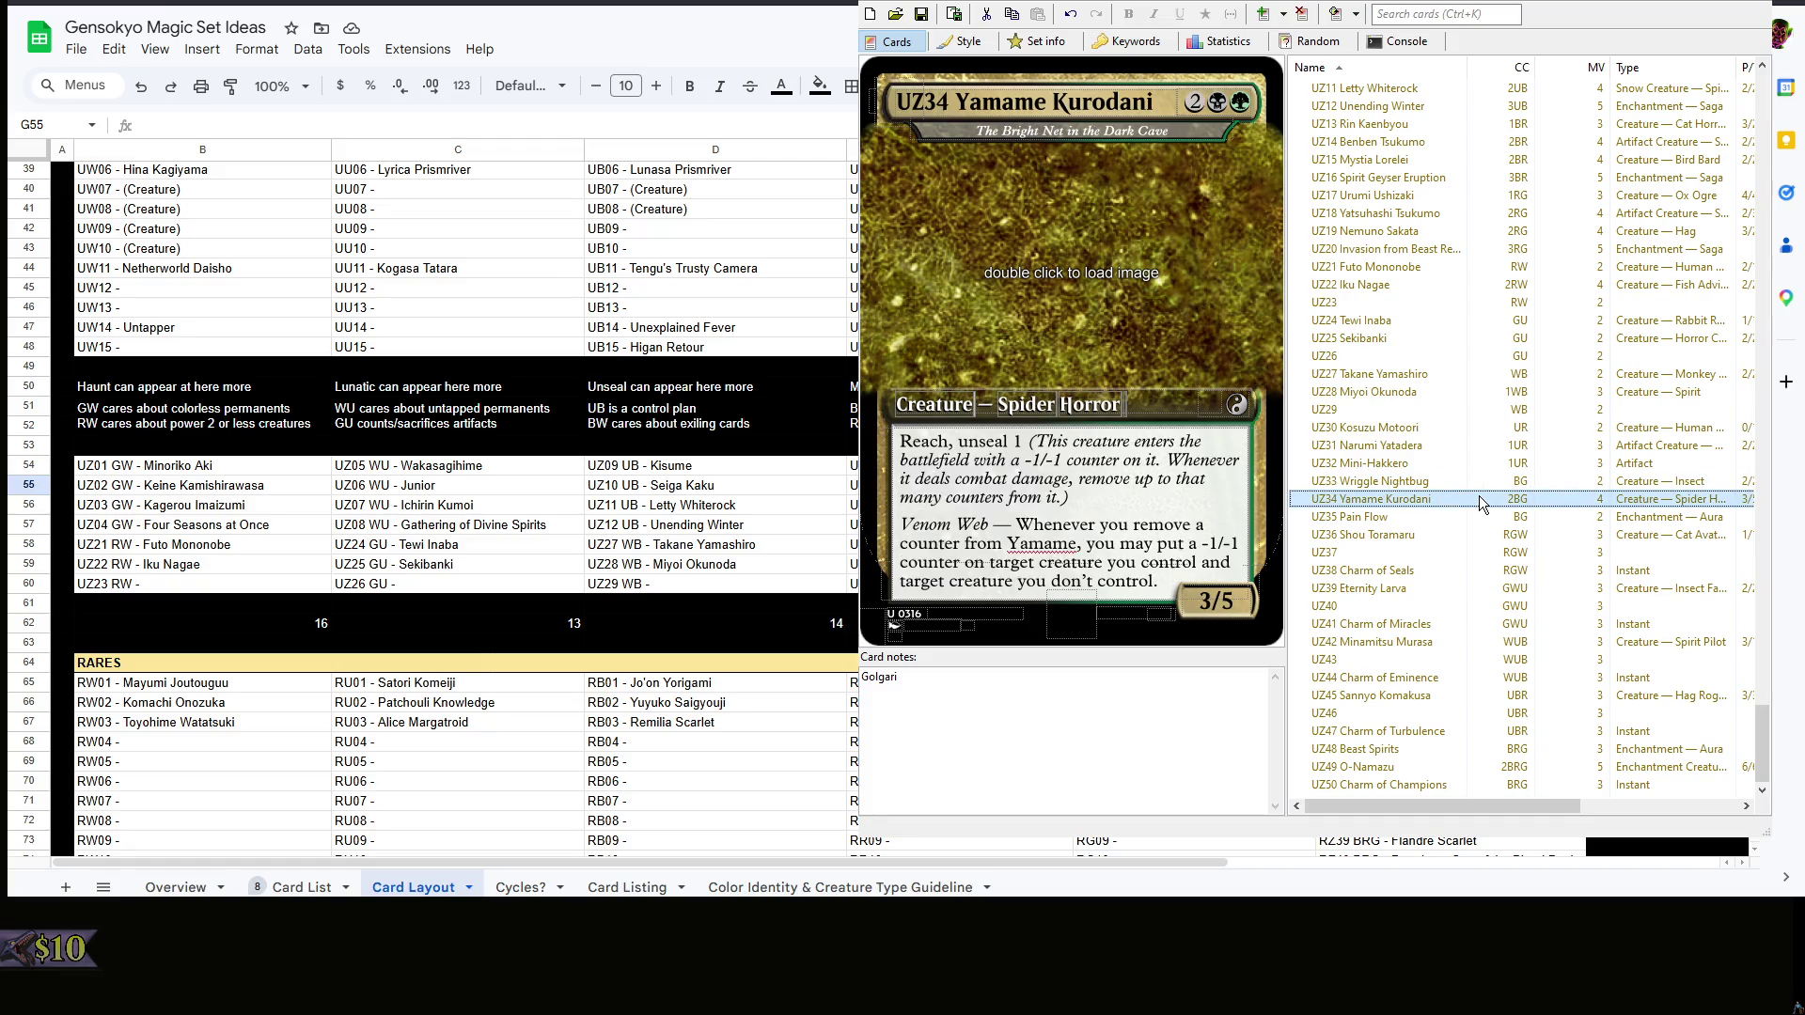
left_click(1481, 484)
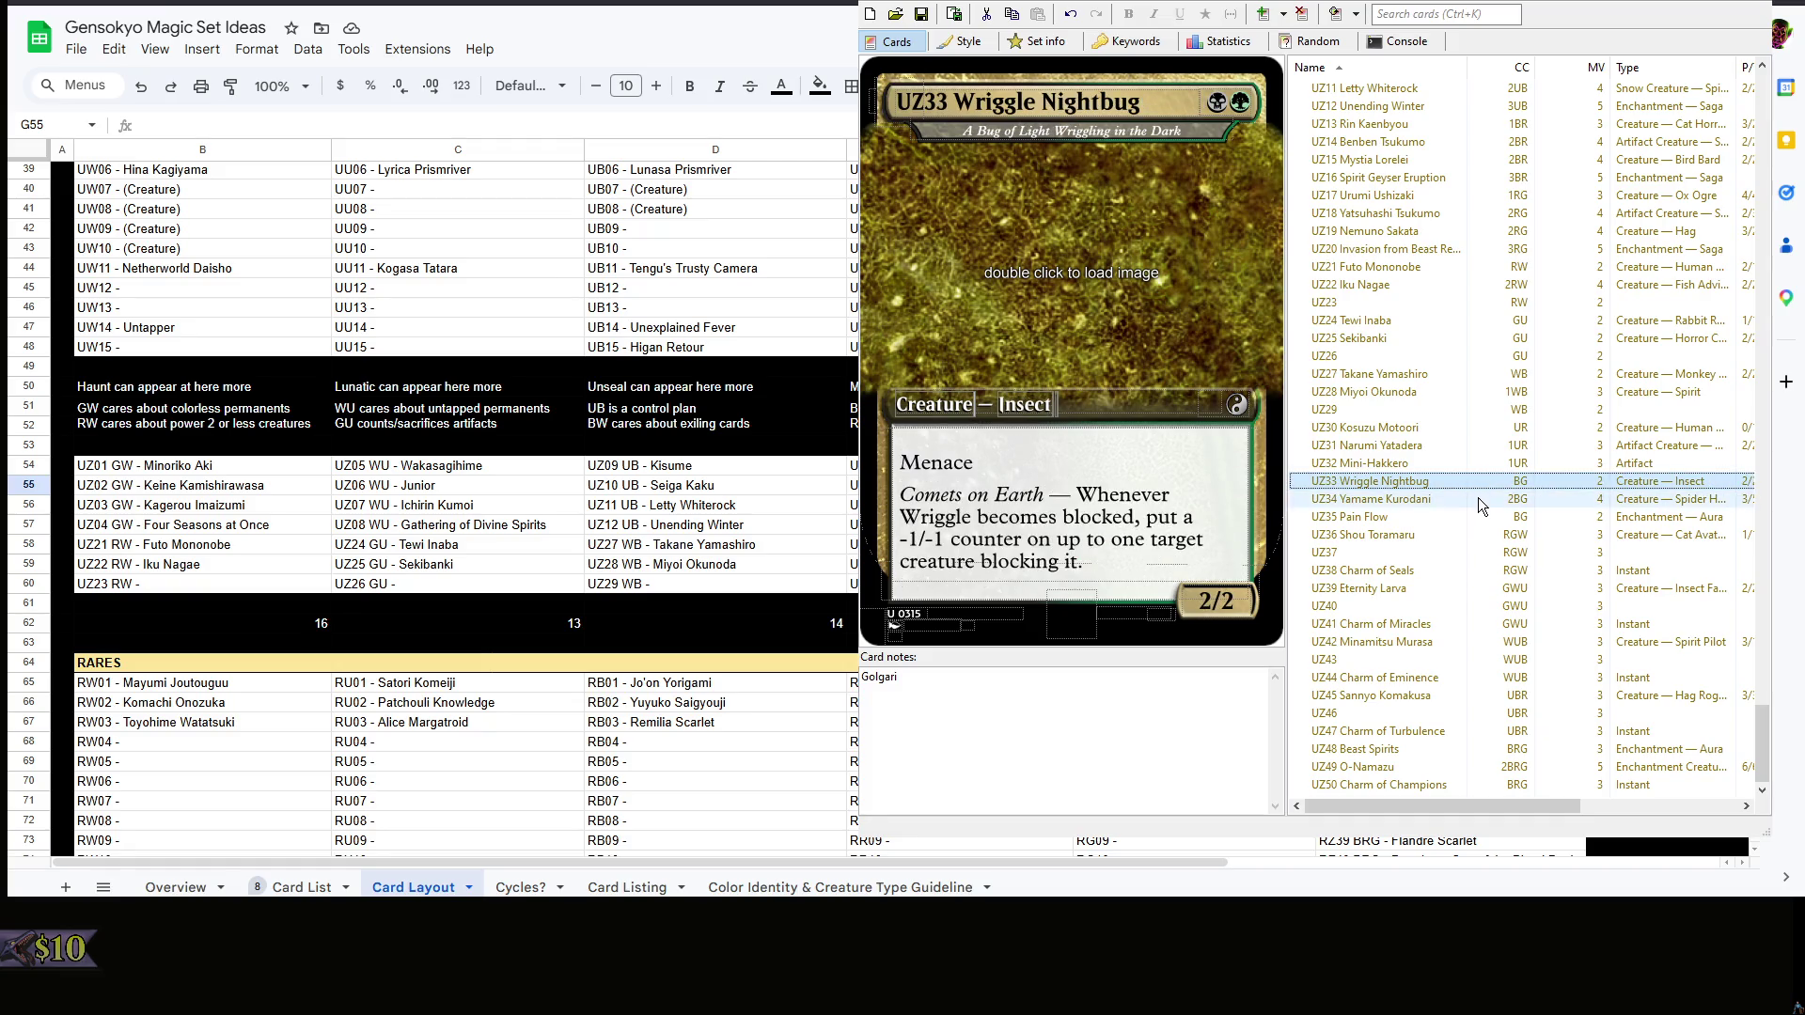
left_click(1478, 498)
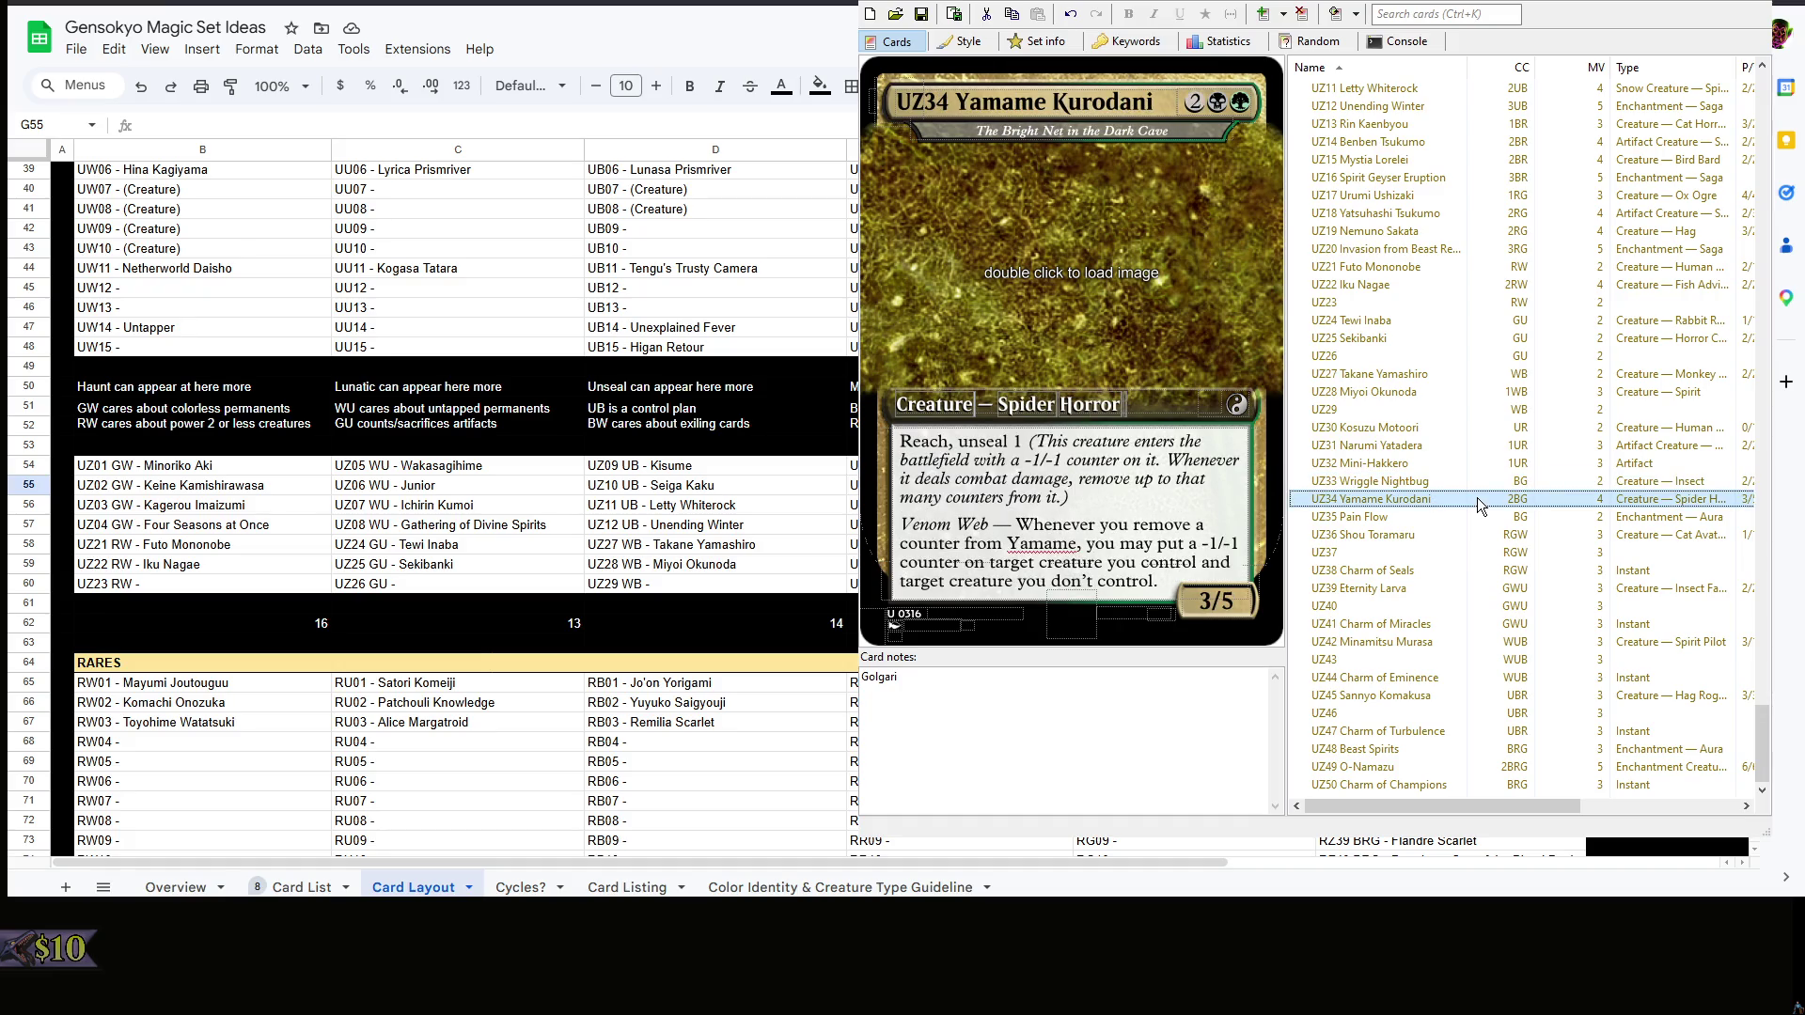
left_click(1479, 484)
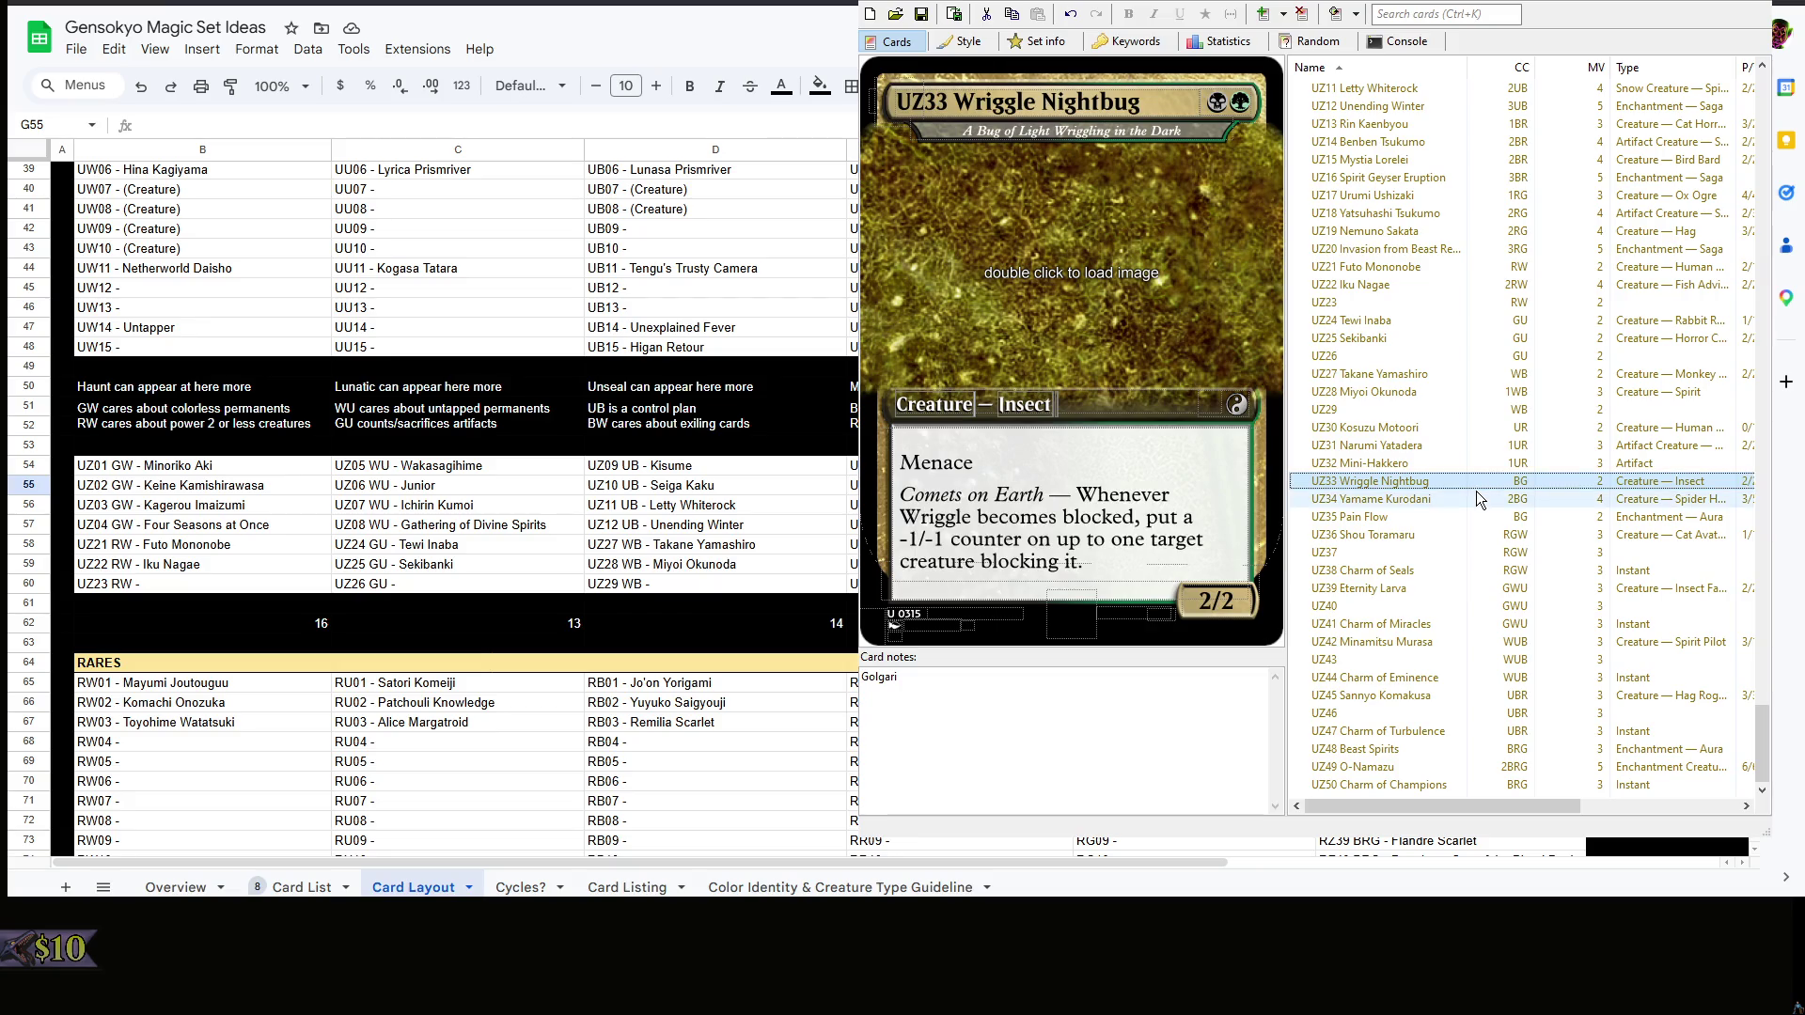
- Add Signpost — Redesign below Golgari in Wriggle Nightbug's notes, then step on to the later uncommons
left_click(994, 772)
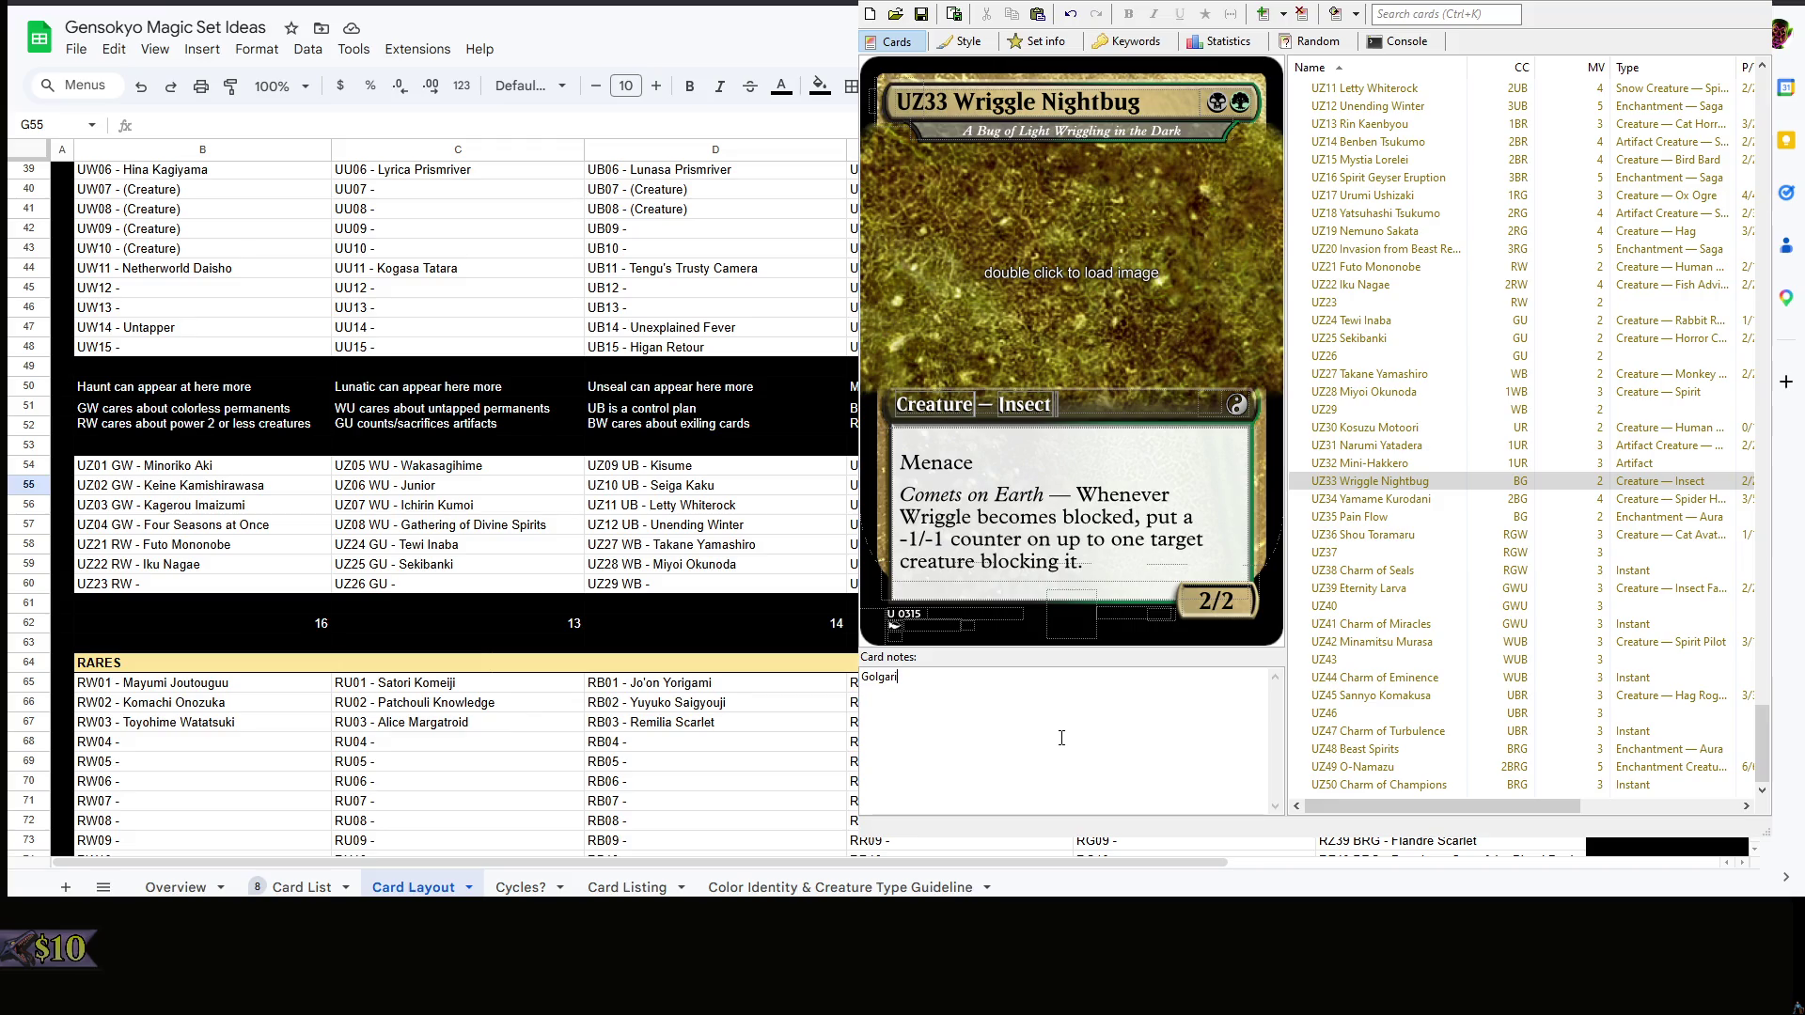
type("Signpost — Redesign")
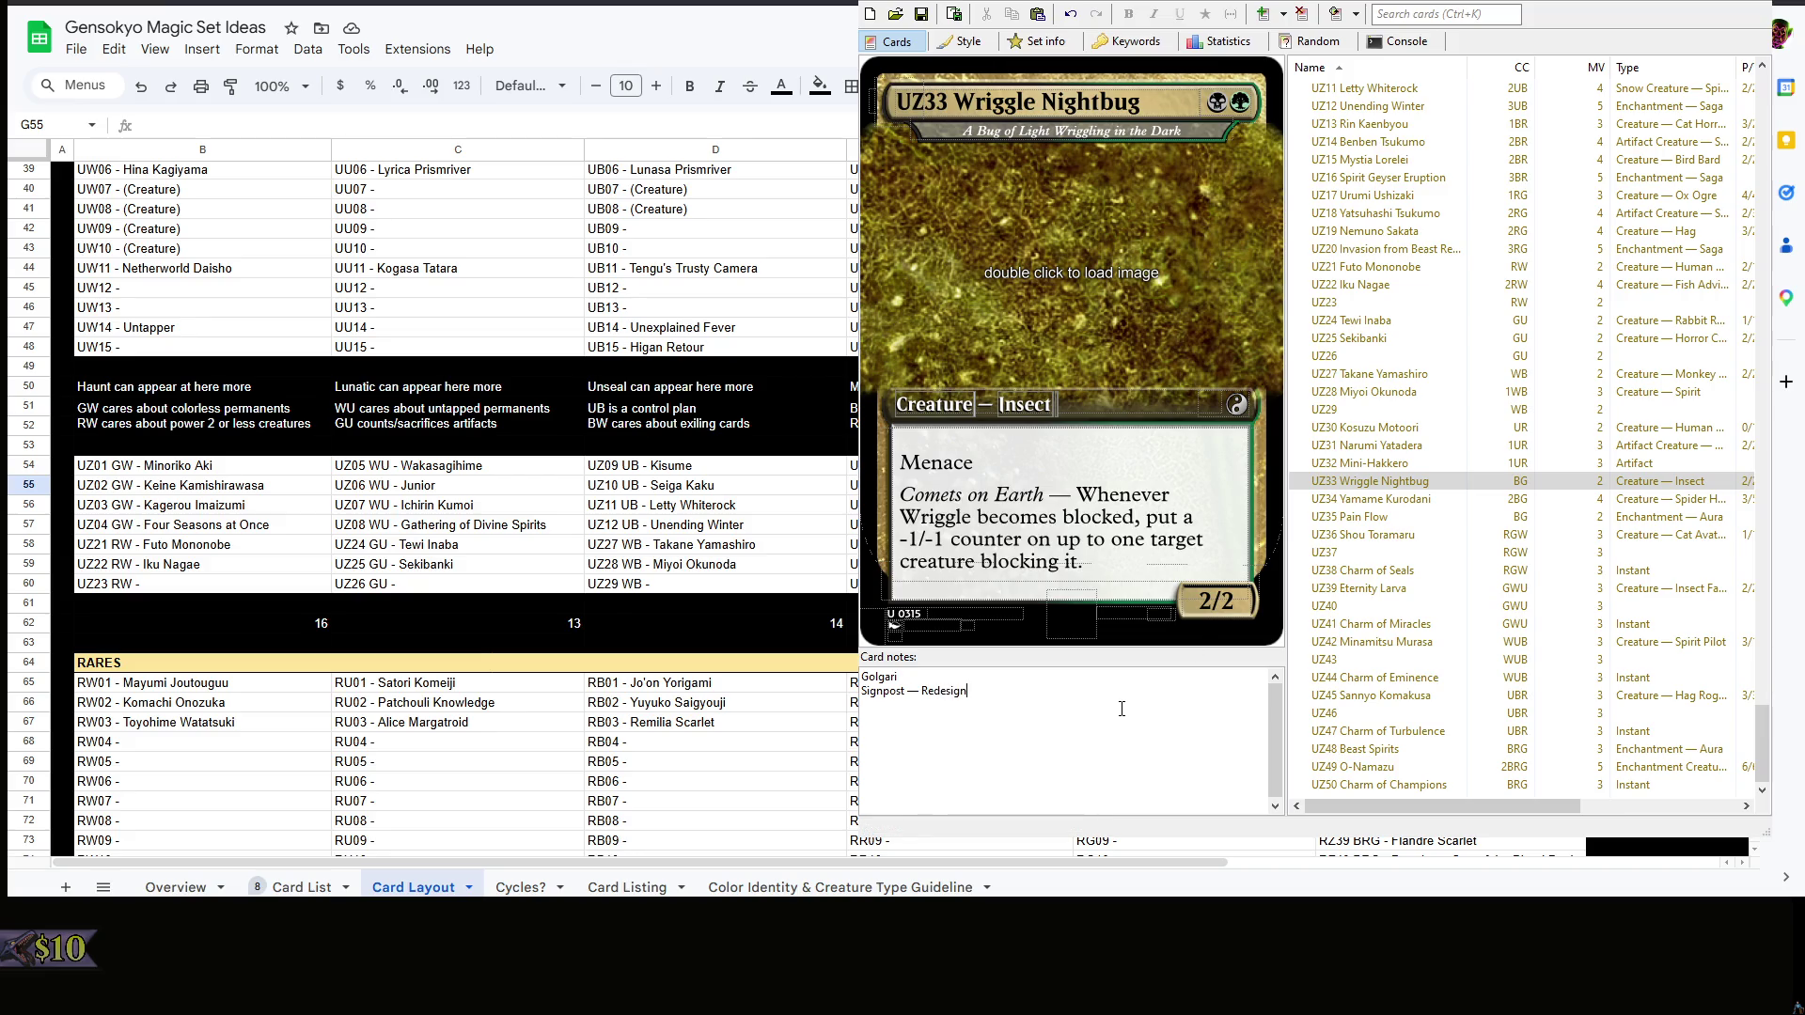
left_click(1463, 487)
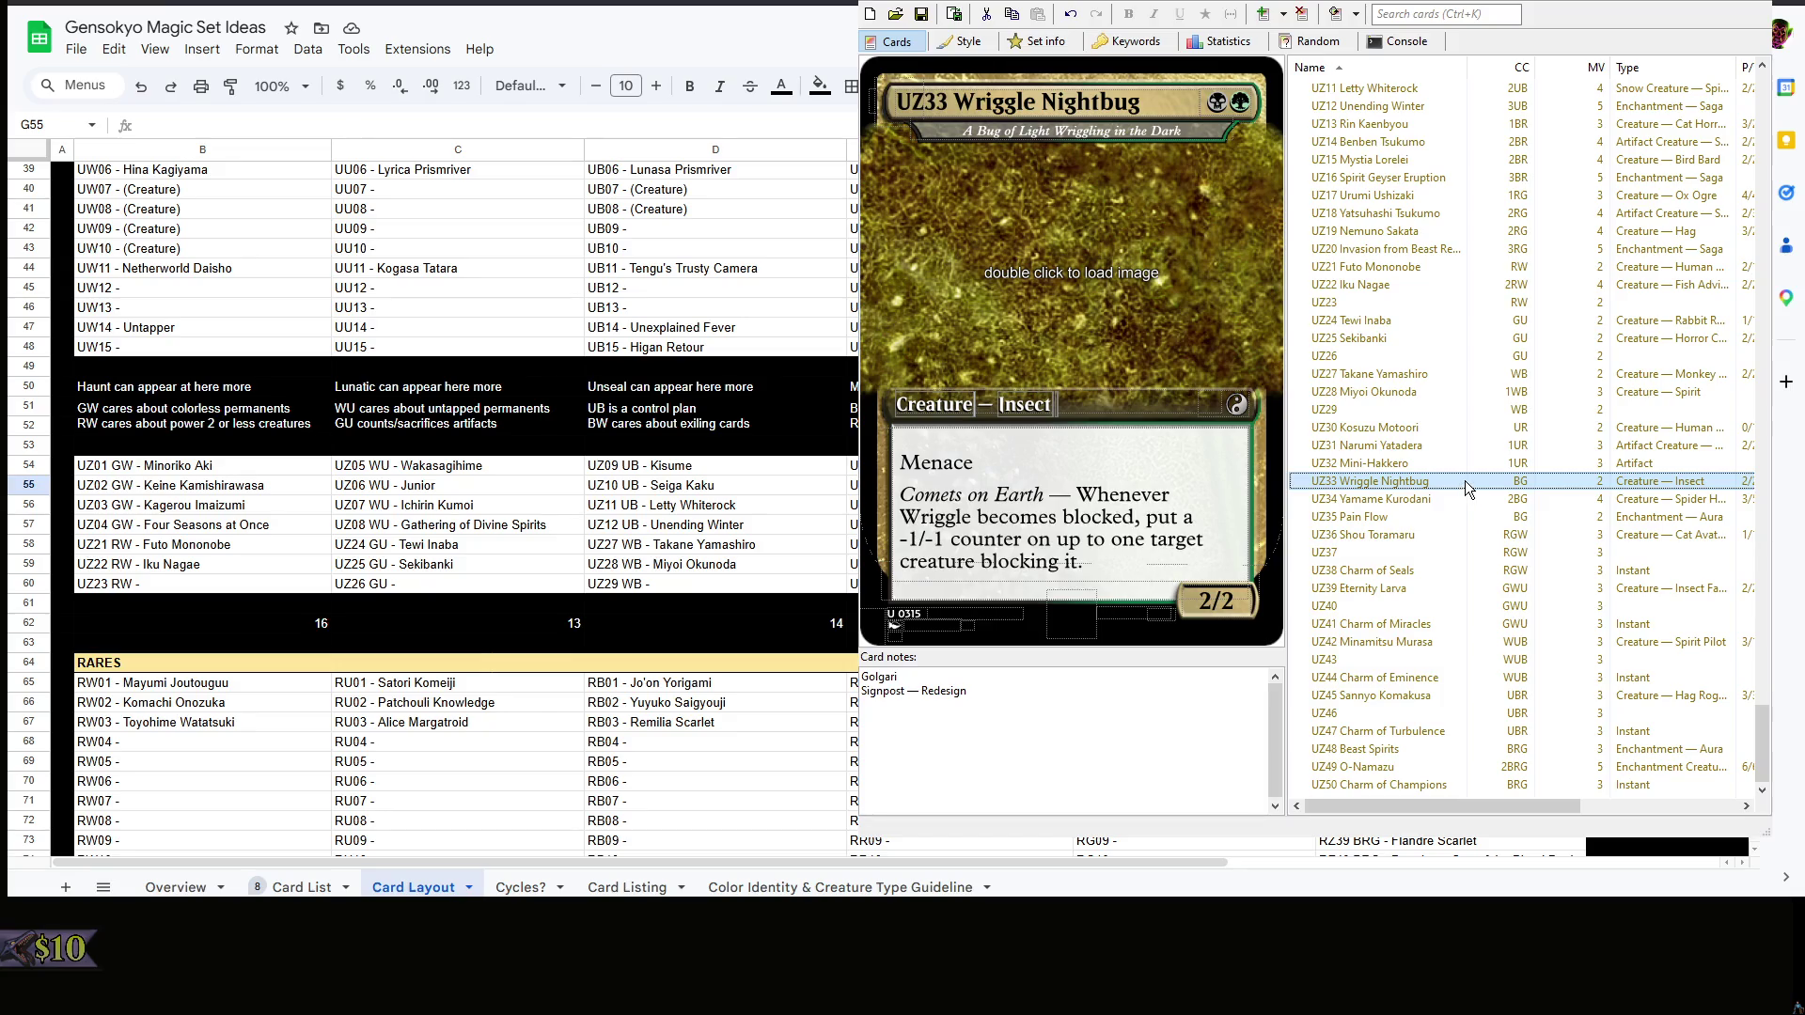
left_click(1461, 498)
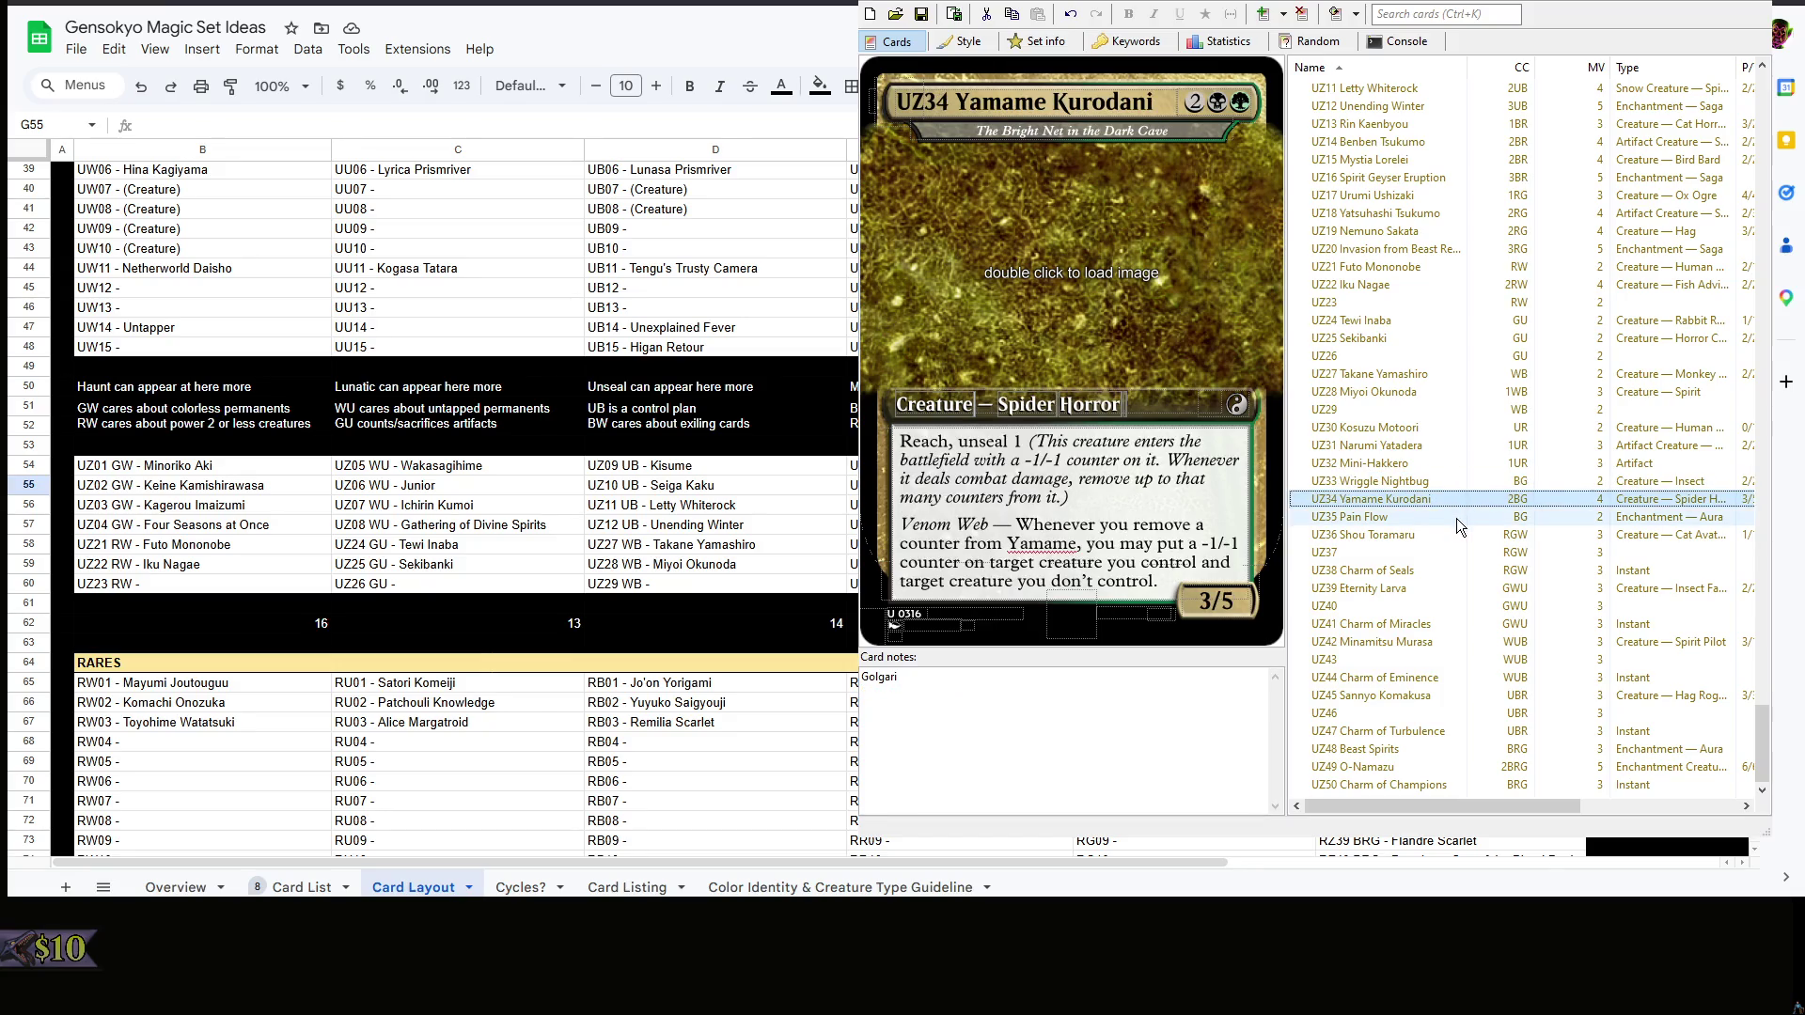
left_click(1457, 518)
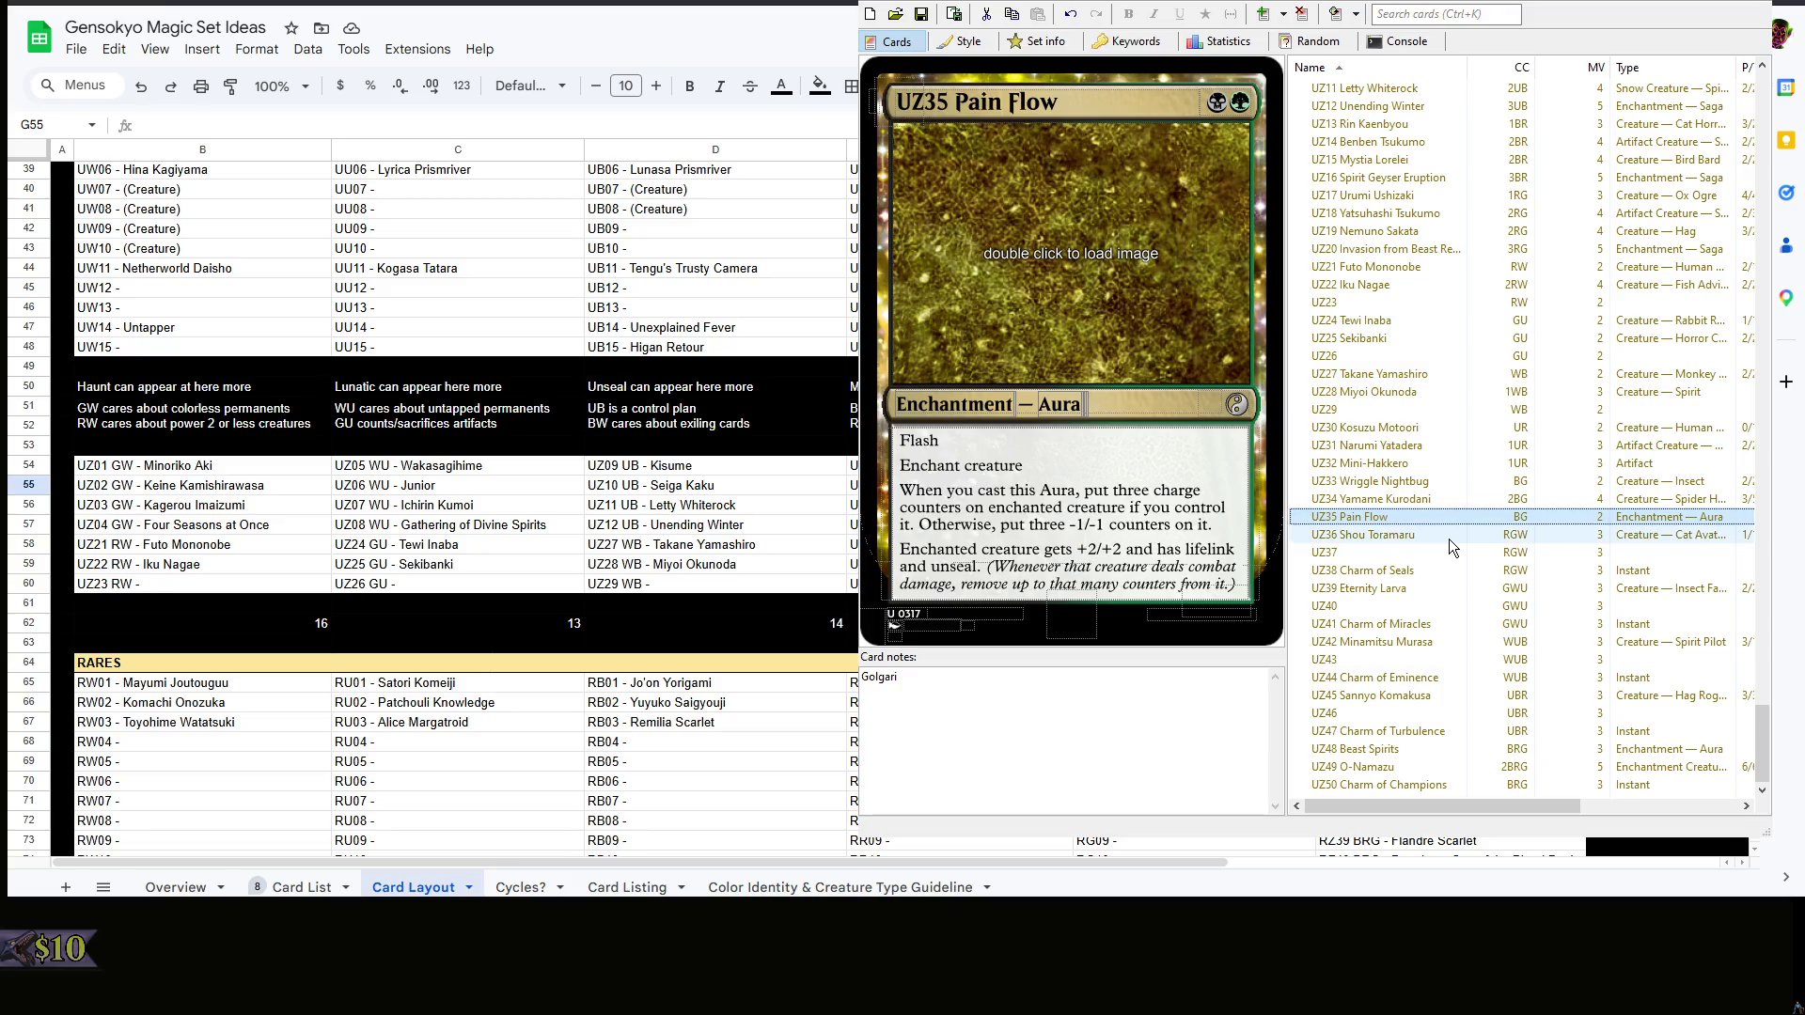
left_click(1452, 589)
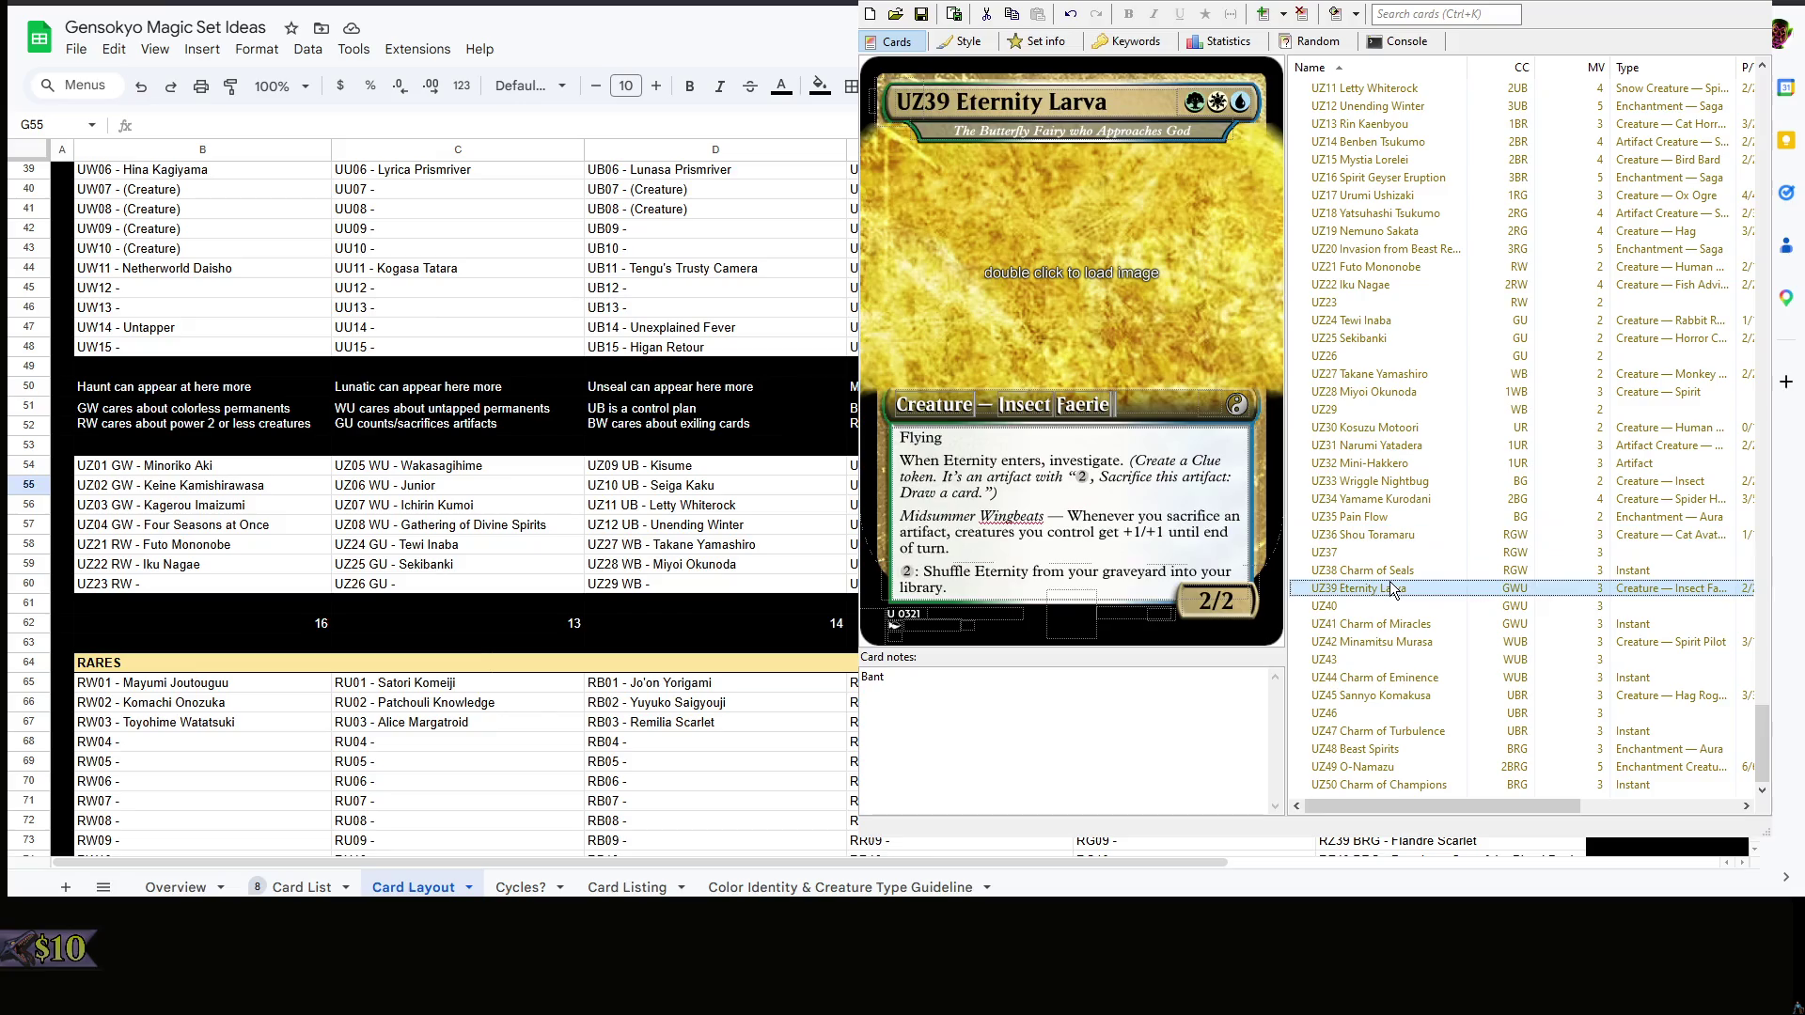
- Look over the later multicolor uncommons UZ39, the empty UZ43 and O-Namazu
left_click(1389, 768)
left_click(1421, 659)
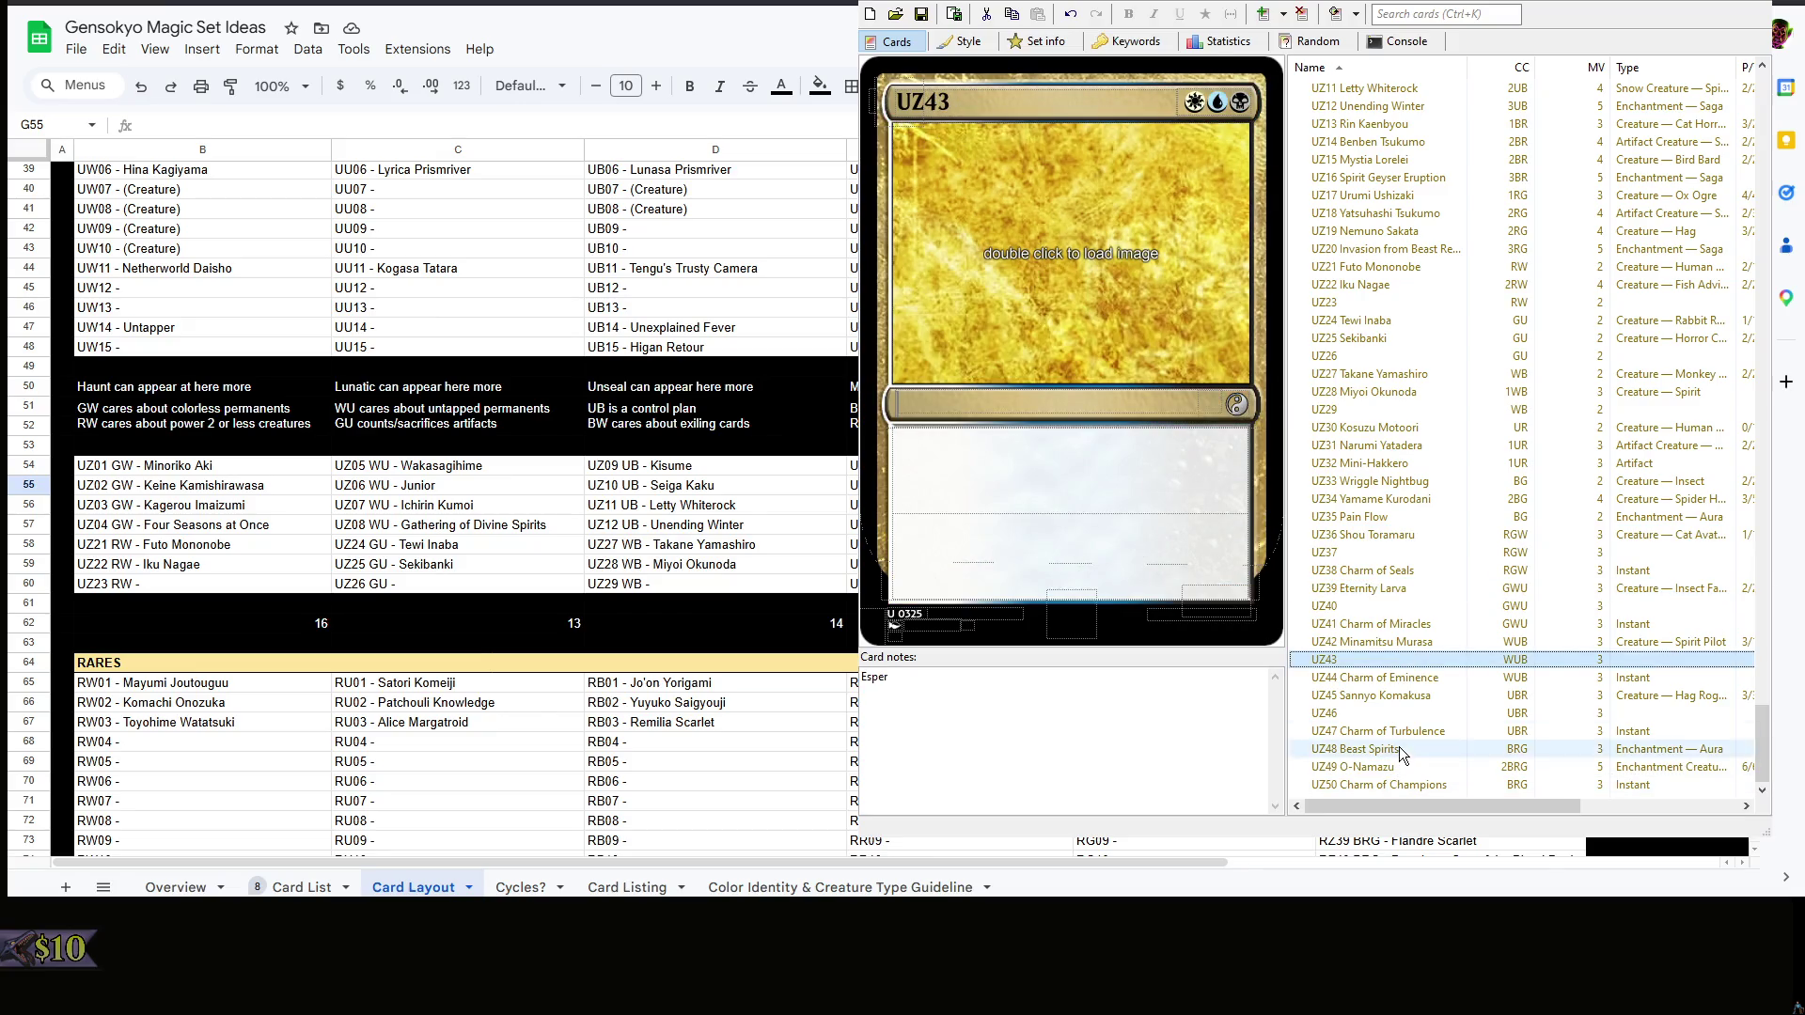
left_click(1400, 765)
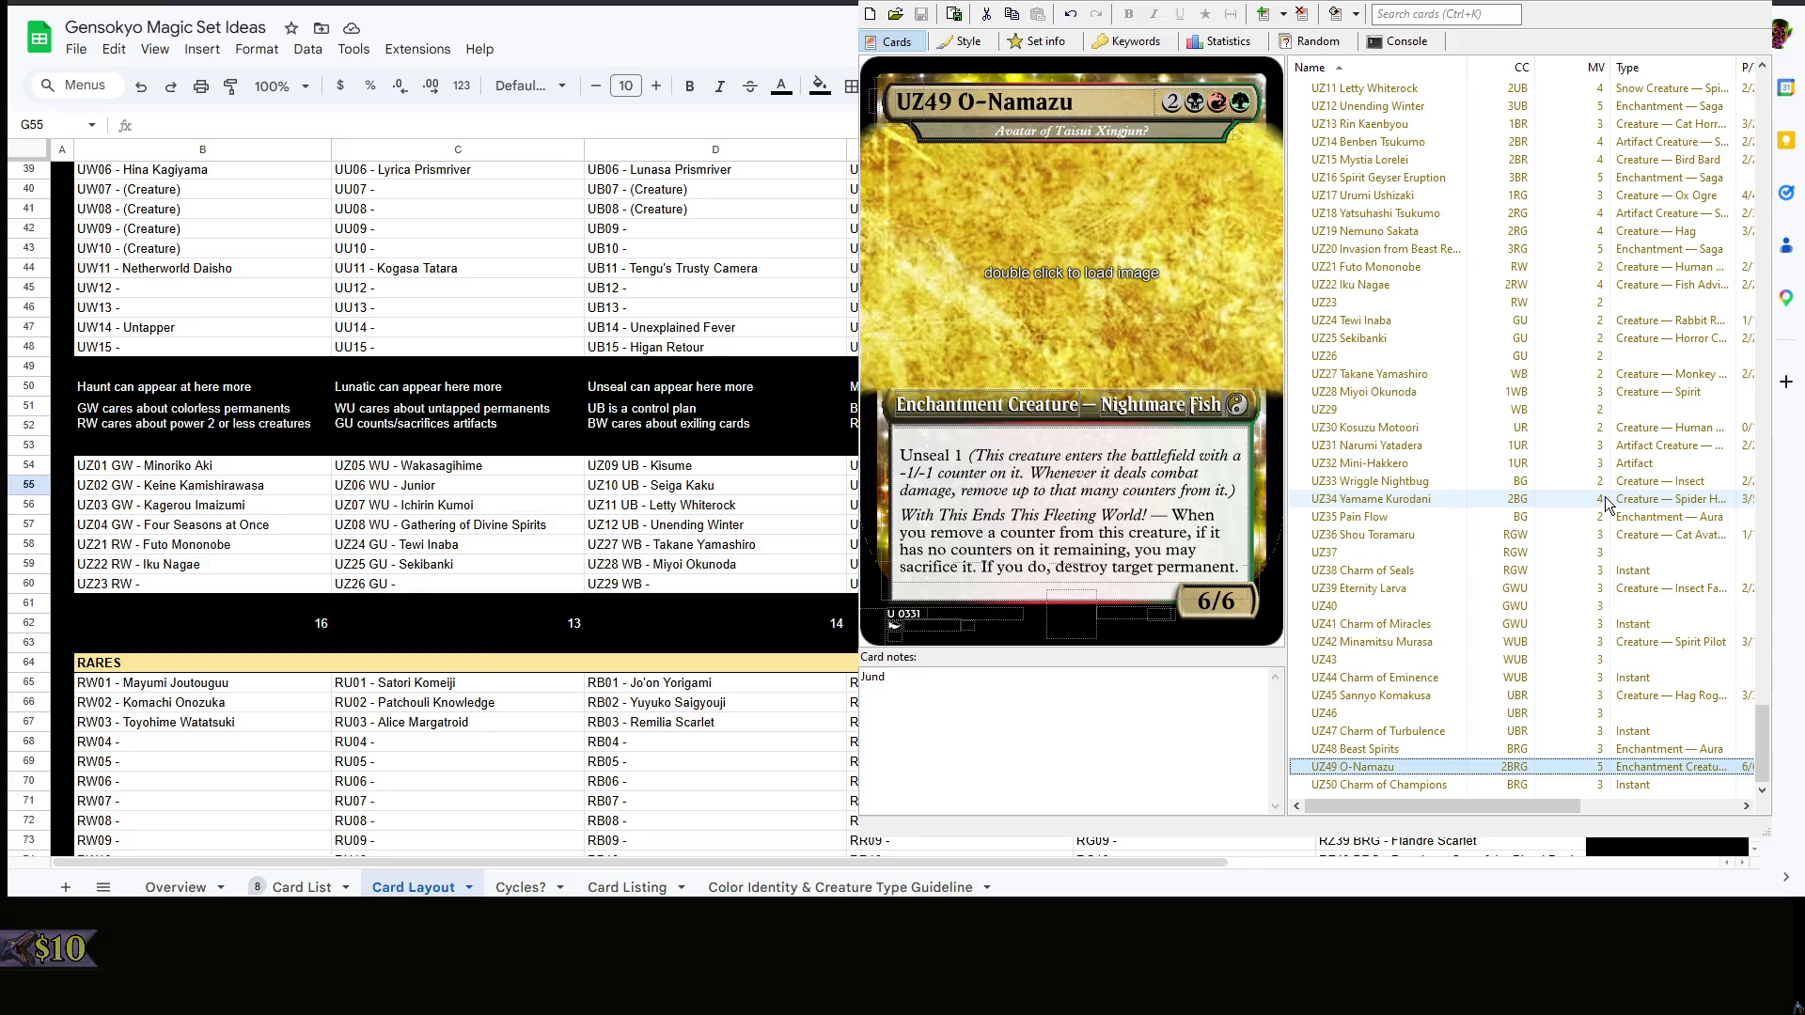
scroll(1526, 306, "up", 8)
scroll(1455, 379, "up", 8)
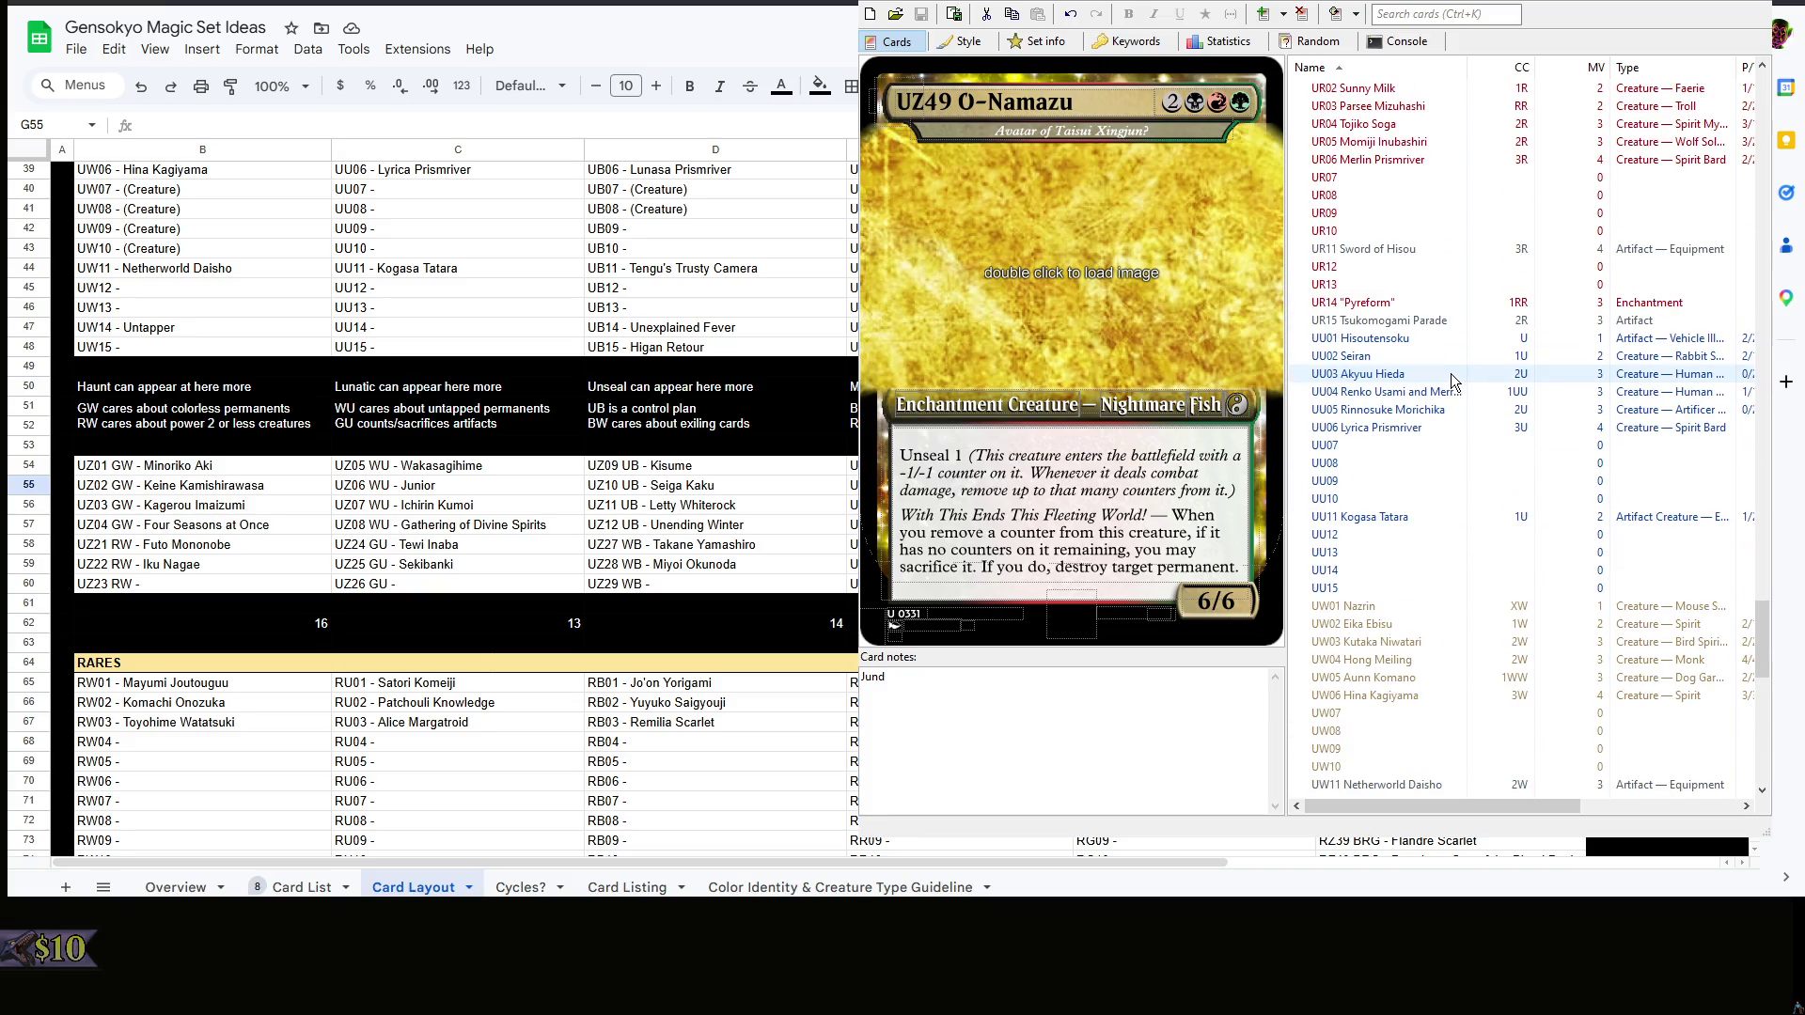
scroll(1446, 459, "up", 4)
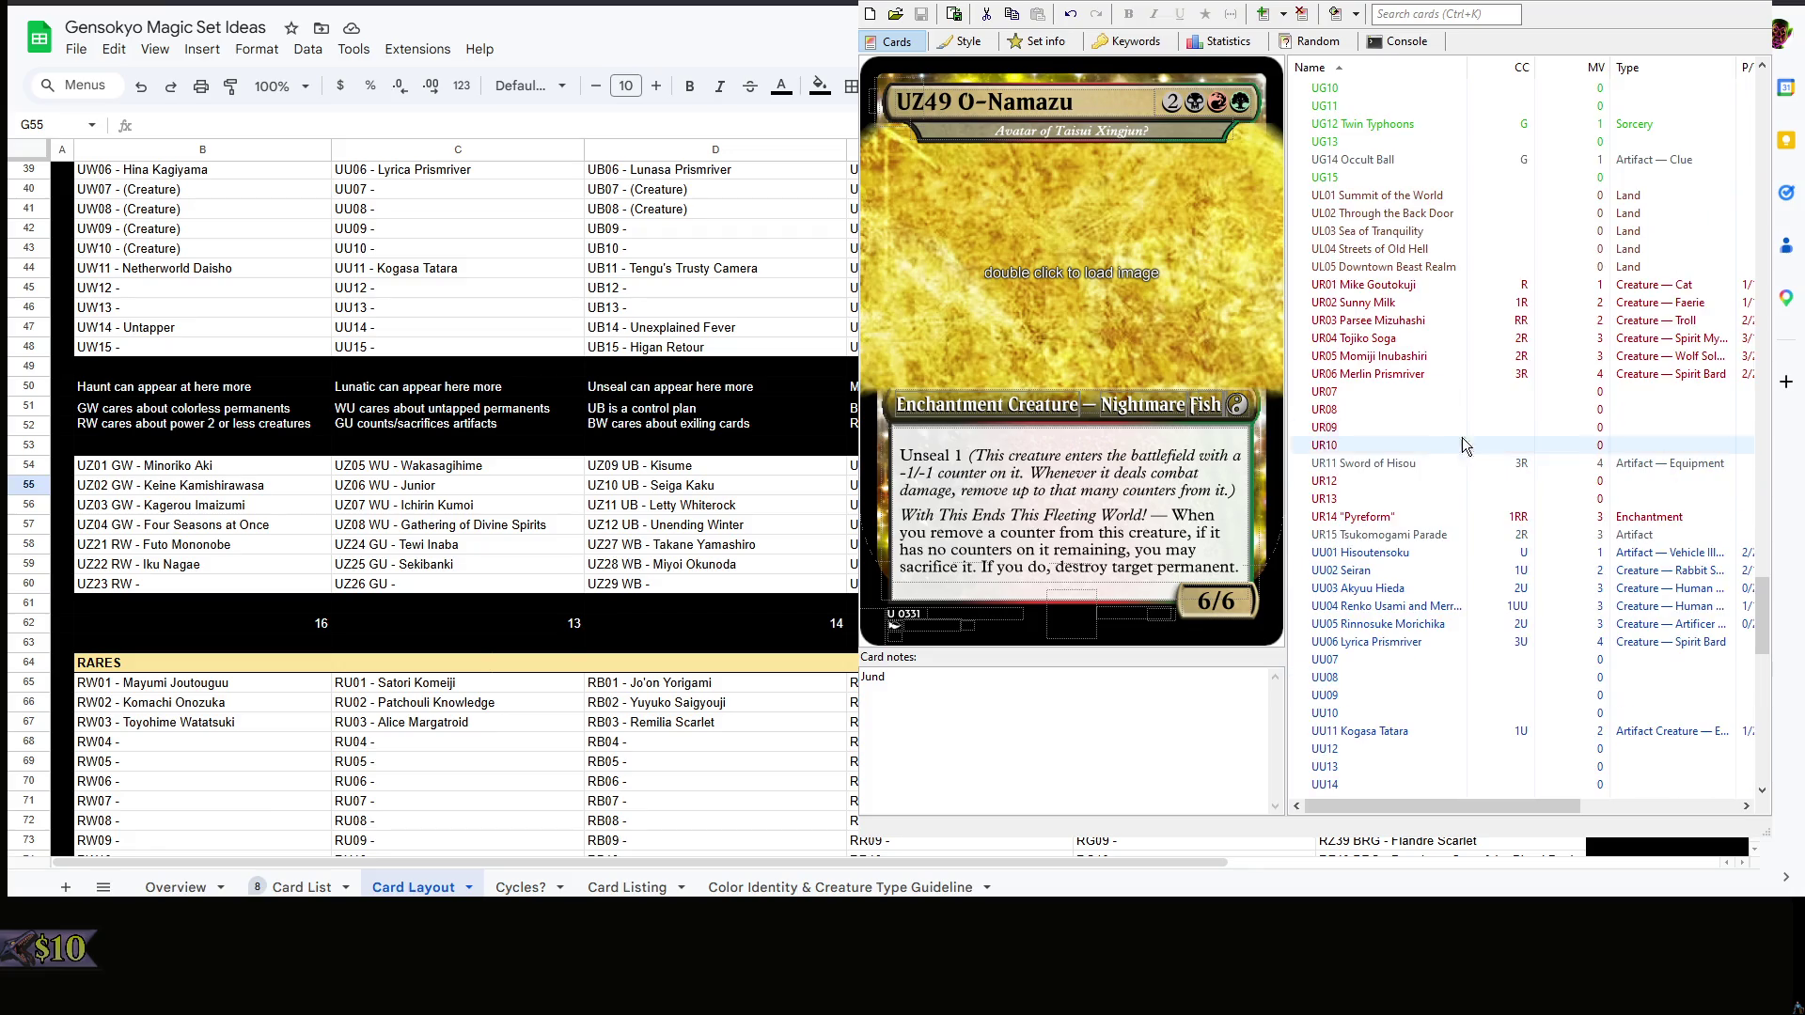
- Review the red uncommons UR09 and UR15 Tsukumogami Parade, then switch back to the Card Layout spreadsheet
left_click(1453, 405)
left_click_drag(1429, 551, 1436, 540)
left_click(1466, 427)
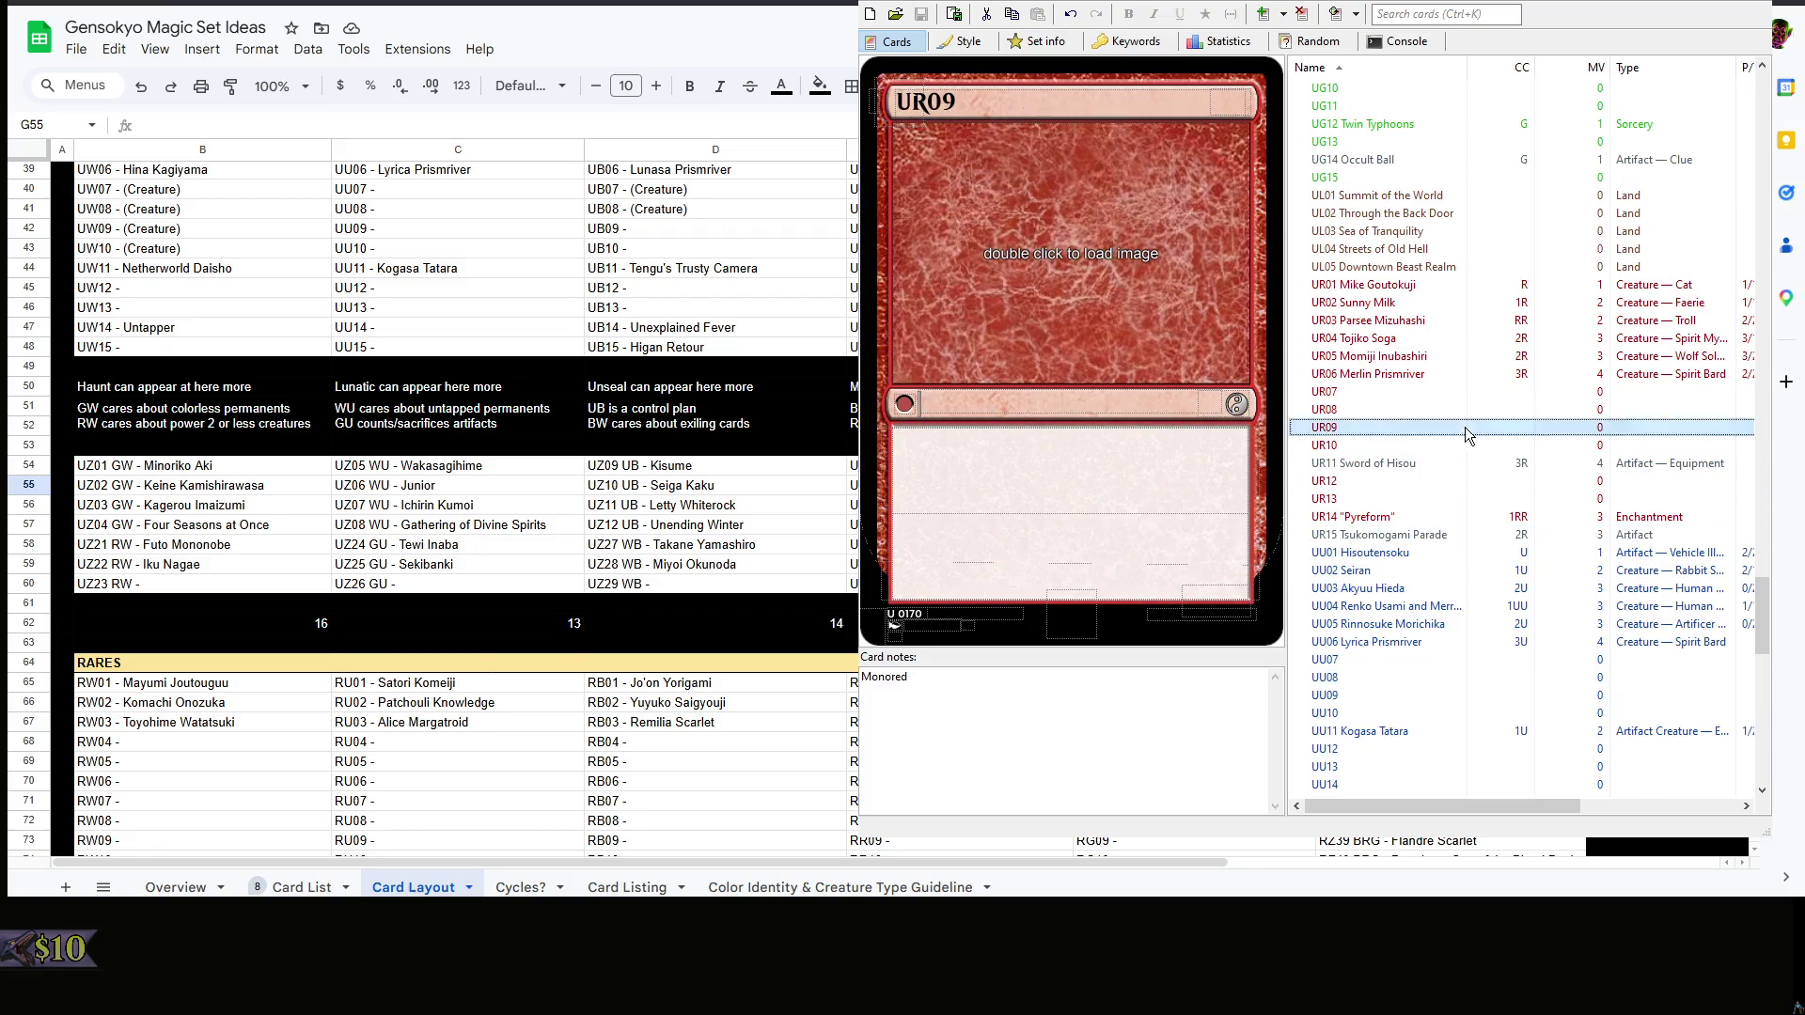
left_click(1399, 536)
scroll(1399, 539, "up", 2)
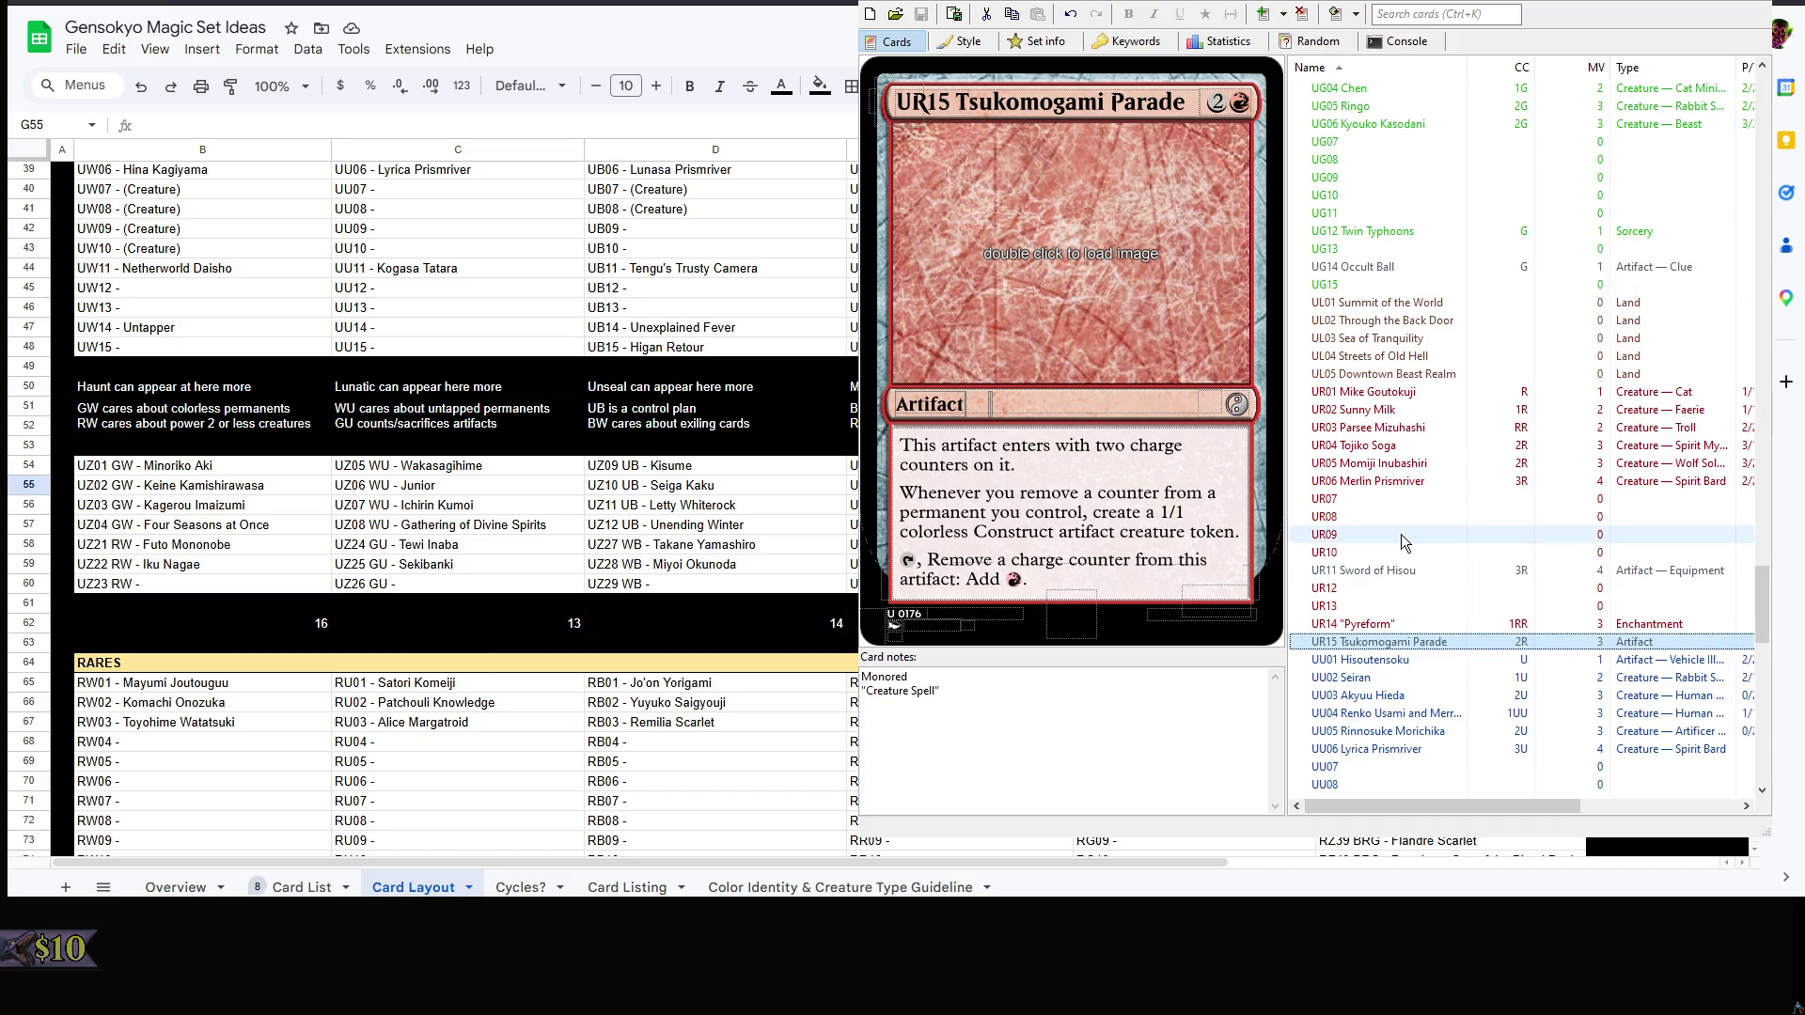
scroll(1401, 534, "up", 2)
scroll(1400, 535, "up", 2)
scroll(1403, 530, "up", 4)
scroll(1402, 532, "up", 2)
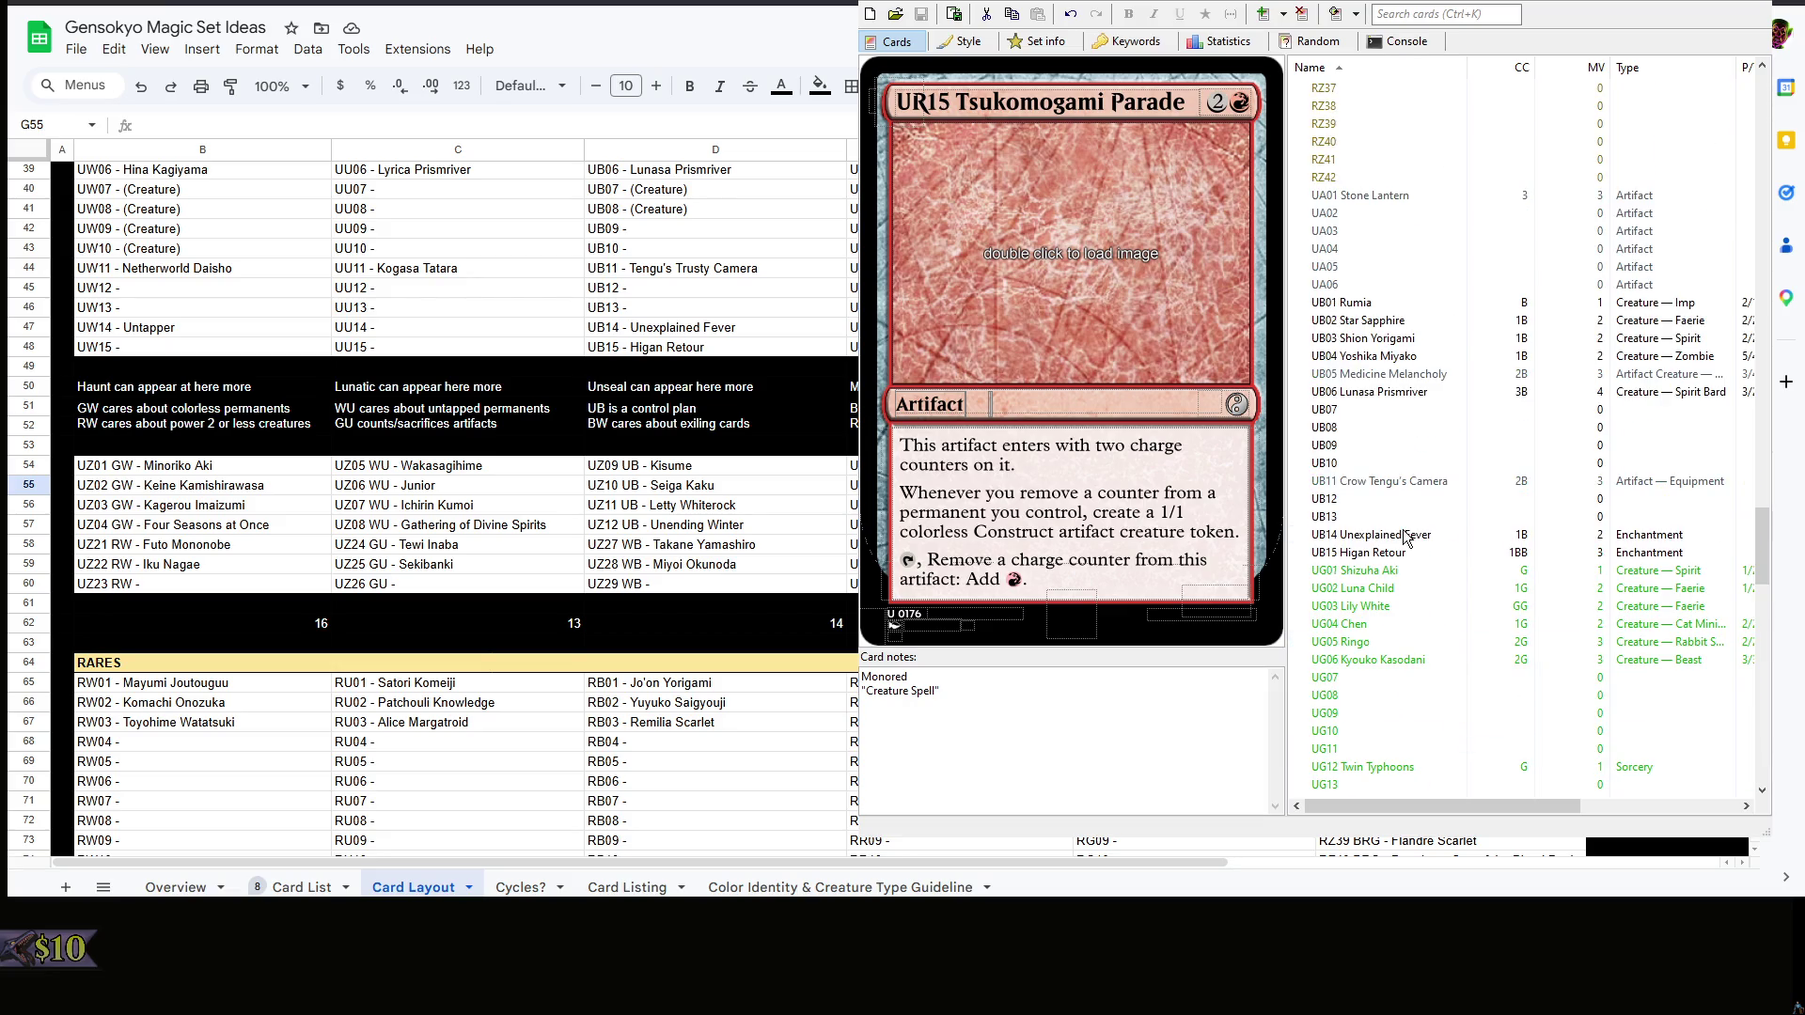
scroll(1403, 529, "up", 10)
scroll(1403, 529, "up", 6)
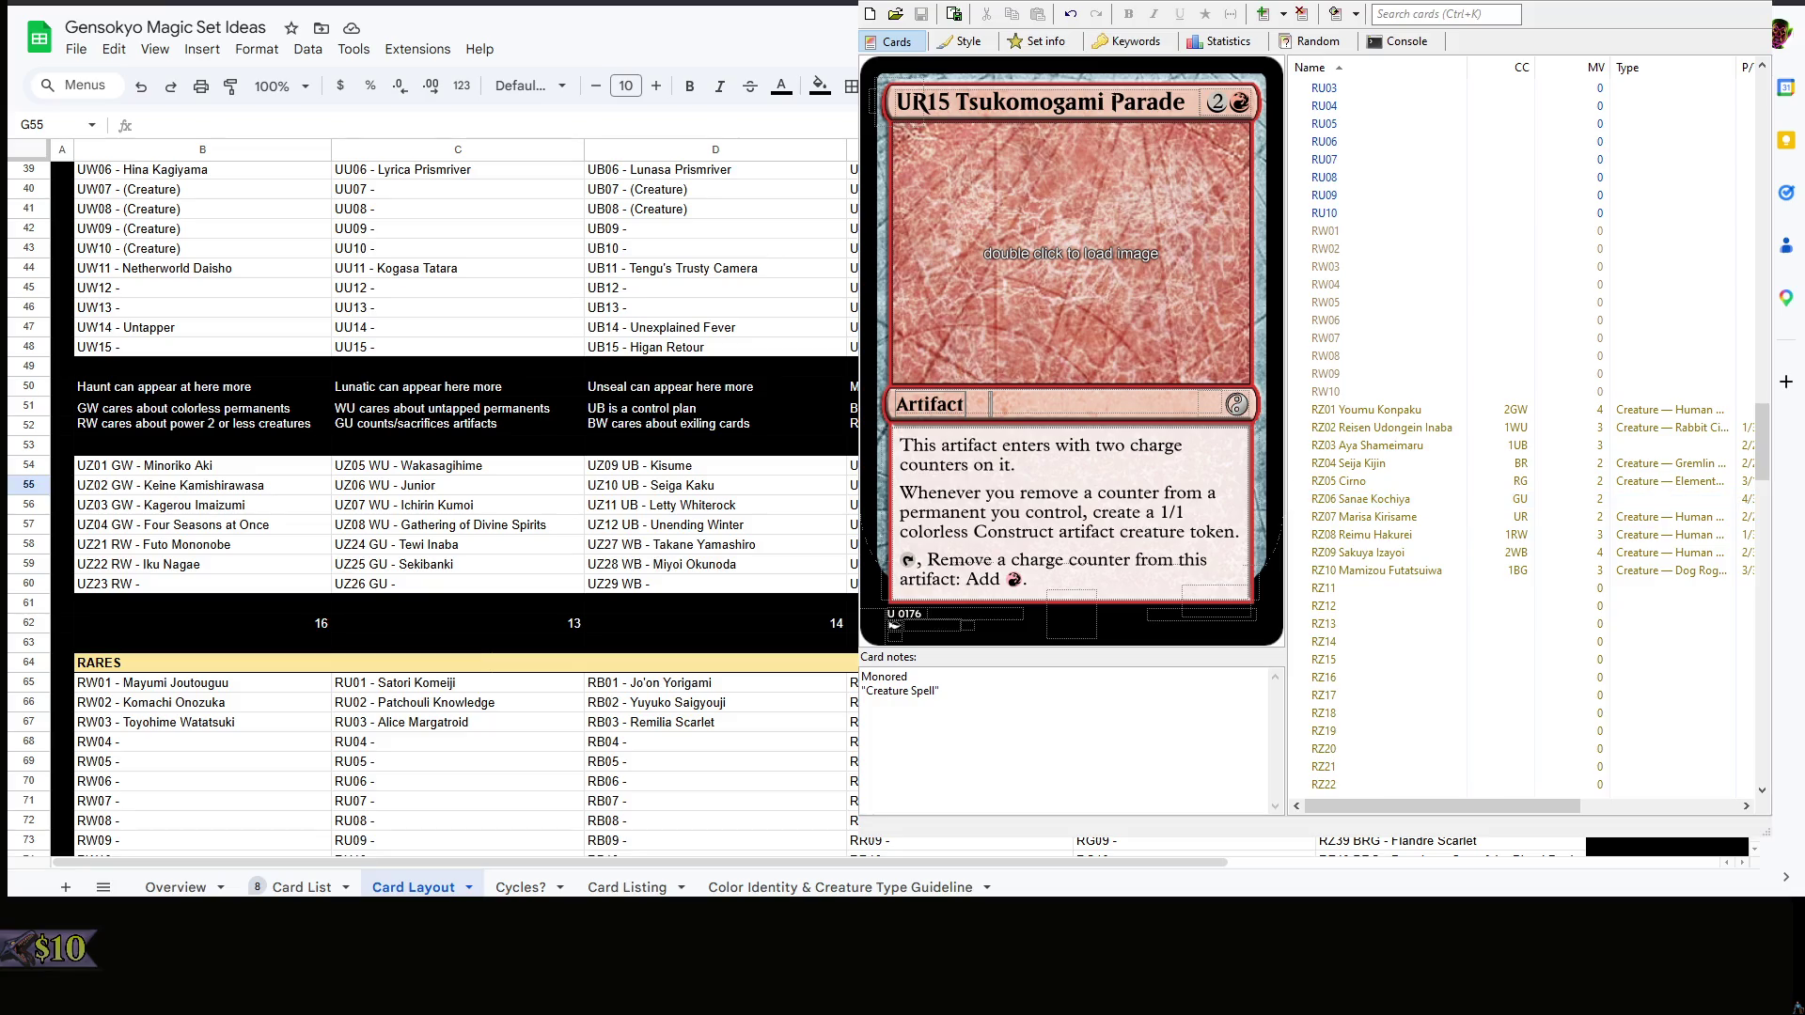
key("Up")
key("Up")
key("Up")
key("alt+Tab")
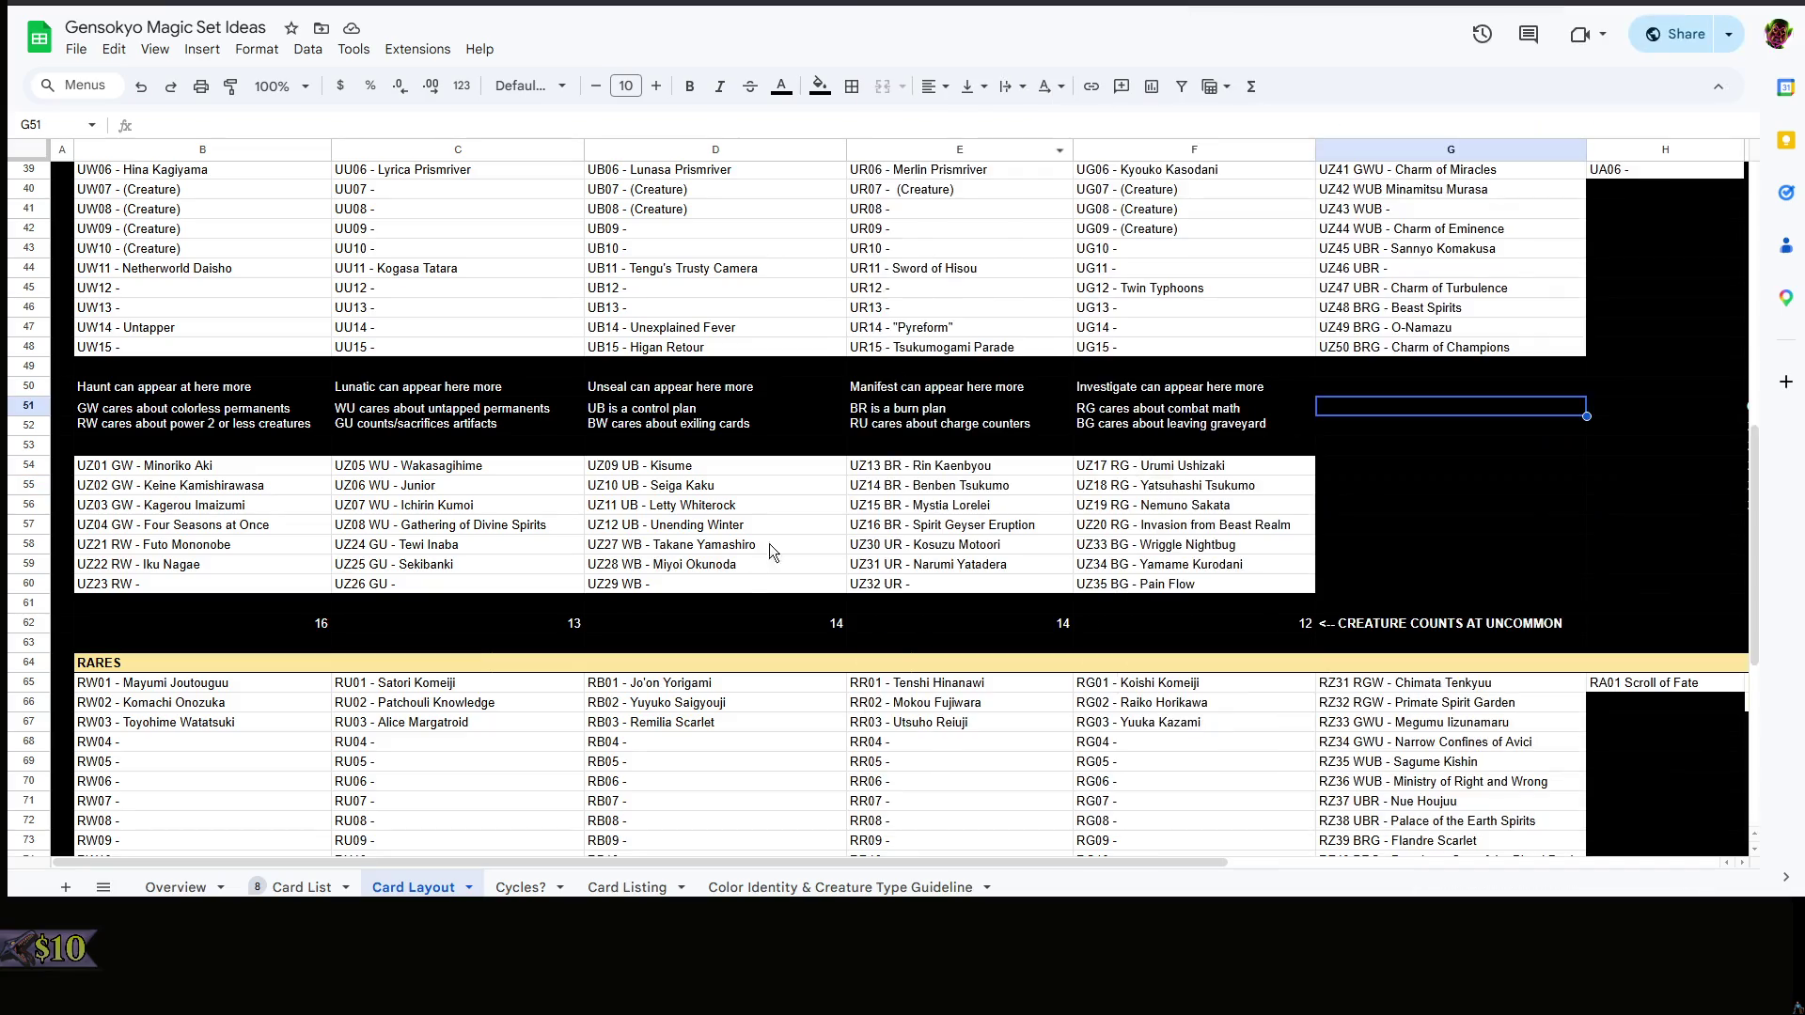
scroll(634, 677, "up", 3)
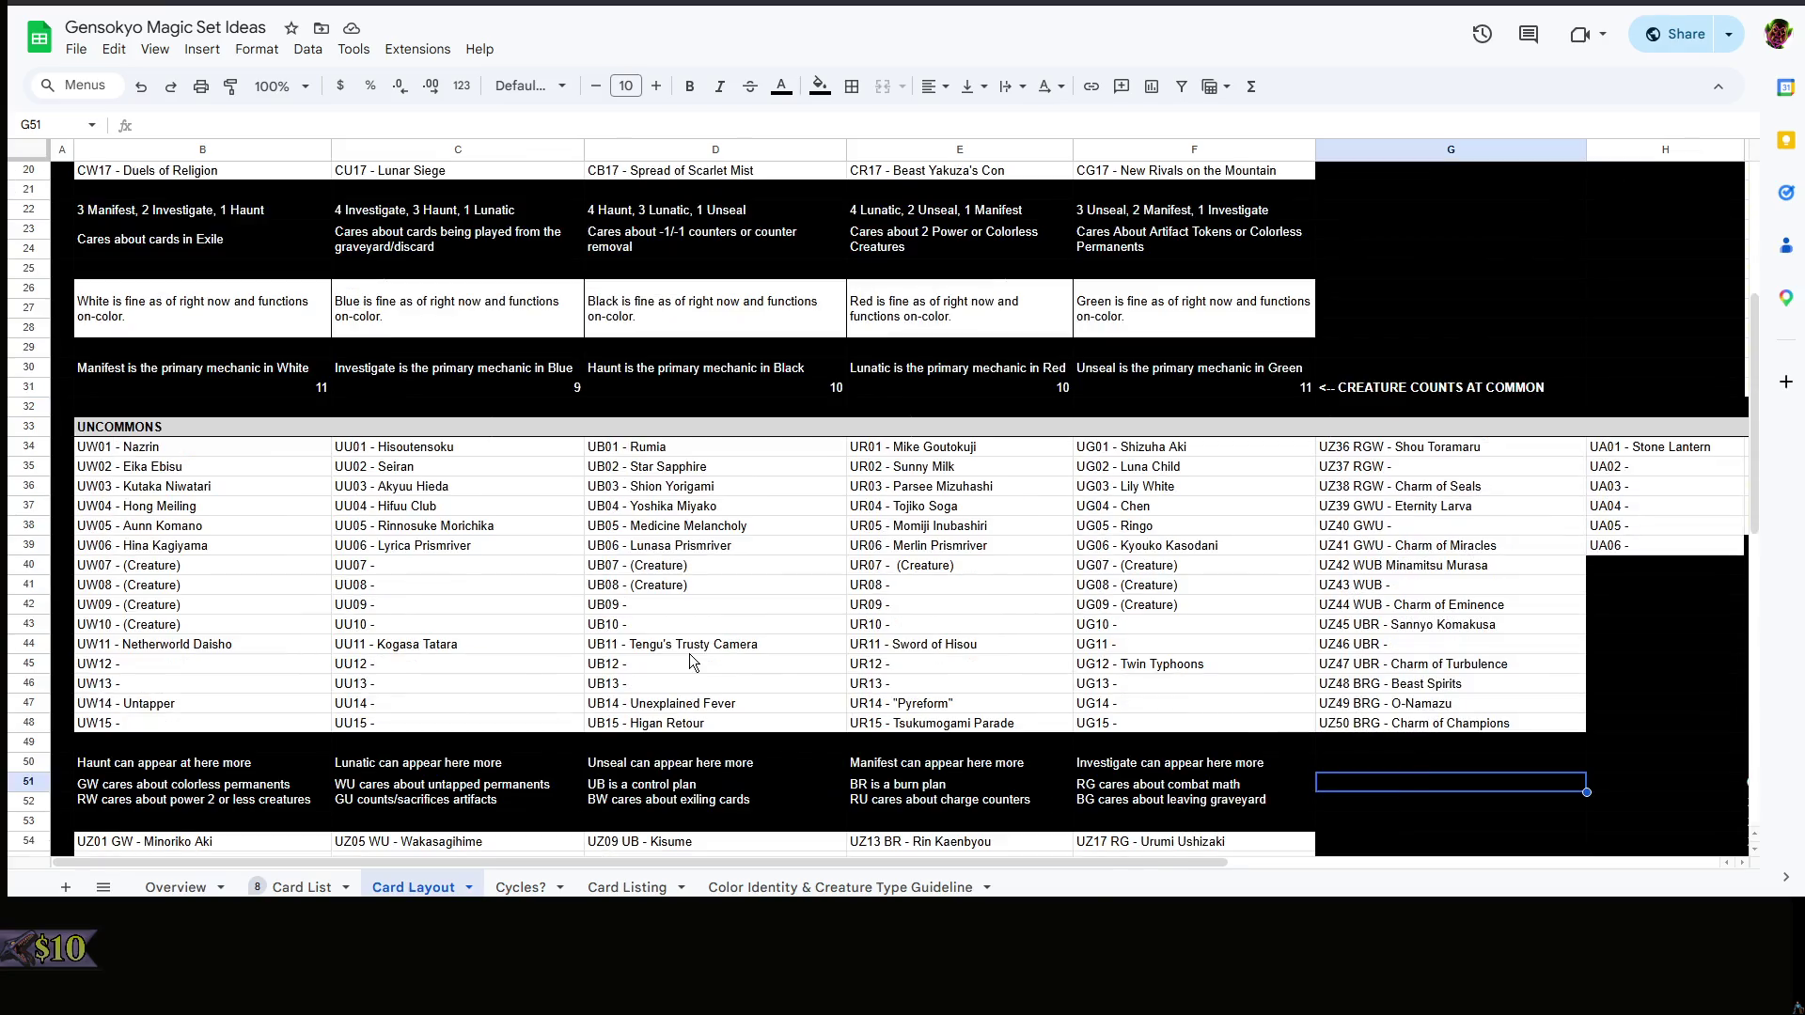
scroll(698, 662, "down", 1)
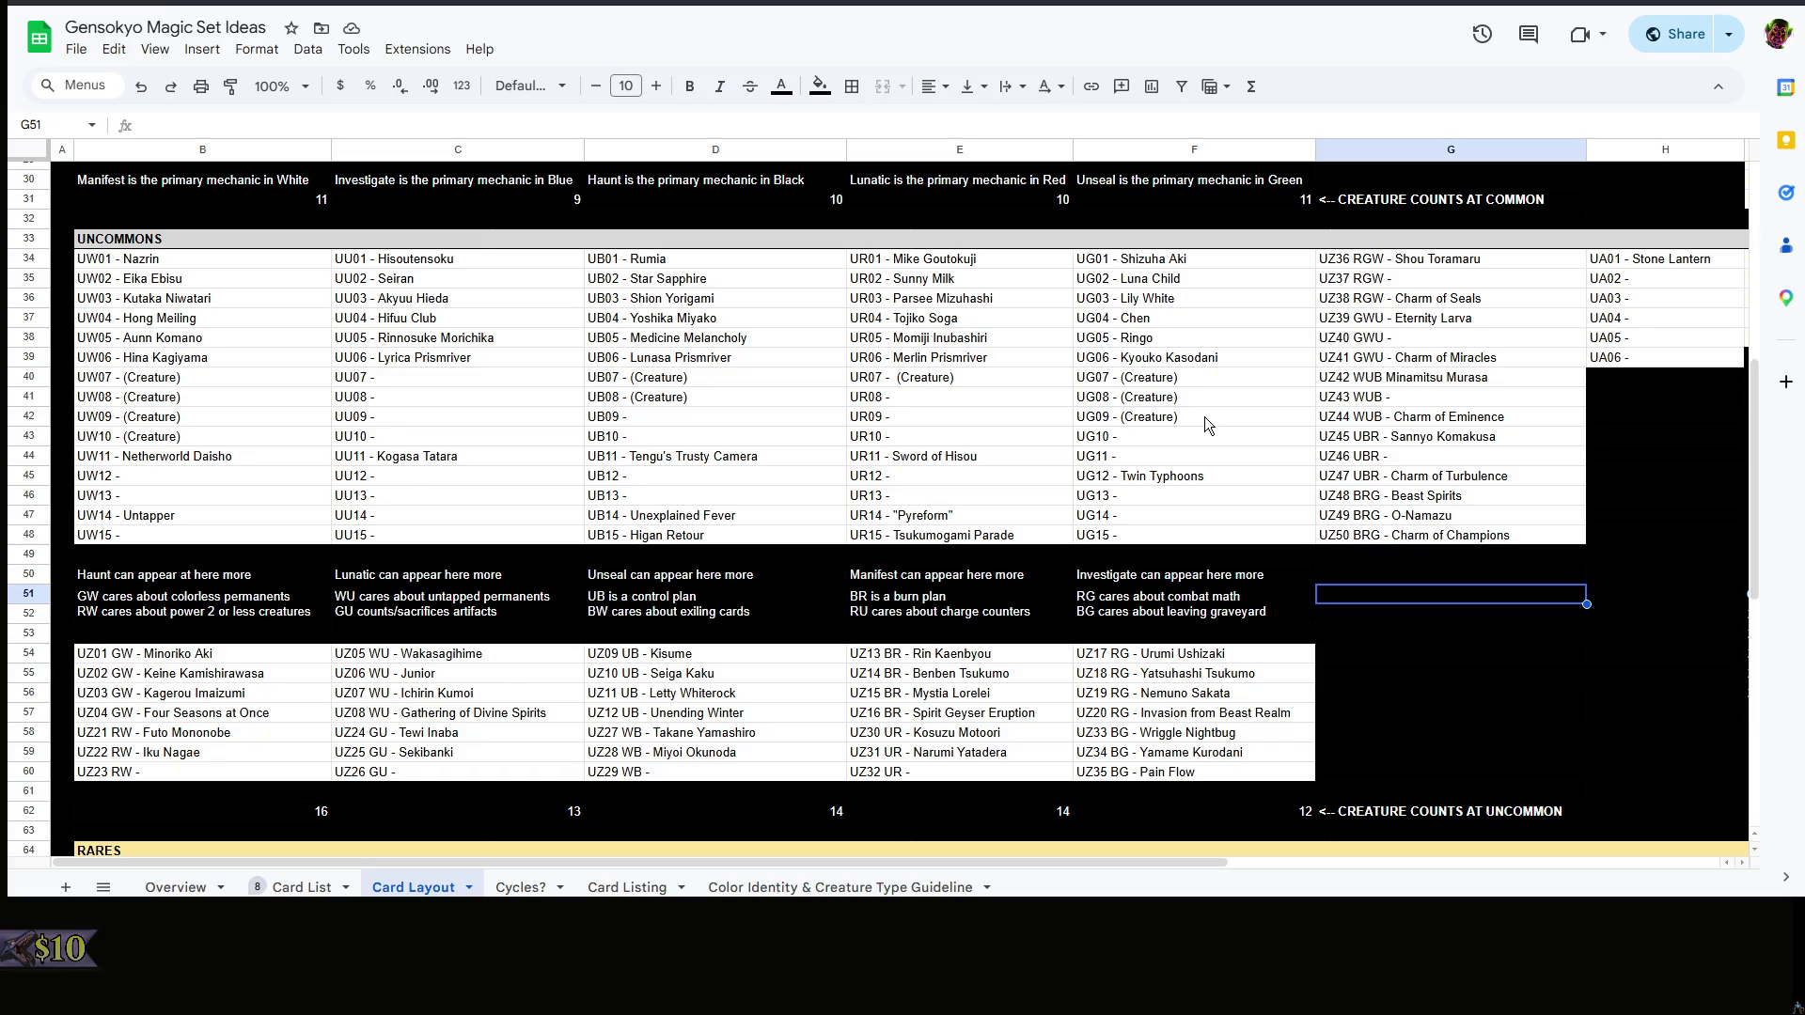
scroll(1204, 416, "down", 3)
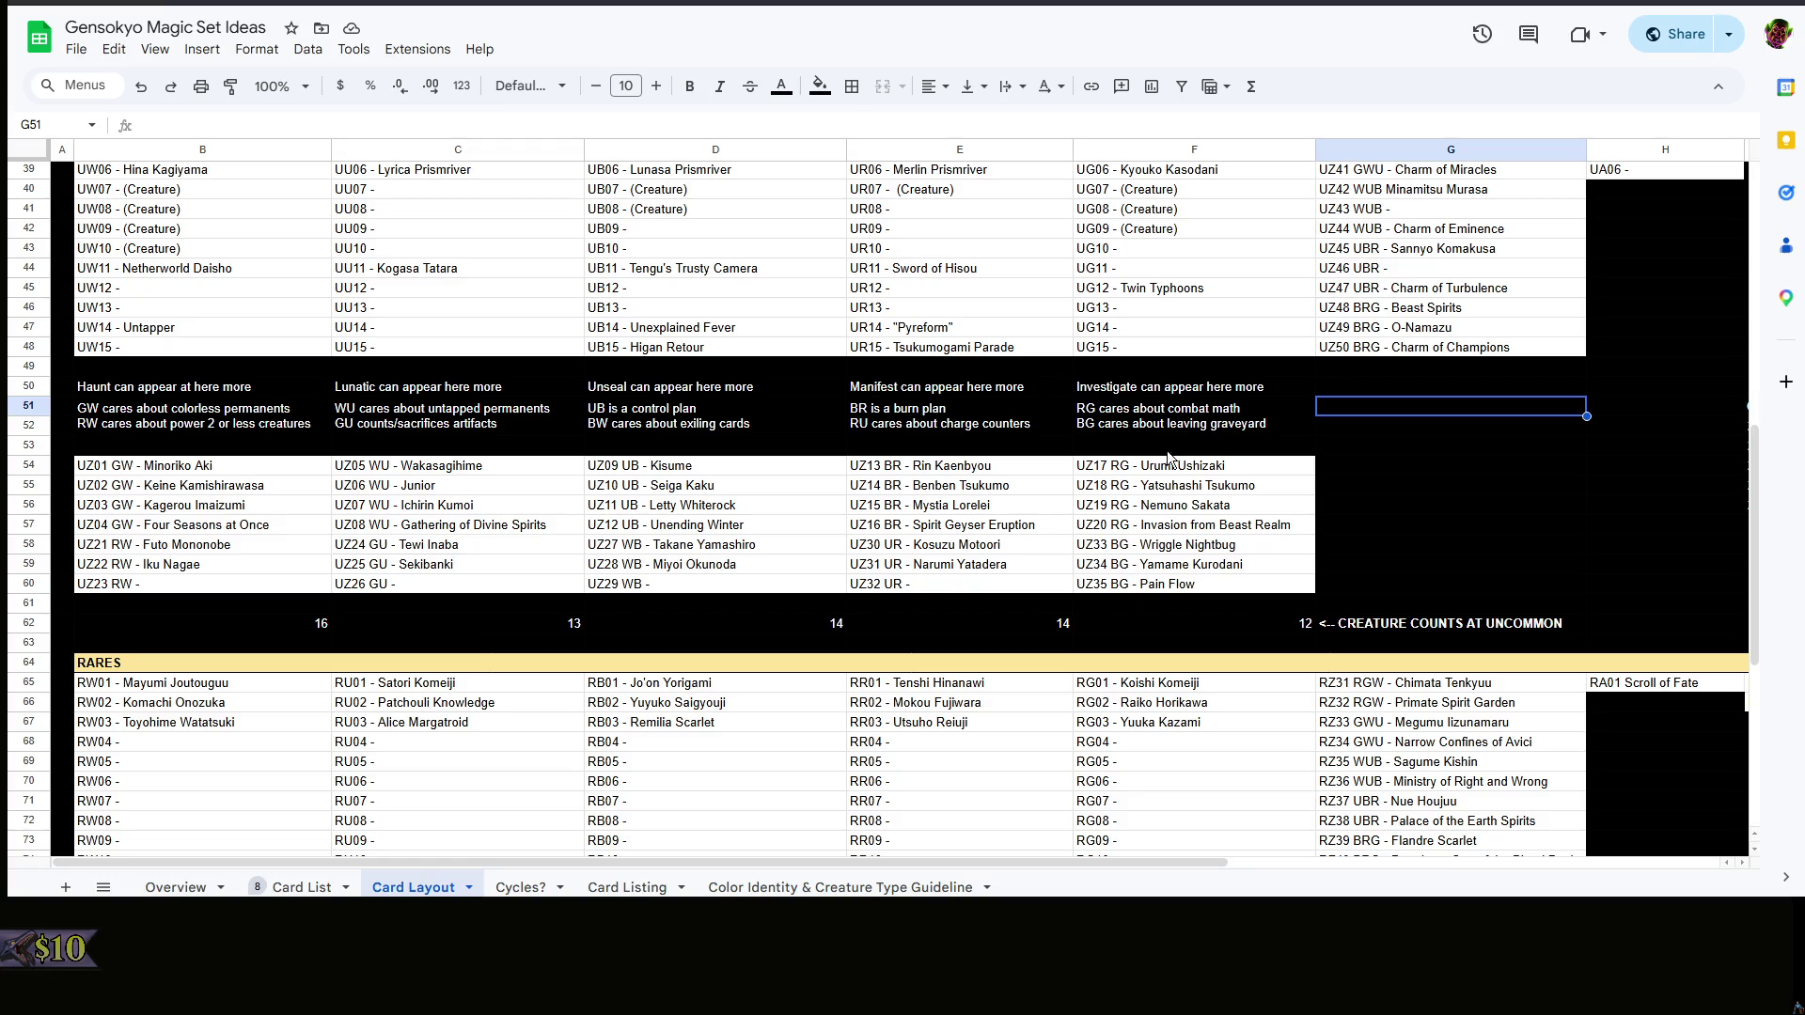
right_click(1433, 430)
left_click(1366, 433)
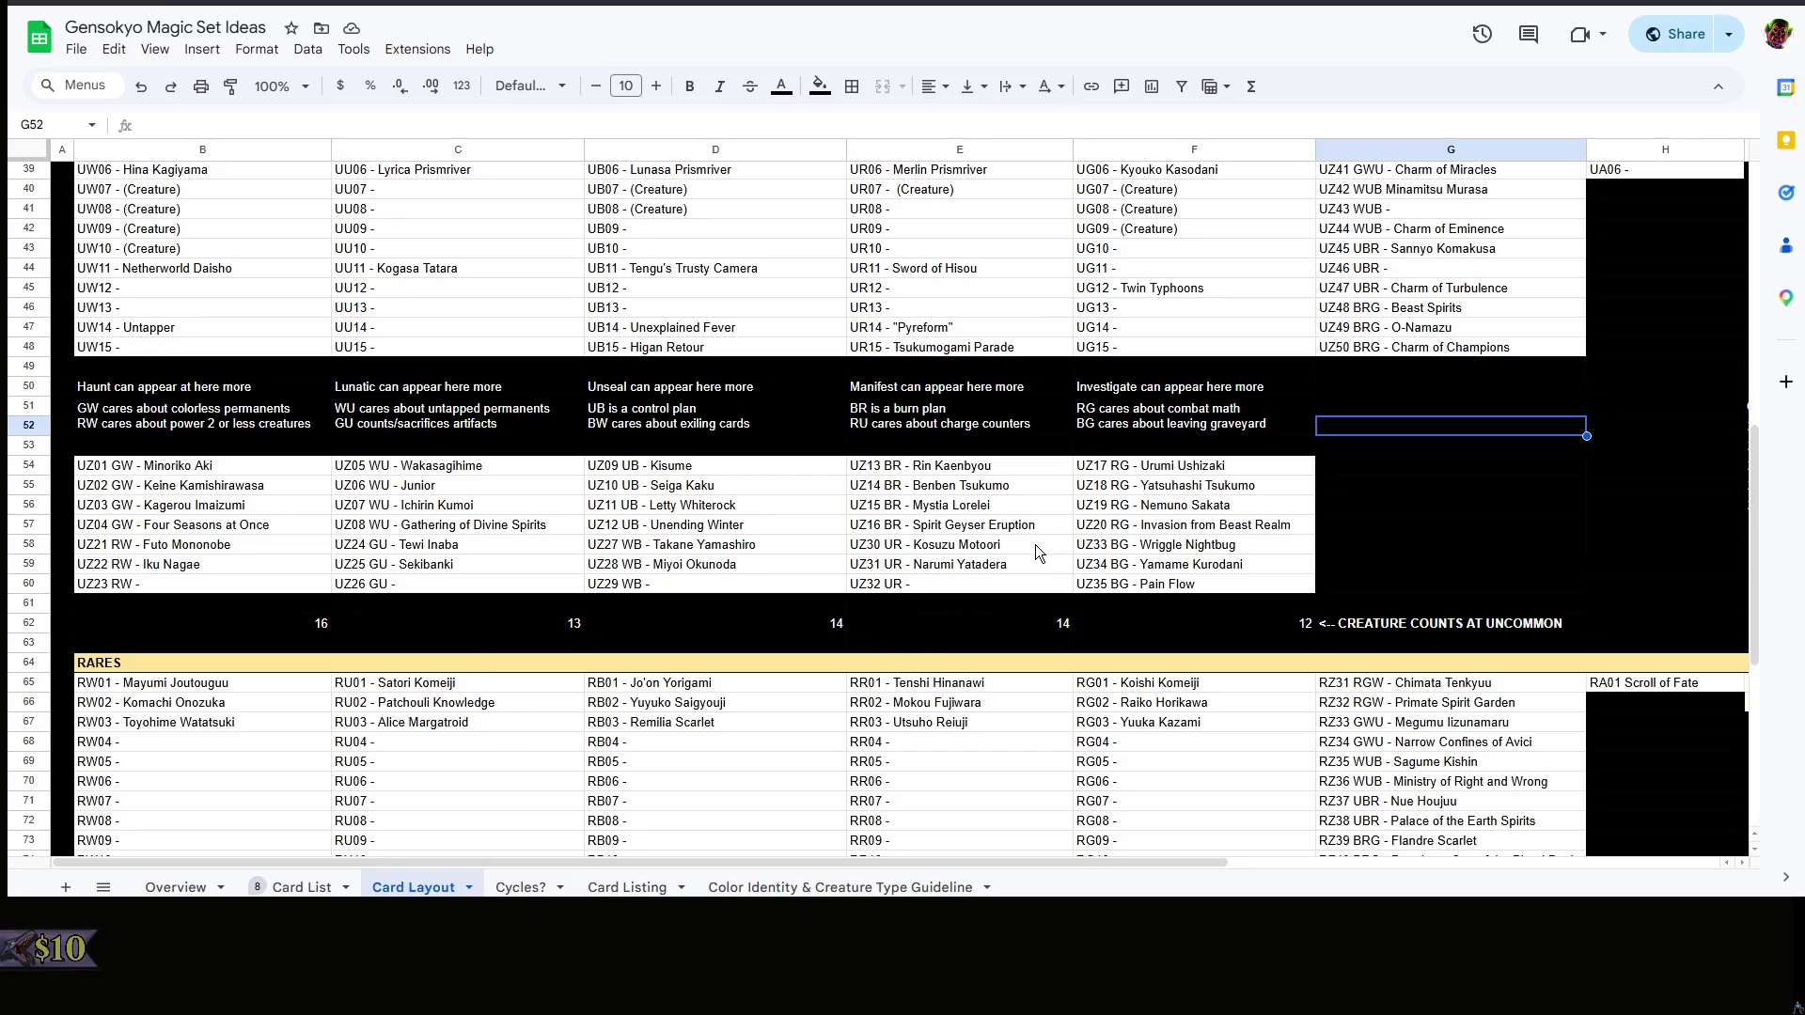
- Inspect empty cells G51 and G55 and the Tewi Inaba entry in C58, then switch to the card editor
right_click(1385, 517)
scroll(1386, 517, "up", 3)
right_click(1355, 573)
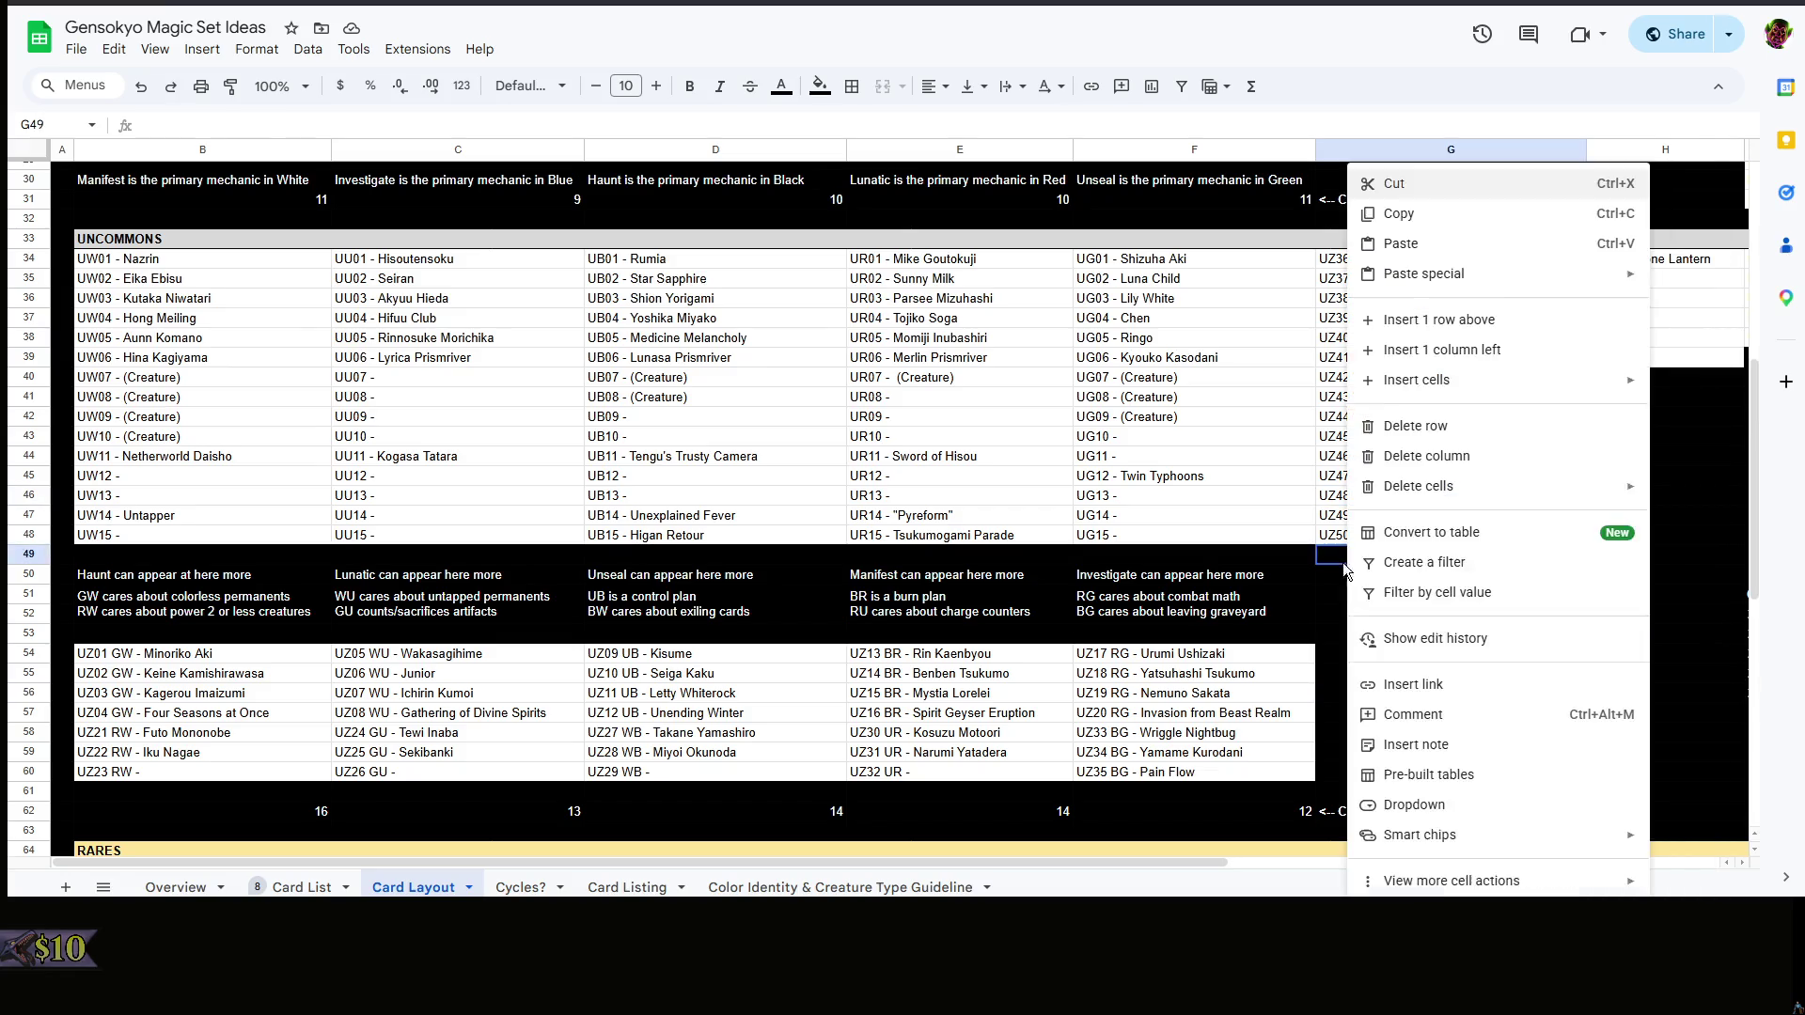
left_click(1298, 566)
left_click(1375, 594)
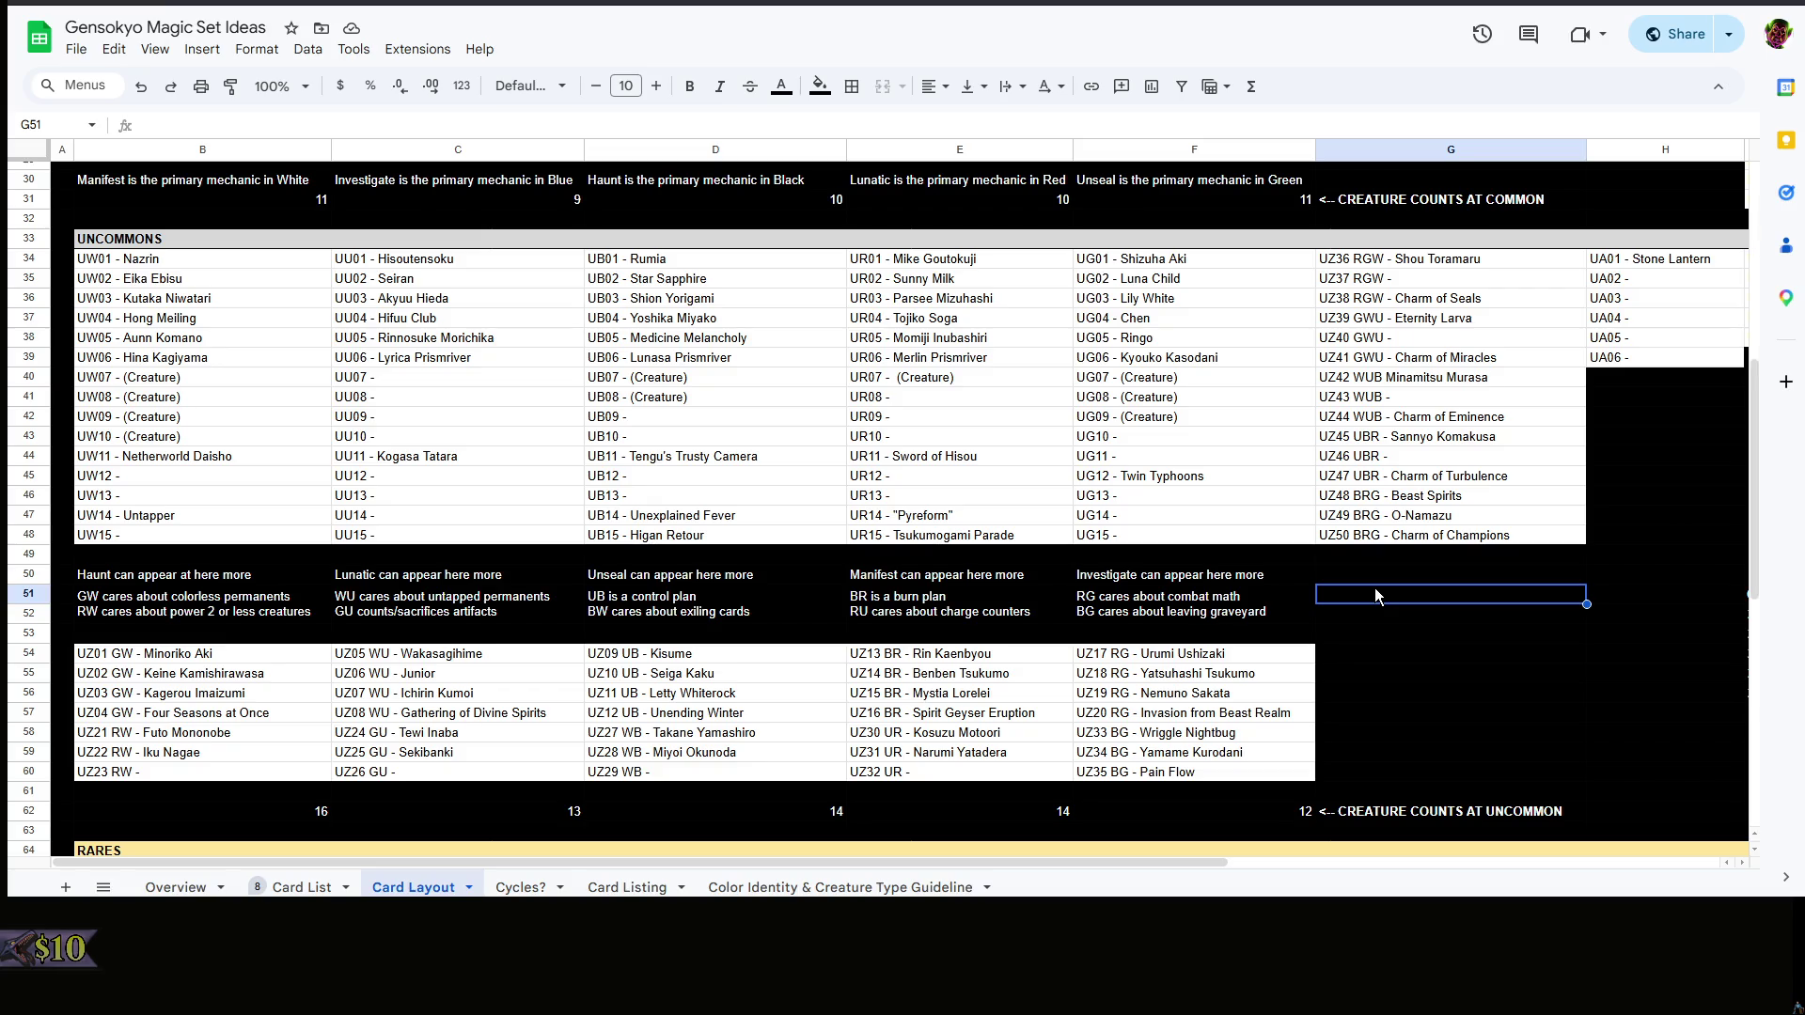
scroll(695, 593, "down", 3)
scroll(695, 594, "down", 3)
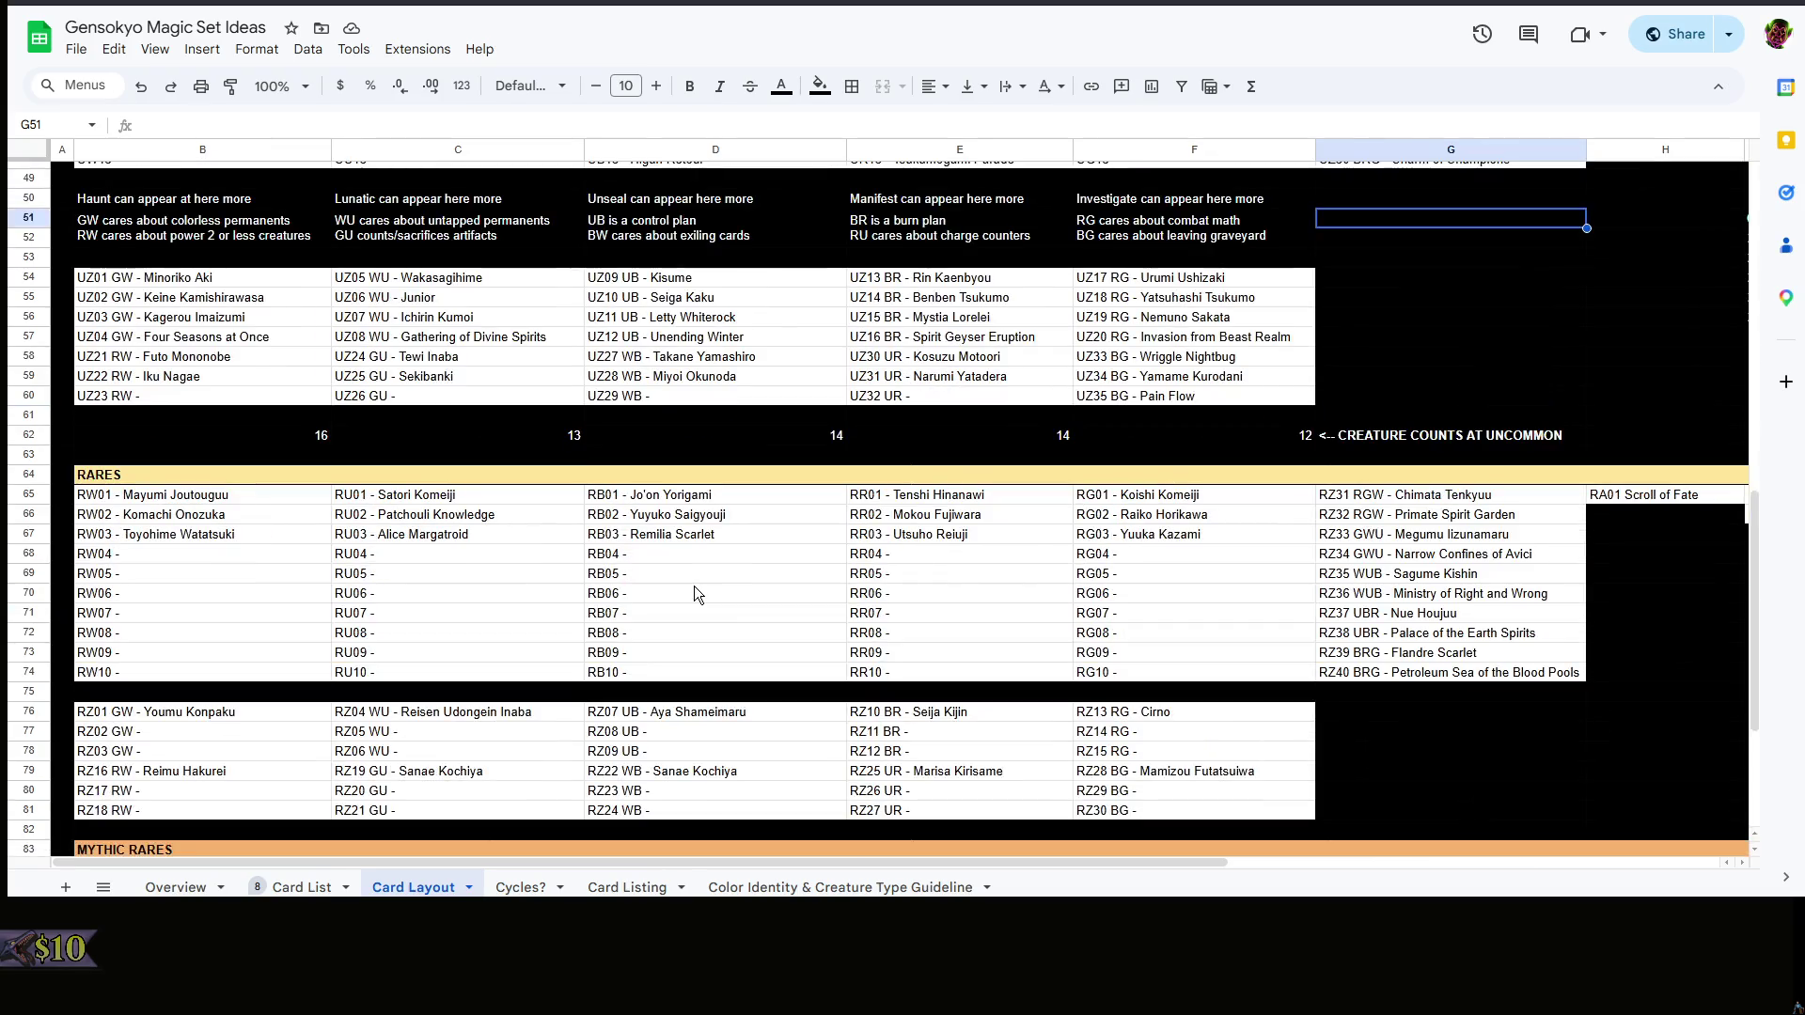
scroll(694, 594, "up", 5)
scroll(1452, 634, "down", 1)
left_click(1462, 663)
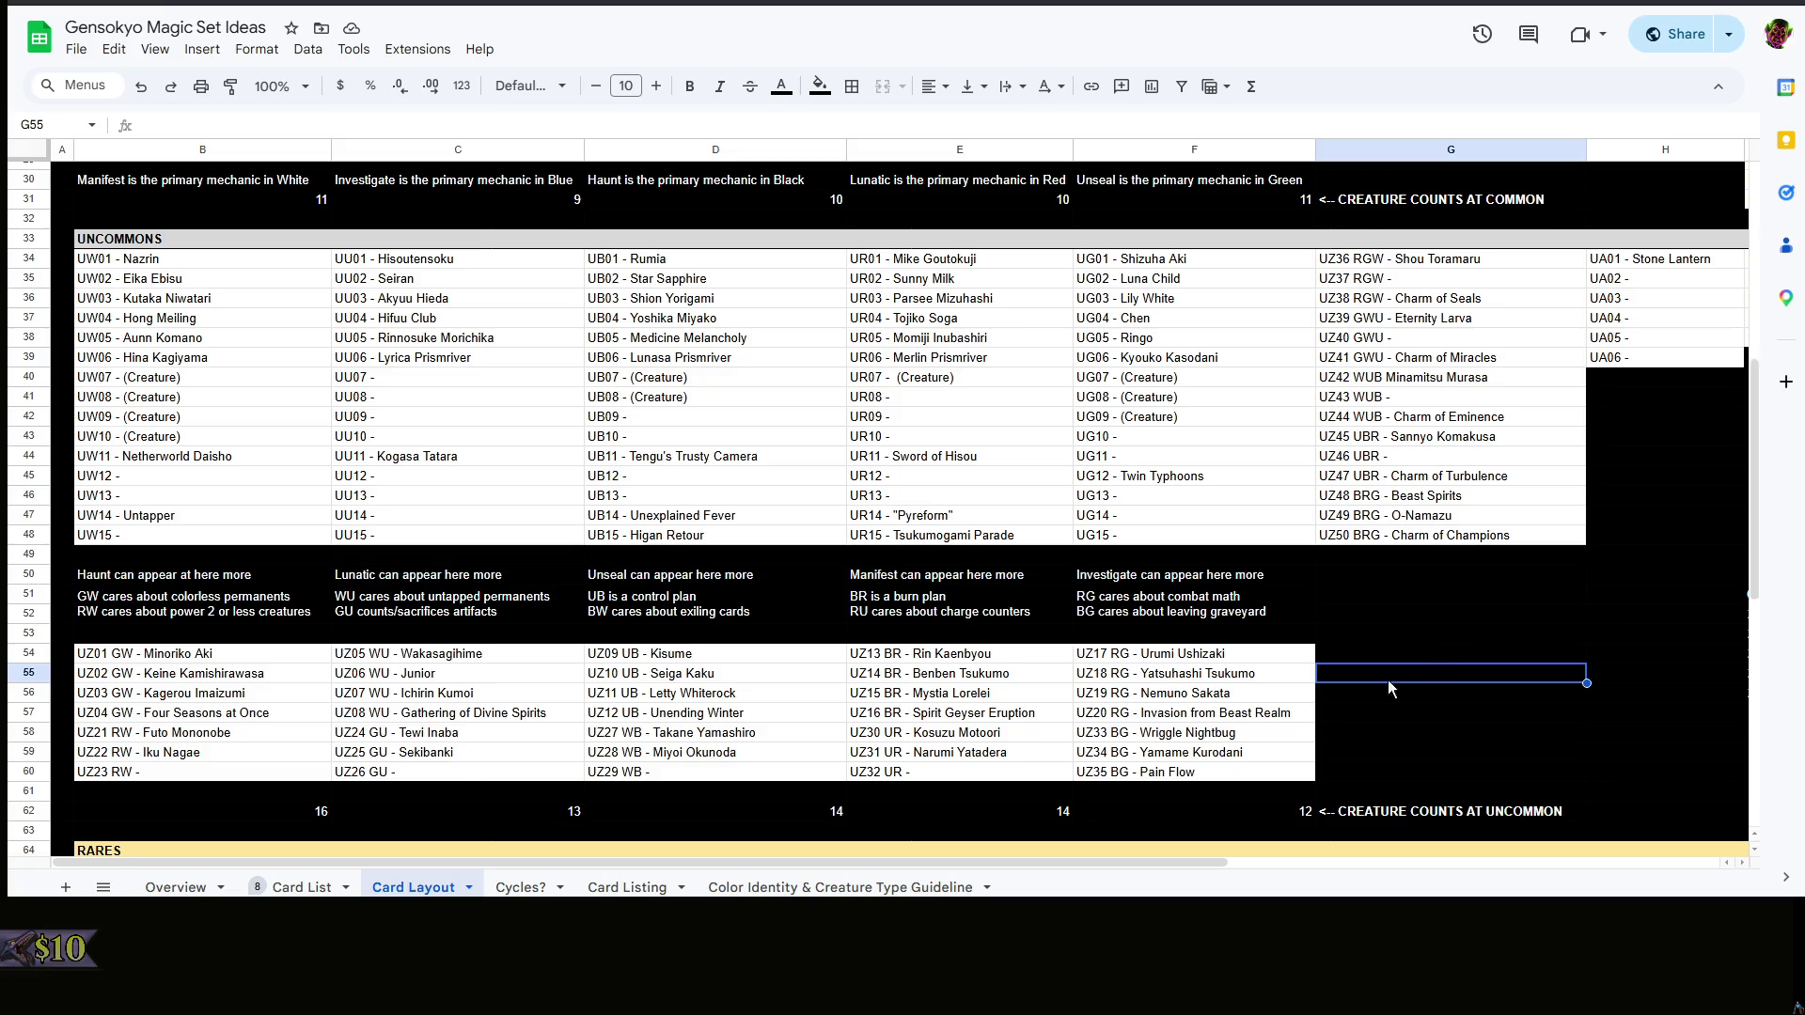
left_click(480, 735)
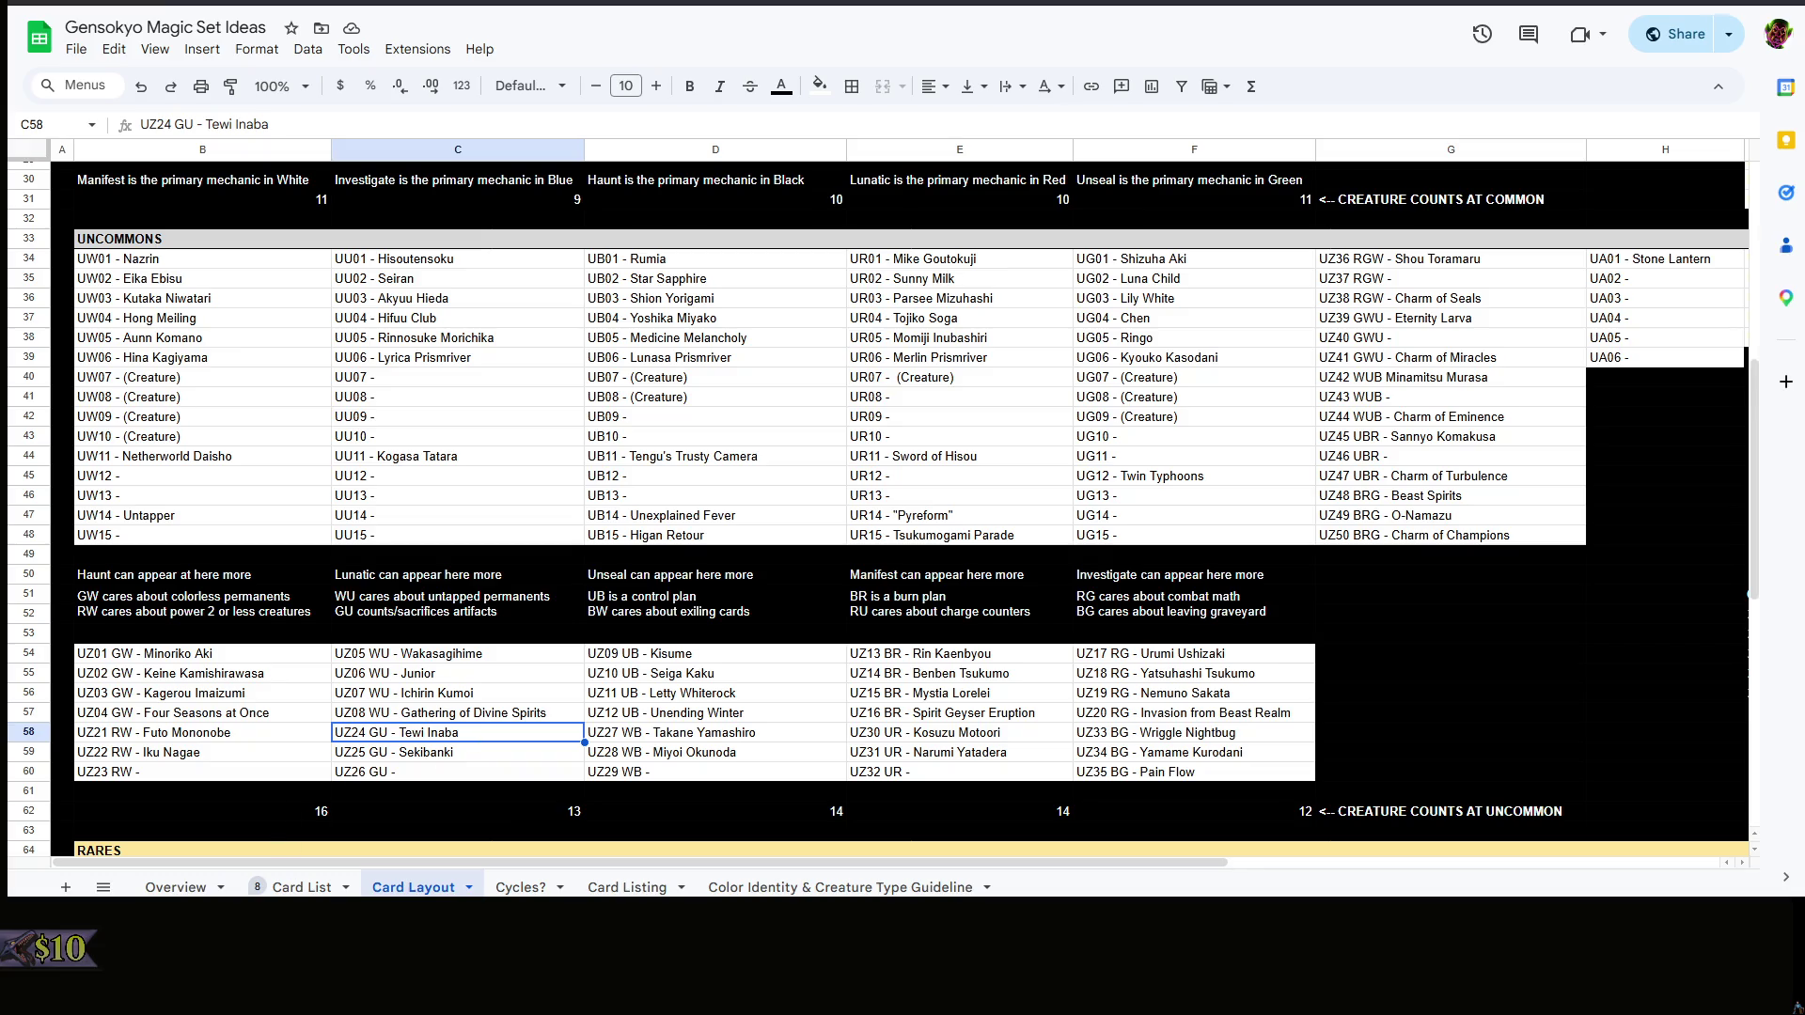
key("alt+Tab")
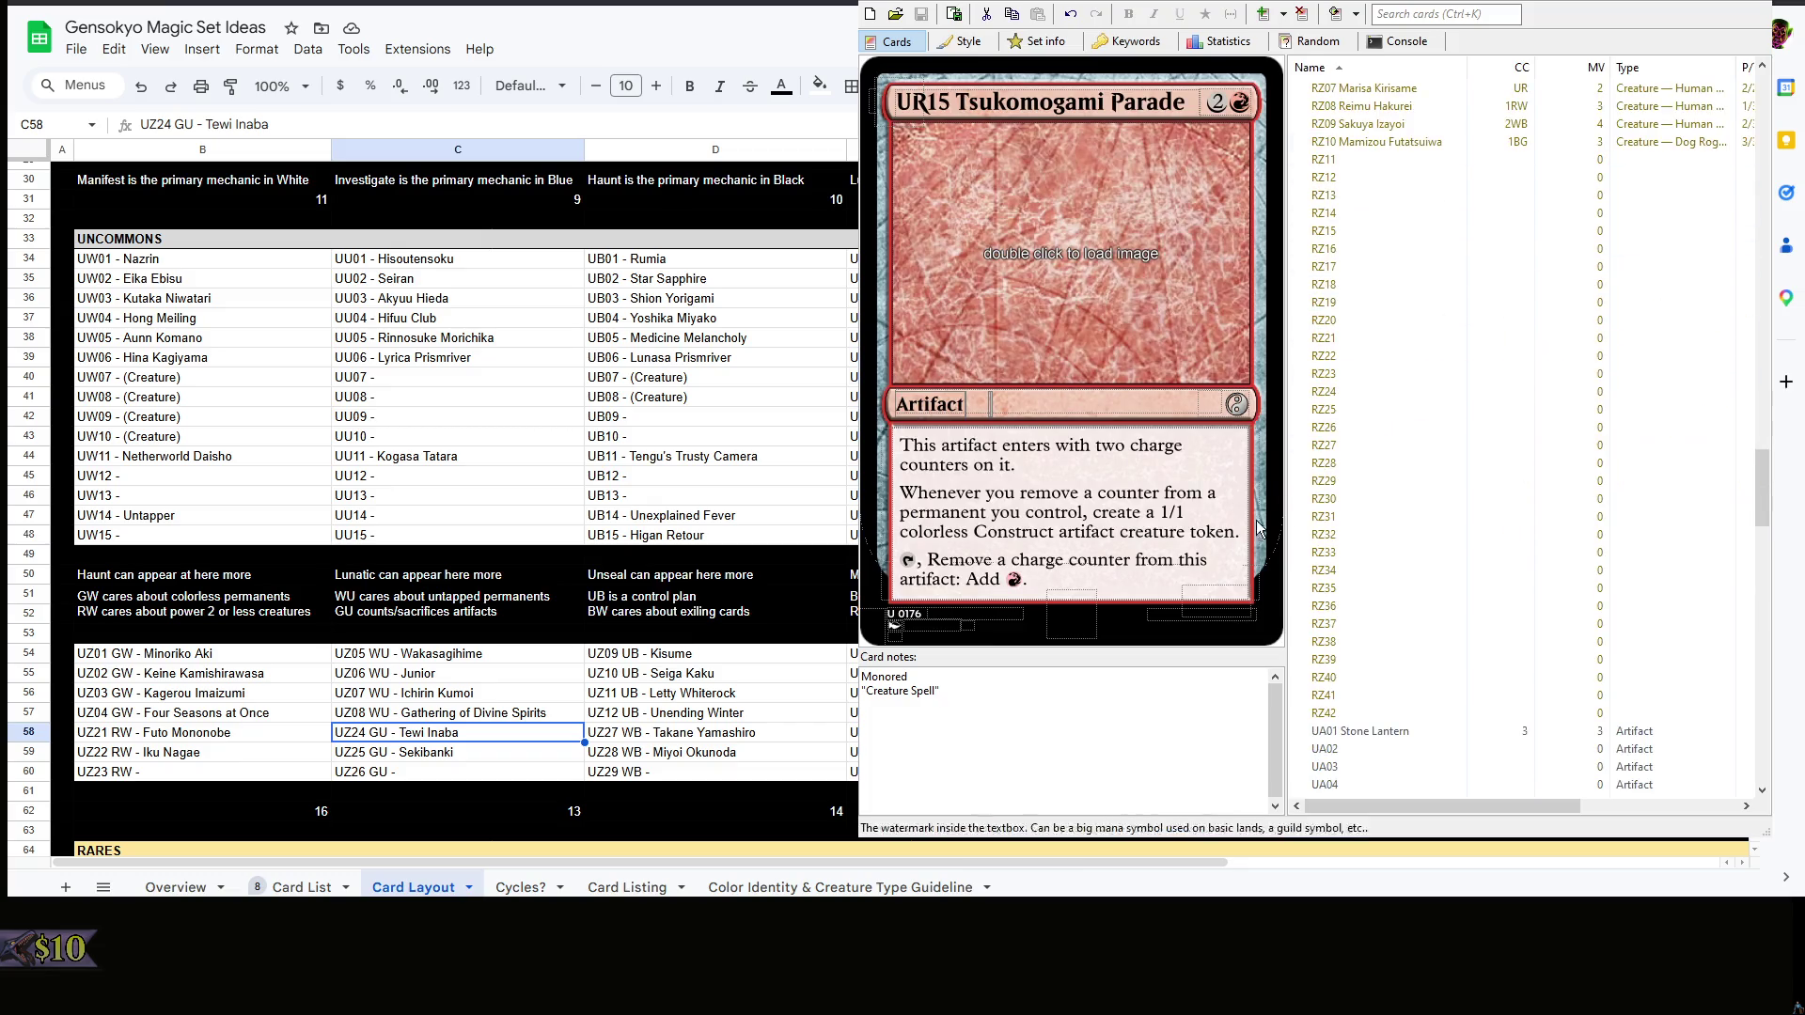
- Replace the (Creature) placeholder in UW07 (B40) with Keine Kamishirasawa (DEVELOP)
left_click(280, 676)
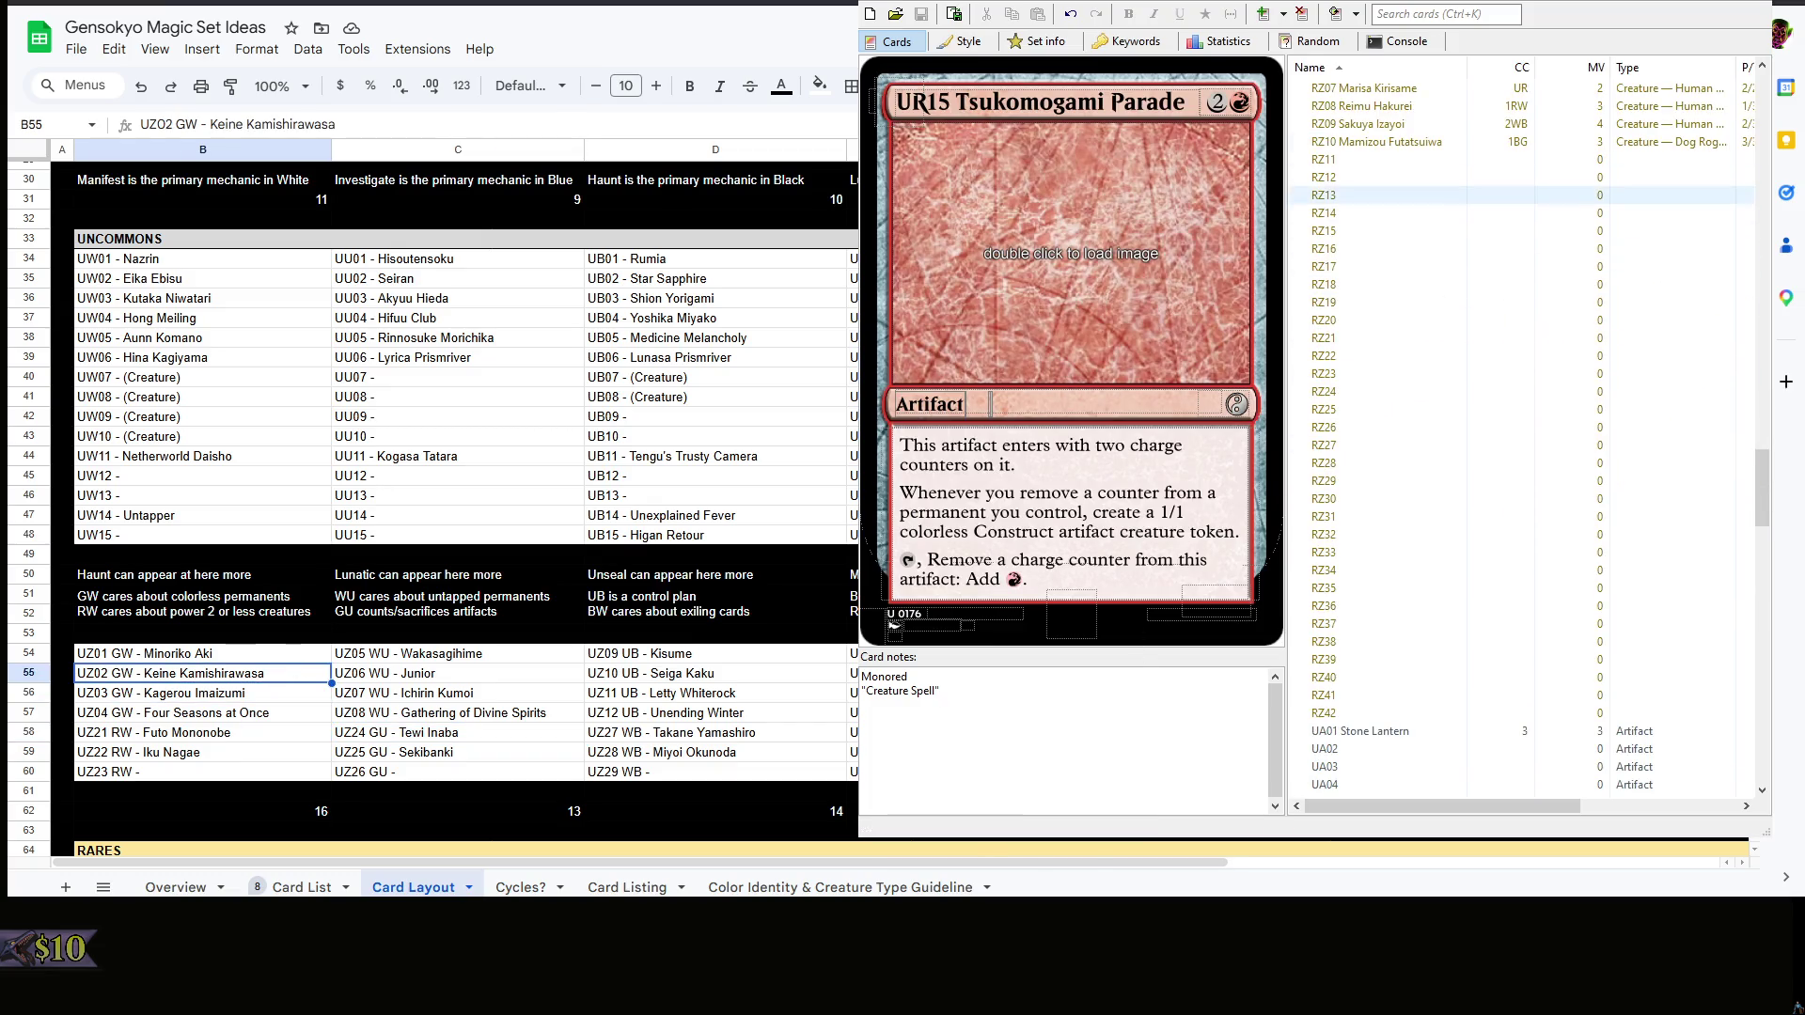
key("alt+Tab")
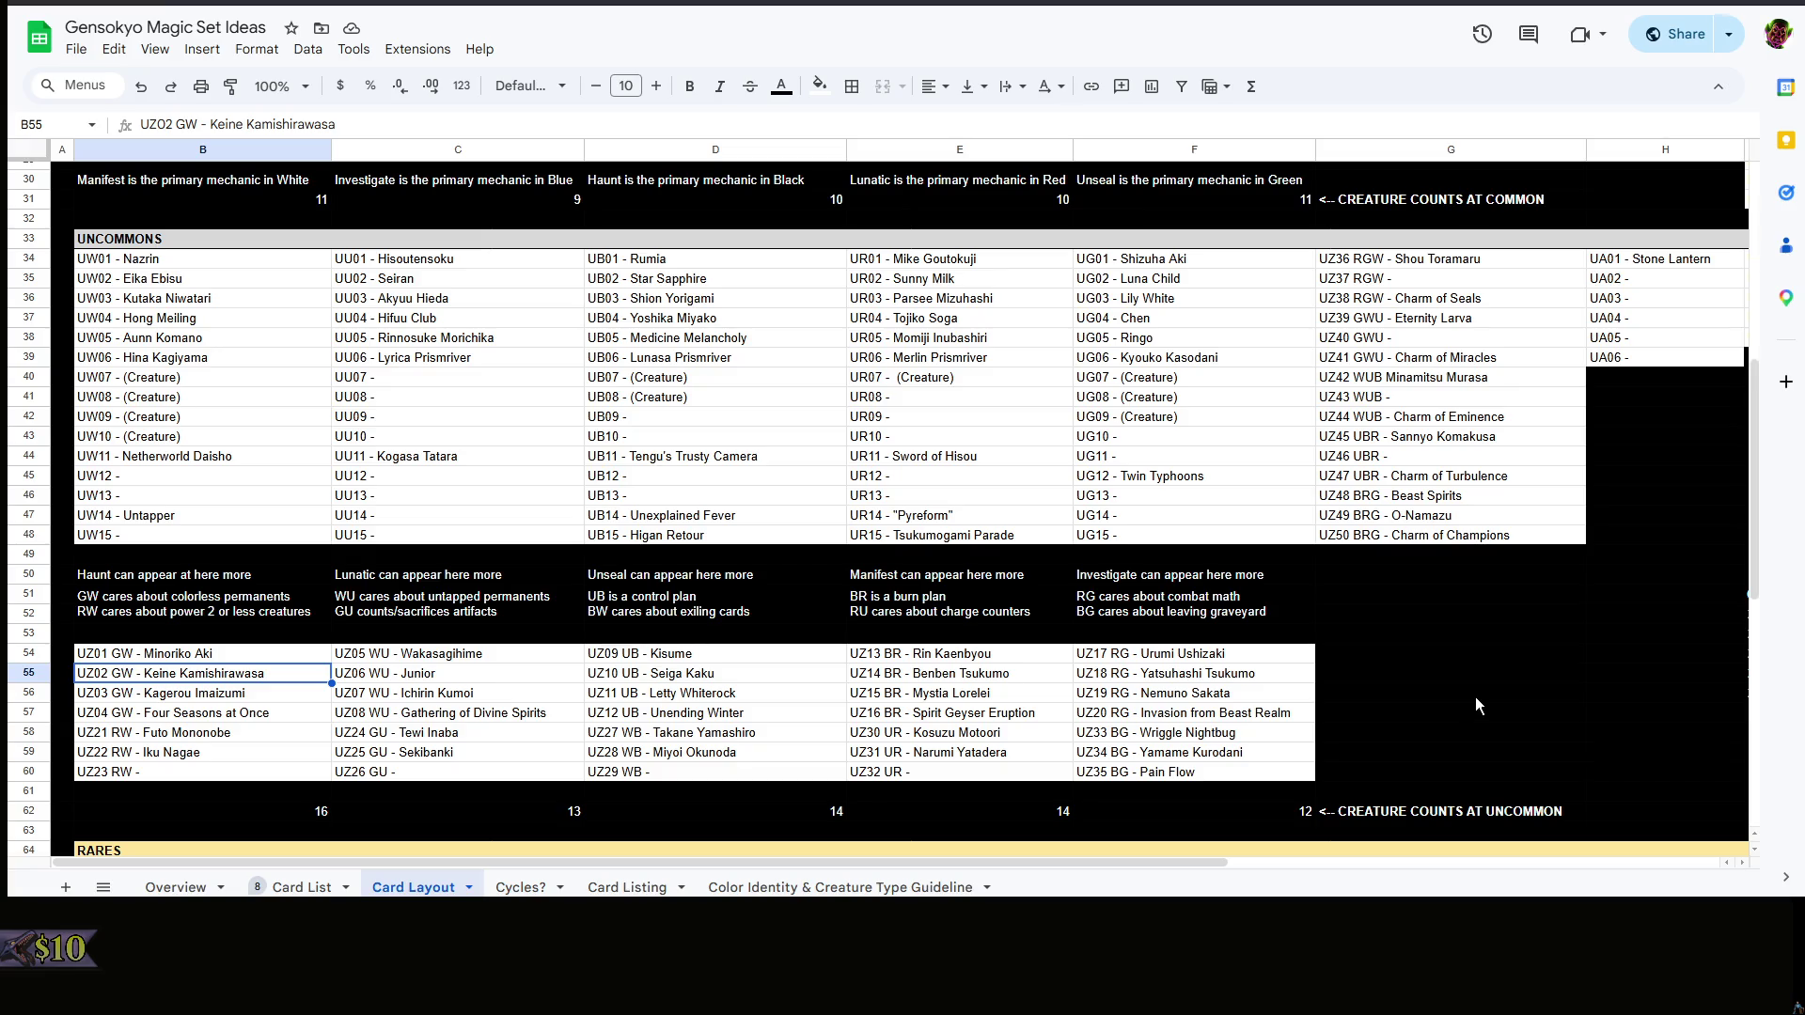
double_click(198, 377)
mouse_move(180, 376)
left_mouse_down()
mouse_move(124, 395)
mouse_move(123, 378)
left_mouse_up()
type("K")
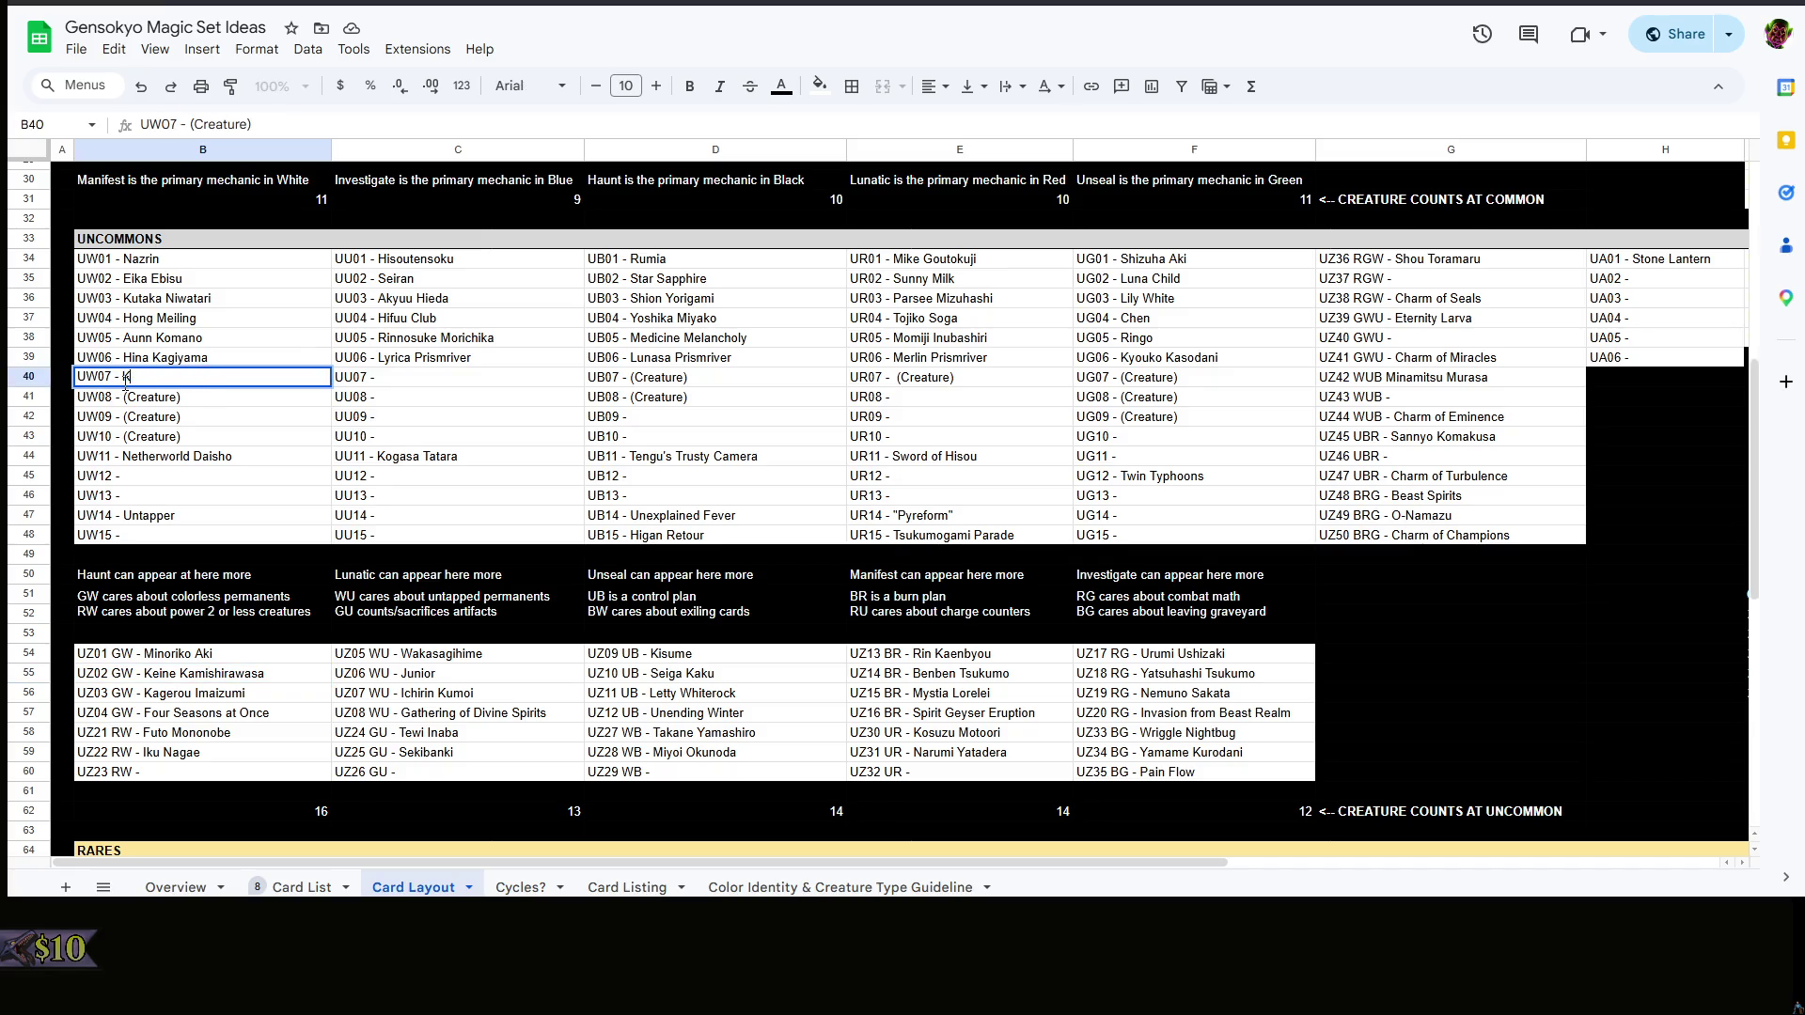
type("eine Kamishirasawa (")
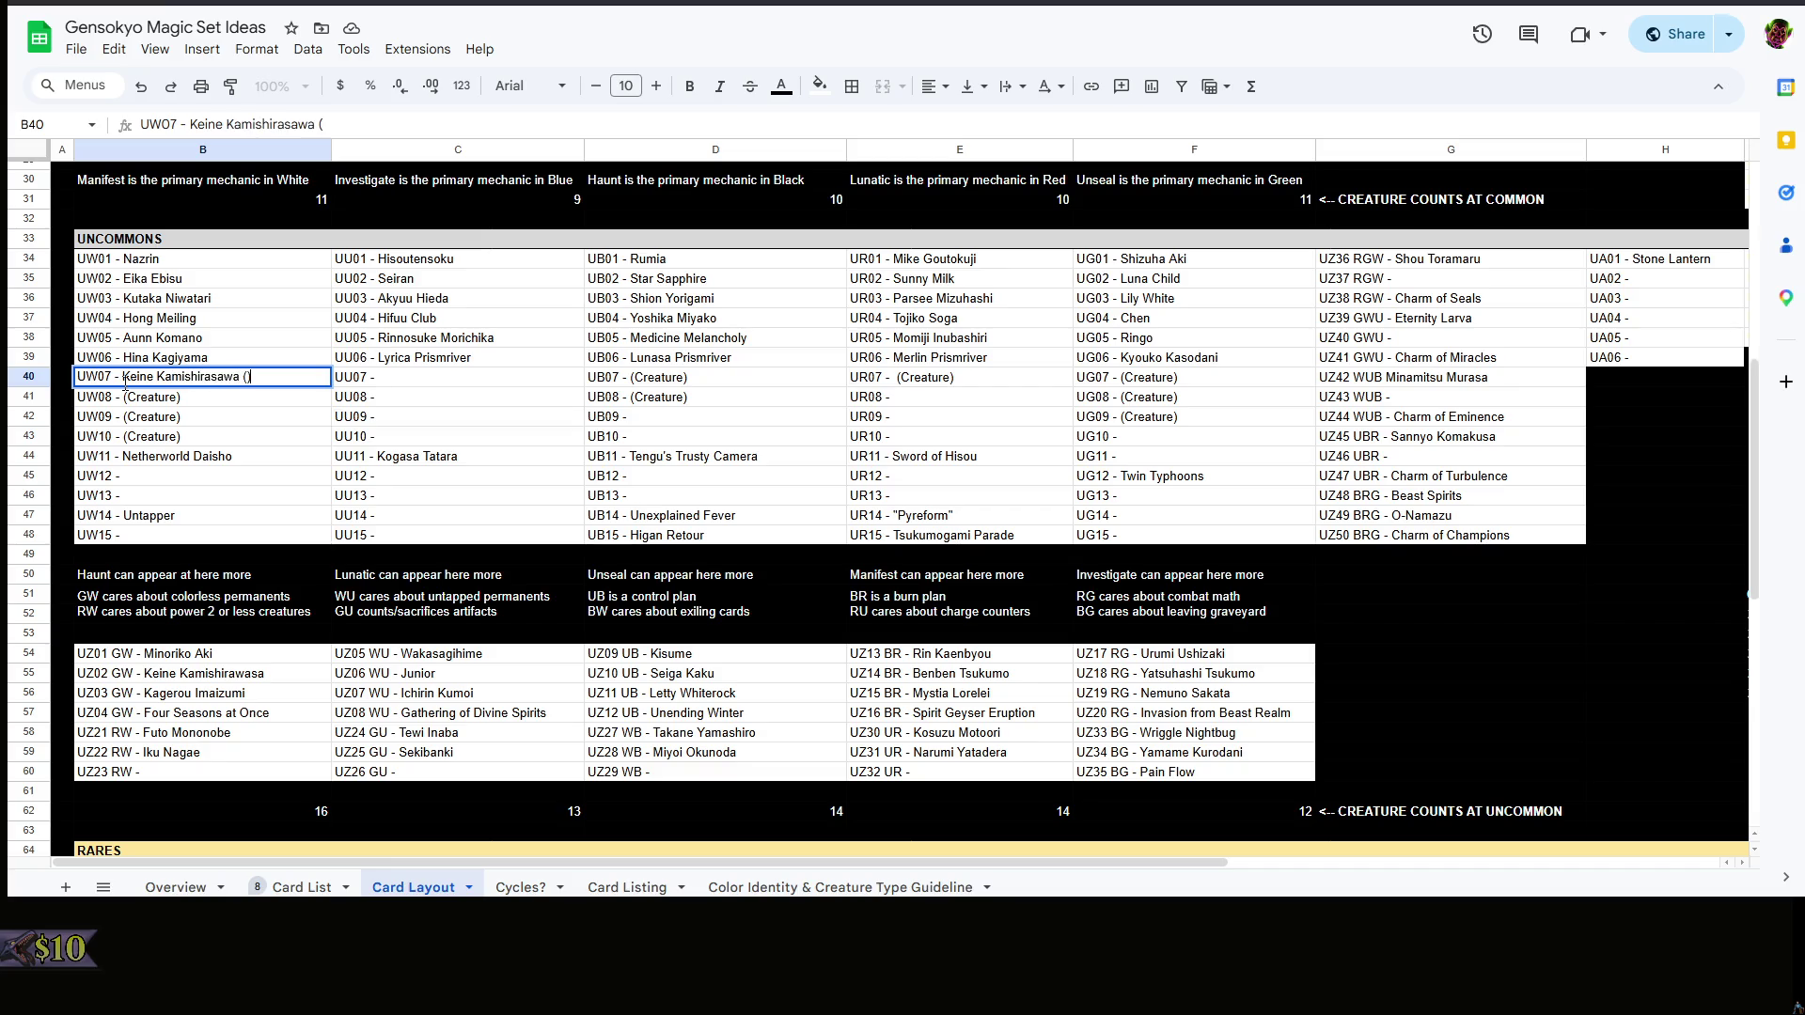
type("DEVELOP")
left_click(233, 672)
- Replace Keine's name in the UZ02 entry (B55) with Son Biten and return to the card editor
double_click(260, 673)
left_click_drag(259, 673, 147, 673)
key("BackSpace")
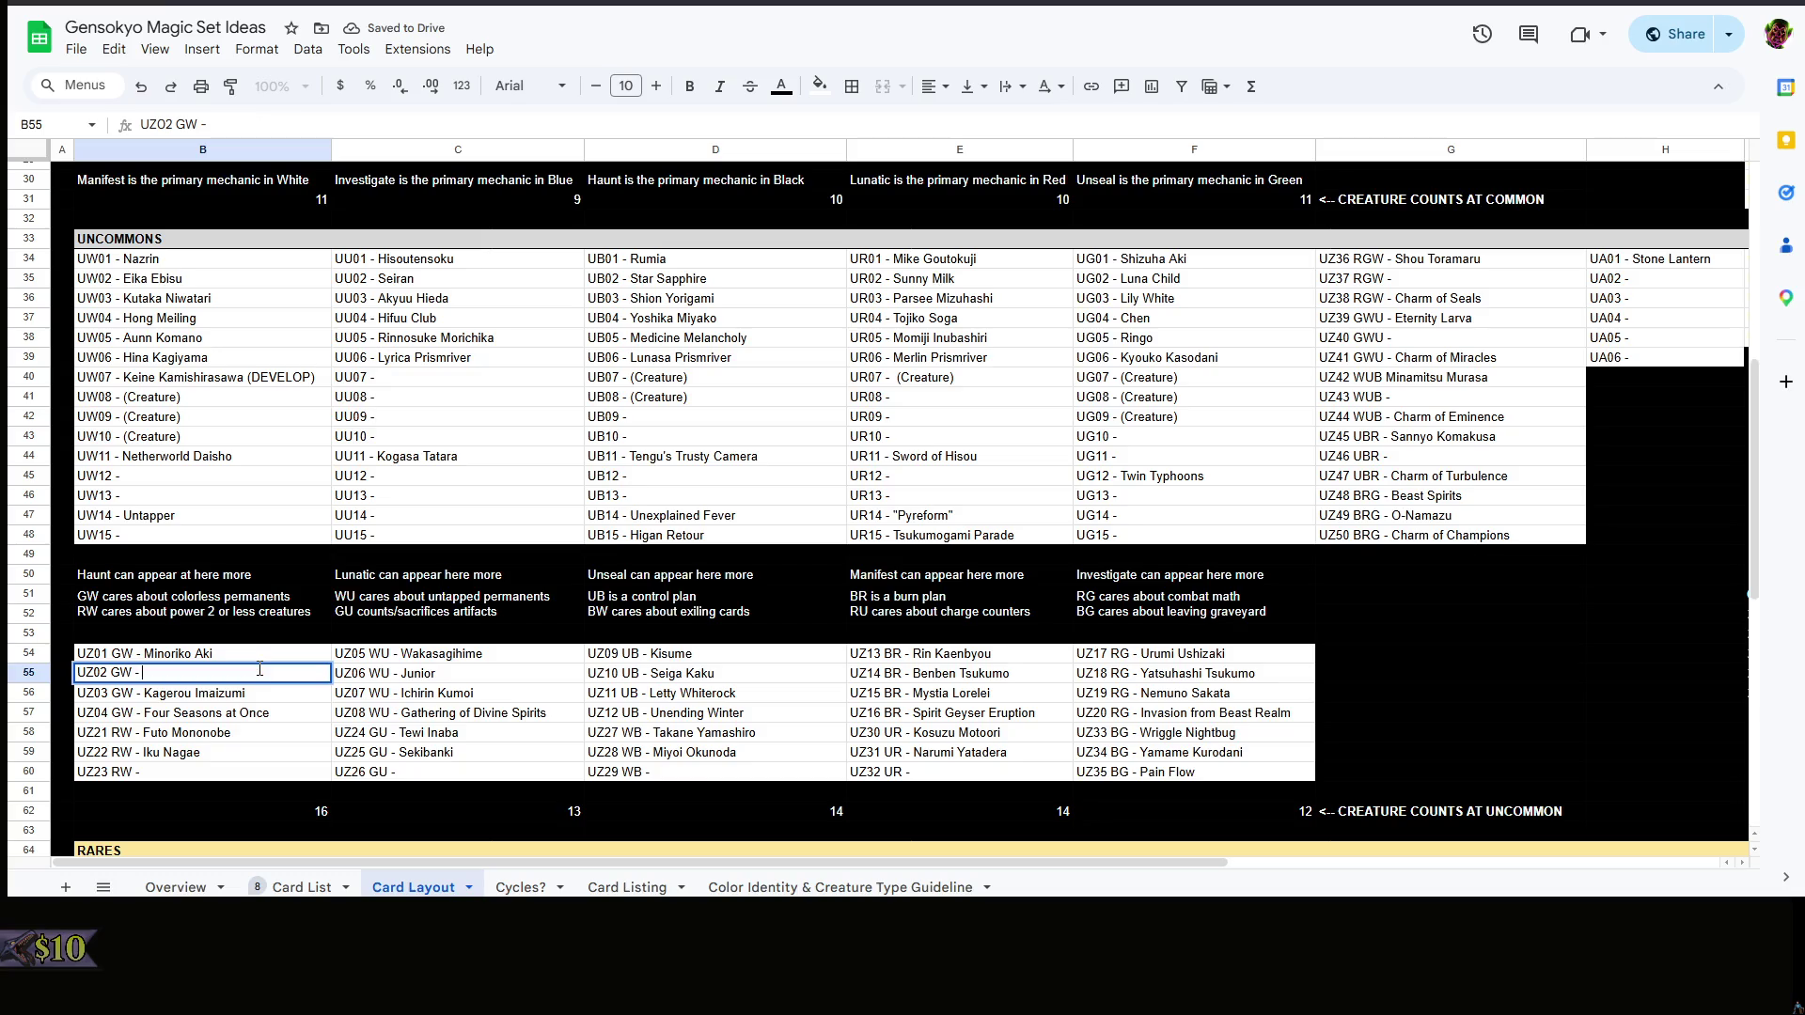
type("Son Biten")
left_click(282, 640)
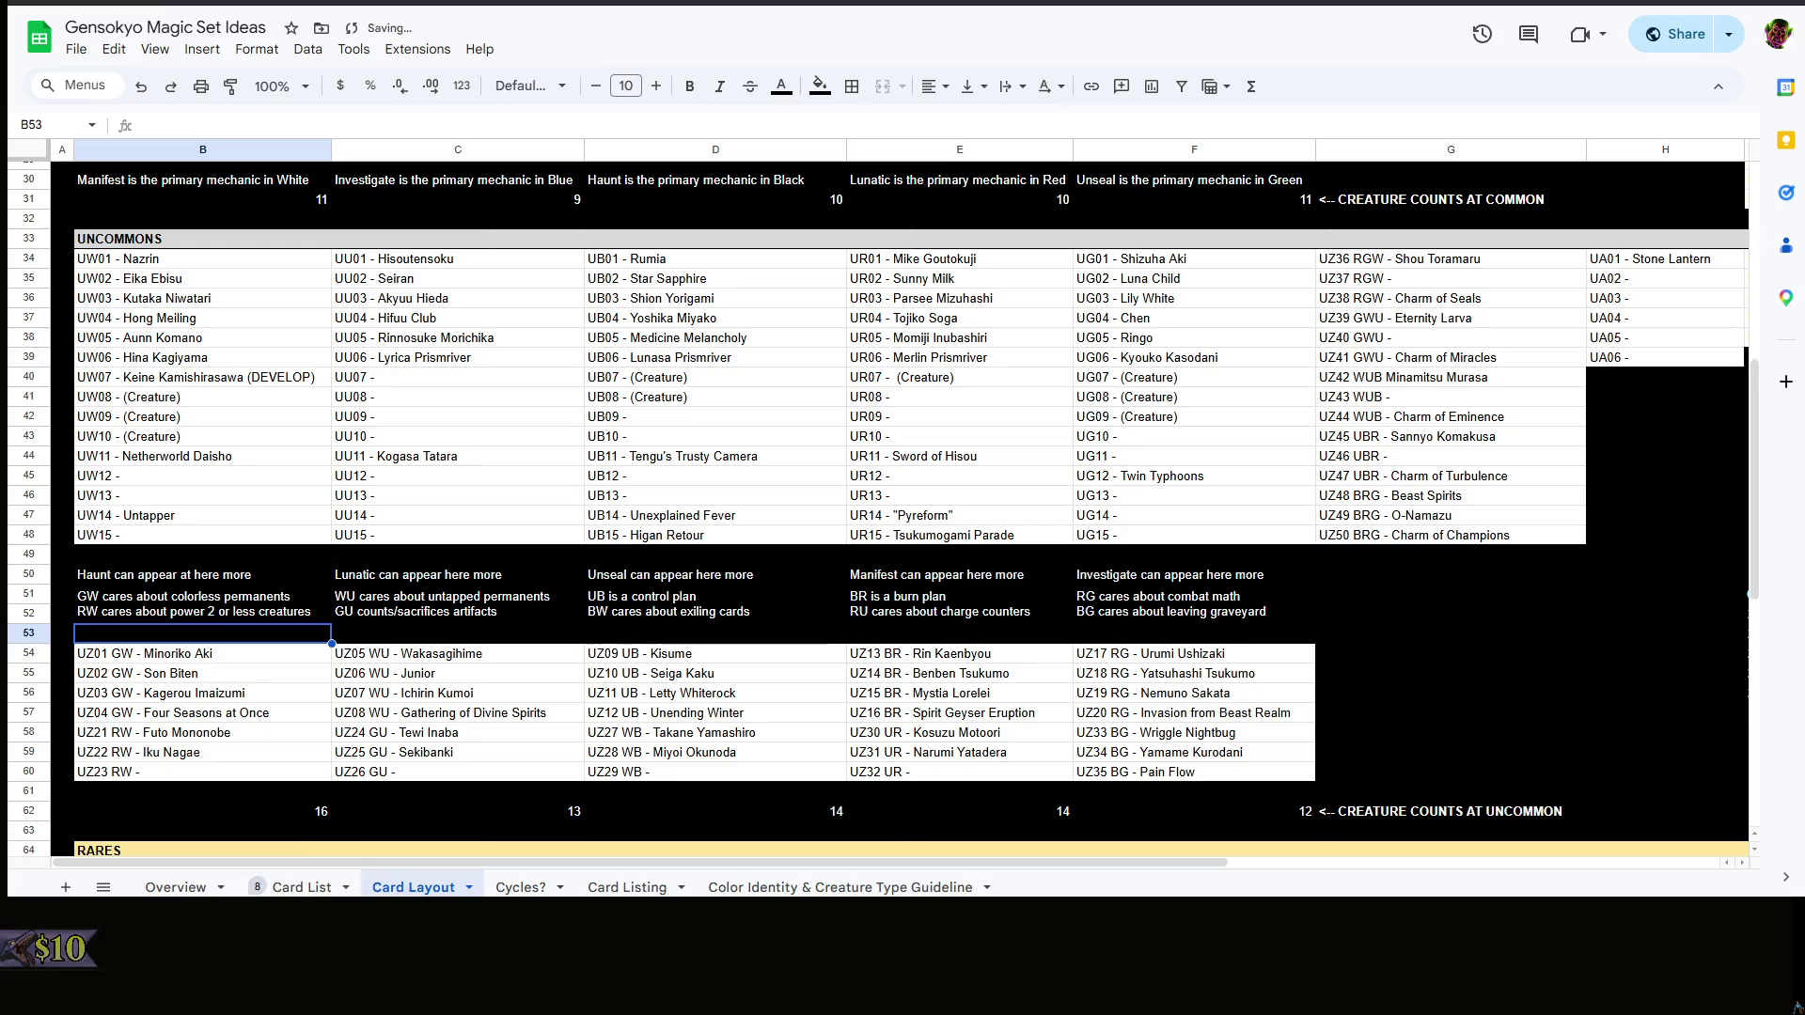
key("alt+Tab")
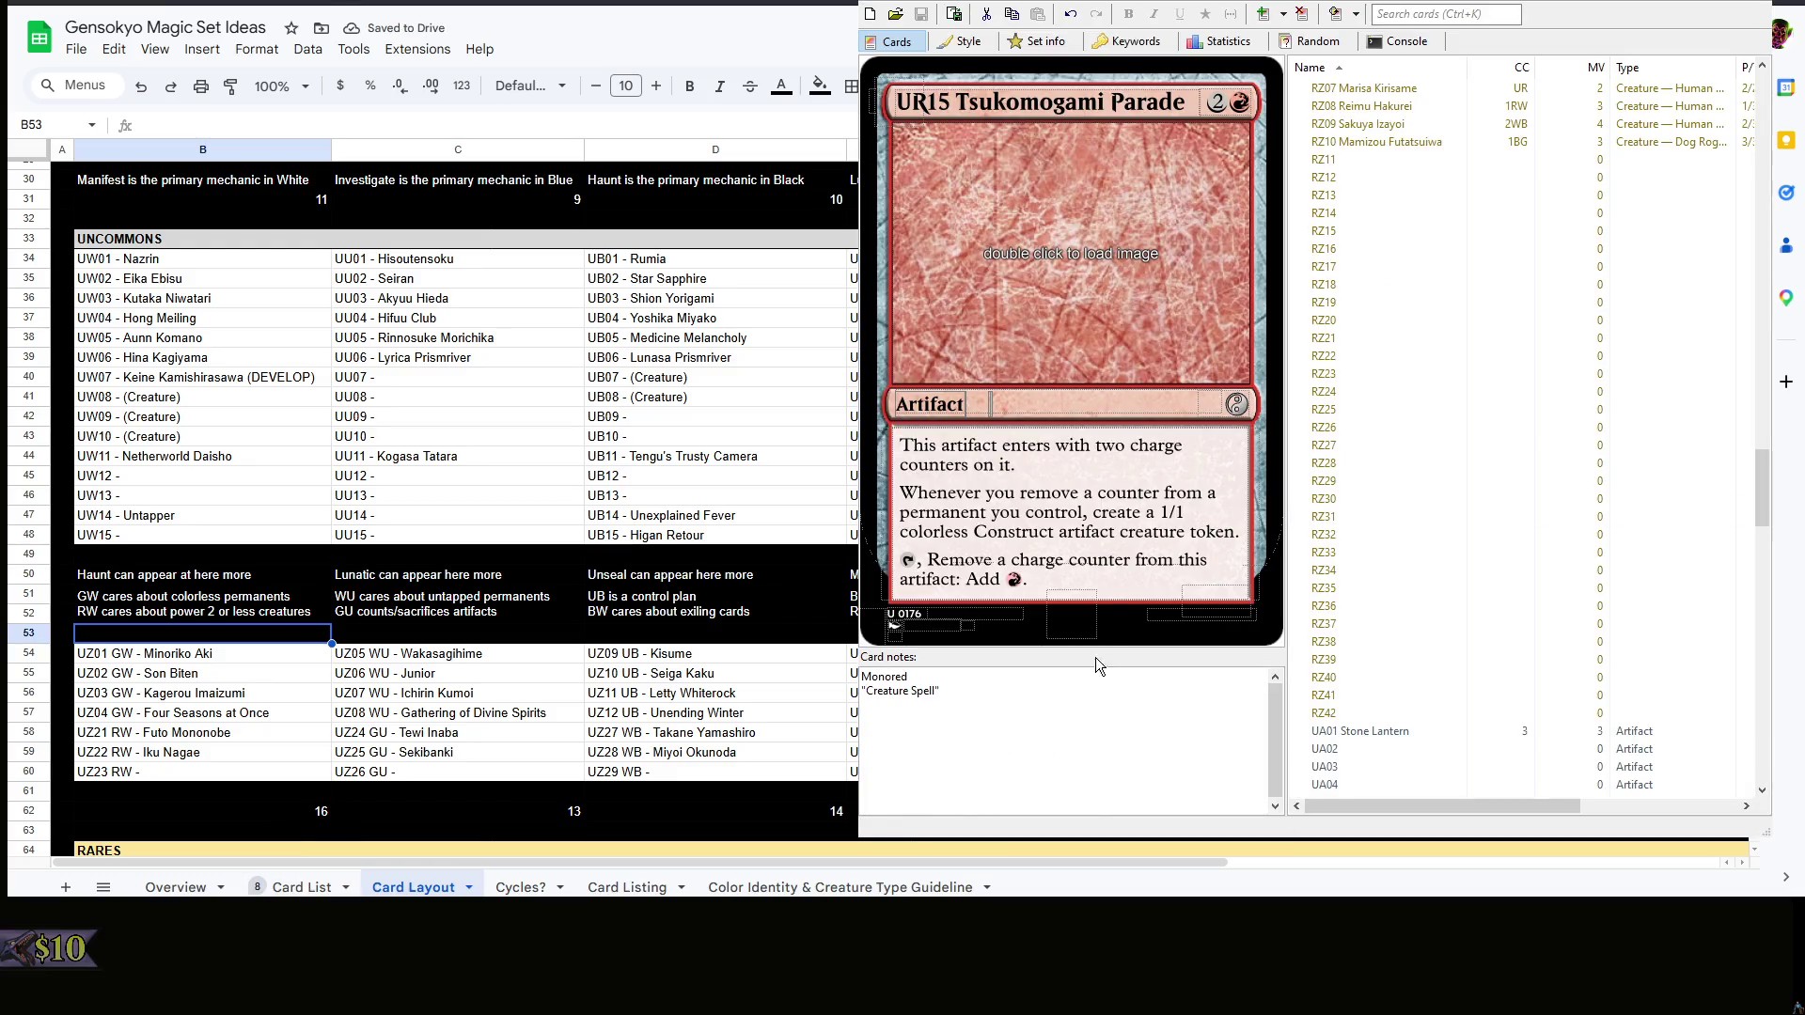
scroll(1416, 569, "up", 10)
scroll(1422, 565, "up", 8)
scroll(1424, 564, "up", 7)
scroll(1425, 560, "up", 5)
scroll(1437, 555, "up", 4)
scroll(1436, 554, "up", 4)
- Find Keine Kamishirasawa's card, drop Redesign from its notes and subtitle it Sarugami of Sanctuaries
left_click(1468, 16)
type("keine")
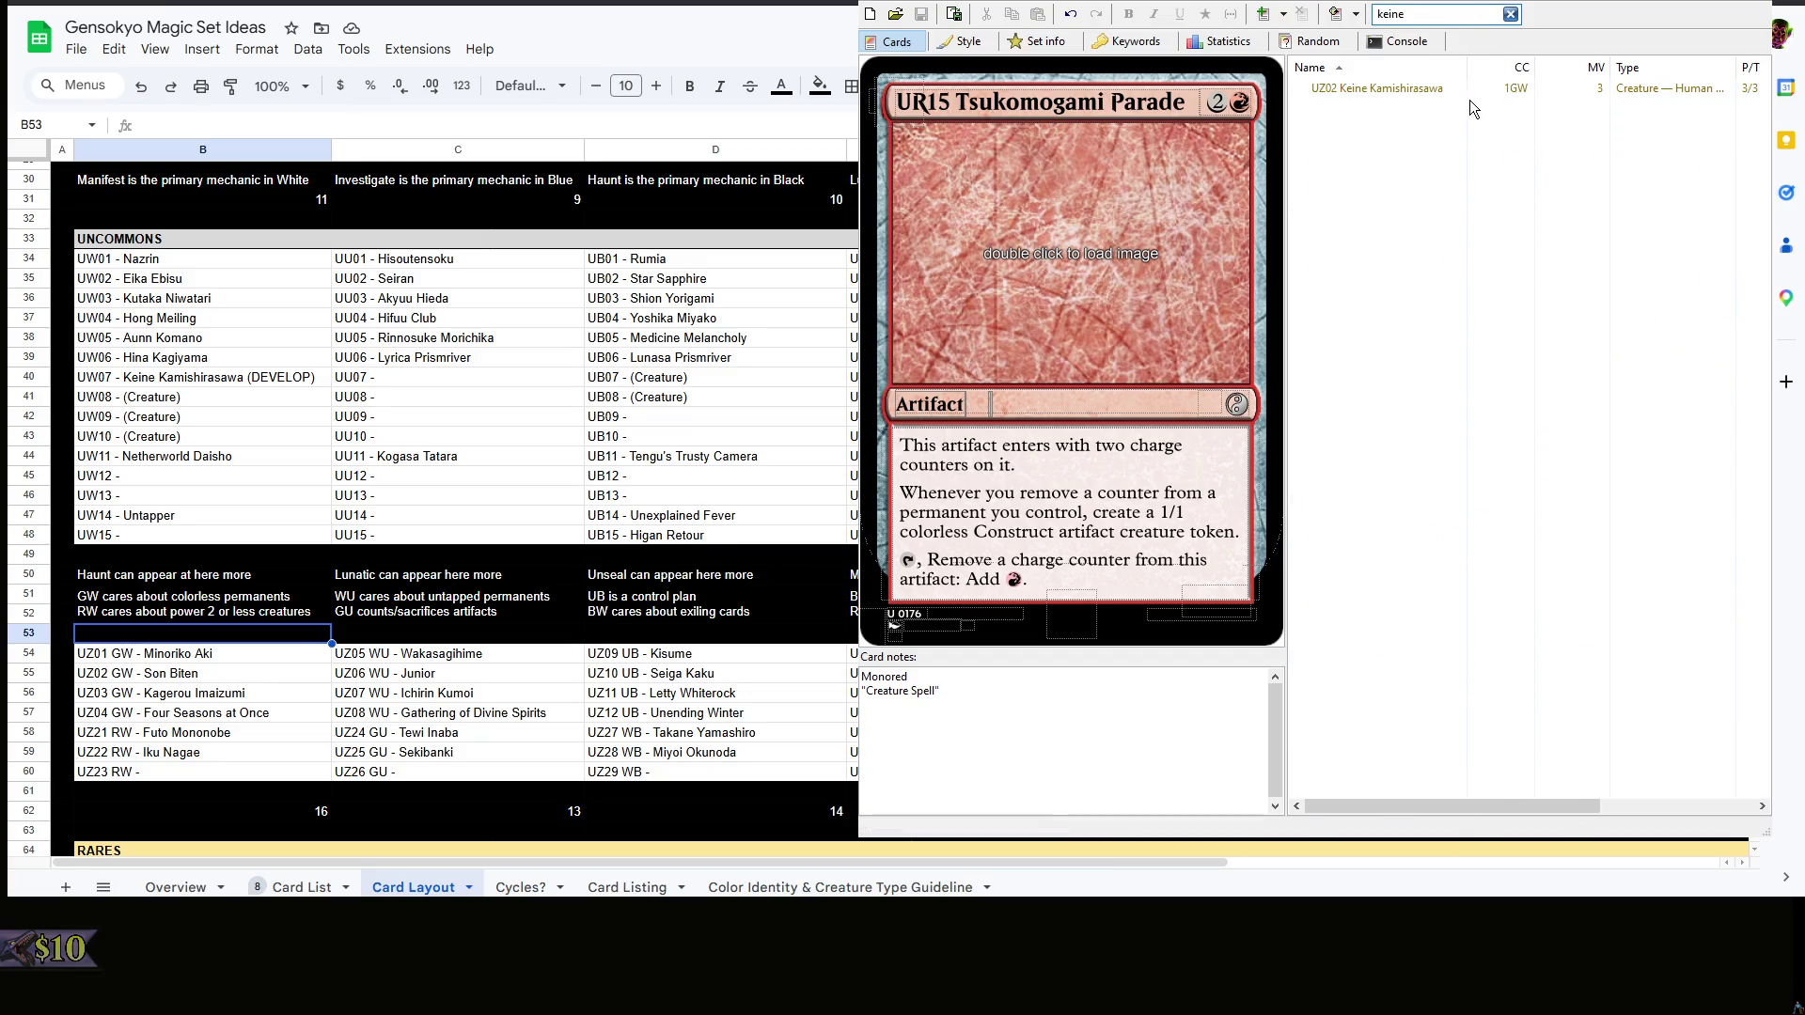
left_click(1368, 90)
left_click(1128, 628)
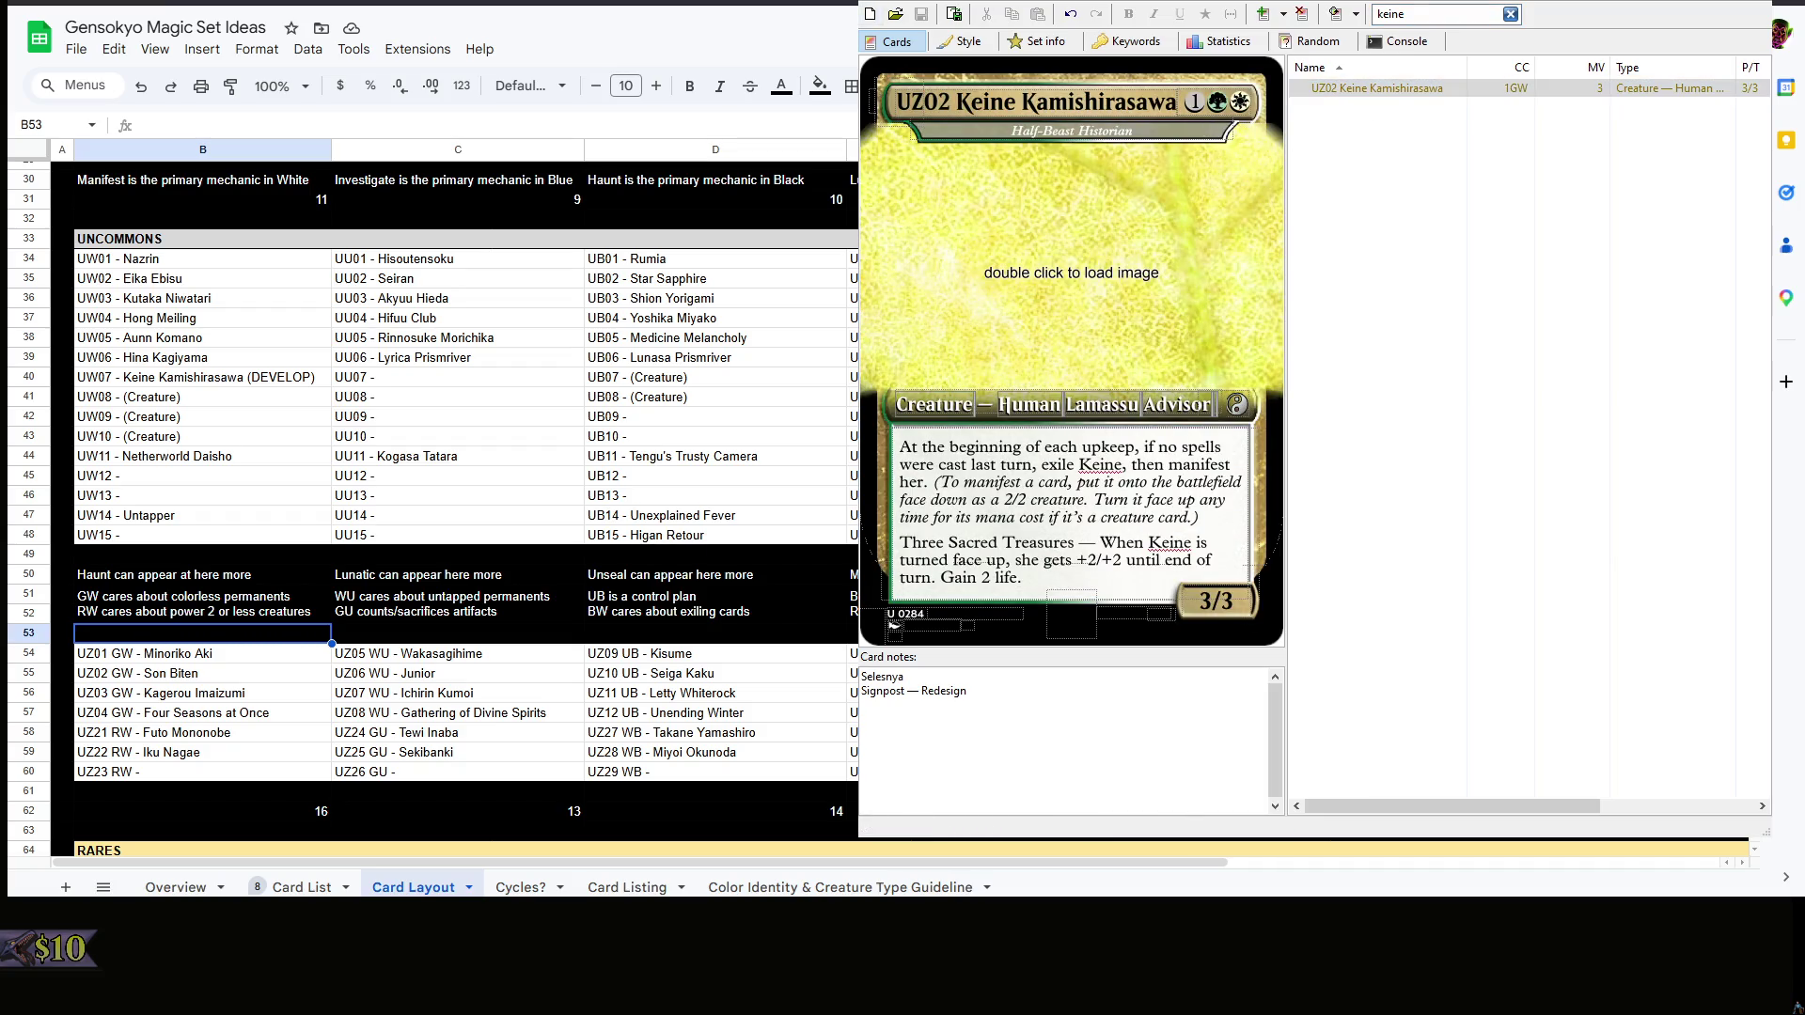
key("ctrl+shift+Left")
key("ctrl+shift+Left")
key("BackSpace")
key("Tab")
type("Sarh")
key("BackSpace")
type("ugami of Sanctuaries")
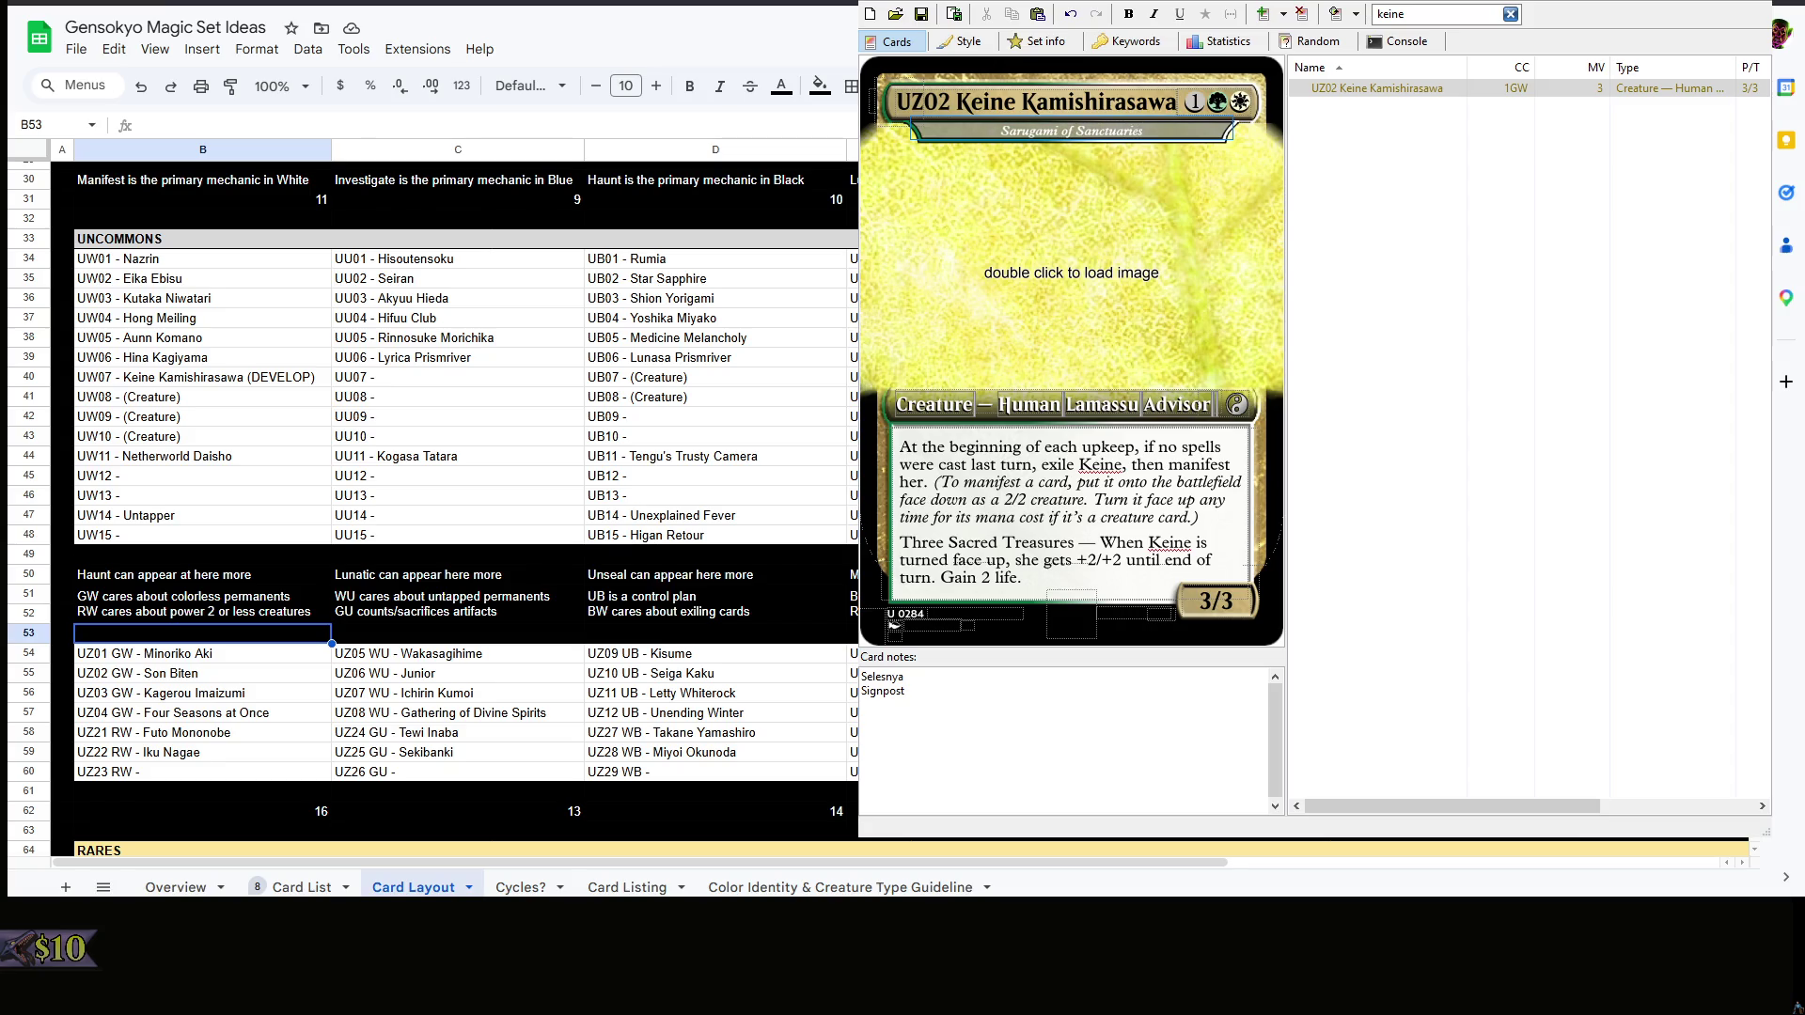
- Erase Keine's rules text, undo to restore it, and reopen it for editing
key("Tab")
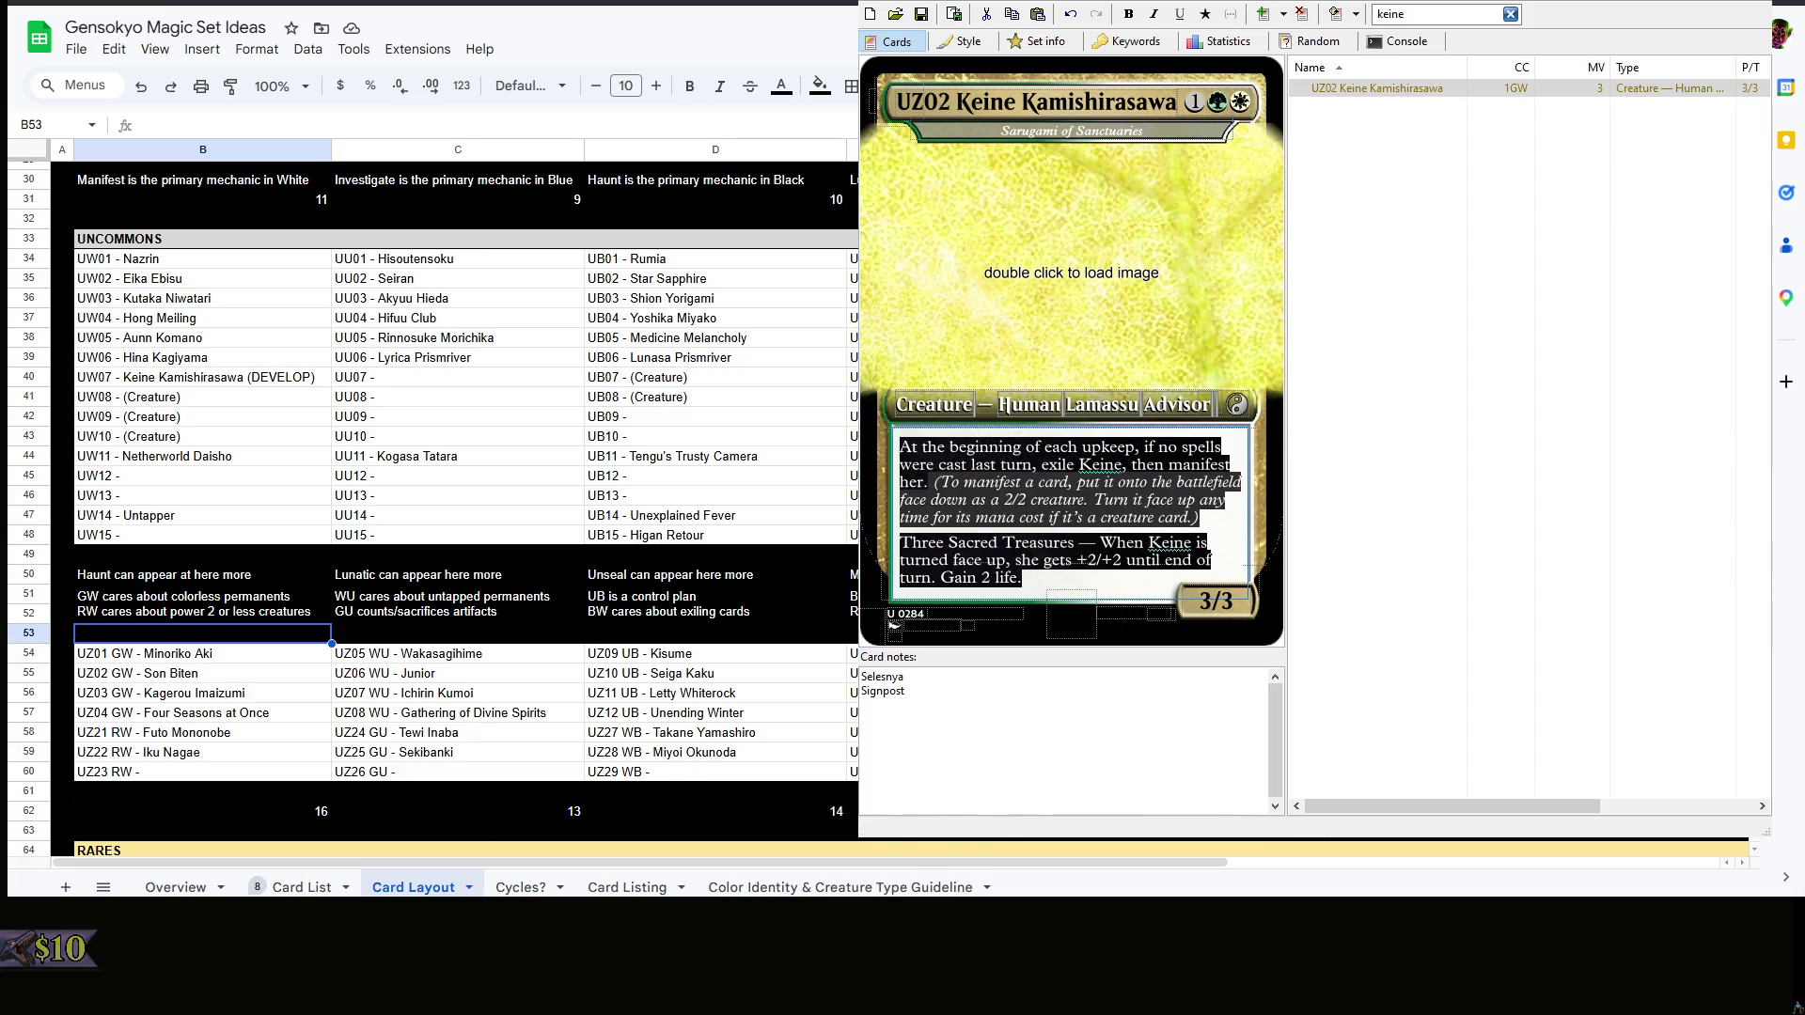
key("BackSpace")
key("Escape")
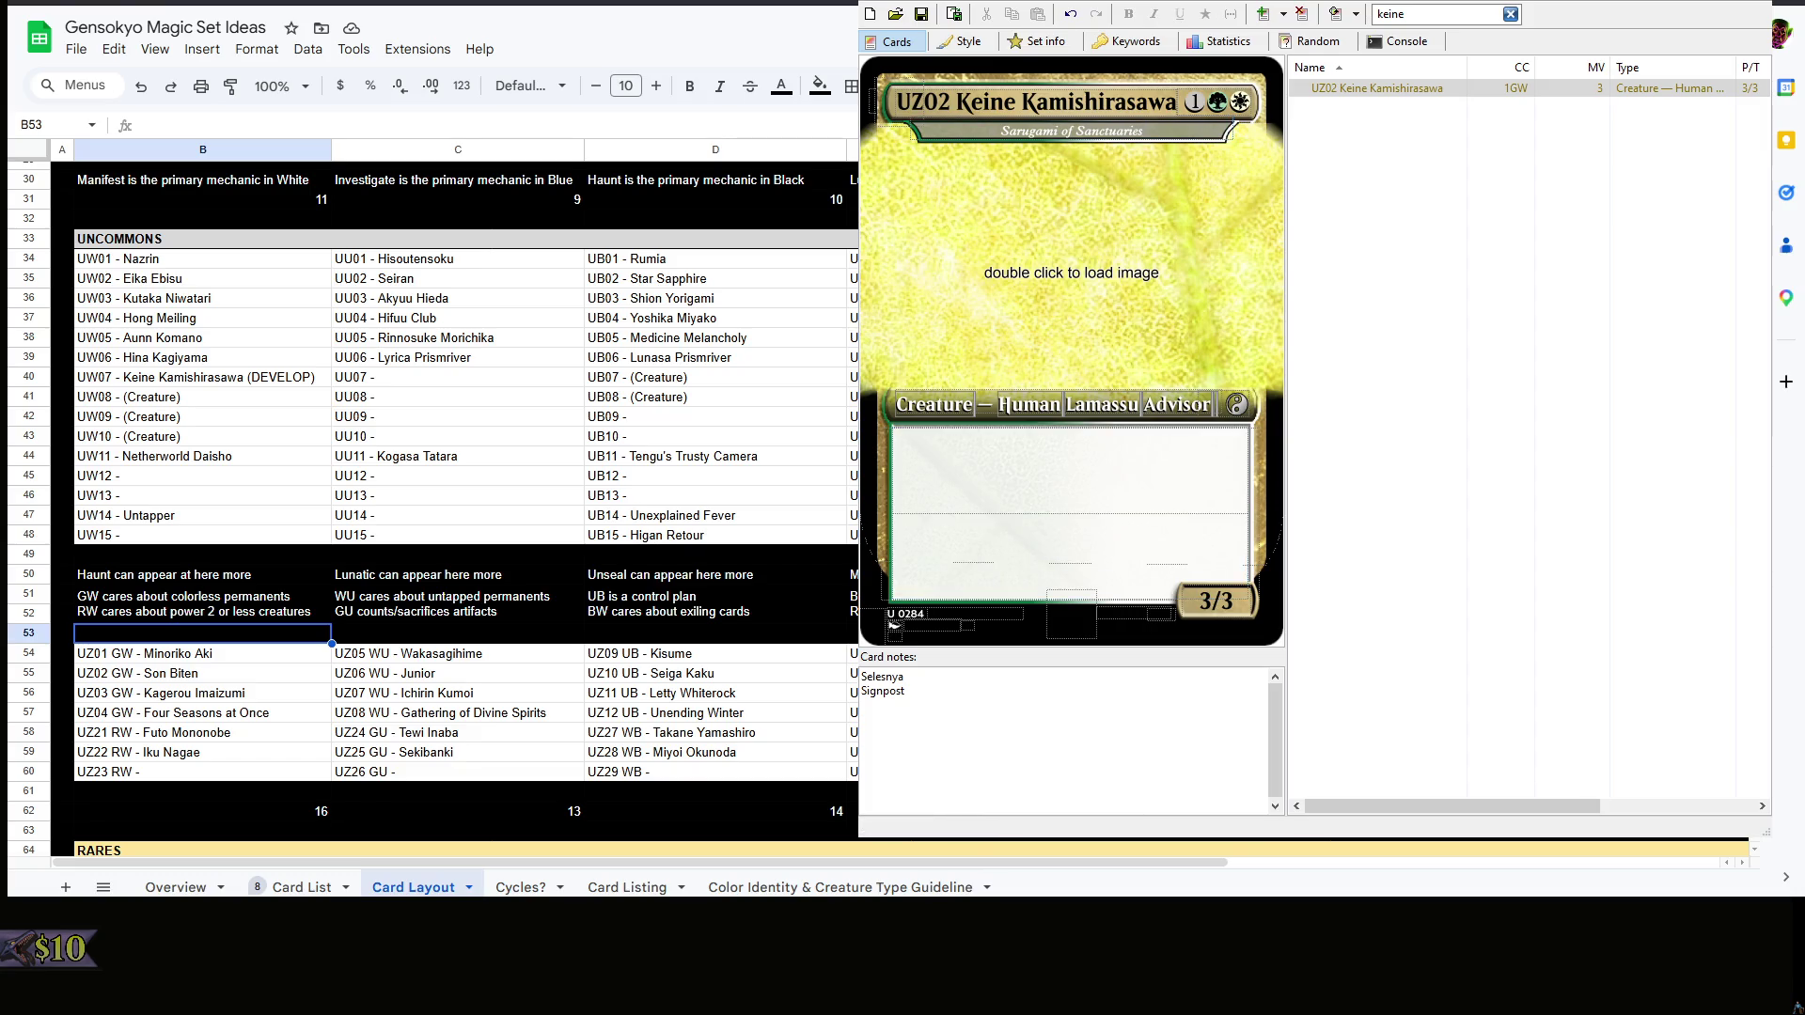
left_click(1049, 495)
key("ctrl+z")
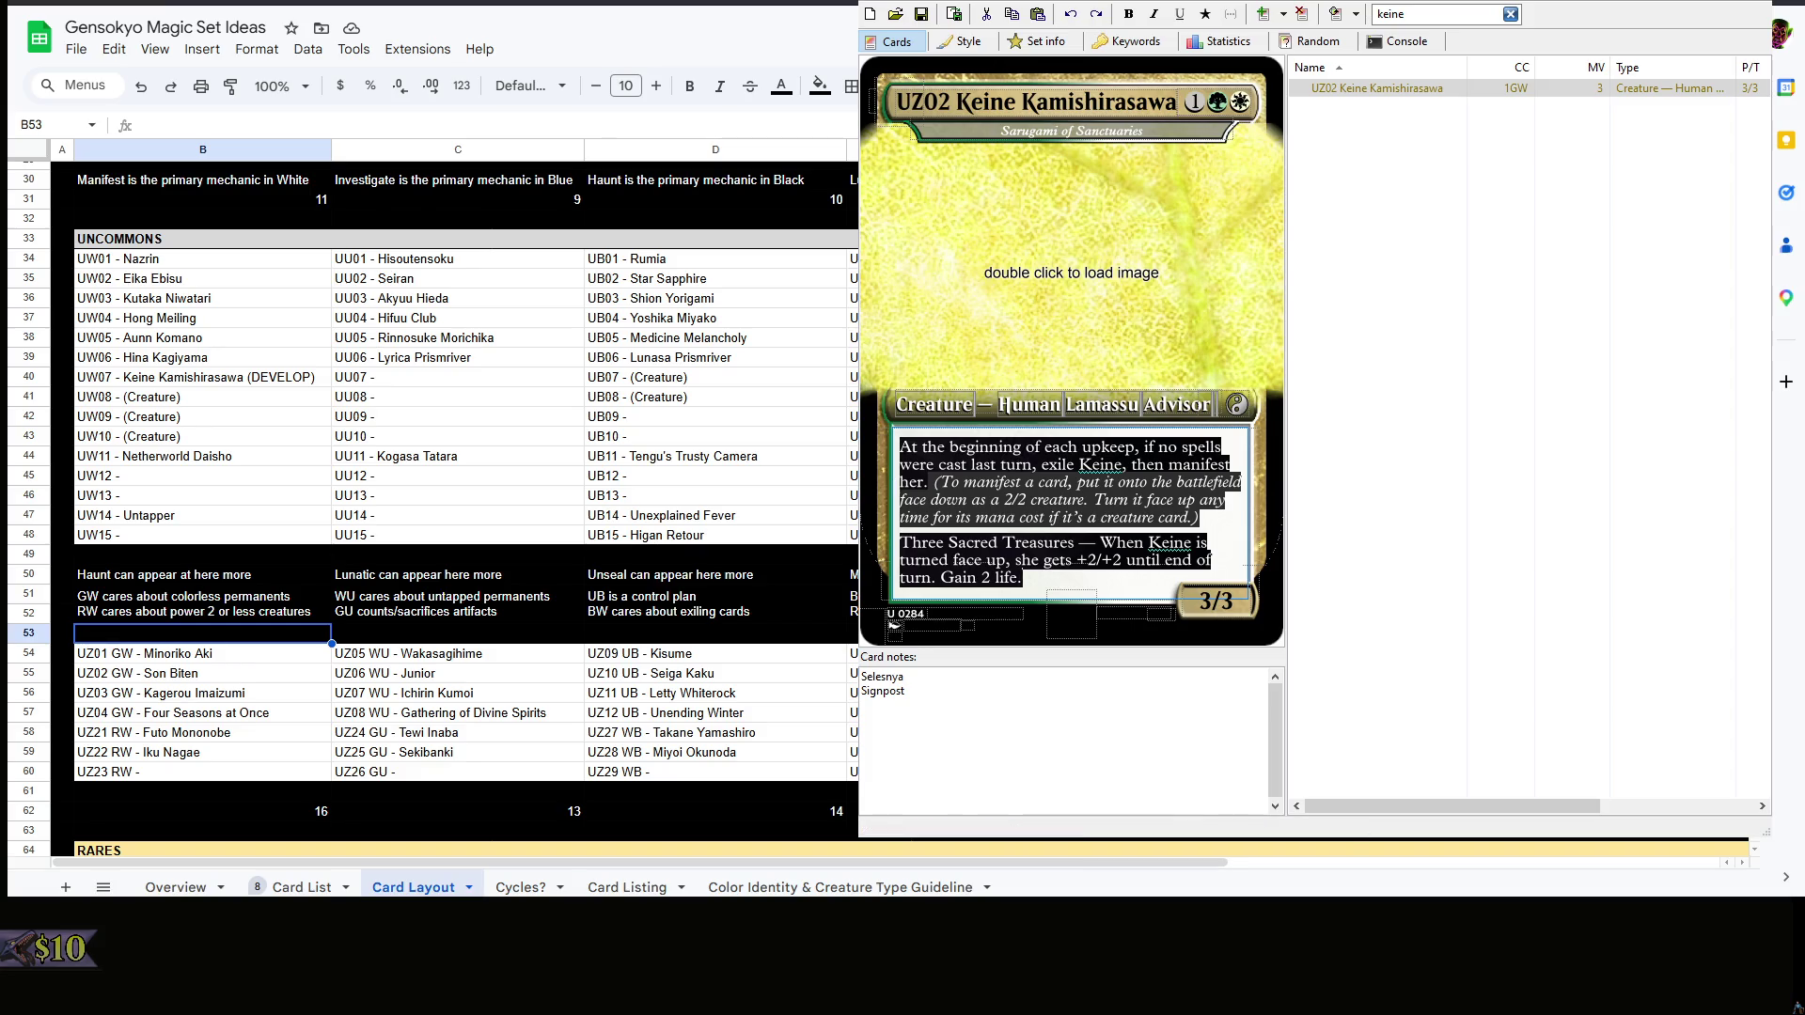
left_click(892, 487)
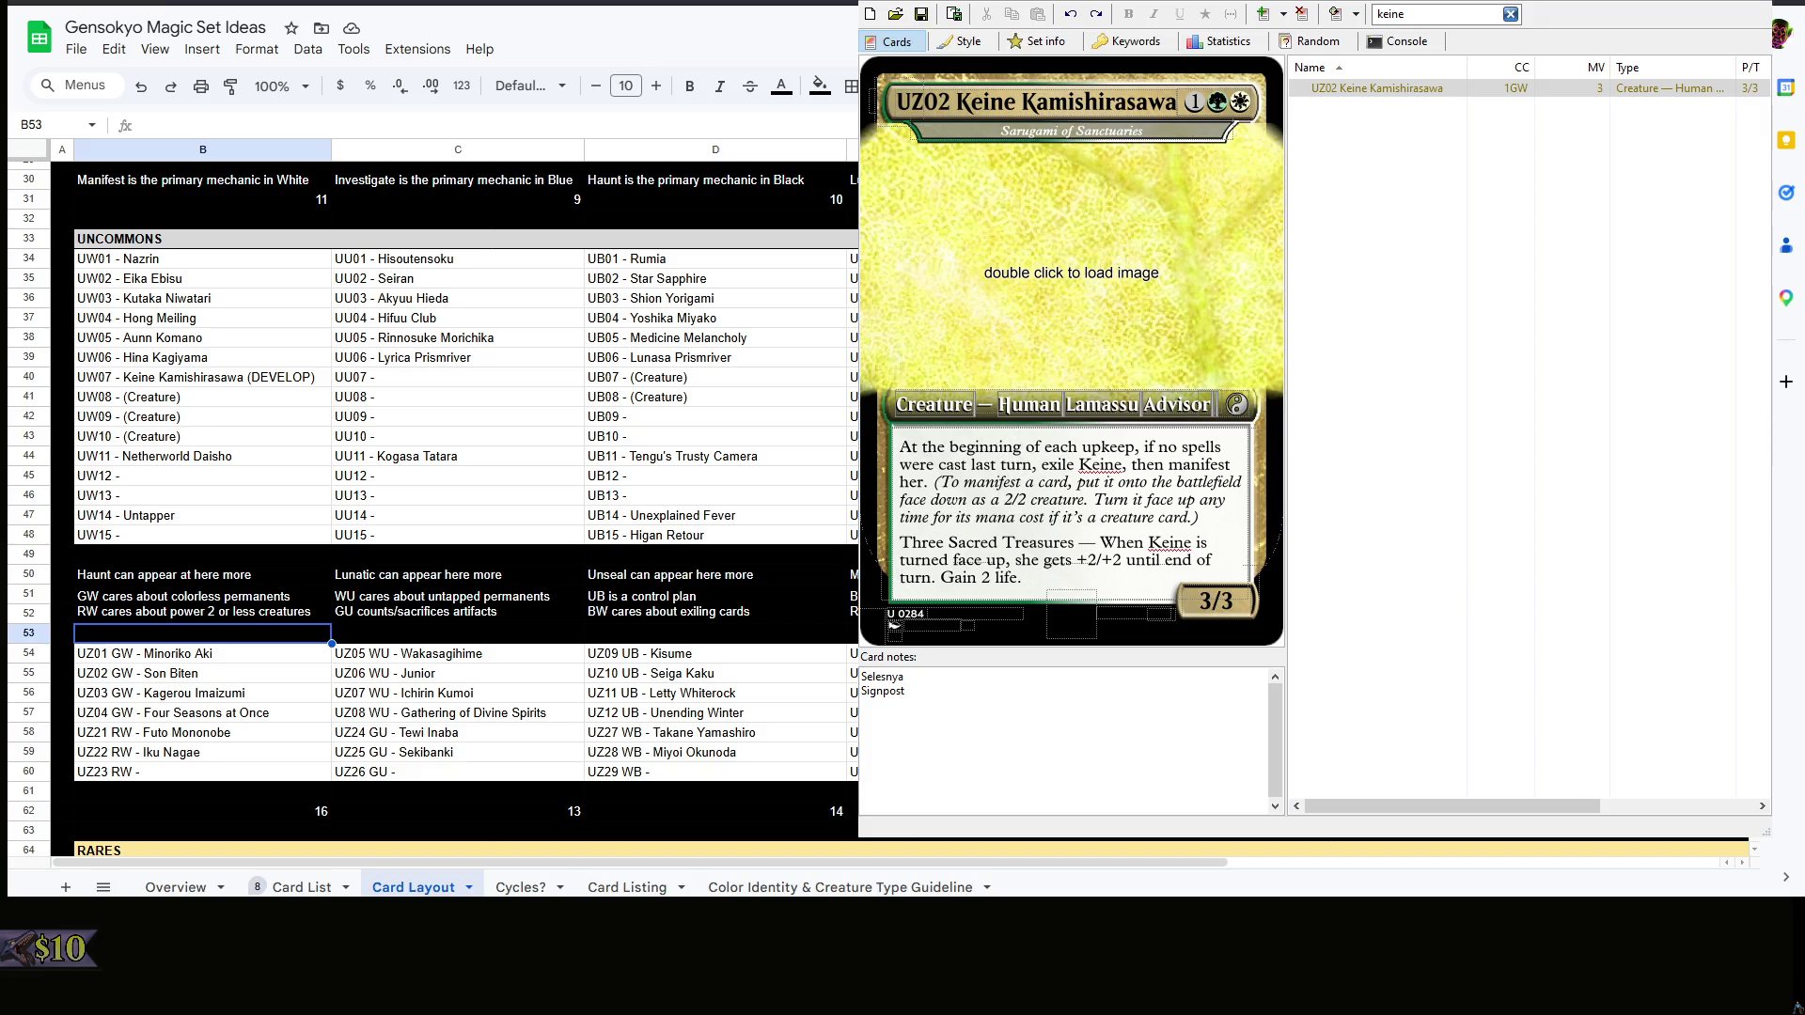
left_click(1174, 543)
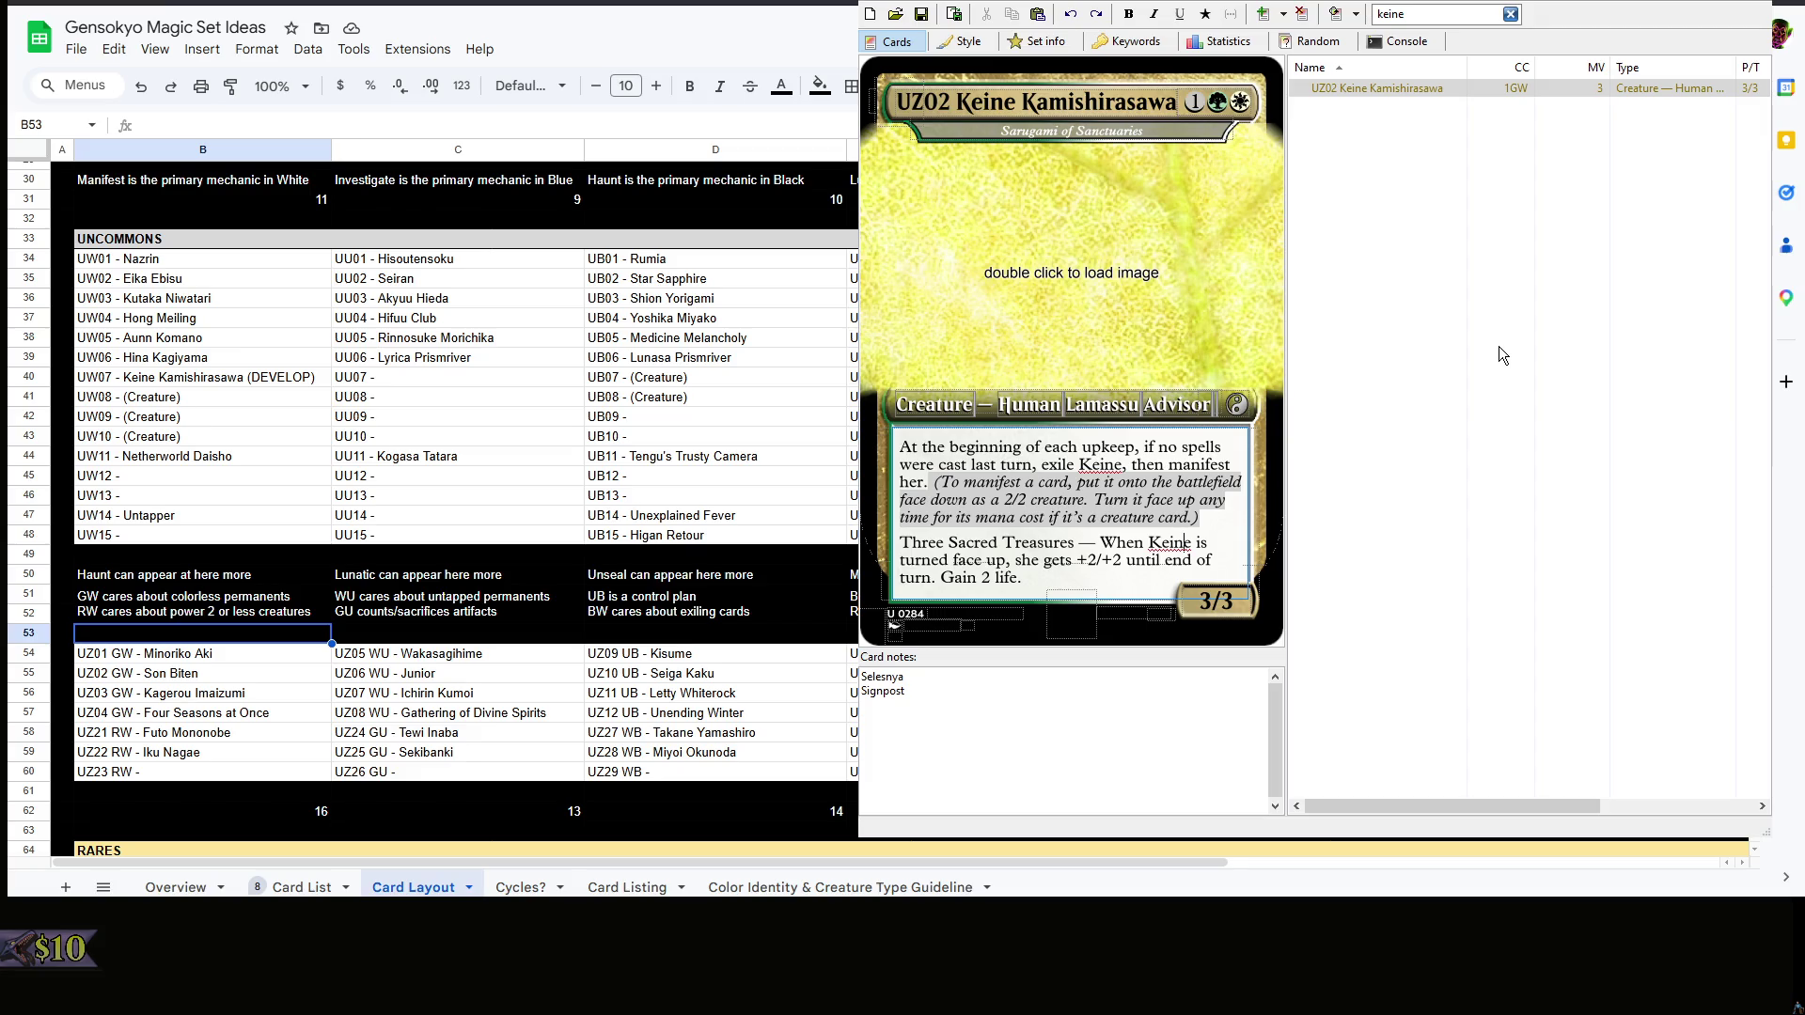
- Revert Keine's subtitle to Half-Beast Historian and clear the card search to list all cards
key("BackSpace")
key("BackSpace")
key("BackSpace")
key("BackSpace")
key("BackSpace")
key("BackSpace")
type("g")
type("Half-Beast Historian")
left_click(1509, 15)
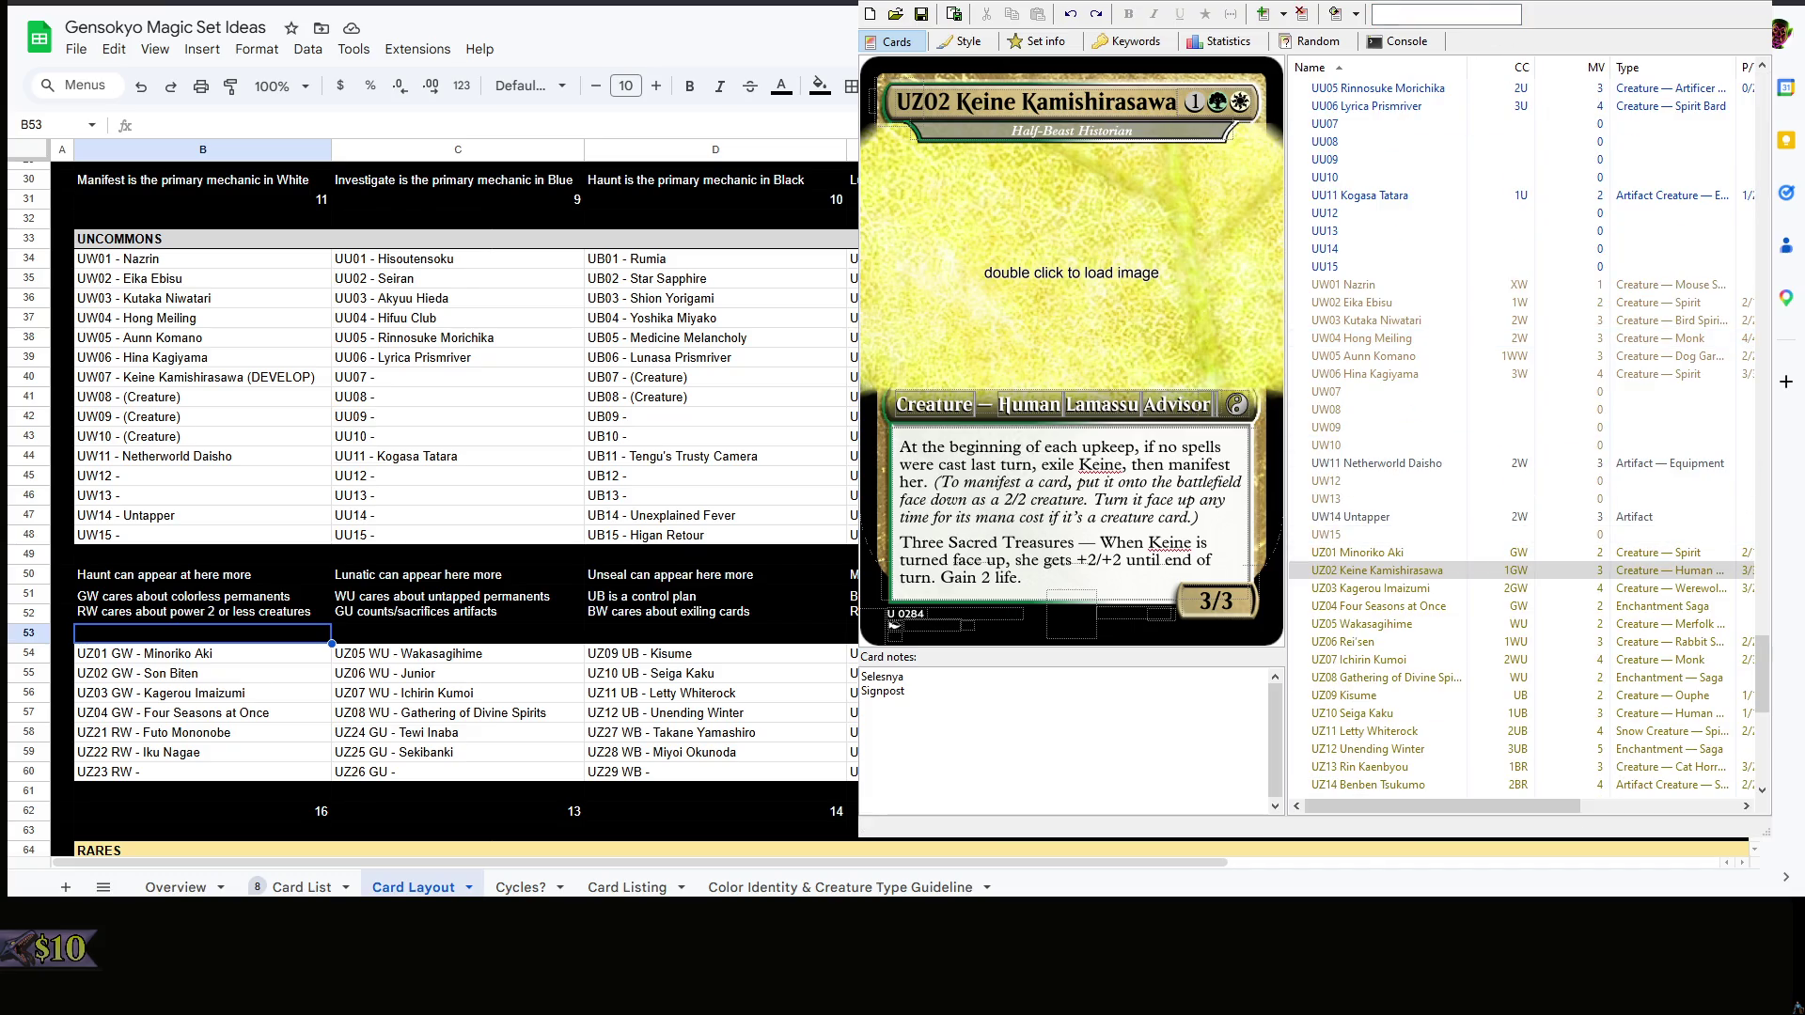
- Glance at Keine's UW07 entry and cell G20 in the sheet, then return to Keine's rules text
left_click(230, 379)
key("ctrl+k")
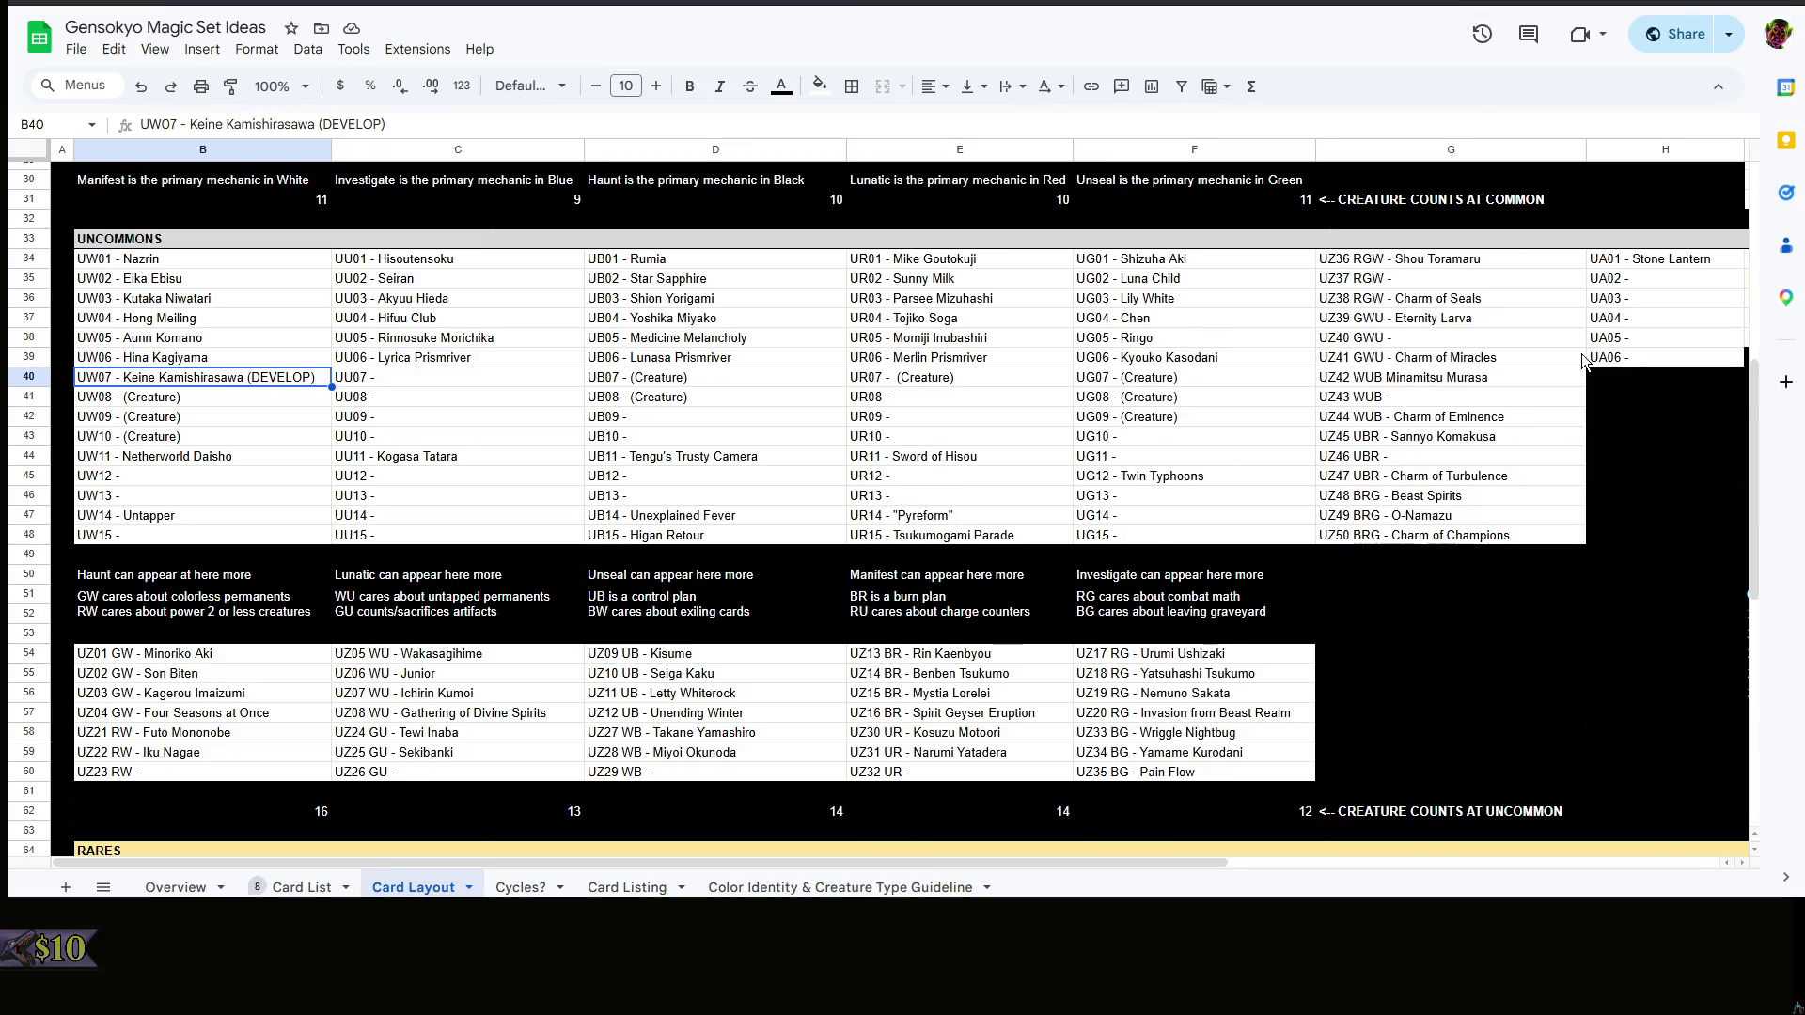
right_click(1587, 362)
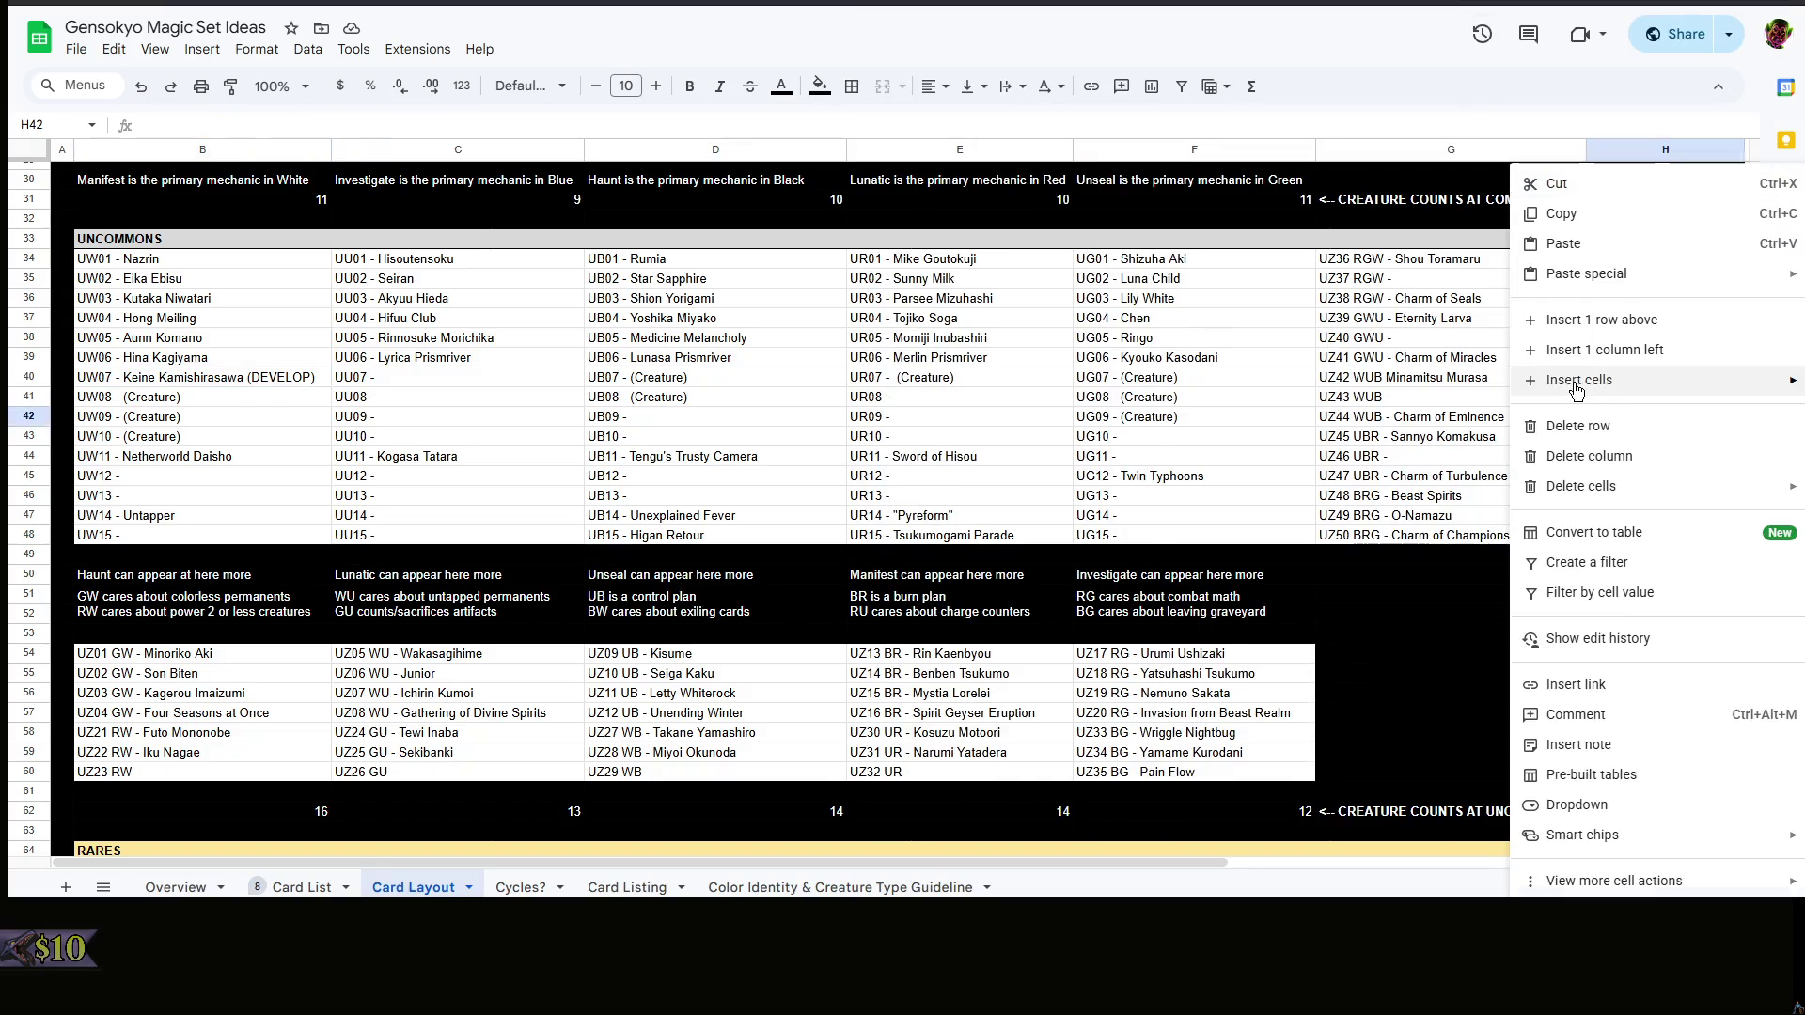
left_click(1219, 273)
scroll(1219, 273, "up", 6)
left_click(1510, 360)
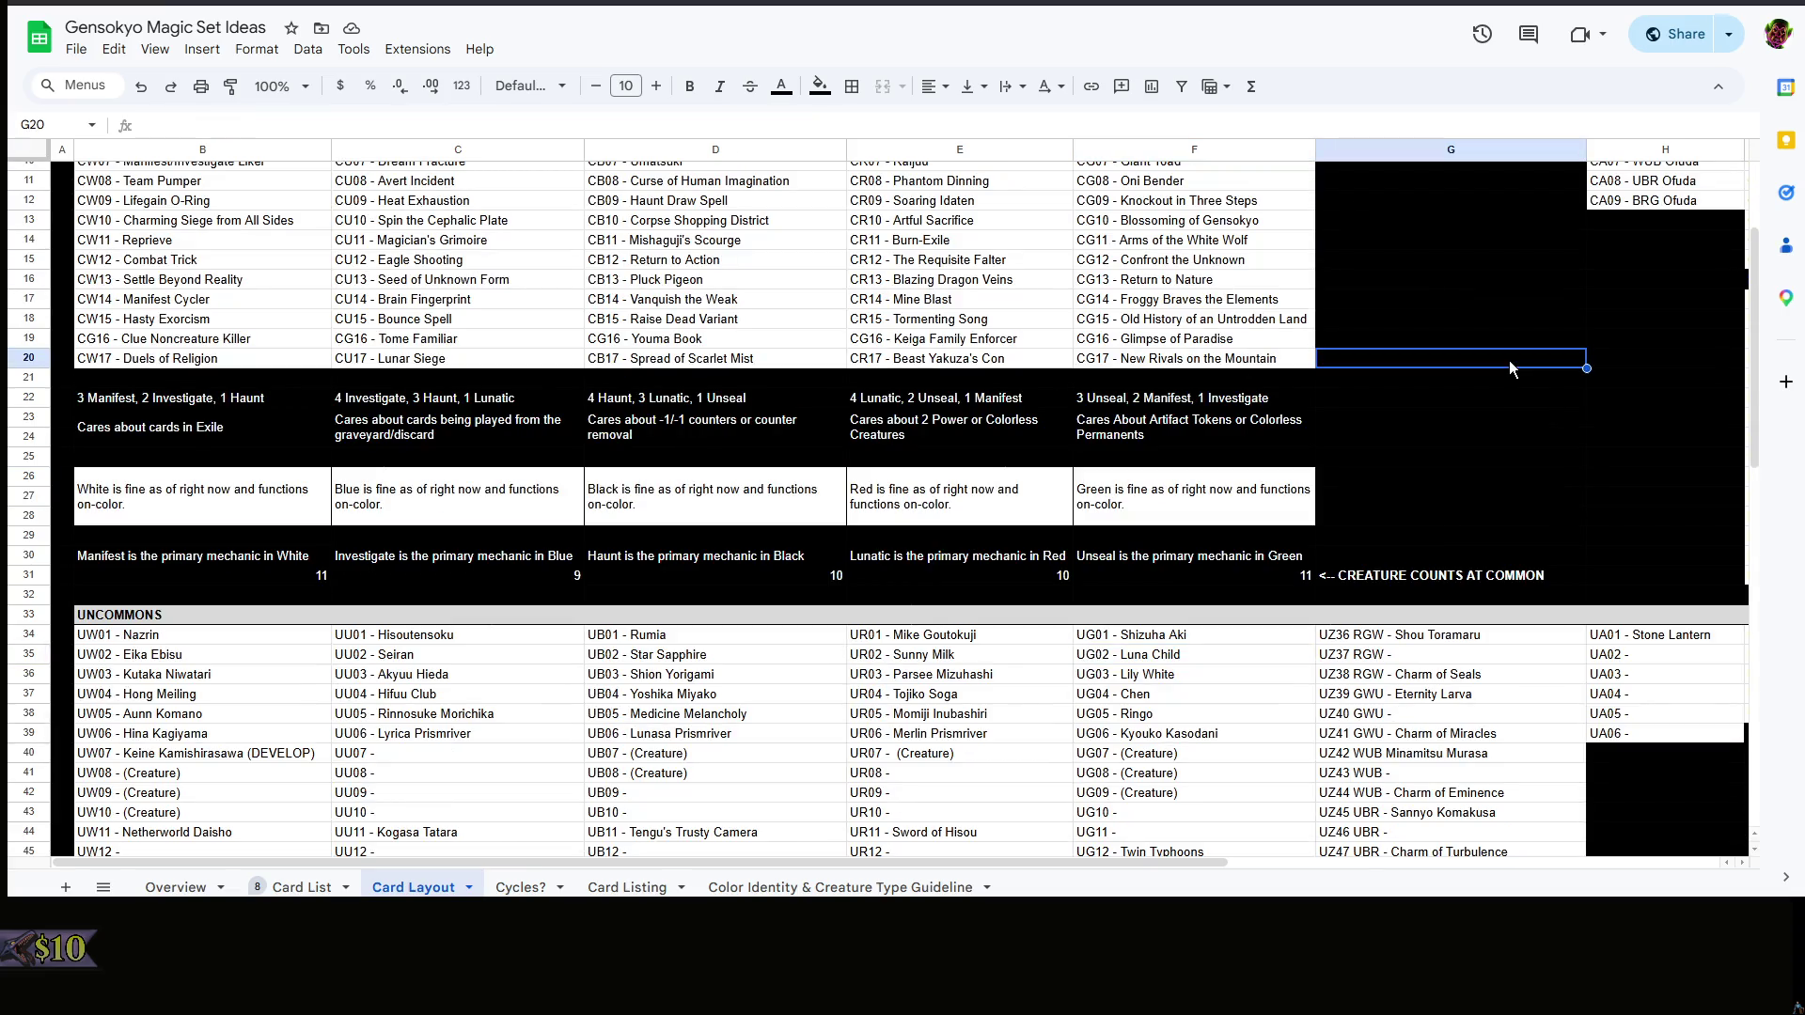
scroll(1510, 360, "down", 5)
key("alt+Tab")
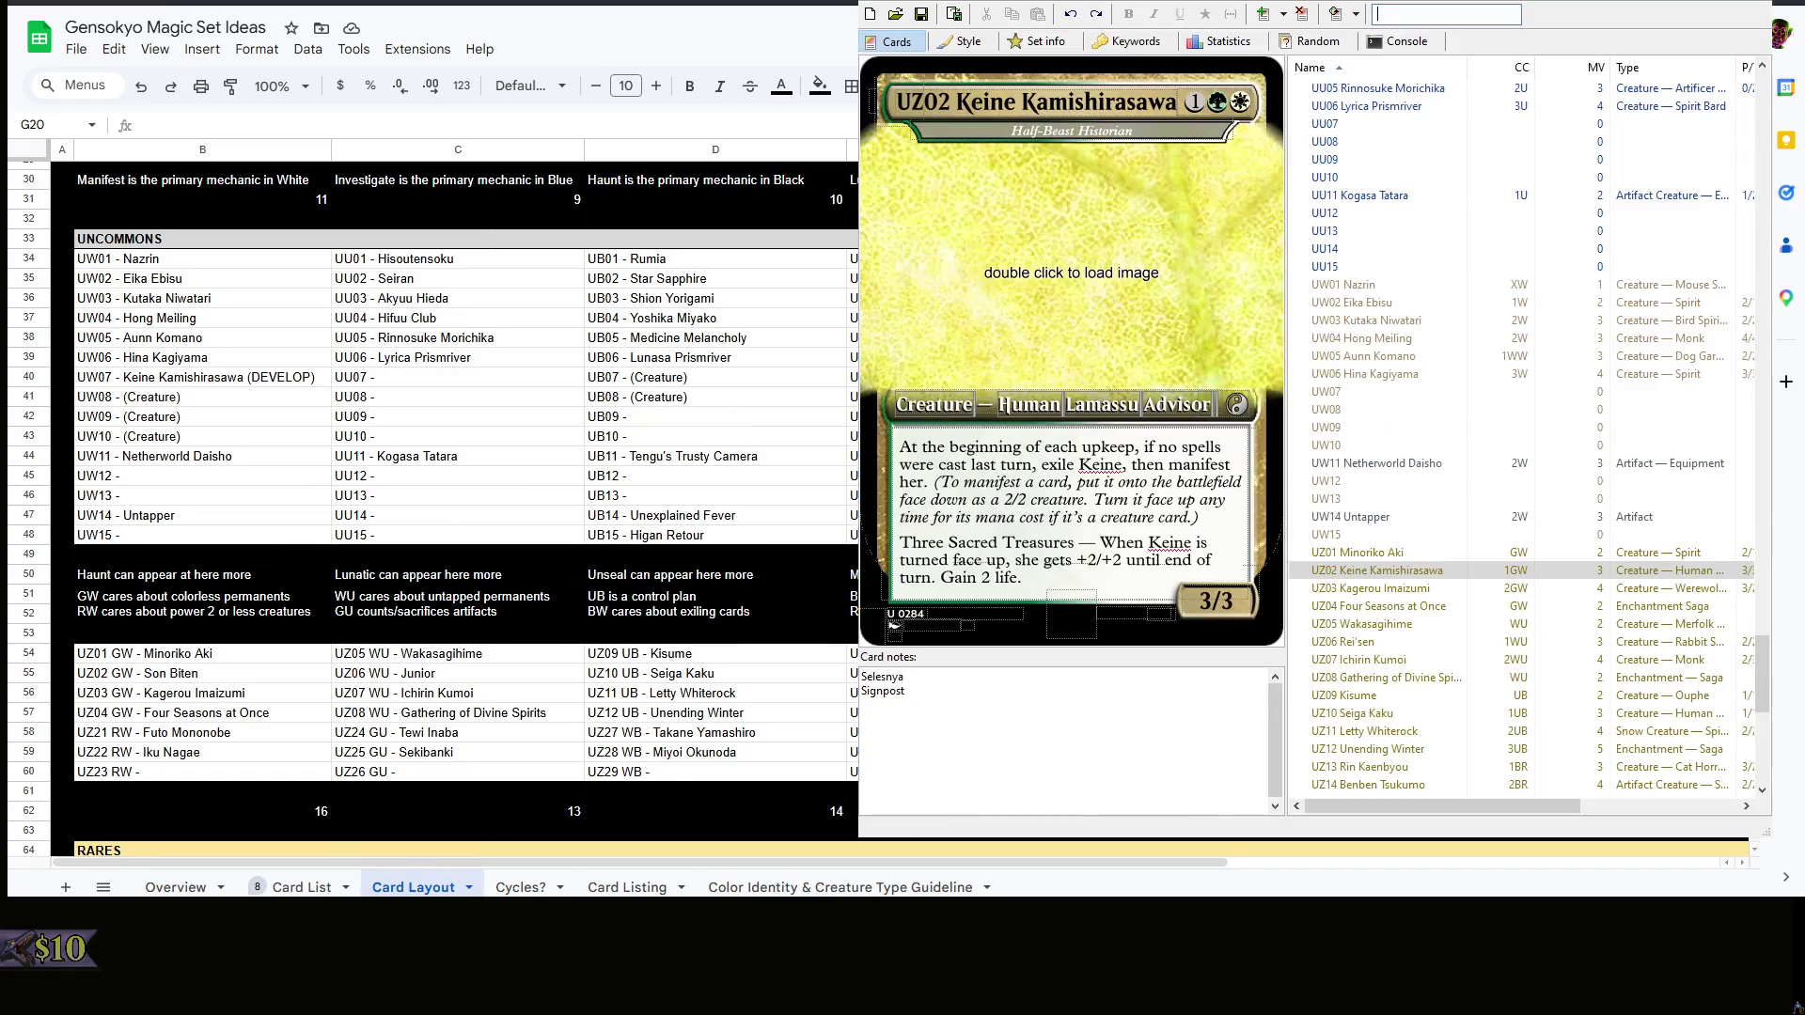
left_click(1095, 542)
- Italicize the Three Sacred Treasures ability name in Keine's rules text
left_click(1098, 542)
key("Escape")
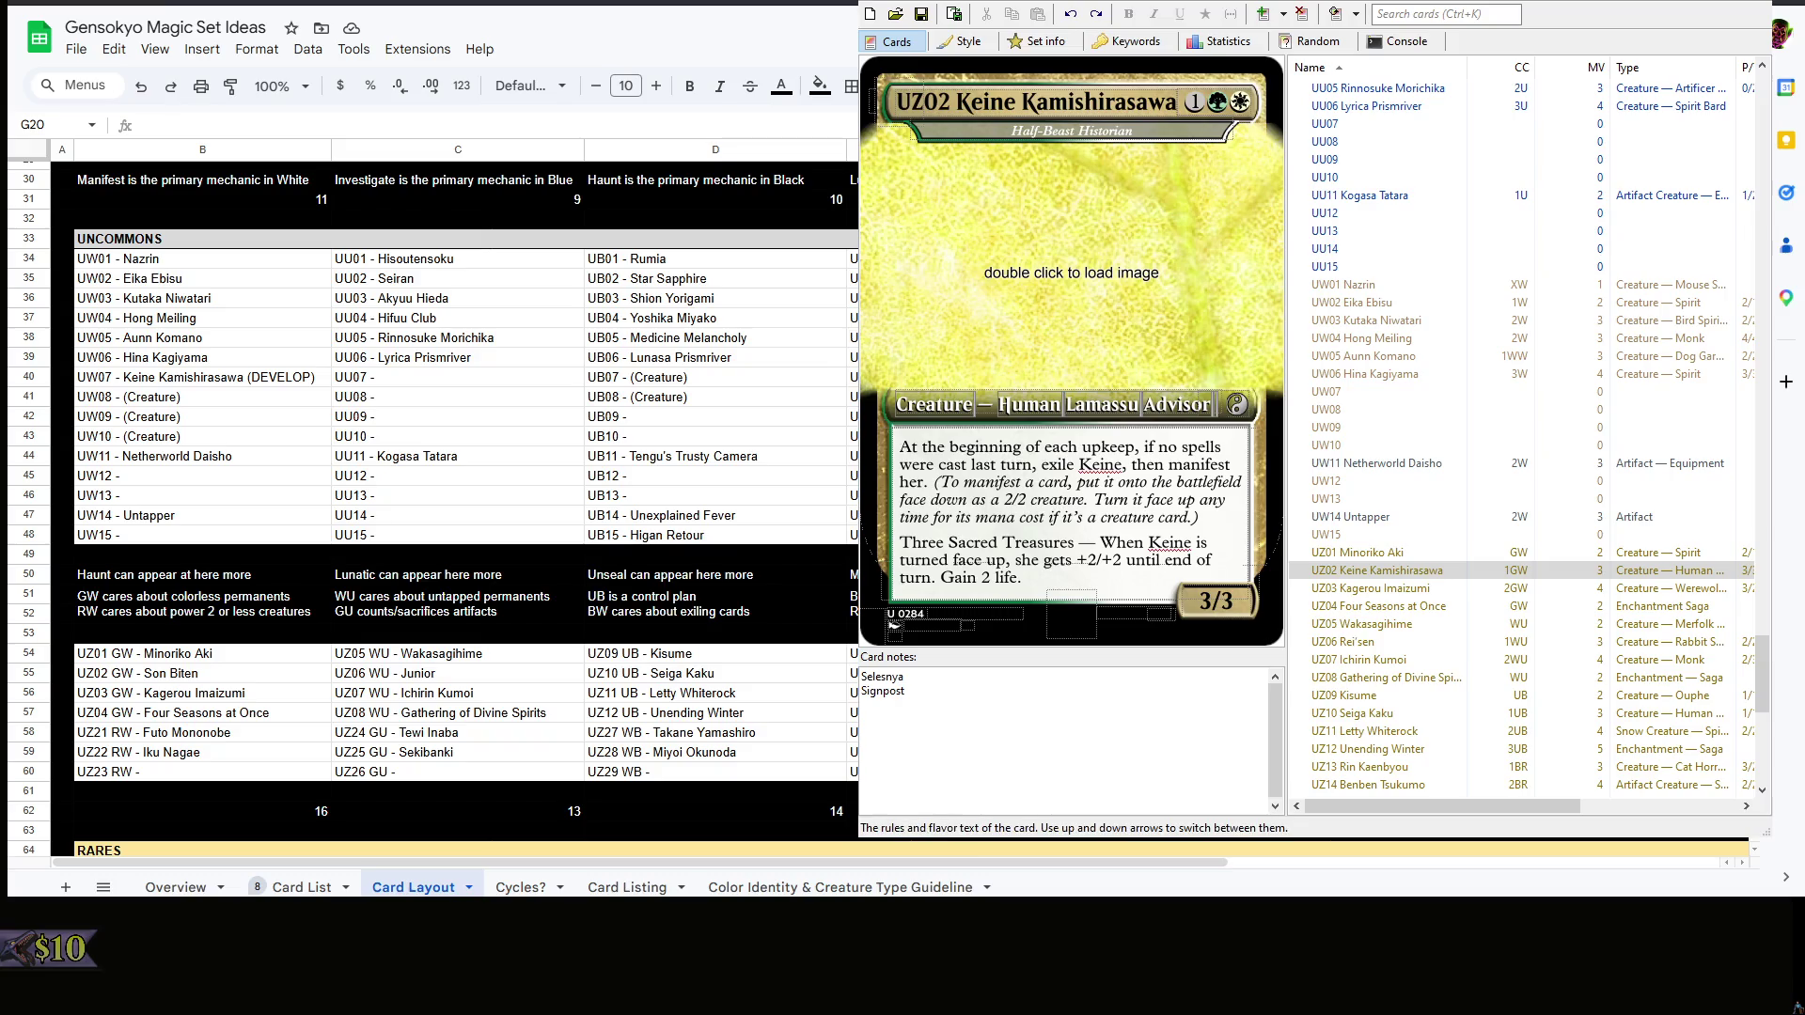
left_click(1198, 517)
left_click_drag(900, 542, 1074, 543)
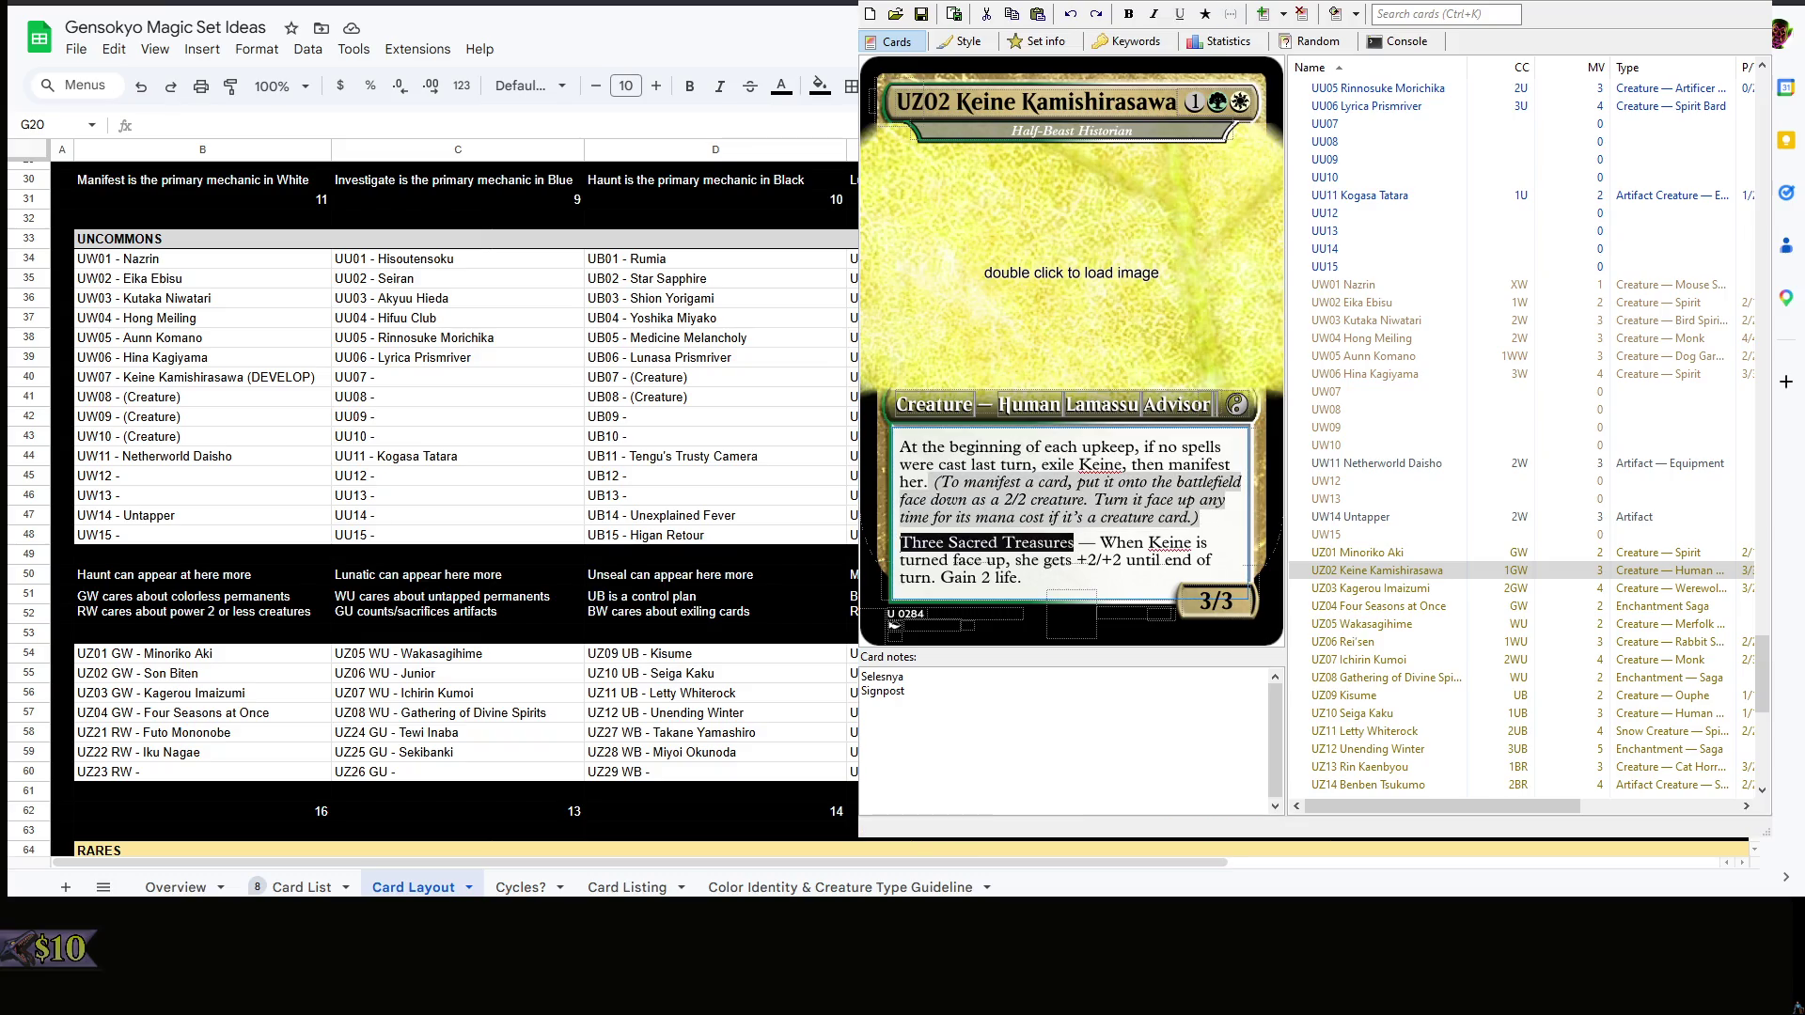
key("ctrl+i")
- Duplicate the UZ02 Keine card as UZ02a and return to the original UZ02
left_click(1420, 572)
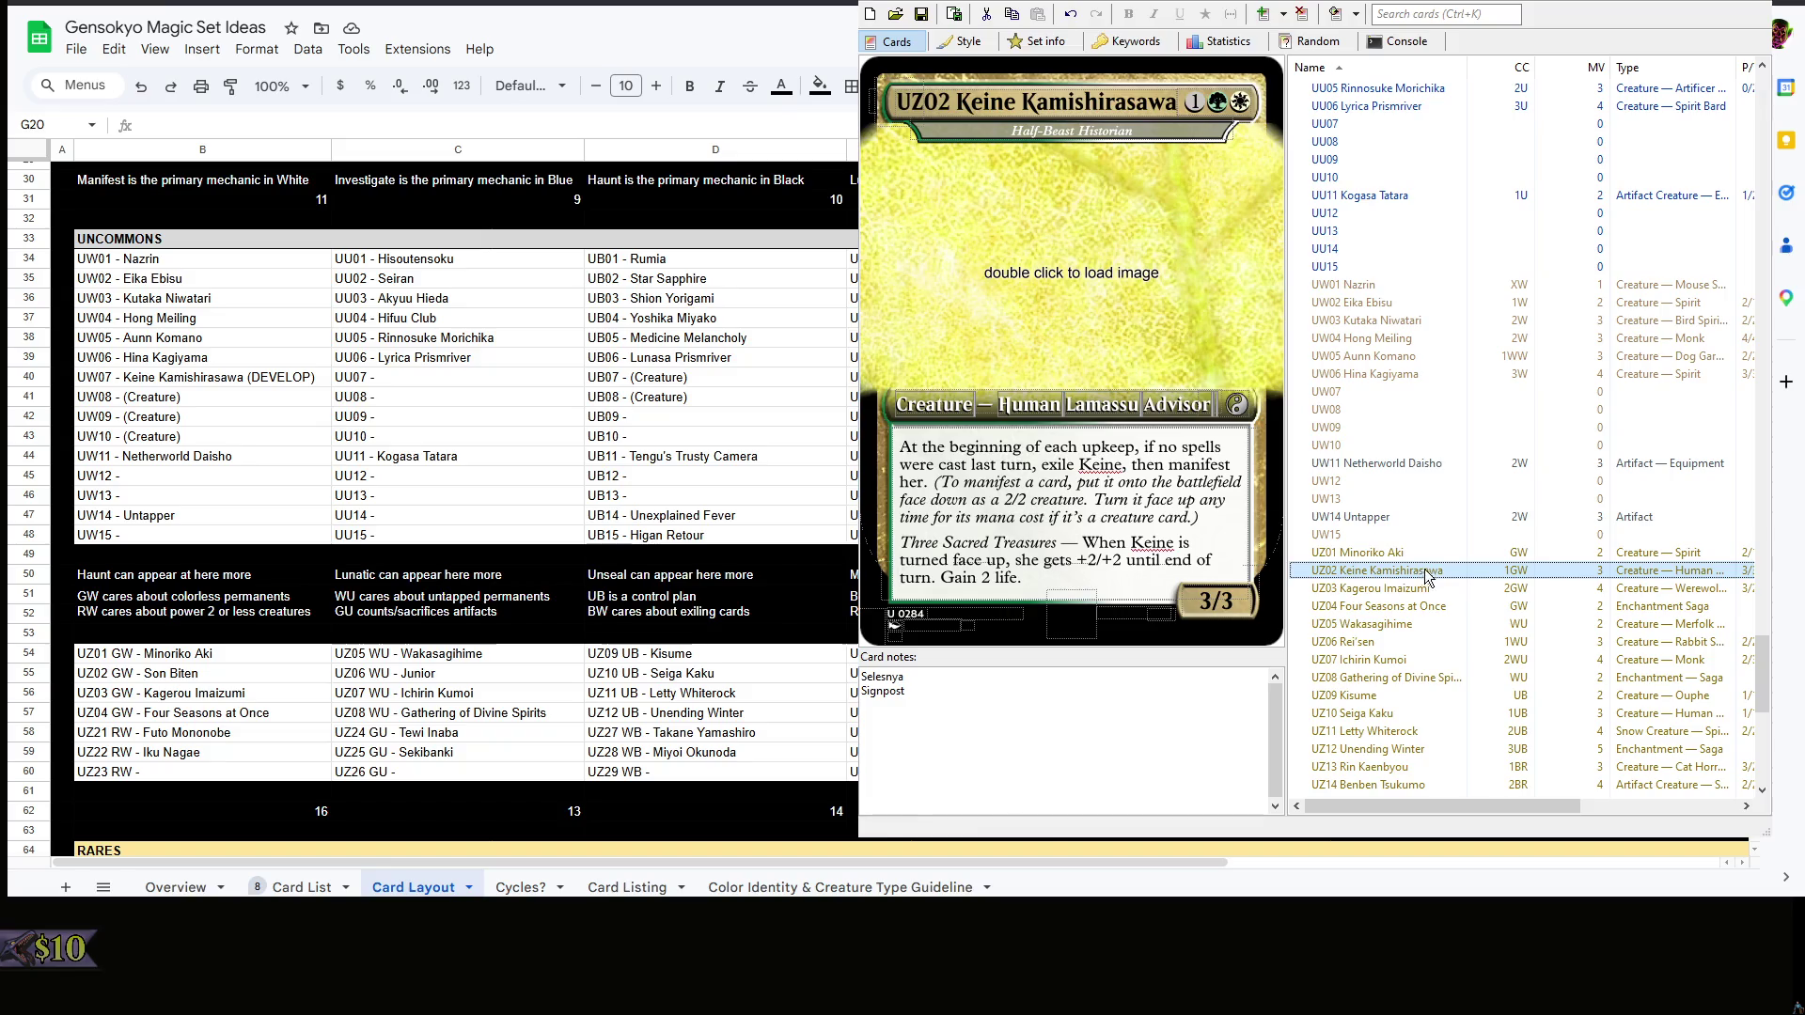
key("ctrl+c")
key("ctrl+v")
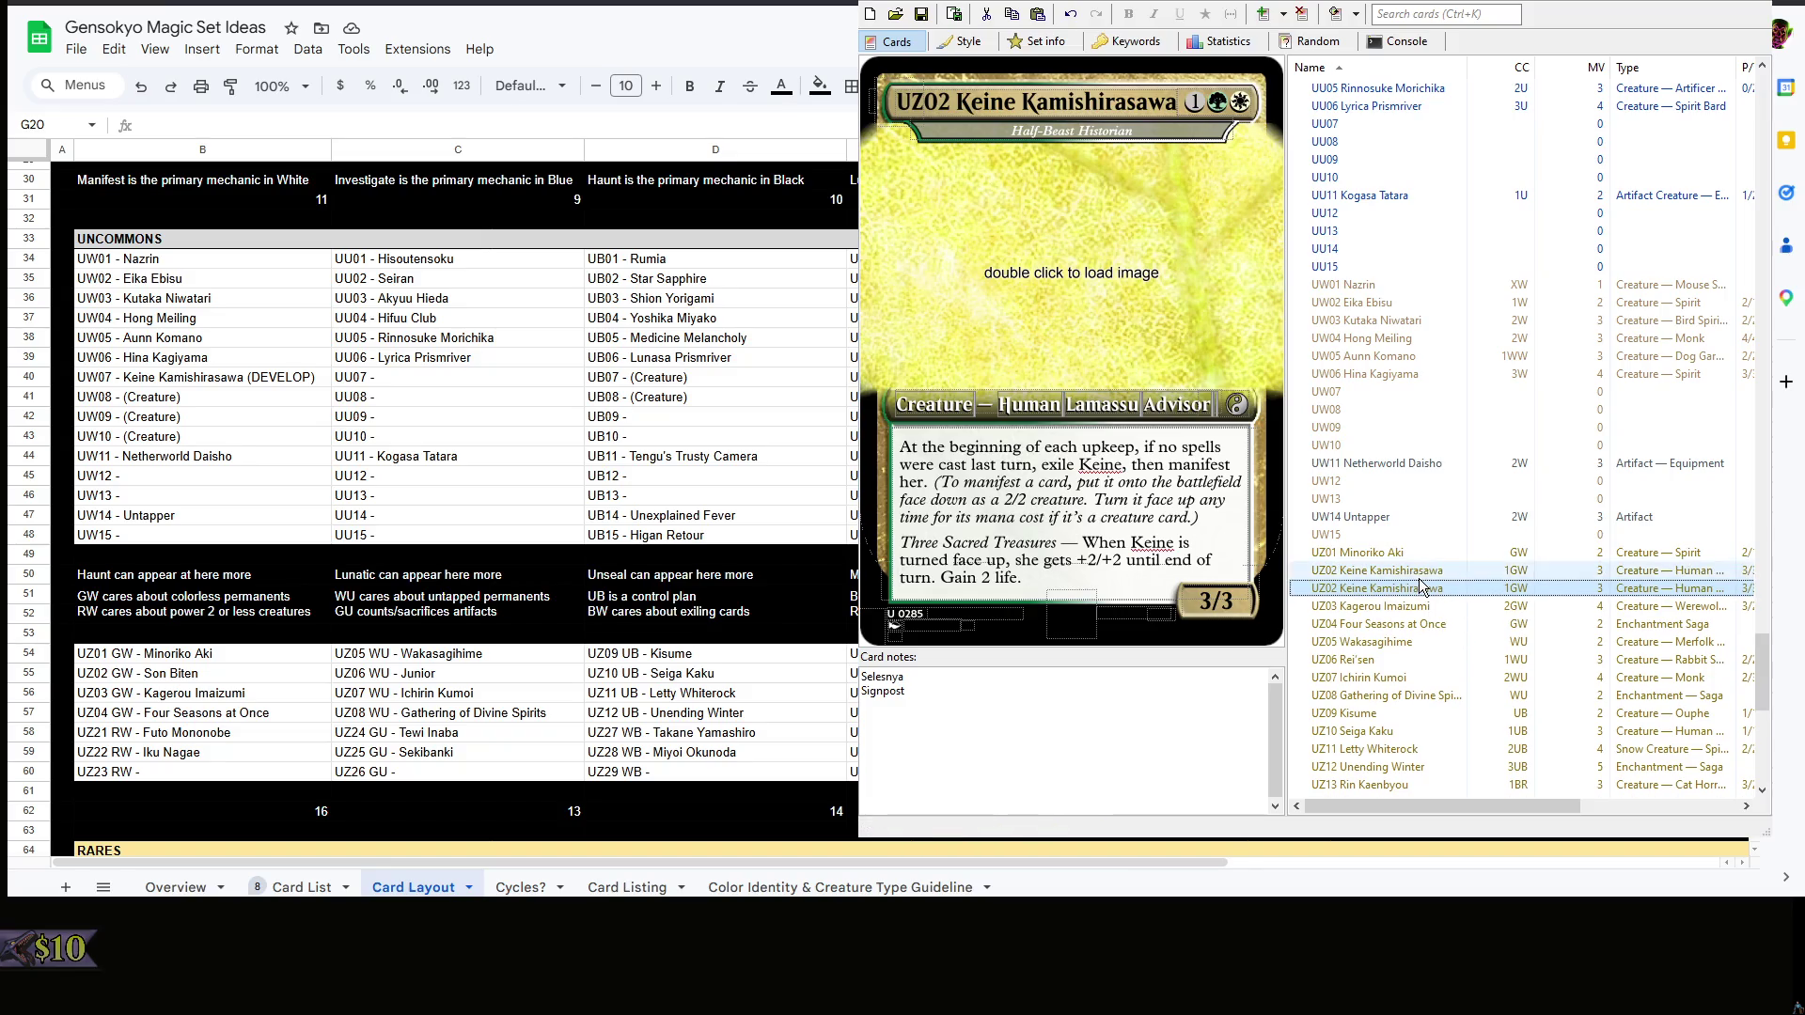
type("a")
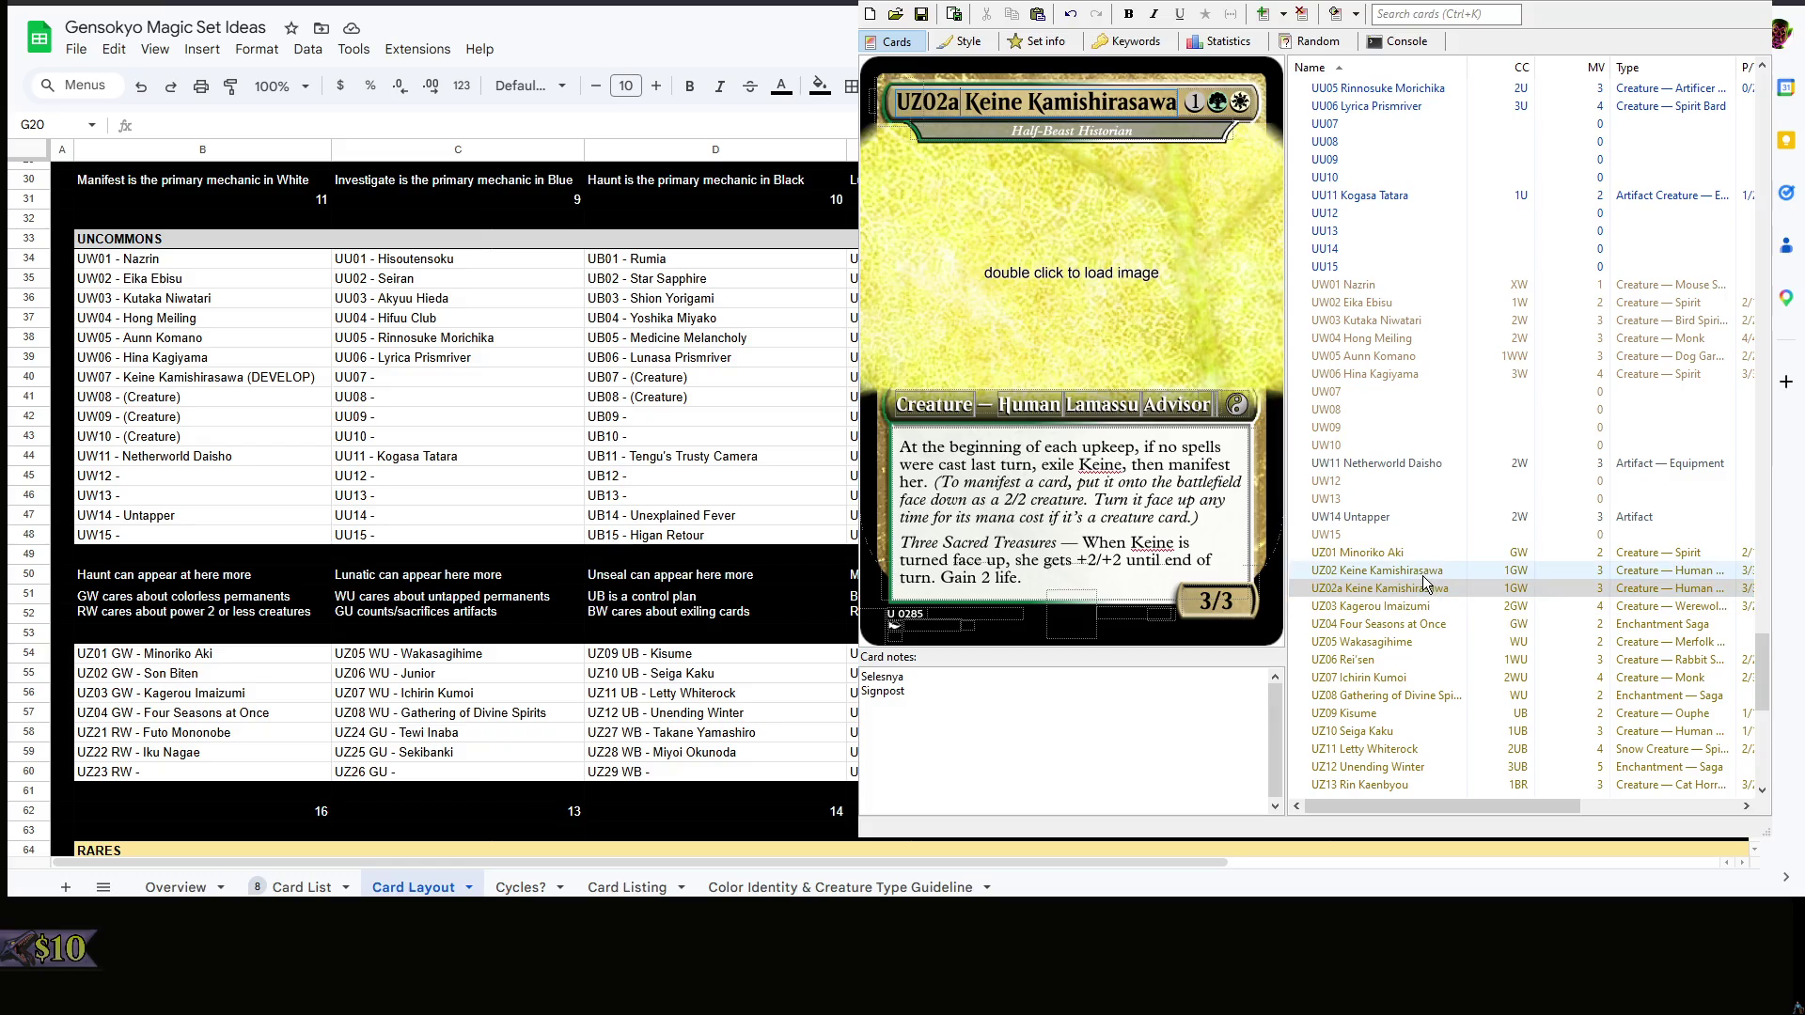
left_click(1423, 573)
- Rename UZ02 to Son Biten, Sarugami of Sanctuaries, with casting cost GW
left_click_drag(1179, 102, 934, 103)
type("Son Biten")
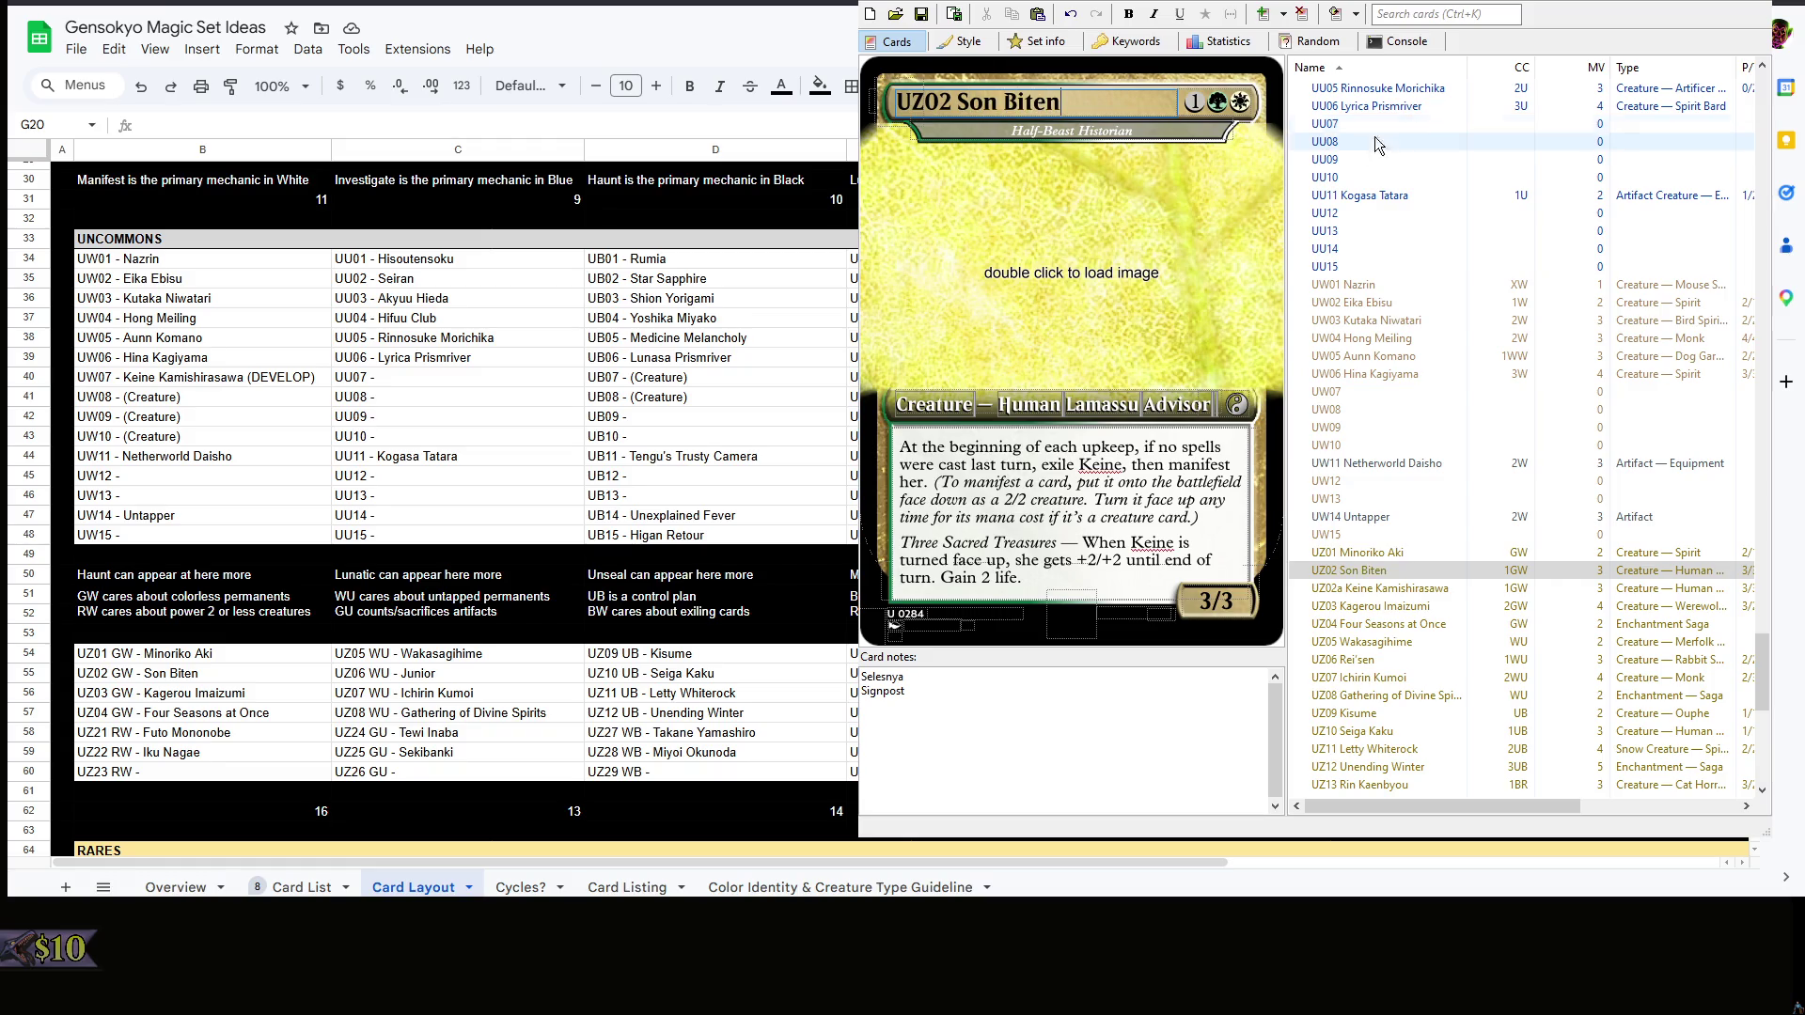
key("BackSpace")
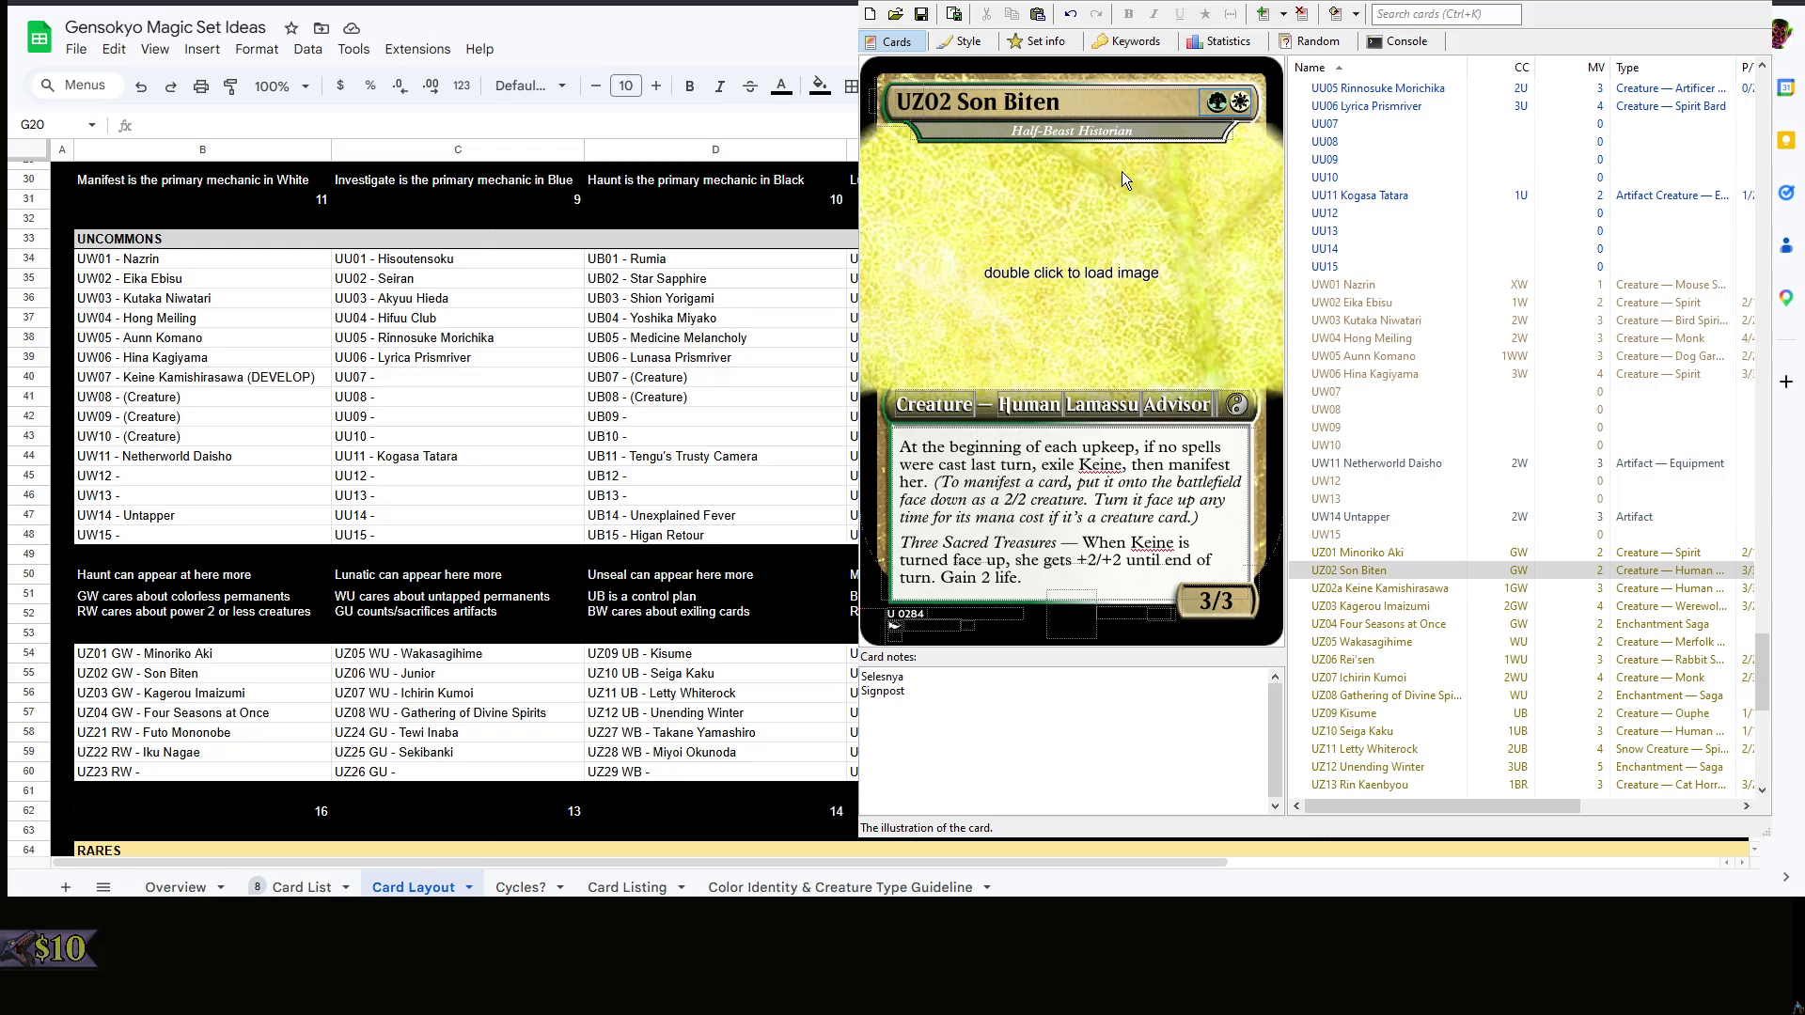
left_click_drag(1133, 130, 1010, 129)
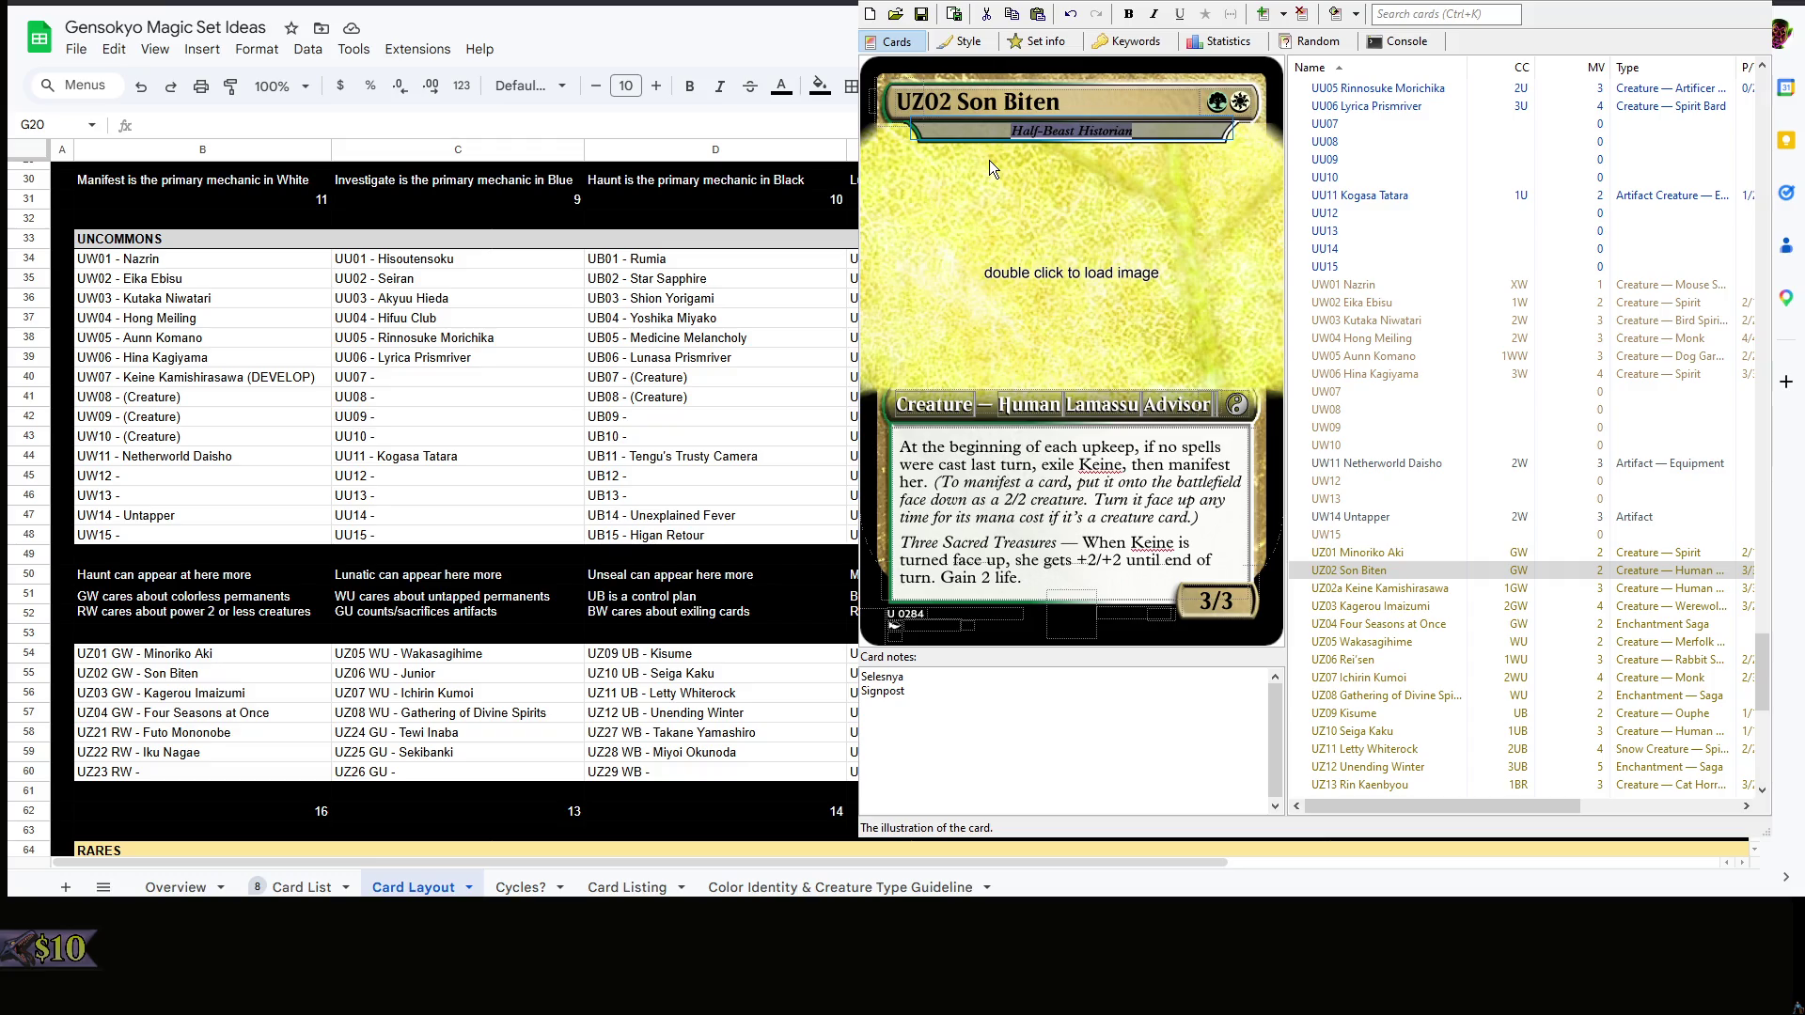
type("Sarugami of Sanctuaries")
left_click(1114, 559)
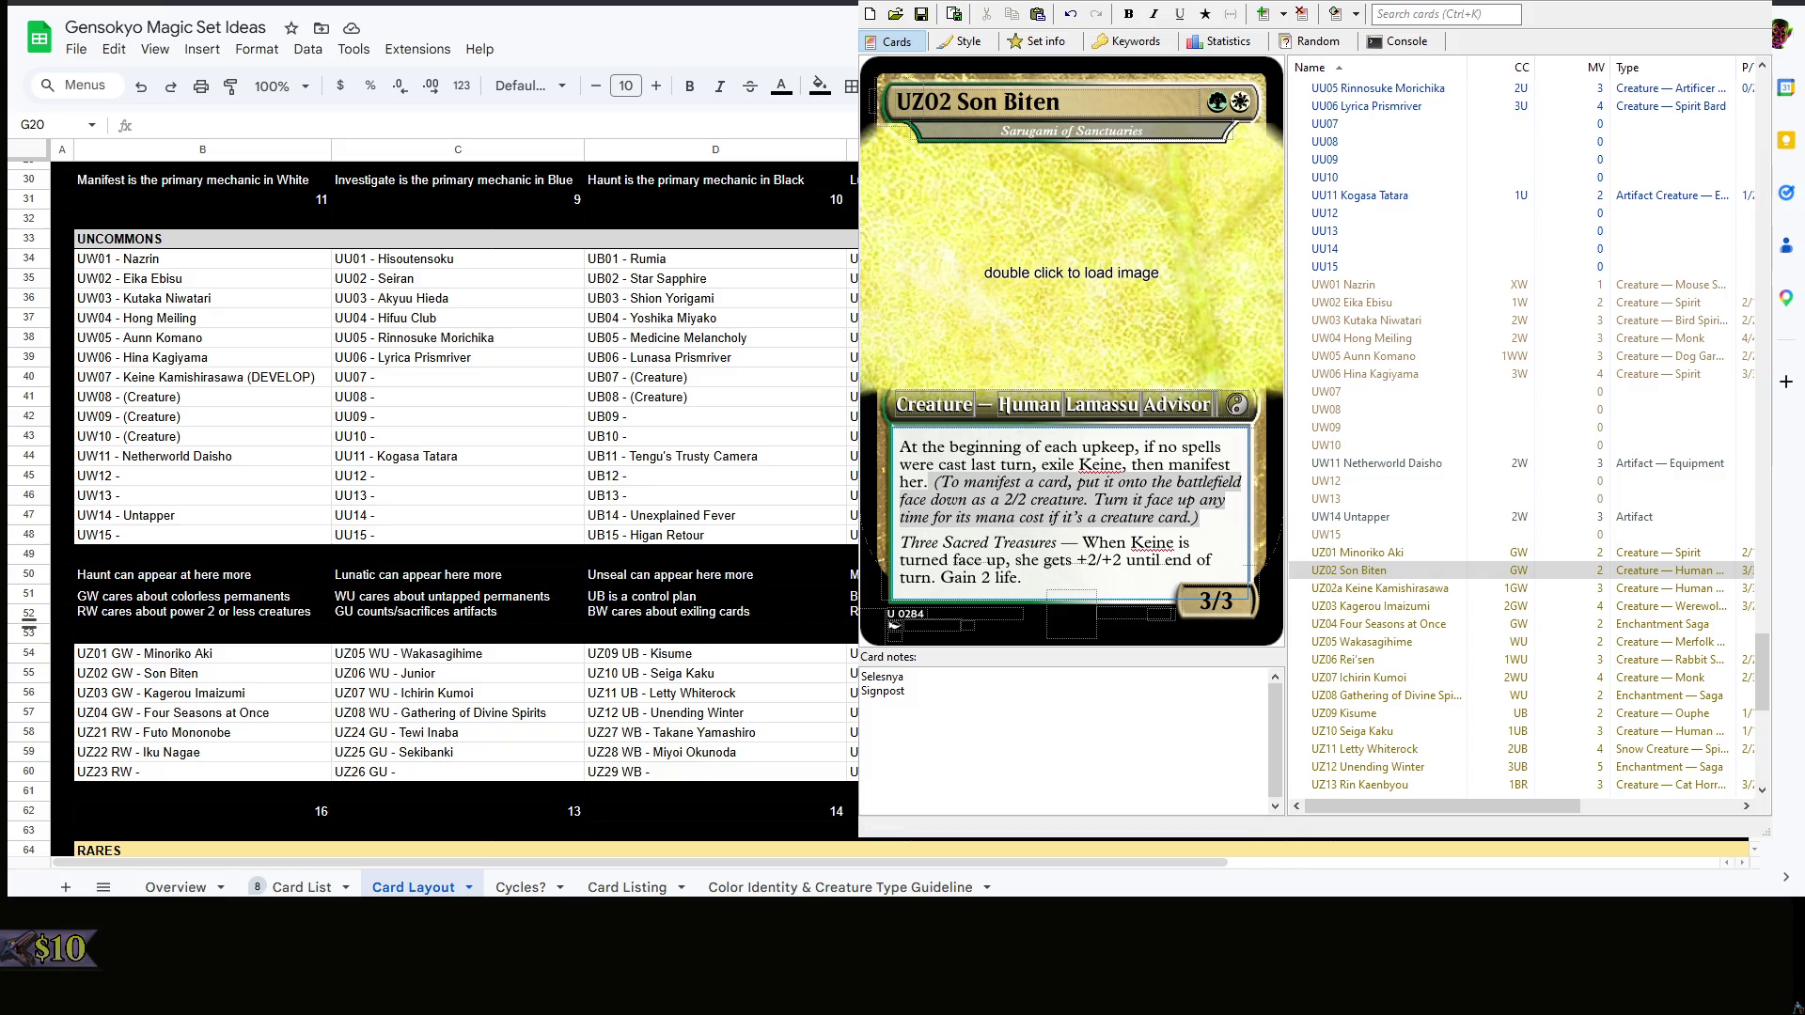
- Give Son Biten its attack-manifest and Monkey Magic rules text
left_click(893, 624)
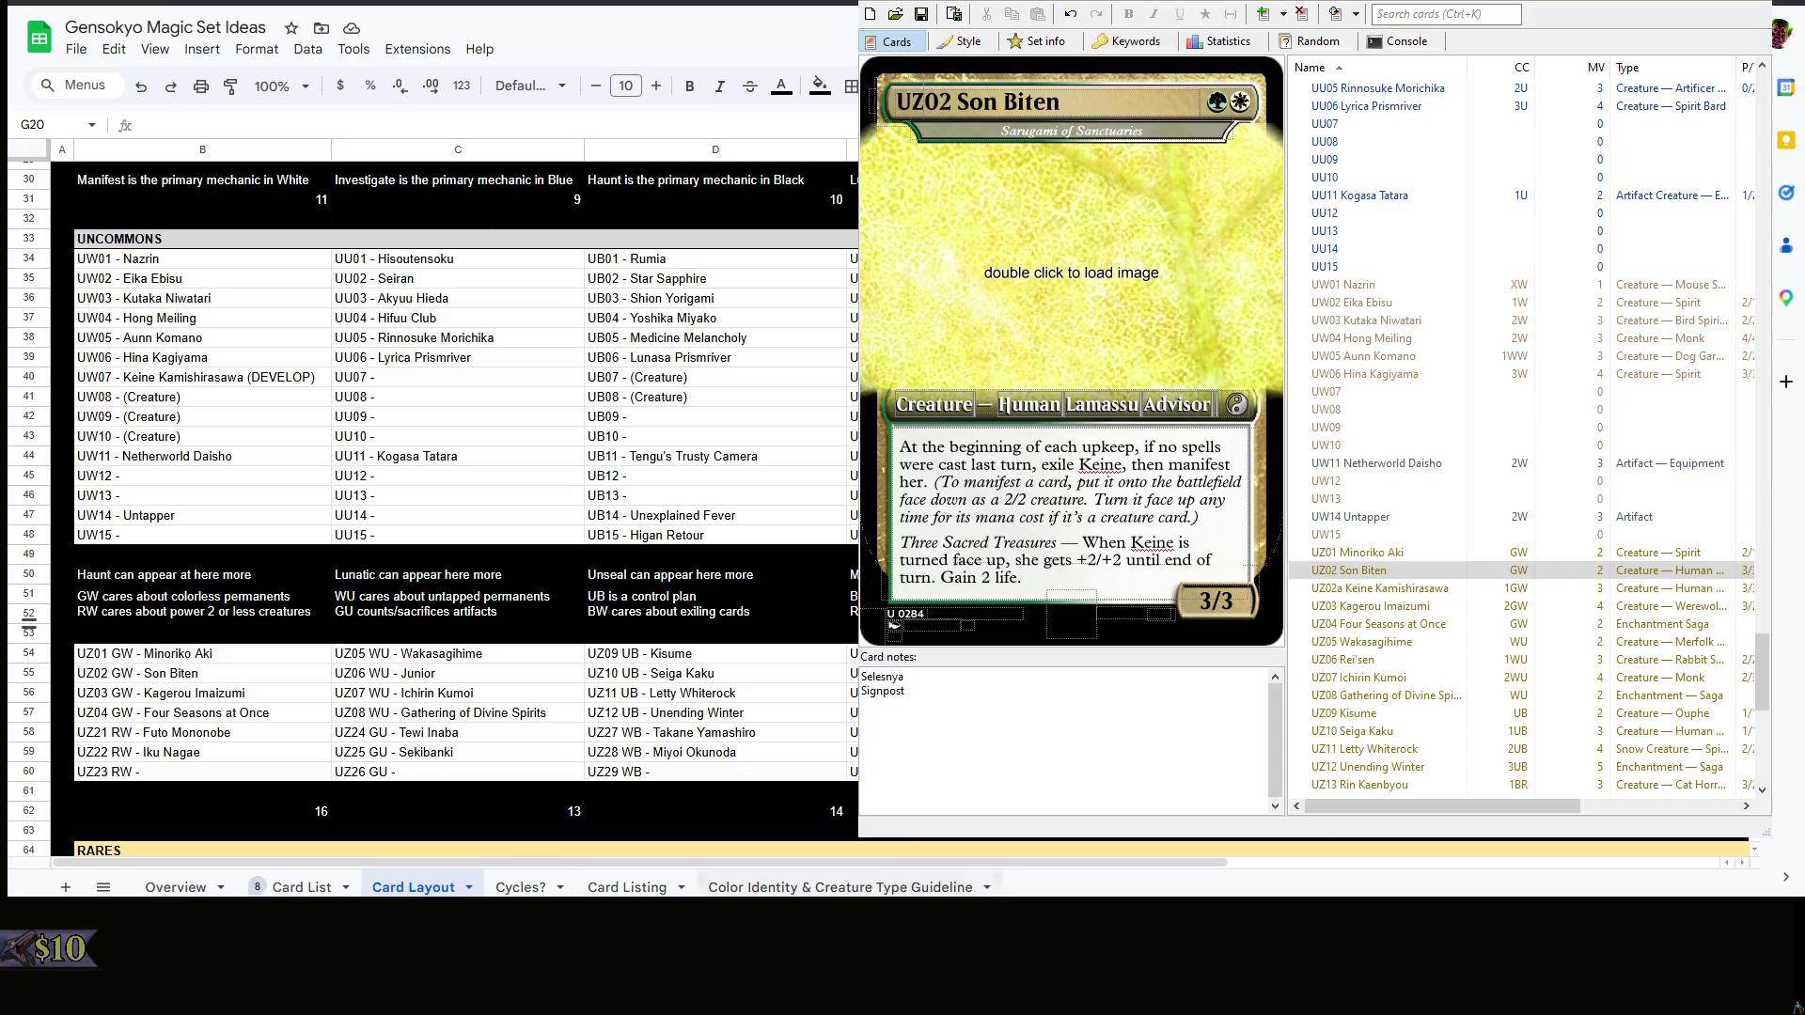
key("ctrl+z")
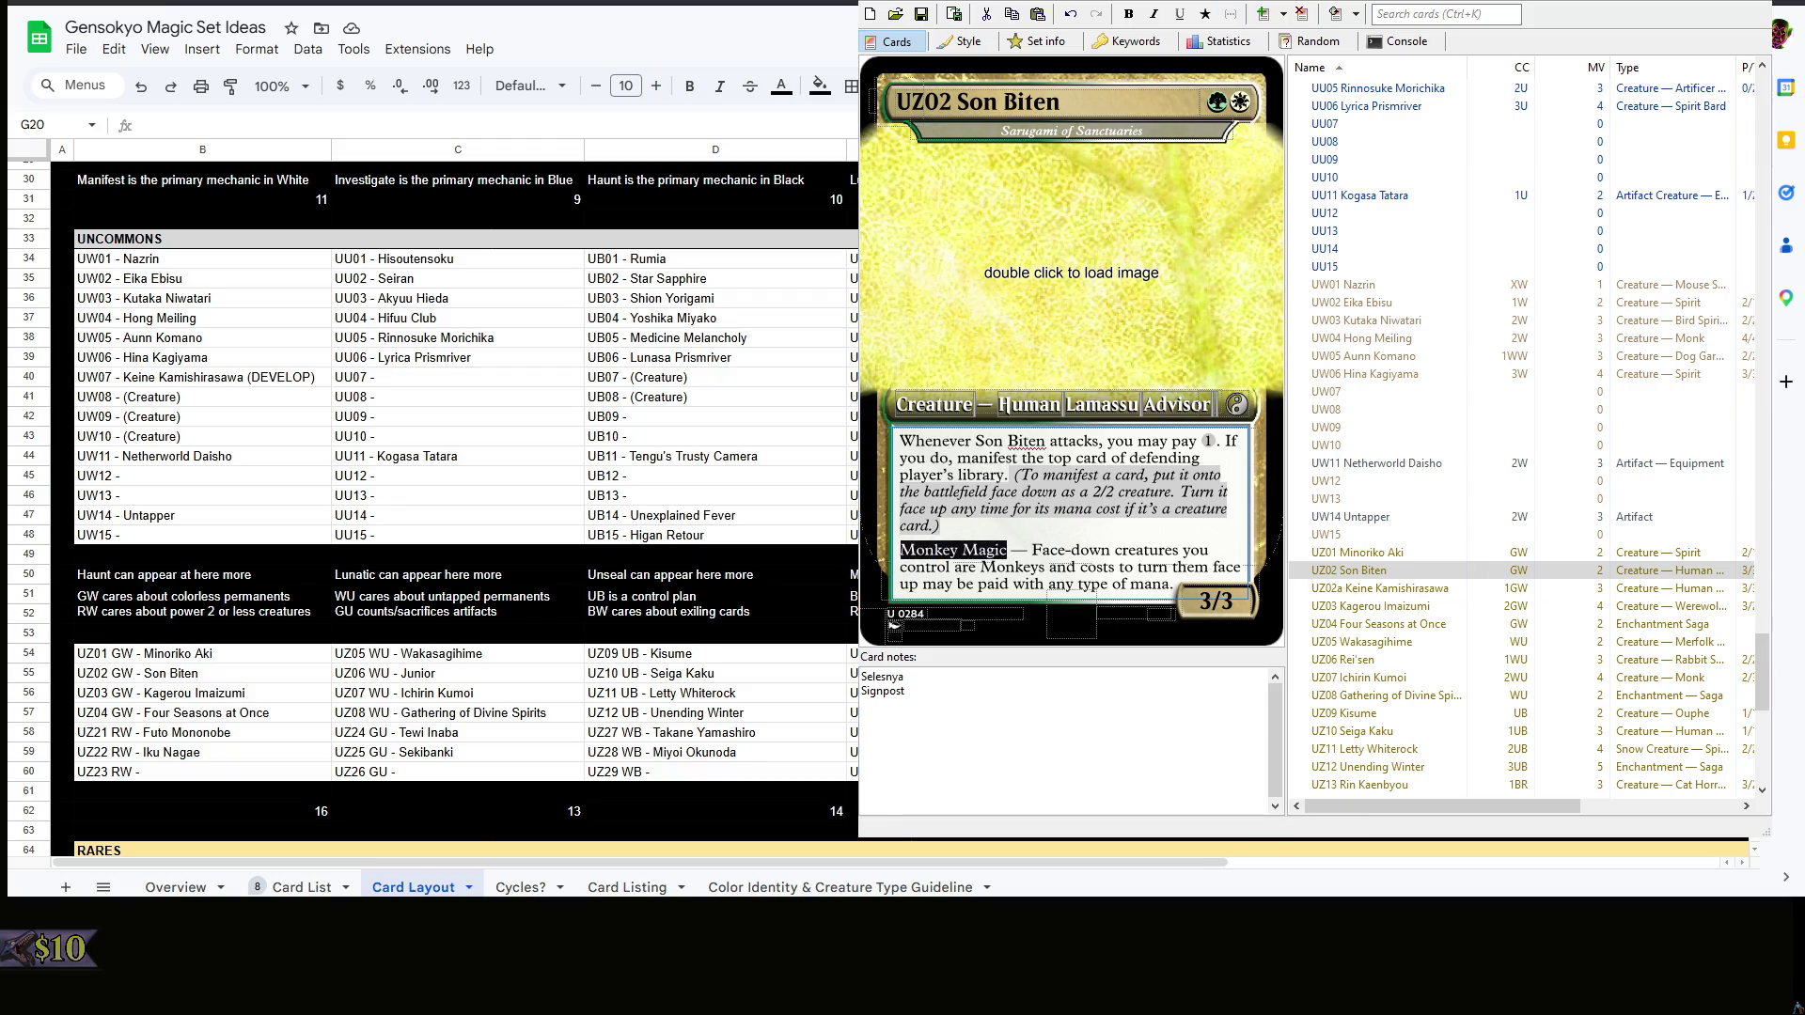
left_click(1135, 686)
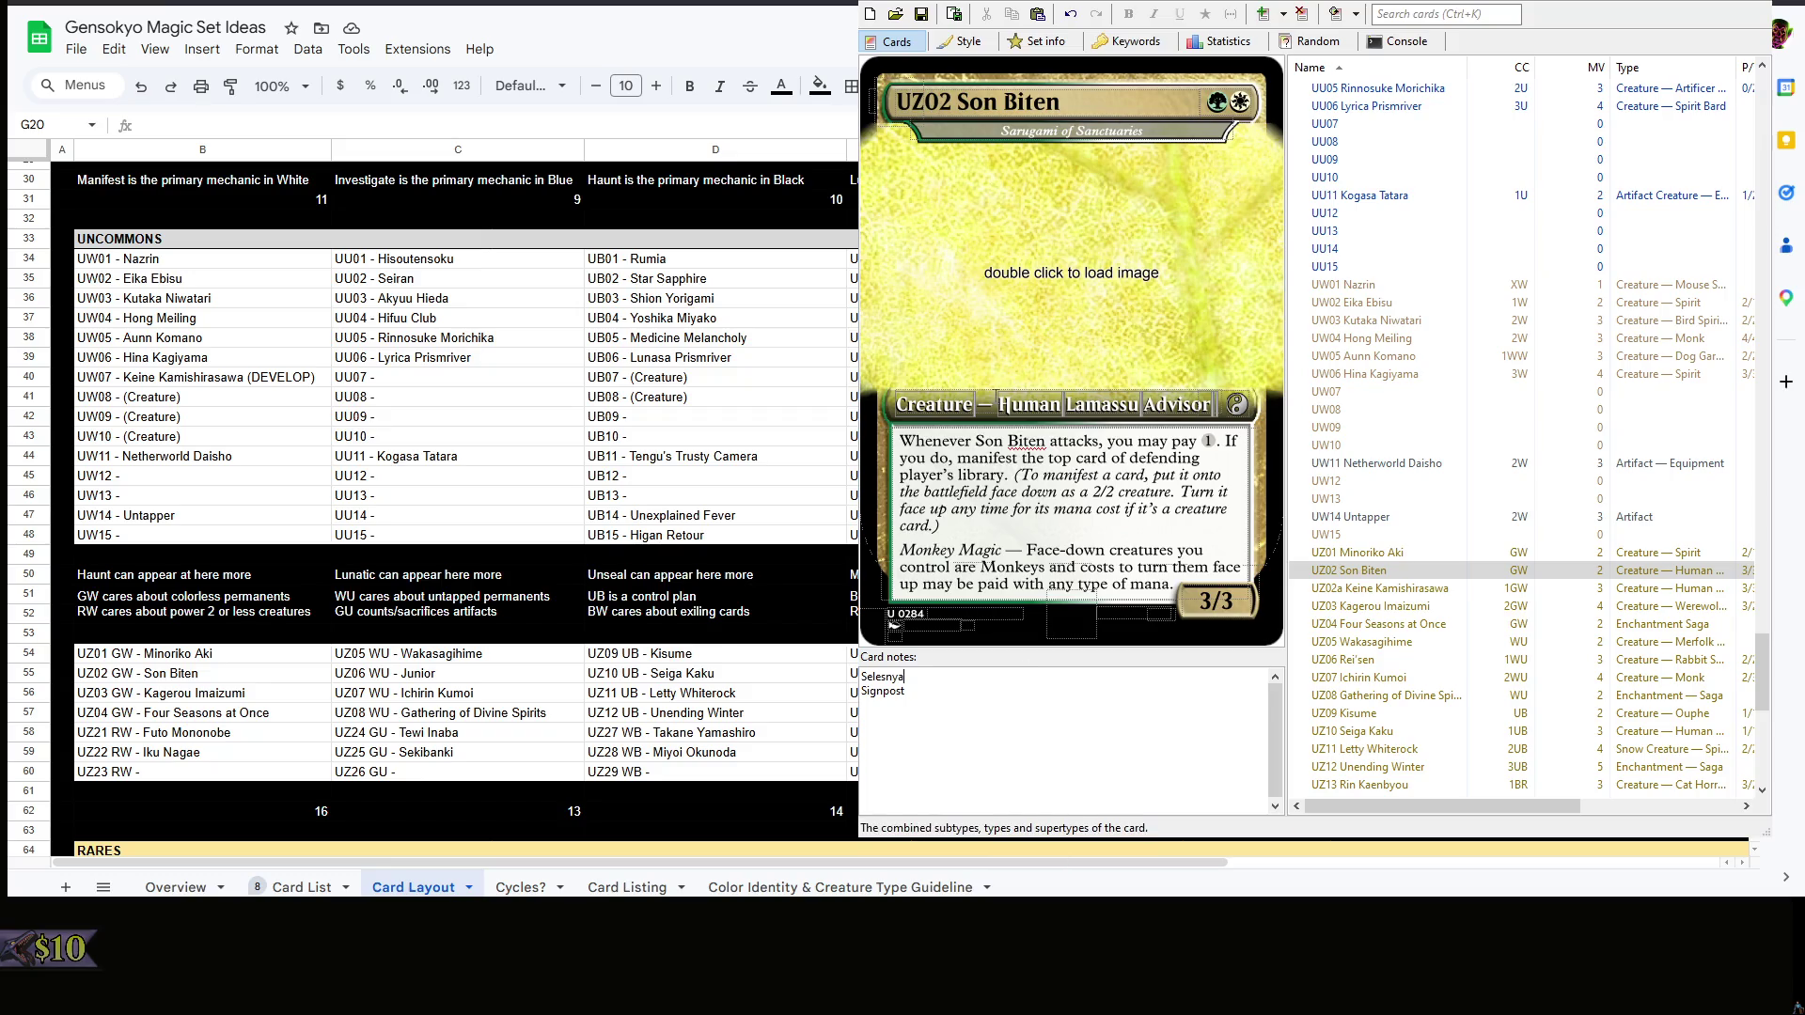
- Retype Son Biten's type line as Monkey Druid with 2/2 stats, then select the blank UW07 card's name
left_click_drag(998, 404, 1209, 405)
type("Monkey Druid")
left_click(1105, 723)
key("Tab")
type("2/2")
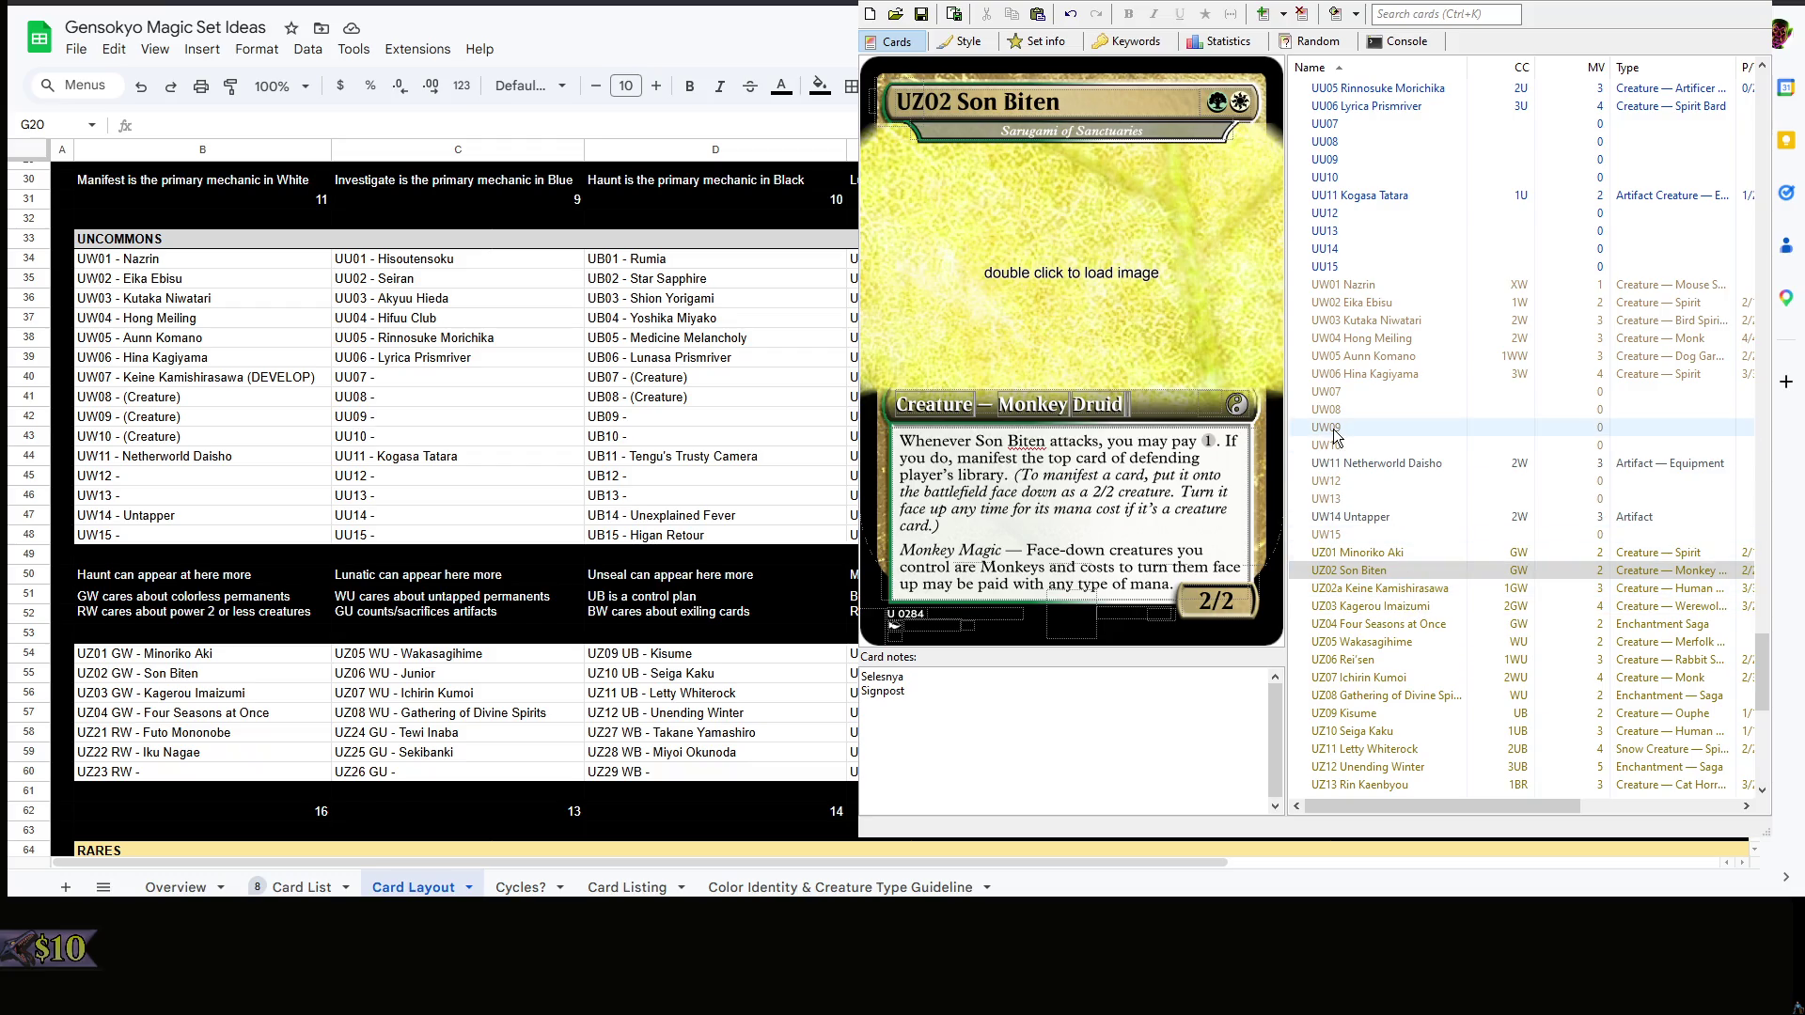
left_click(1369, 391)
left_click(1085, 102)
type("Keine Kamishirasawa")
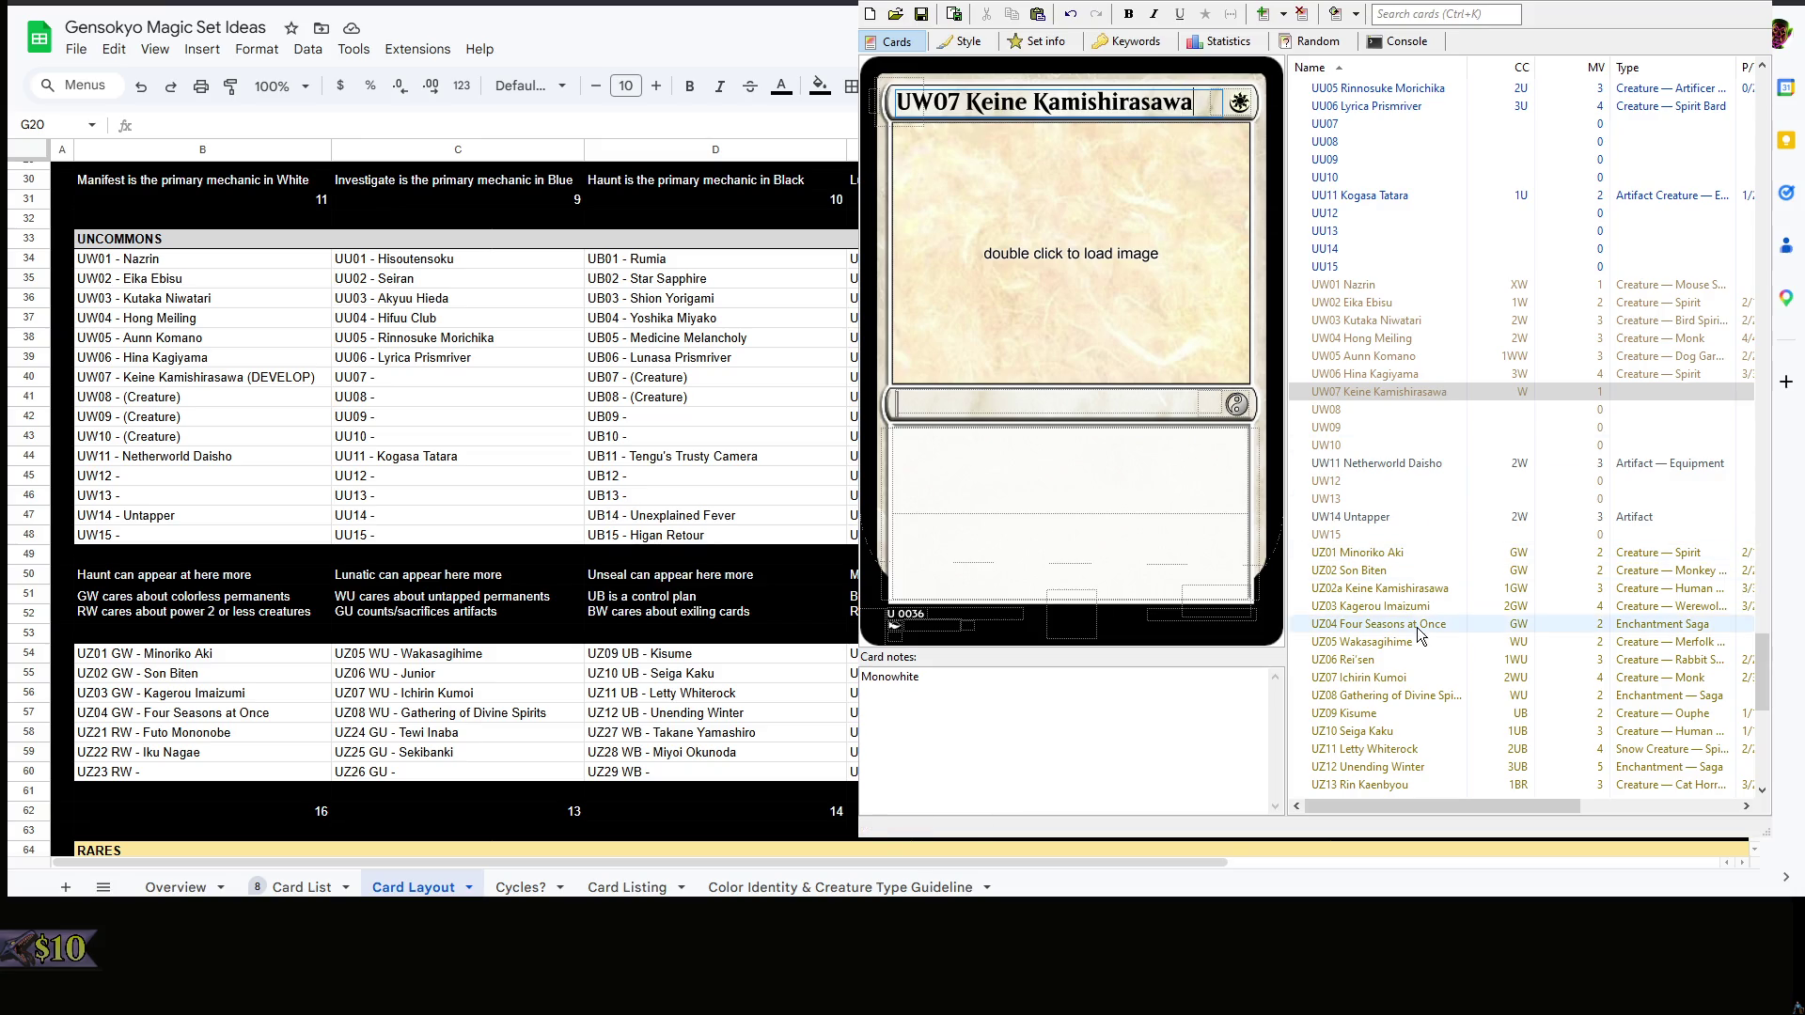
- Name UW07 Keine Kamishirasawa and turn on its Puma frame in the style options
left_click(1429, 589)
left_click(1391, 390)
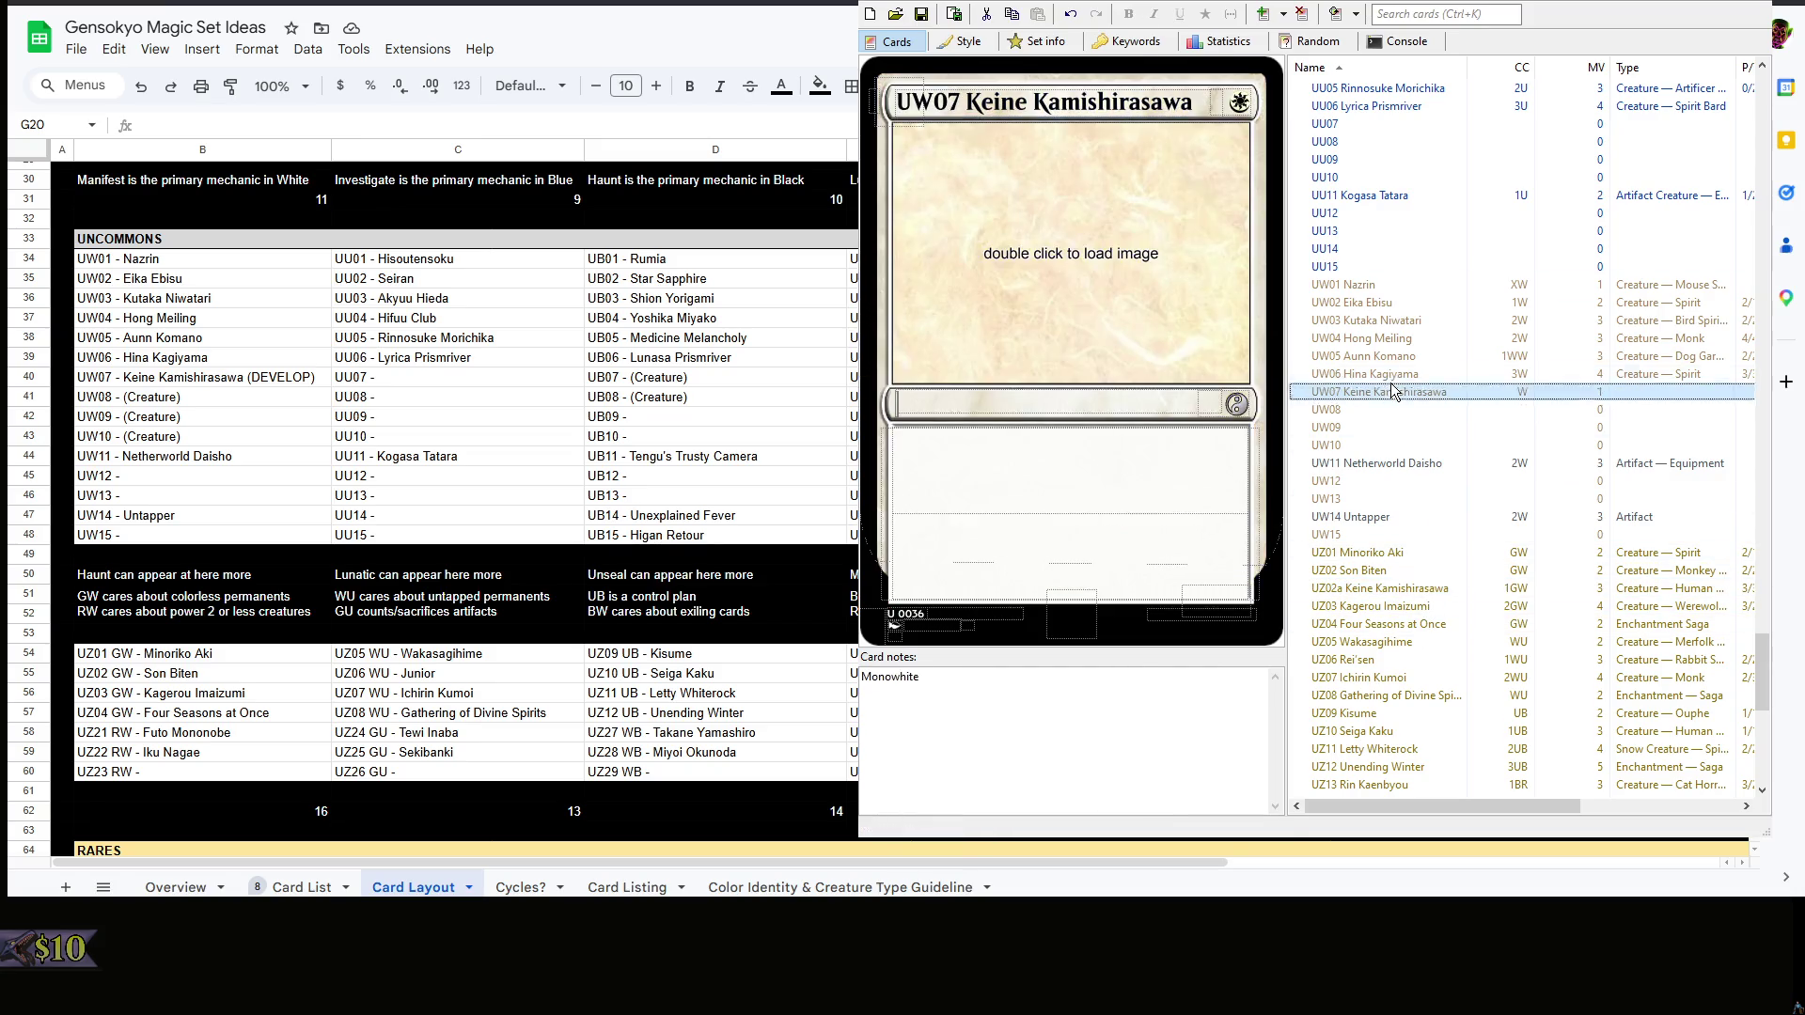
left_click(969, 41)
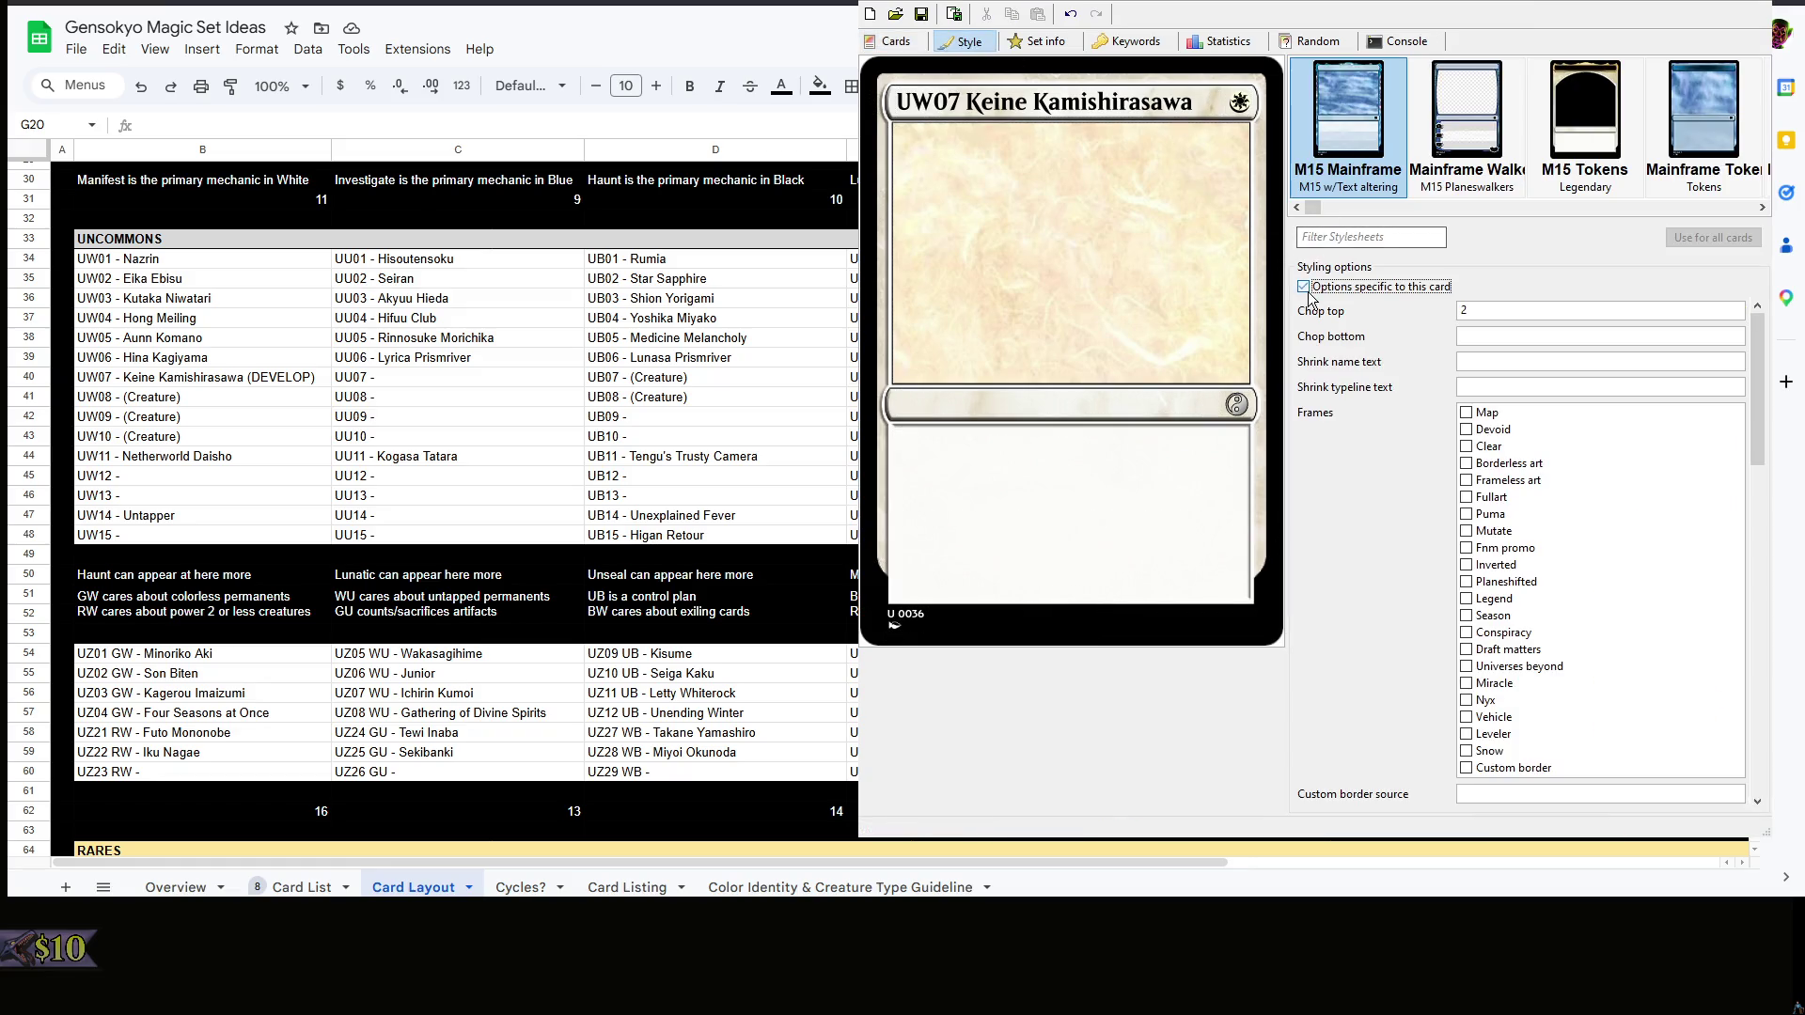
left_click(1467, 516)
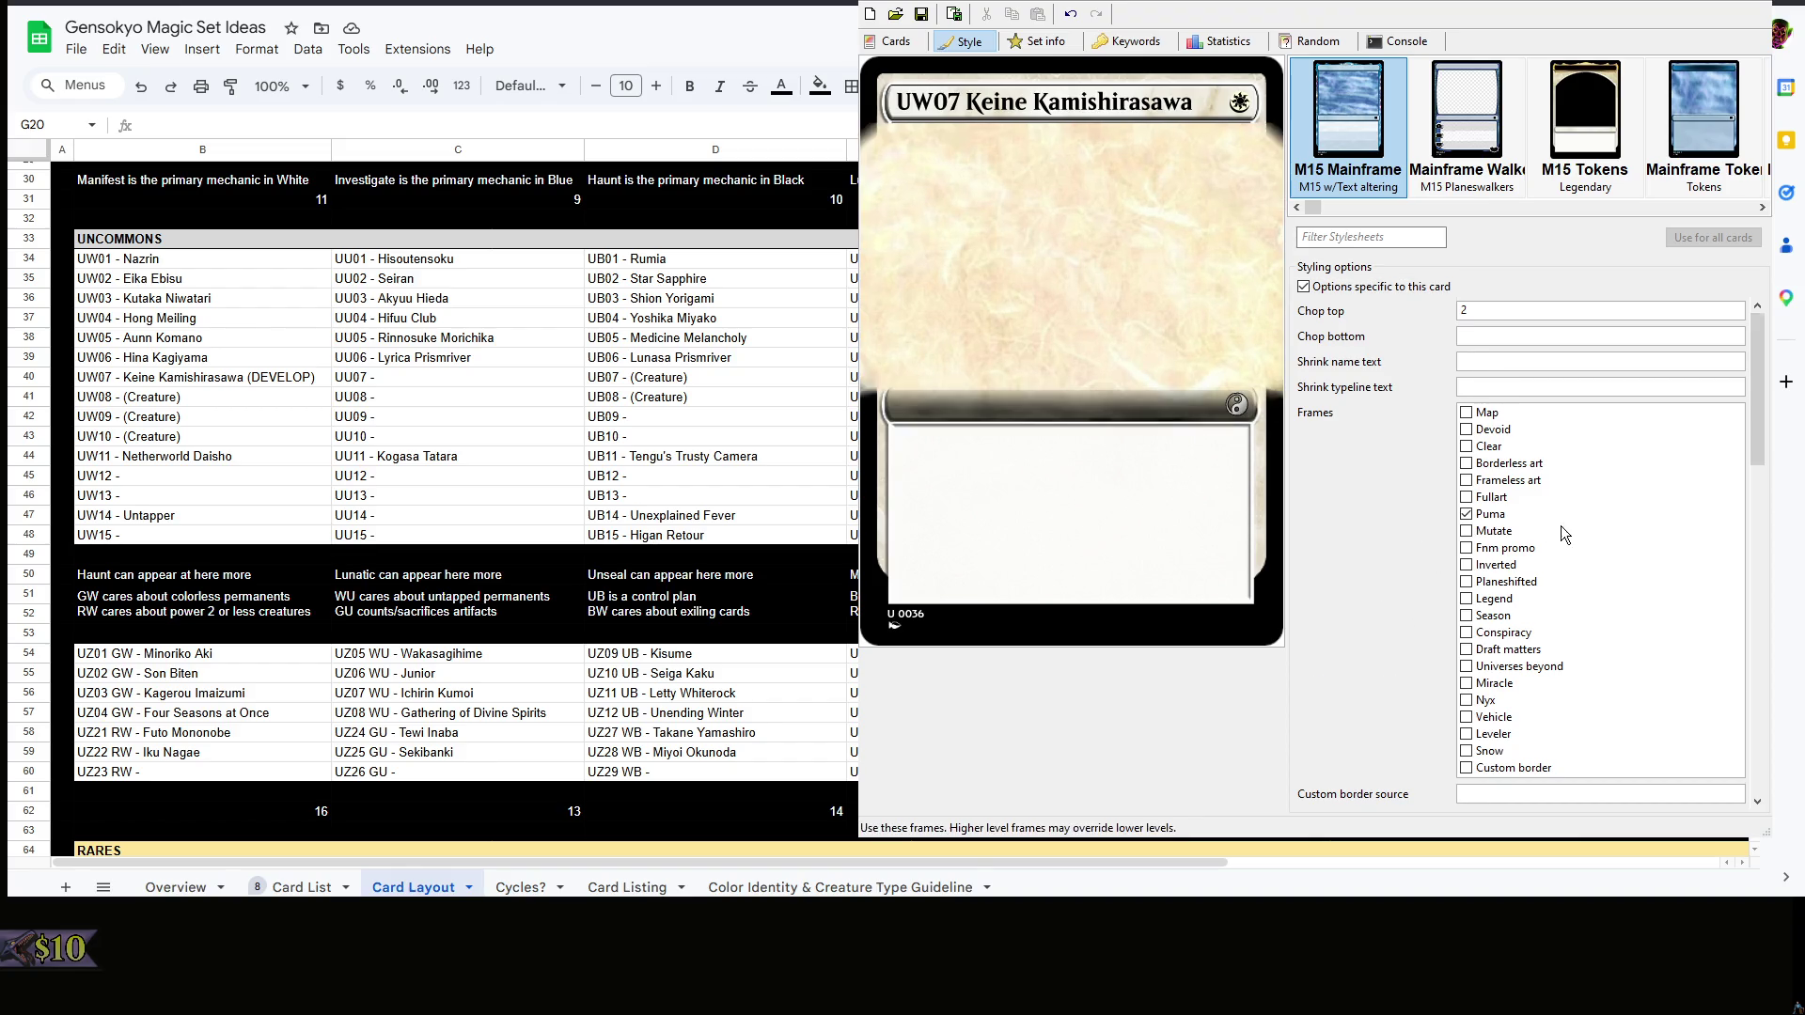
scroll(1561, 525, "down", 3)
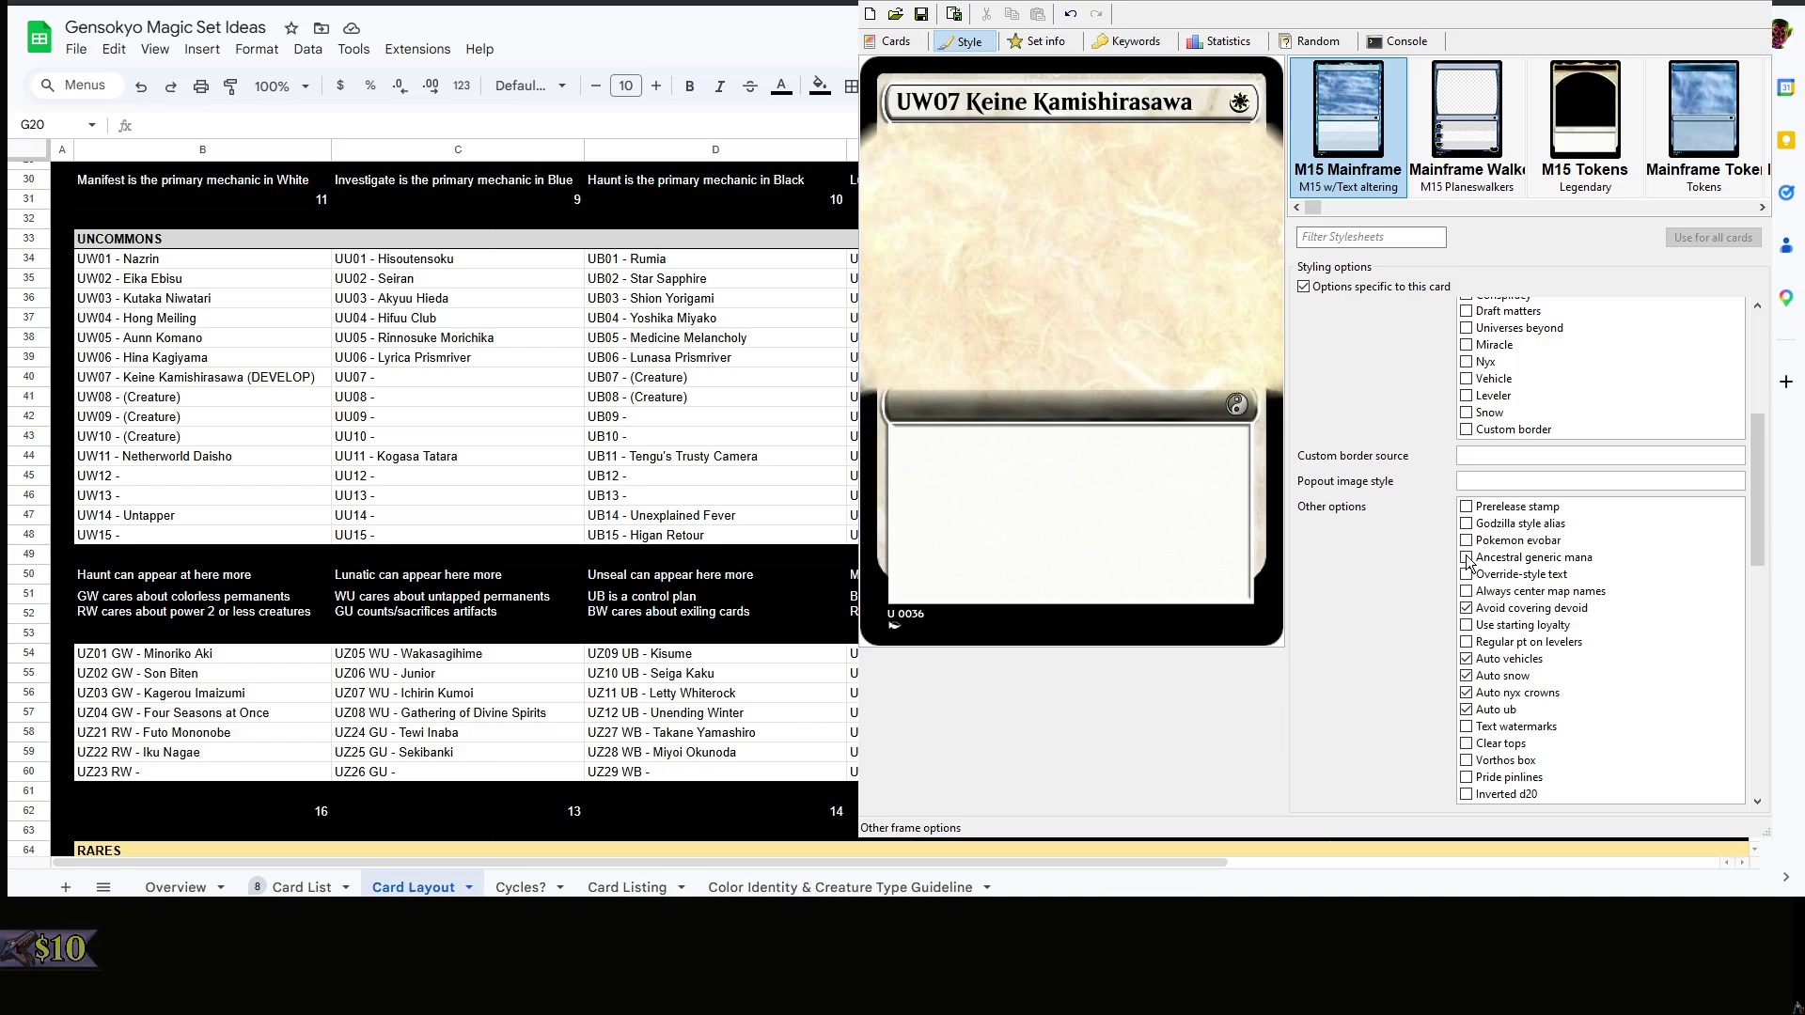
- Flip between UW07 Keine and the UZ02a Keine copy for reference
left_click(897, 42)
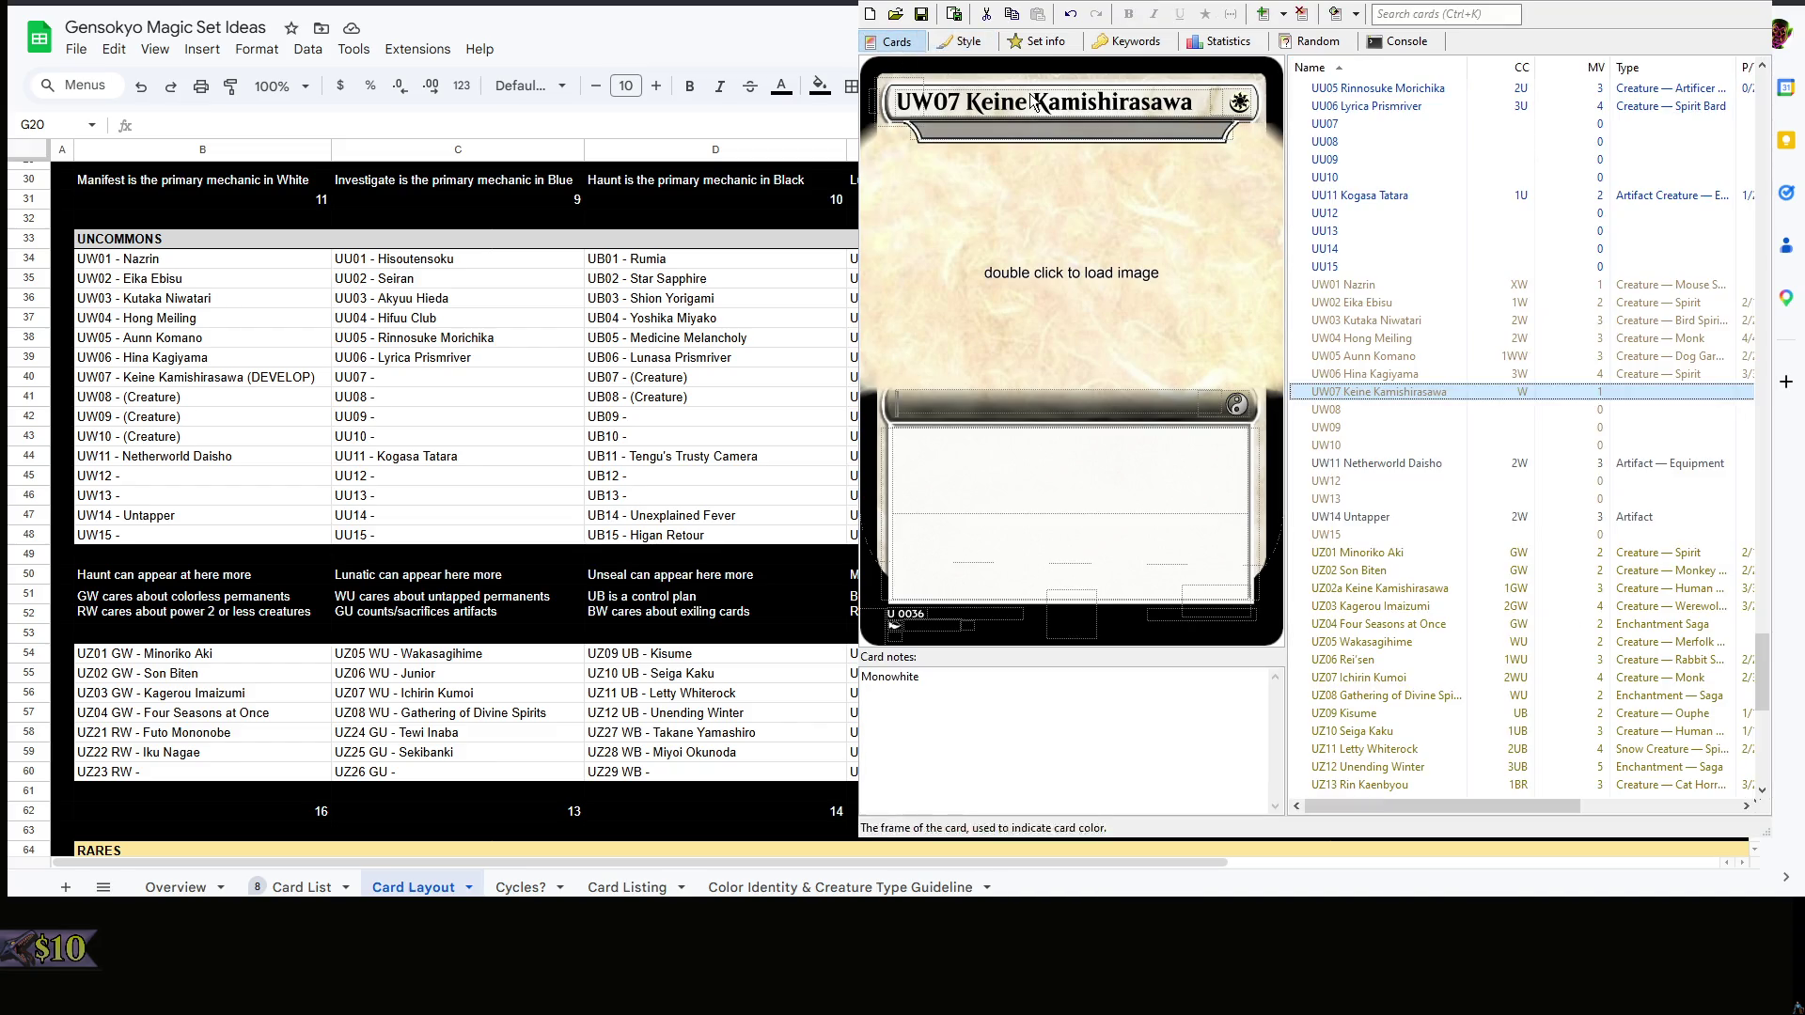
left_click(1395, 595)
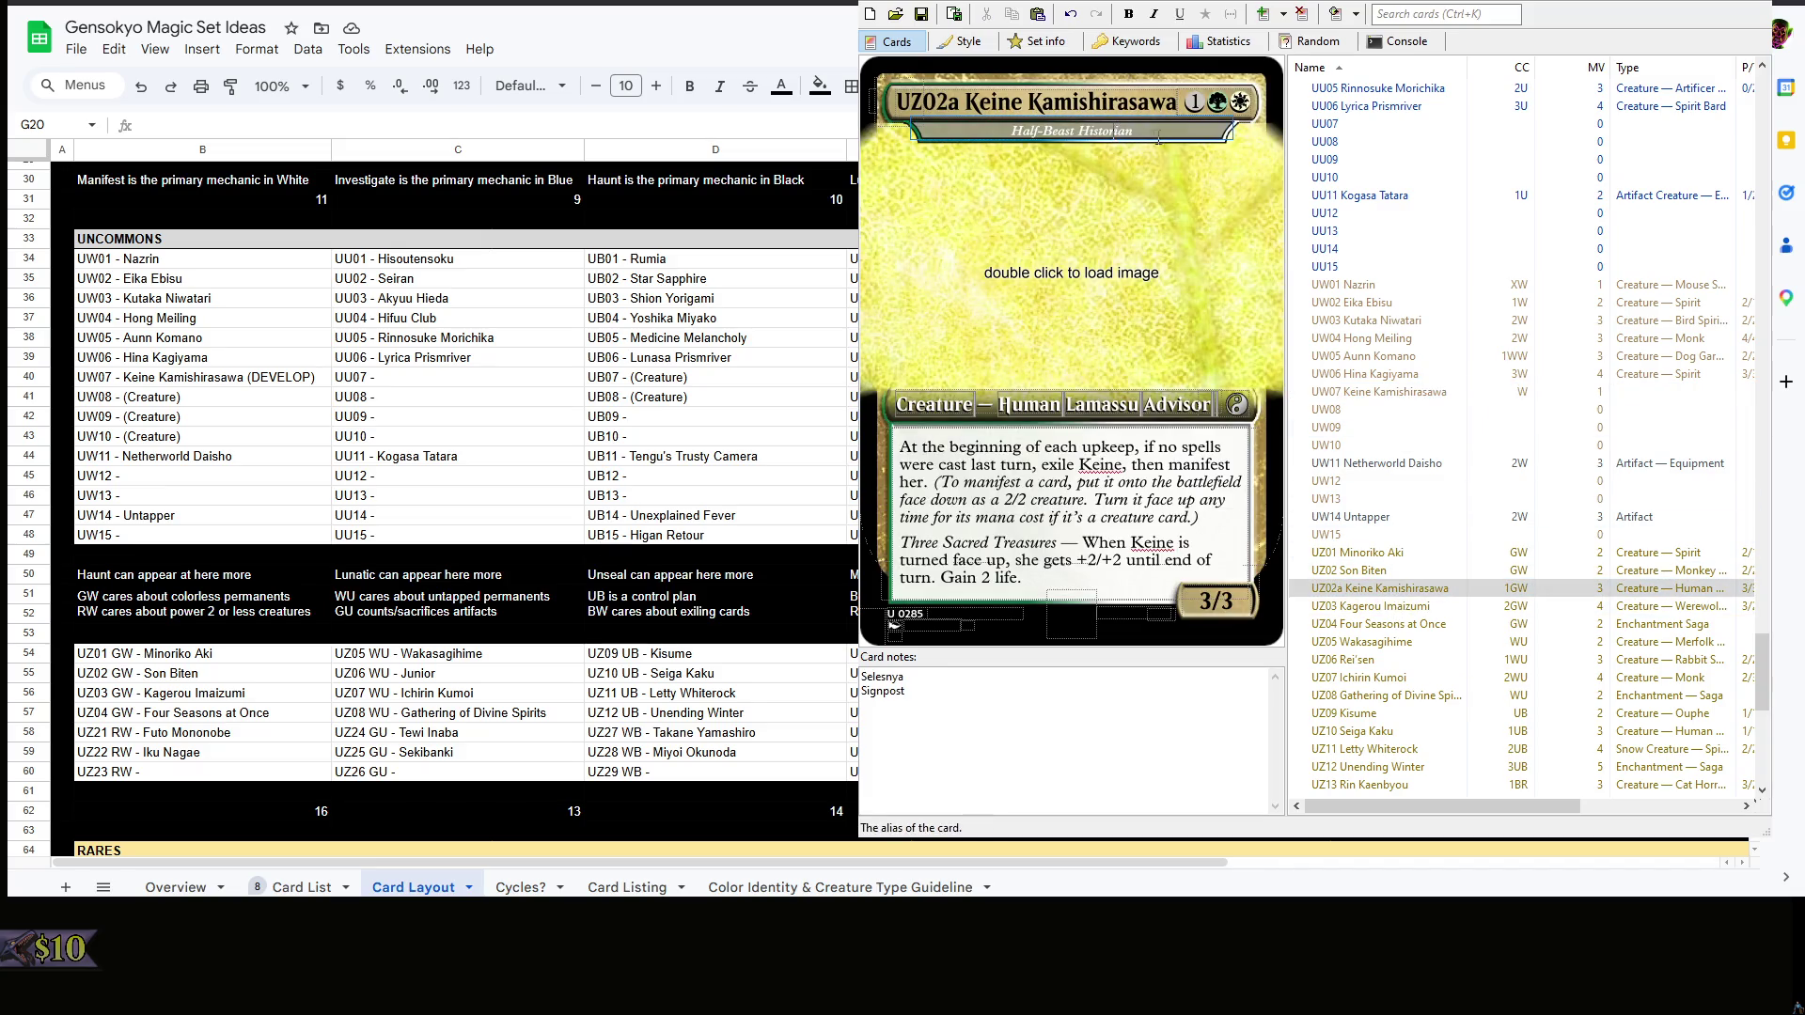
left_click(1414, 391)
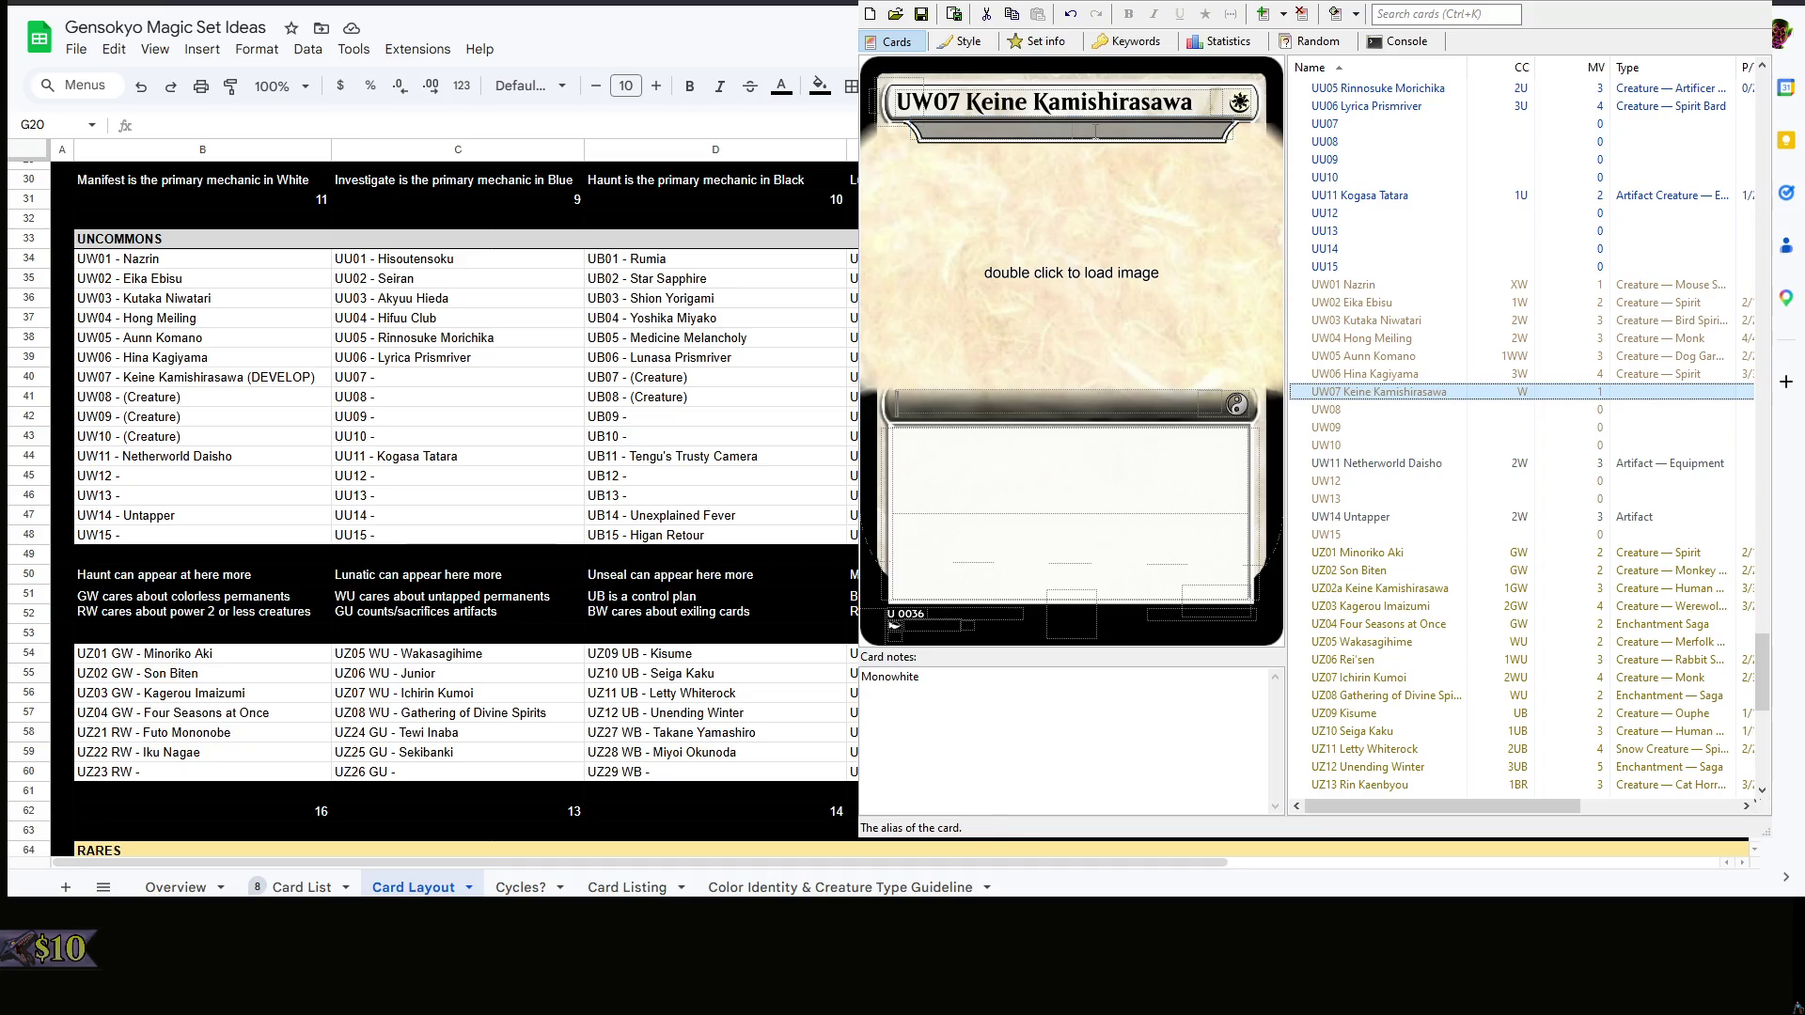
left_click(1399, 591)
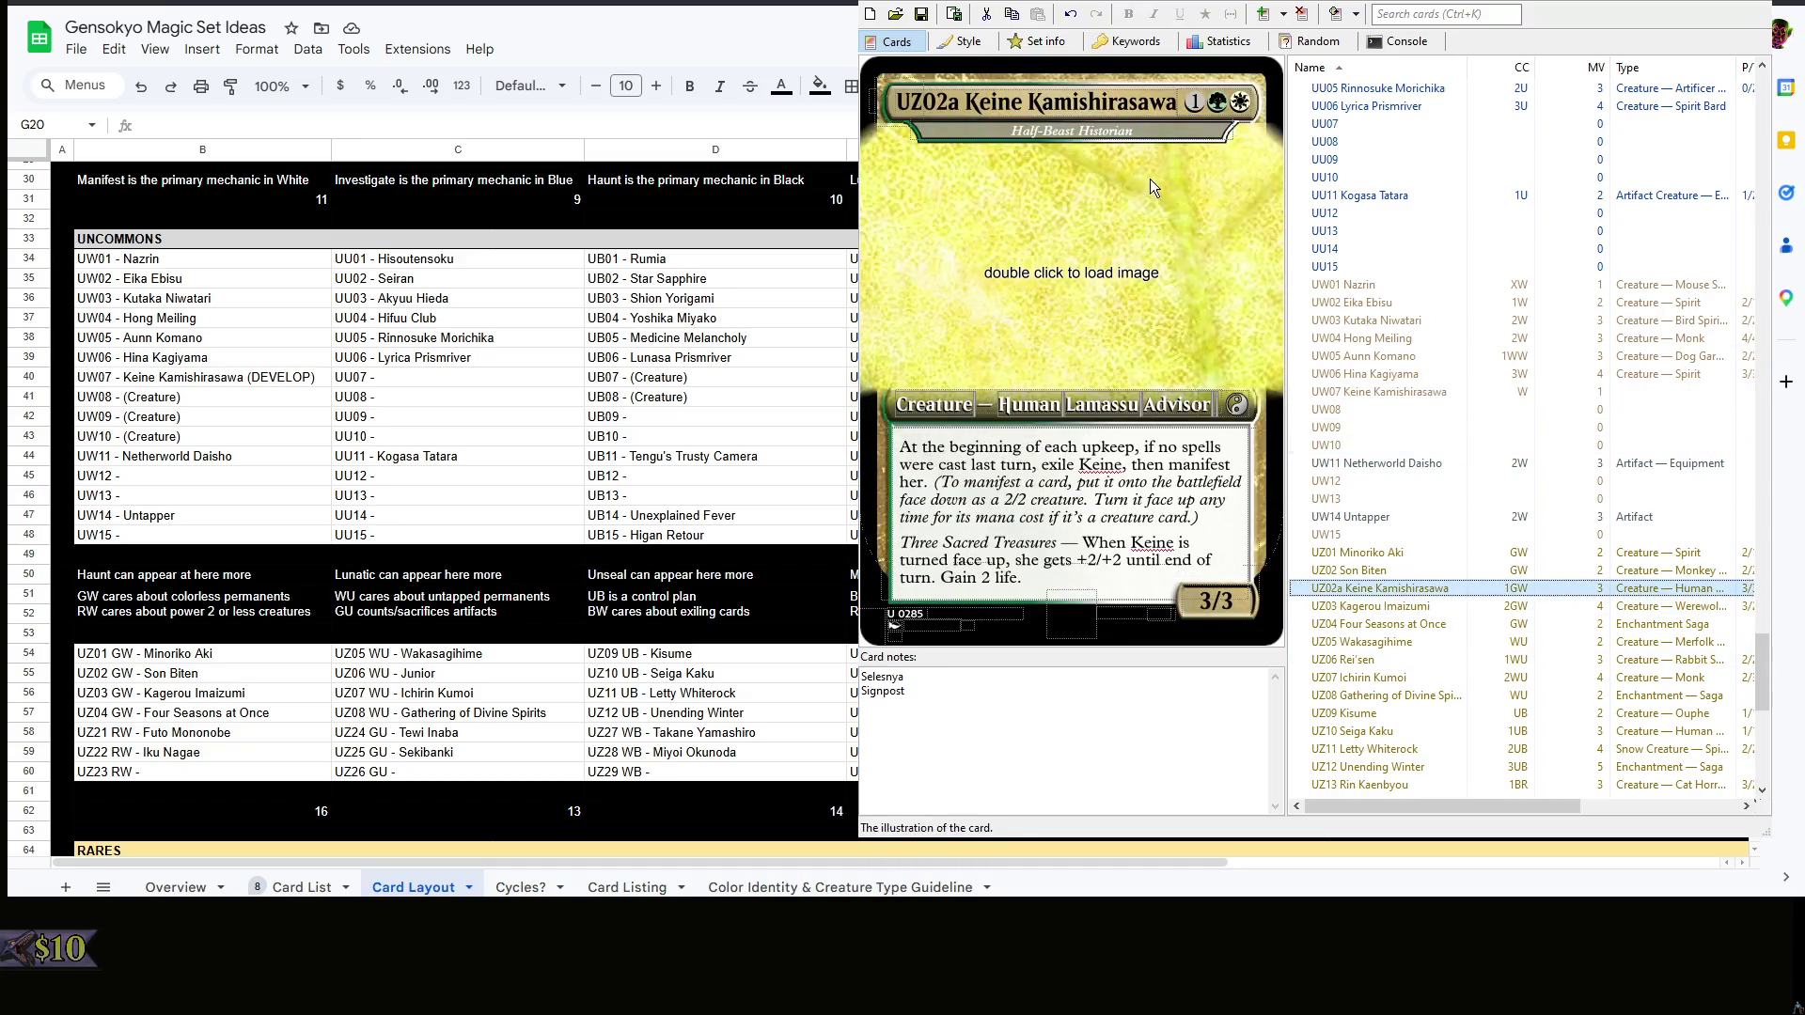
- Copy the Half-Beast Historian subtitle and manifest rules from UZ02a onto UW07 Keine
left_click_drag(1180, 104, 964, 103)
left_click(1405, 392)
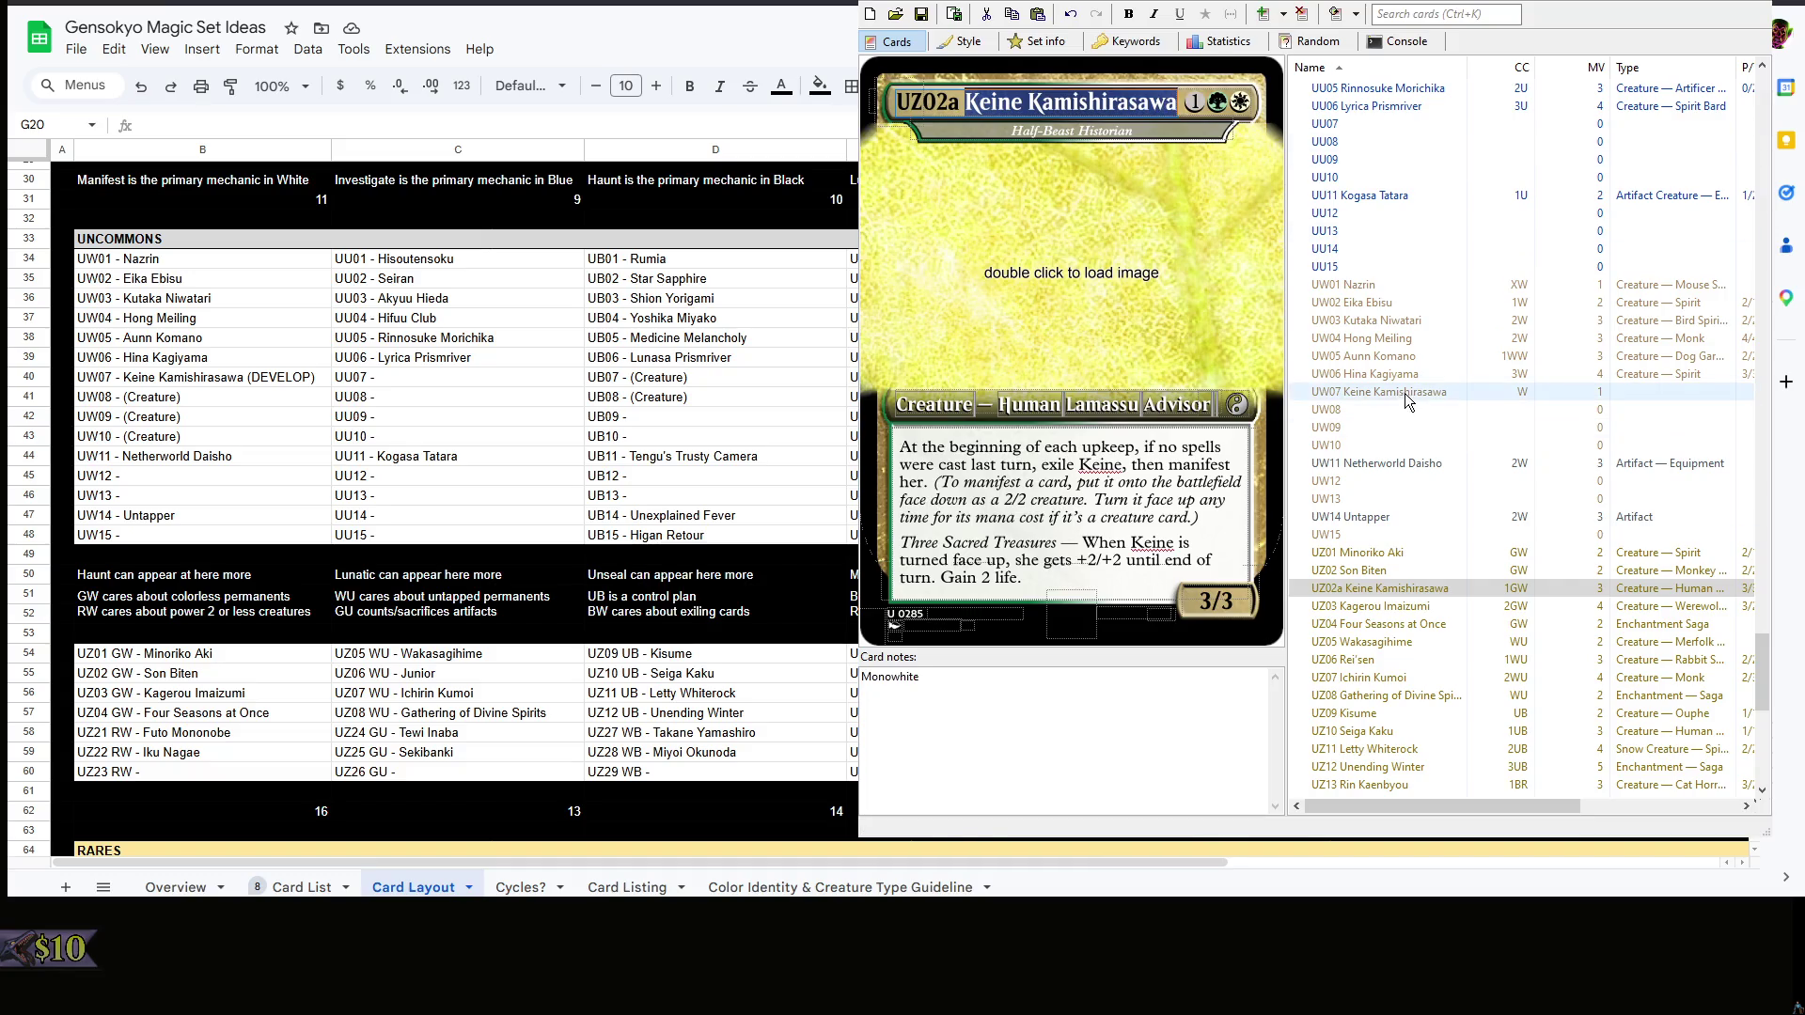
left_click(1412, 590)
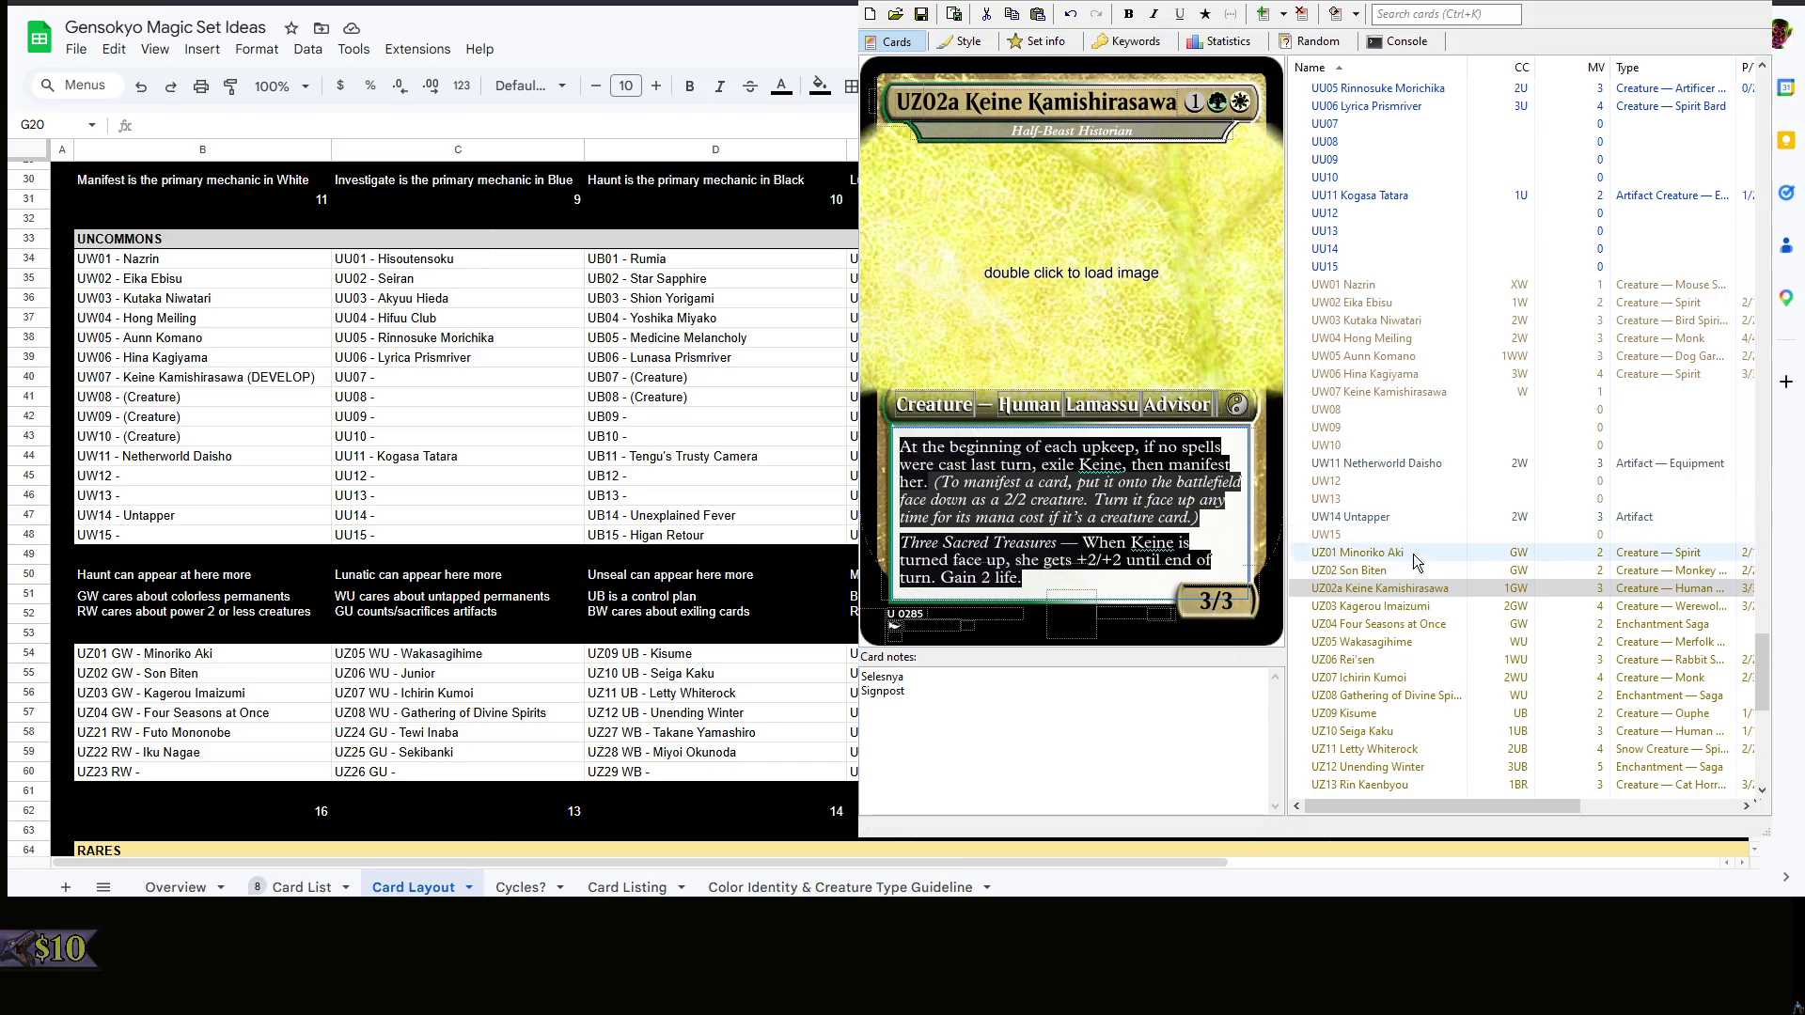
left_click(1409, 394)
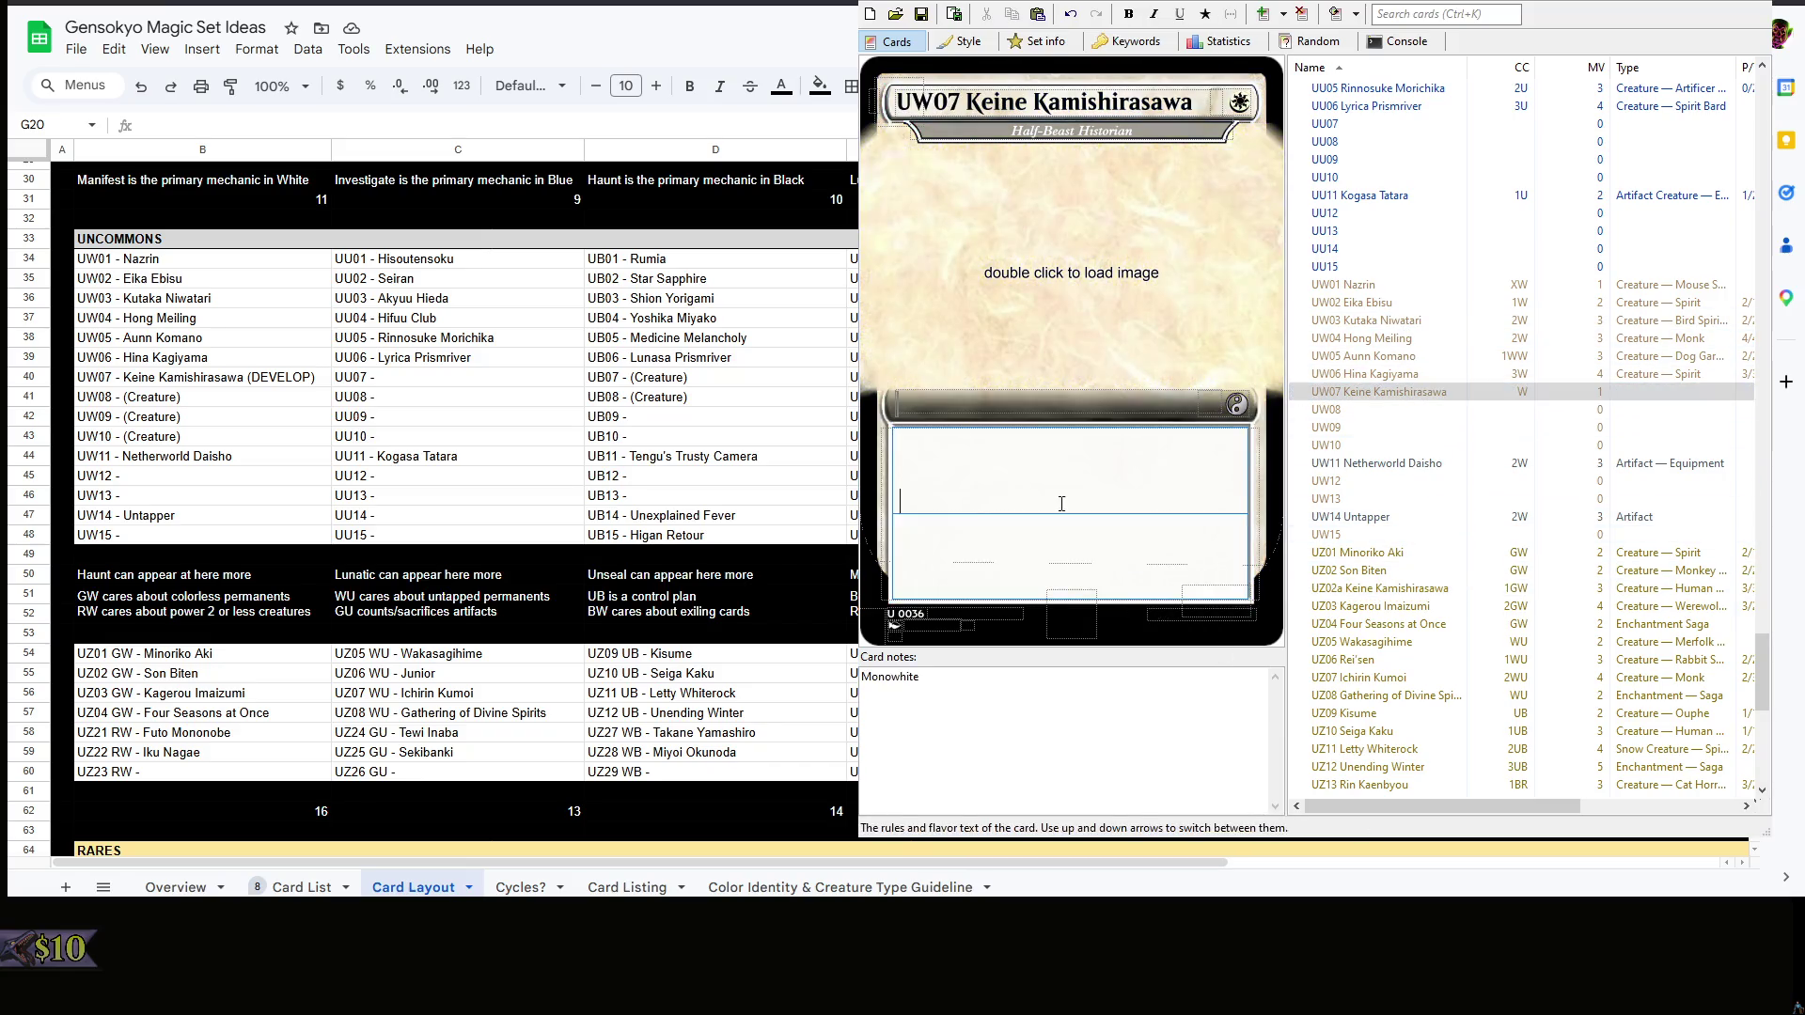
- Delete the duplicated reminder text and give UW07 Keine a Human Lamassu Advisor type line with 3/3 stats
left_click(1089, 473)
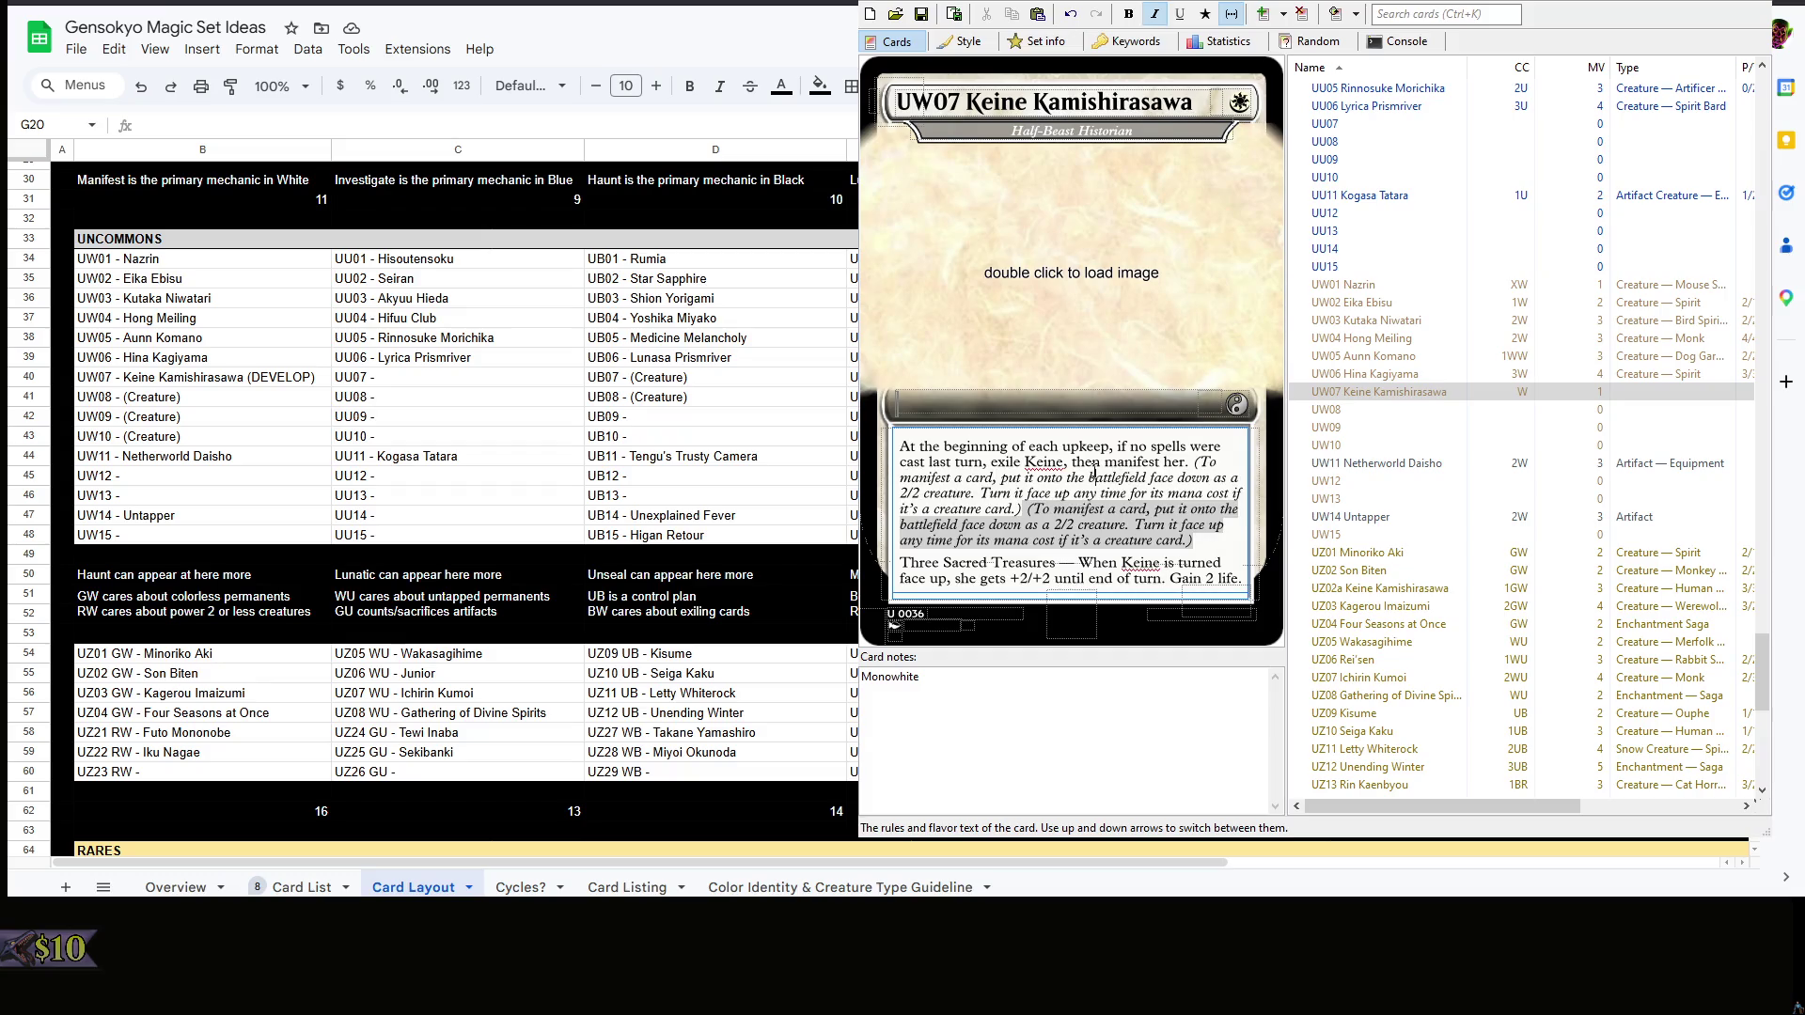
left_click_drag(1193, 463, 1022, 508)
key("BackSpace")
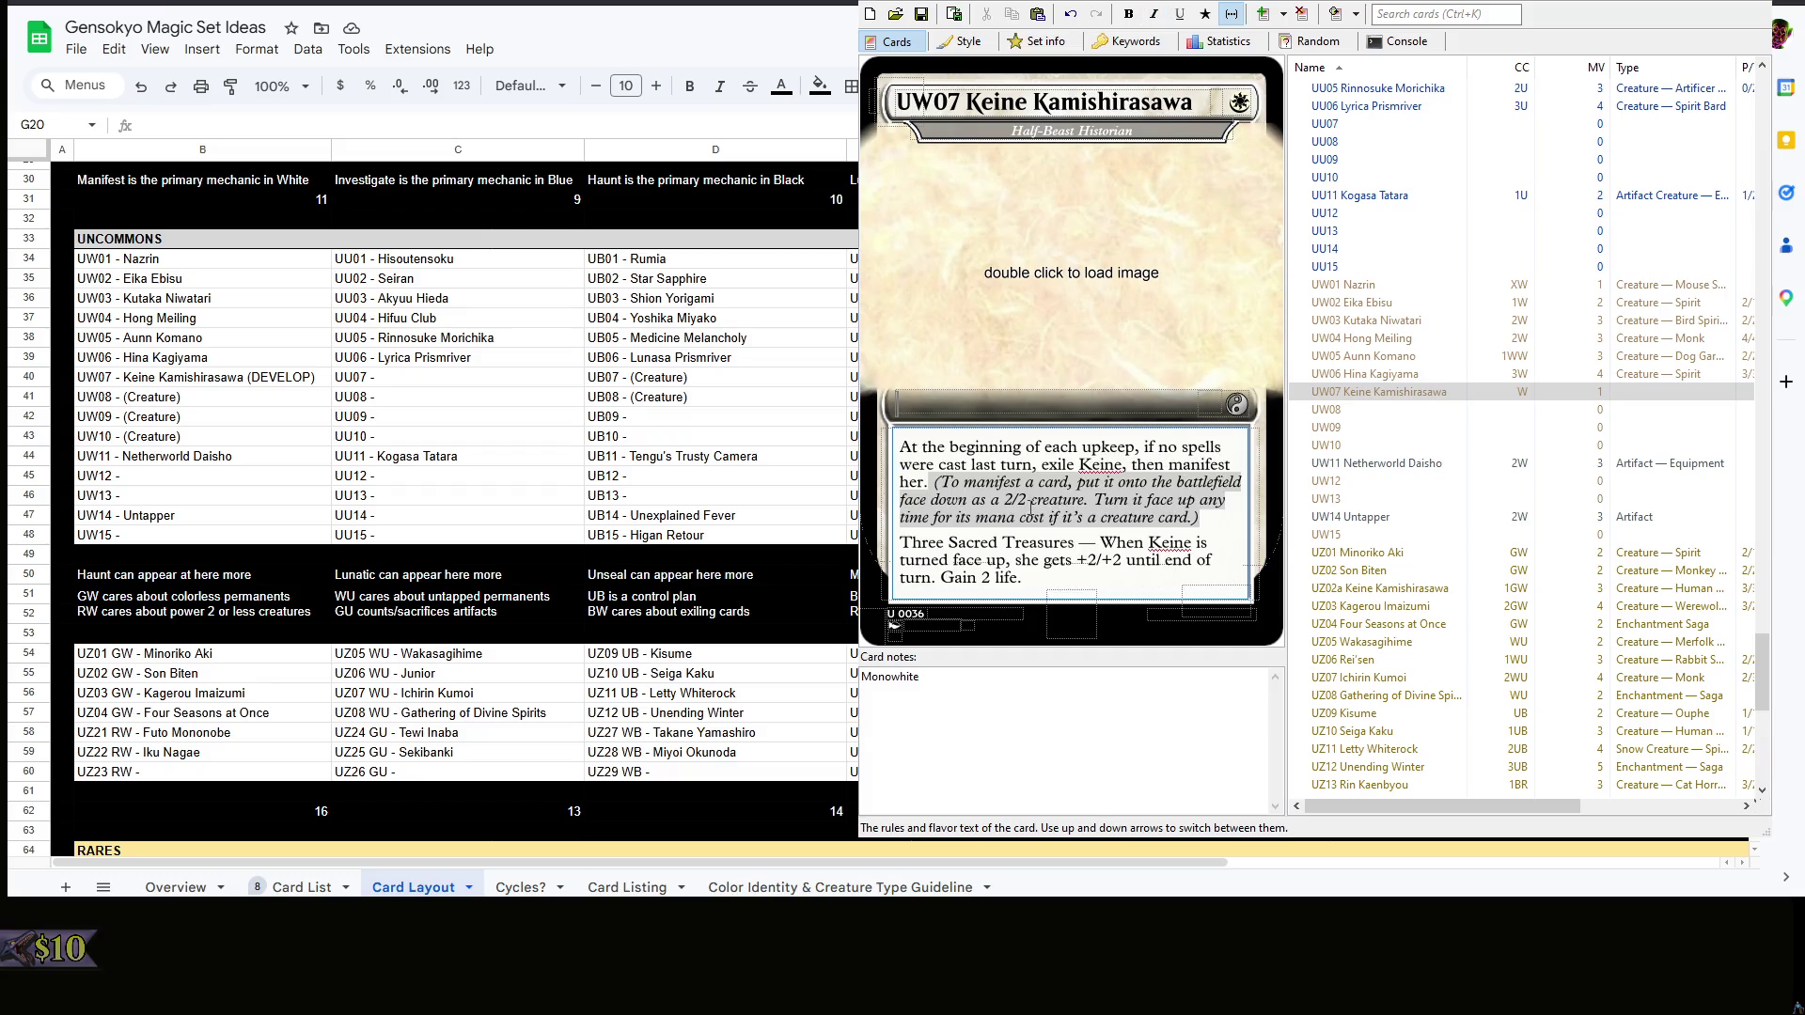
left_click(1153, 588)
left_click(1057, 406)
type("Creature — Human Lamassu Advisor")
left_click(1107, 748)
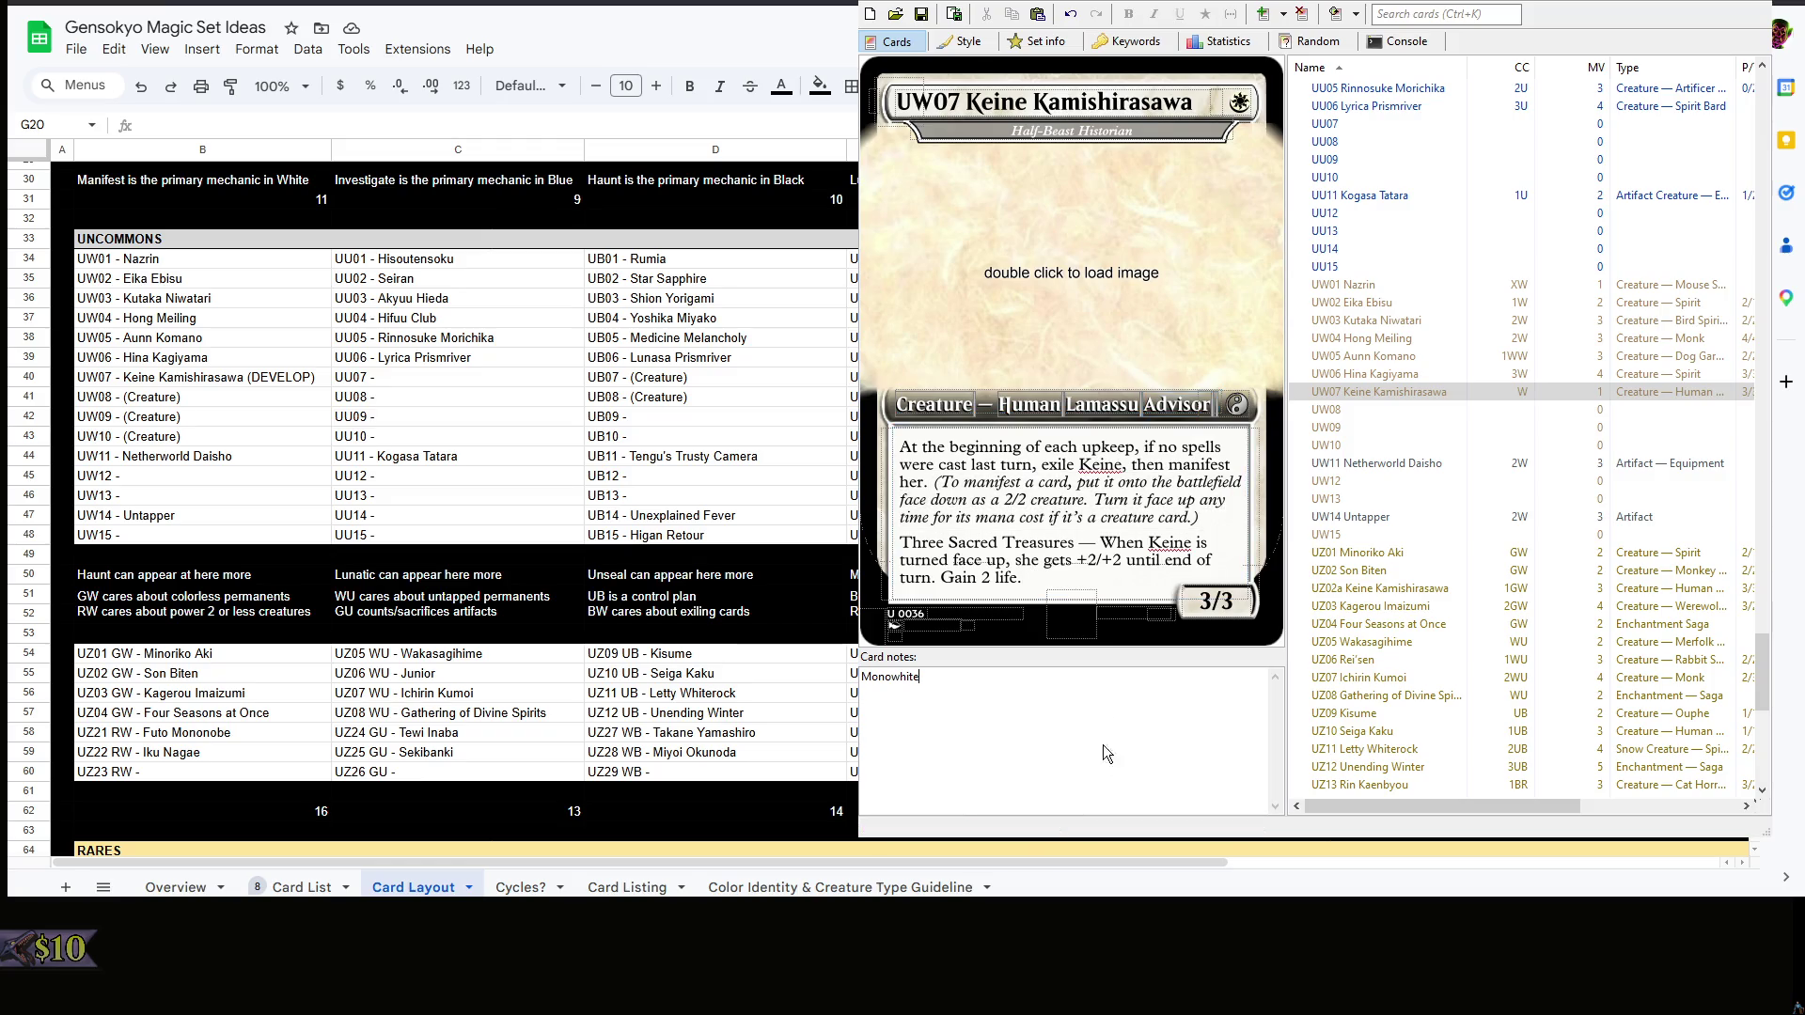
- Check UZ02a Keine and UZ03 Kagerou, then confirm UW07 Keine's added generic mana cost of 3W
left_click(1495, 588)
key("Down")
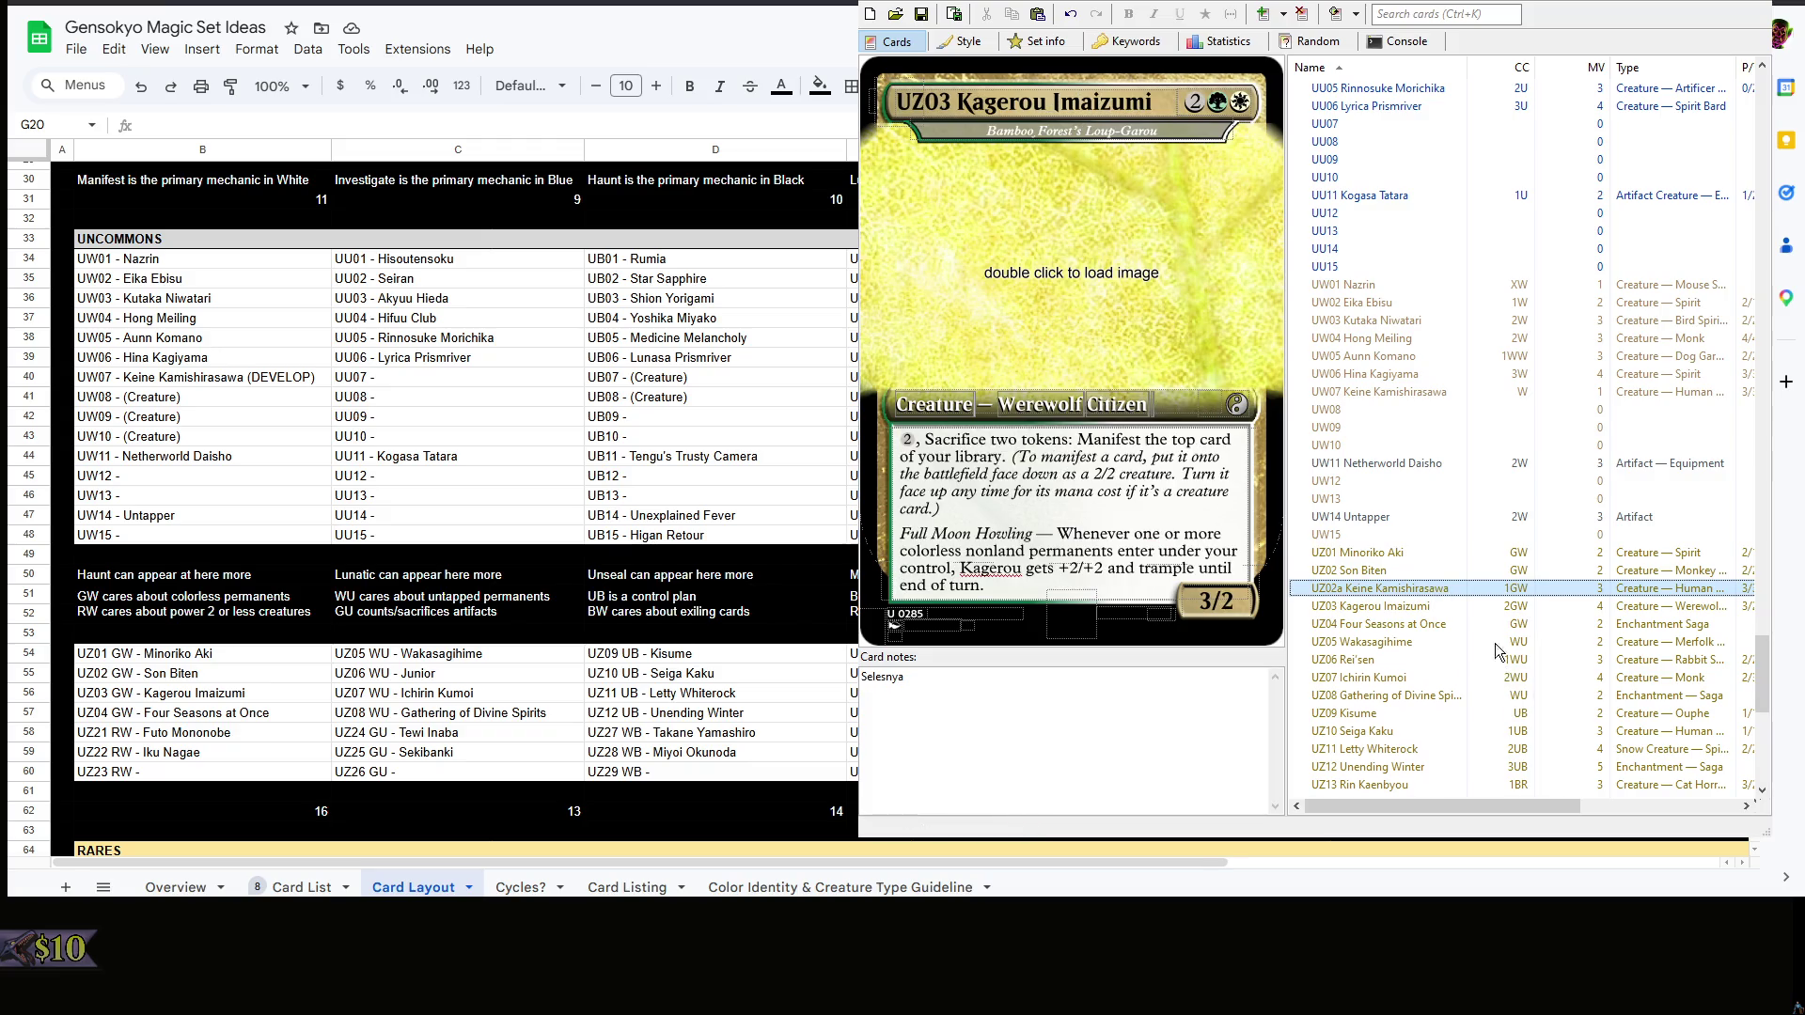
left_click(1420, 392)
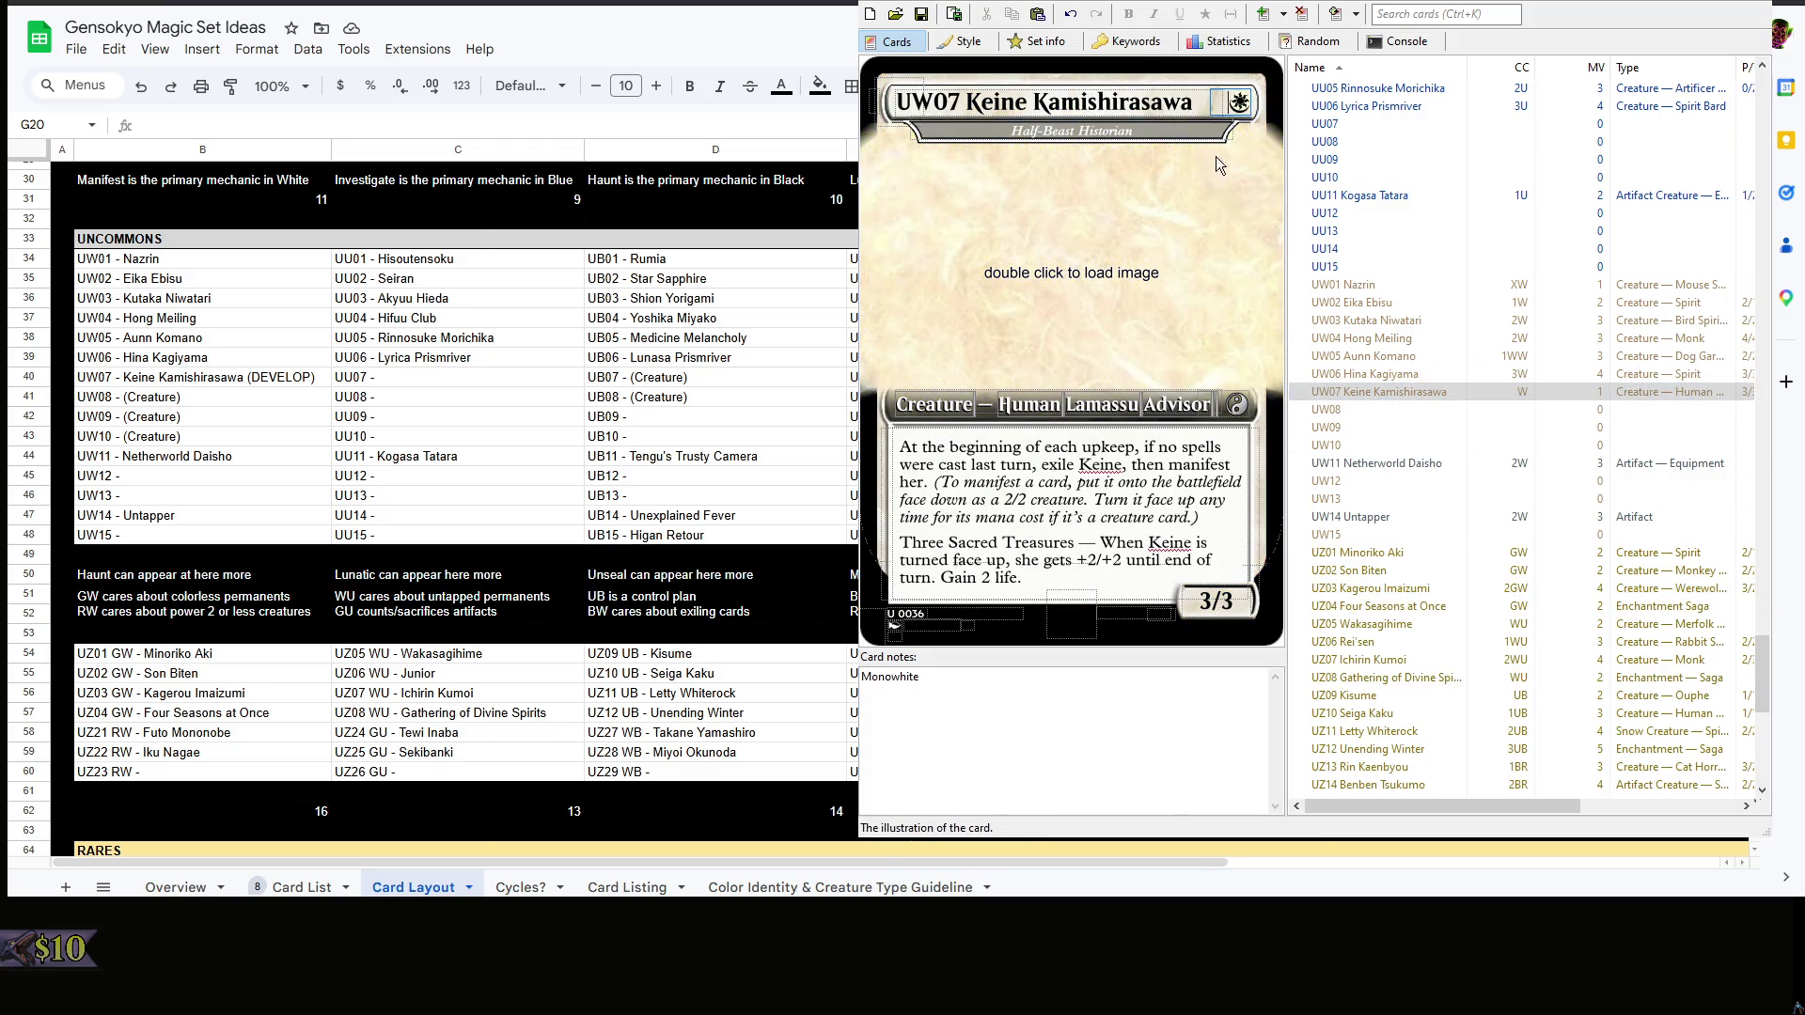
type("3")
left_click(1072, 721)
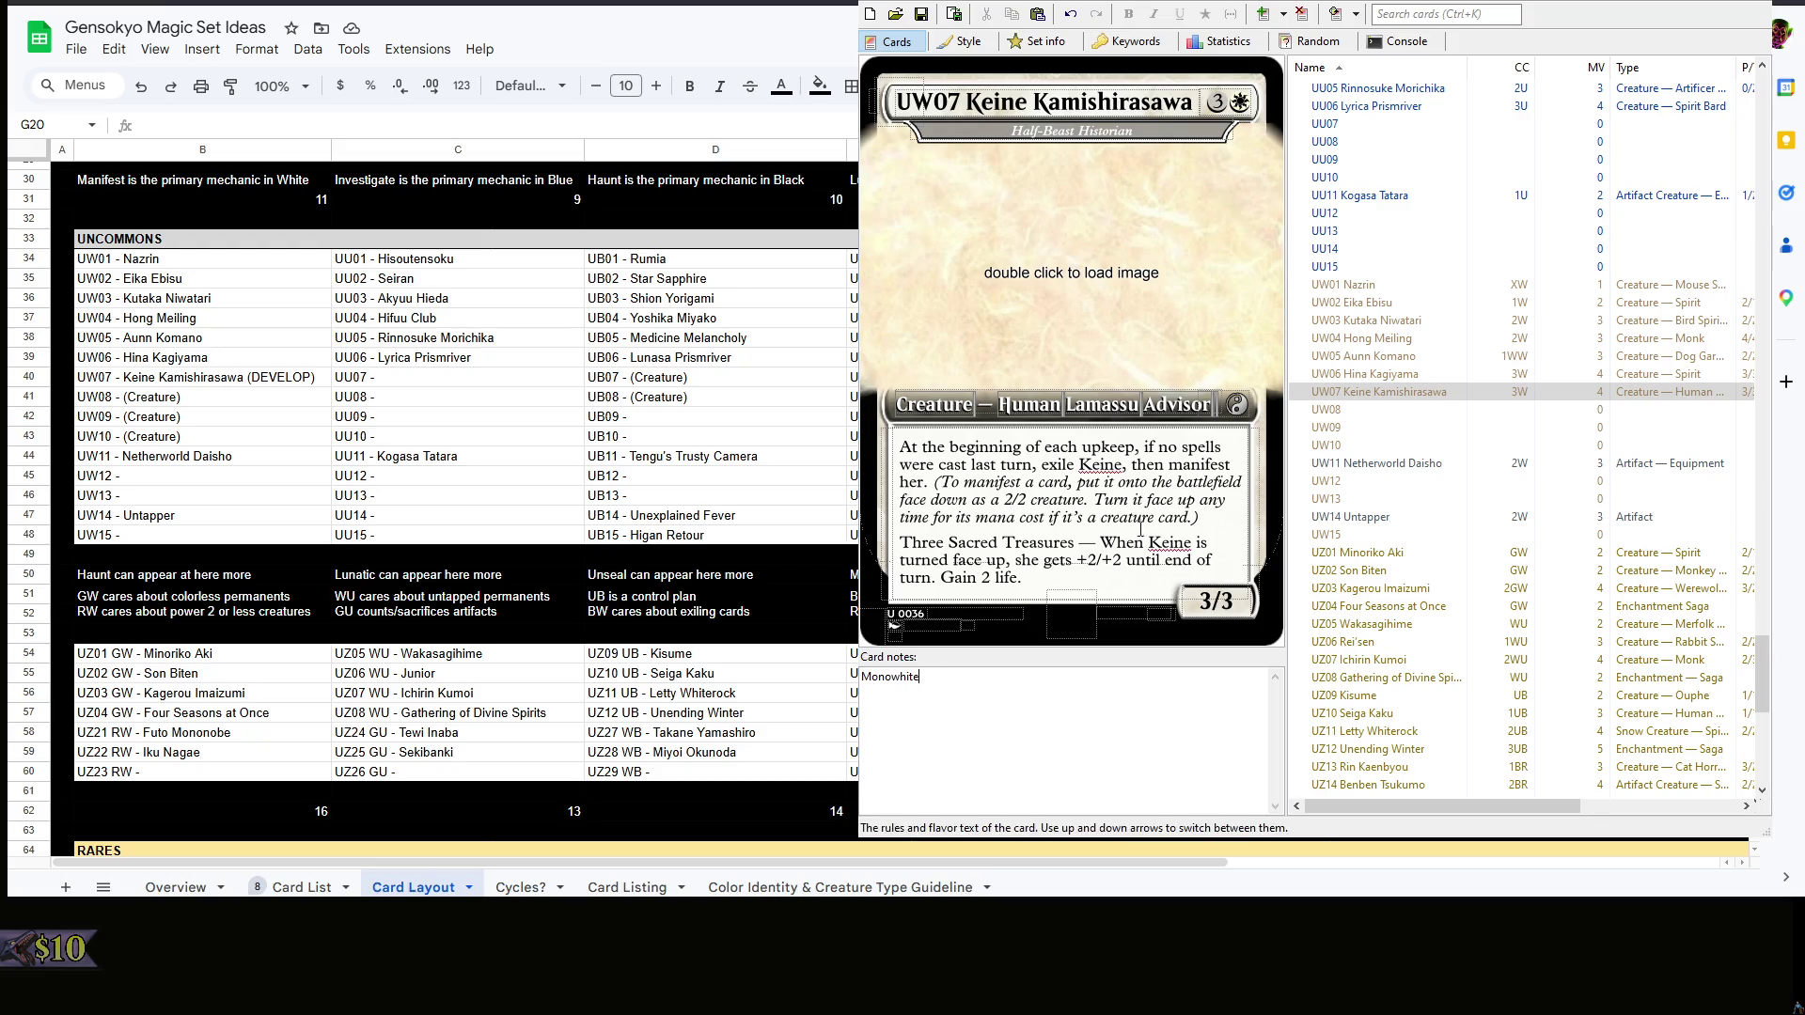
- Lower UW07 Keine's casting cost from 3W to 2W
left_click(1128, 578)
left_click(1030, 701)
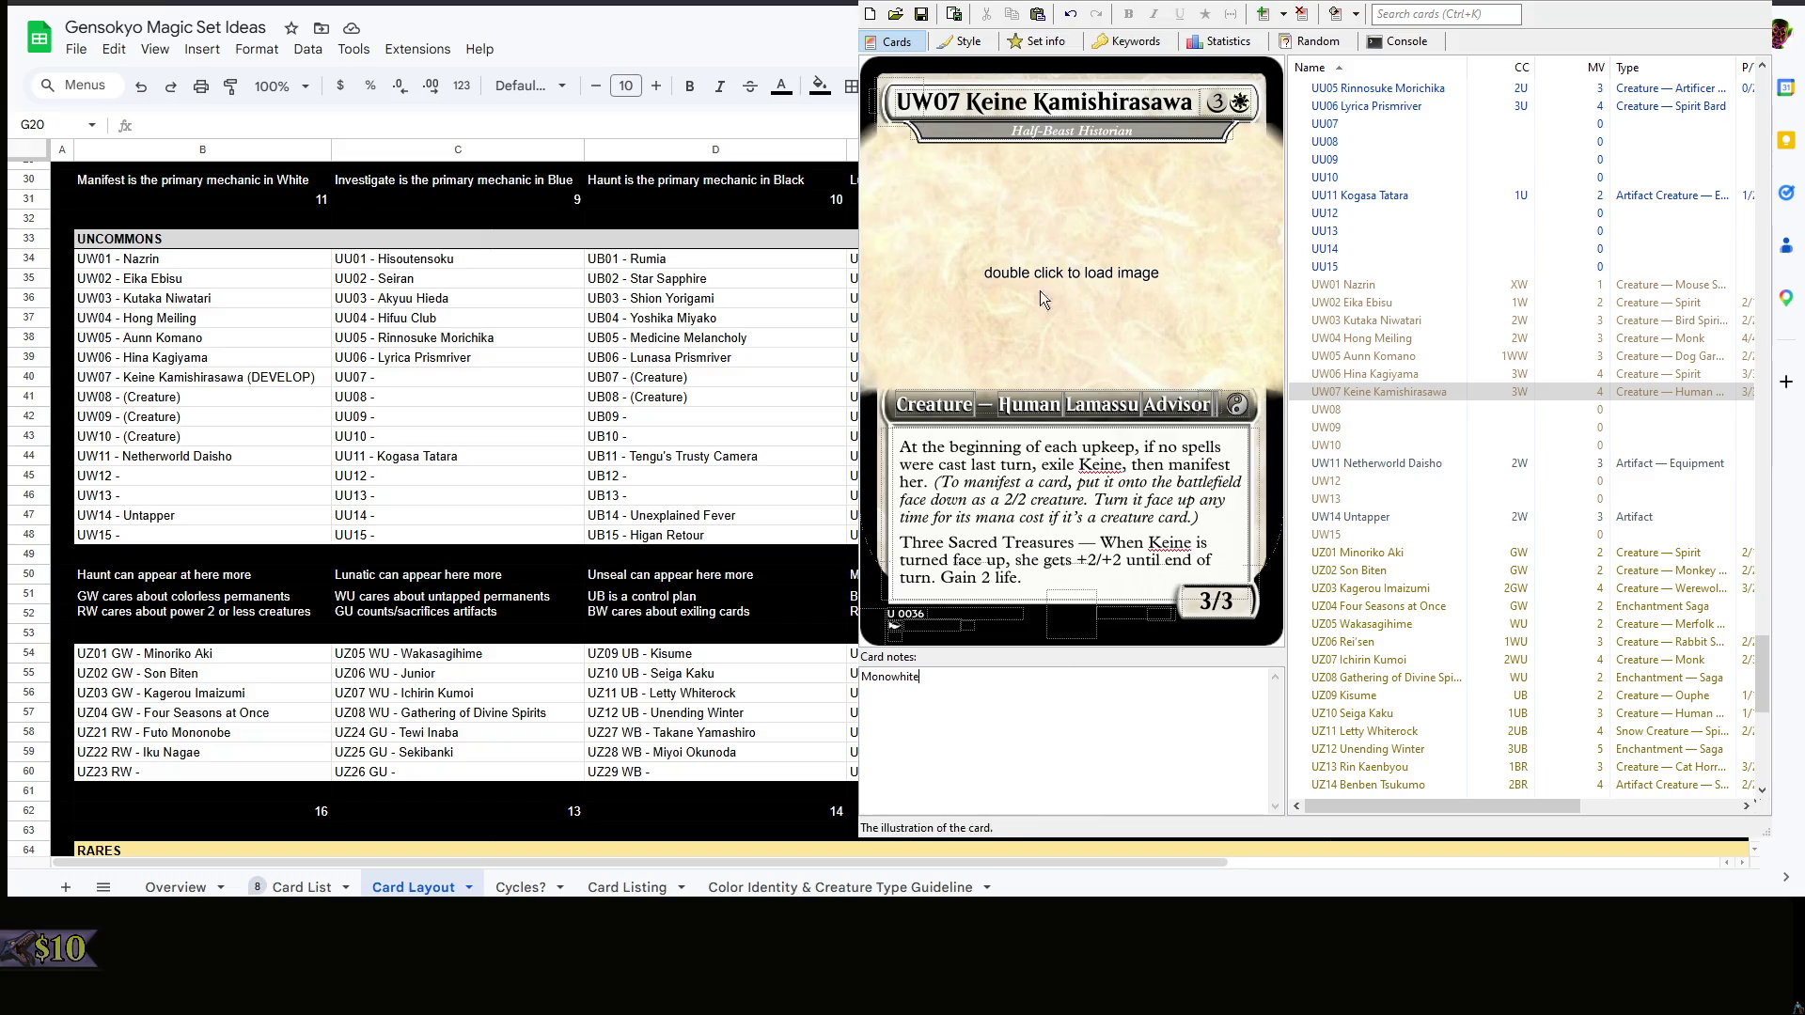
left_click(1115, 594)
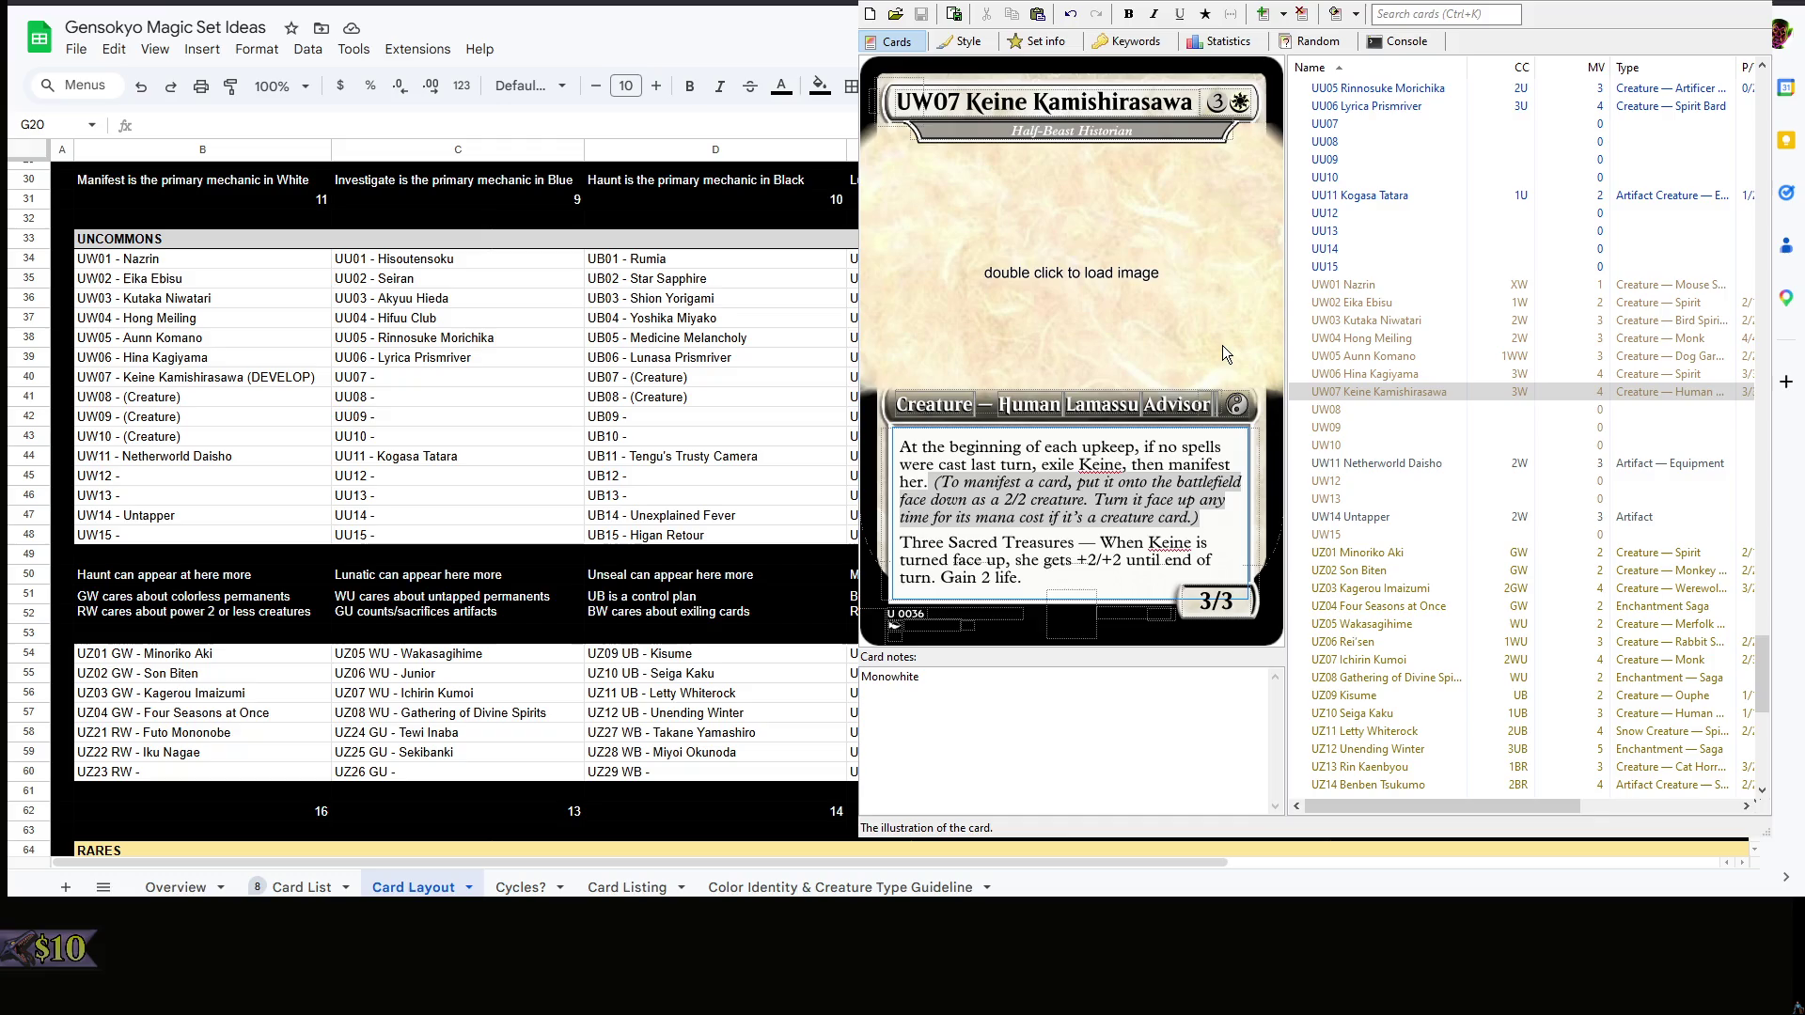
double_click(1215, 102)
type("b")
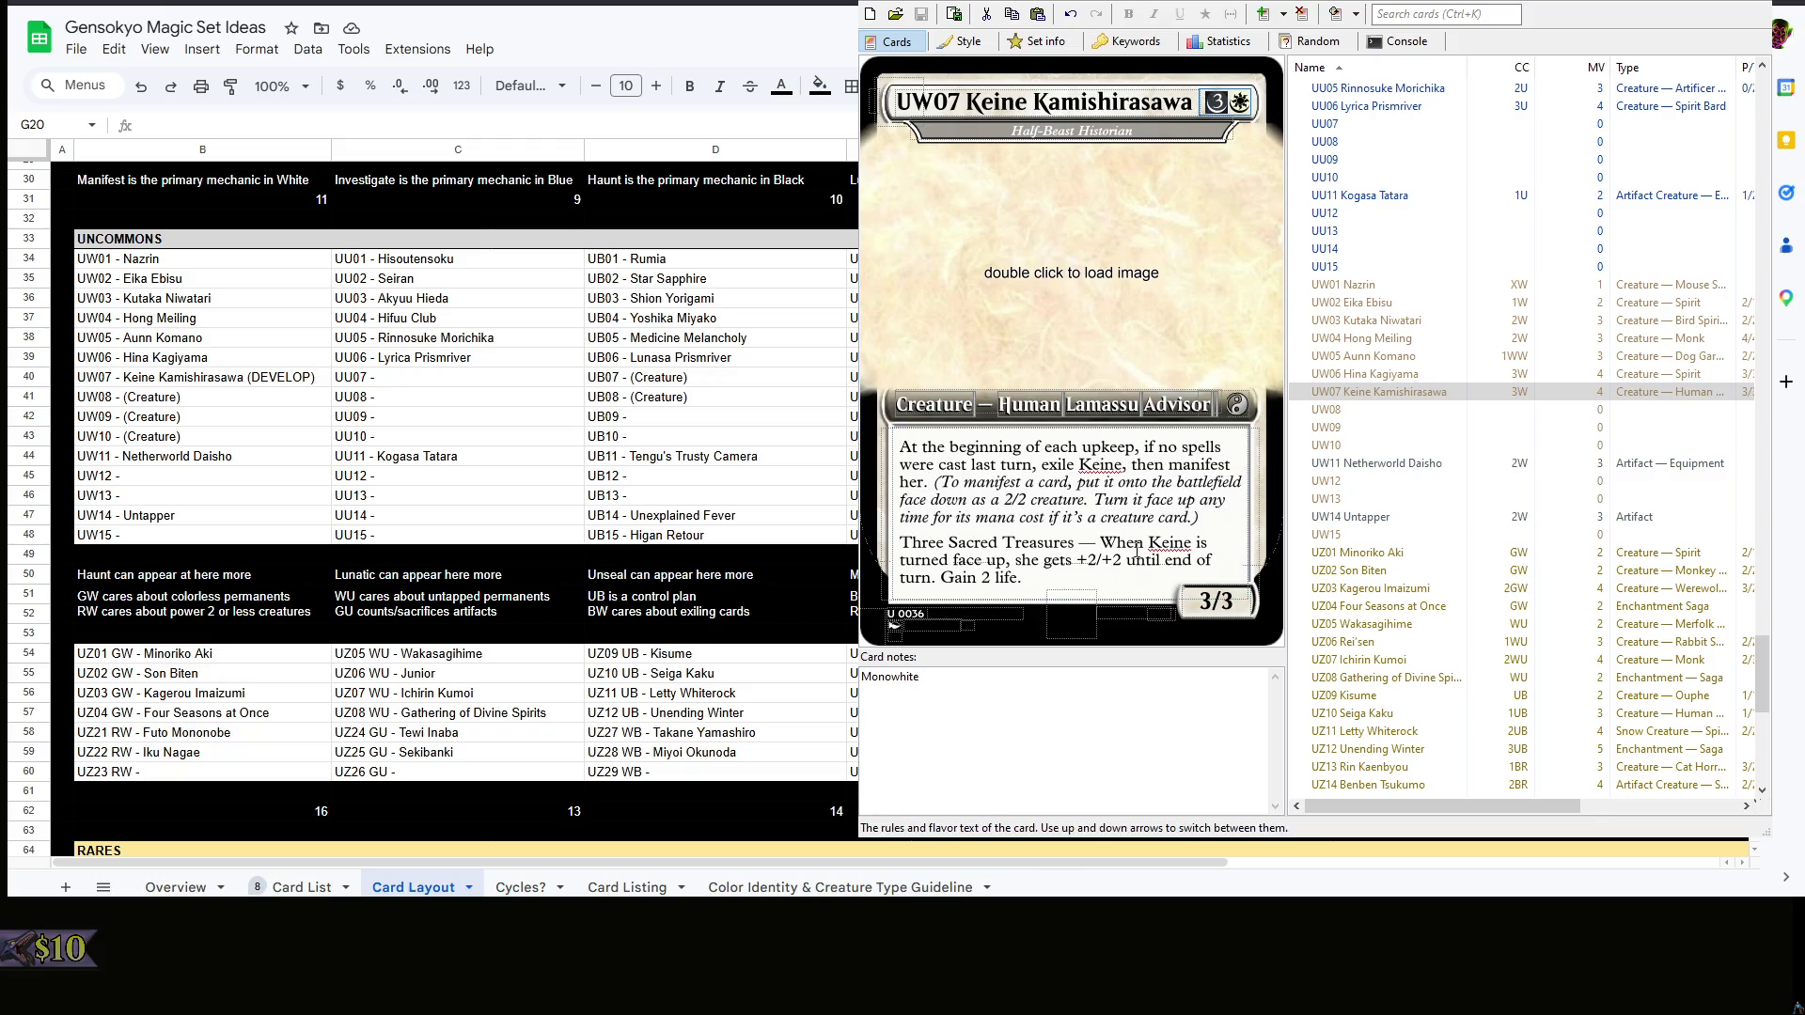
left_click(1091, 689)
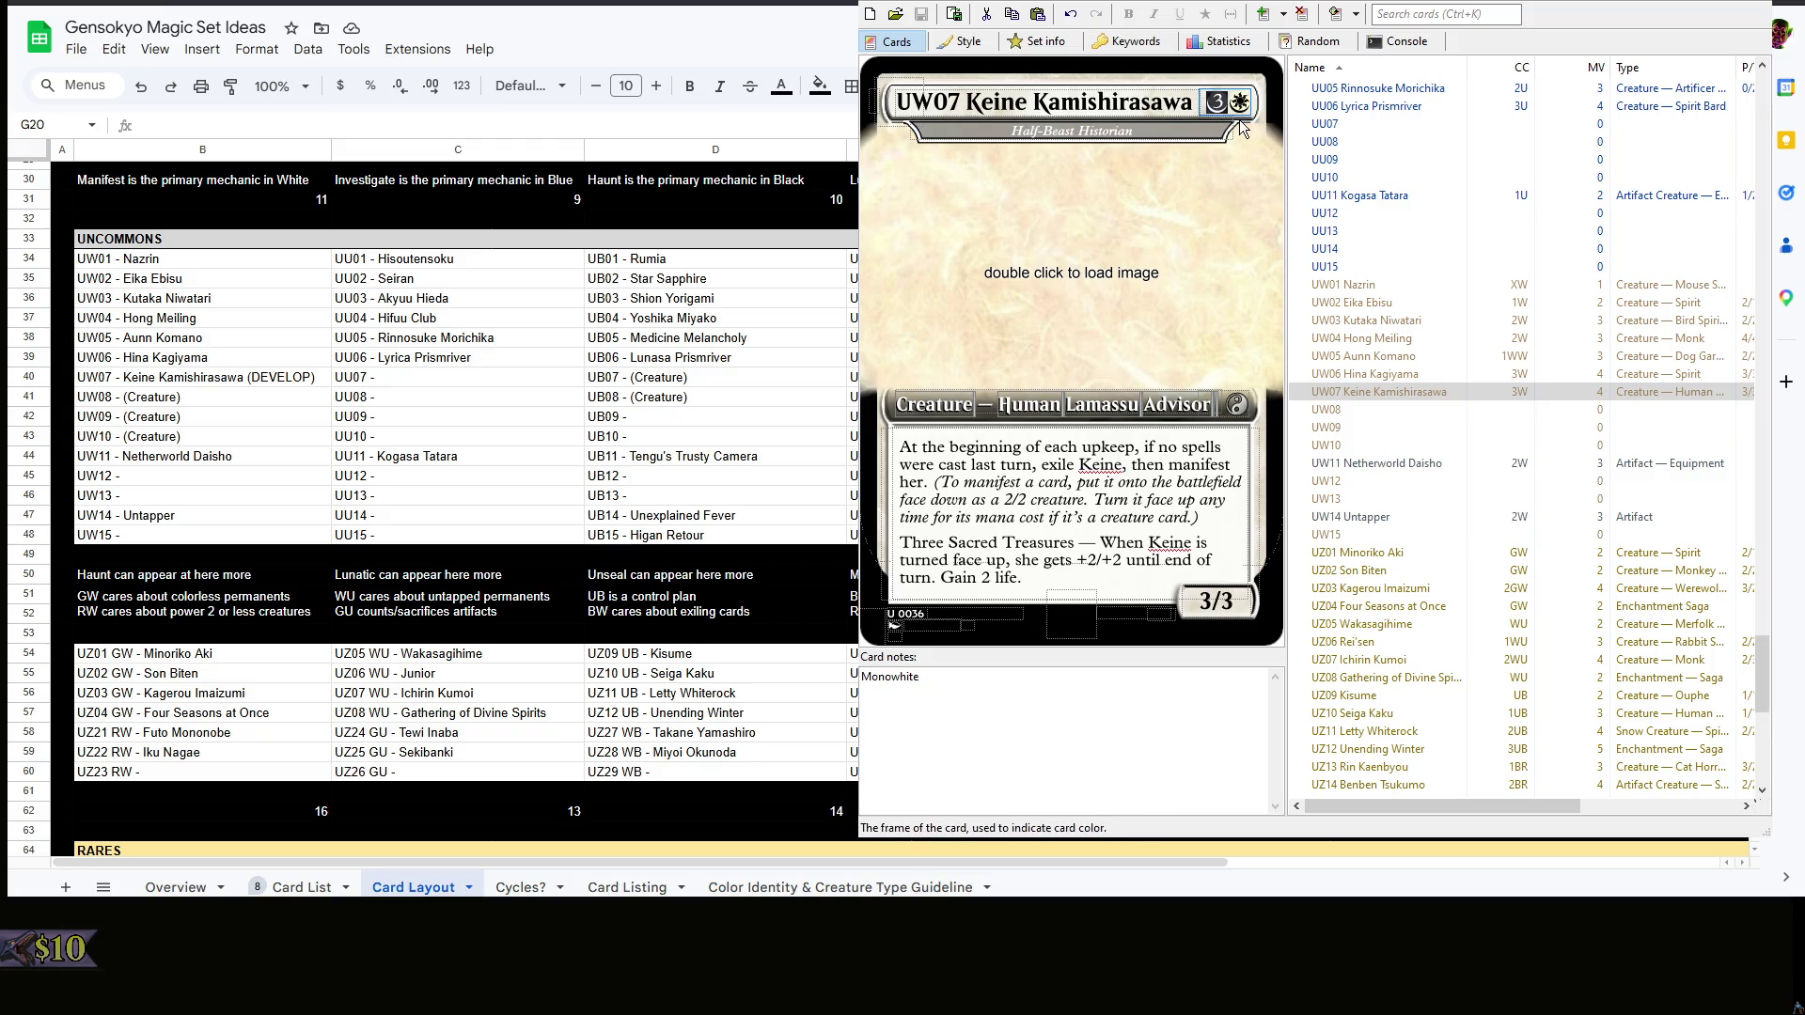
type("2")
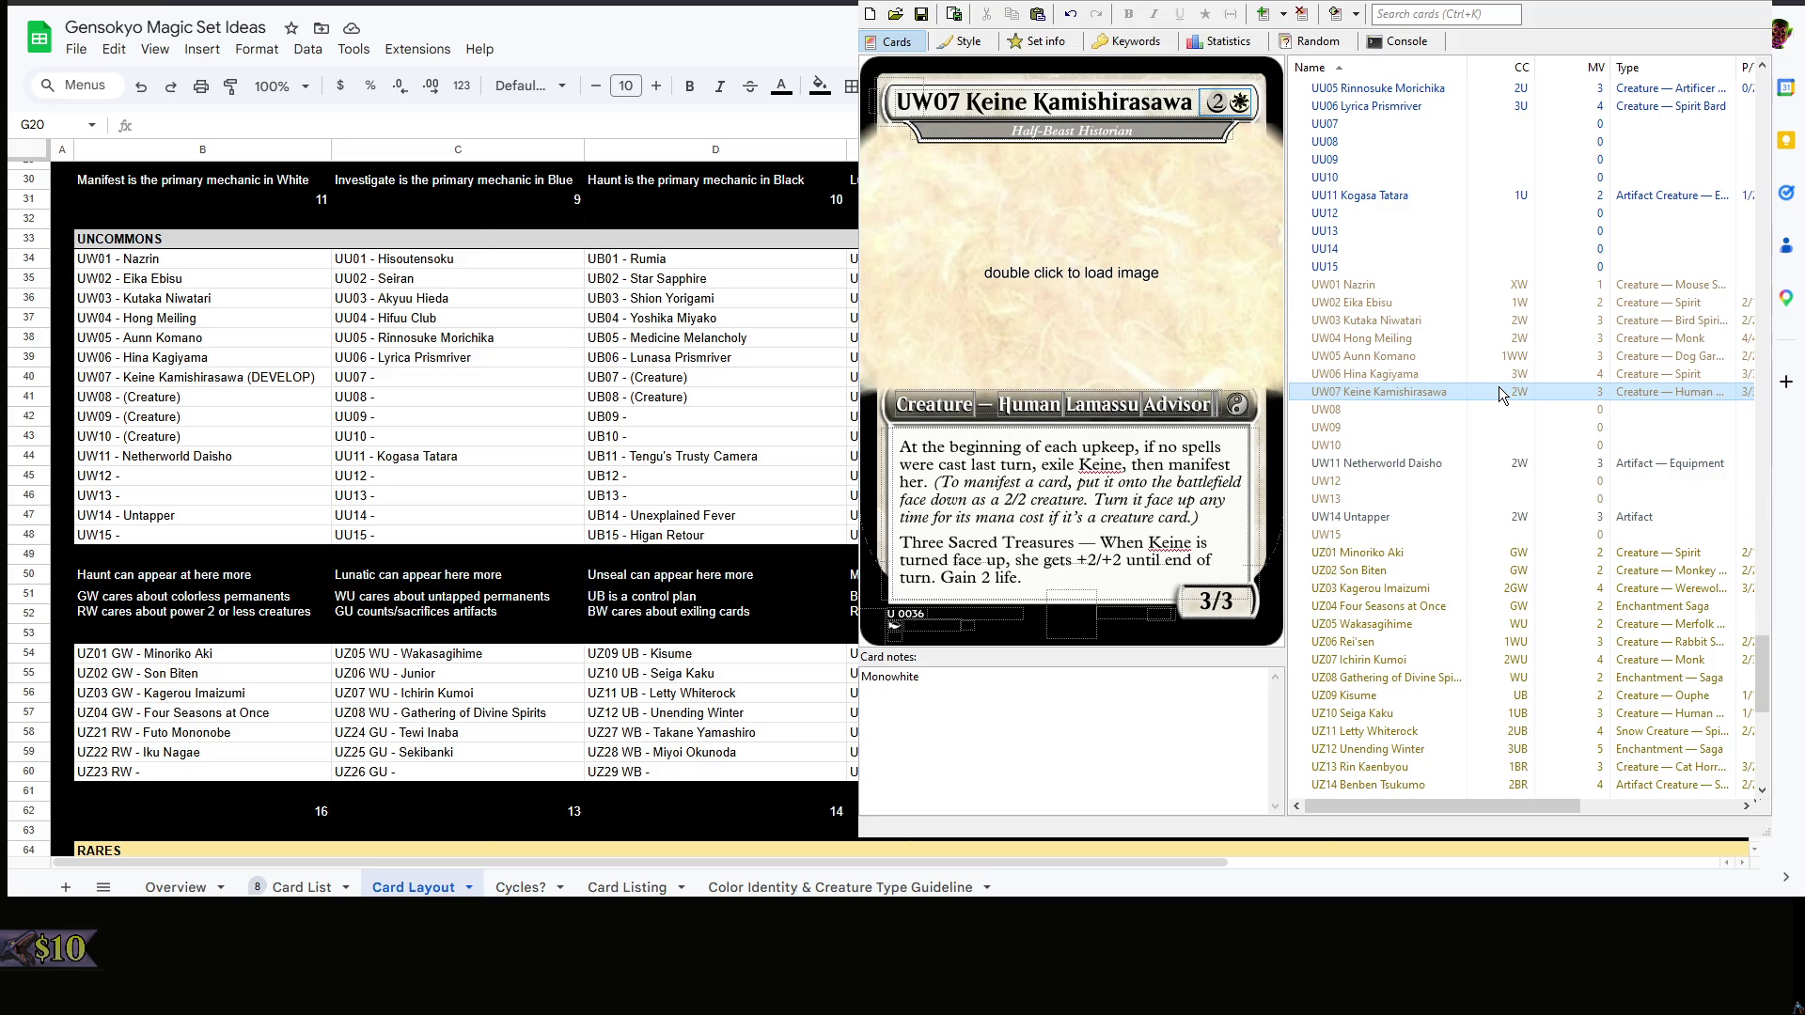
- Add Redesign on a new line in Keine's card notes and clear all her rules text
left_click(977, 757)
key("Return")
type("edesi")
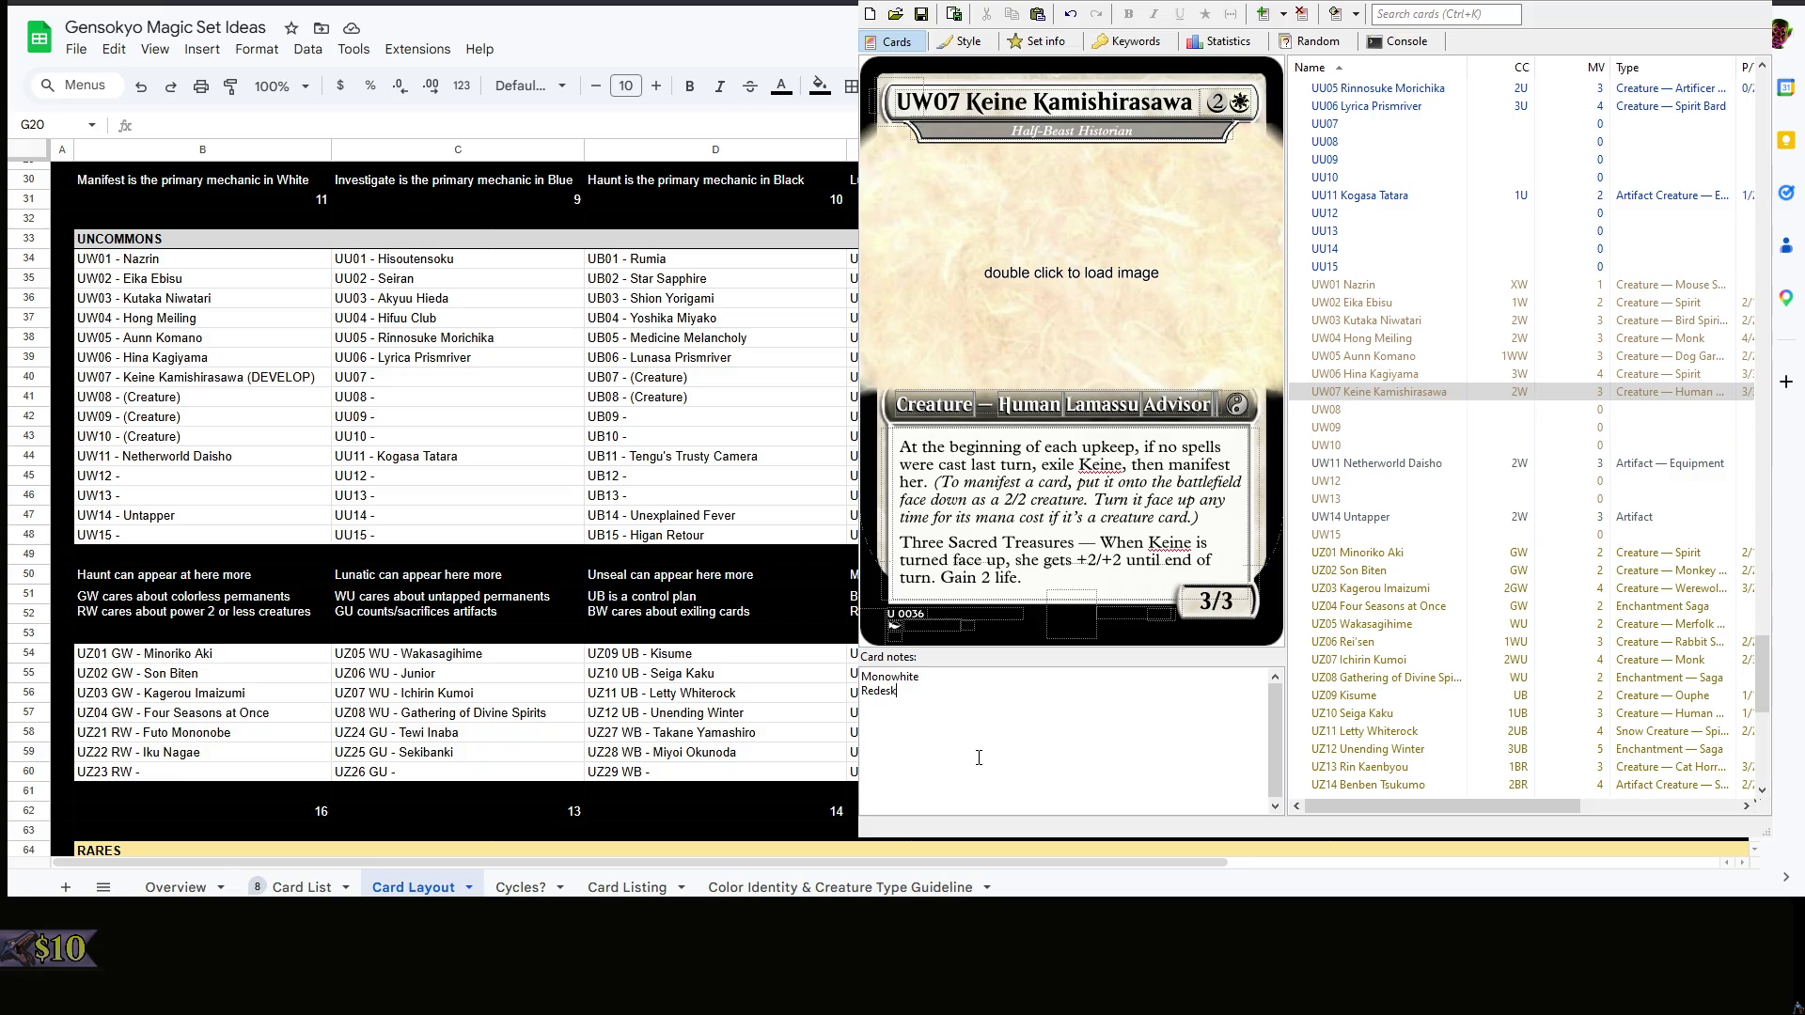
type("gn")
mouse_move(1125, 560)
left_mouse_down()
mouse_move(985, 542)
mouse_move(901, 446)
left_mouse_up()
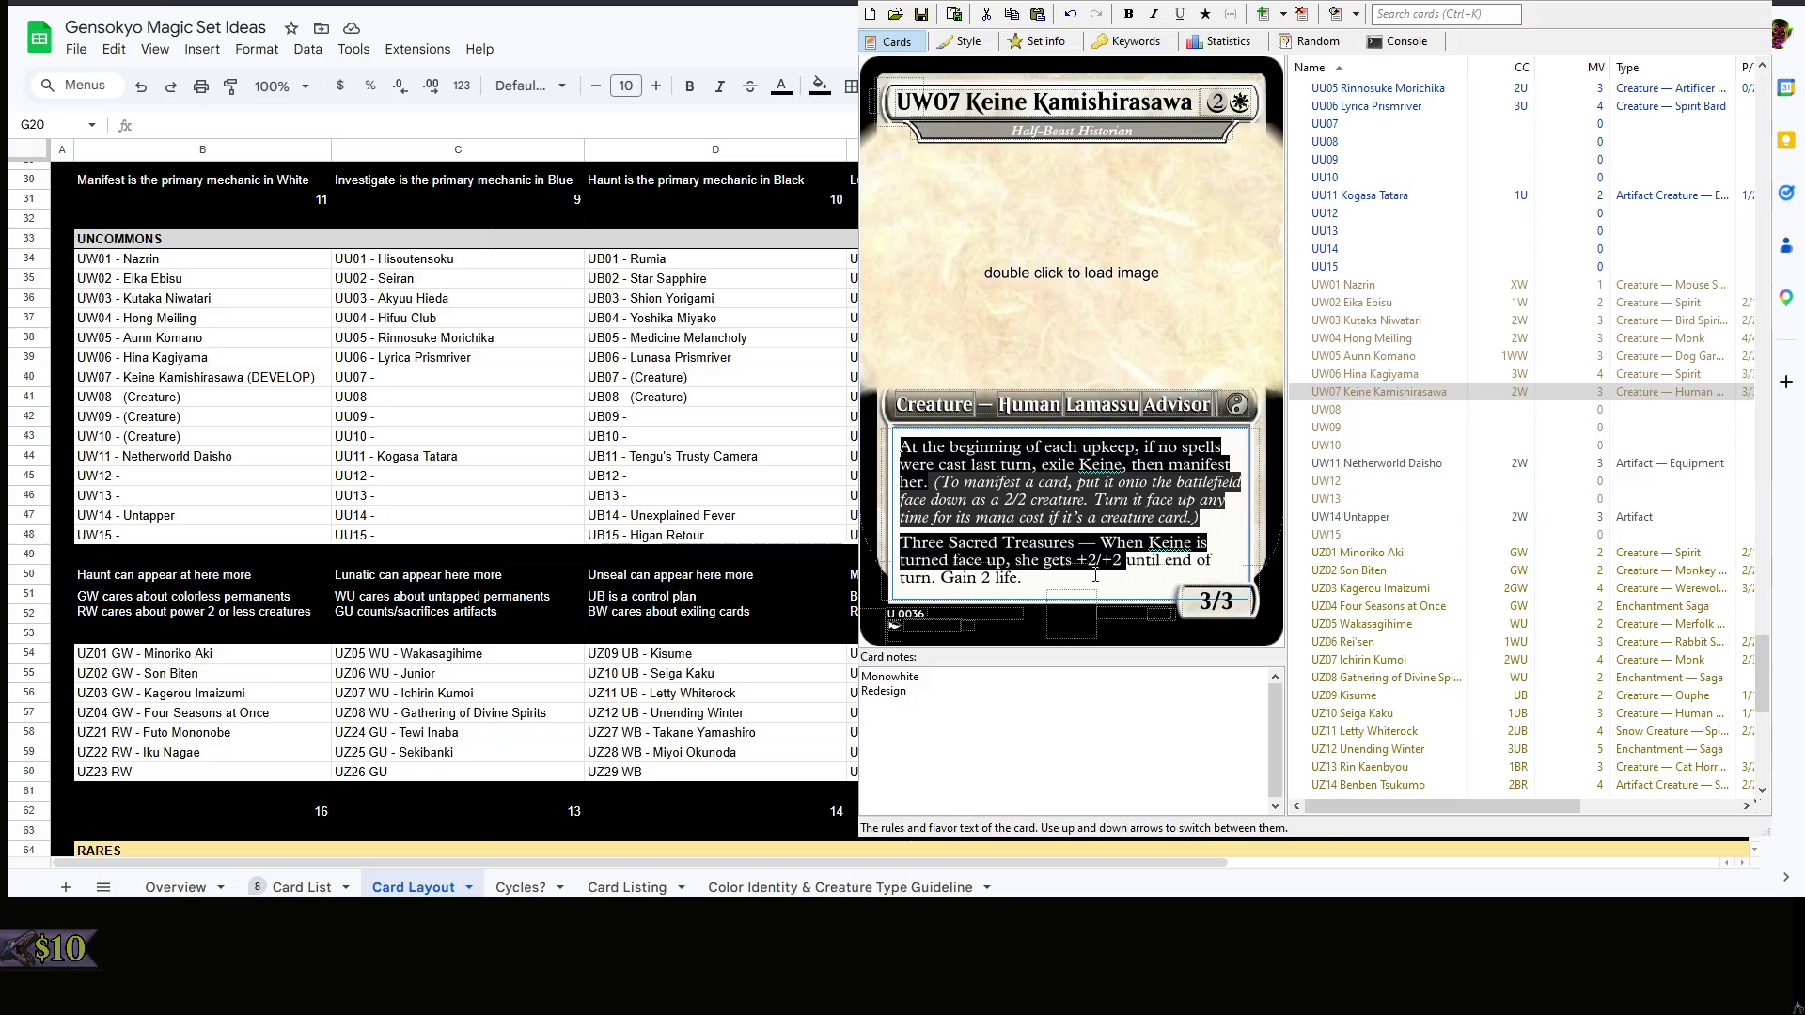
key("BackSpace")
triple_click(1167, 504)
key("BackSpace")
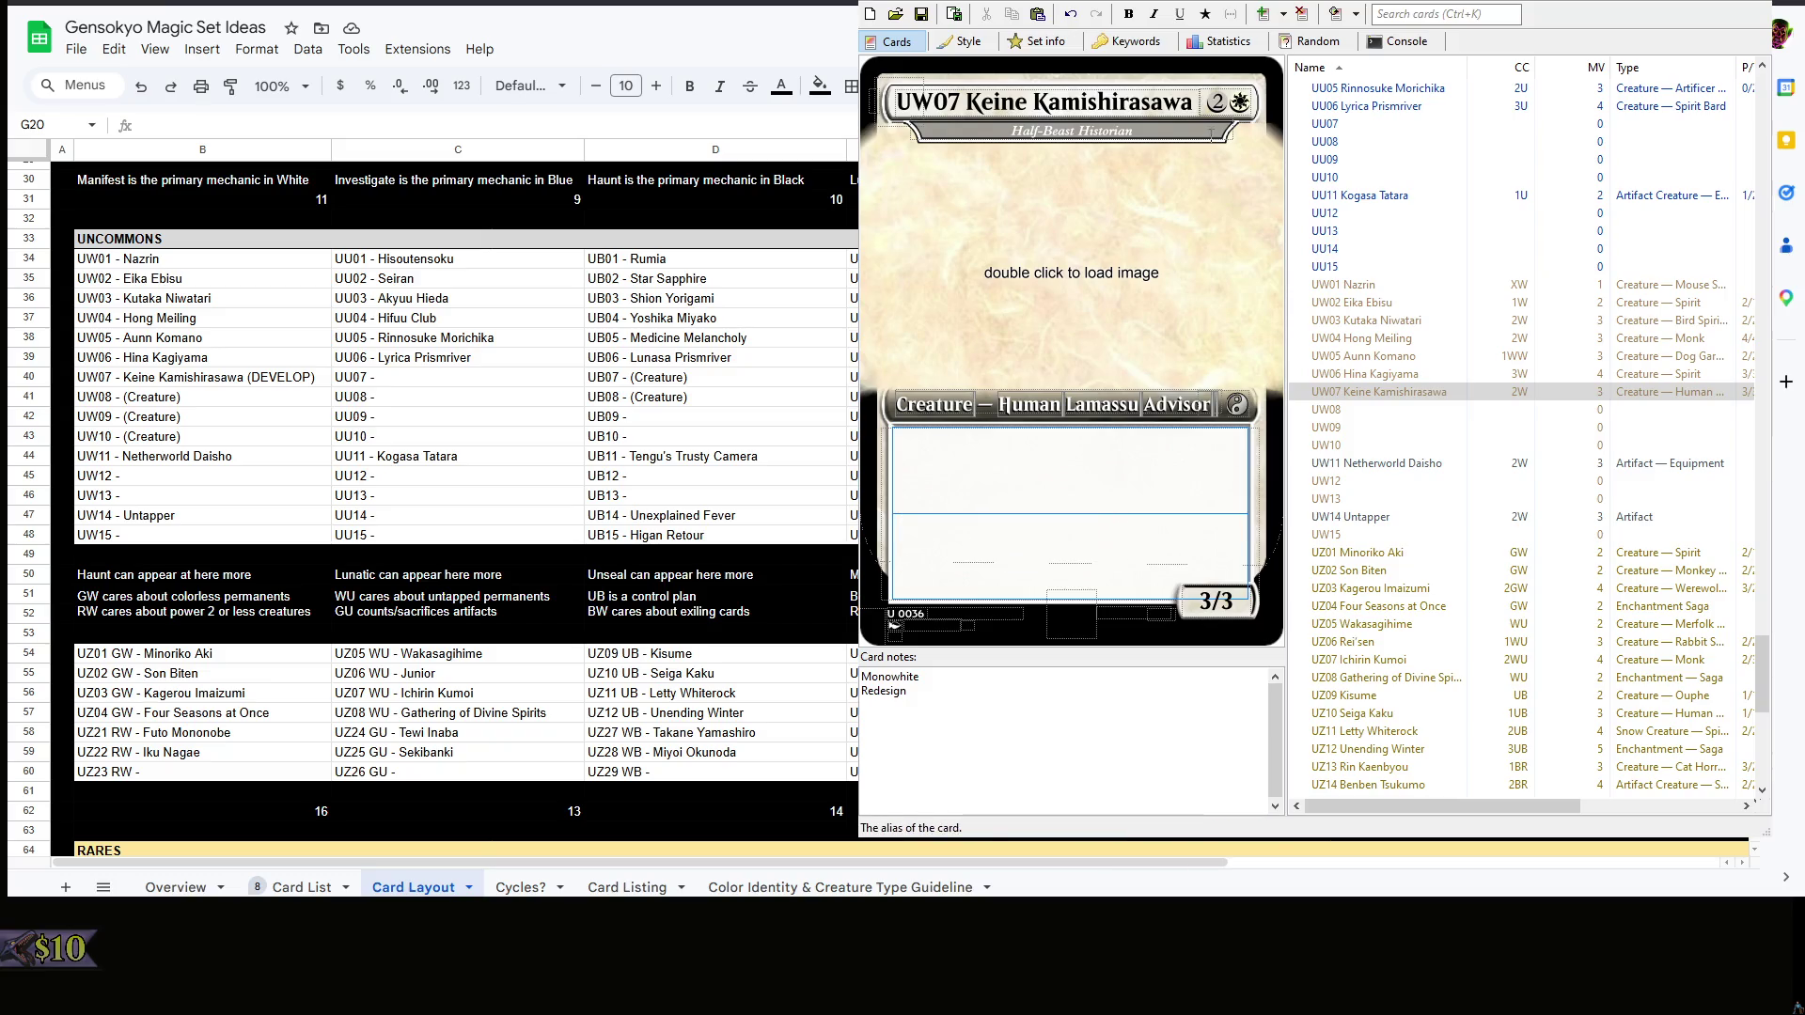
- Retype Keine's casting cost back to 3W and refocus her entry in the card list
left_click(1202, 102)
type("4")
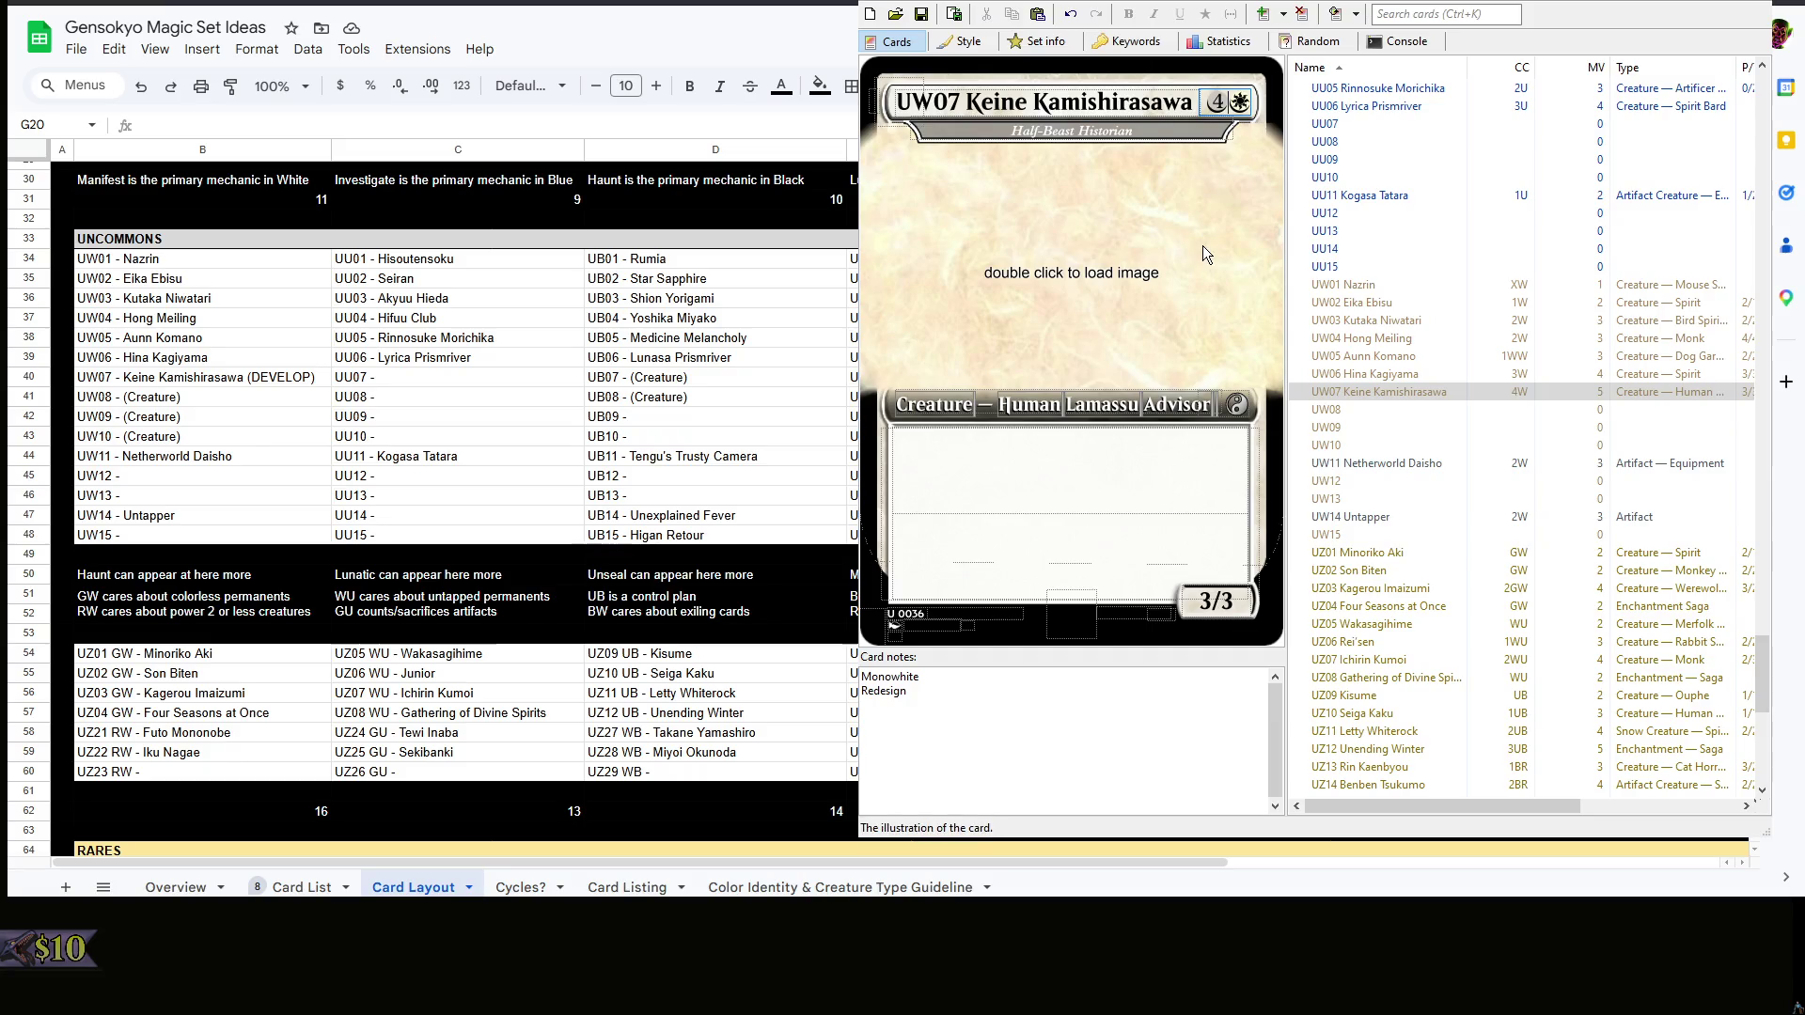
type("3")
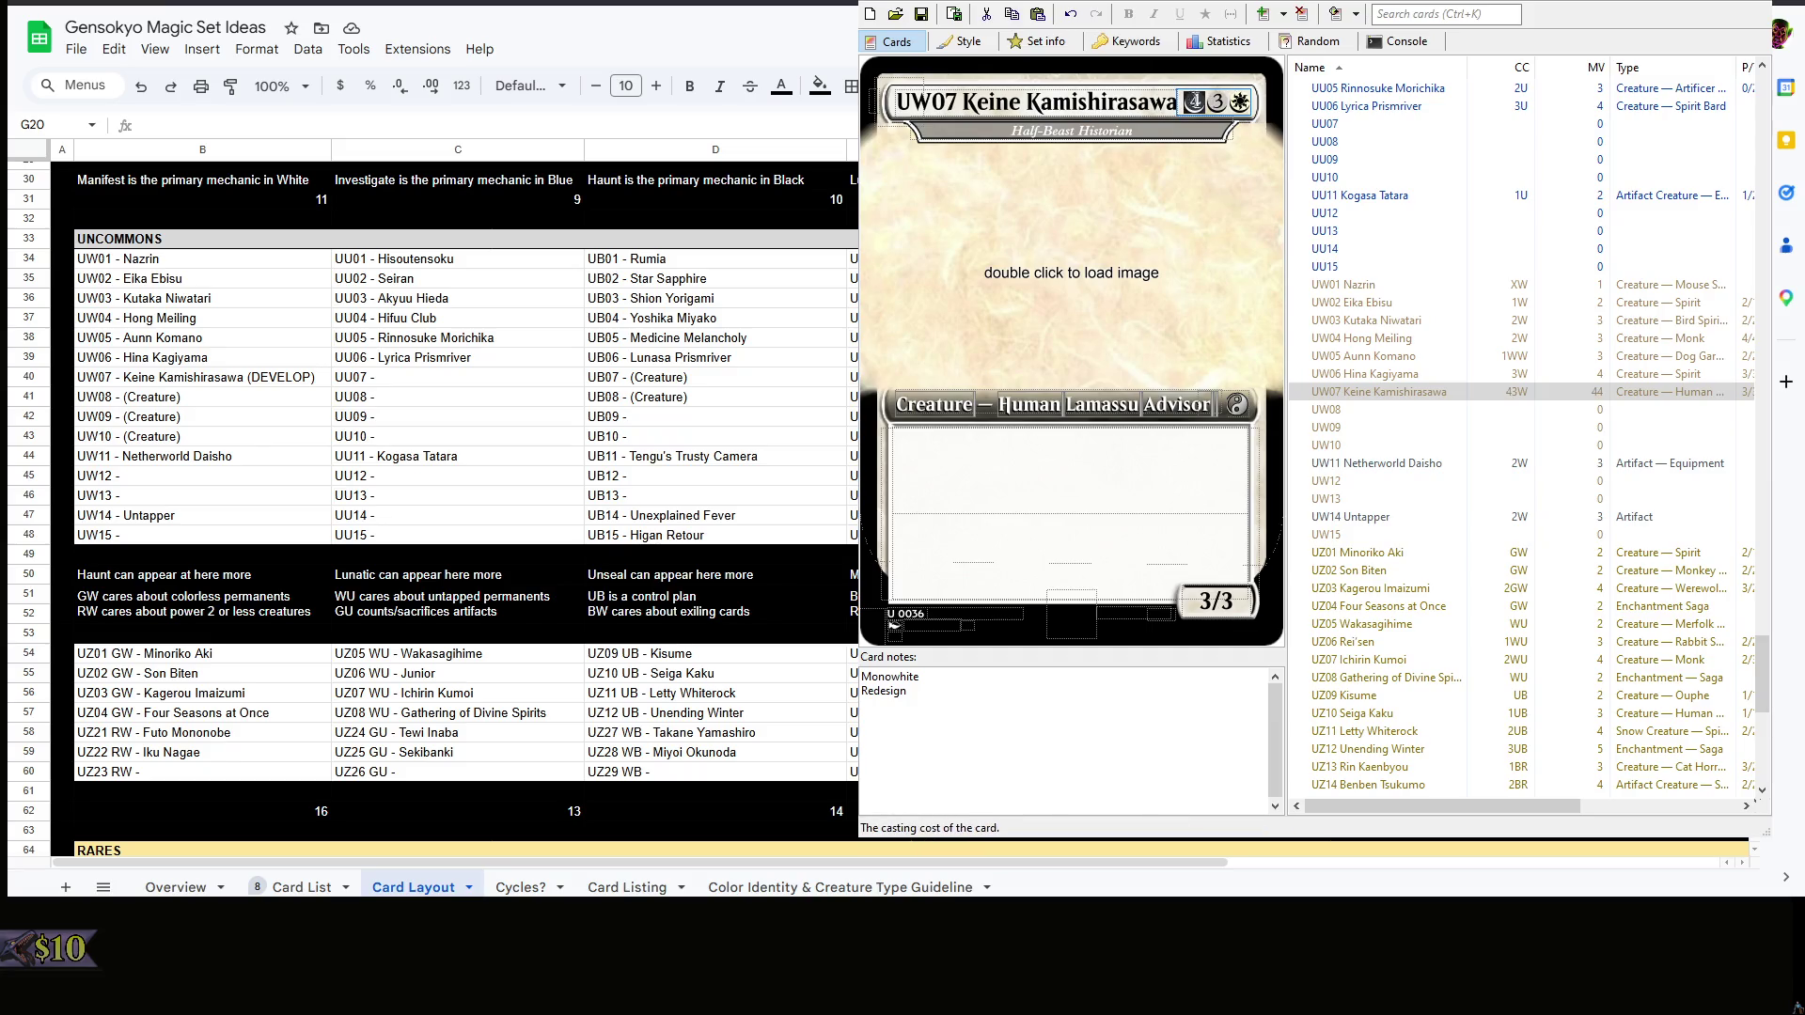
key("BackSpace")
left_click(1052, 476)
left_click(1211, 102)
key("BackSpace")
type("2W")
key("Tab")
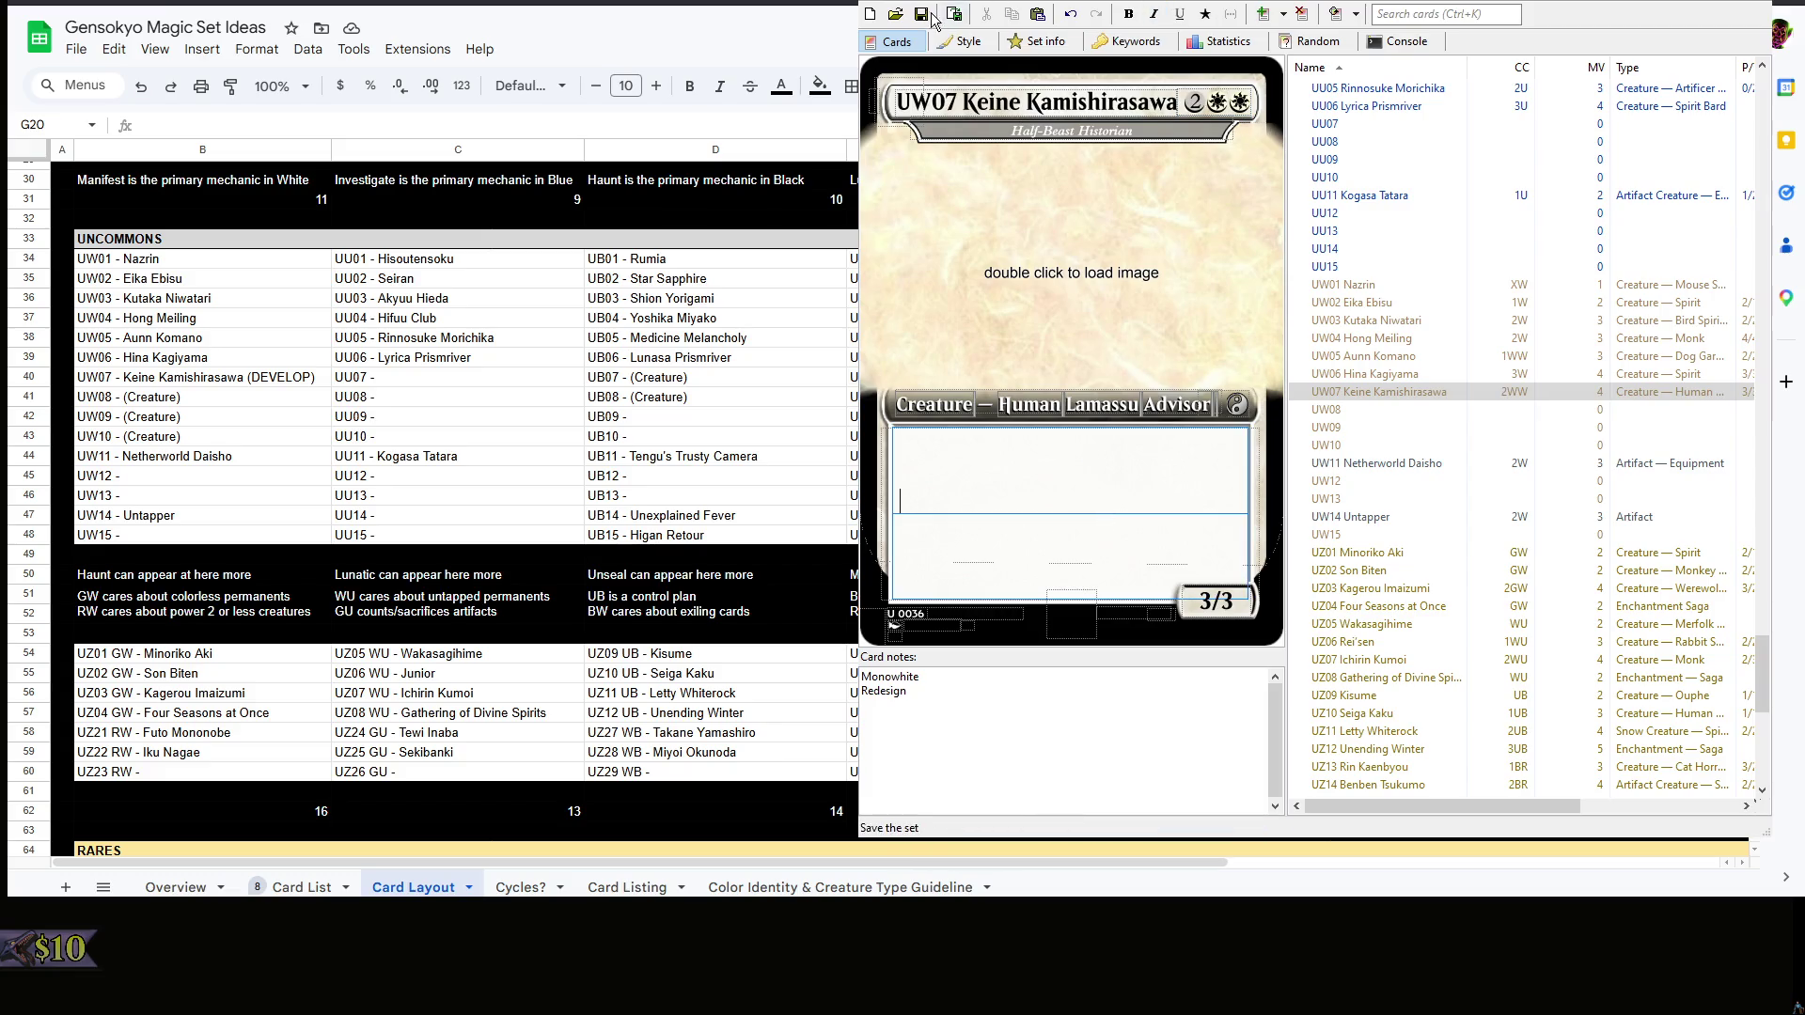
left_click(1202, 105)
key("BackSpace")
key("BackSpace")
key("BackSpace")
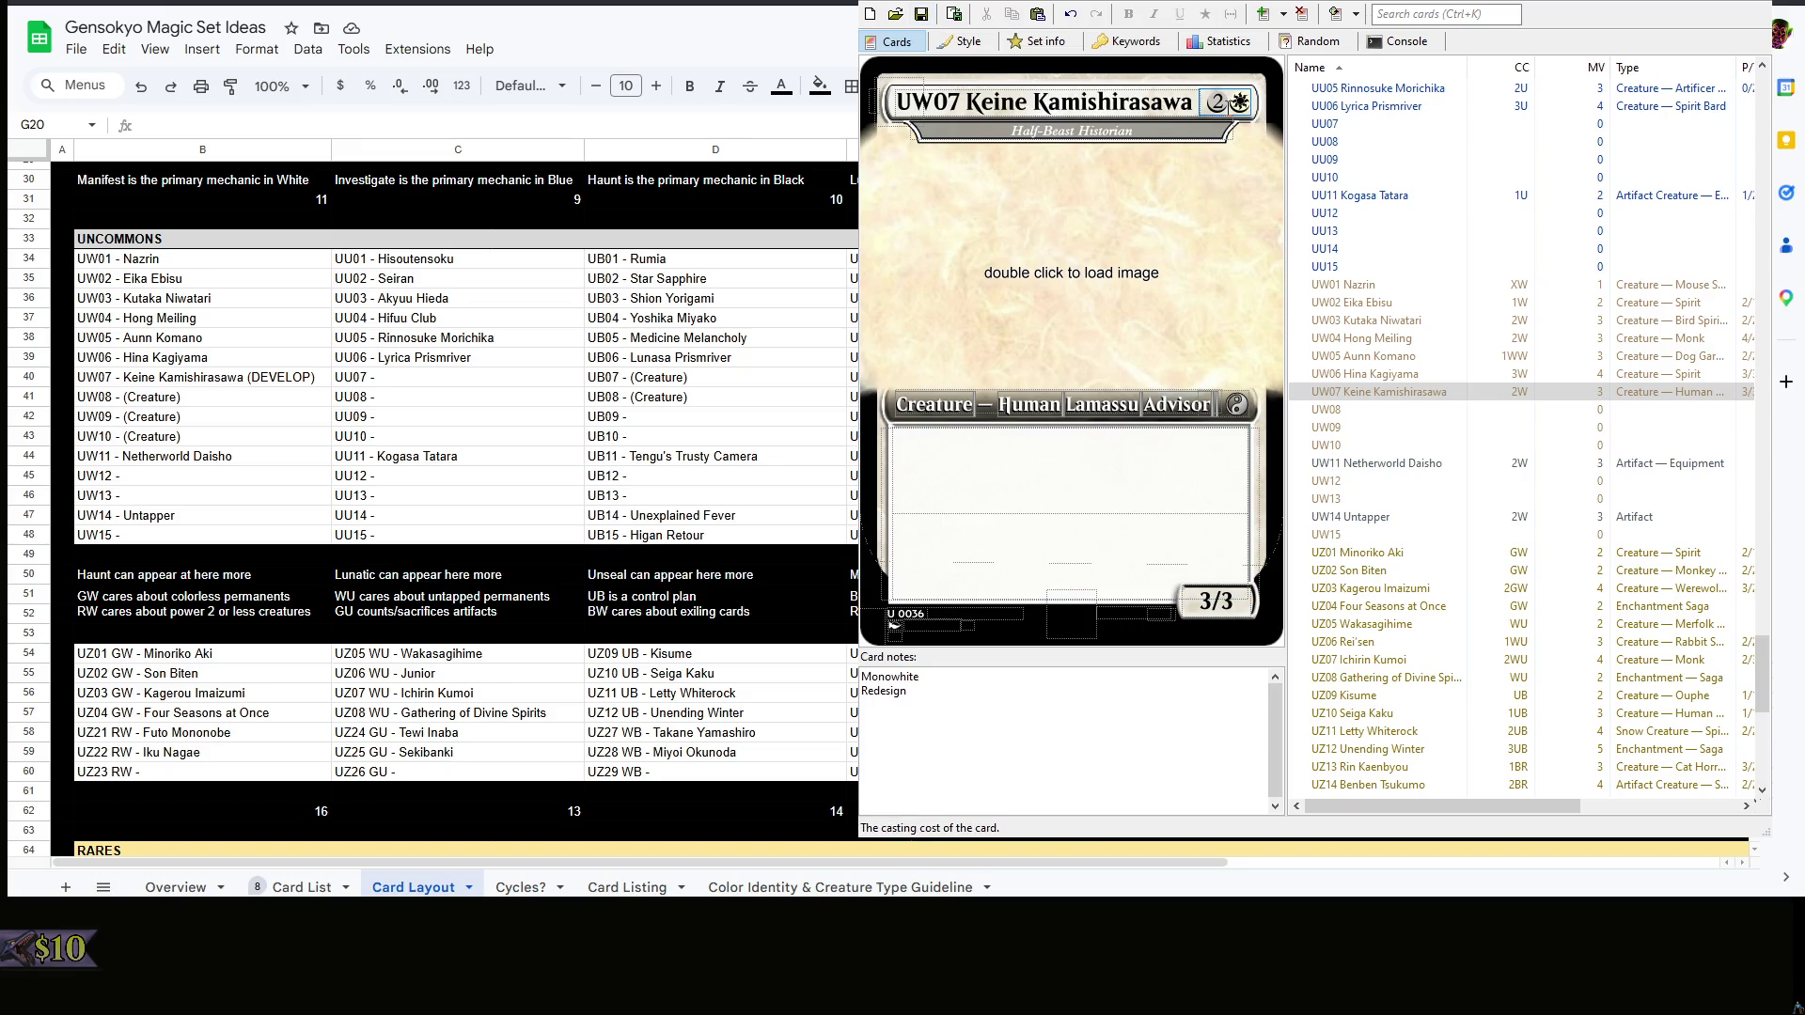
type("3W")
left_click(1103, 564)
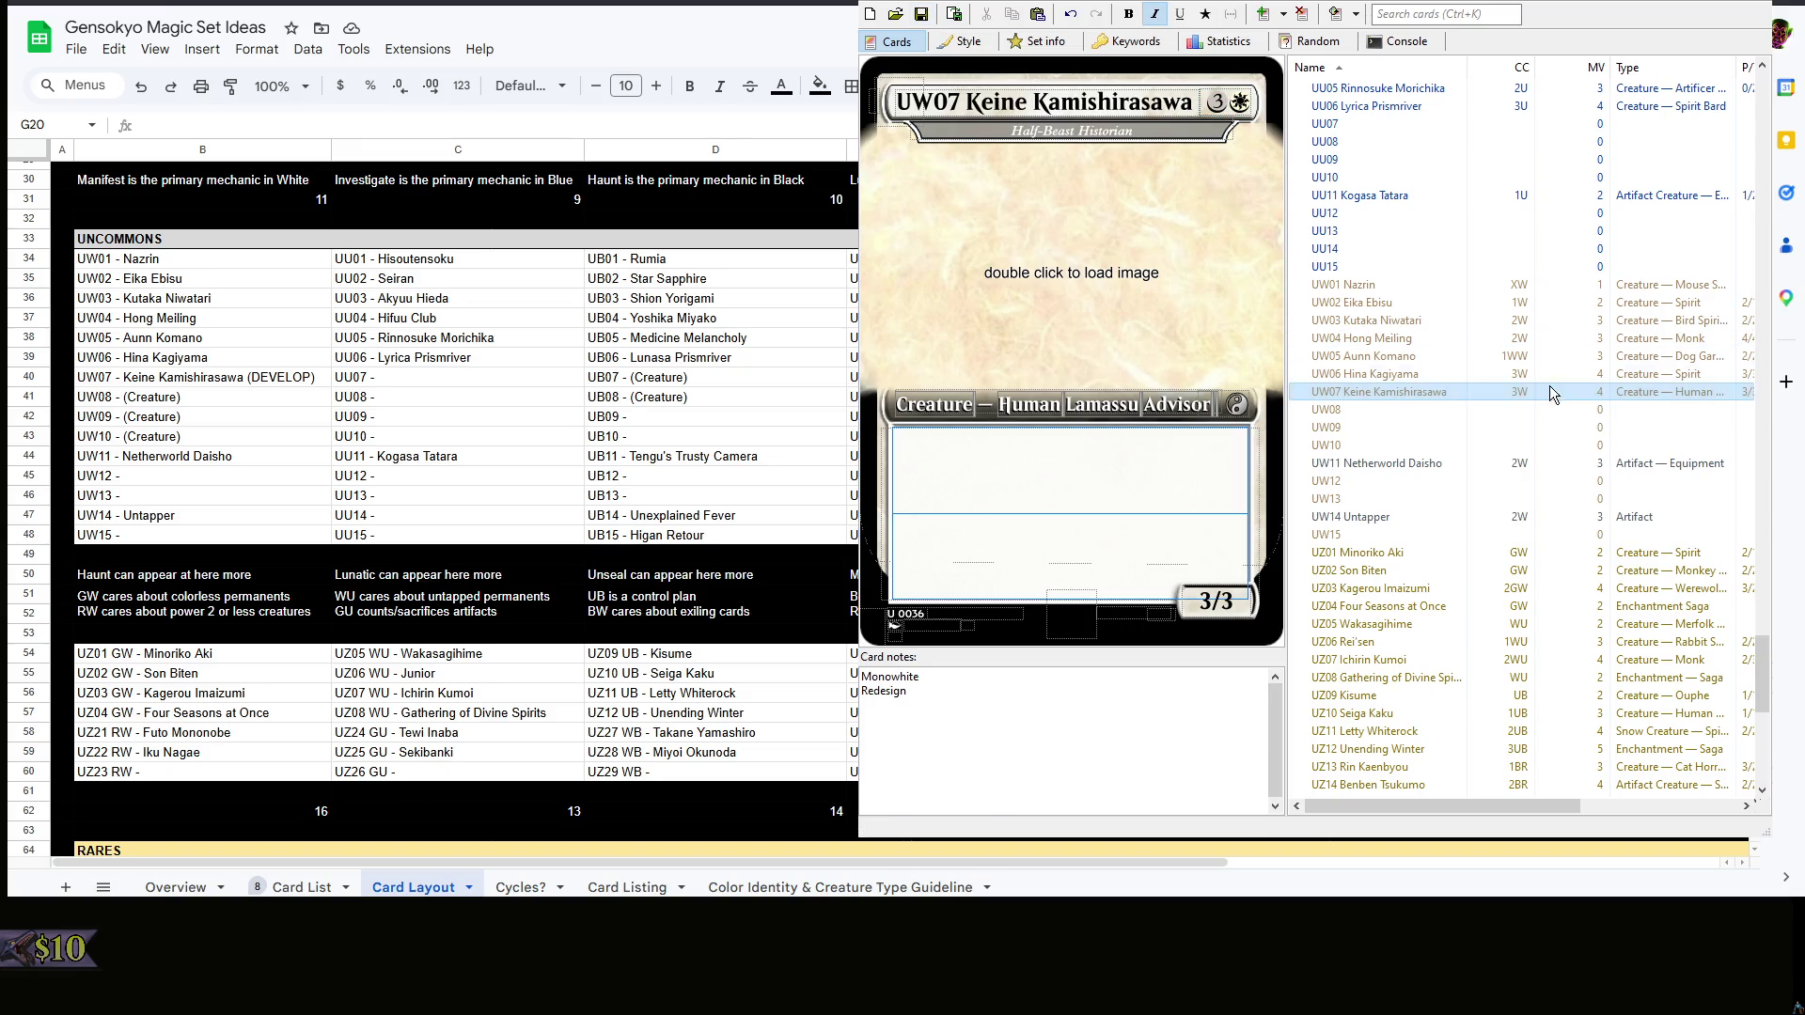
left_click(1493, 389)
scroll(1520, 400, "down", 6)
scroll(1524, 401, "down", 6)
scroll(1525, 403, "up", 10)
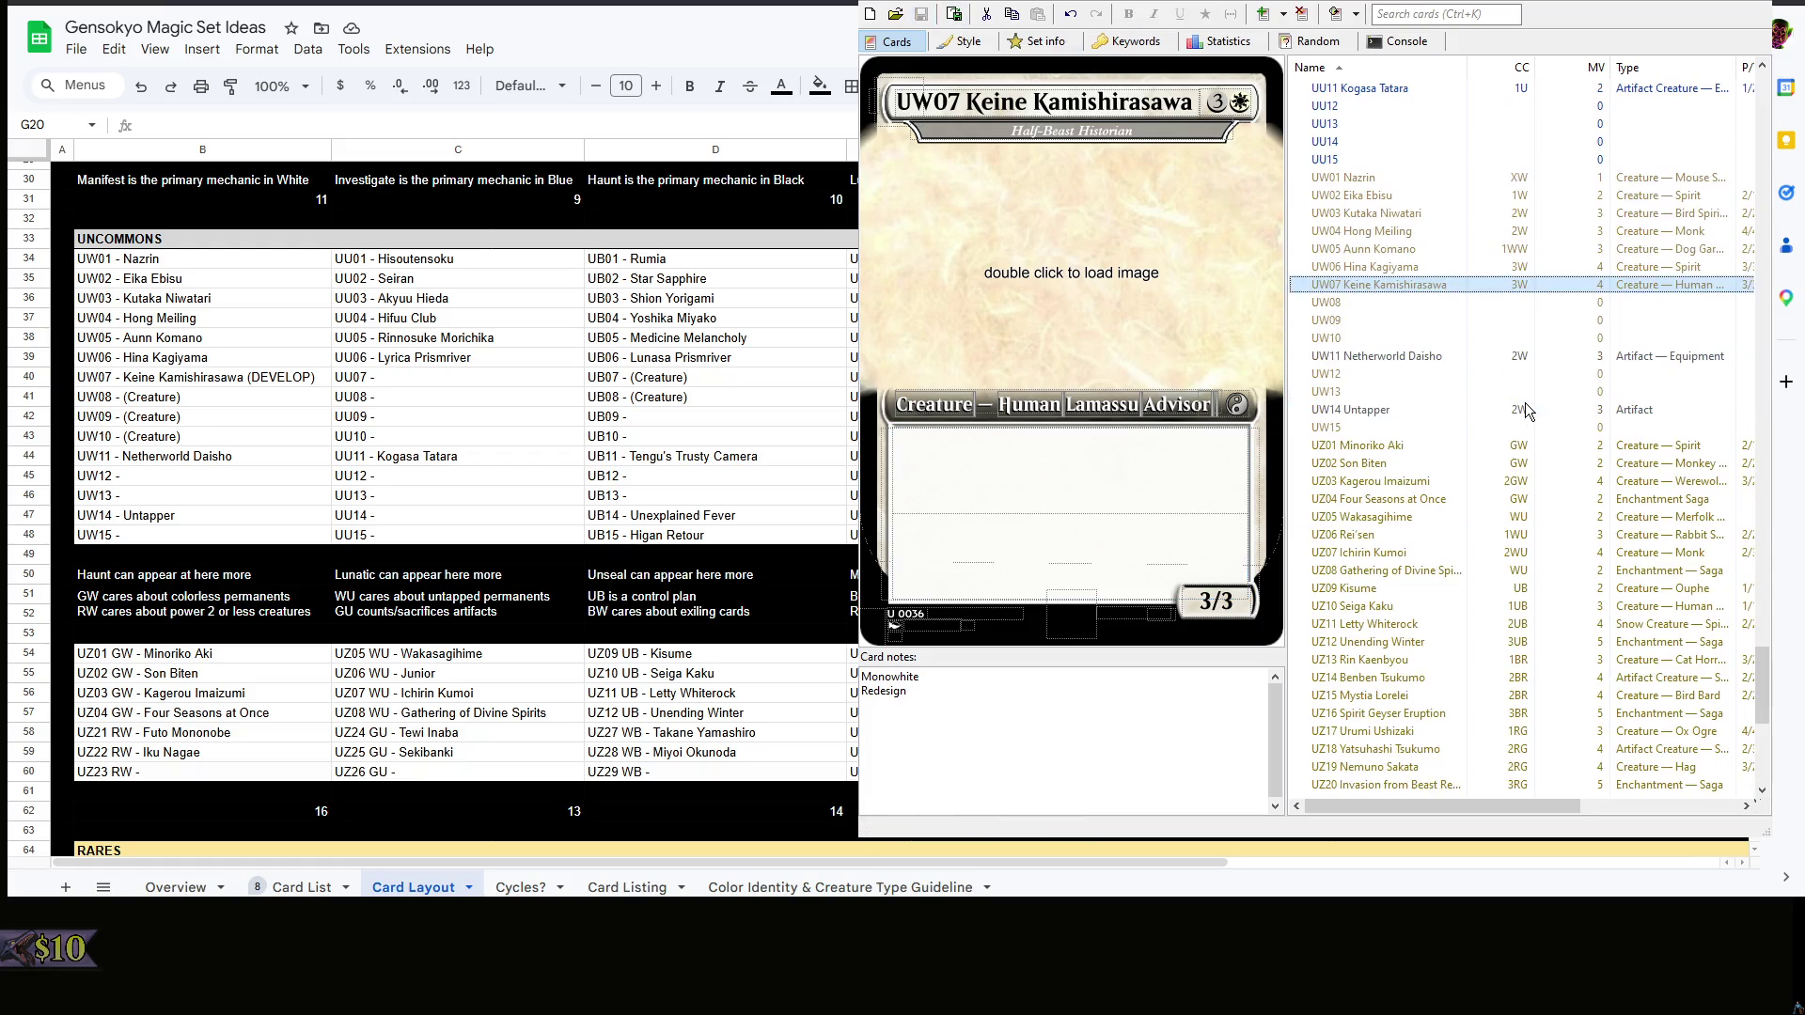
scroll(1525, 403, "up", 2)
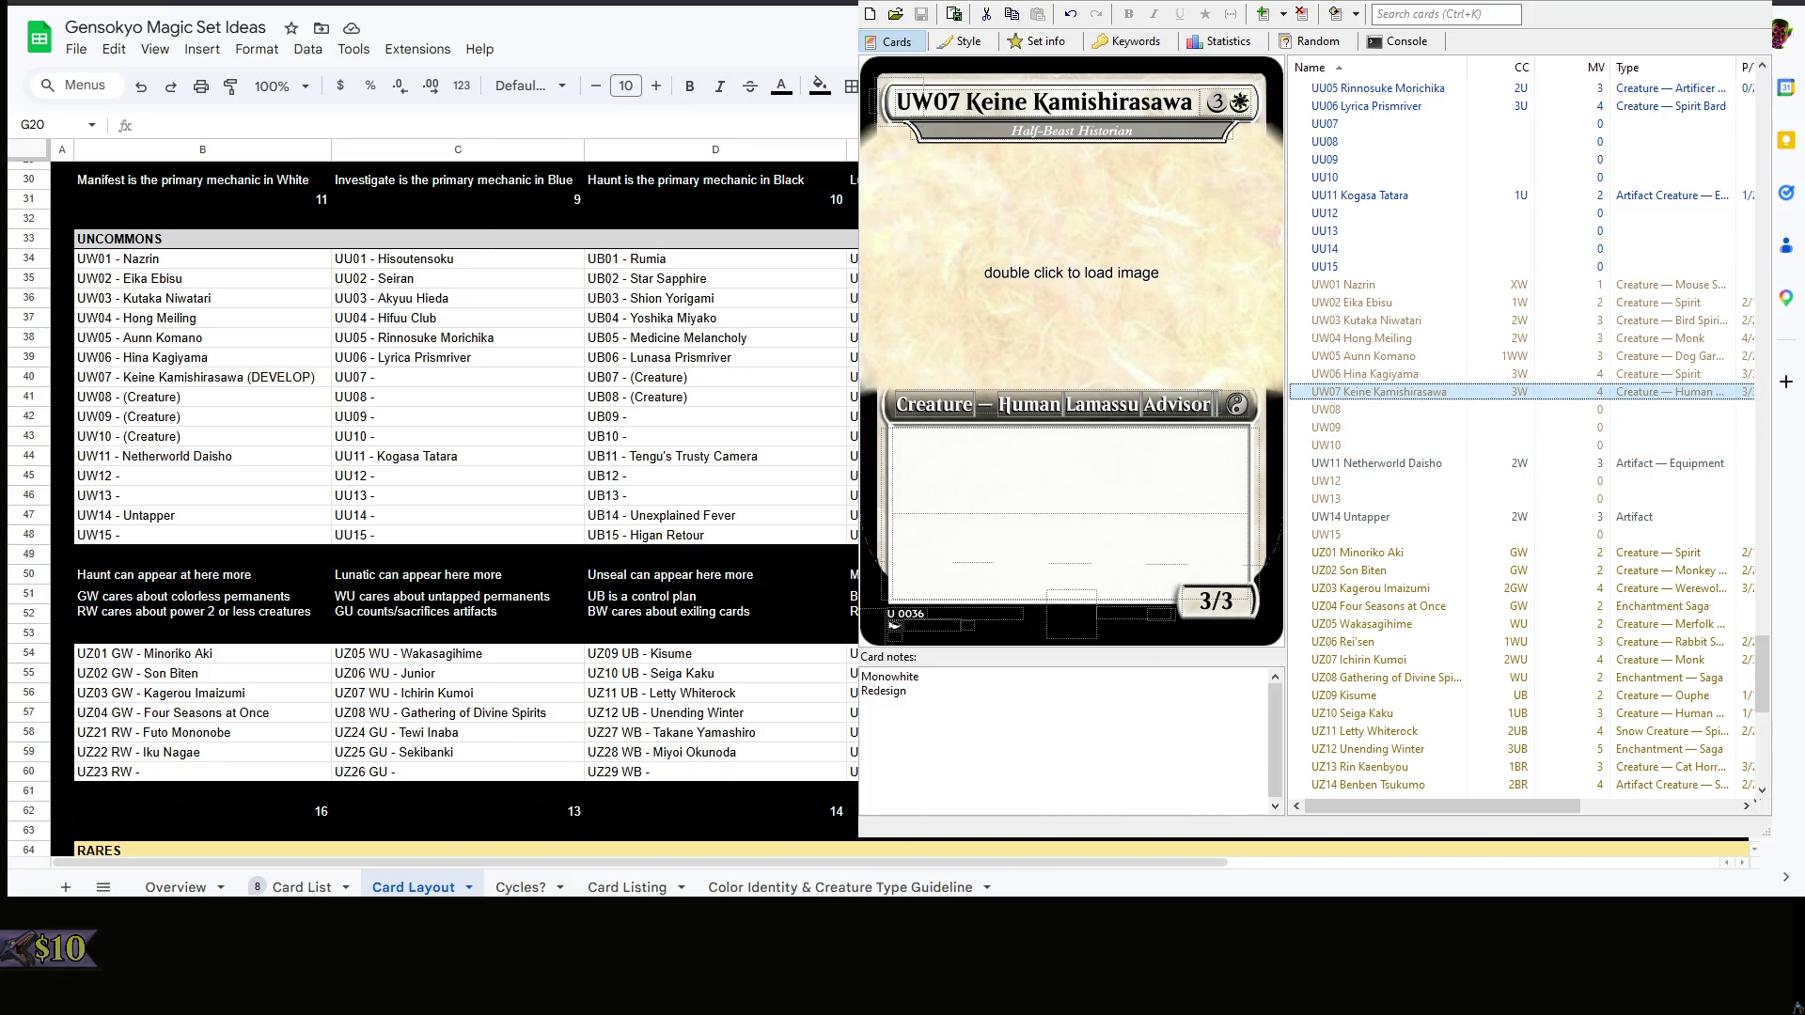
right_click(531, 810)
key("Escape")
scroll(725, 423, "down", 3)
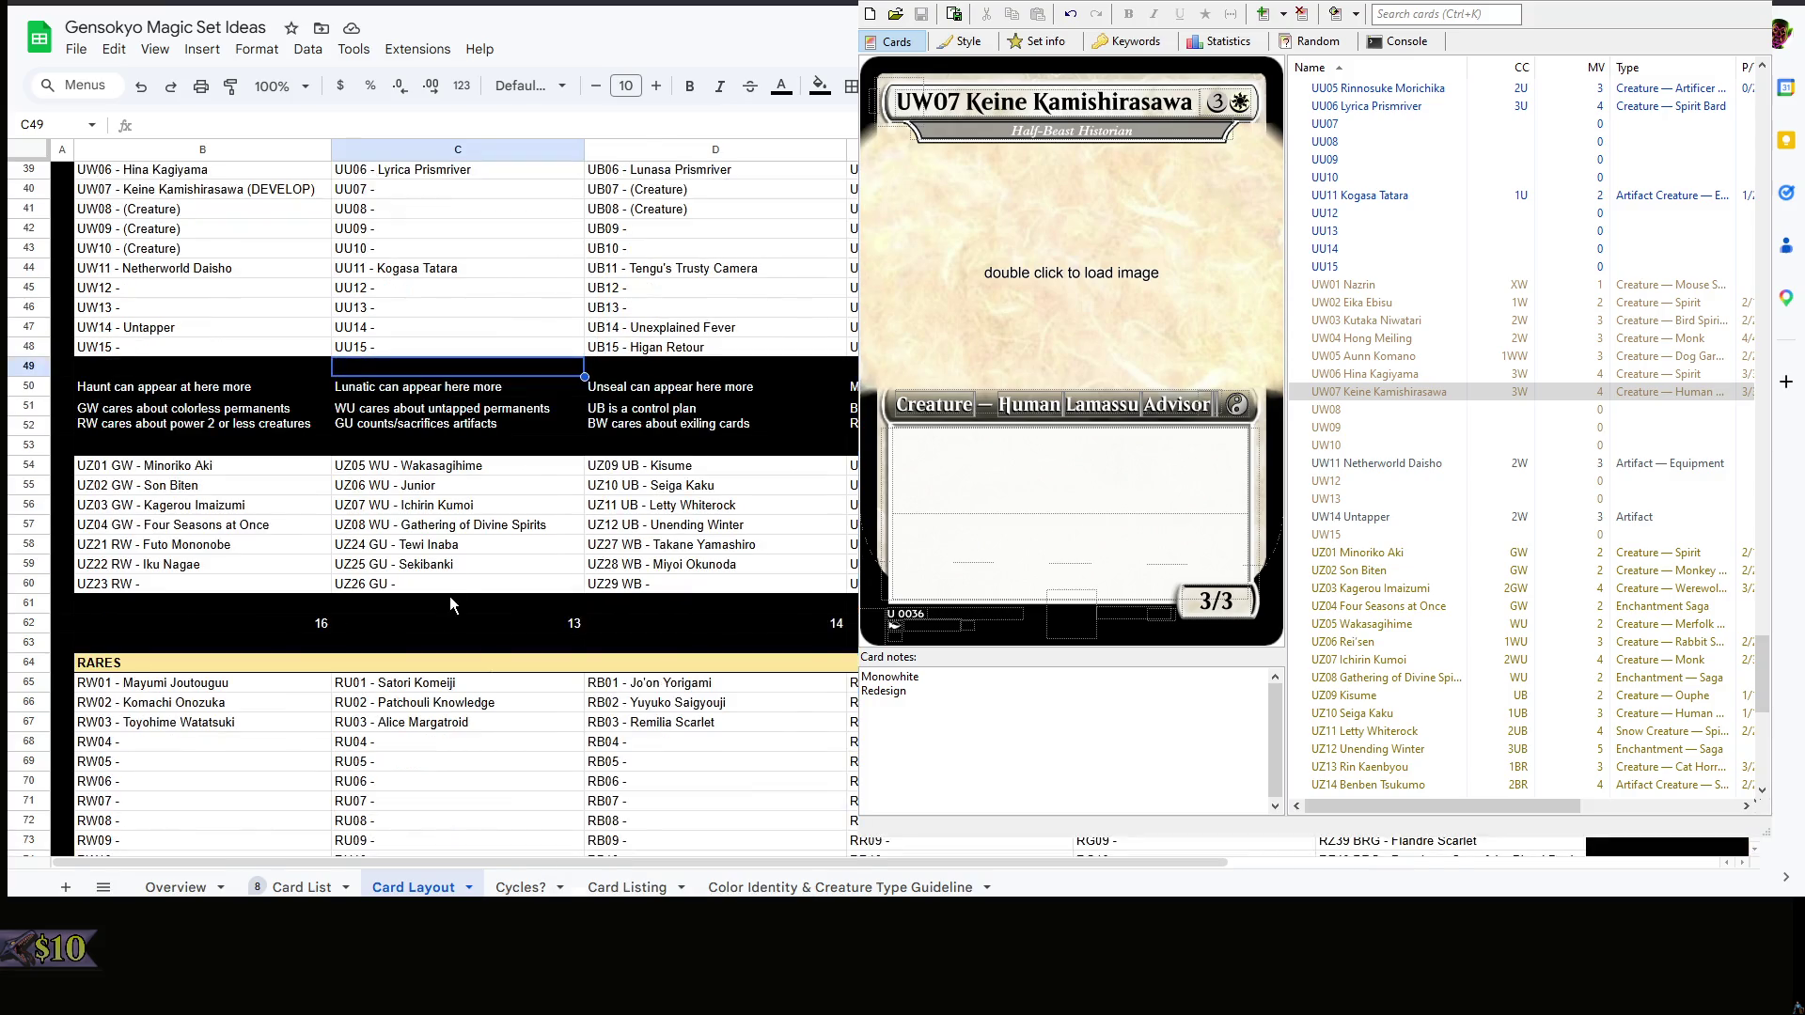
left_click(893, 624)
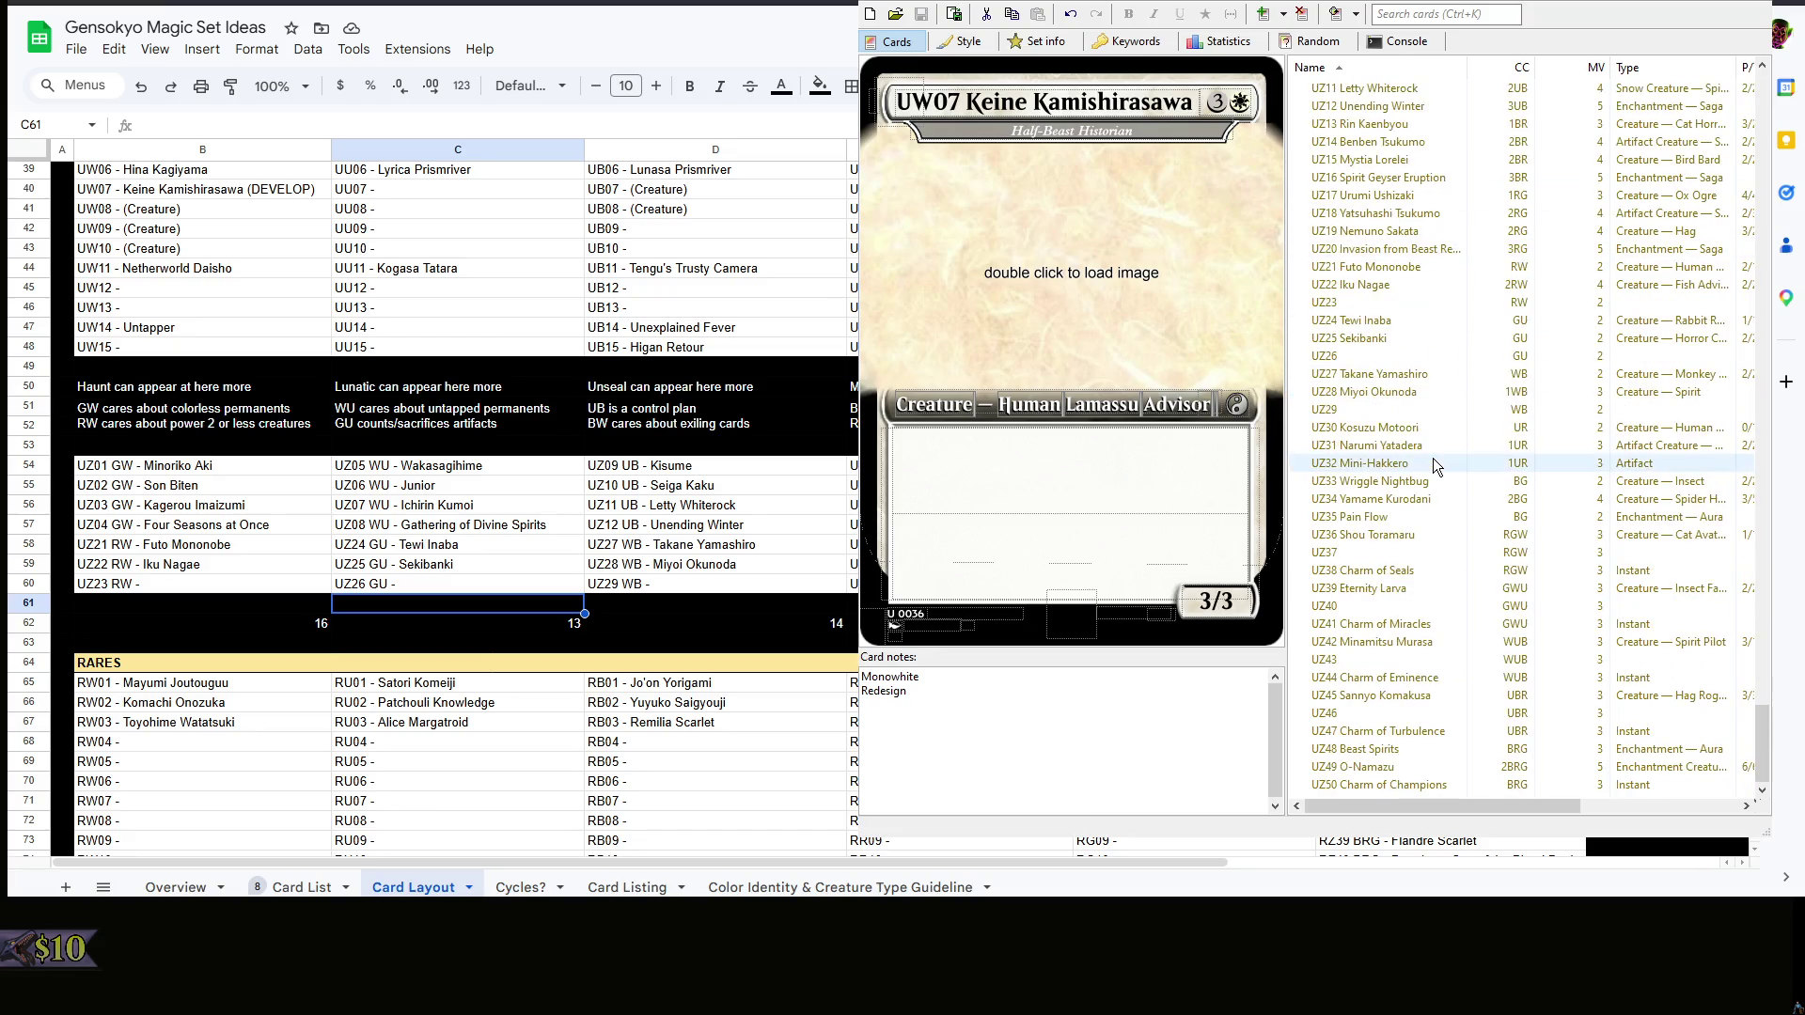
scroll(1449, 363, "up", 4)
left_click(1450, 14)
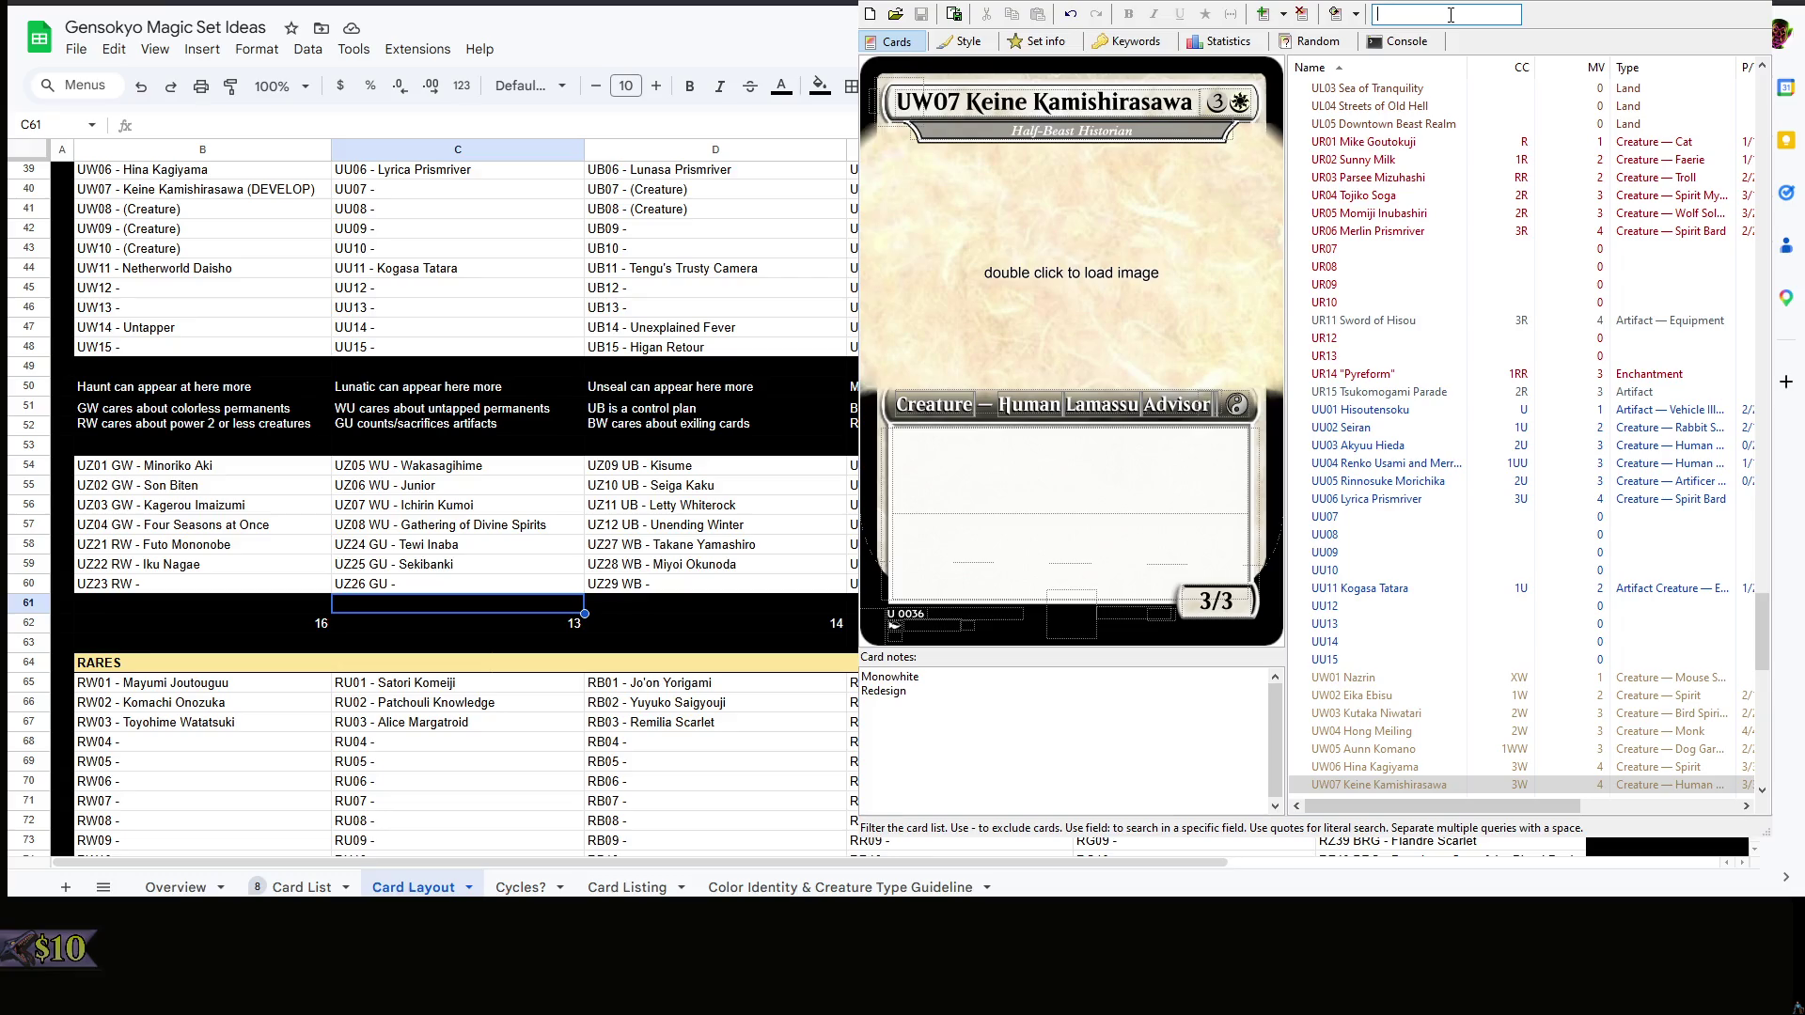
scroll(1513, 323, "down", 5)
scroll(1514, 323, "down", 5)
scroll(1501, 371, "down", 5)
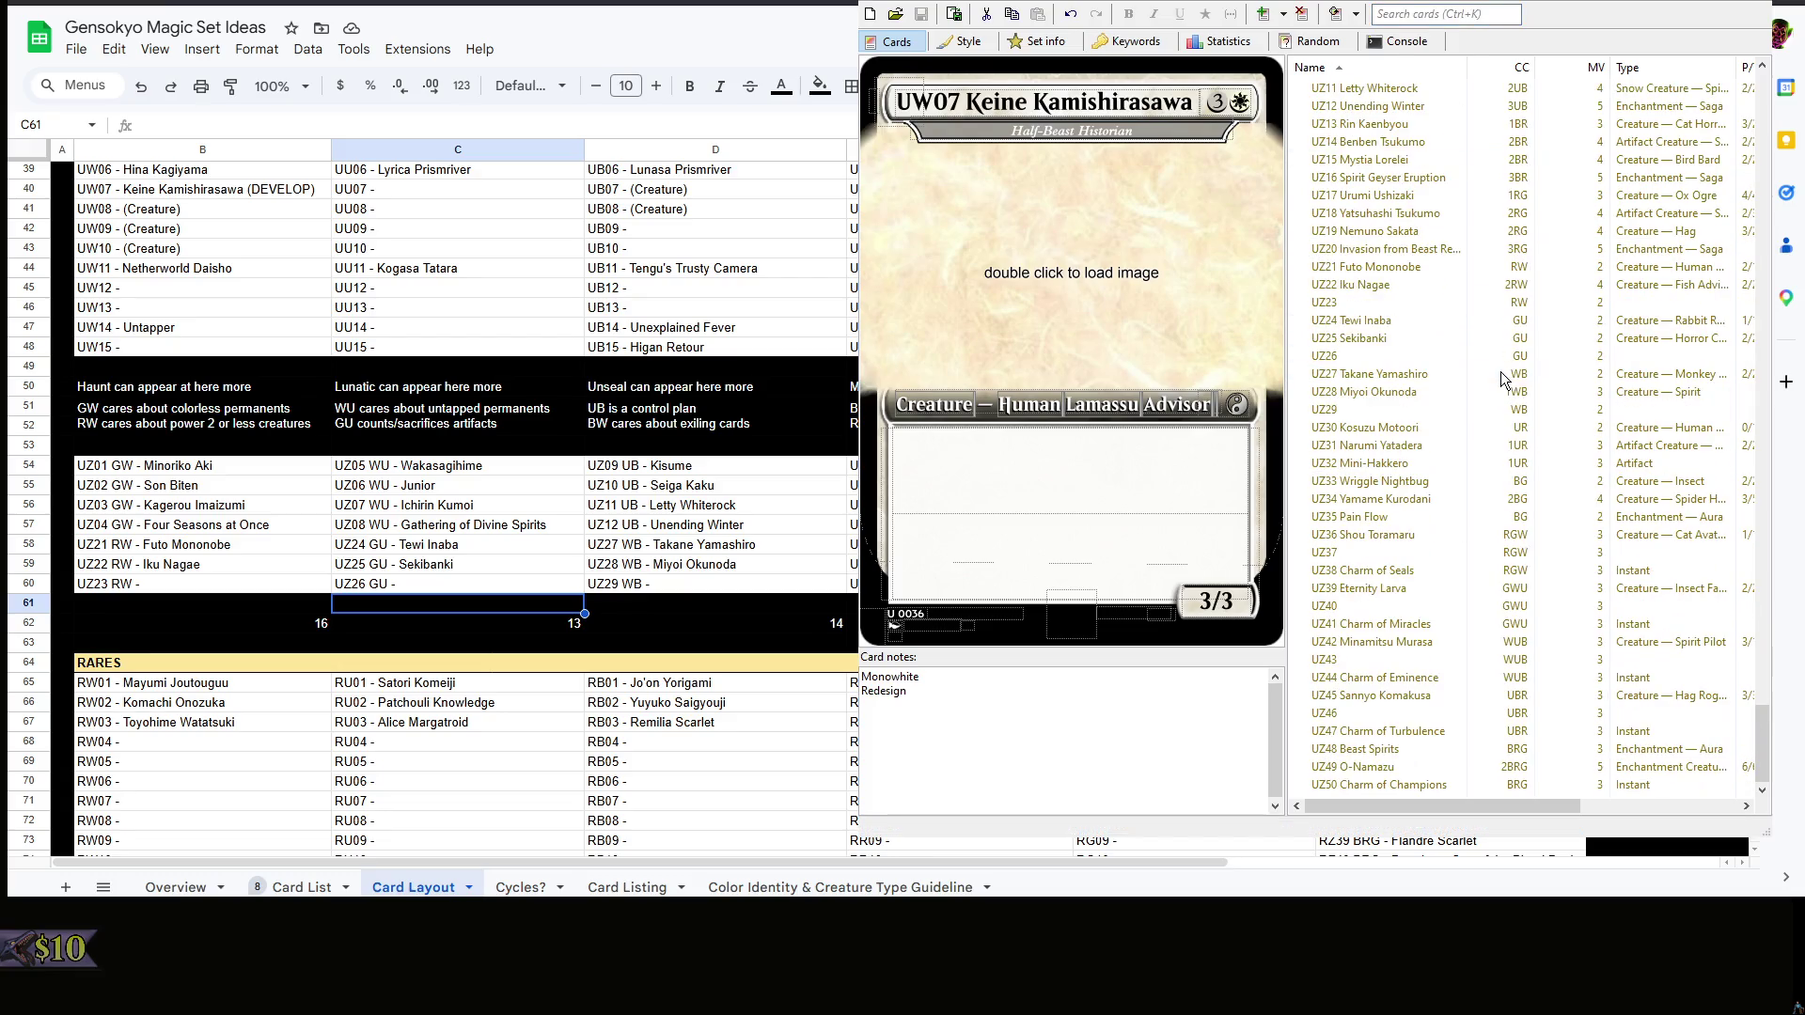
scroll(1500, 371, "up", 13)
left_click(1441, 15)
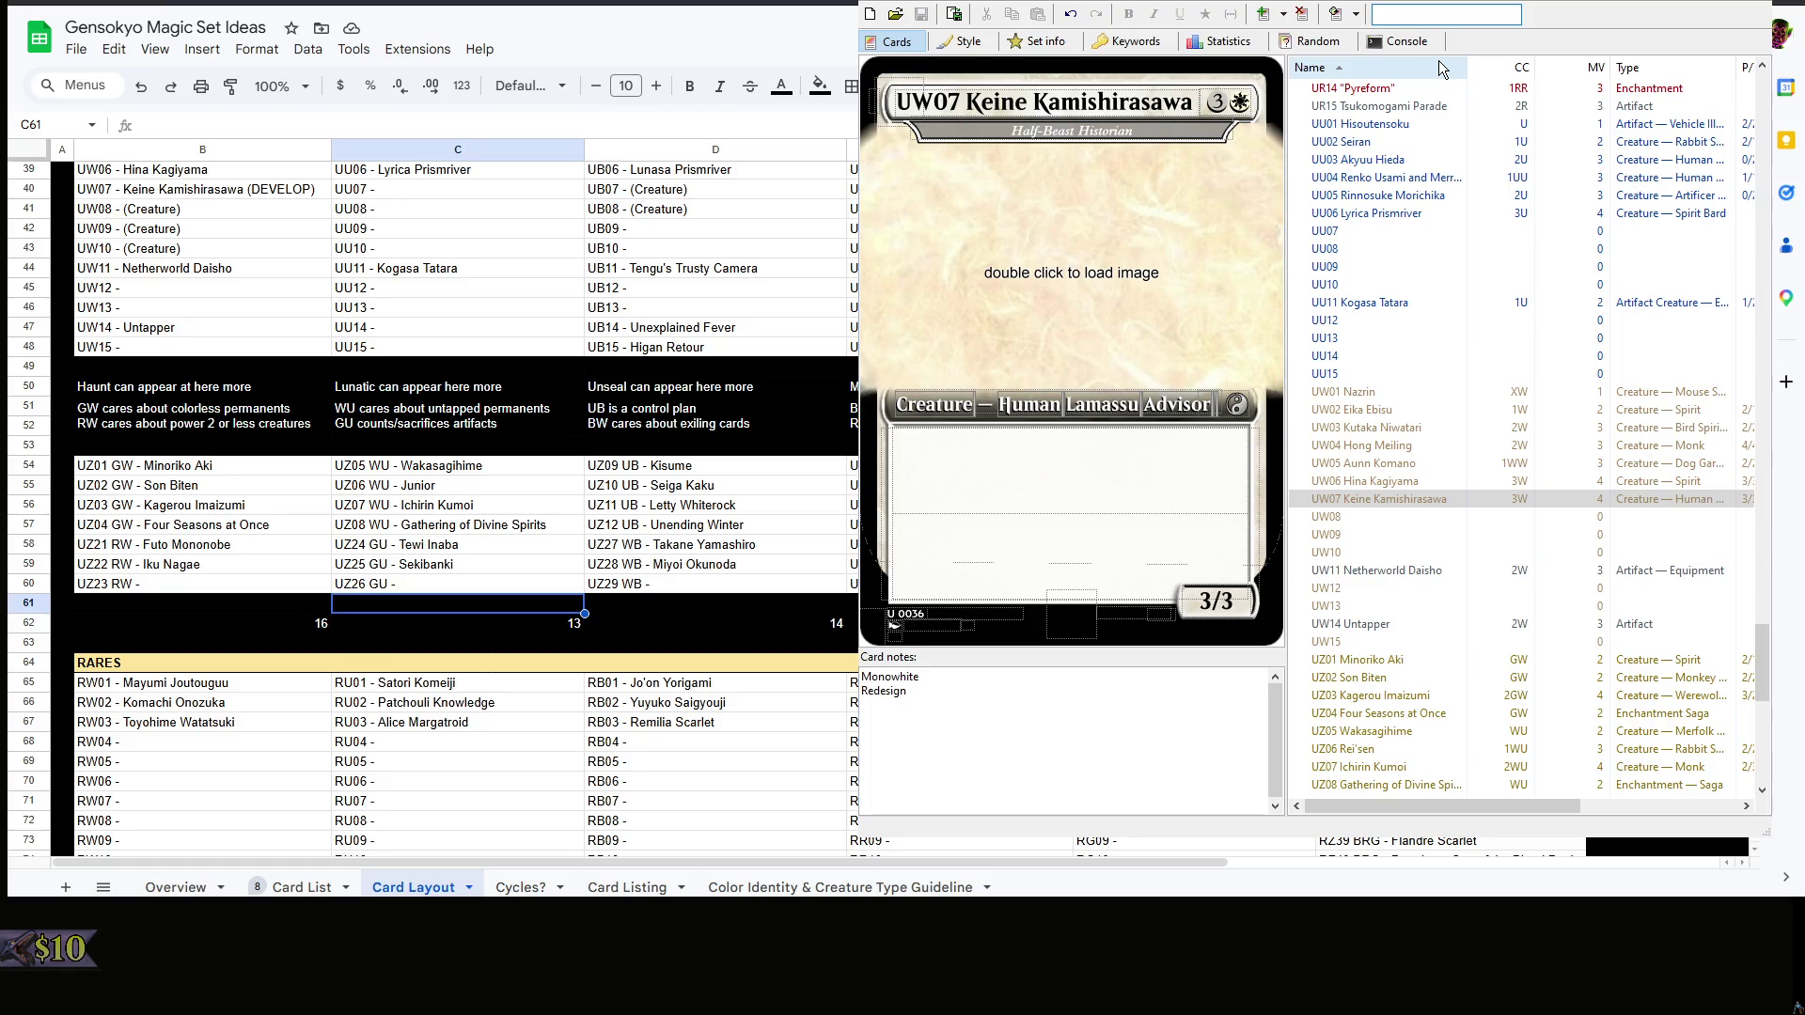
type("futo")
- Reword Futo Mononobe's Royal Dragon's Arrow to trigger when a creature you control with 2 power or less dies
left_click(1465, 90)
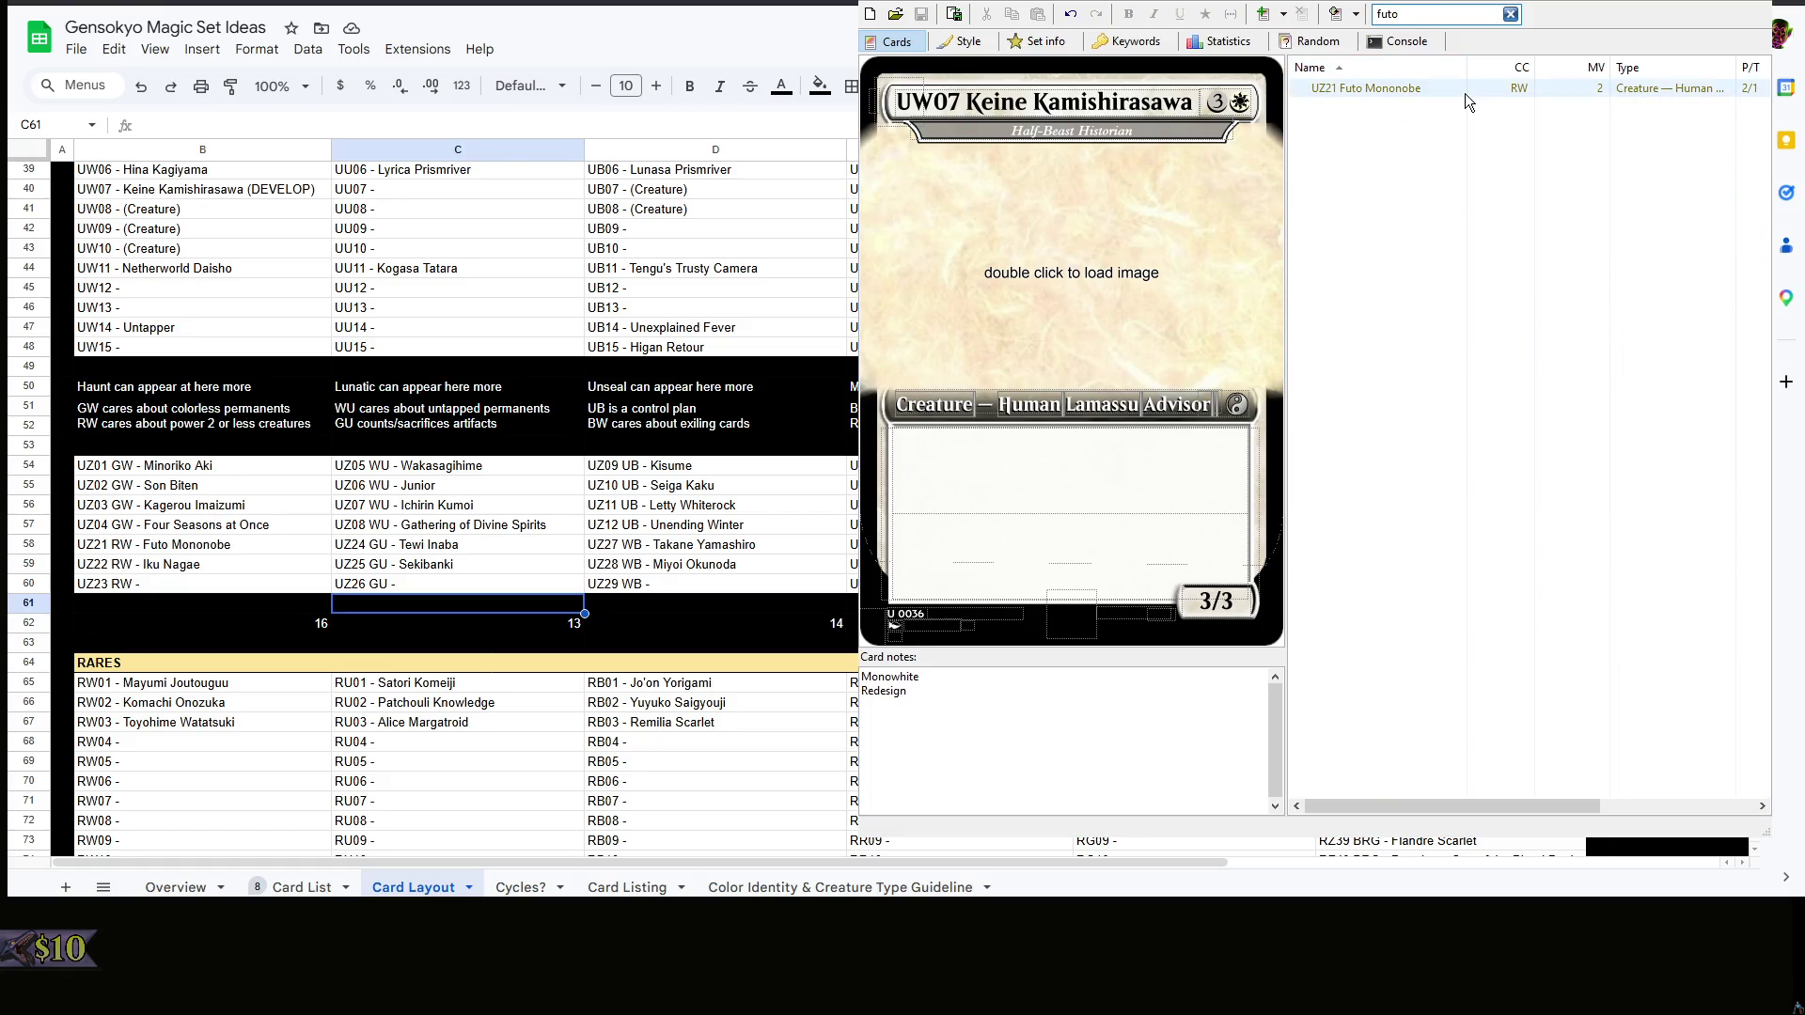
left_click(1139, 562)
left_click_drag(1032, 562, 893, 565)
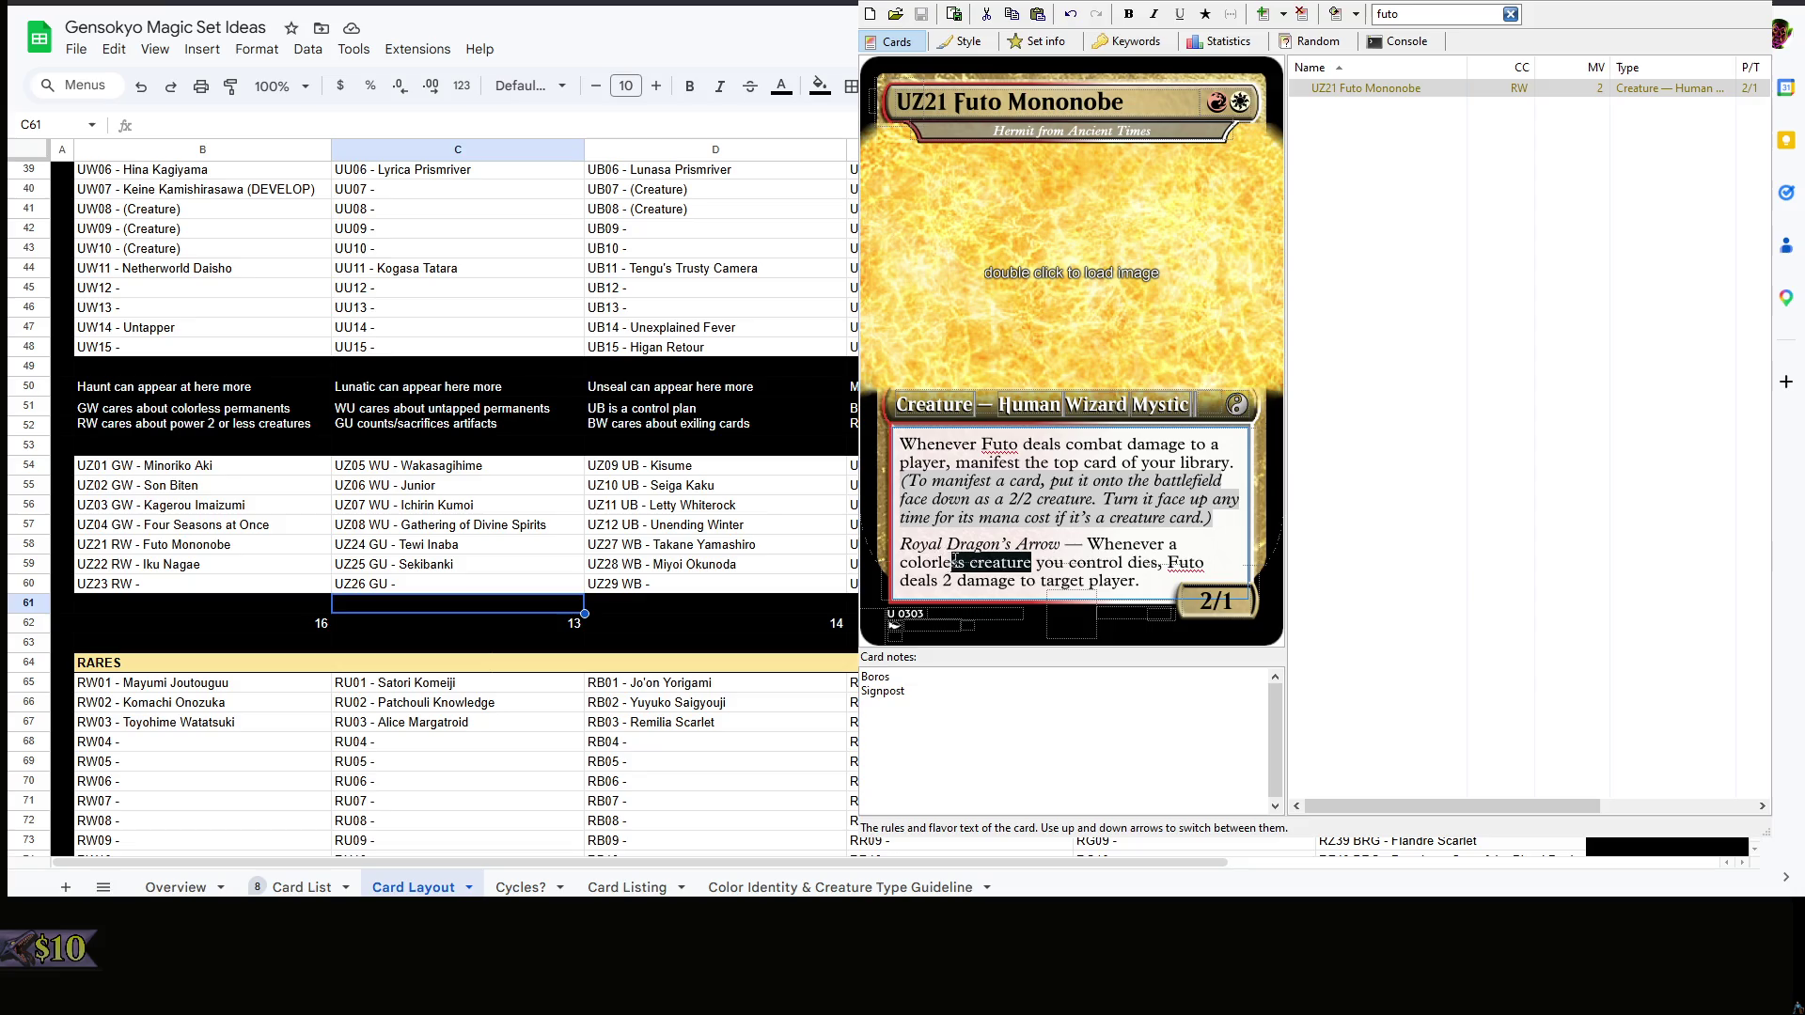
type("creature with 2 power or less")
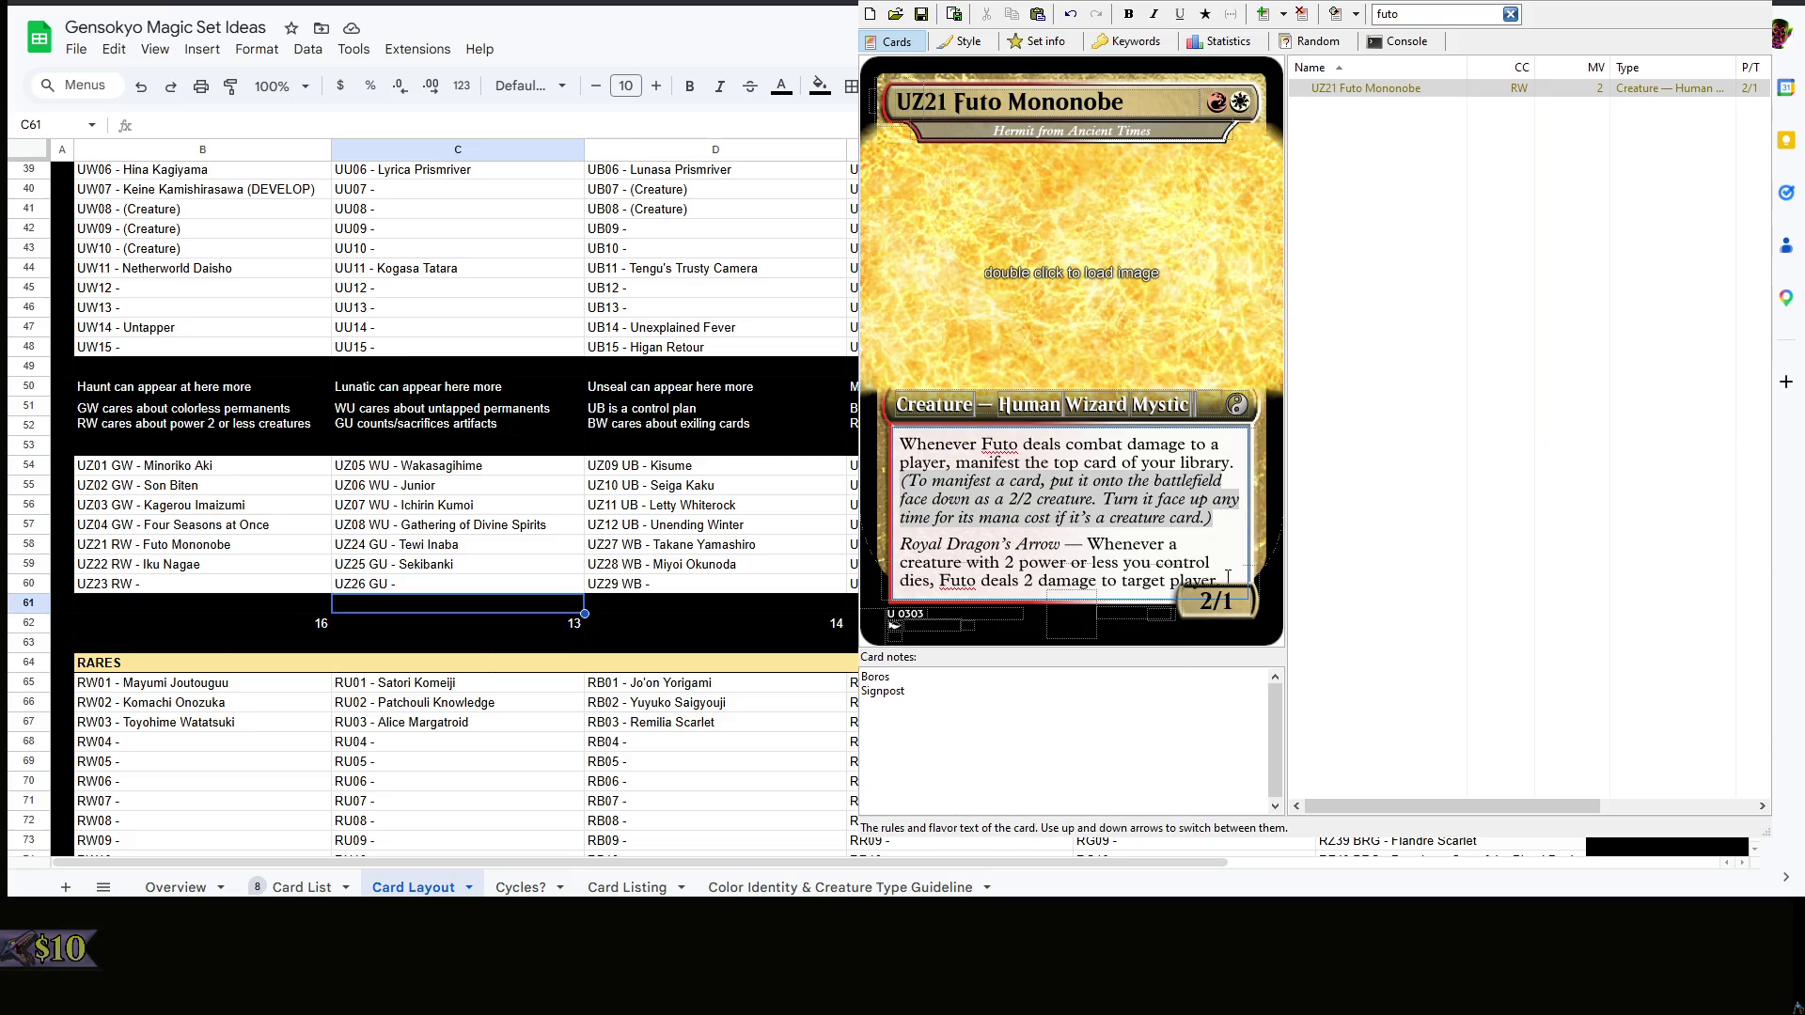
left_click_drag(1201, 552, 965, 553)
key("BackSpace")
type("ou control with 2 power or les")
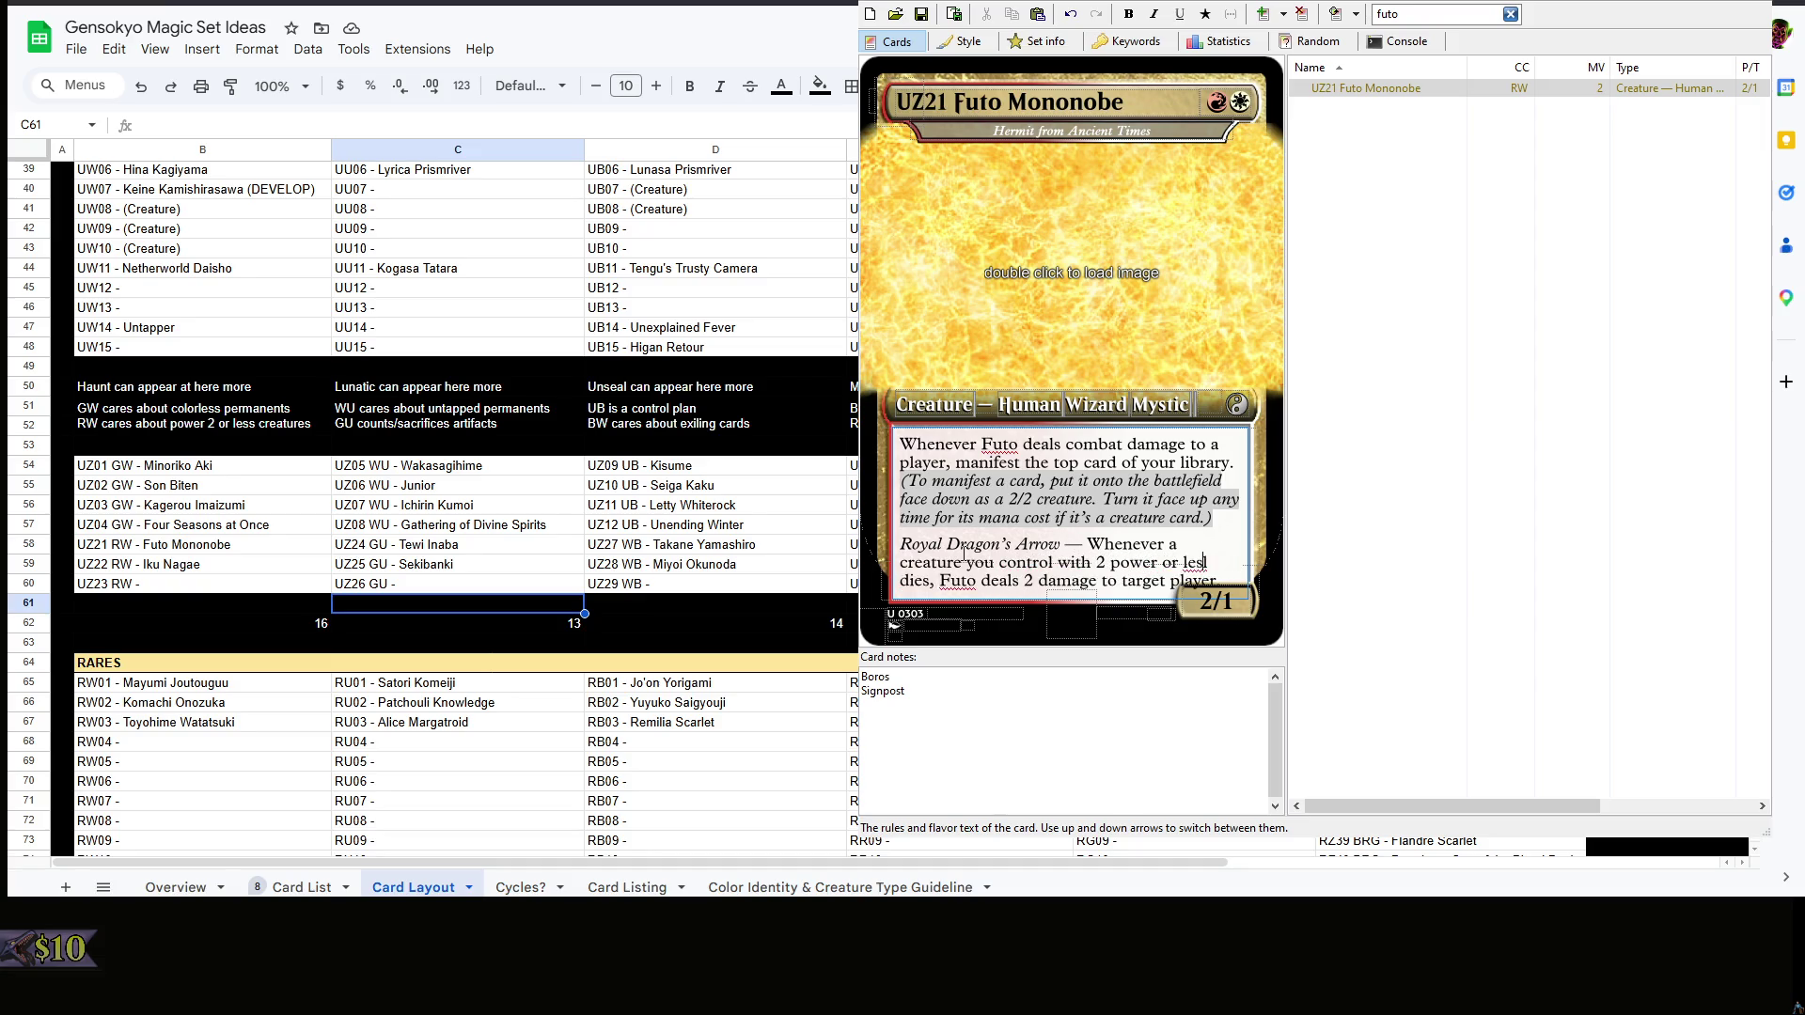
type("s")
key("shift+Down")
key("End")
left_click(963, 42)
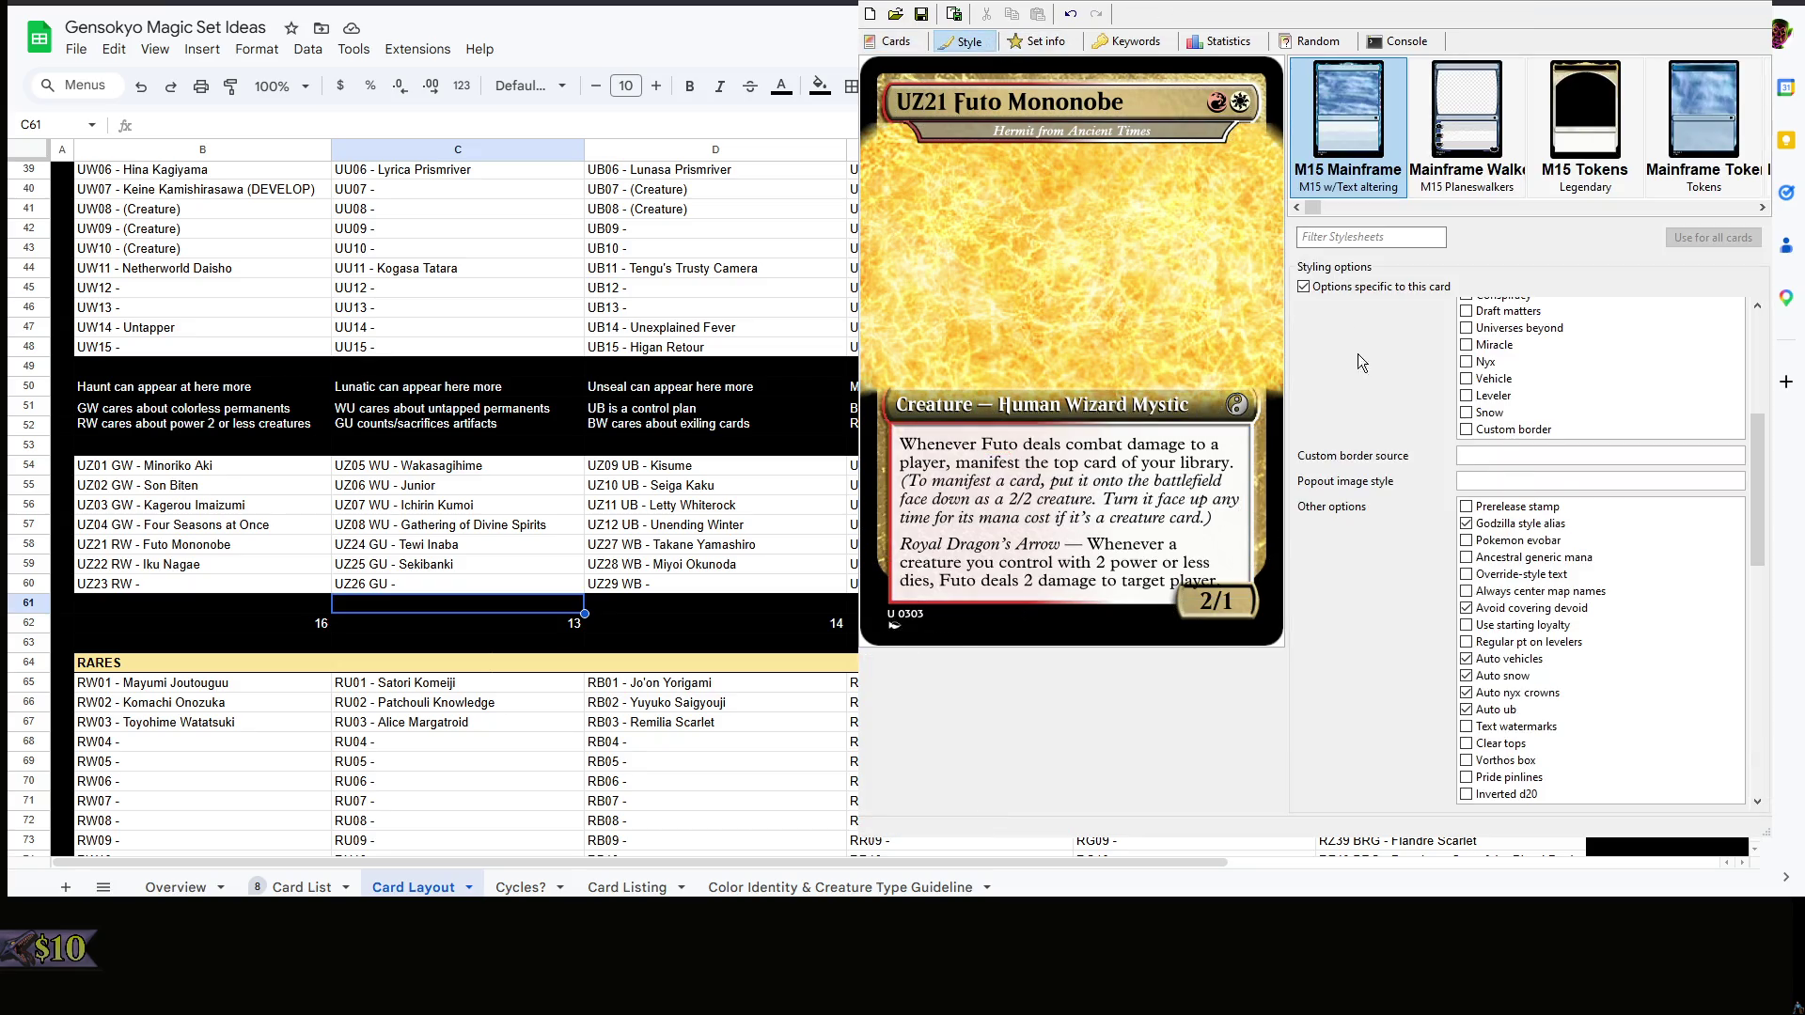
scroll(1358, 354, "up", 5)
- Set Futo's text box to chop 2 from the top and 9 from the bottom
double_click(1474, 311)
key("BackSpace")
left_click(1474, 337)
type("4")
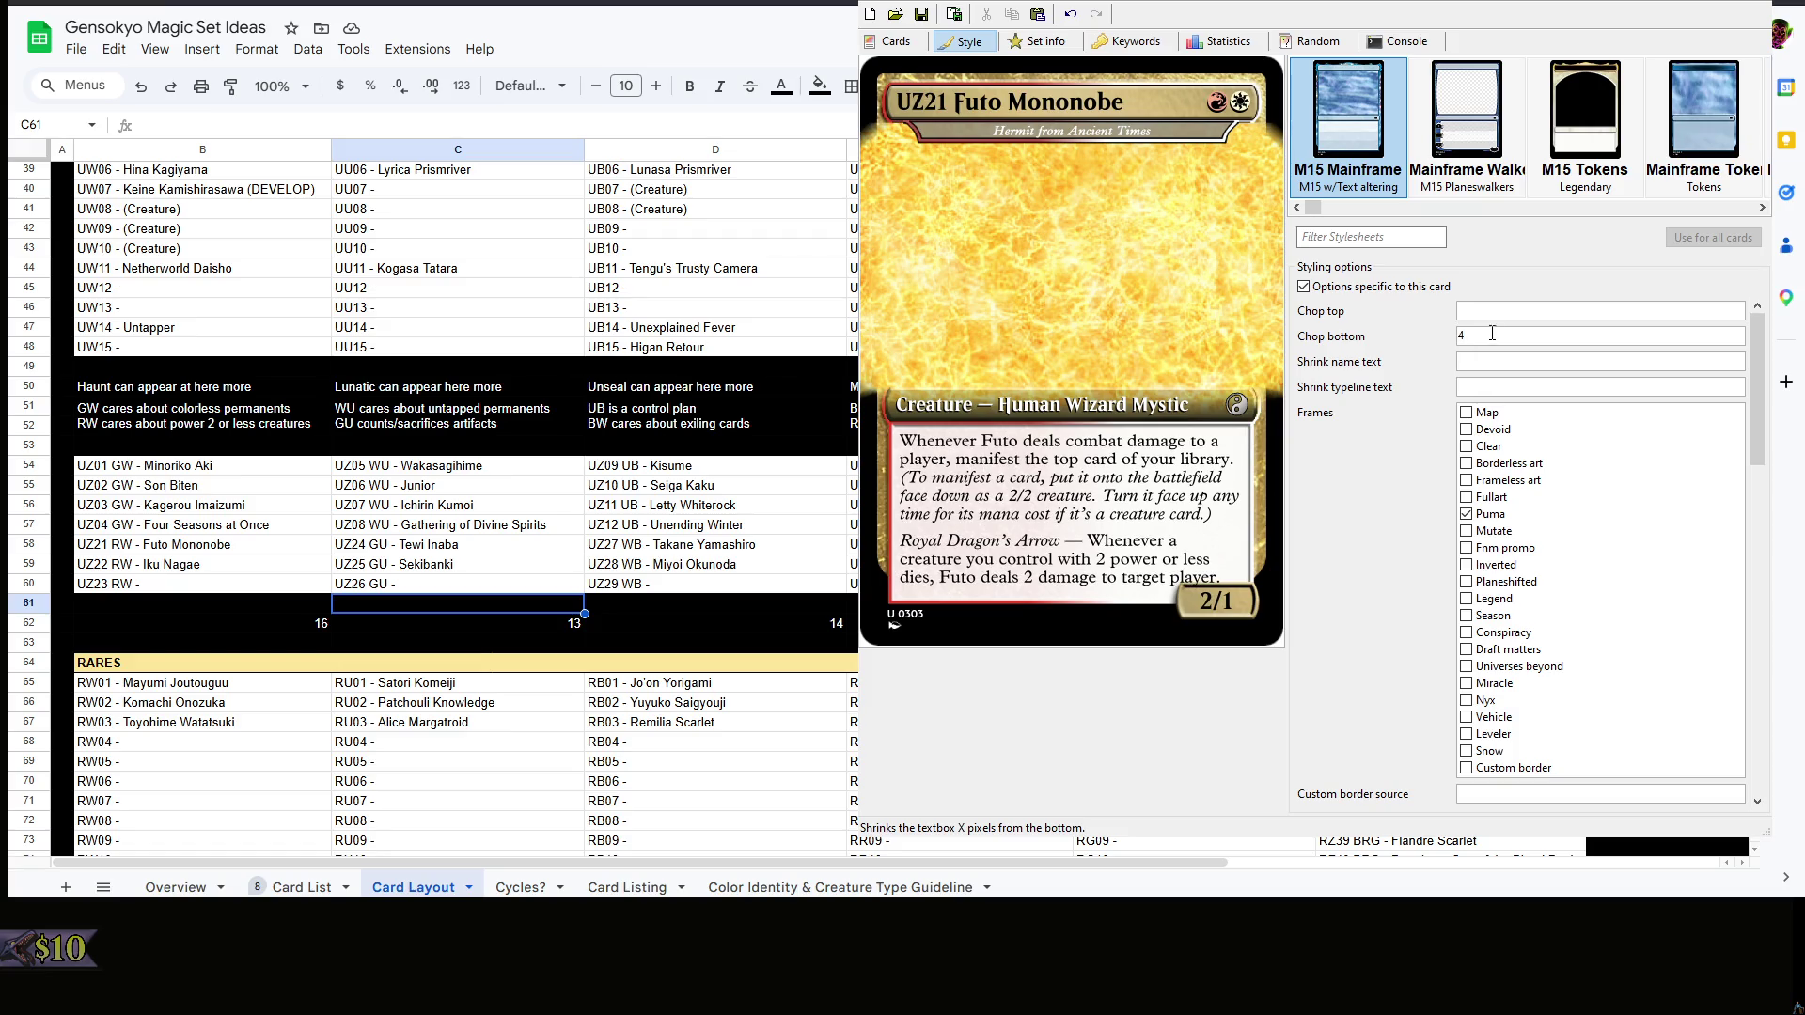
left_click_drag(1492, 333, 1425, 337)
type("7")
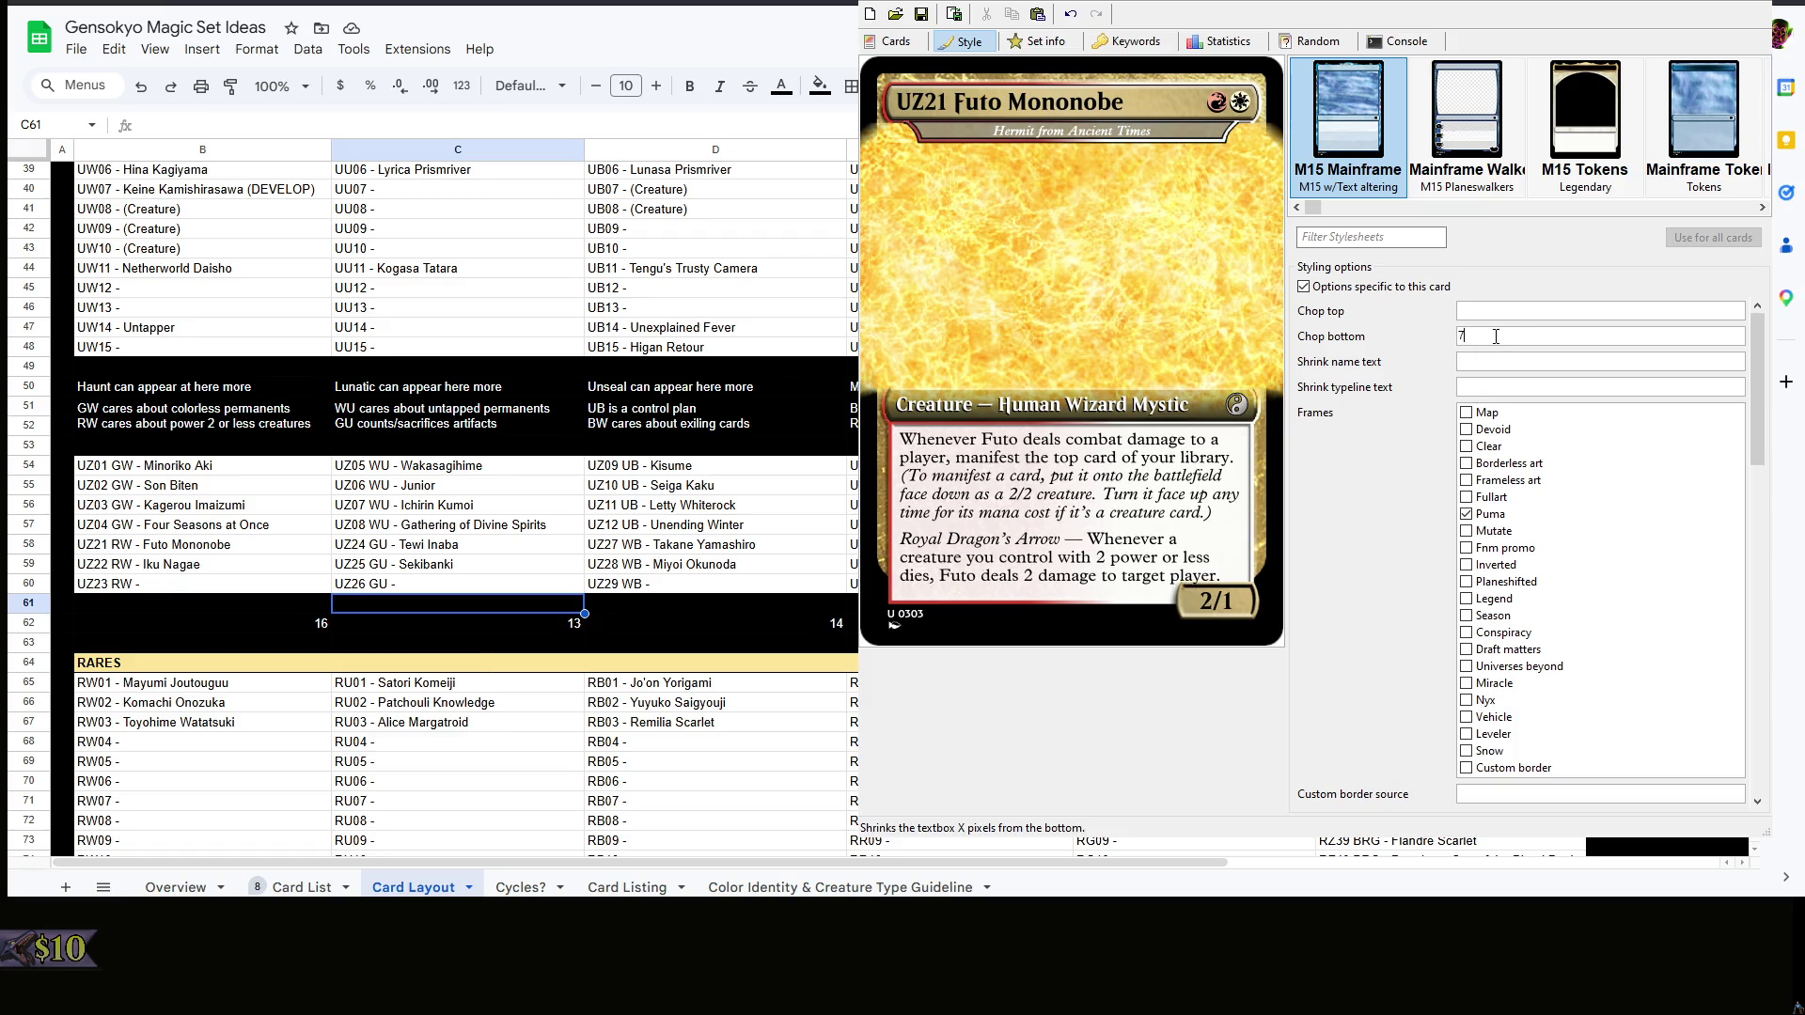
type("8")
key("BackSpace")
type("9")
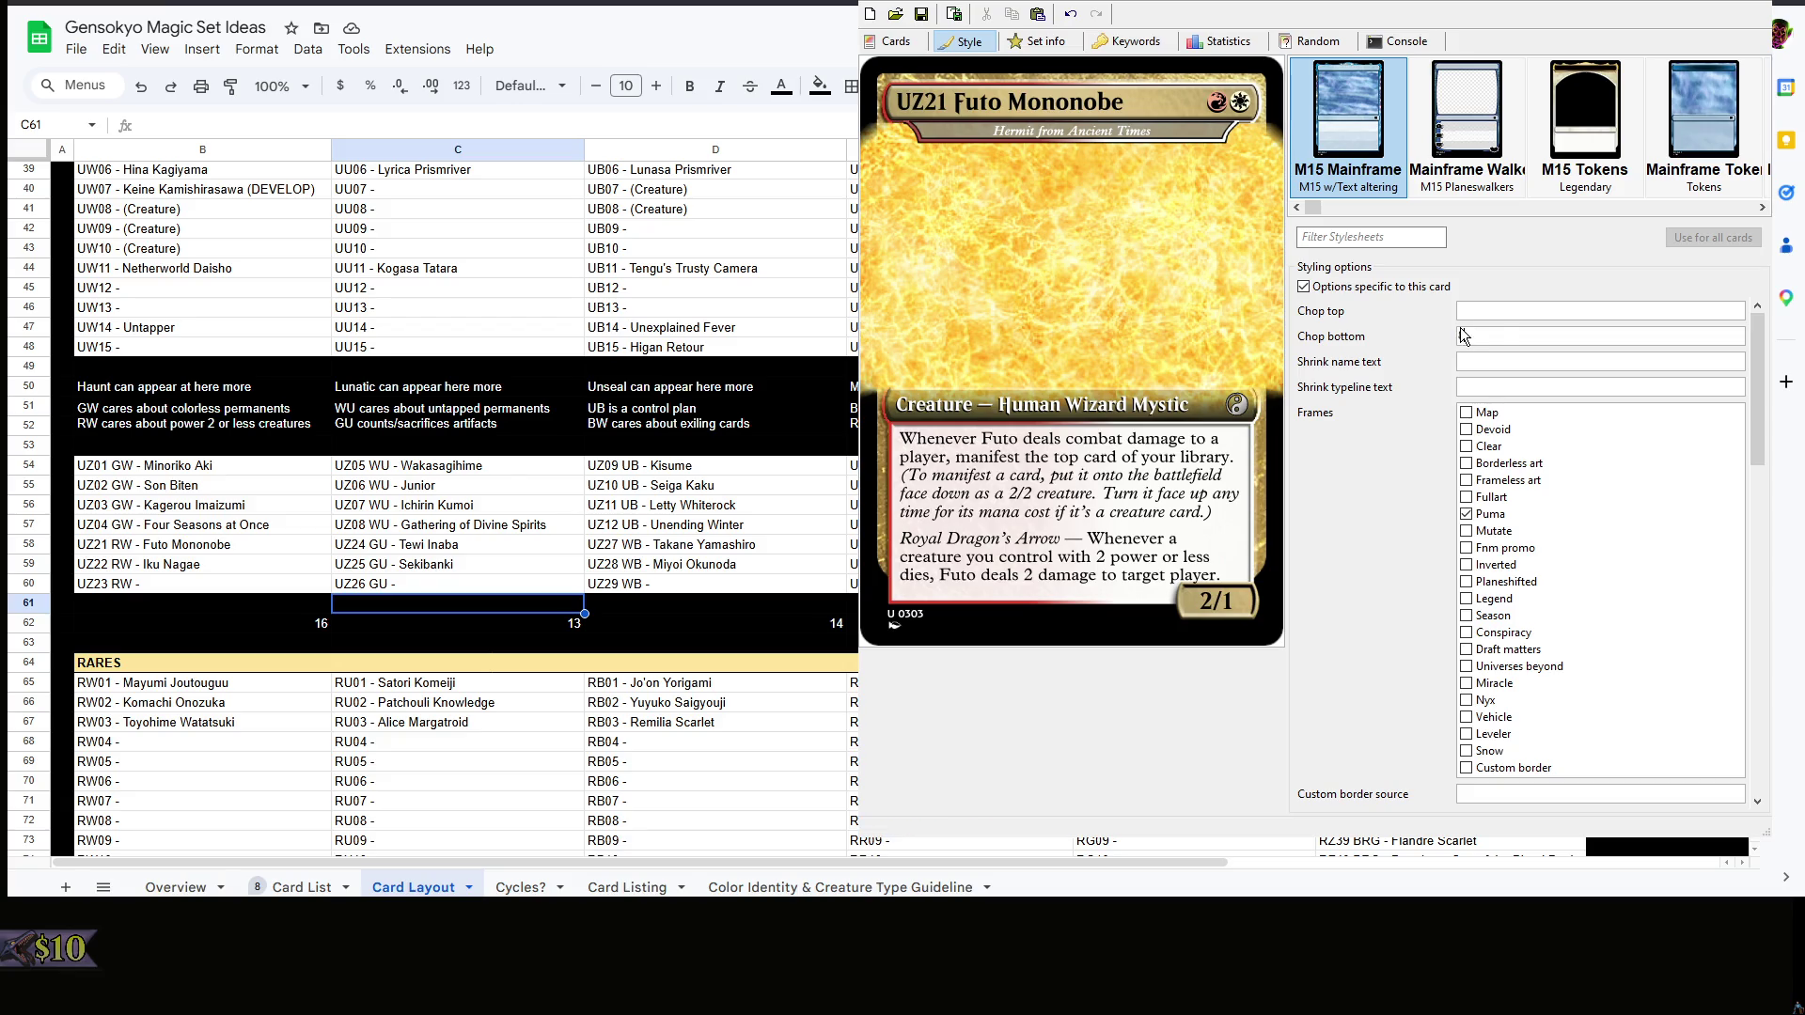
left_click(1531, 312)
type("2")
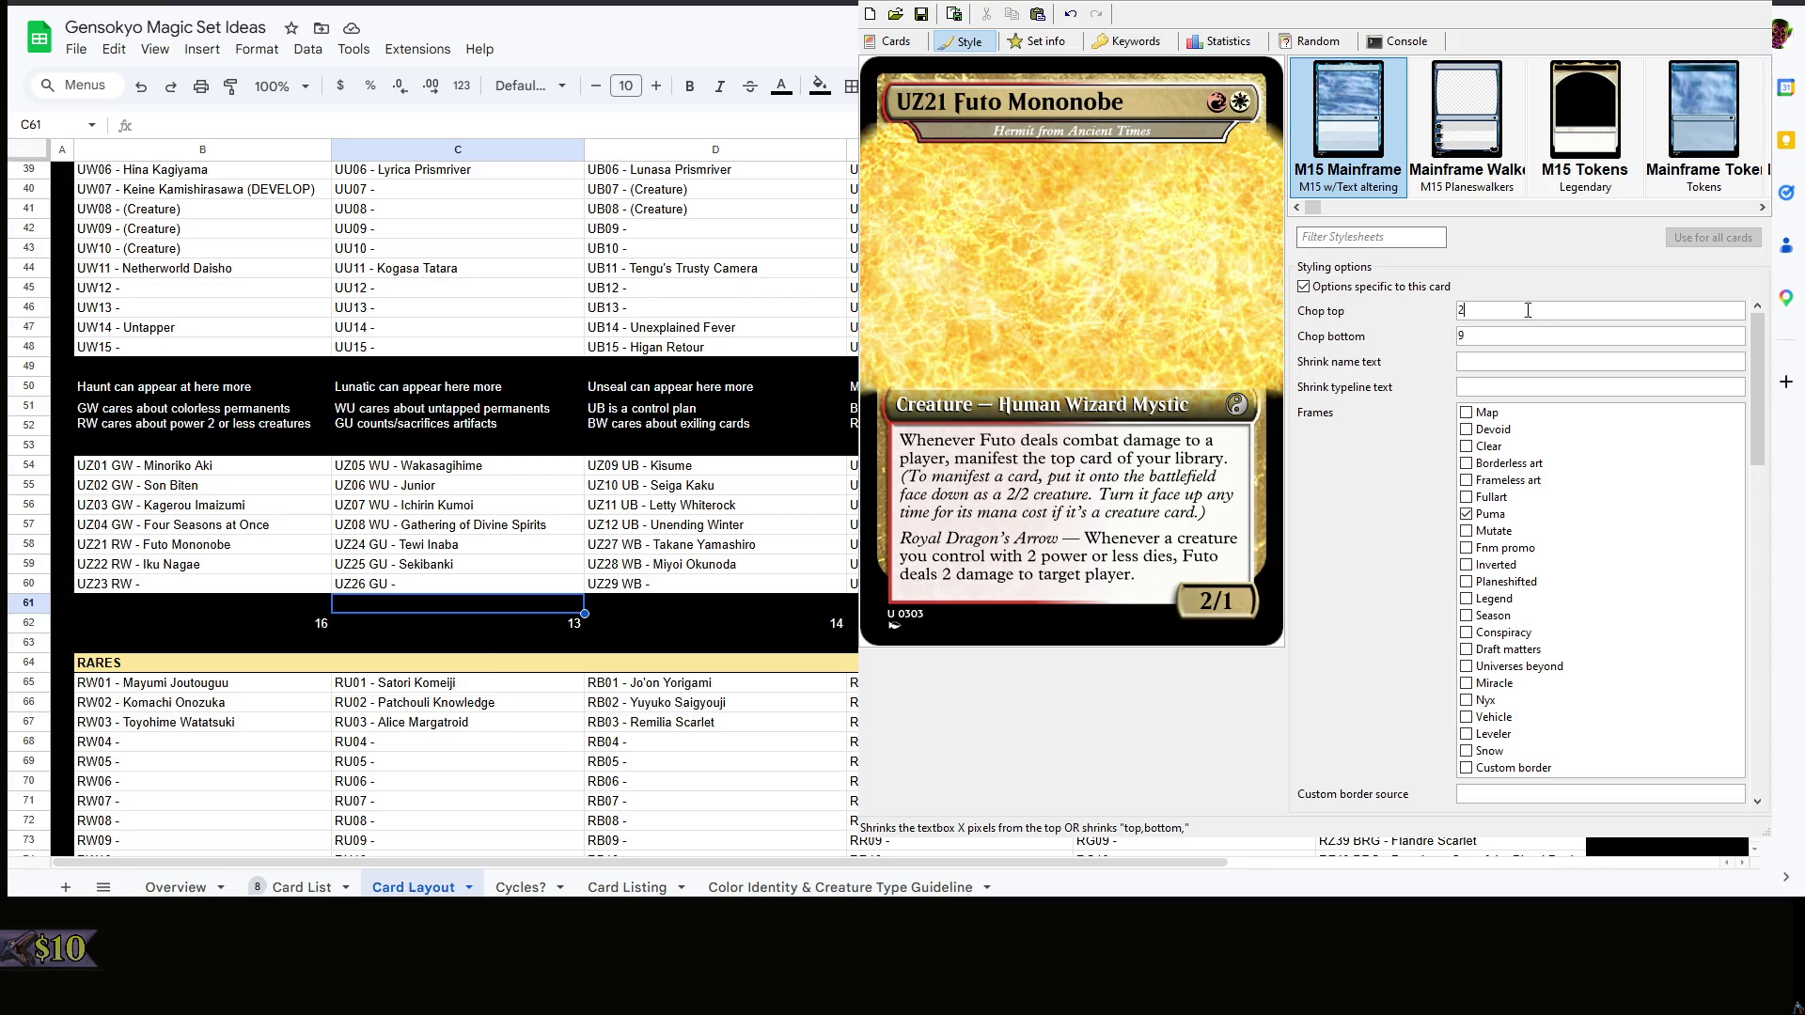
key("BackSpace")
type("3")
key("BackSpace")
type("1")
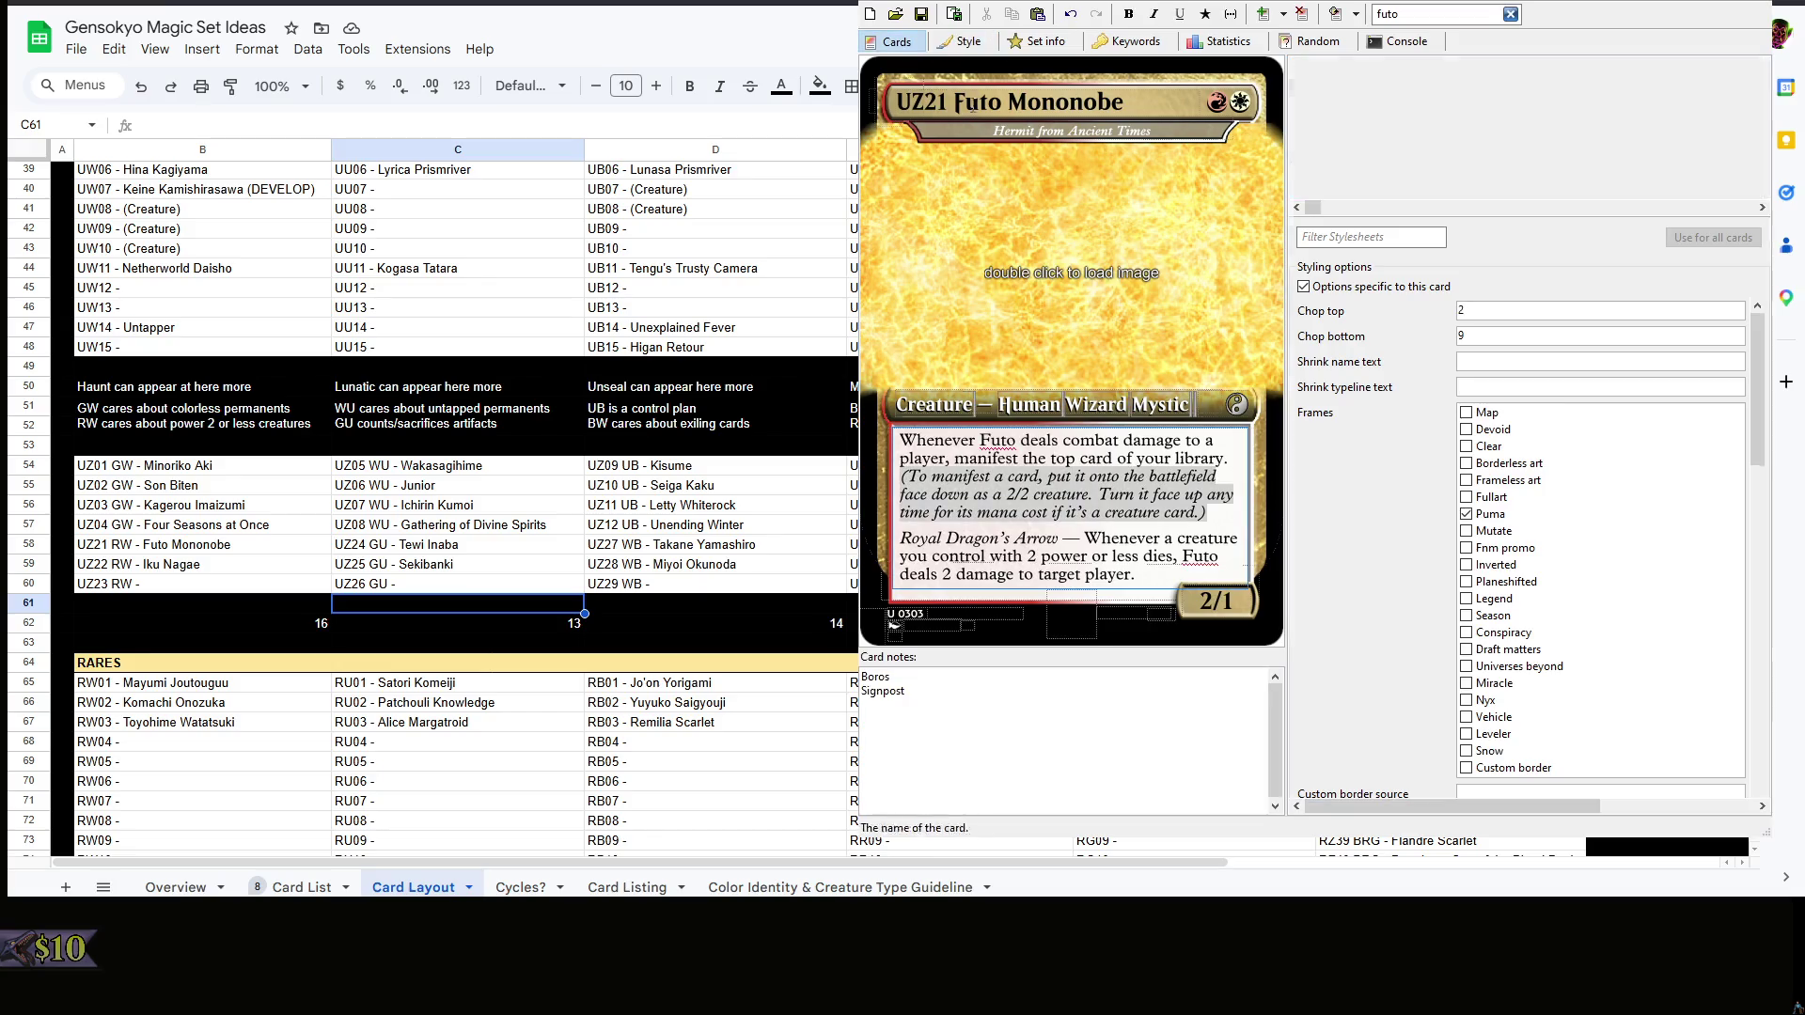
- Return to the Cards view and clear the search filter to list all cards
left_click(896, 40)
left_click(1509, 14)
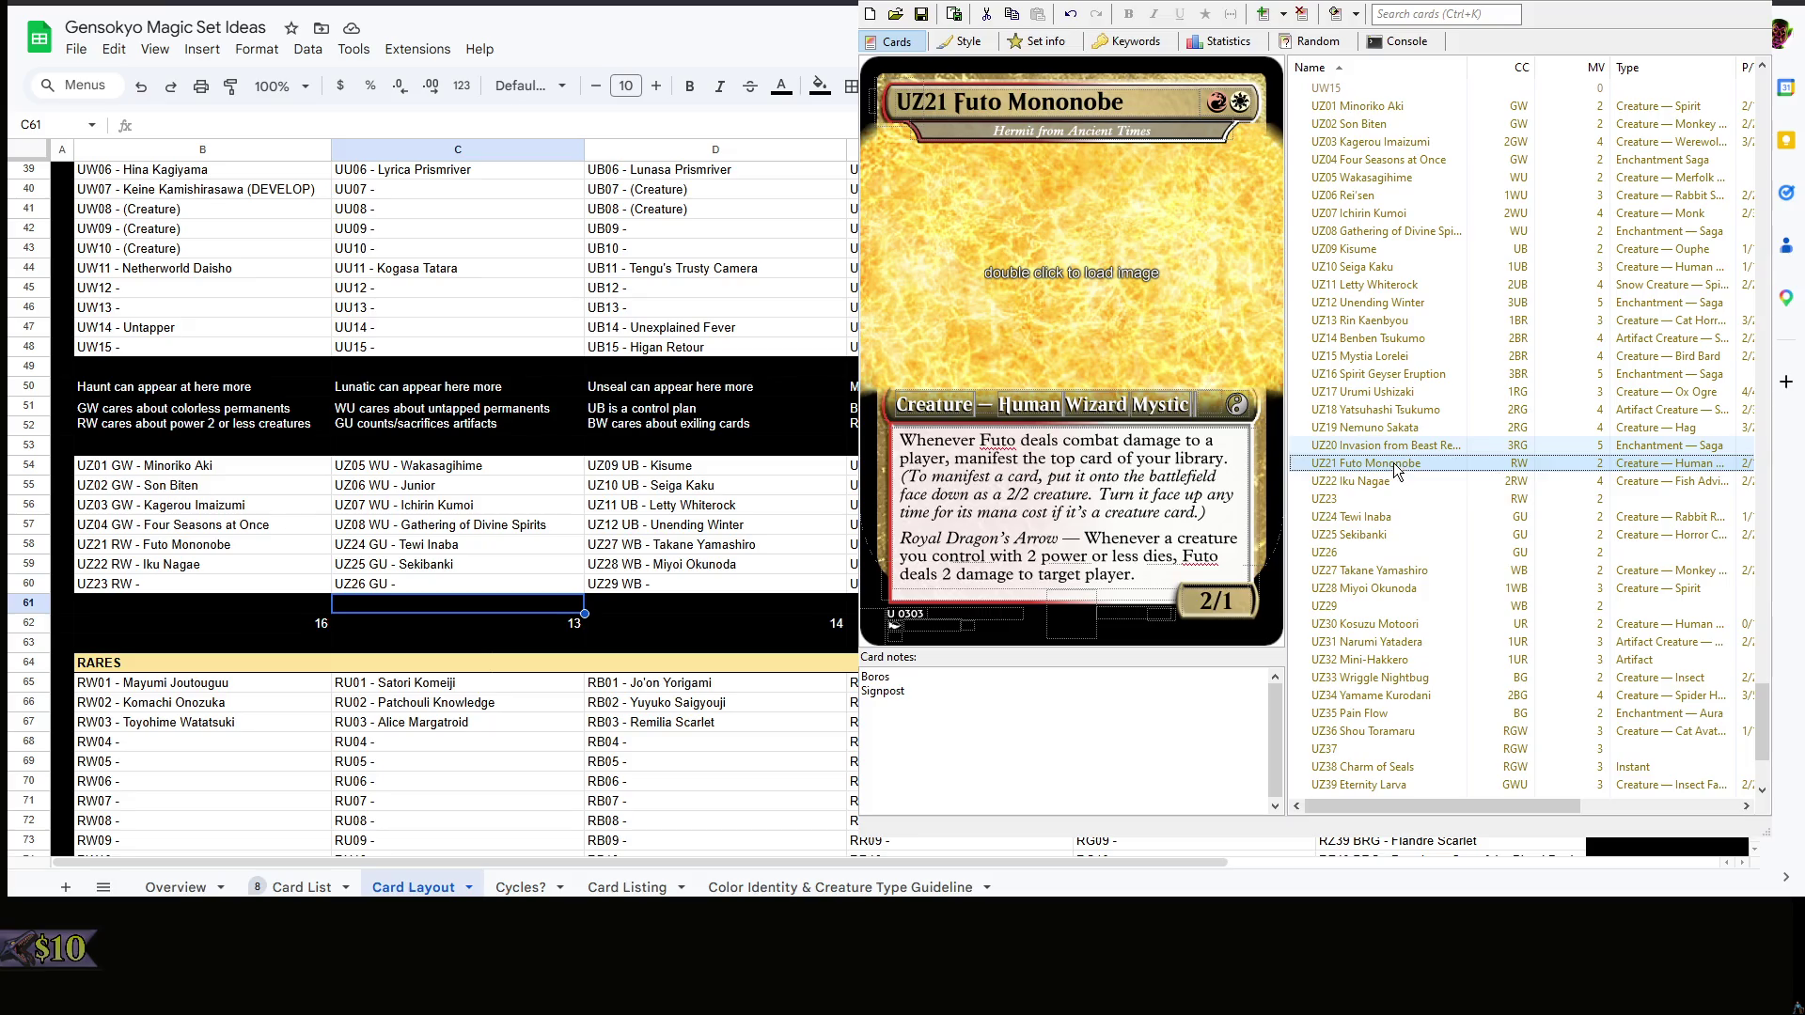
- Add a Boros Signpost note to Futo and change the trigger to 'Whenever another creature'
left_click(1396, 448)
left_click(1392, 460)
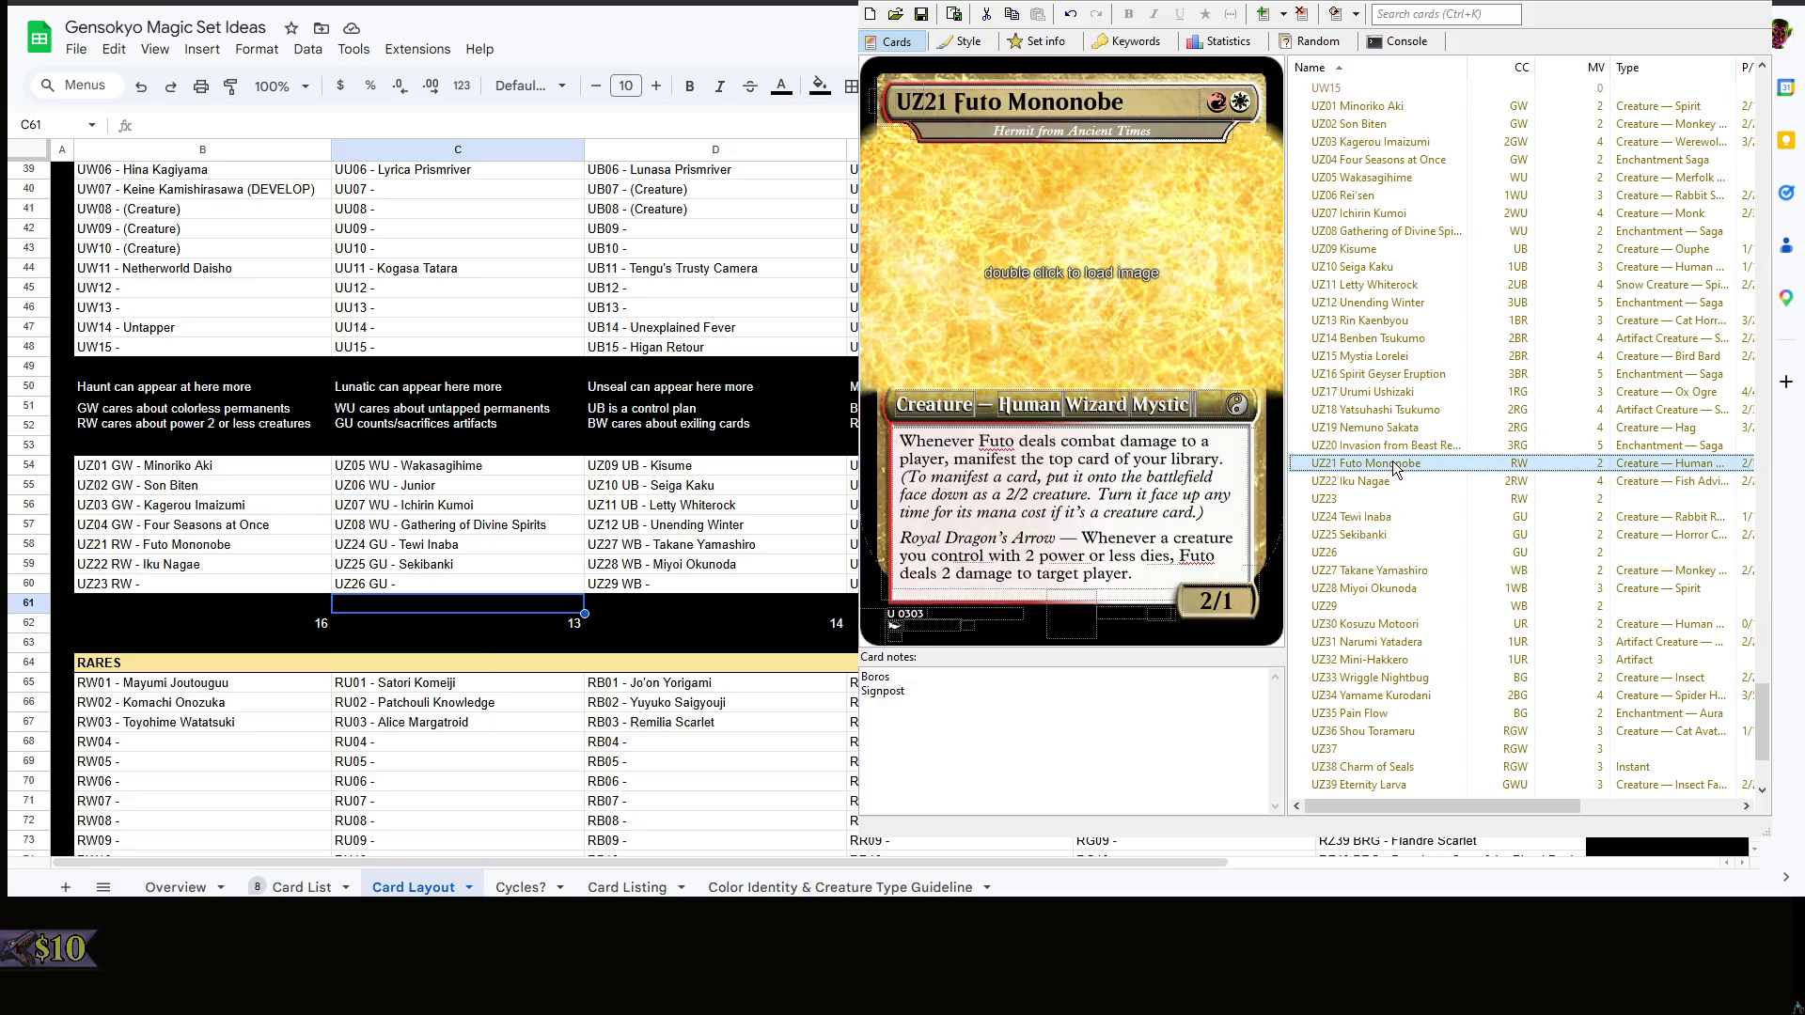
left_click(1102, 791)
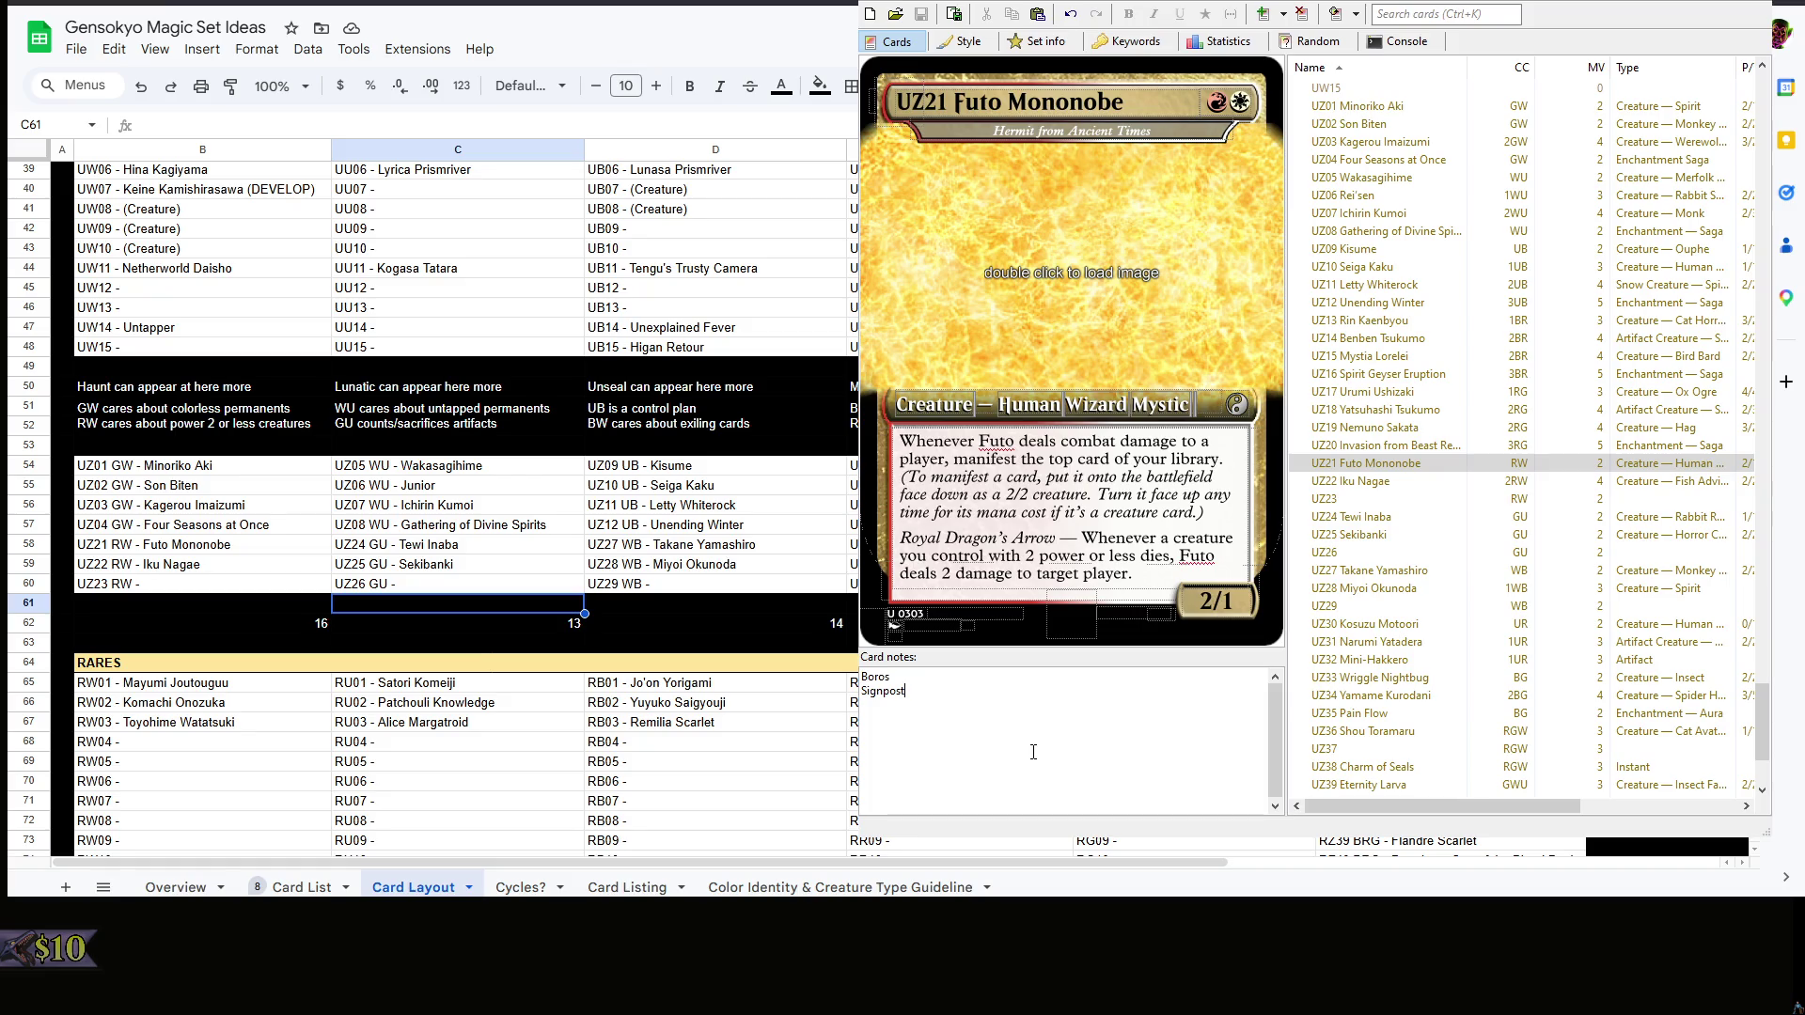
left_click(1171, 537)
type("ant")
key("BackSpace")
key("BackSpace")
key("BackSpace")
type("nother")
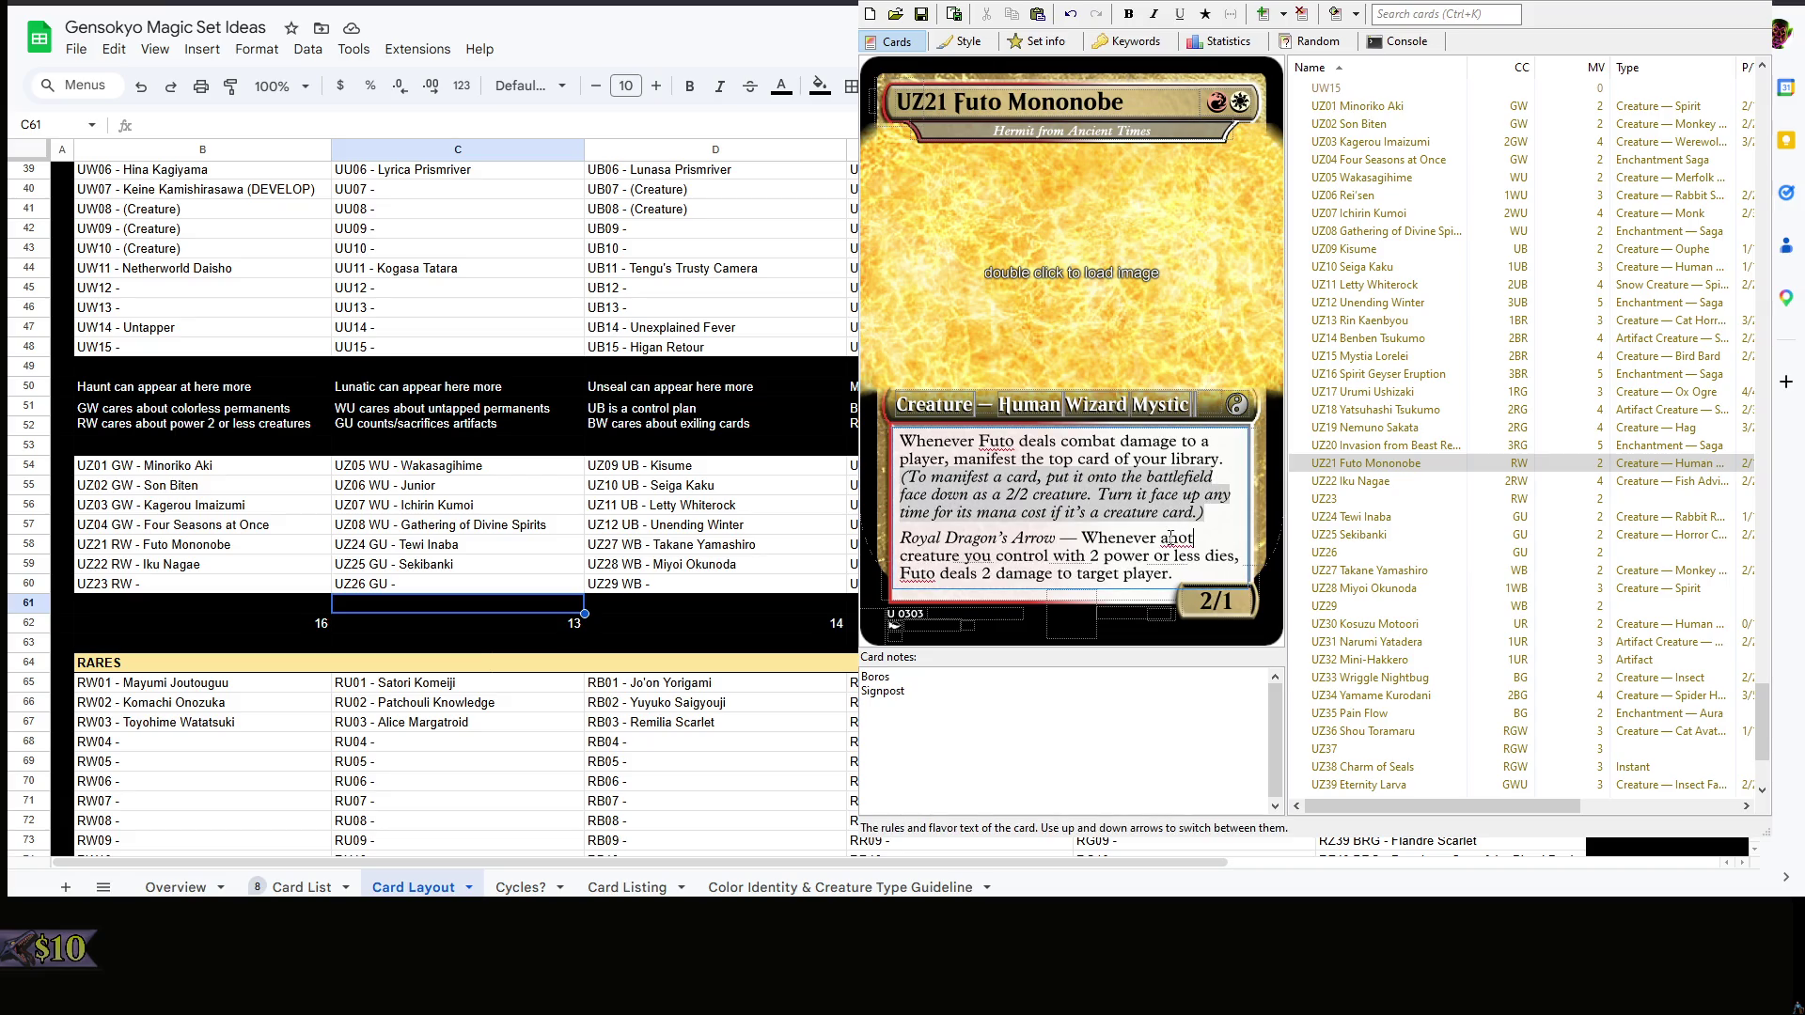
left_click(1102, 735)
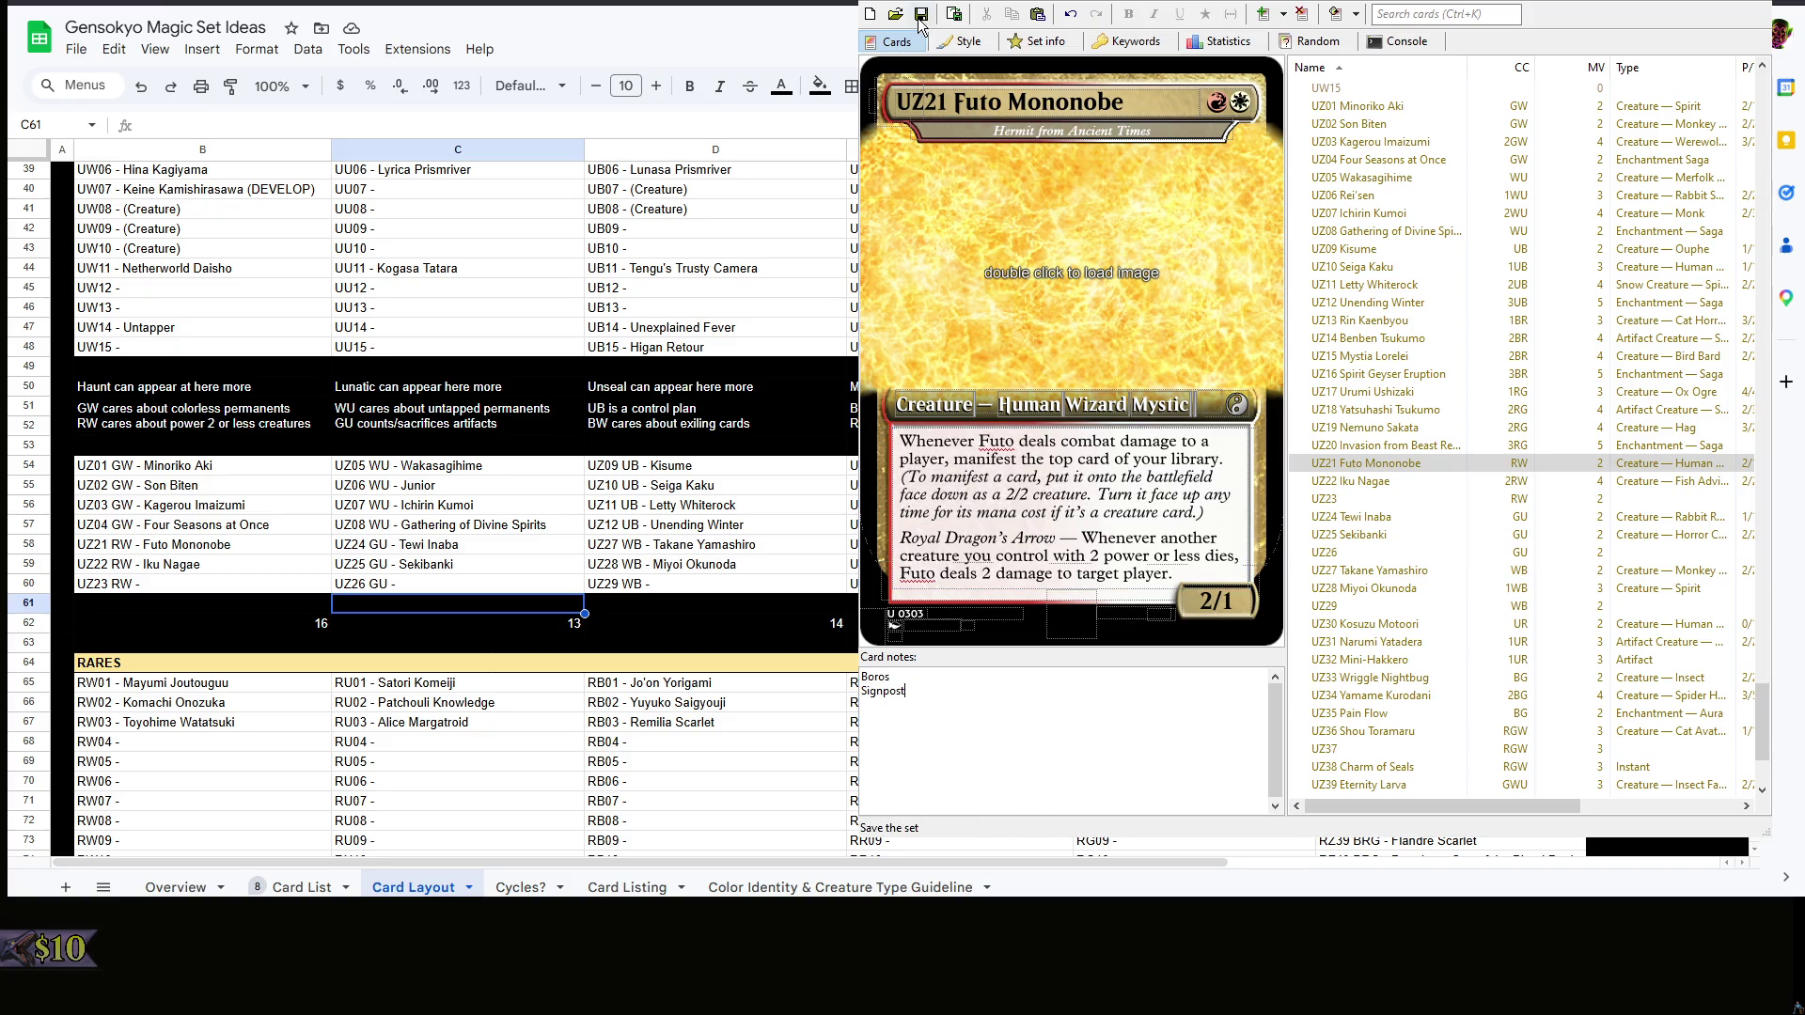
- Save the set and check the uncommon slot count and UU09 cell in the spreadsheet
key("ctrl+s")
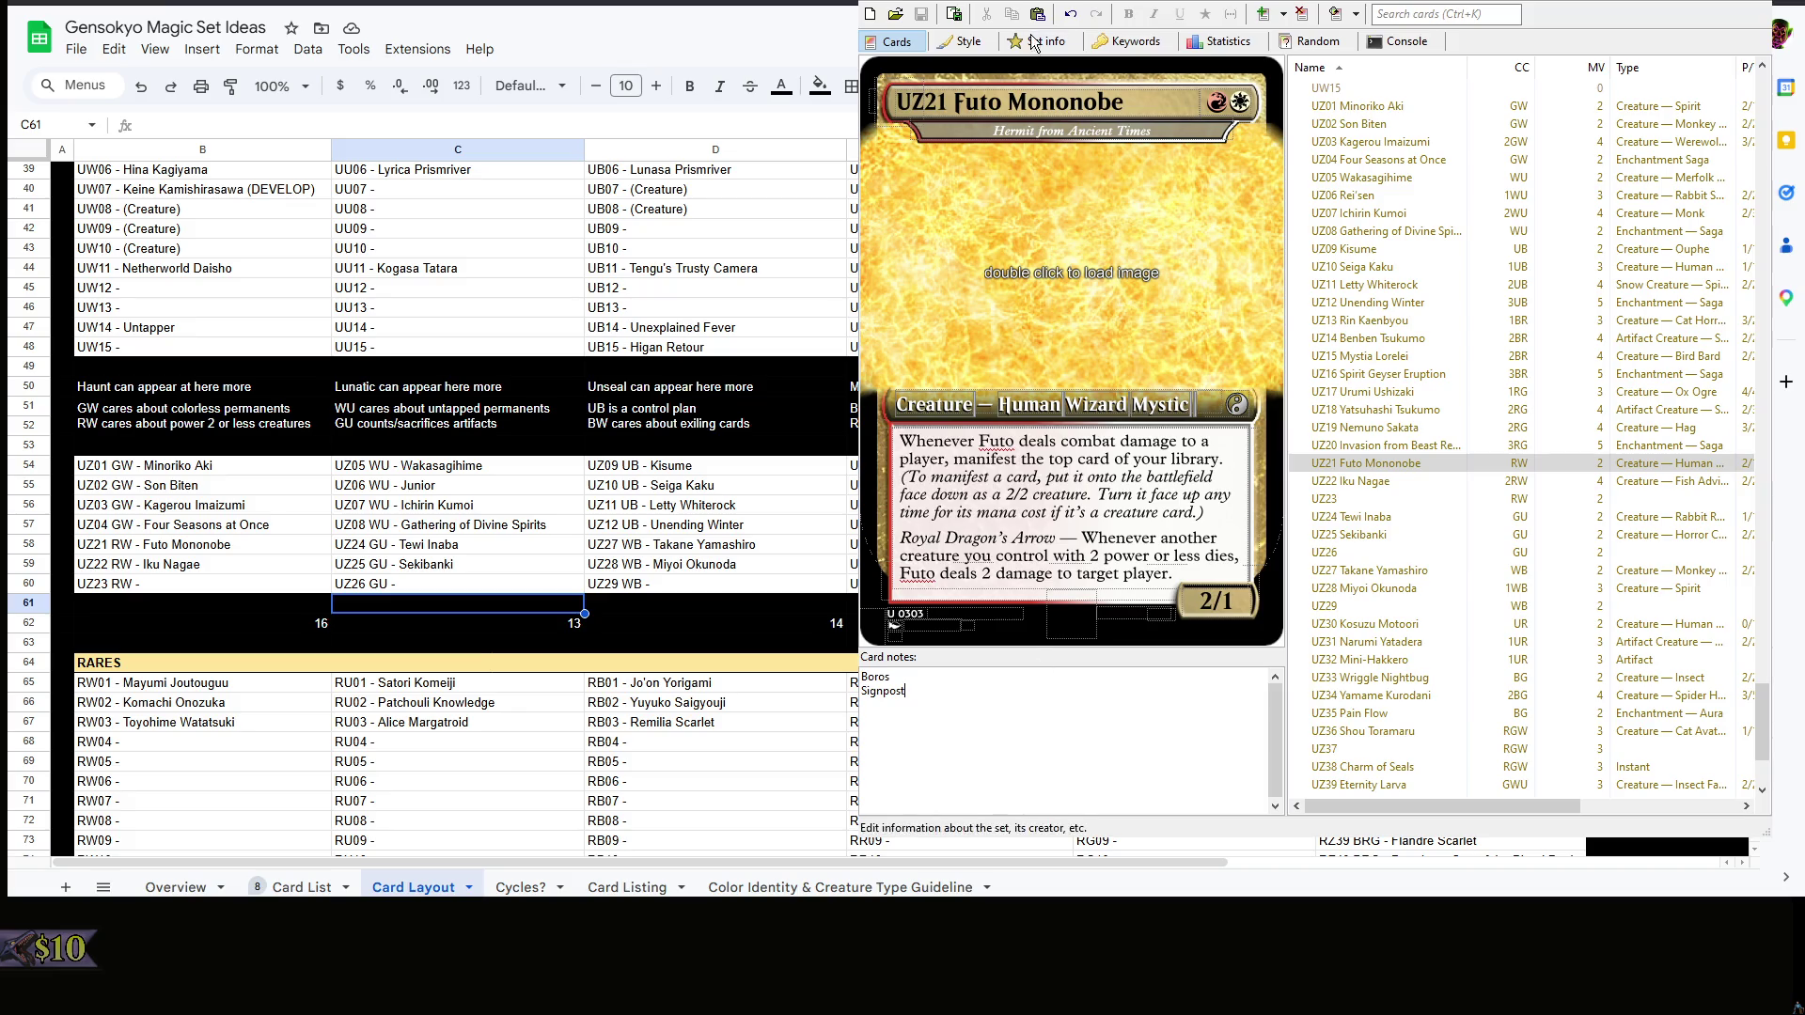
left_click(394, 609)
left_click(479, 614)
scroll(416, 609, "up", 3)
left_click(207, 419)
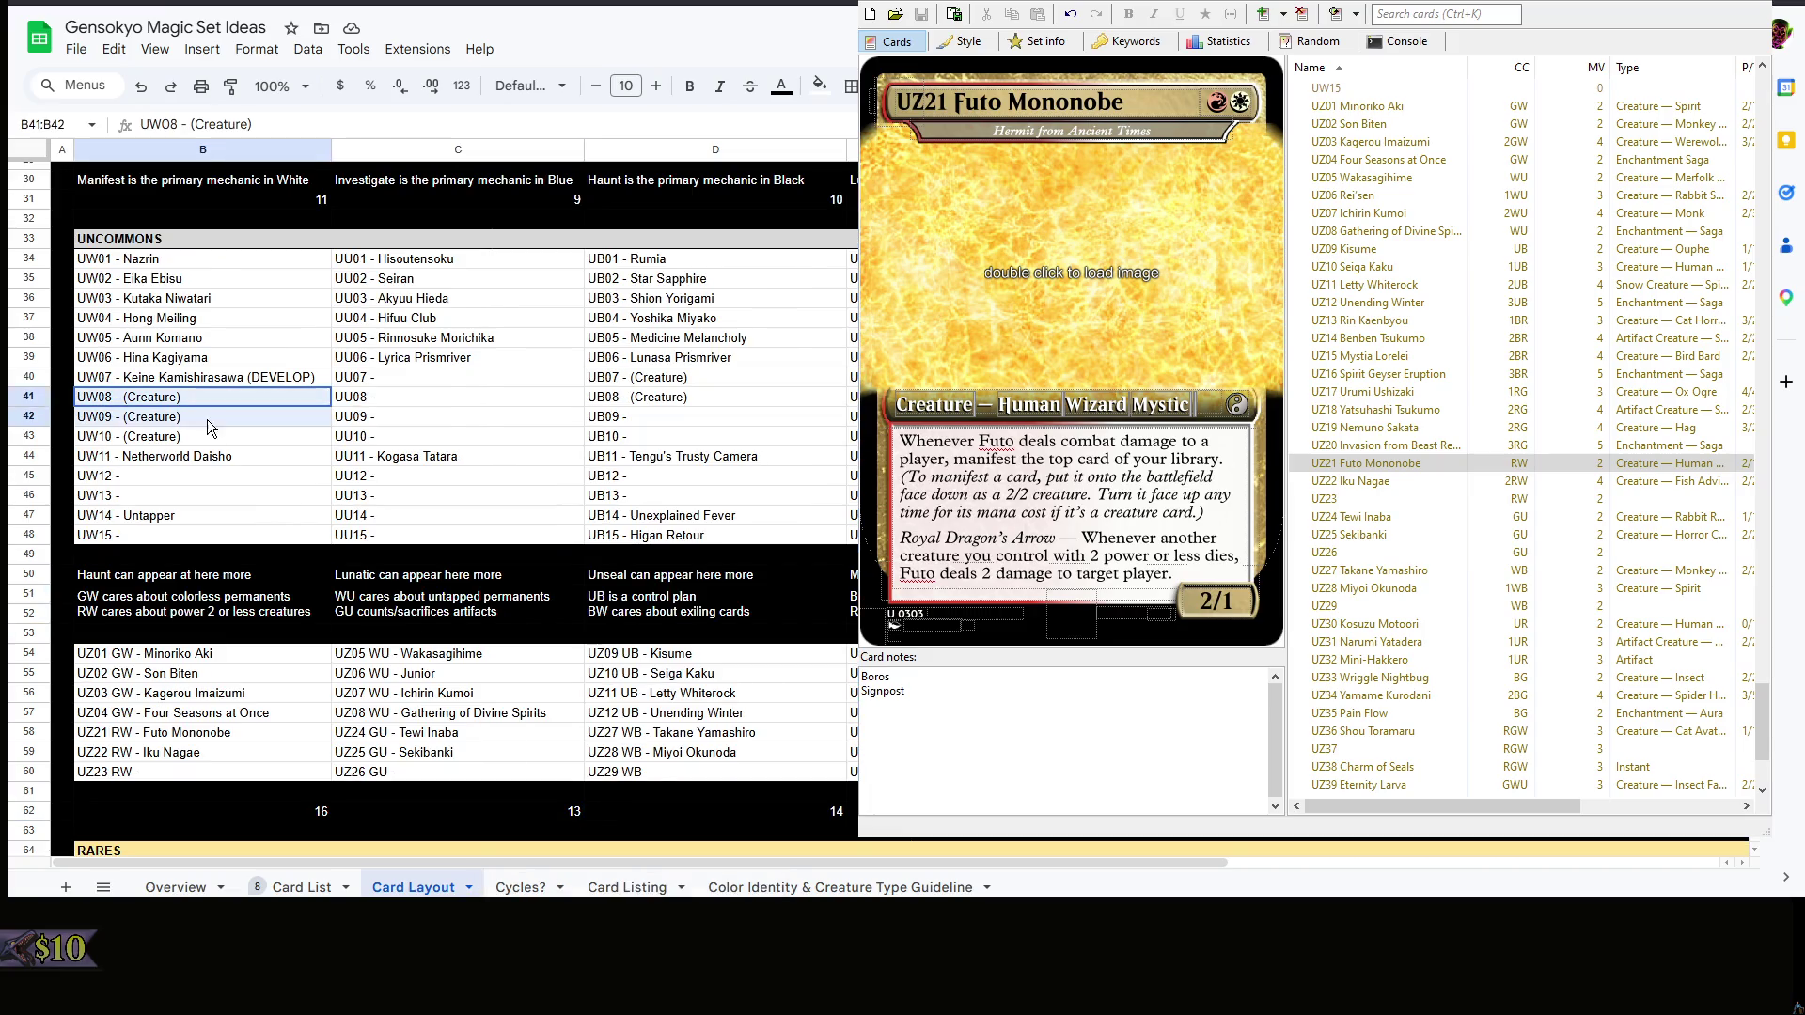
left_click_drag(434, 383, 437, 419)
left_click(437, 419)
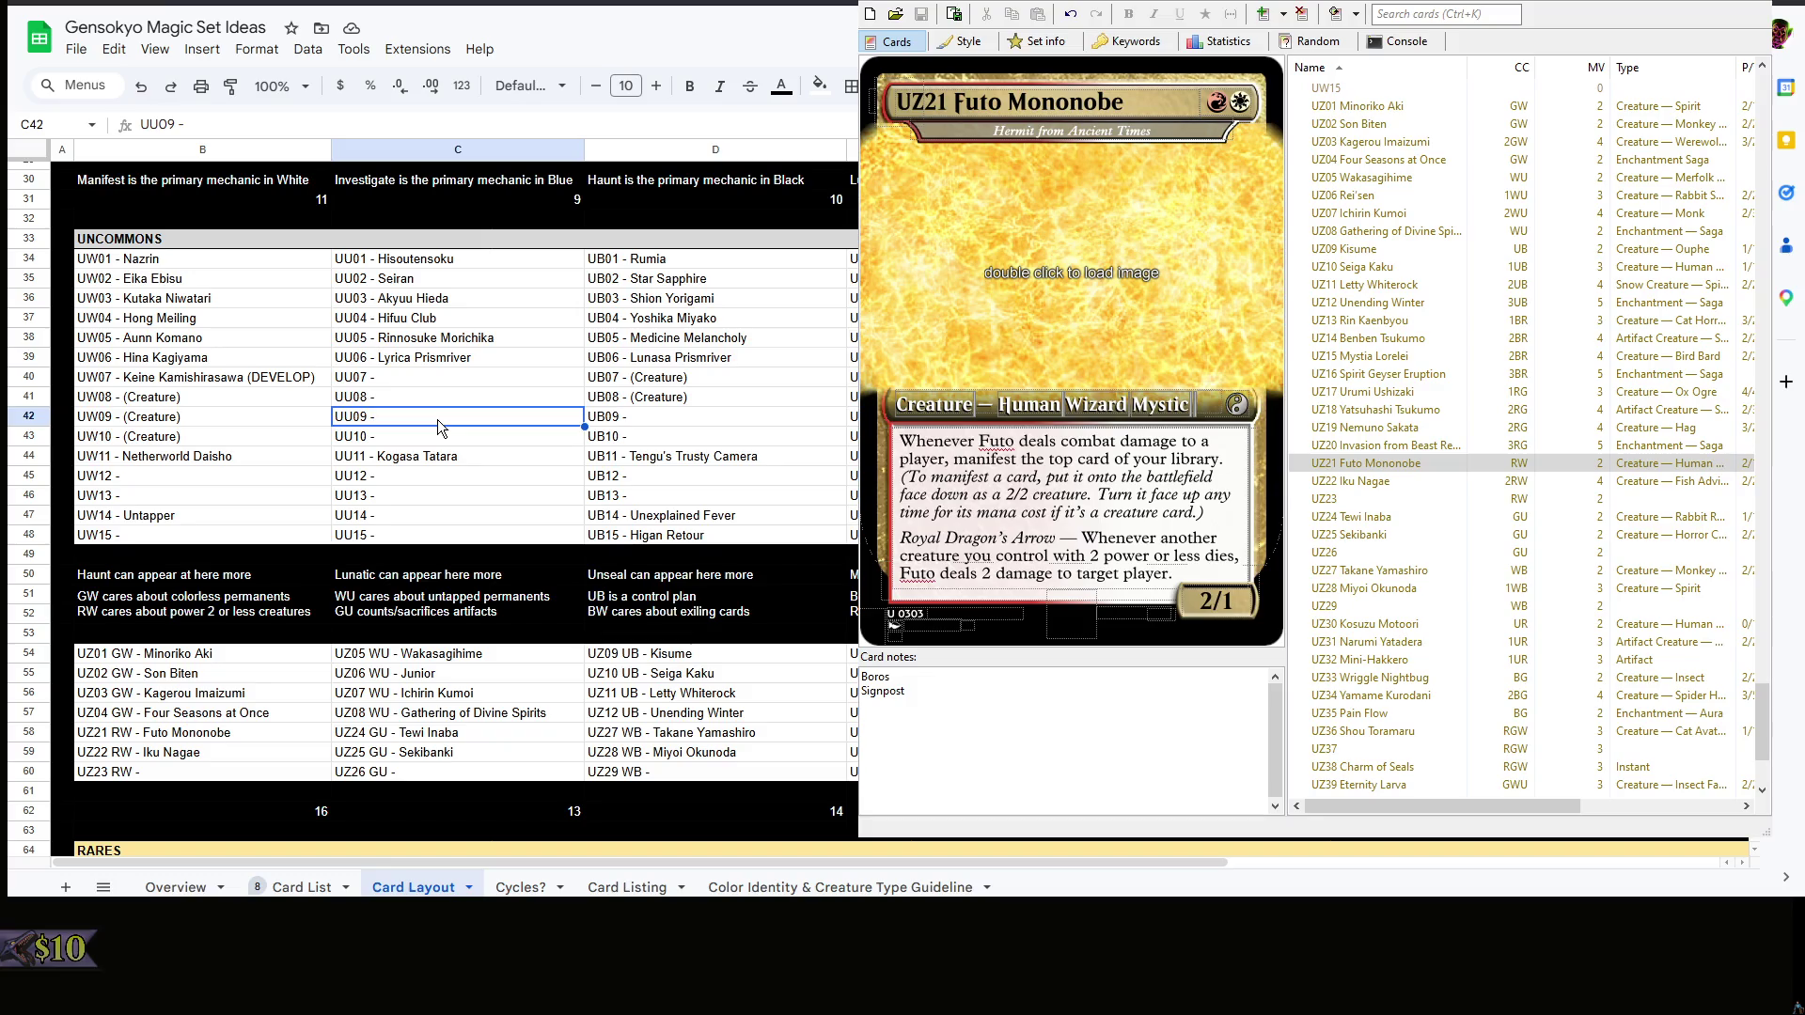
scroll(1358, 489, "up", 6)
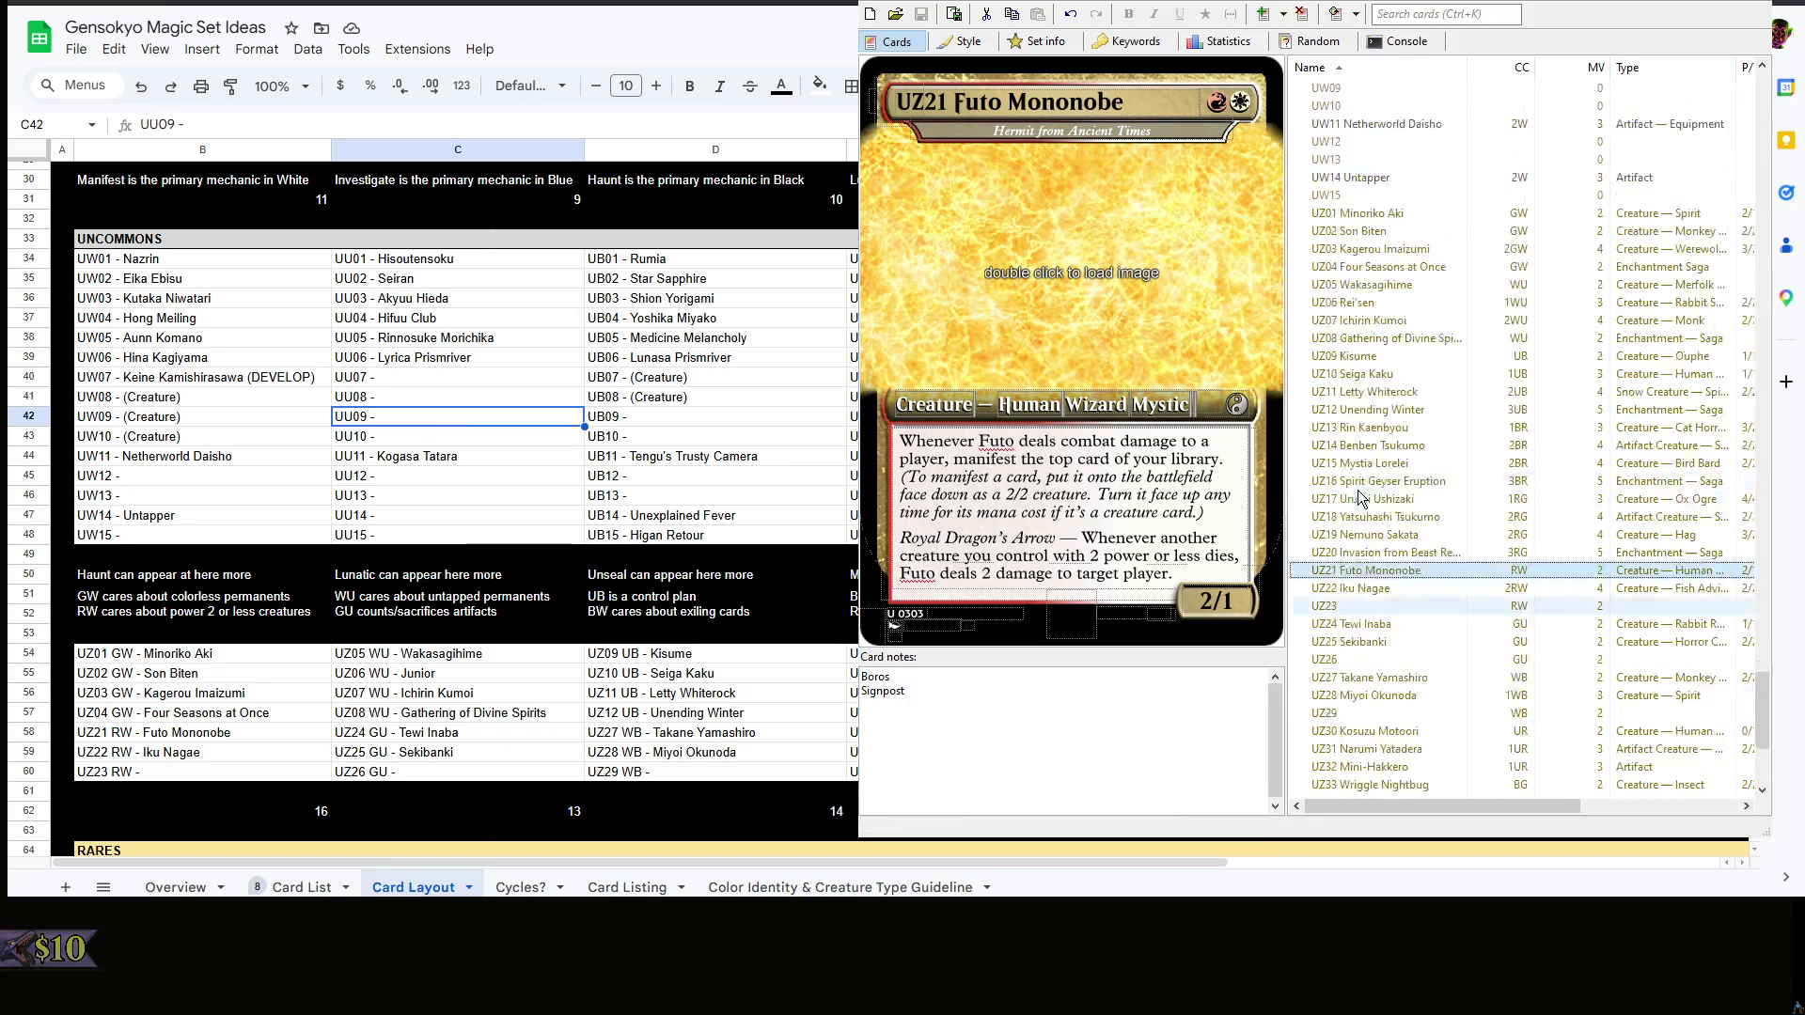
- Open the UW07 Keine Kamishirasawa card and focus its empty rules text
left_click(1397, 266)
left_click(1061, 489)
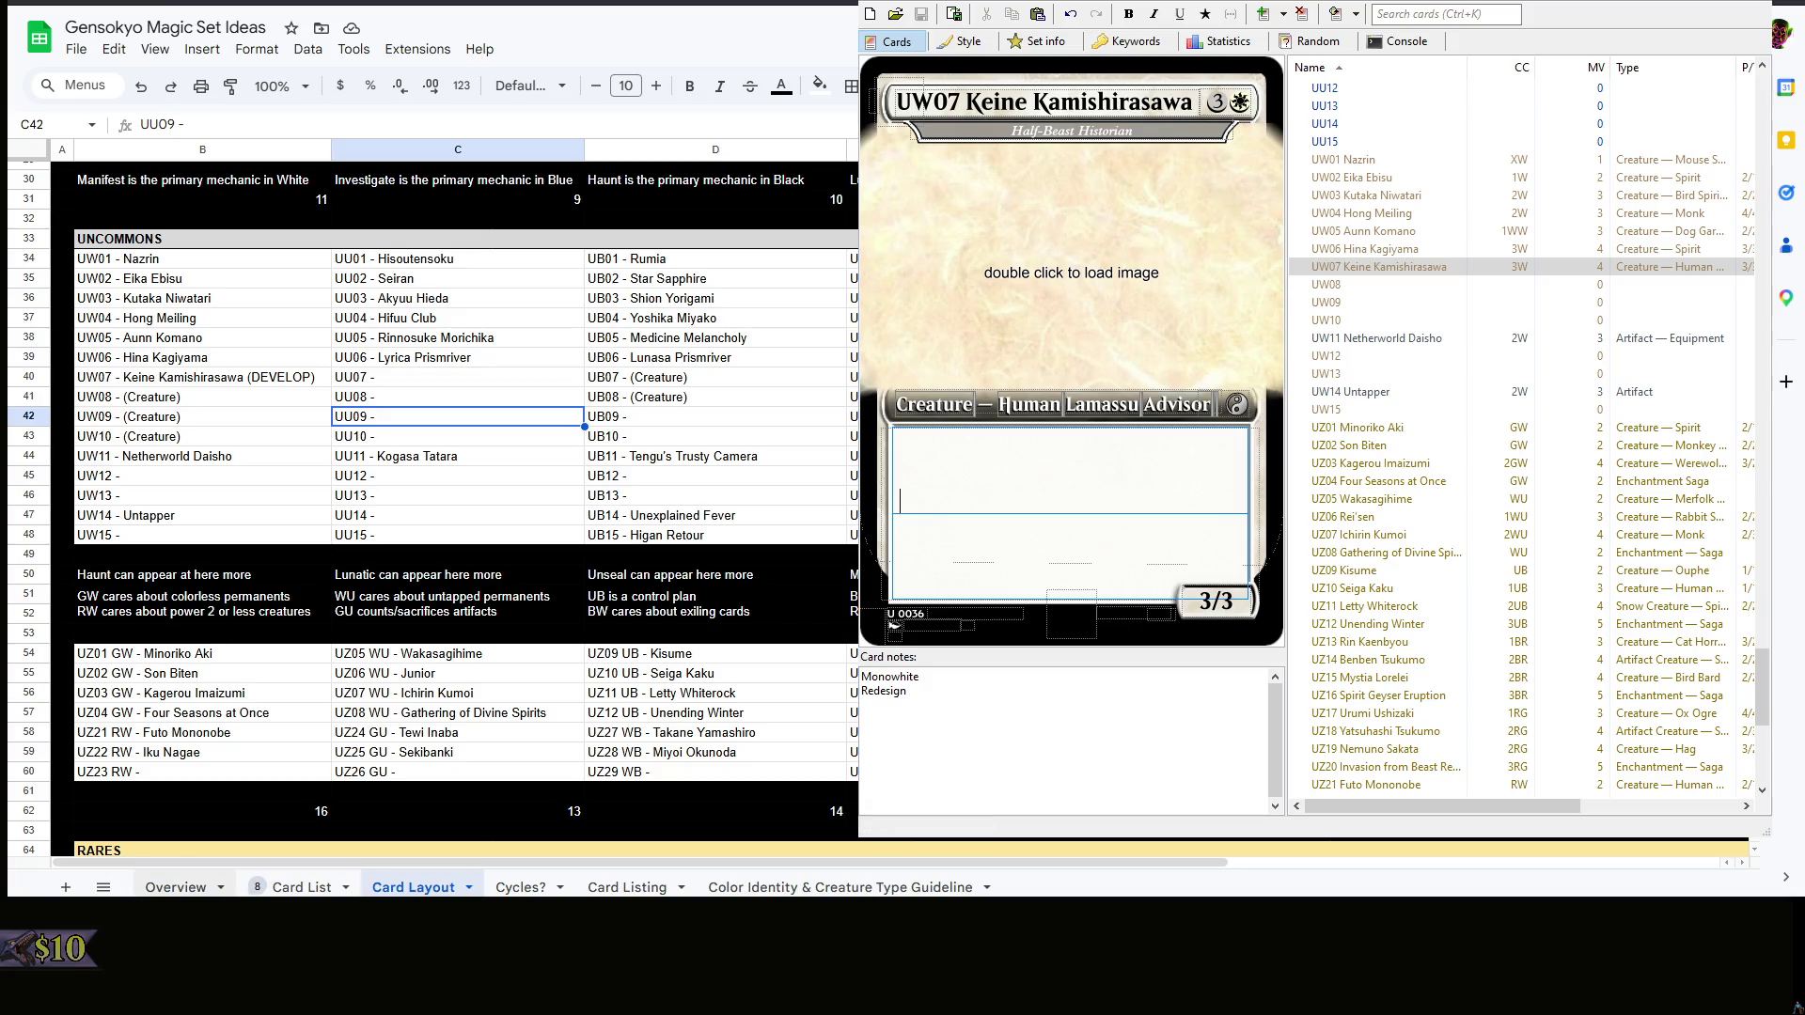
left_click(169, 653)
- Flip through the Overview, Card List and Cycles? sheets and return to Card Layout
key("Down")
left_click(987, 501)
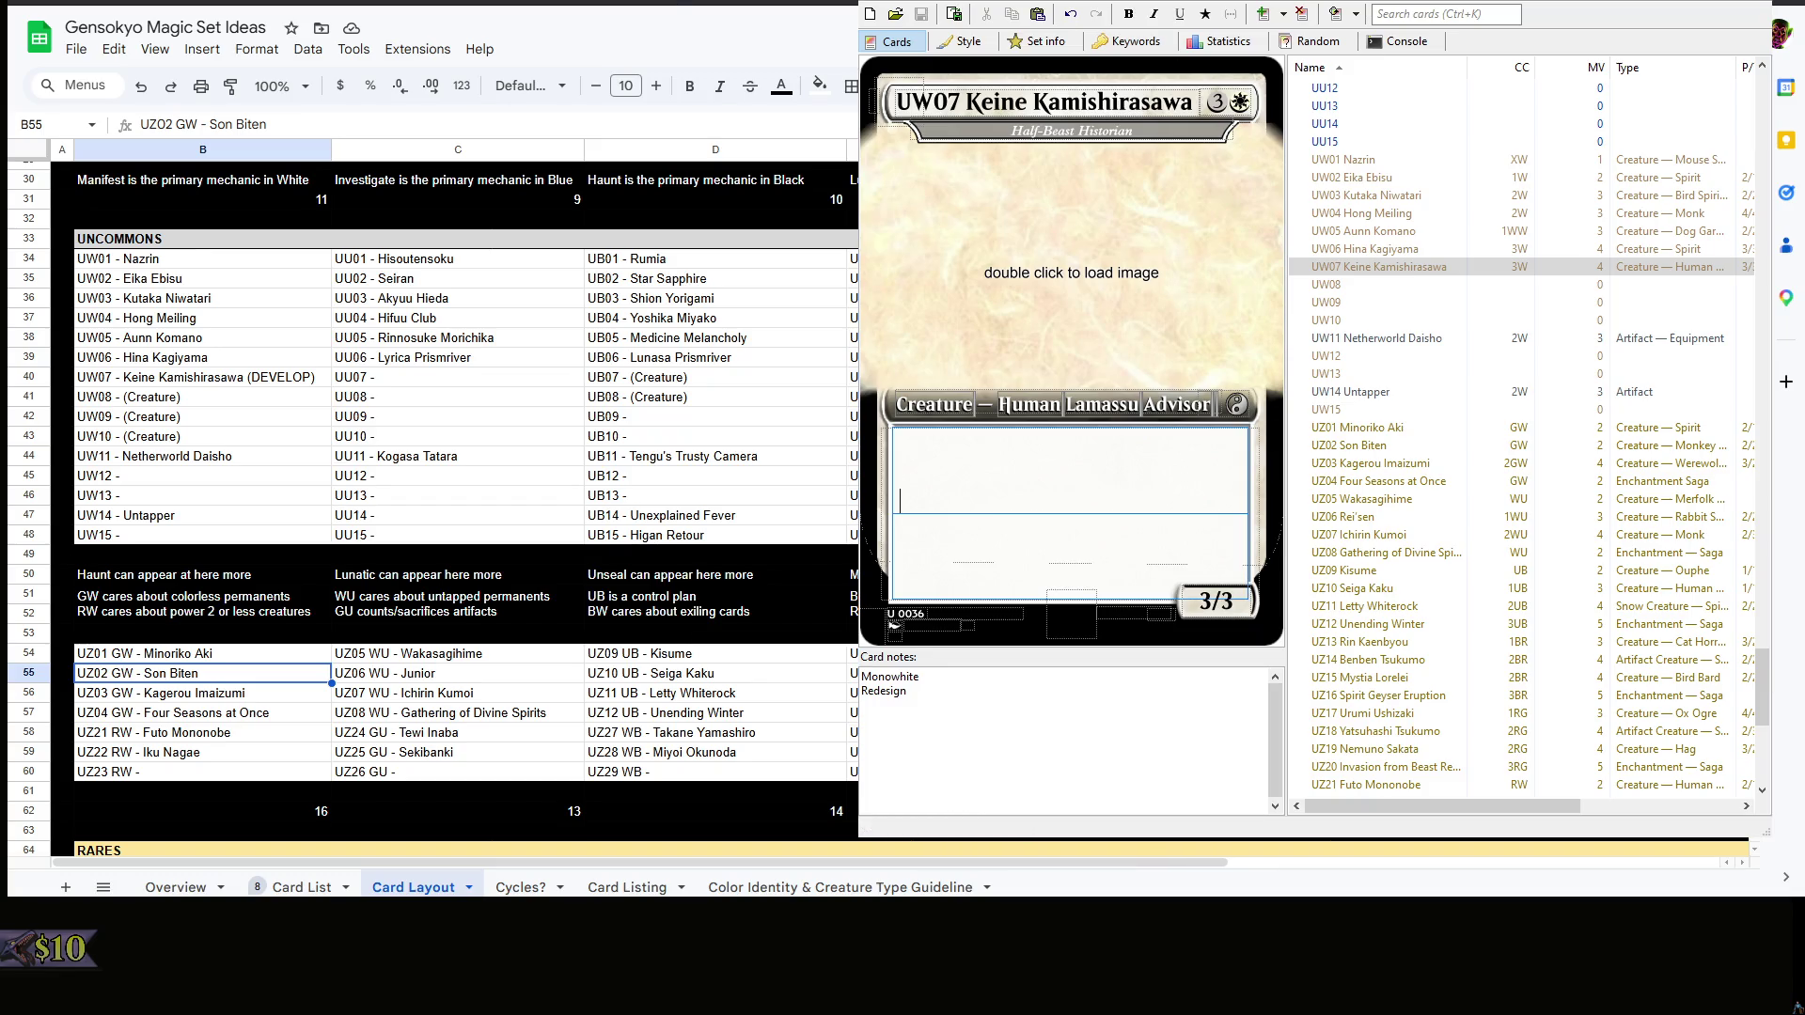
right_click(422, 551)
key("Escape")
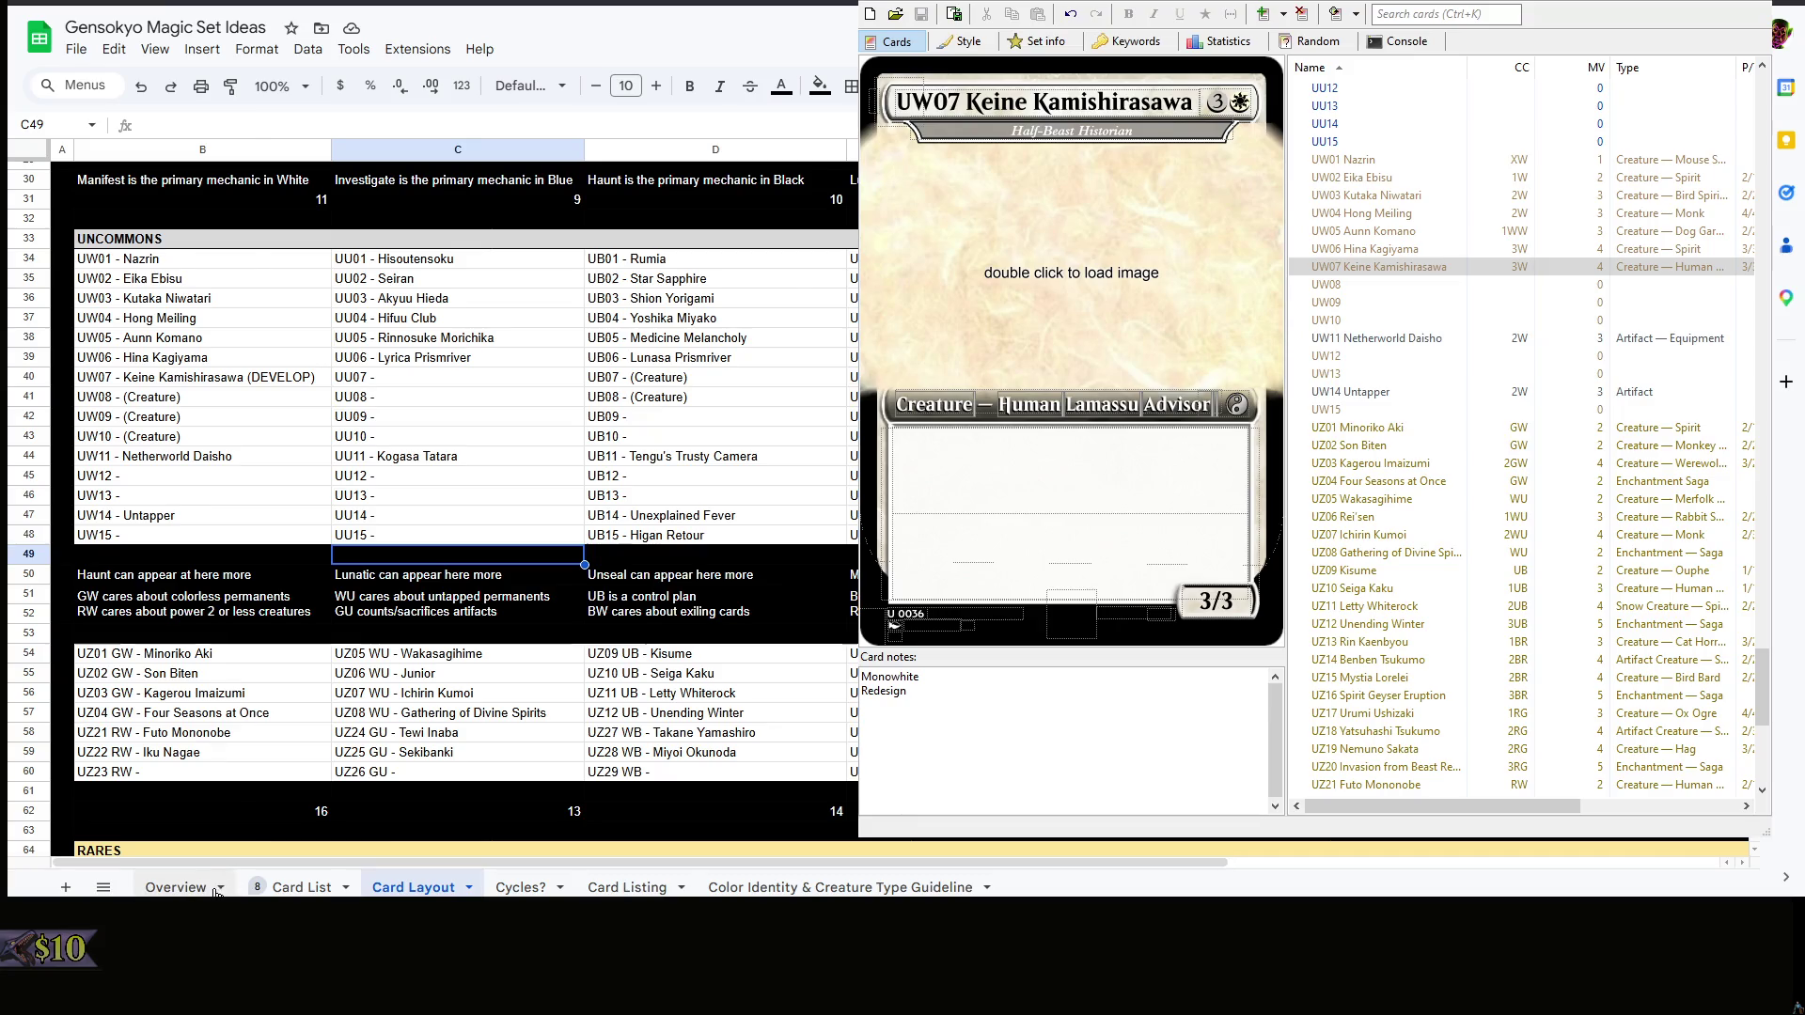
left_click(176, 888)
scroll(579, 722, "down", 2)
left_click(302, 887)
left_click(521, 888)
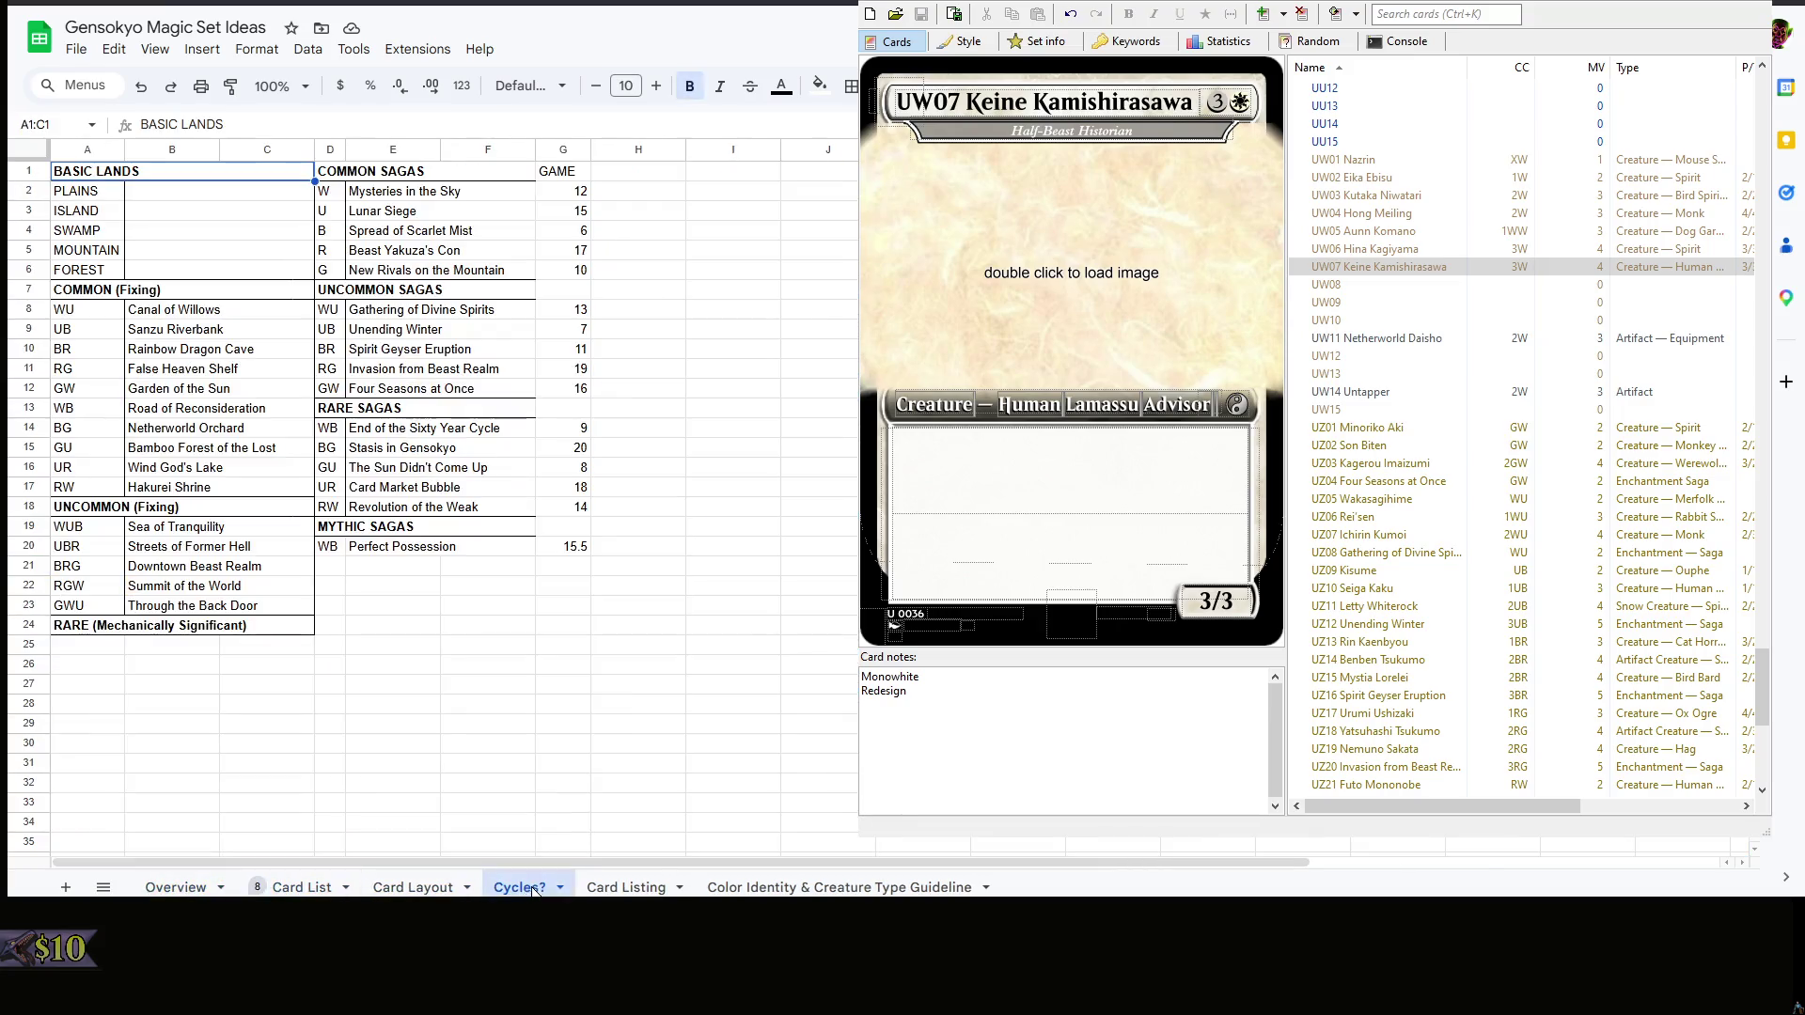
left_click(423, 887)
right_click(552, 567)
key("Escape")
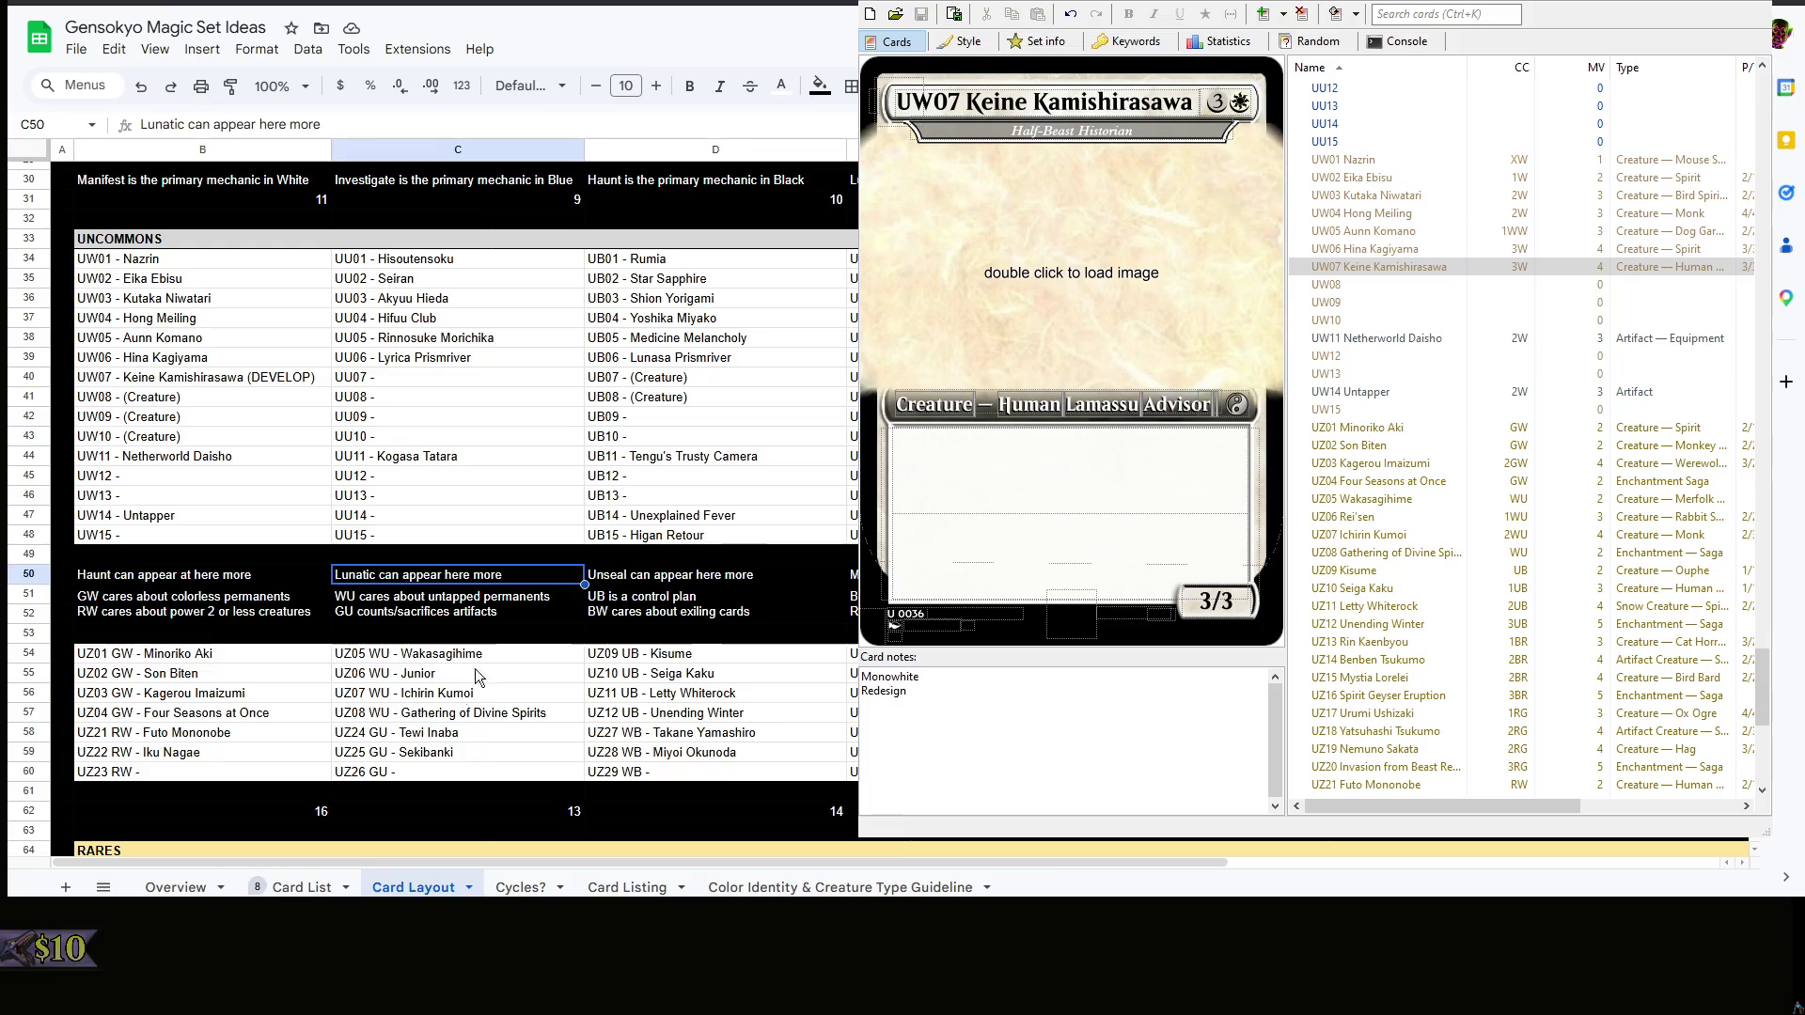
- Copy the name Tewi Inaba from the UZ24 GU entry and remove it from that slot
left_click(487, 734)
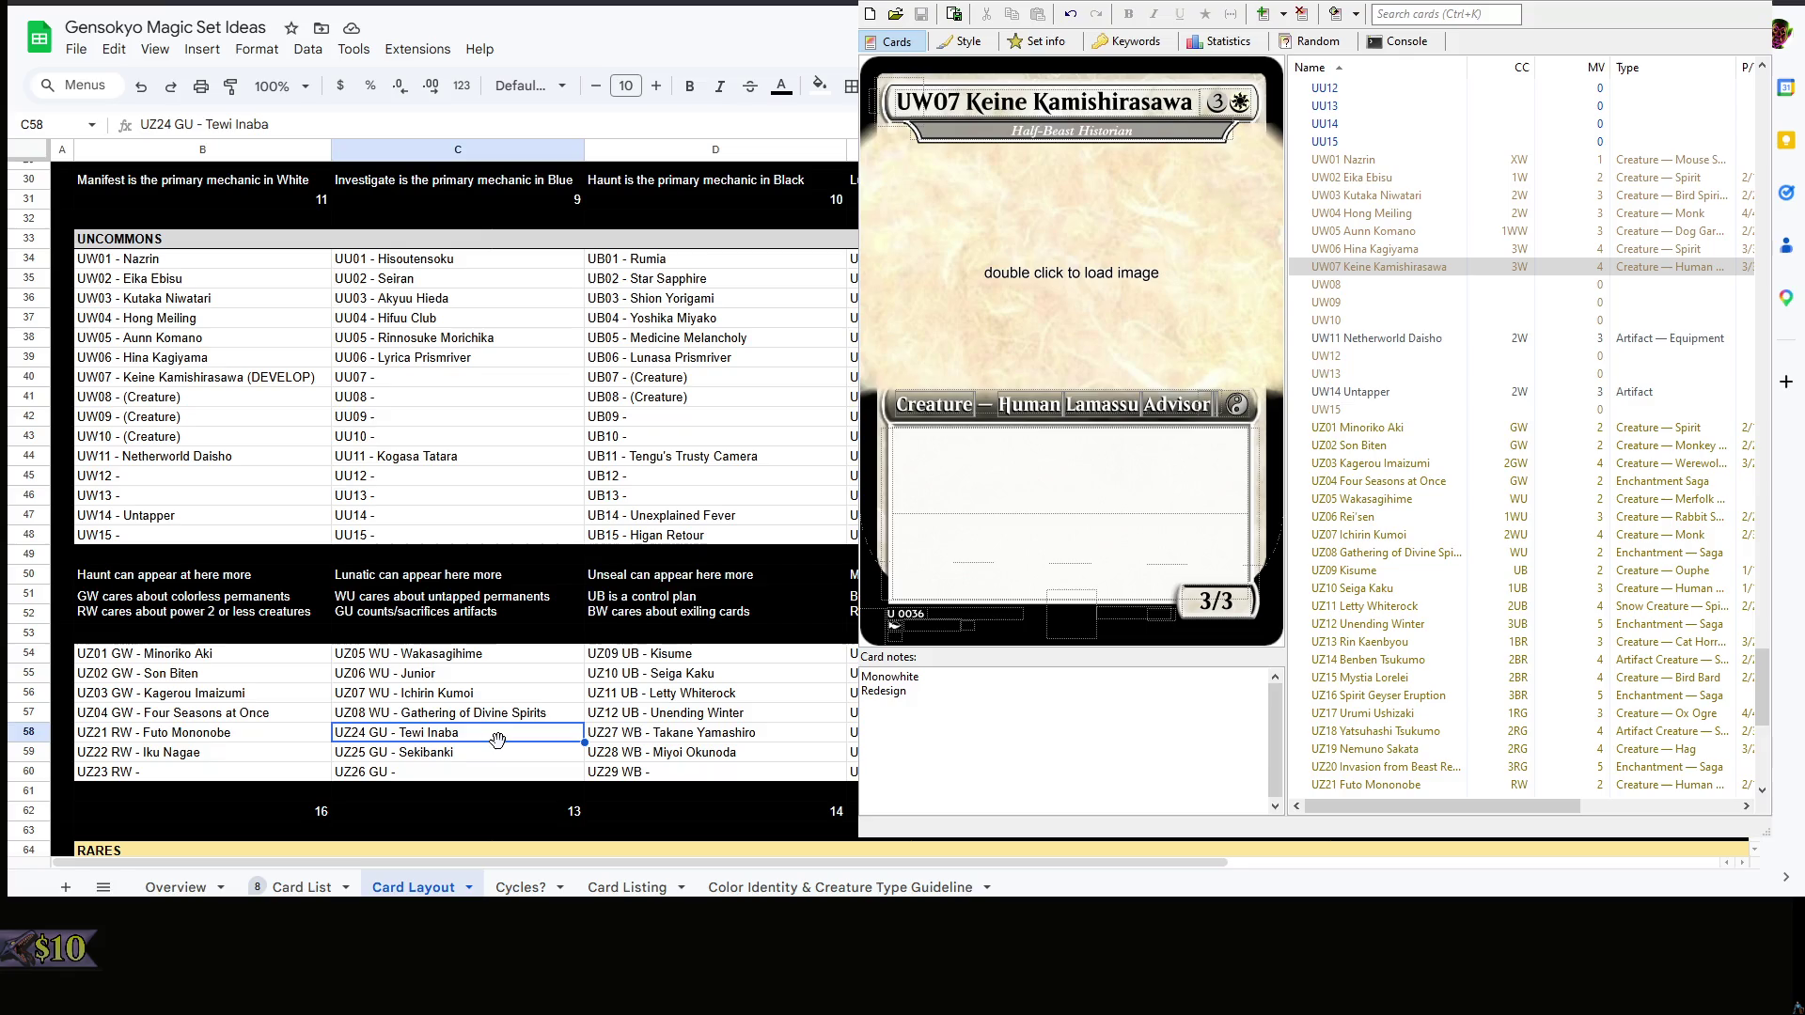
key("ctrl+c")
double_click(489, 738)
key("shift+Left")
key("shift+Left")
key("shift+Left")
key("shift+Left")
key("shift+Left")
key("Right")
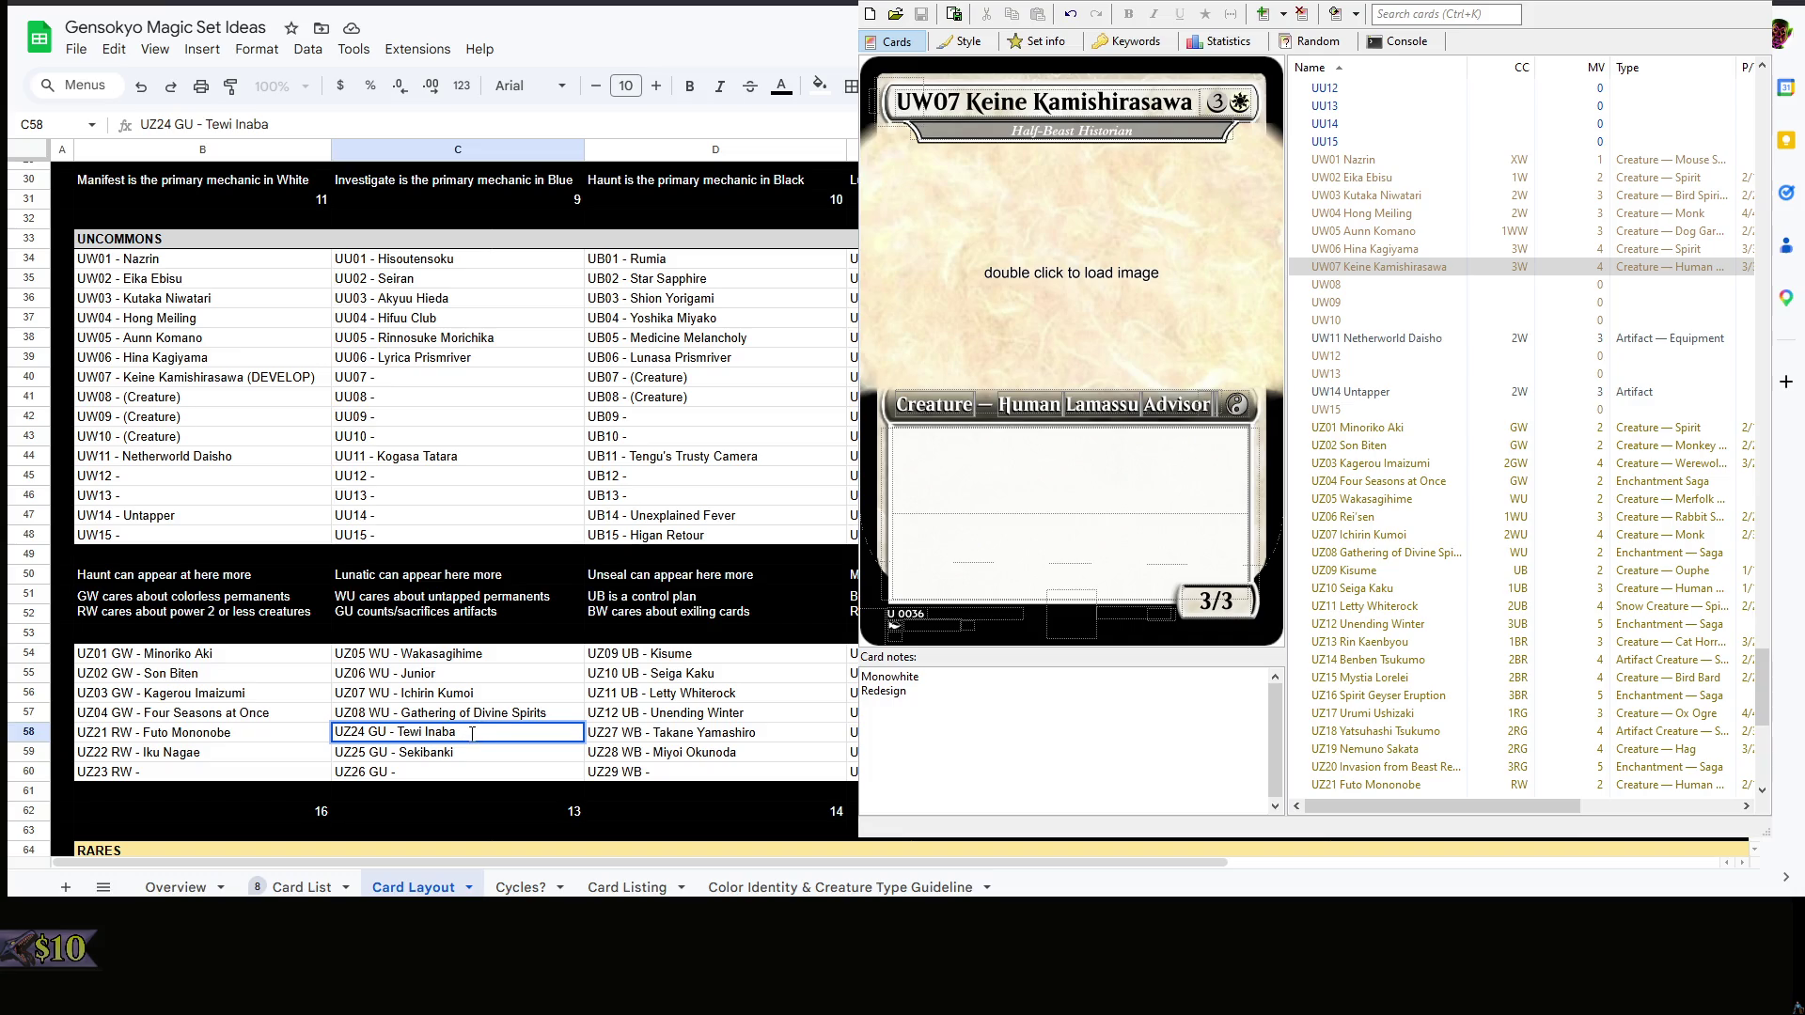
key("ctrl+shift+Left")
key("ctrl+shift+Left")
- Replace Junior in the UZ06 WU entry with Tewi Inaba
key("BackSpace")
double_click(473, 672)
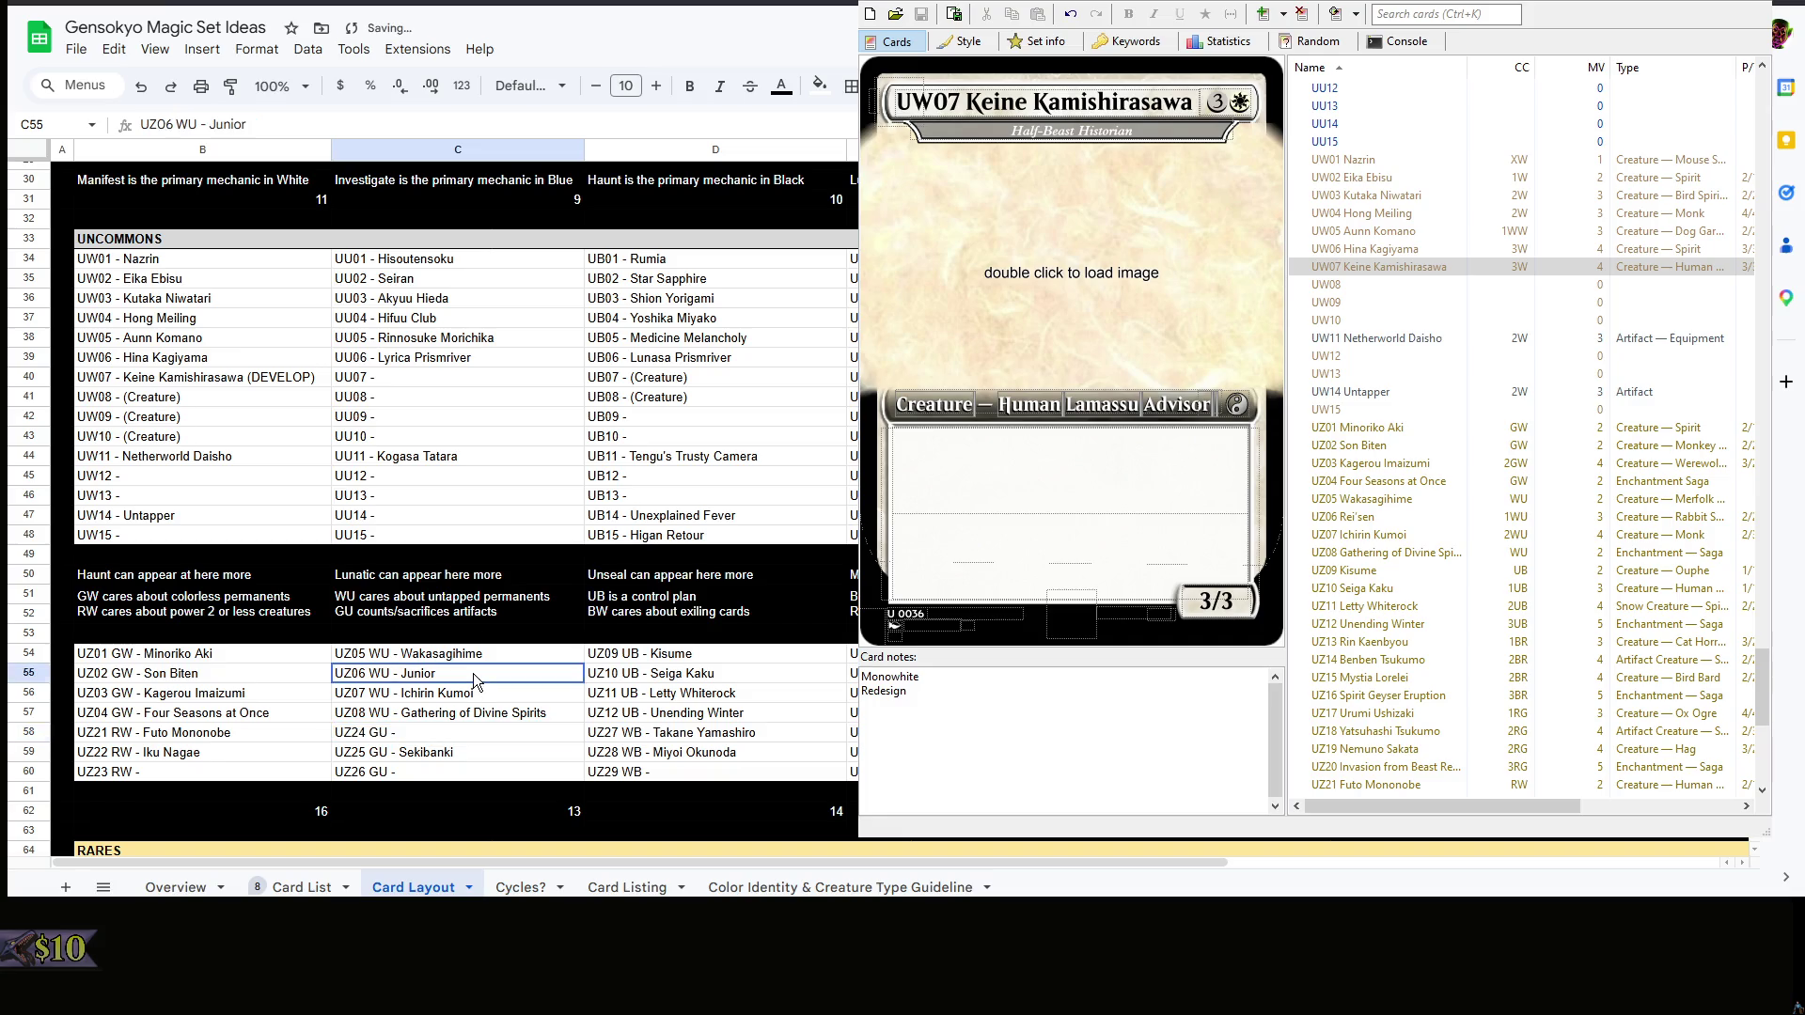
type(" Tewi Inaba")
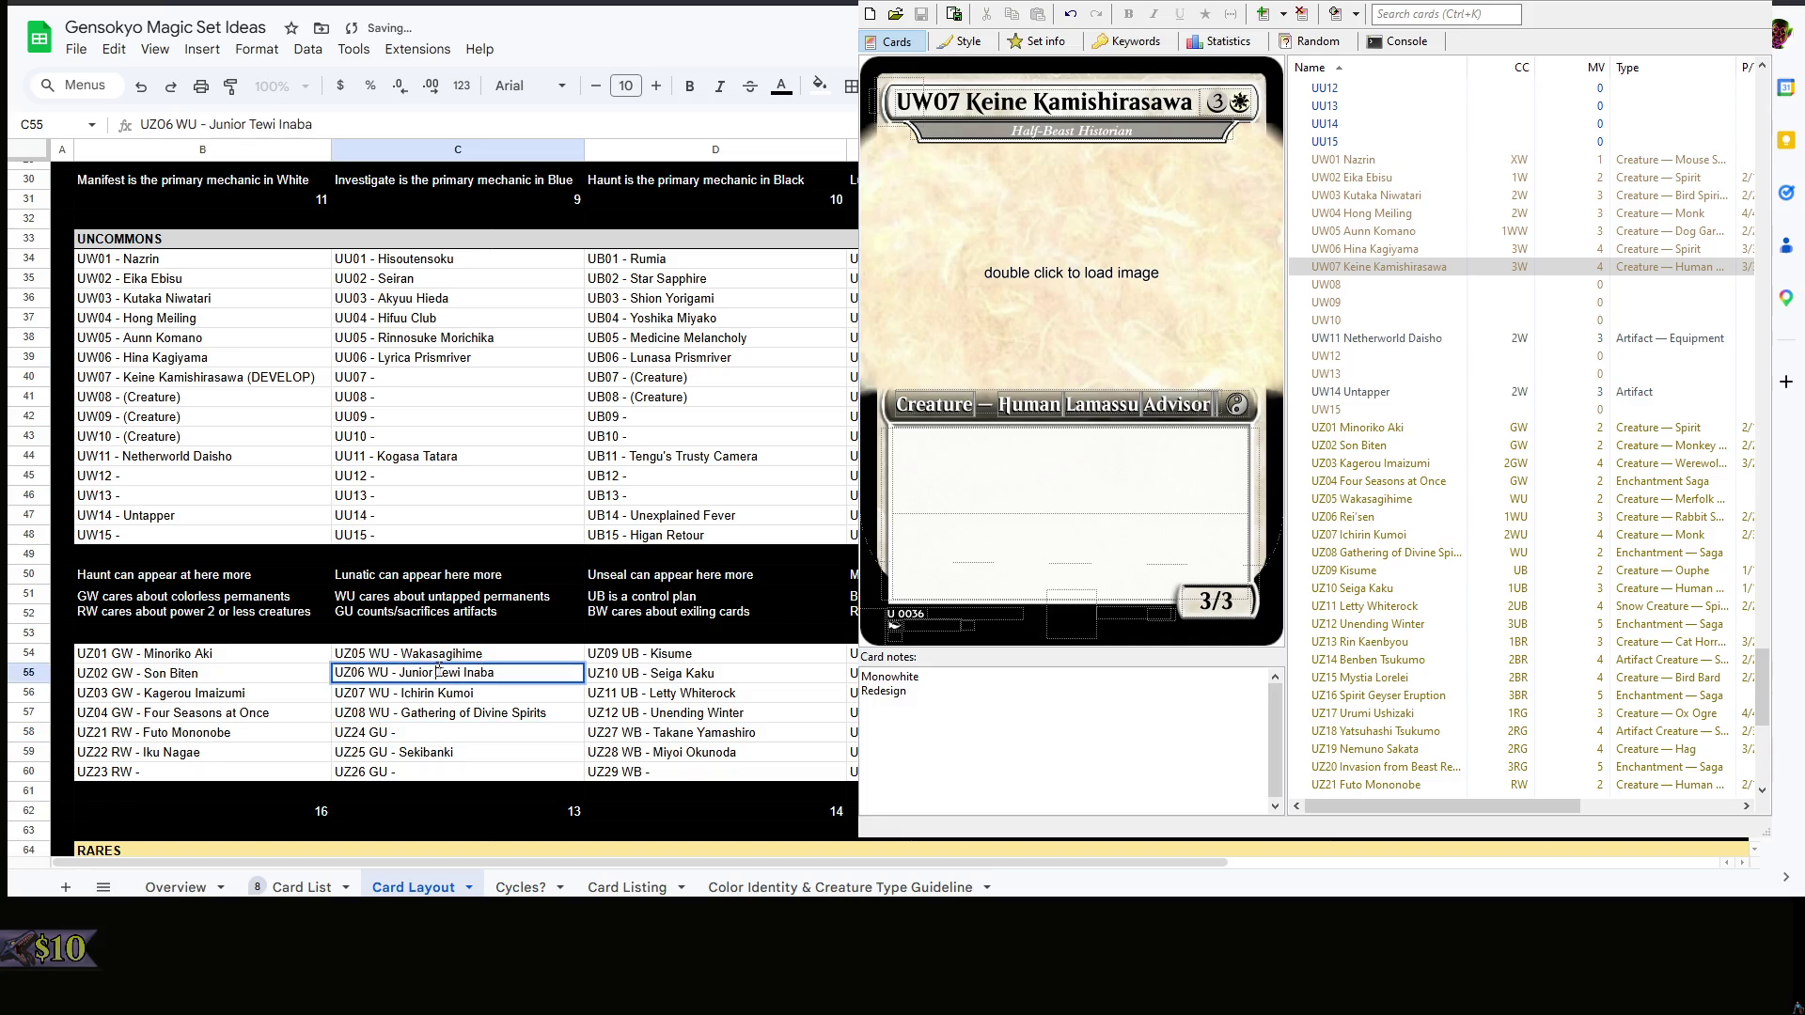
double_click(418, 673)
key("BackSpace")
key("Return")
key("Down")
key("Down")
- Change the UW08 slot to 'UW08 - Junior (DEVELOP)'
double_click(273, 399)
key("ctrl+shift+Left")
key("ctrl+shift+Left")
type("Junior (DEVELOP)")
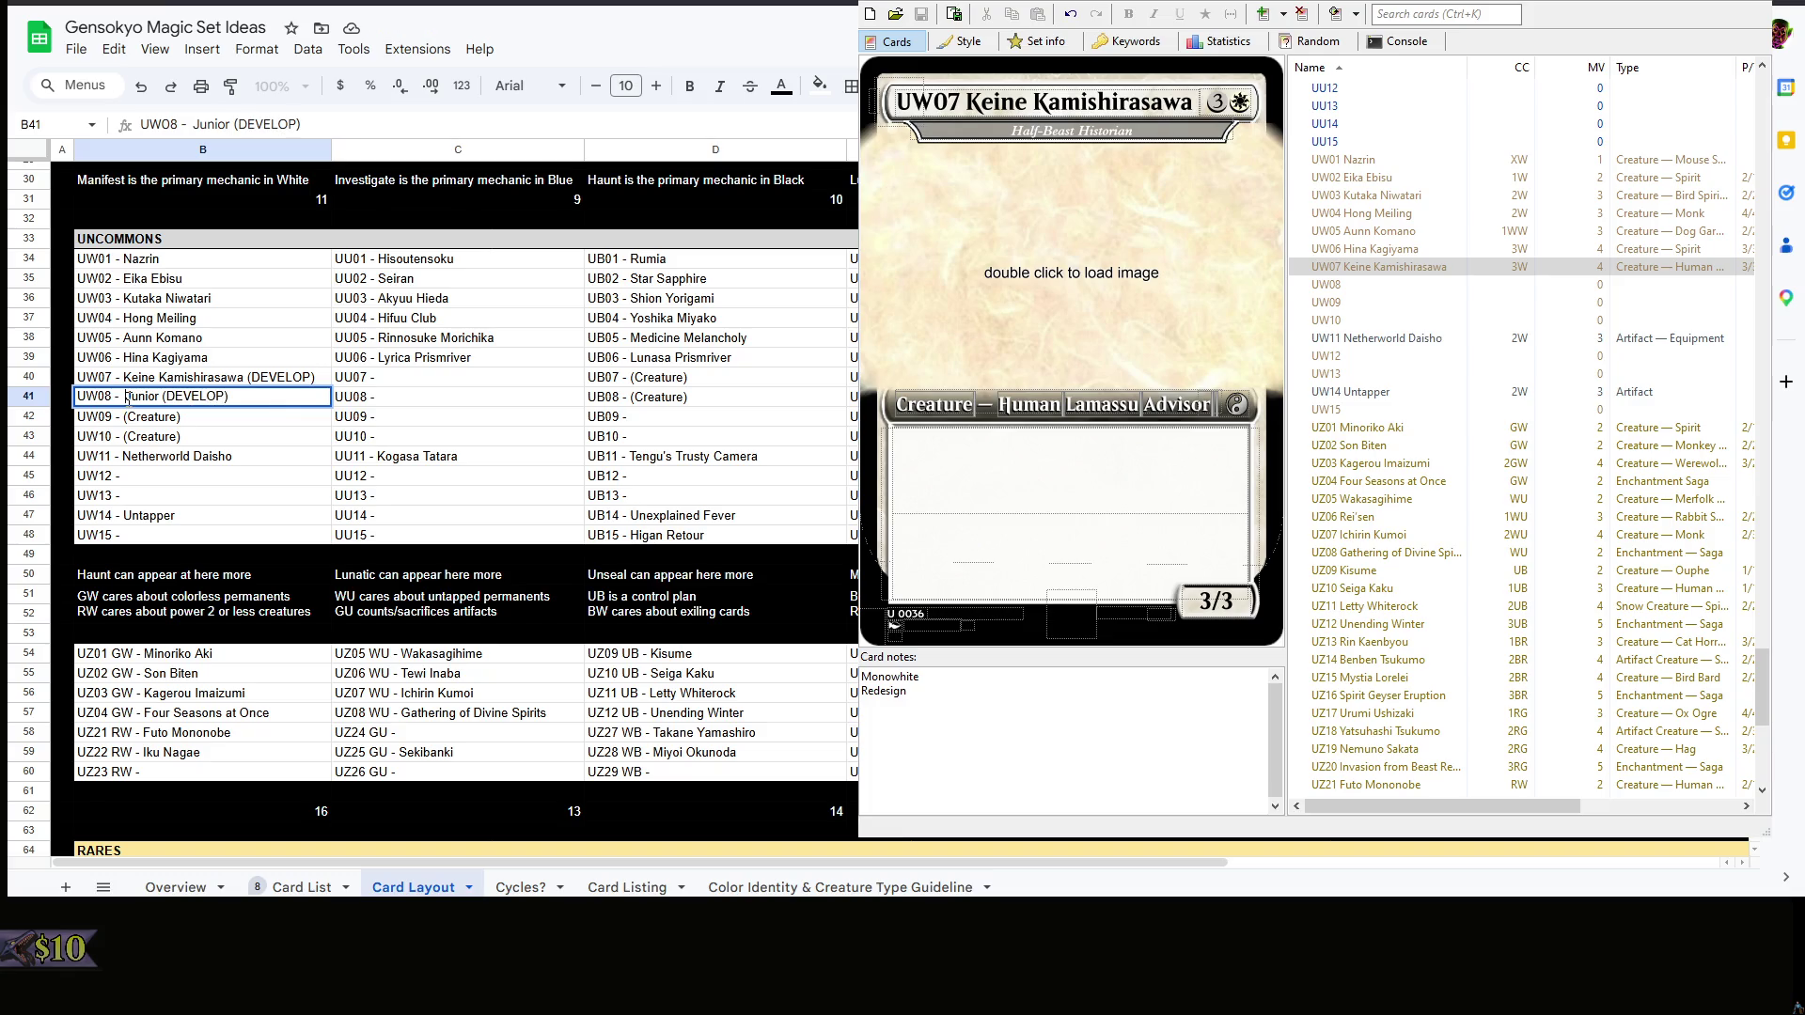
key("Down")
key("Down")
key("Down")
key("Down")
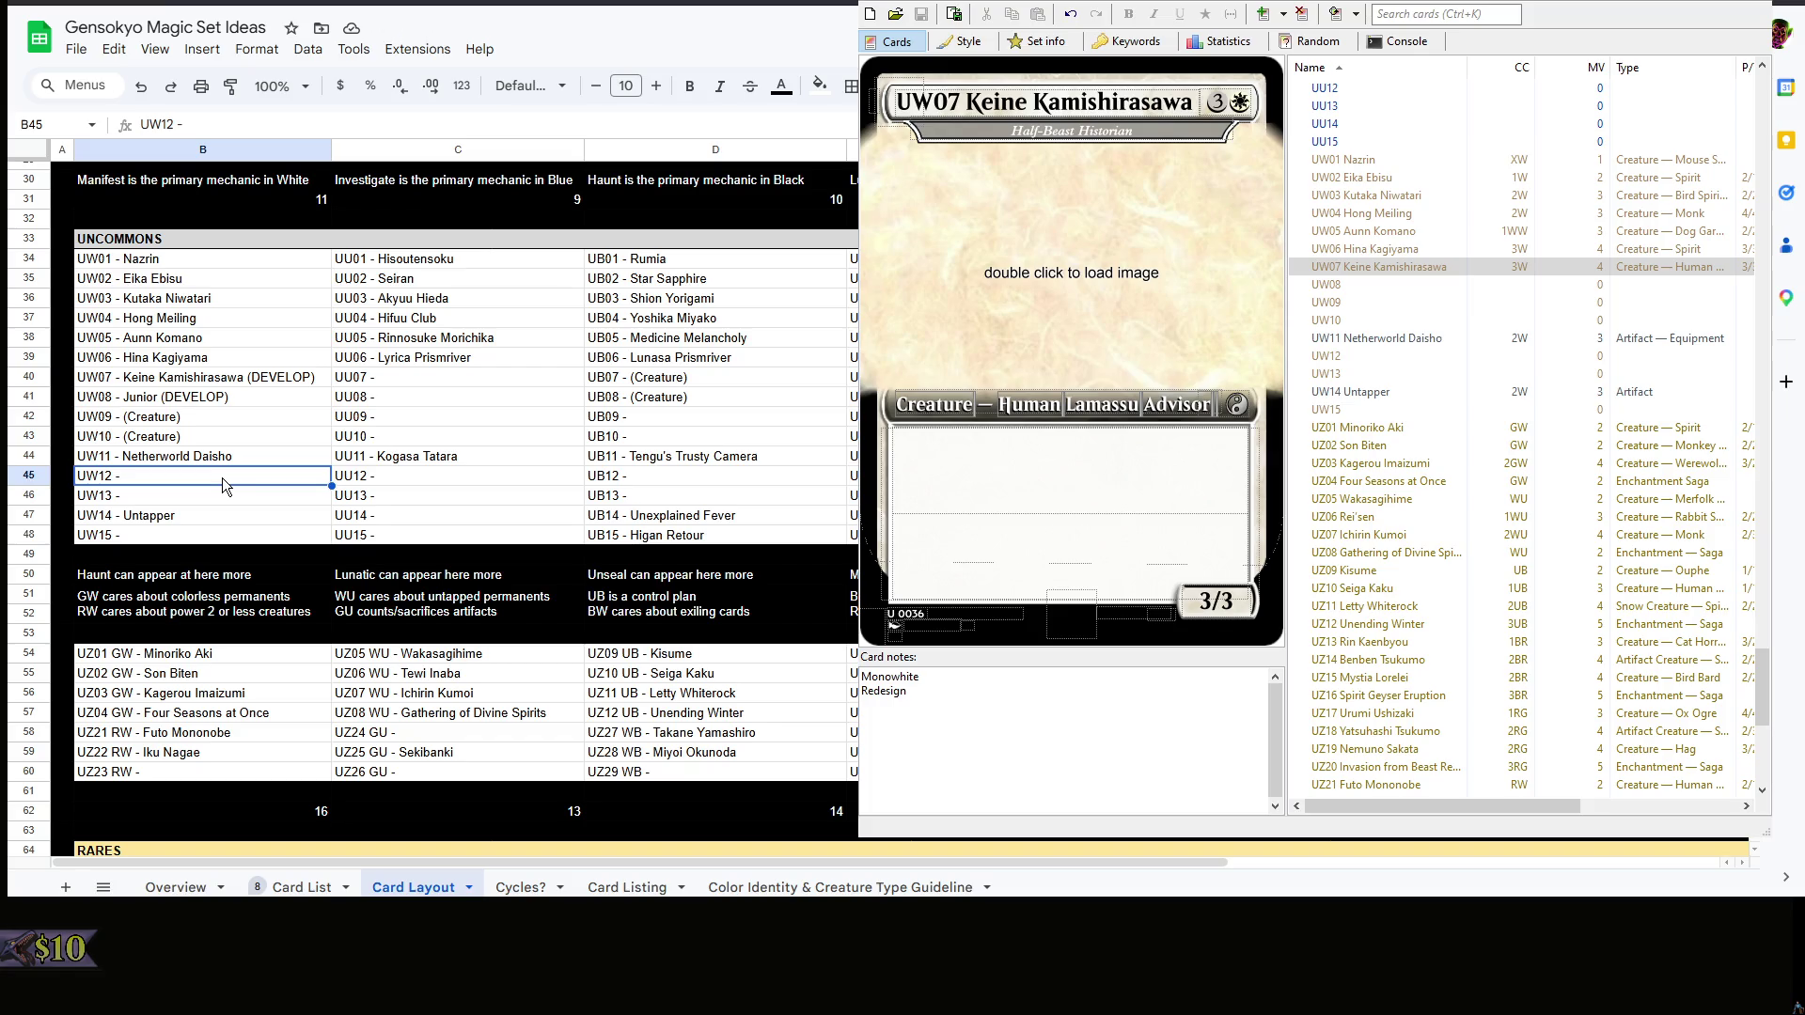
- Put Enoko in the UZ24 GU slot and return to the card editor
left_click(461, 673)
double_click(471, 733)
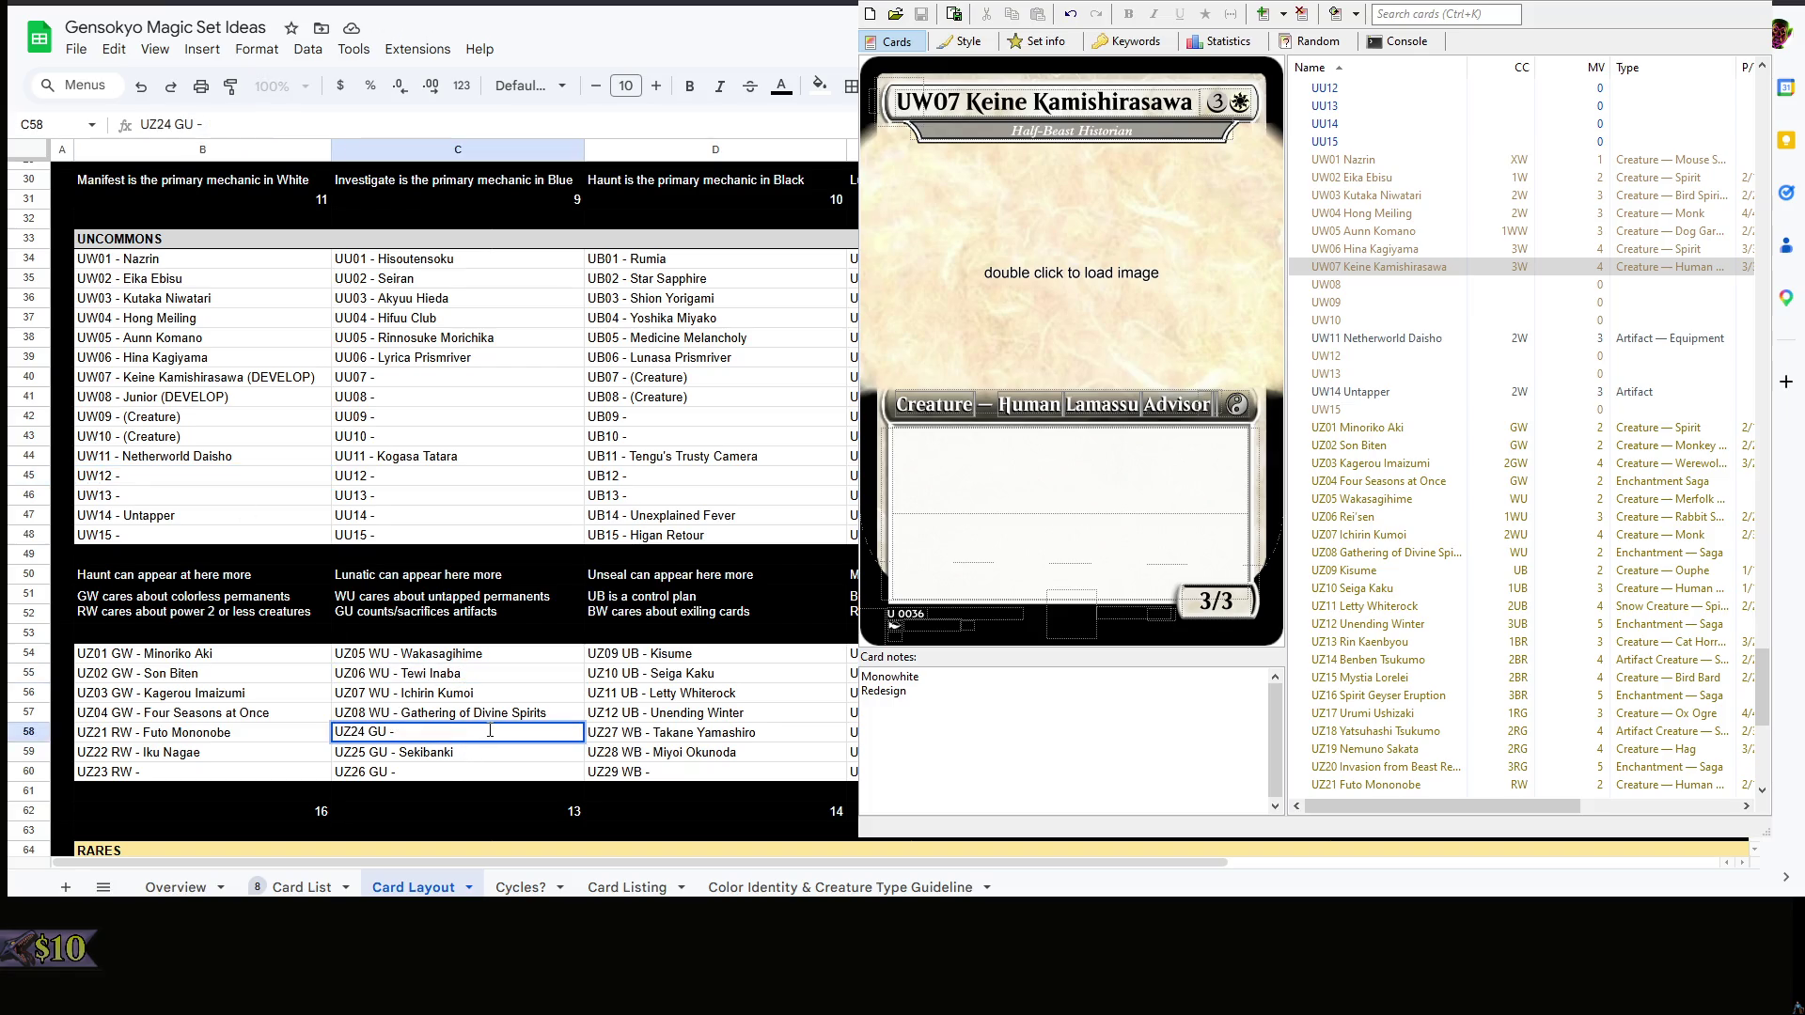
type("Enoko")
left_click(512, 771)
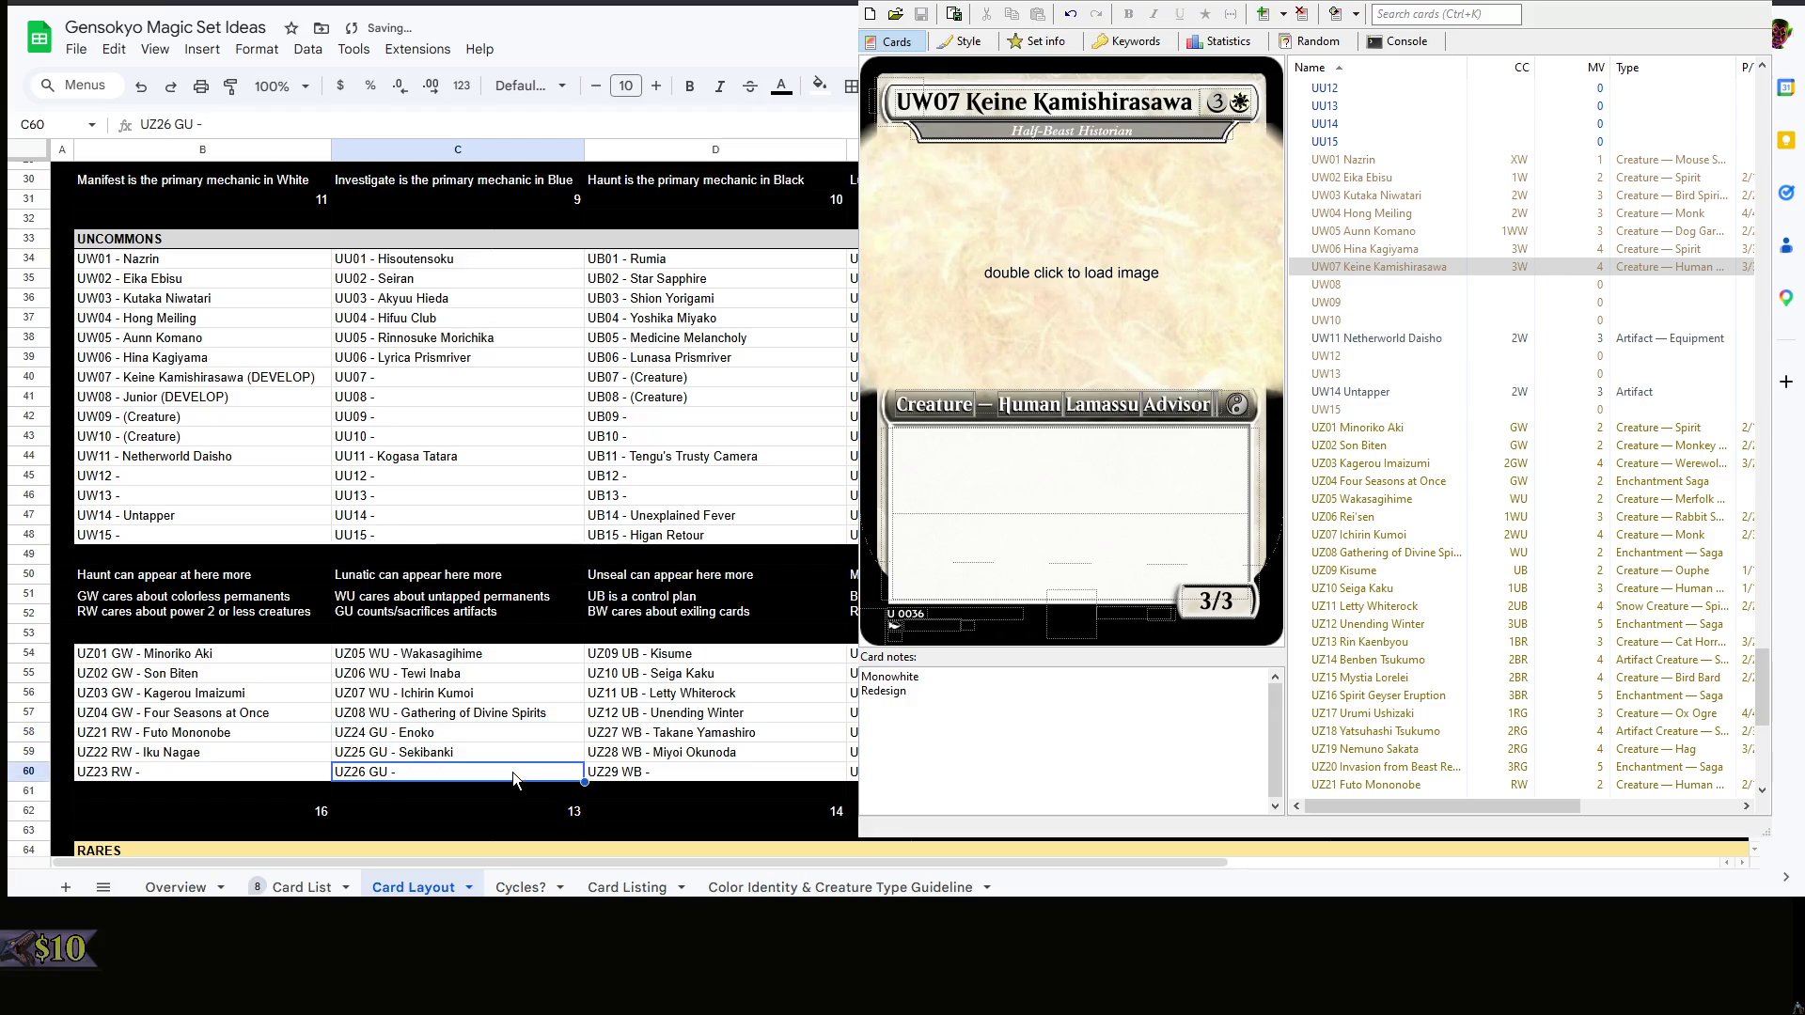
left_click(900, 500)
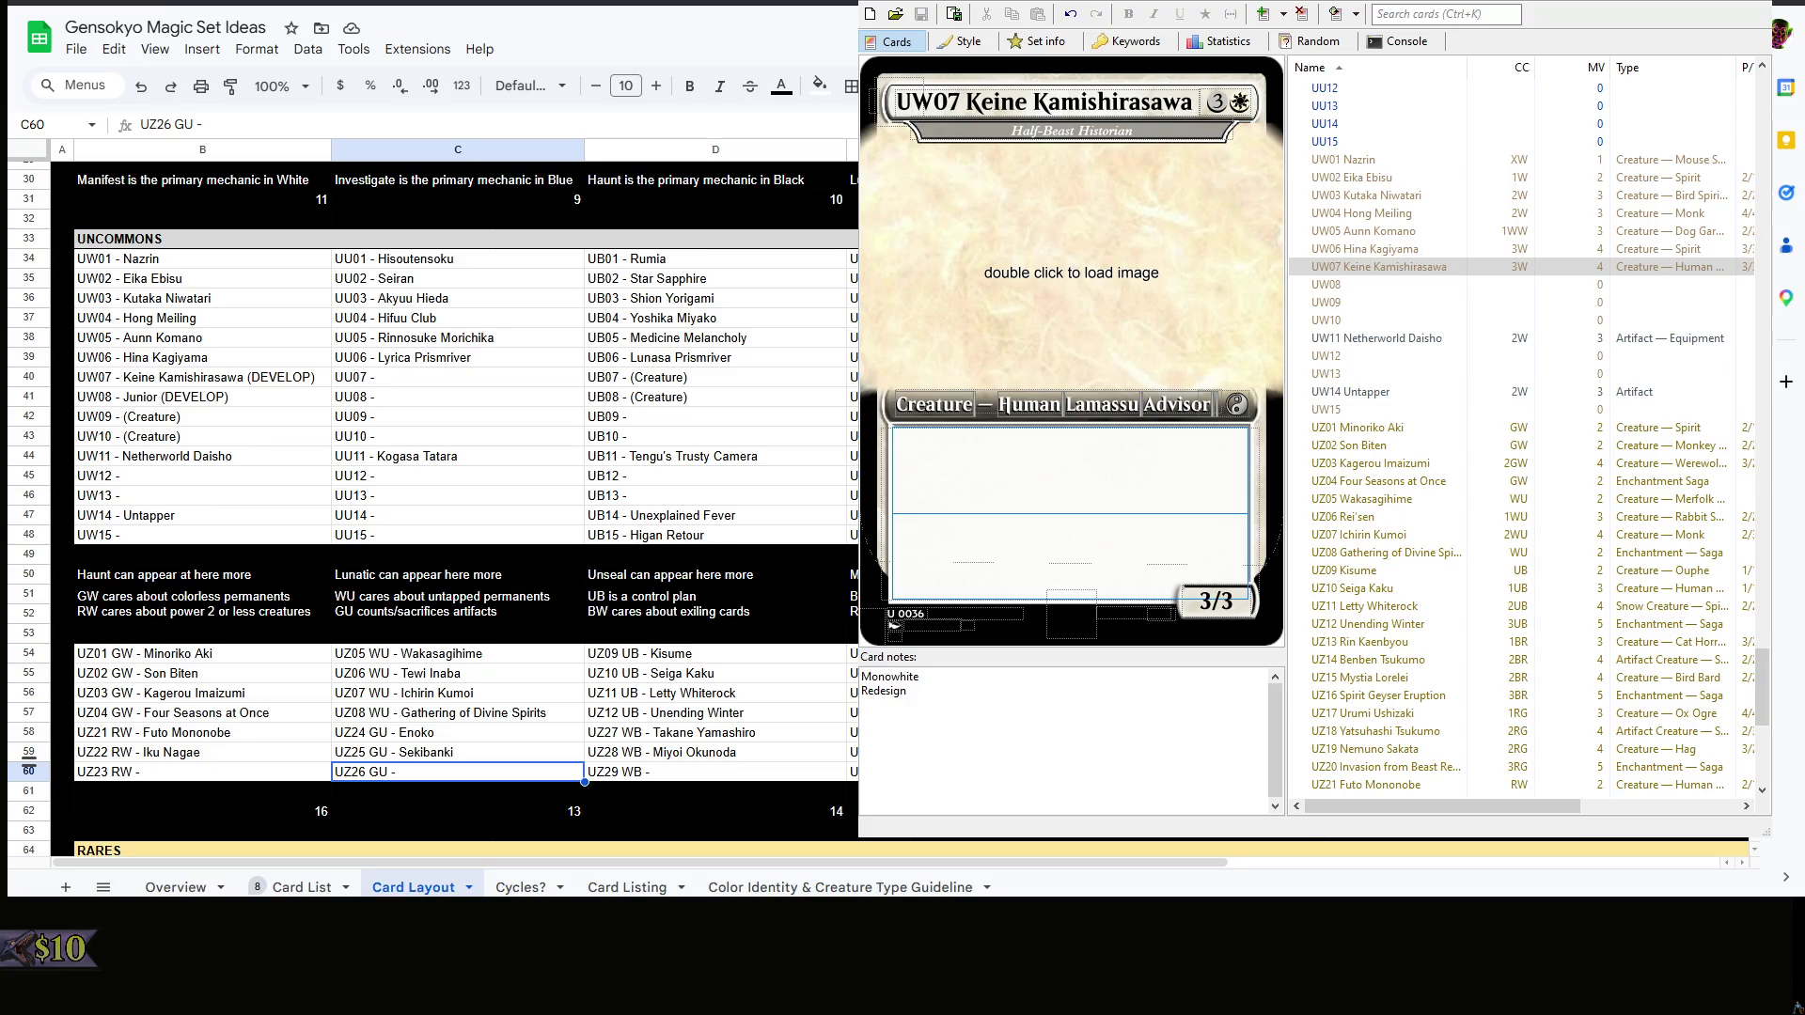
scroll(1470, 405, "down", 2)
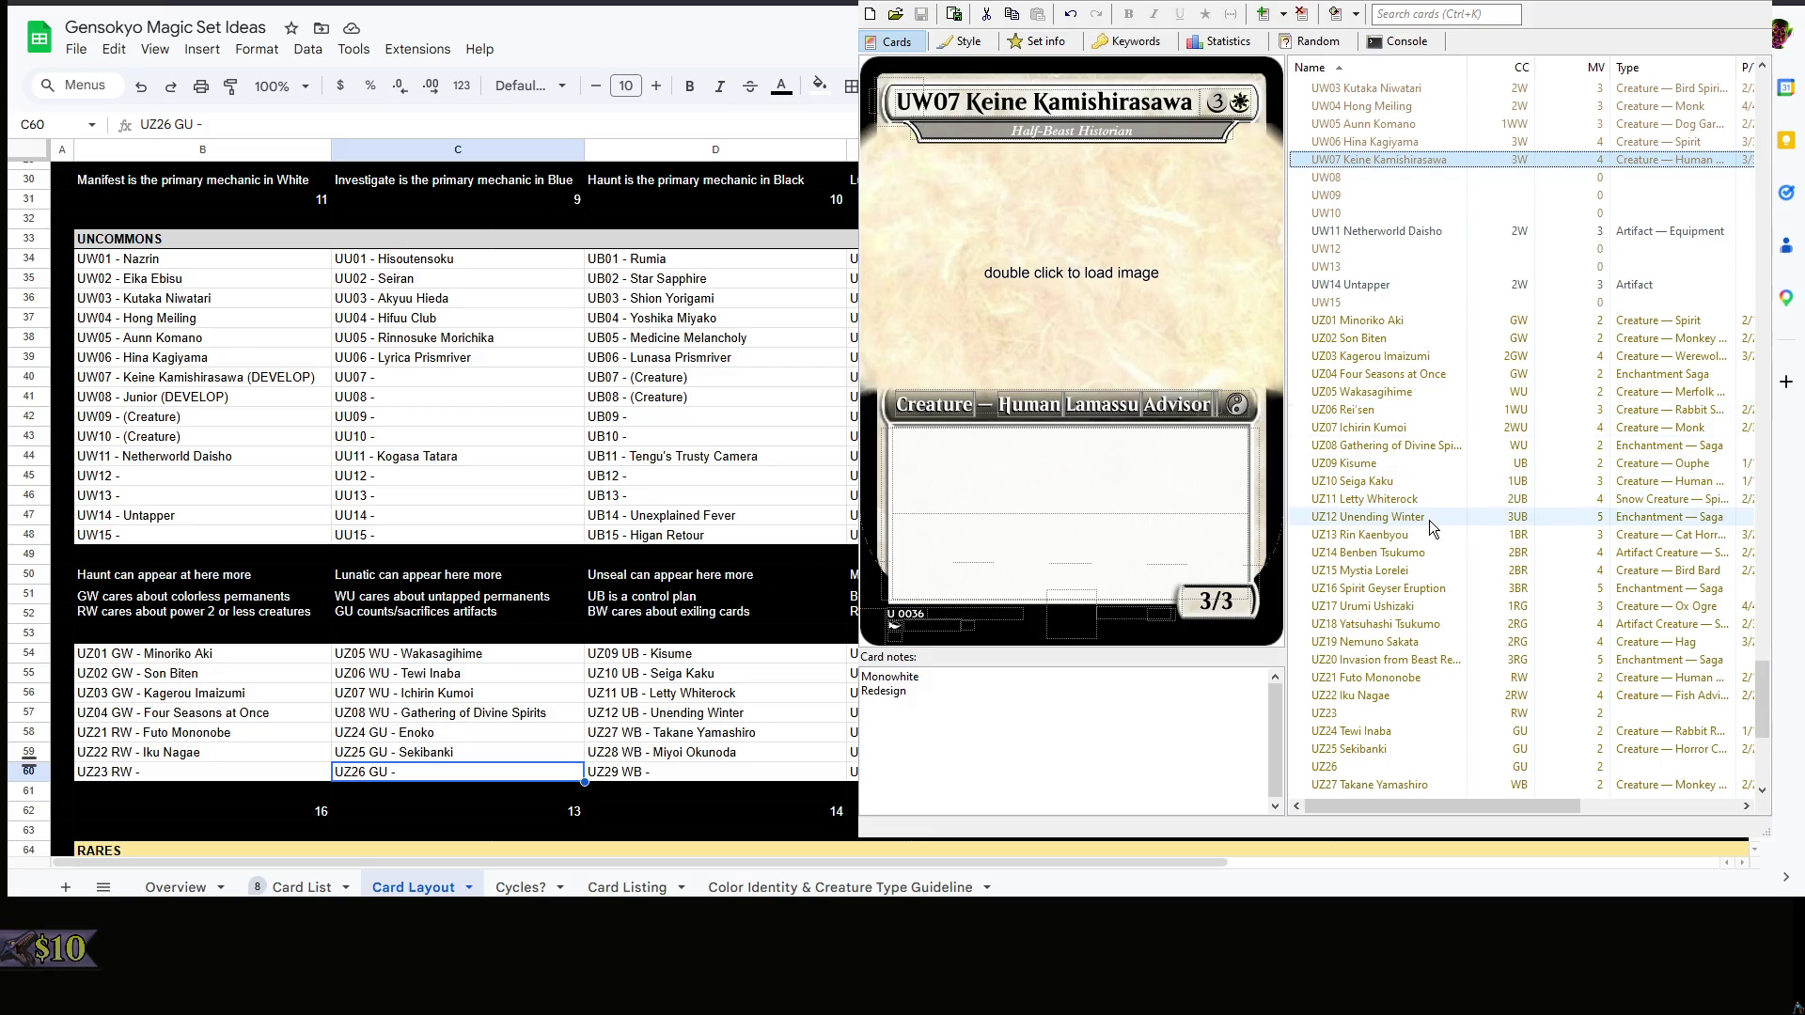
scroll(1429, 521, "down", 2)
- Renumber Tewi Inaba from UZ24 to UZ06 and give her a WU mana cost
left_click(1424, 14)
type("tew")
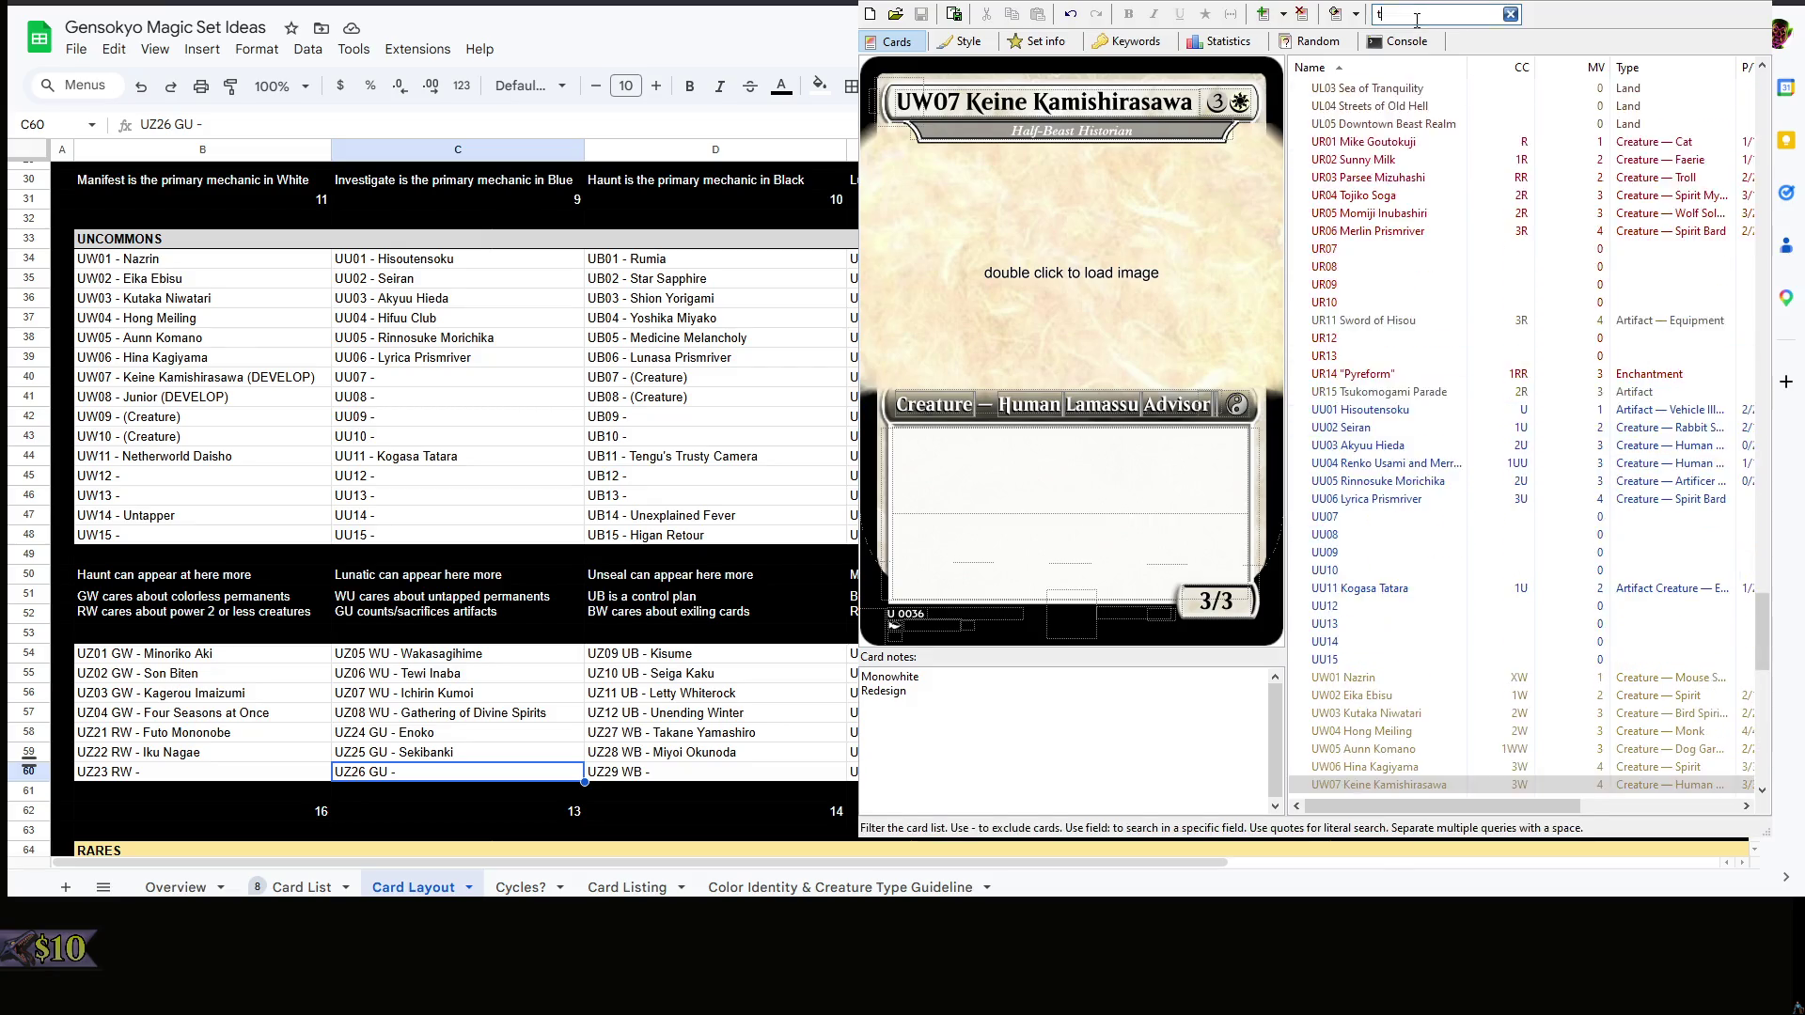
left_click(1405, 85)
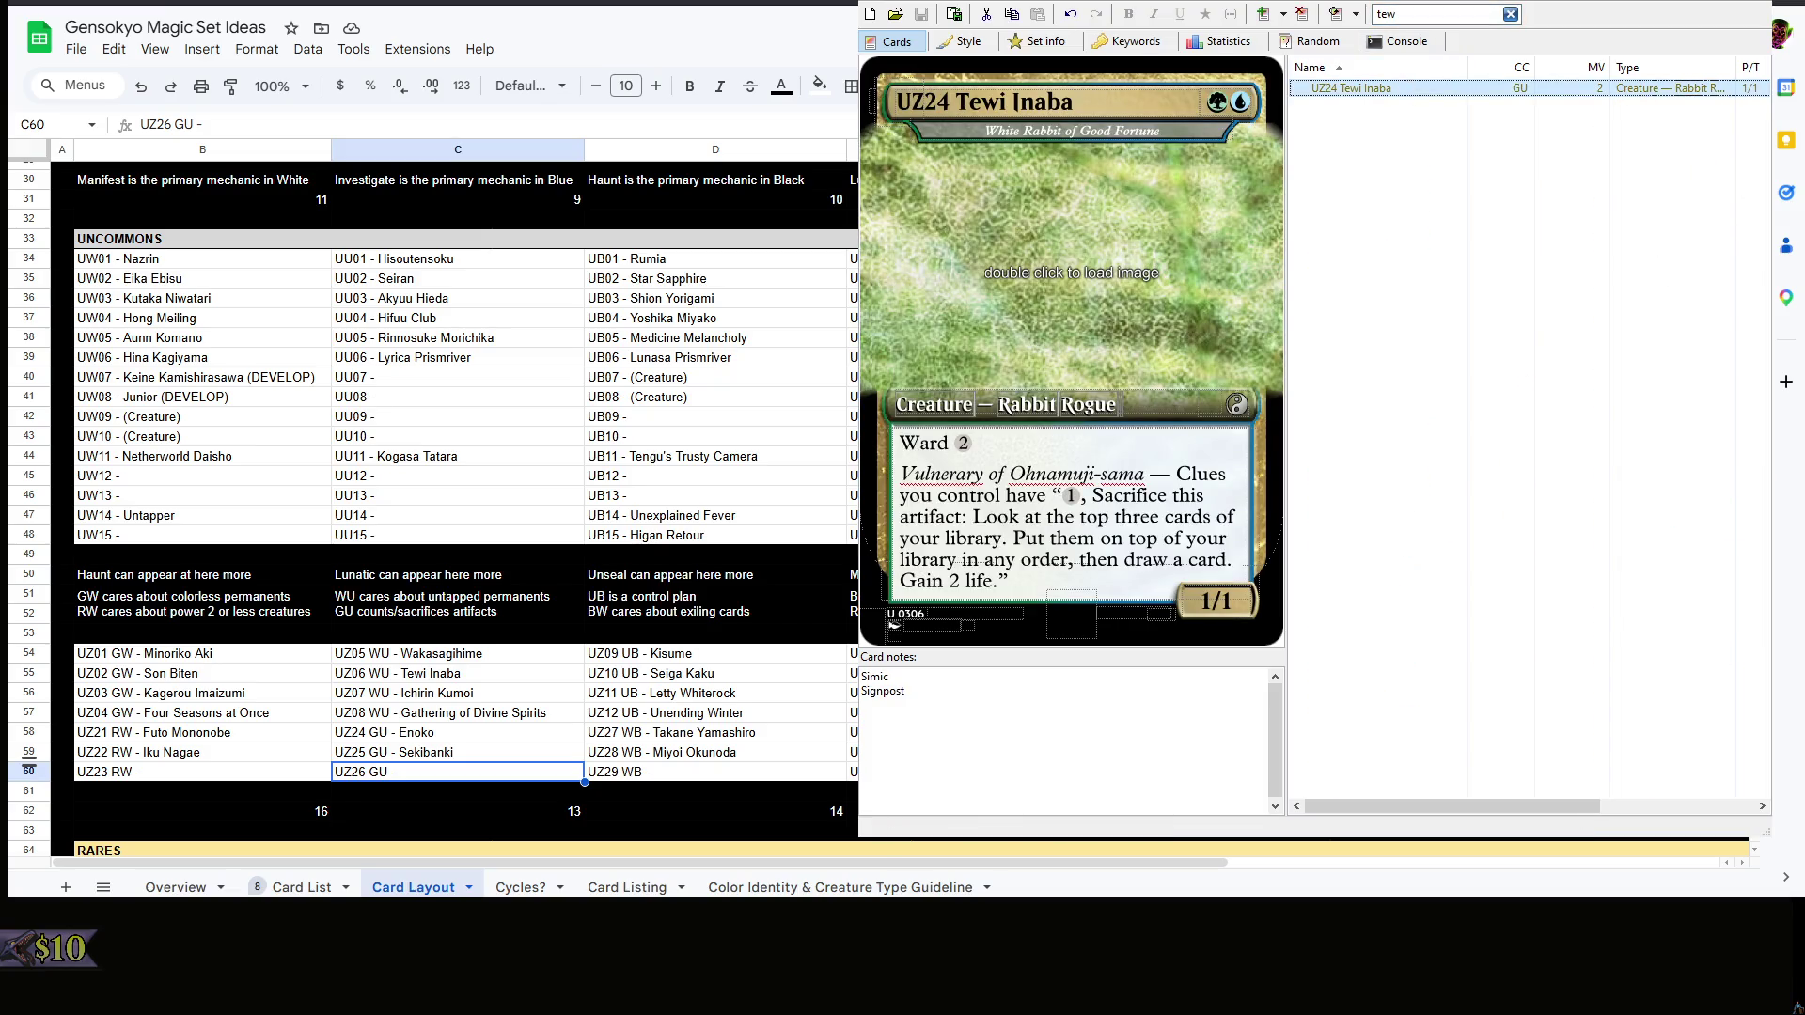
left_click_drag(954, 102, 926, 101)
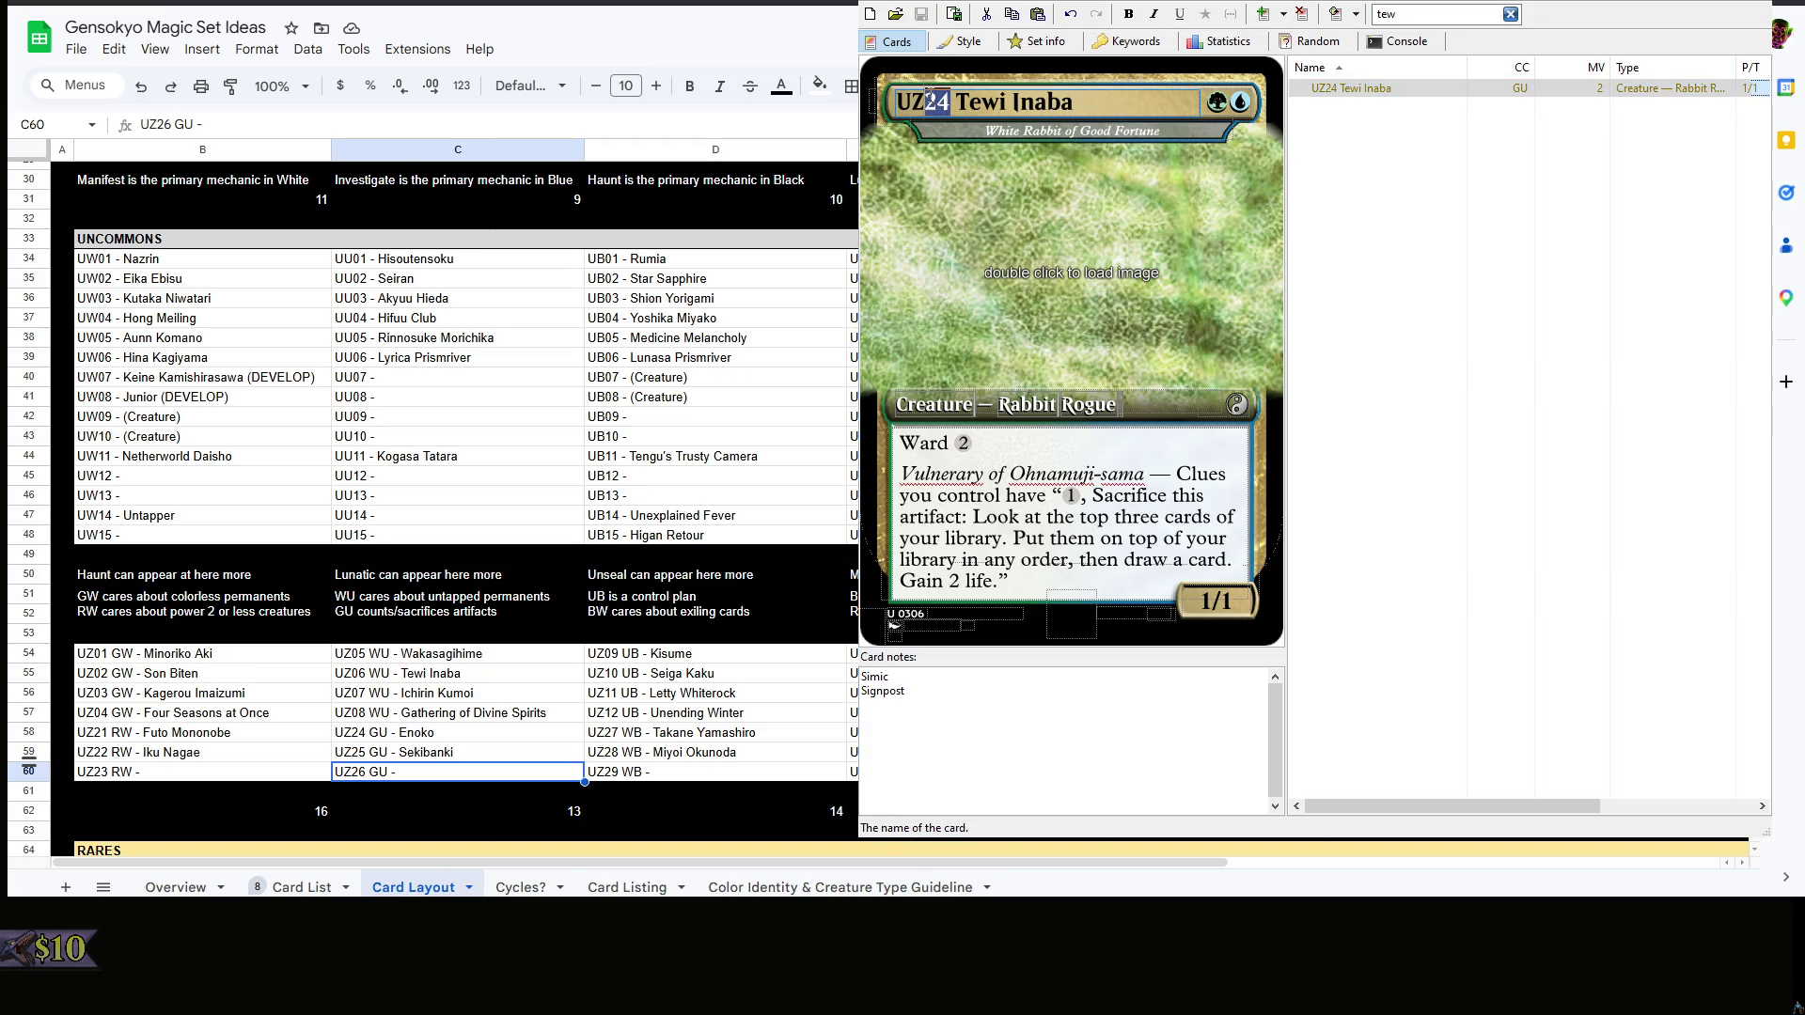
type("06")
key("Tab")
type("WU")
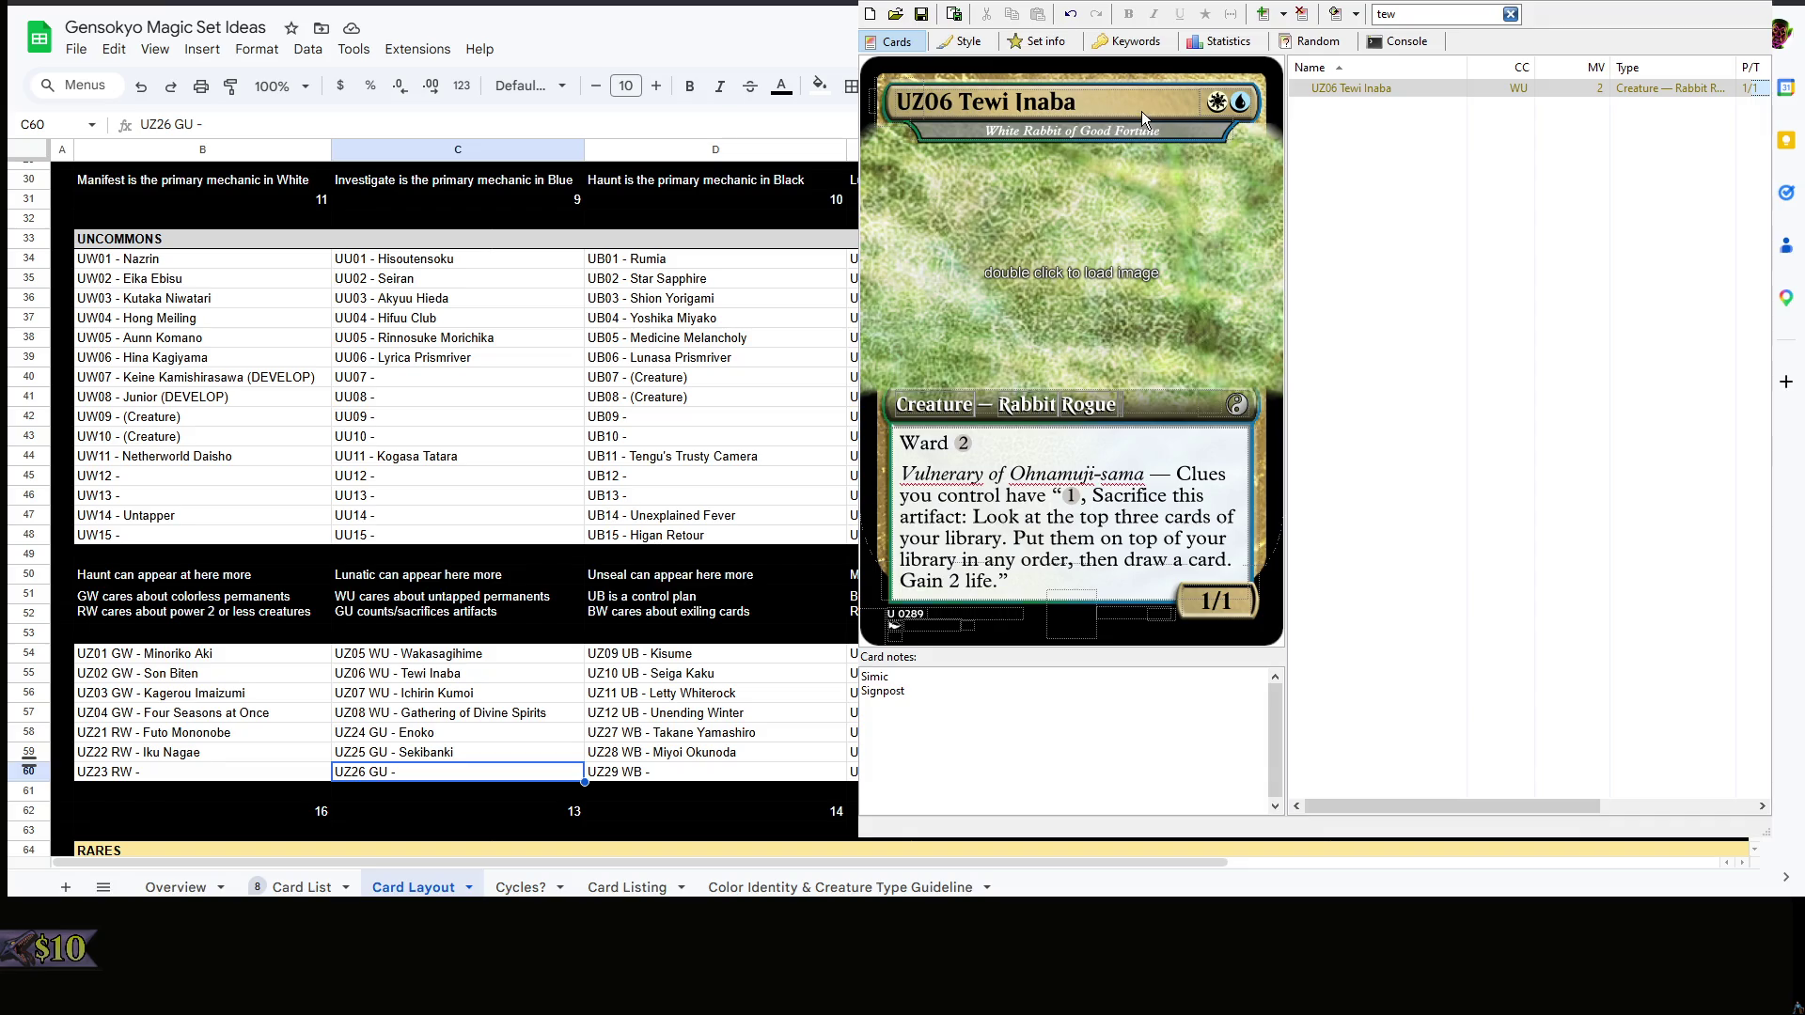
left_click(1384, 109)
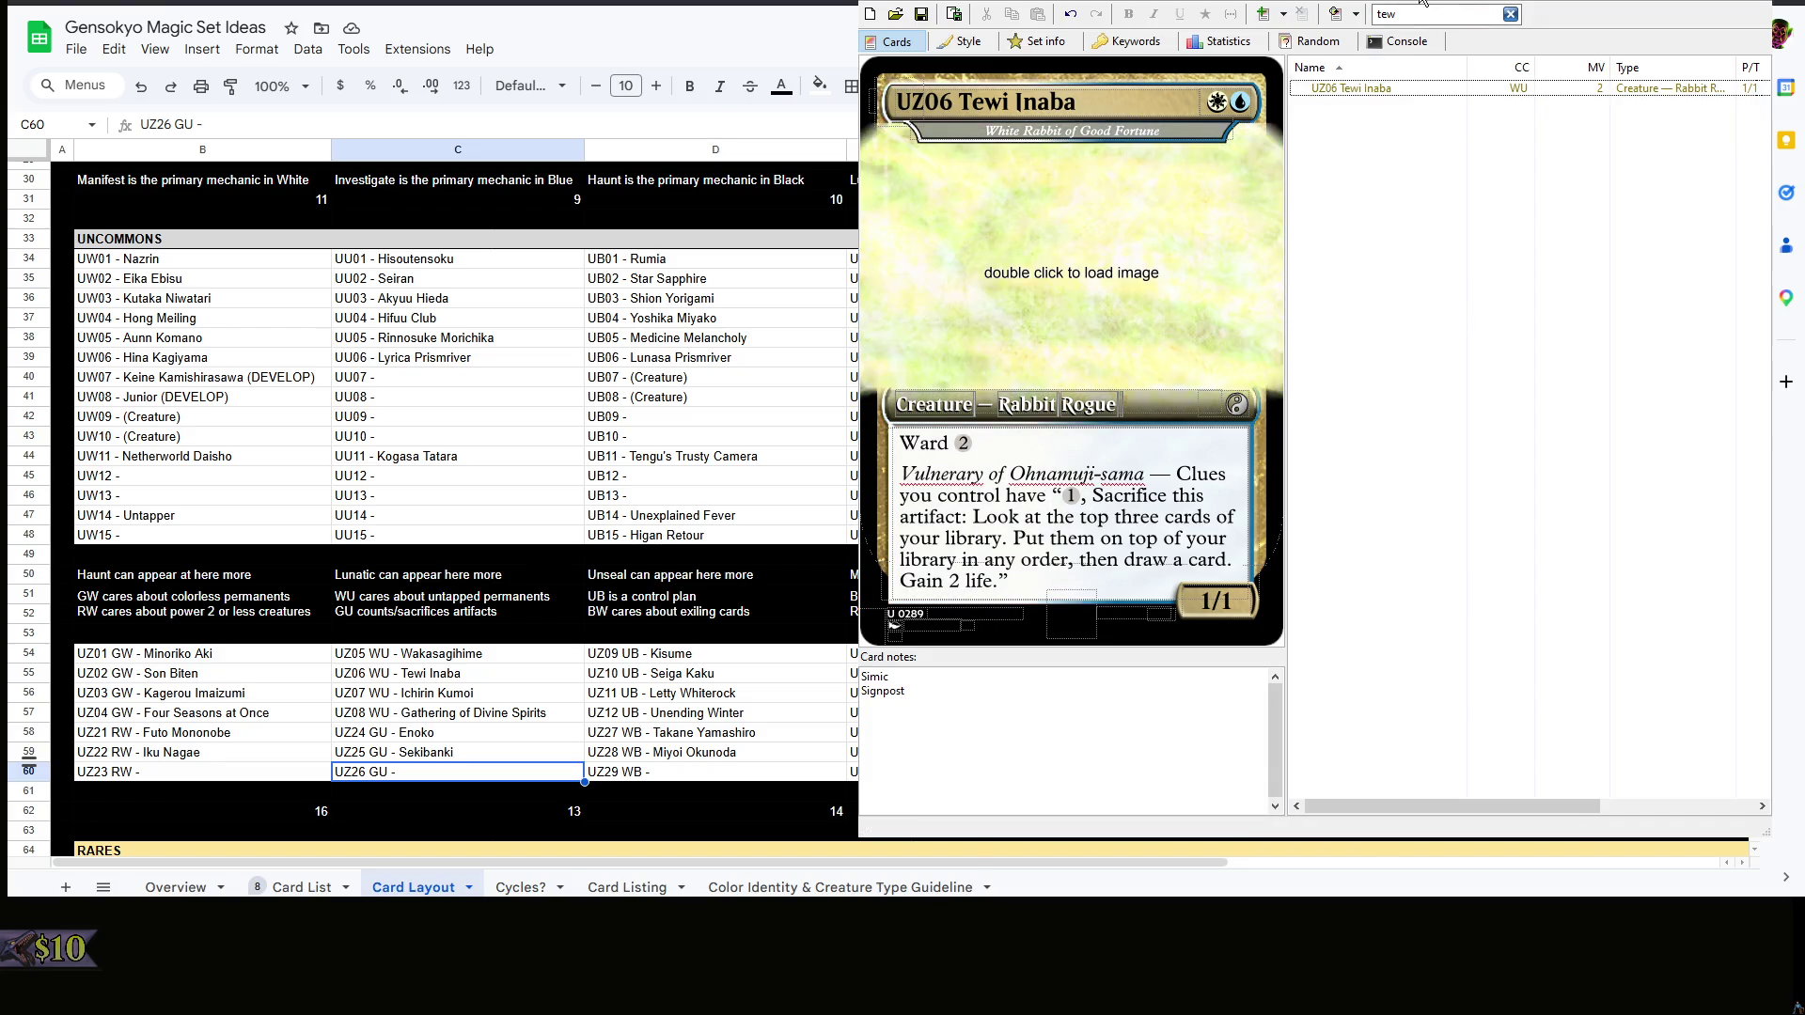
- Clear the search, find UZ06 and open the Rei'sen card
left_click(1509, 14)
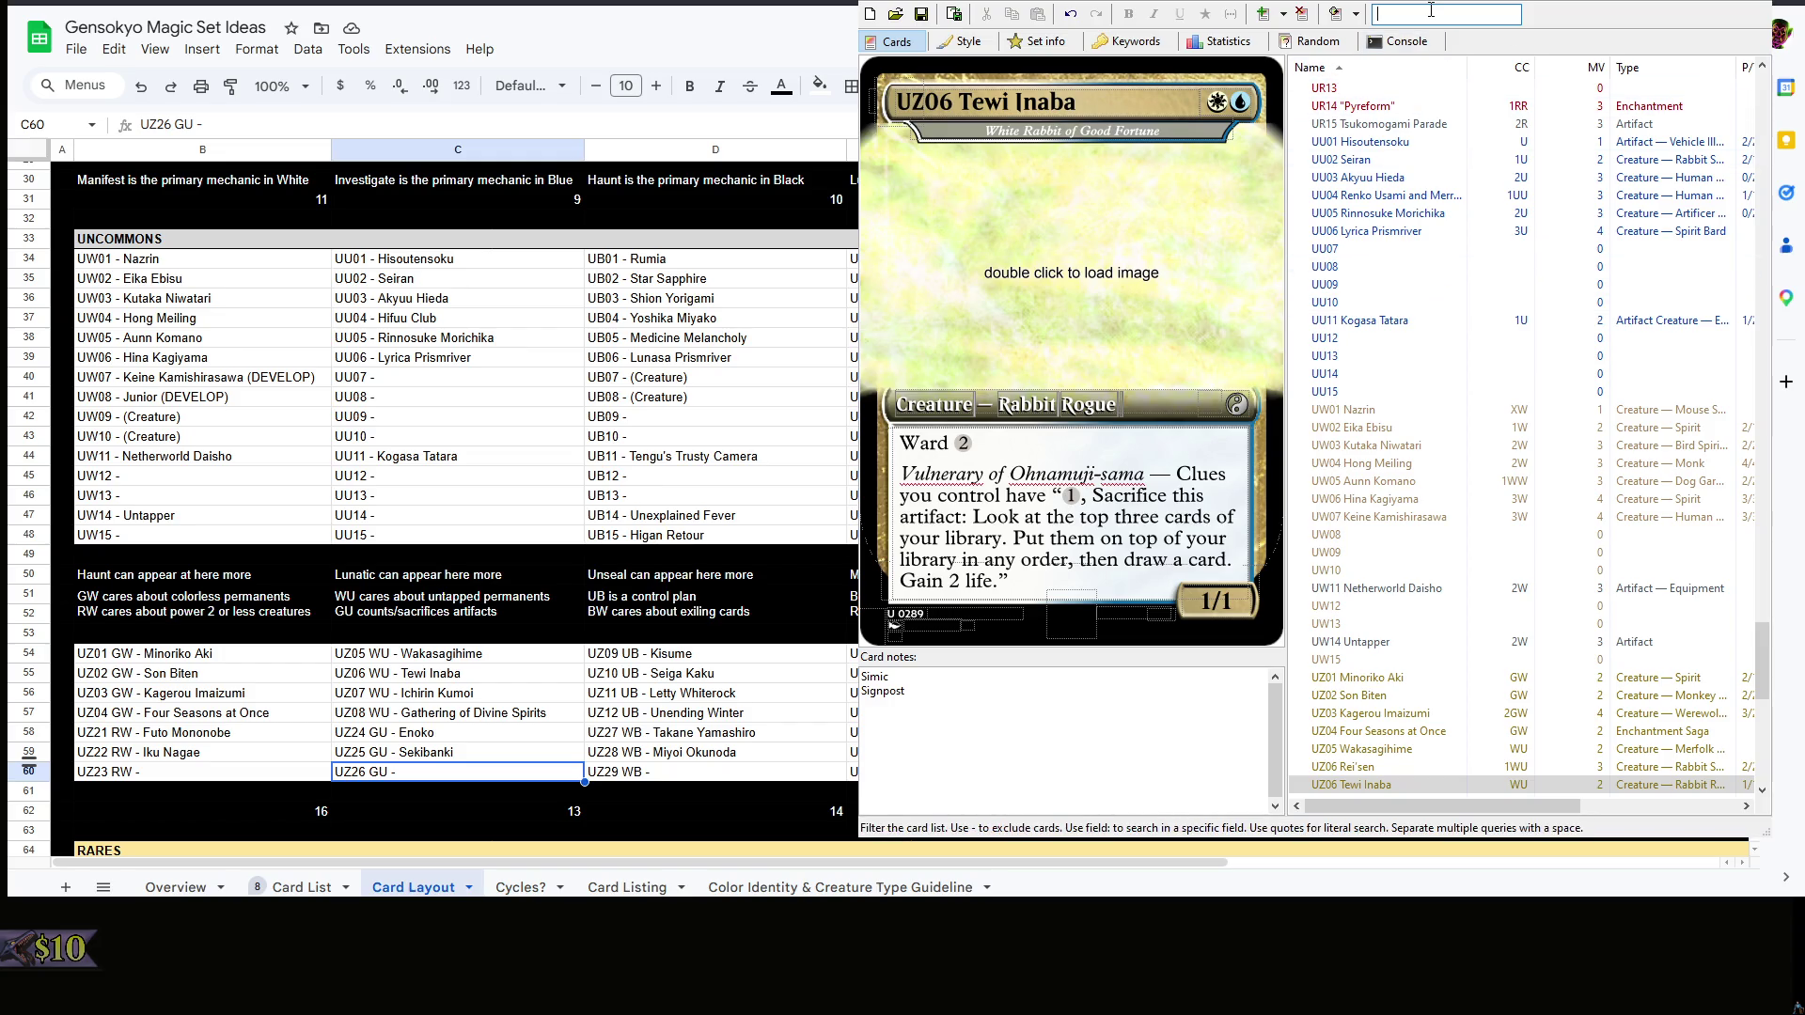
type("UZ06")
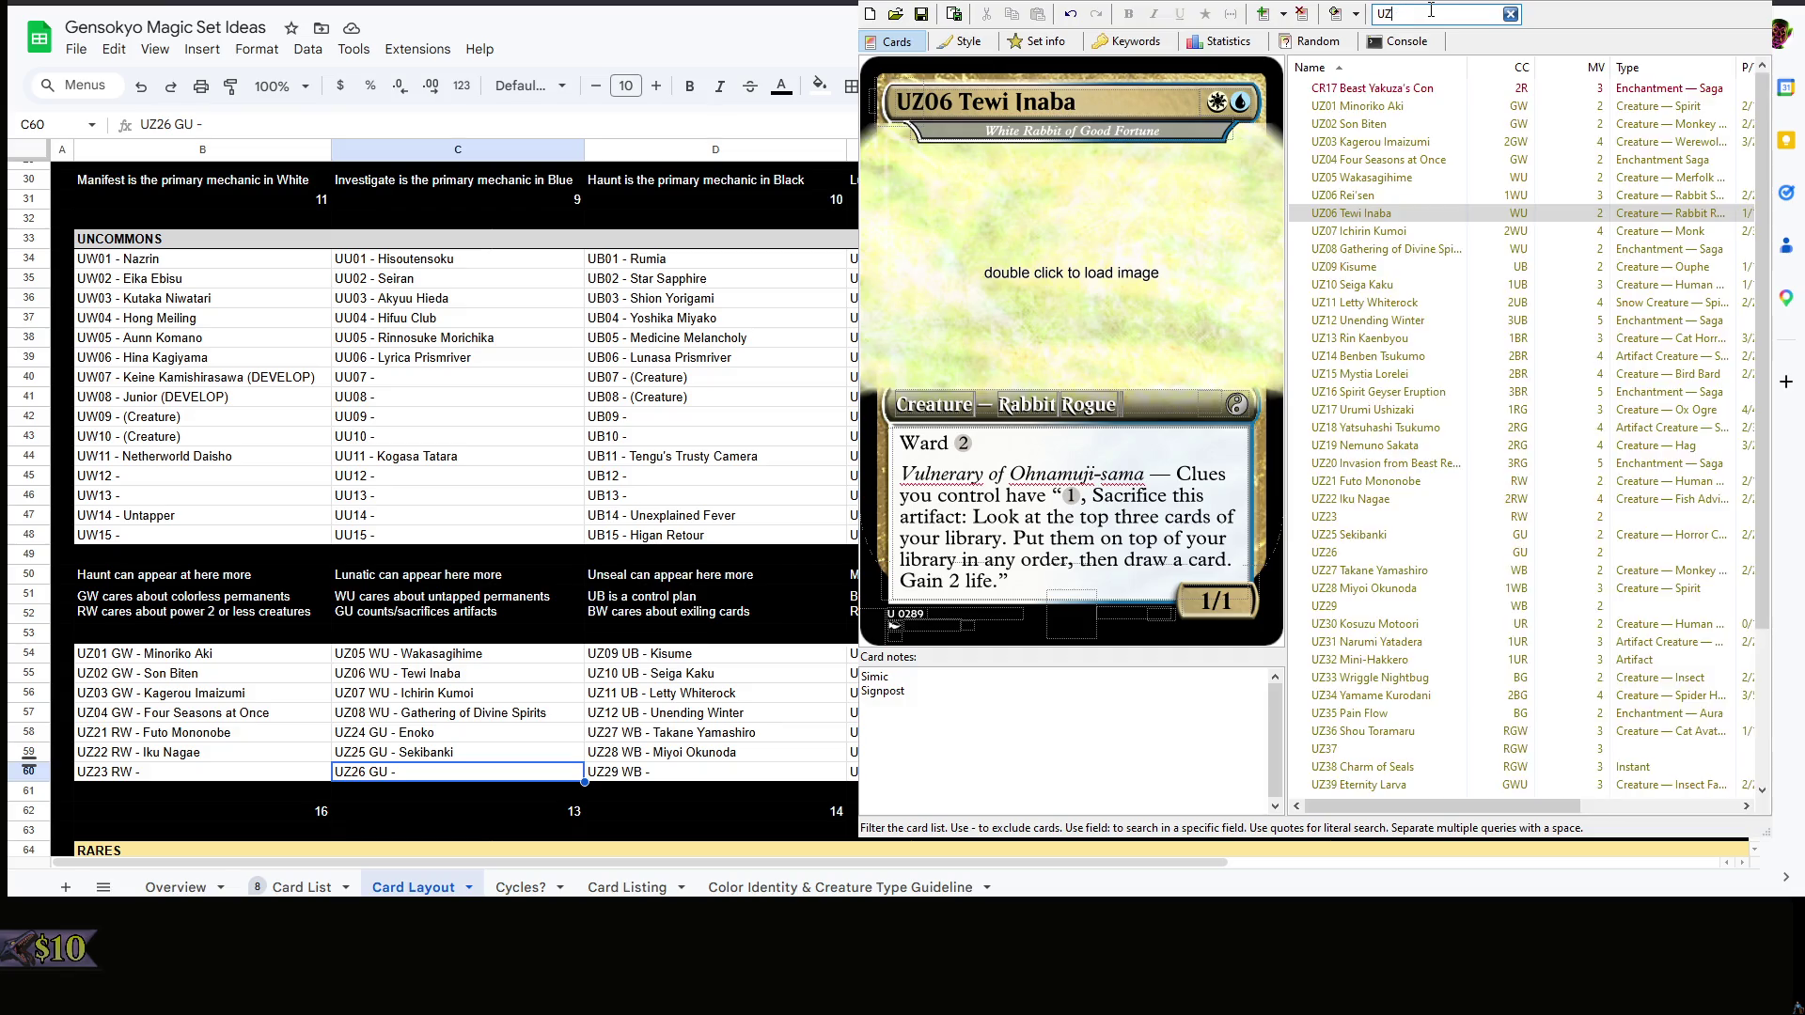
left_click(1426, 88)
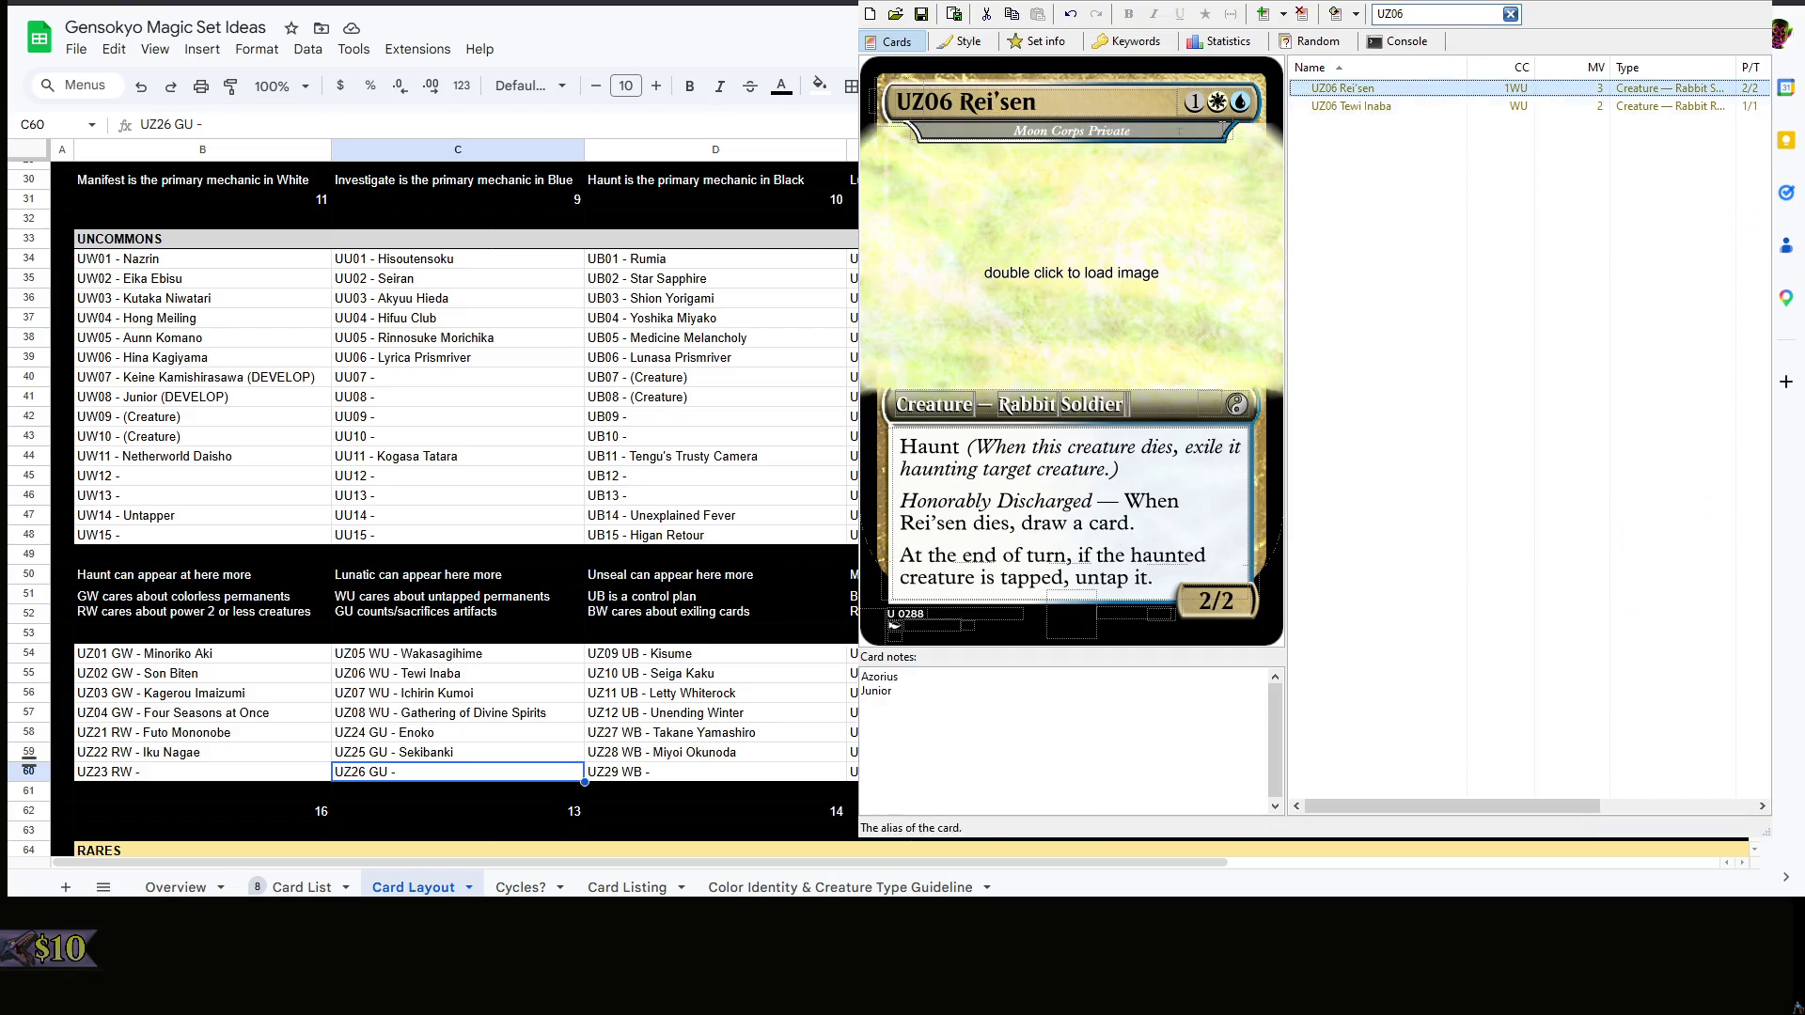
- Rename the card UZ24 Enoko Mitsugashira with the subtitle White Yamainu of the Forest
left_click(965, 103)
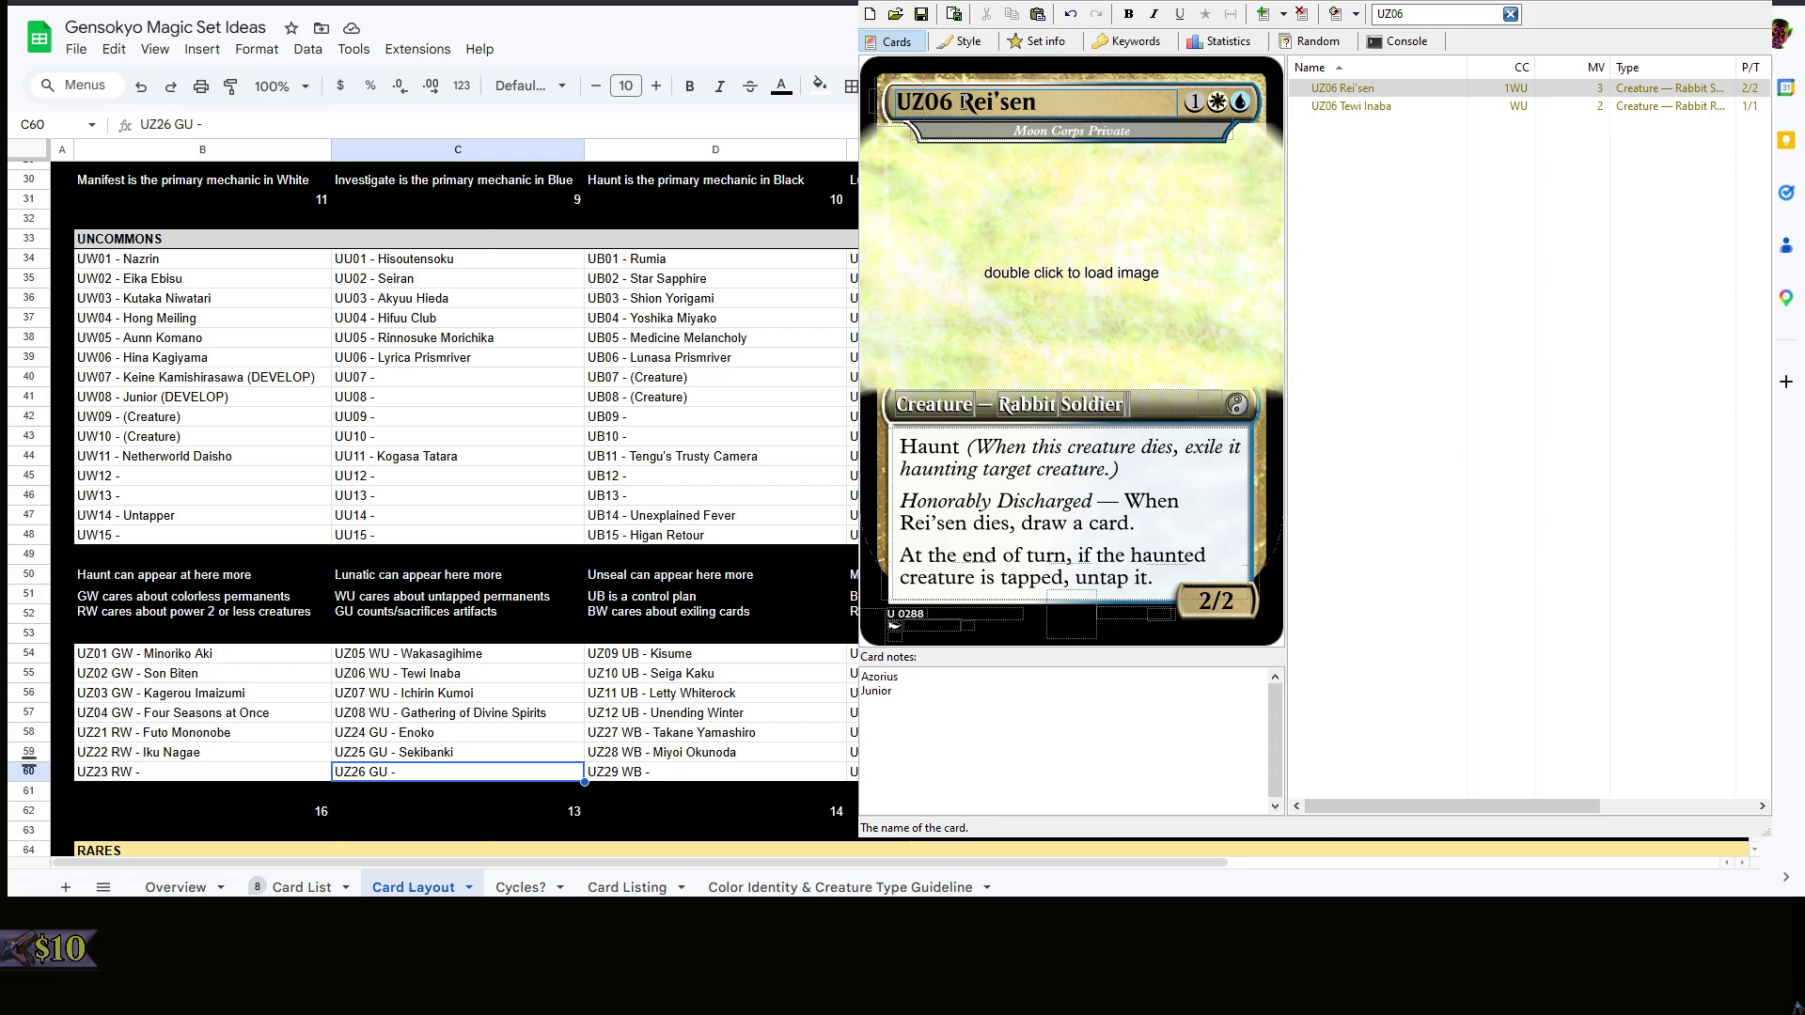
left_click_drag(960, 102, 926, 103)
type("24")
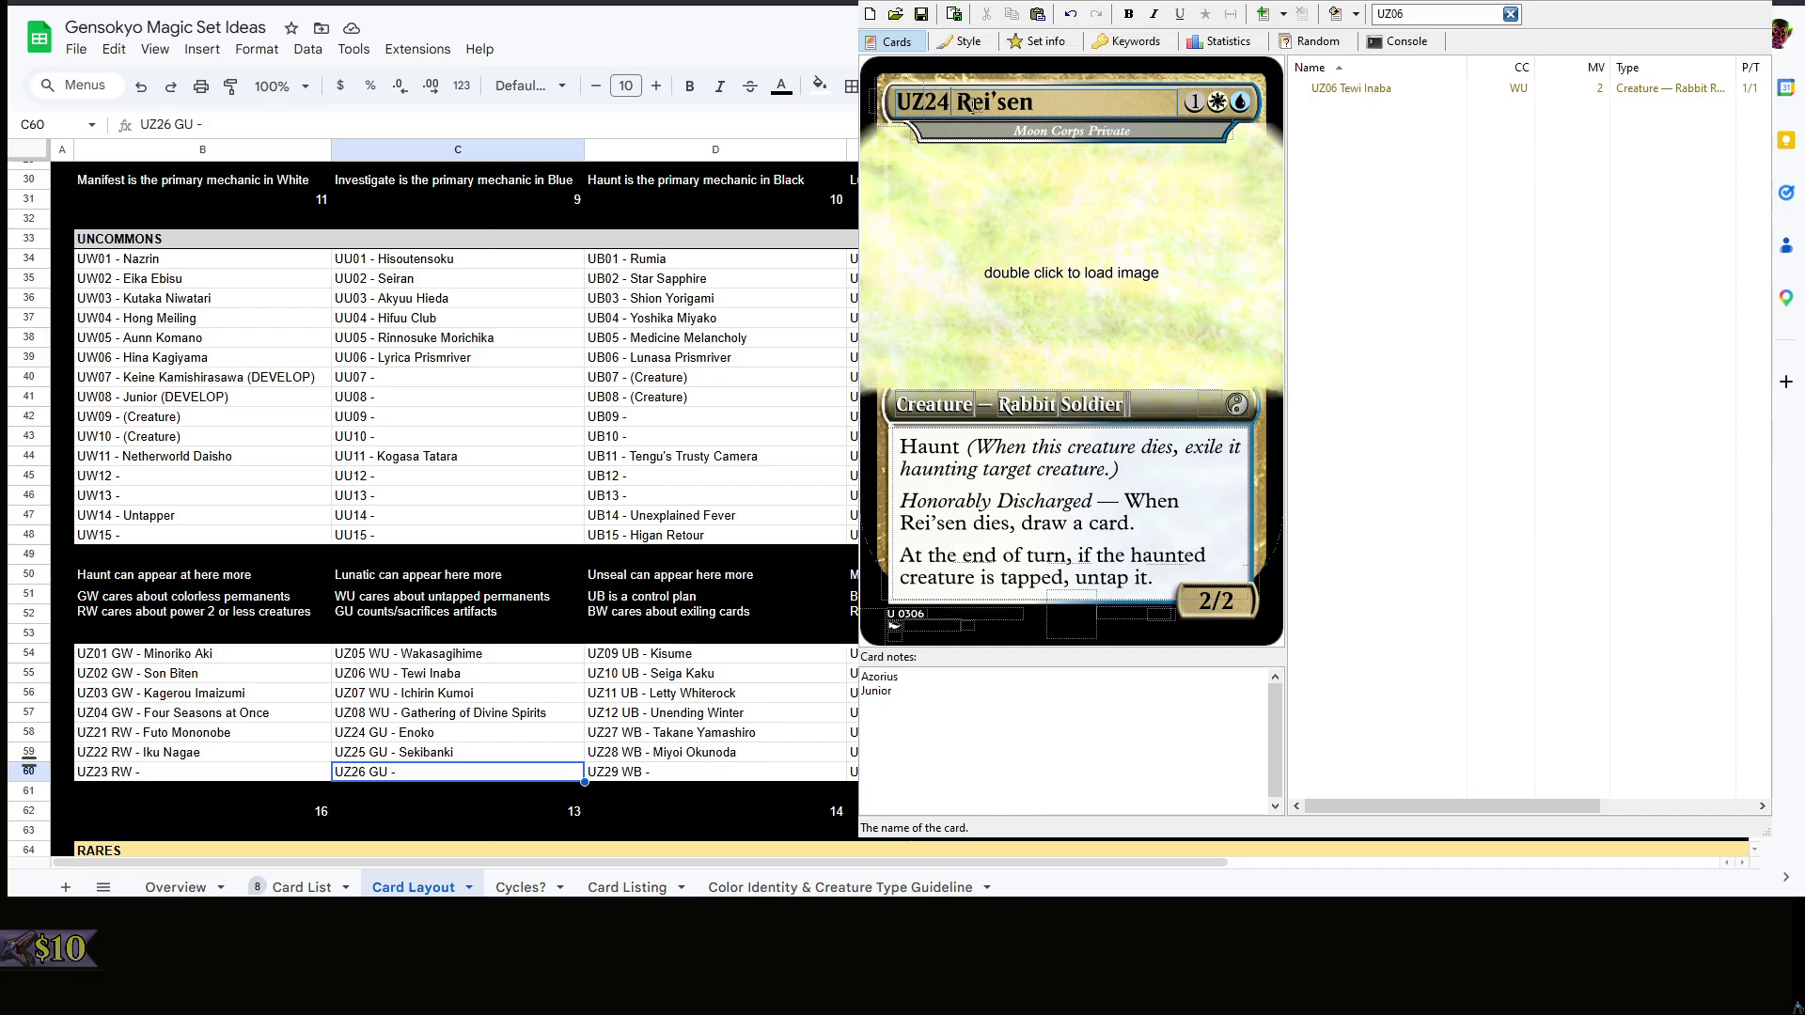
left_click_drag(1036, 102, 959, 102)
type("Enoko")
left_click(1040, 404)
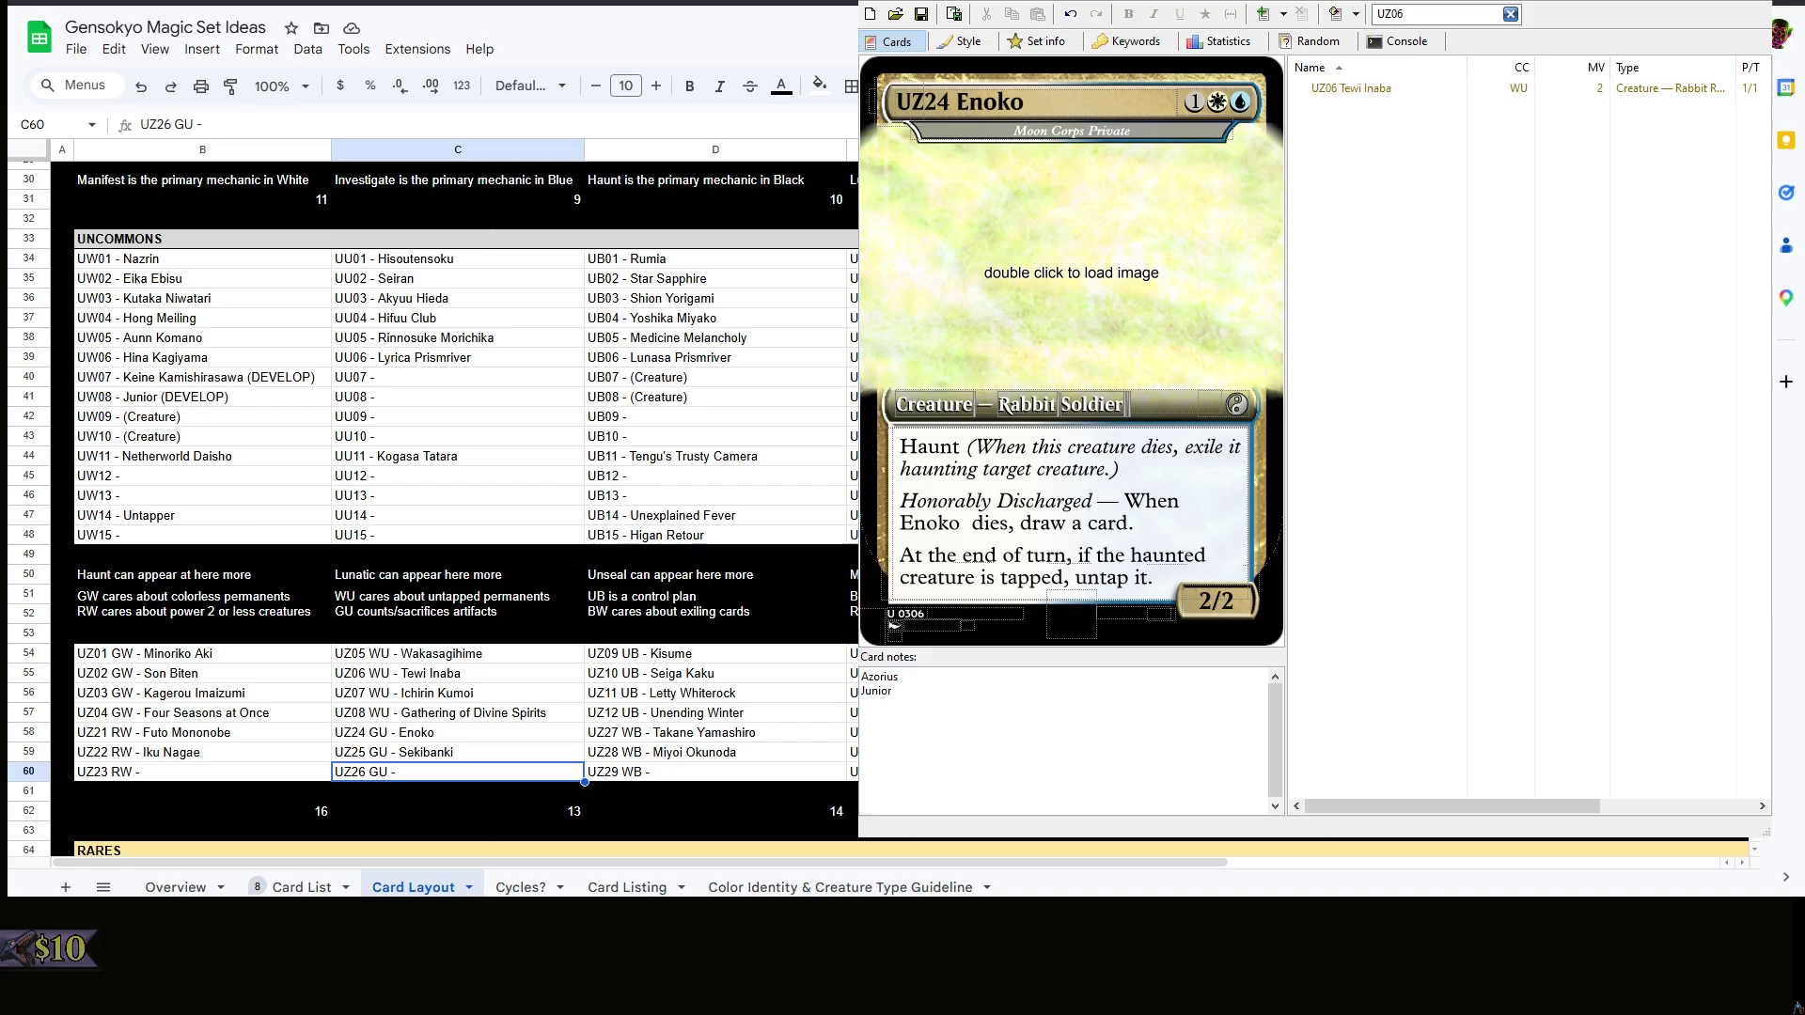
key("shift+Tab")
key("End")
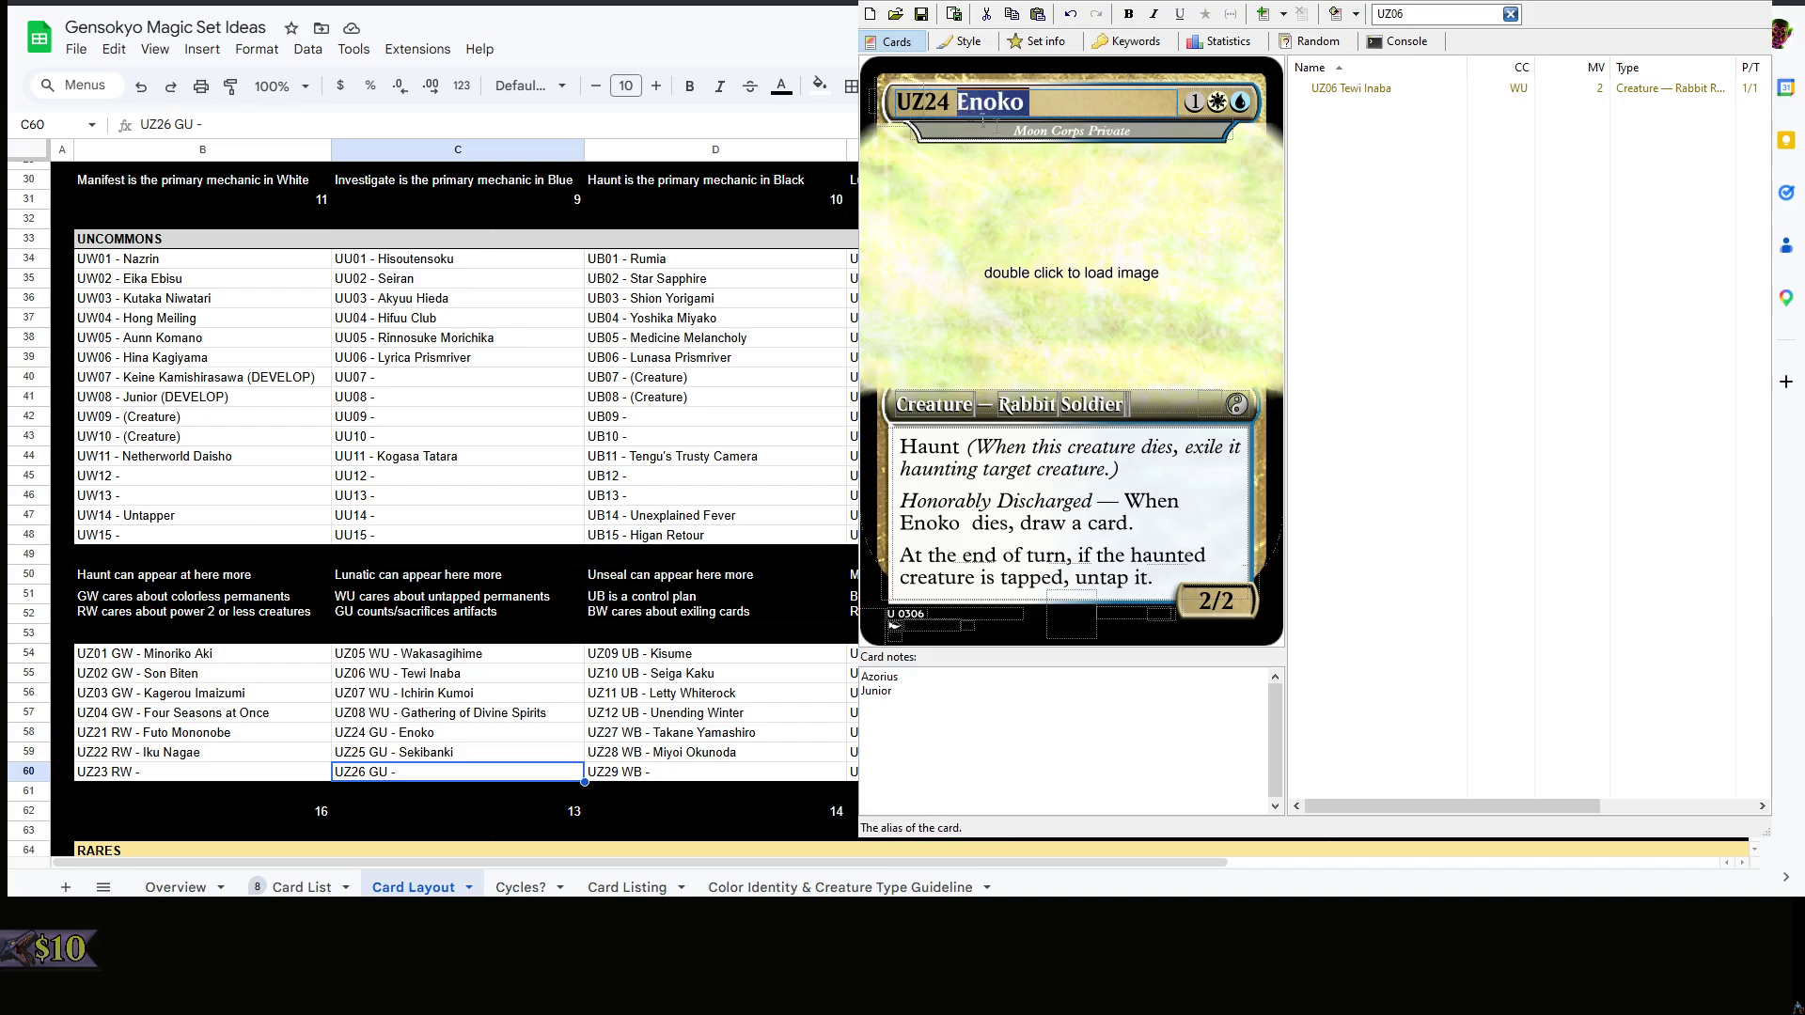
type("Mitsugashira")
key("Escape")
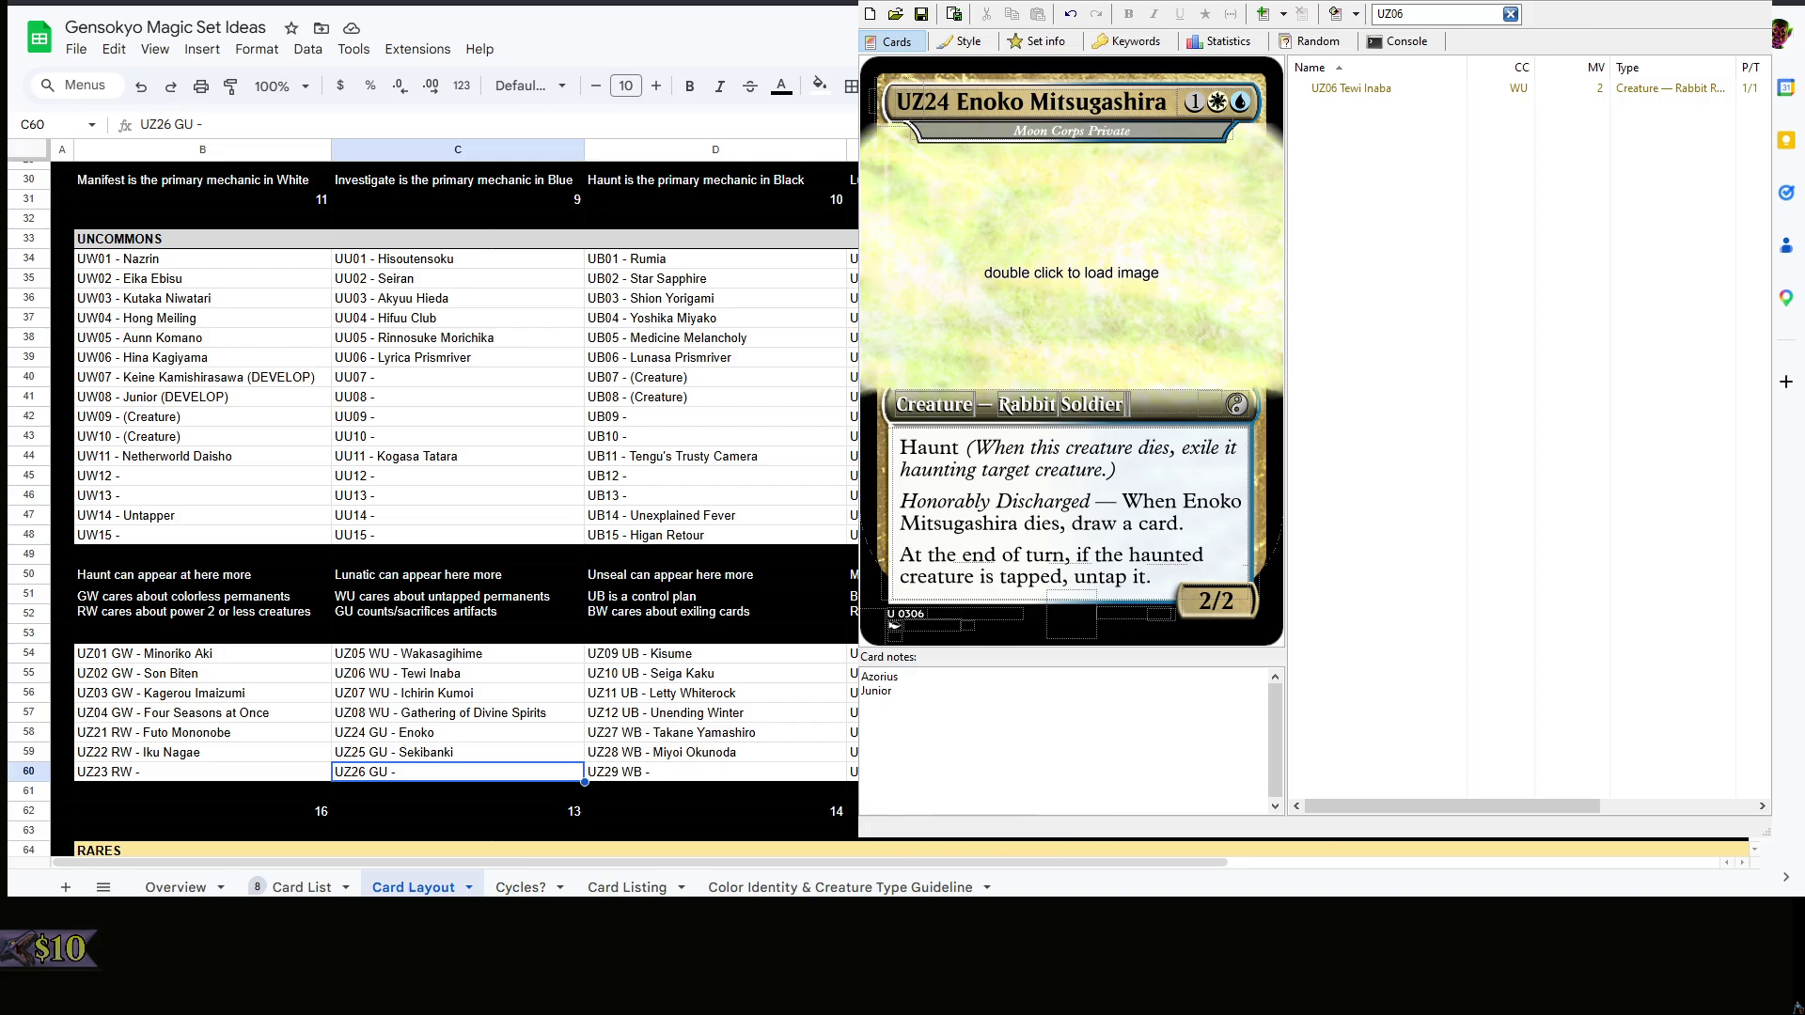
key("Tab")
type("White Yamainu of the Forest")
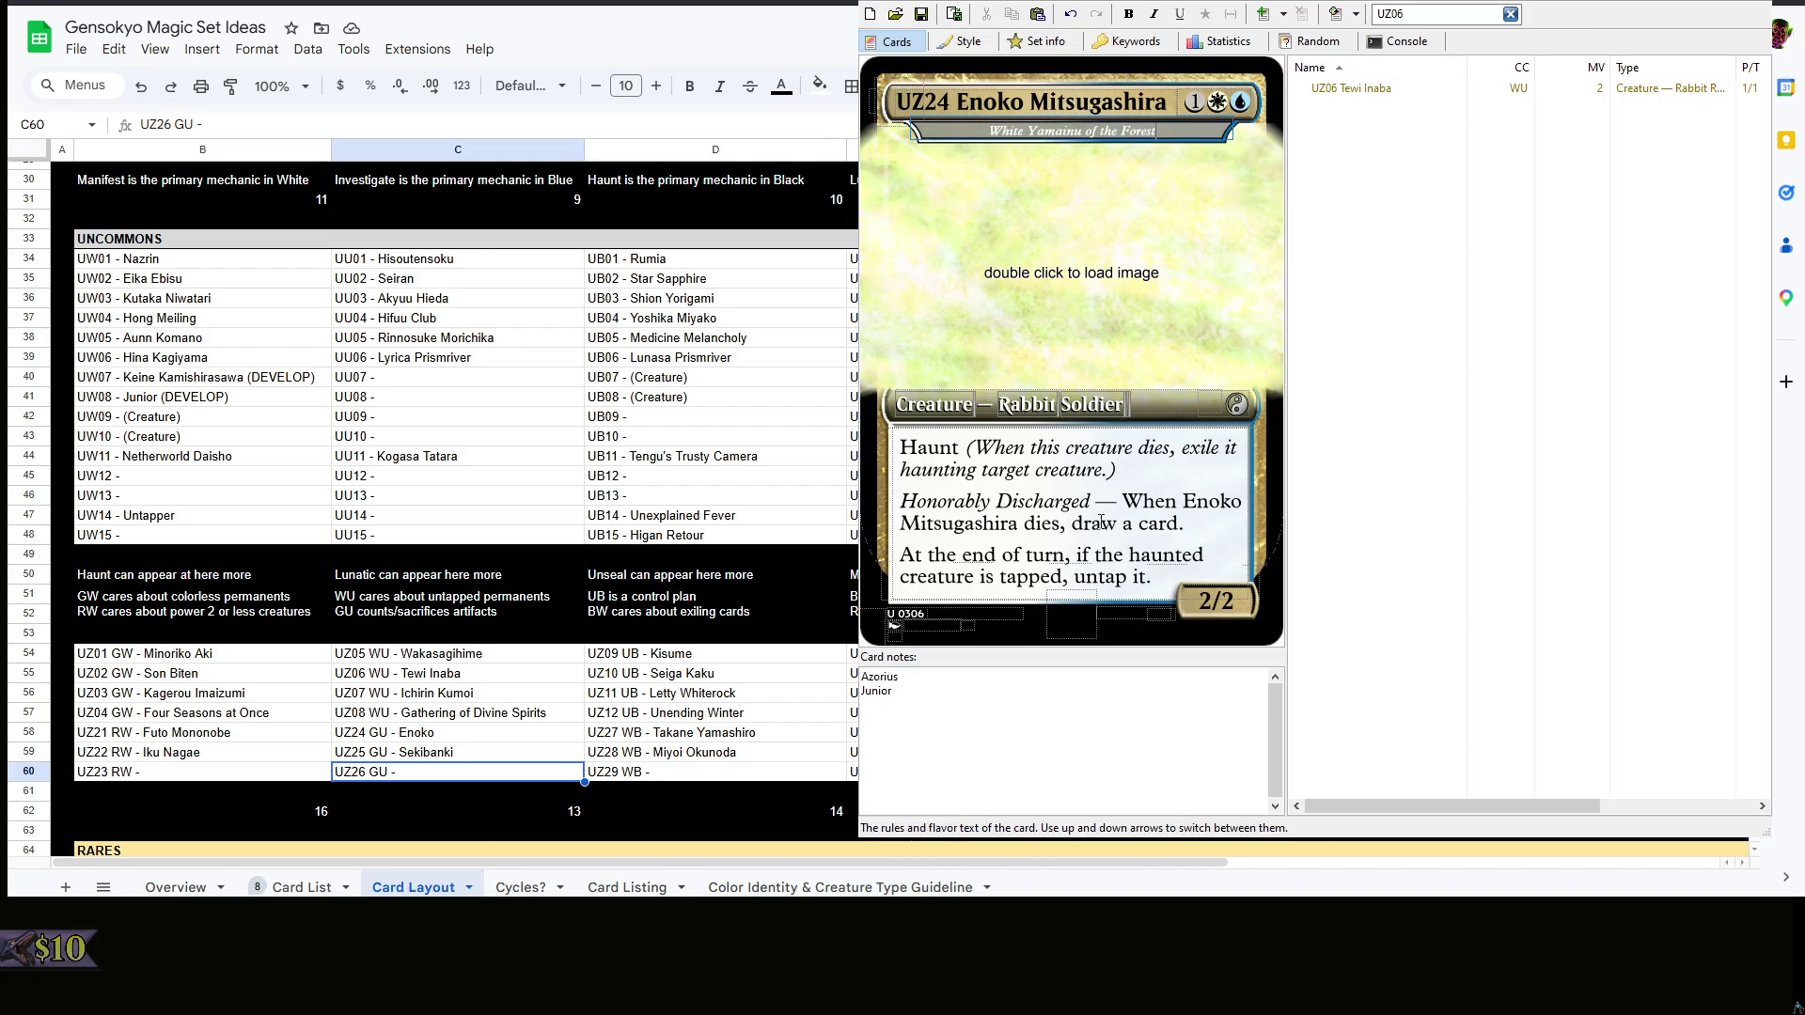
- Set the mana cost to 1GU and replace the rules text with the Cerberus Fire ability
left_click_drag(1019, 523, 1172, 501)
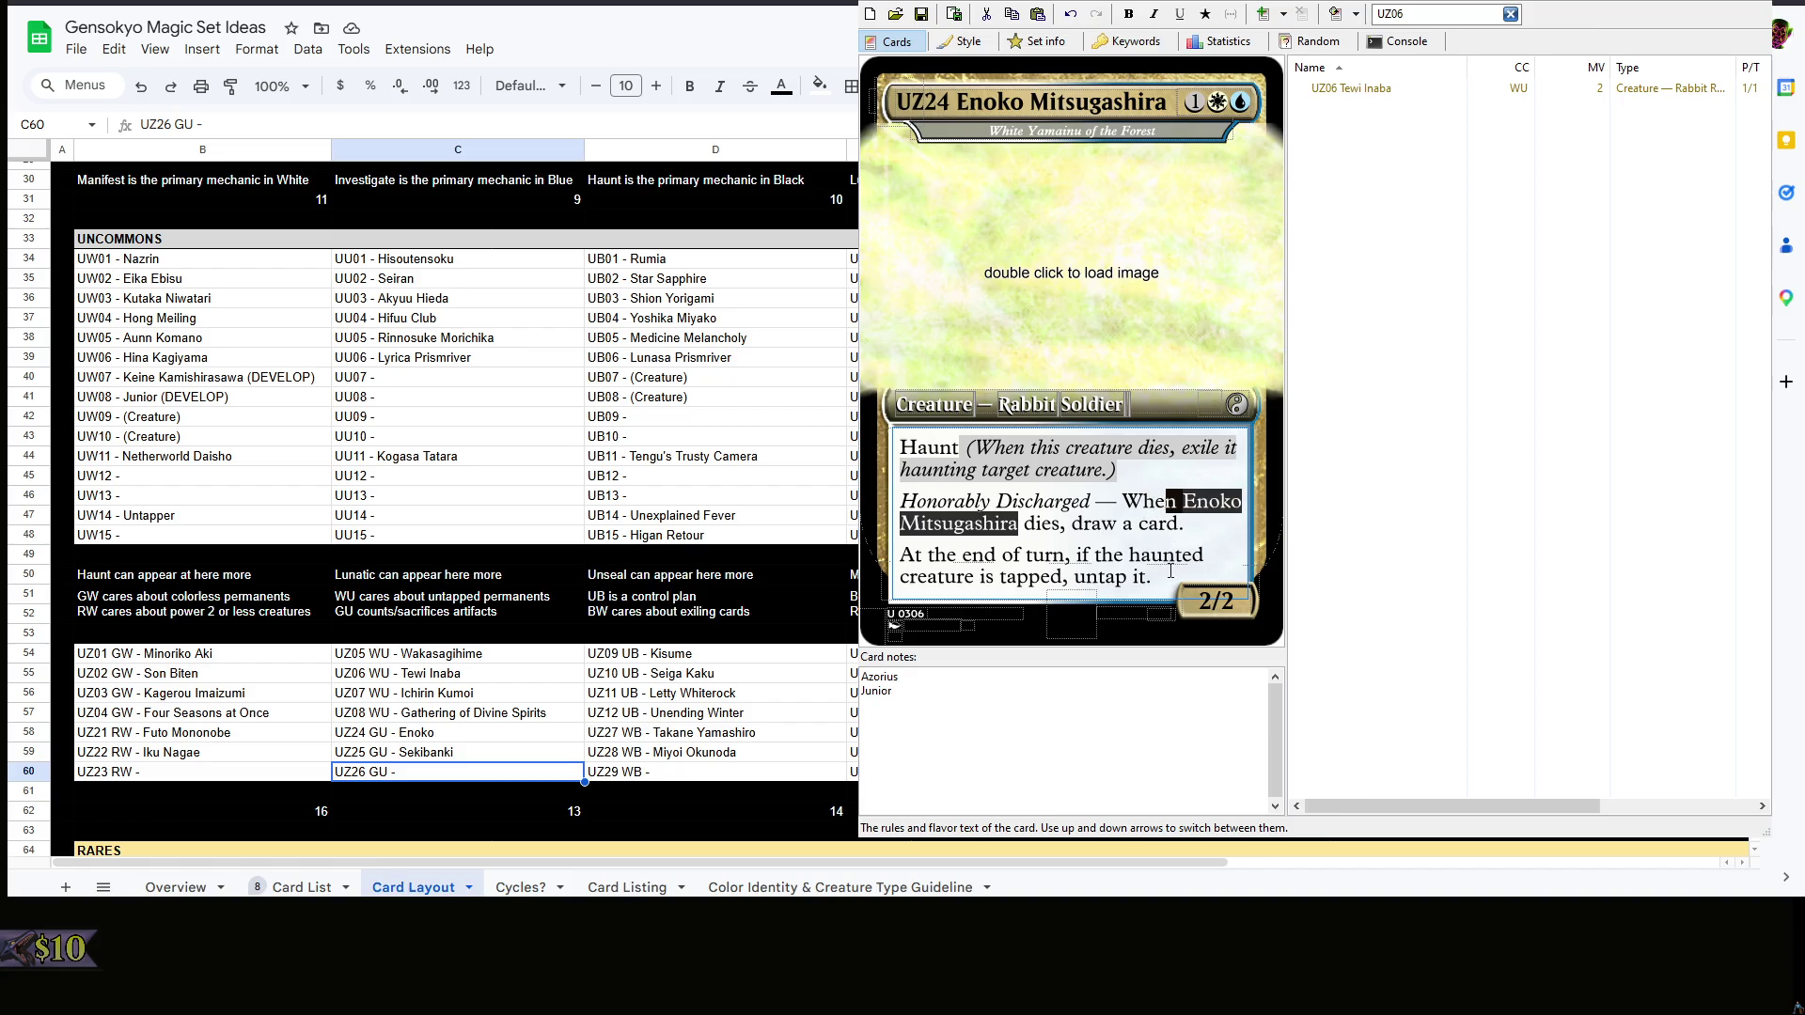
key("ctrl+a")
left_click(1040, 405)
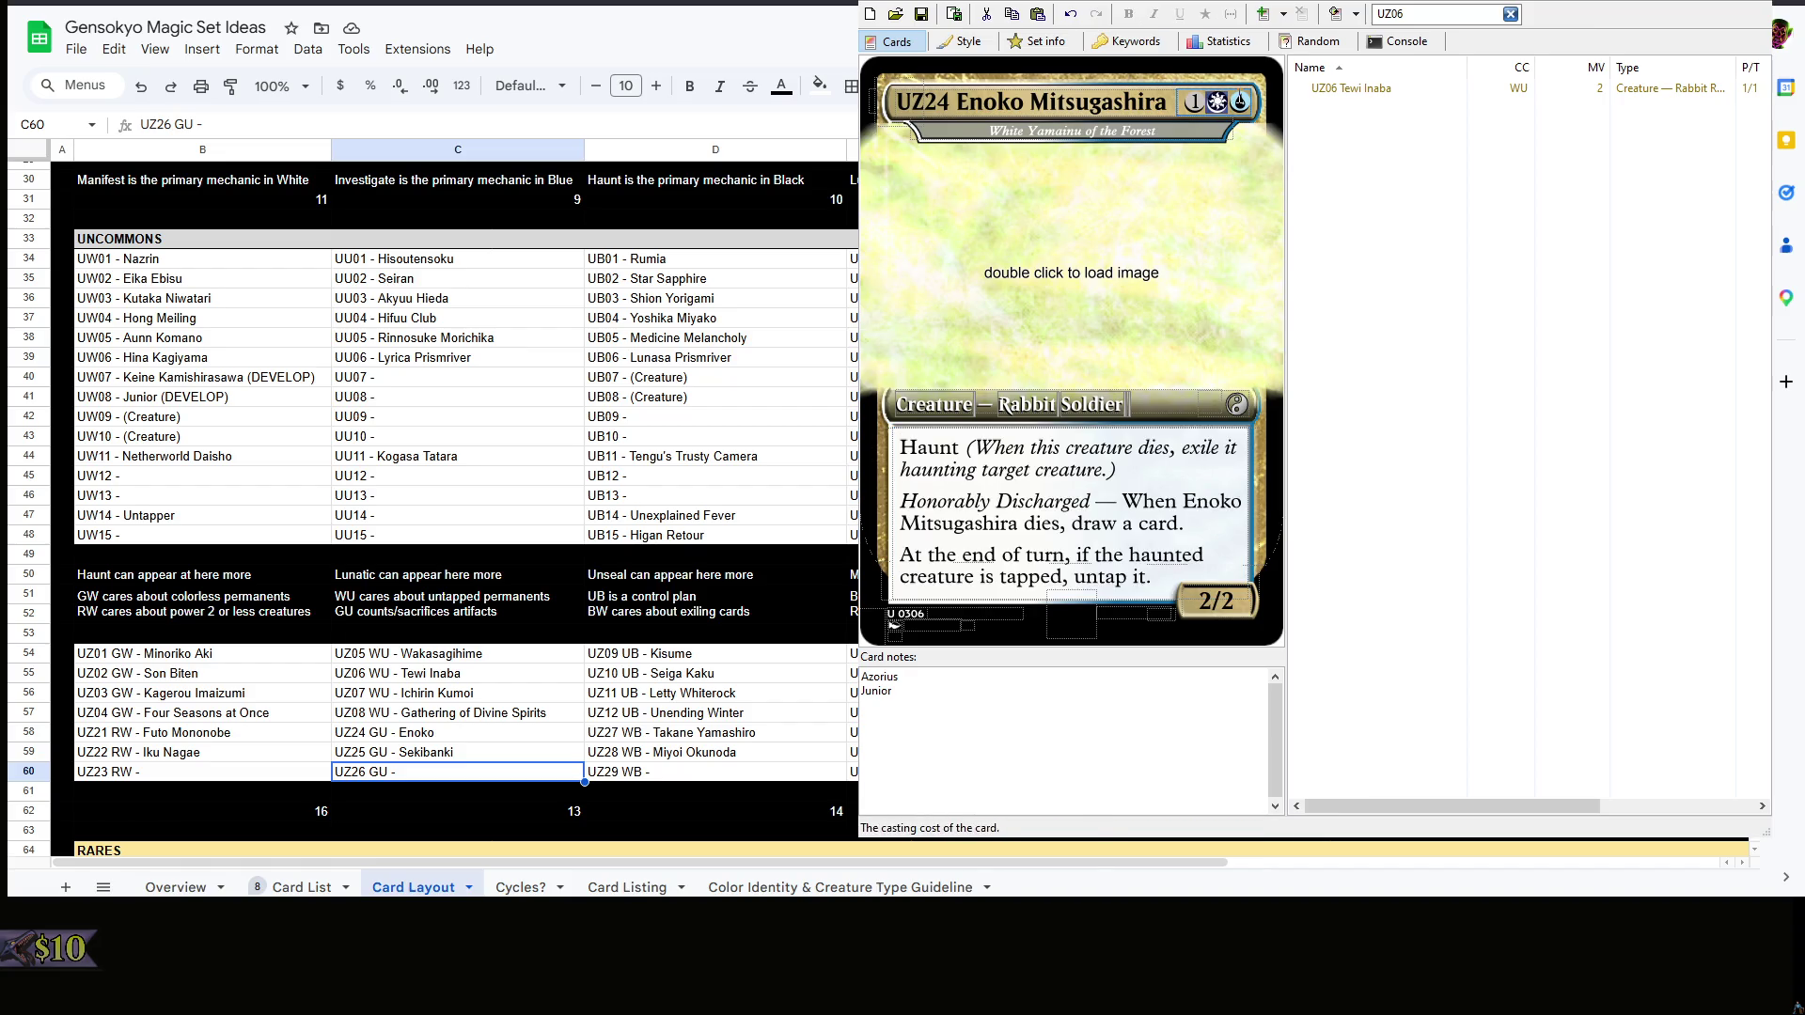
type("1GU")
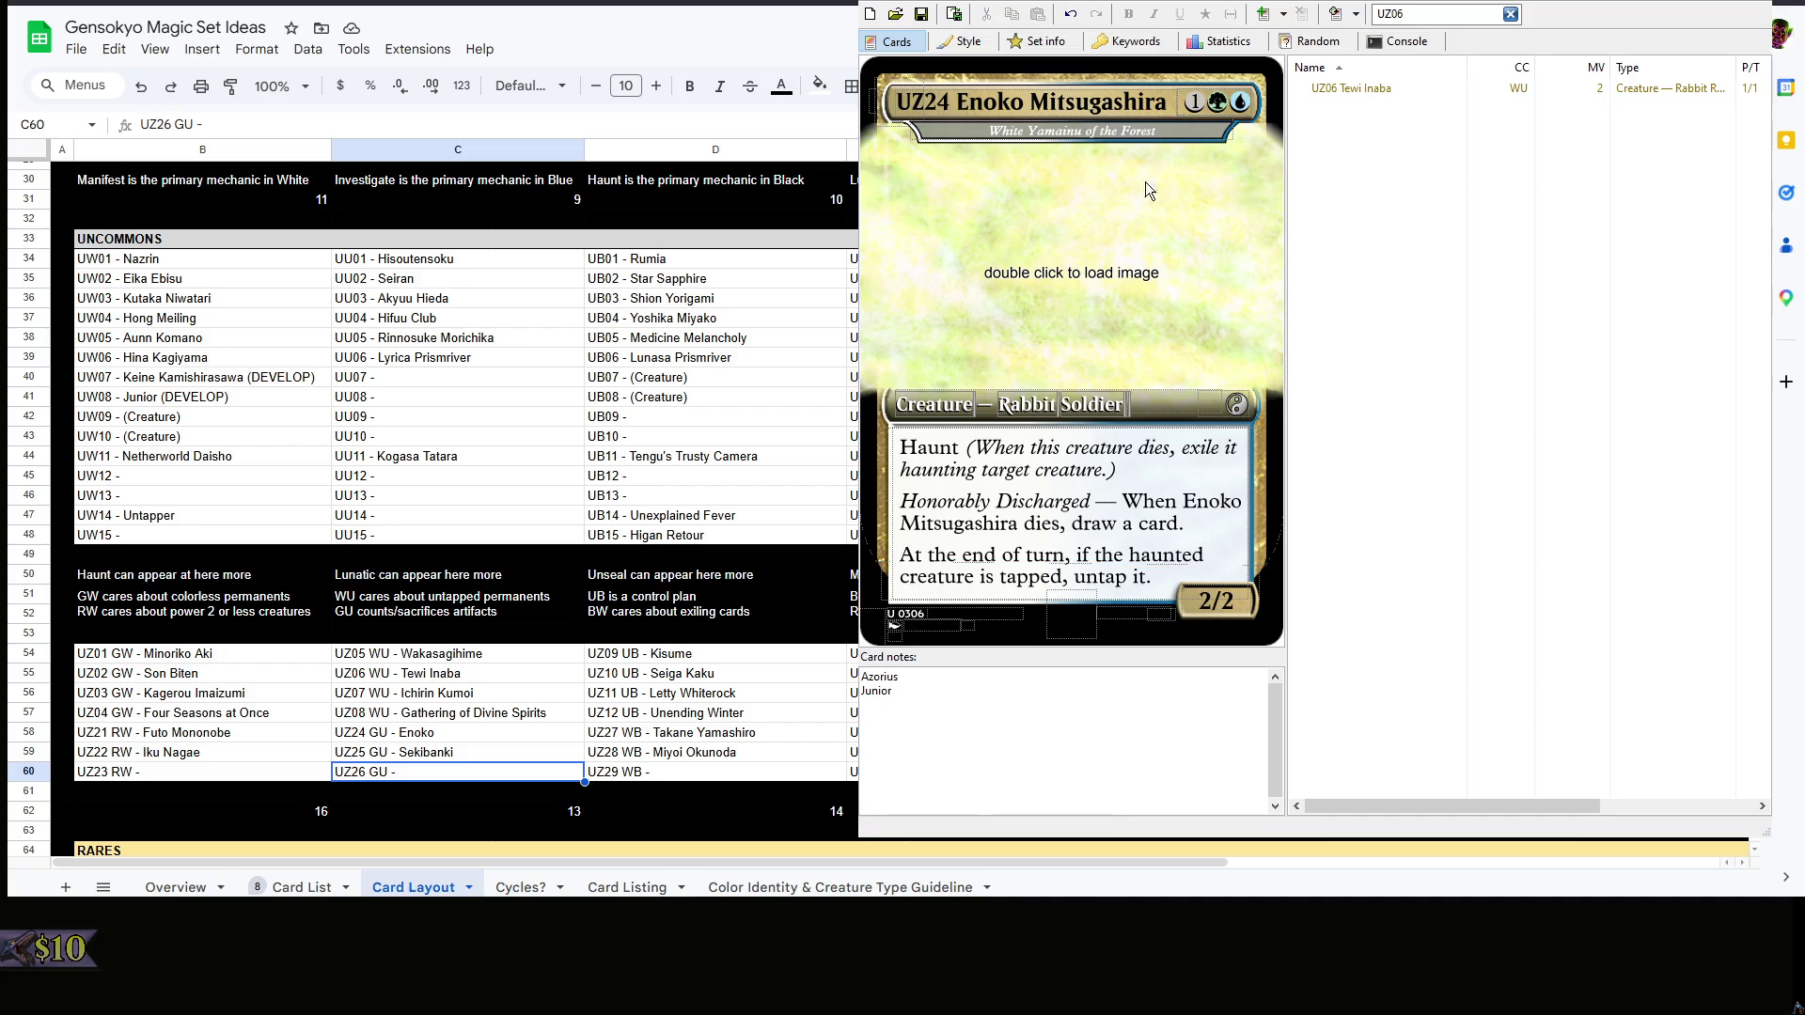
left_click(1084, 508)
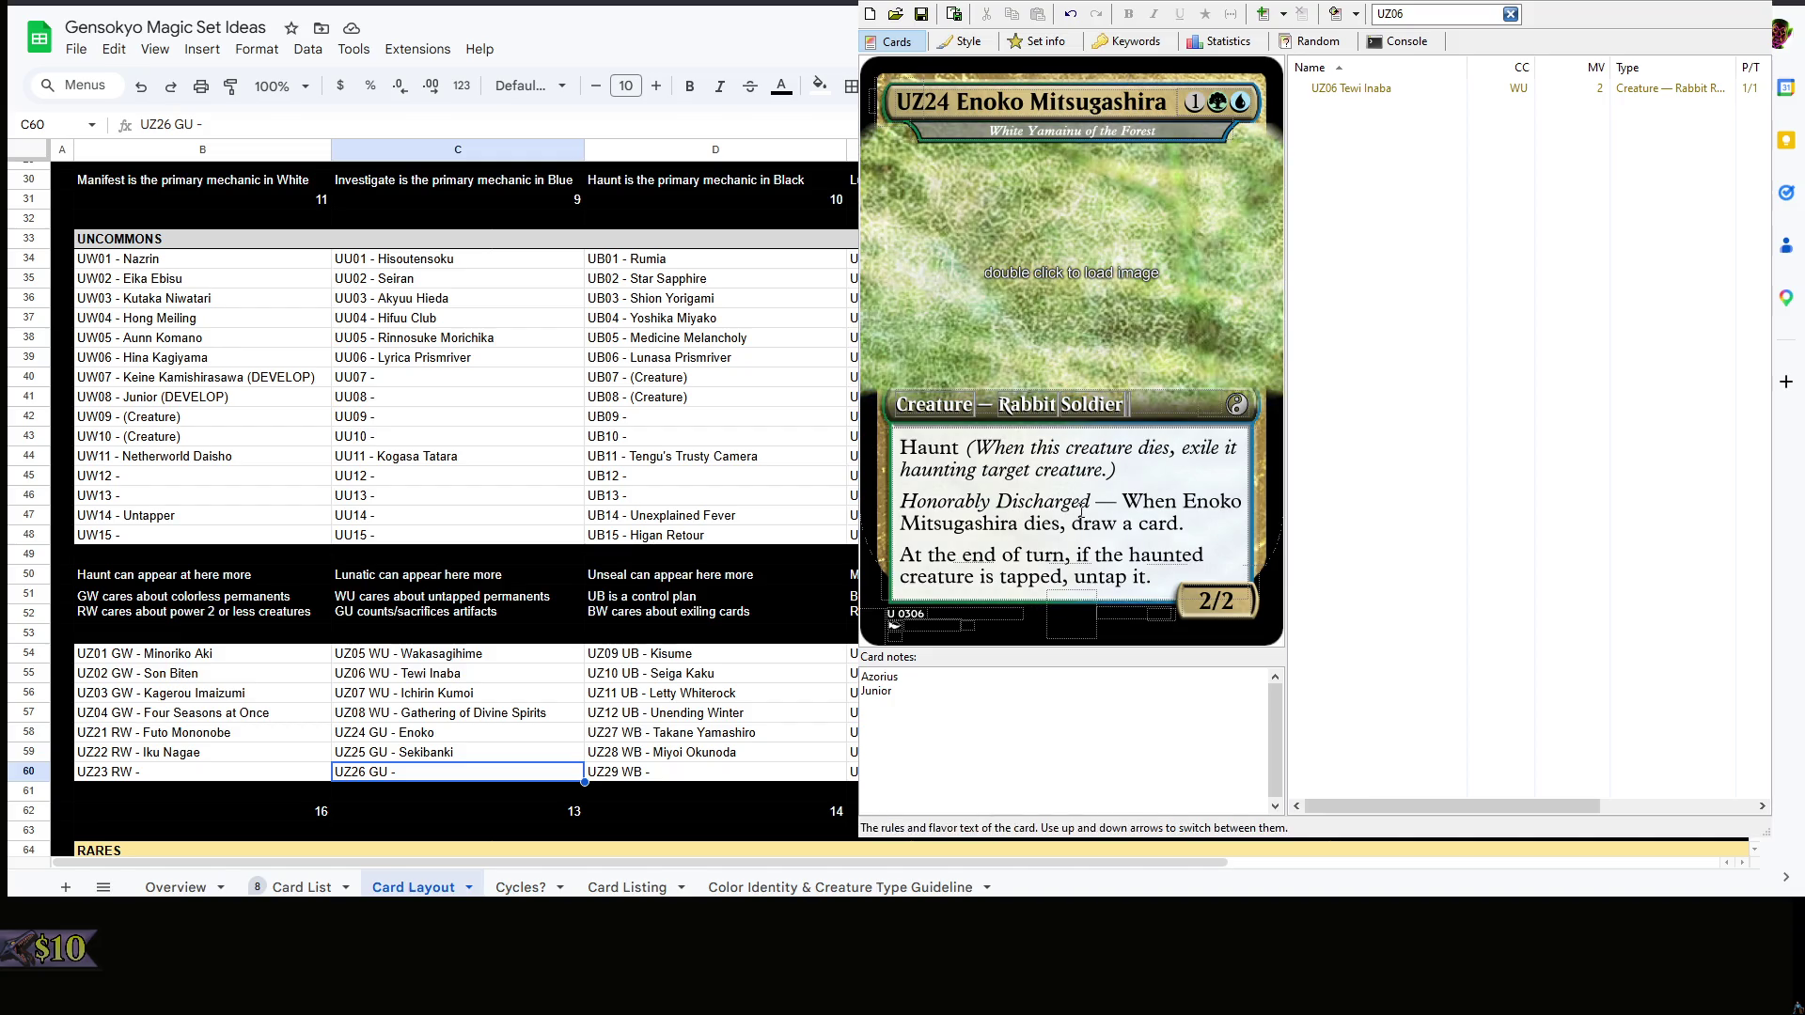
left_click(1099, 478)
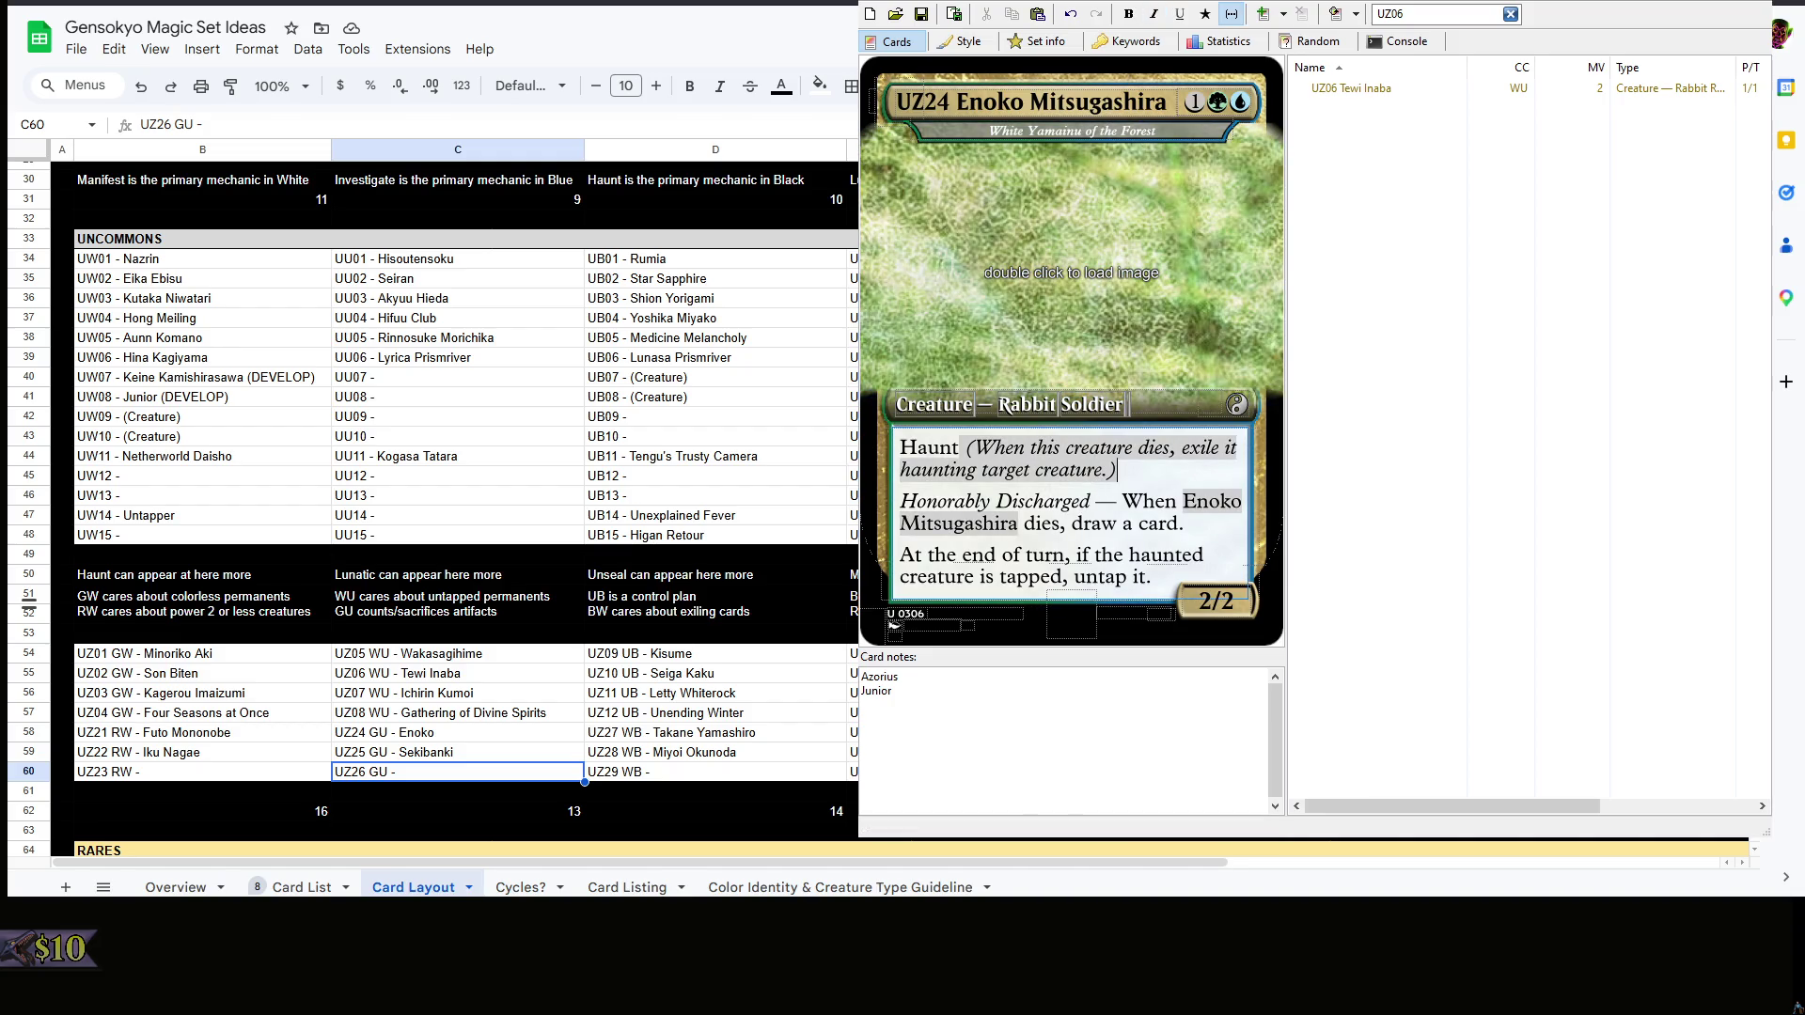
left_click(893, 622)
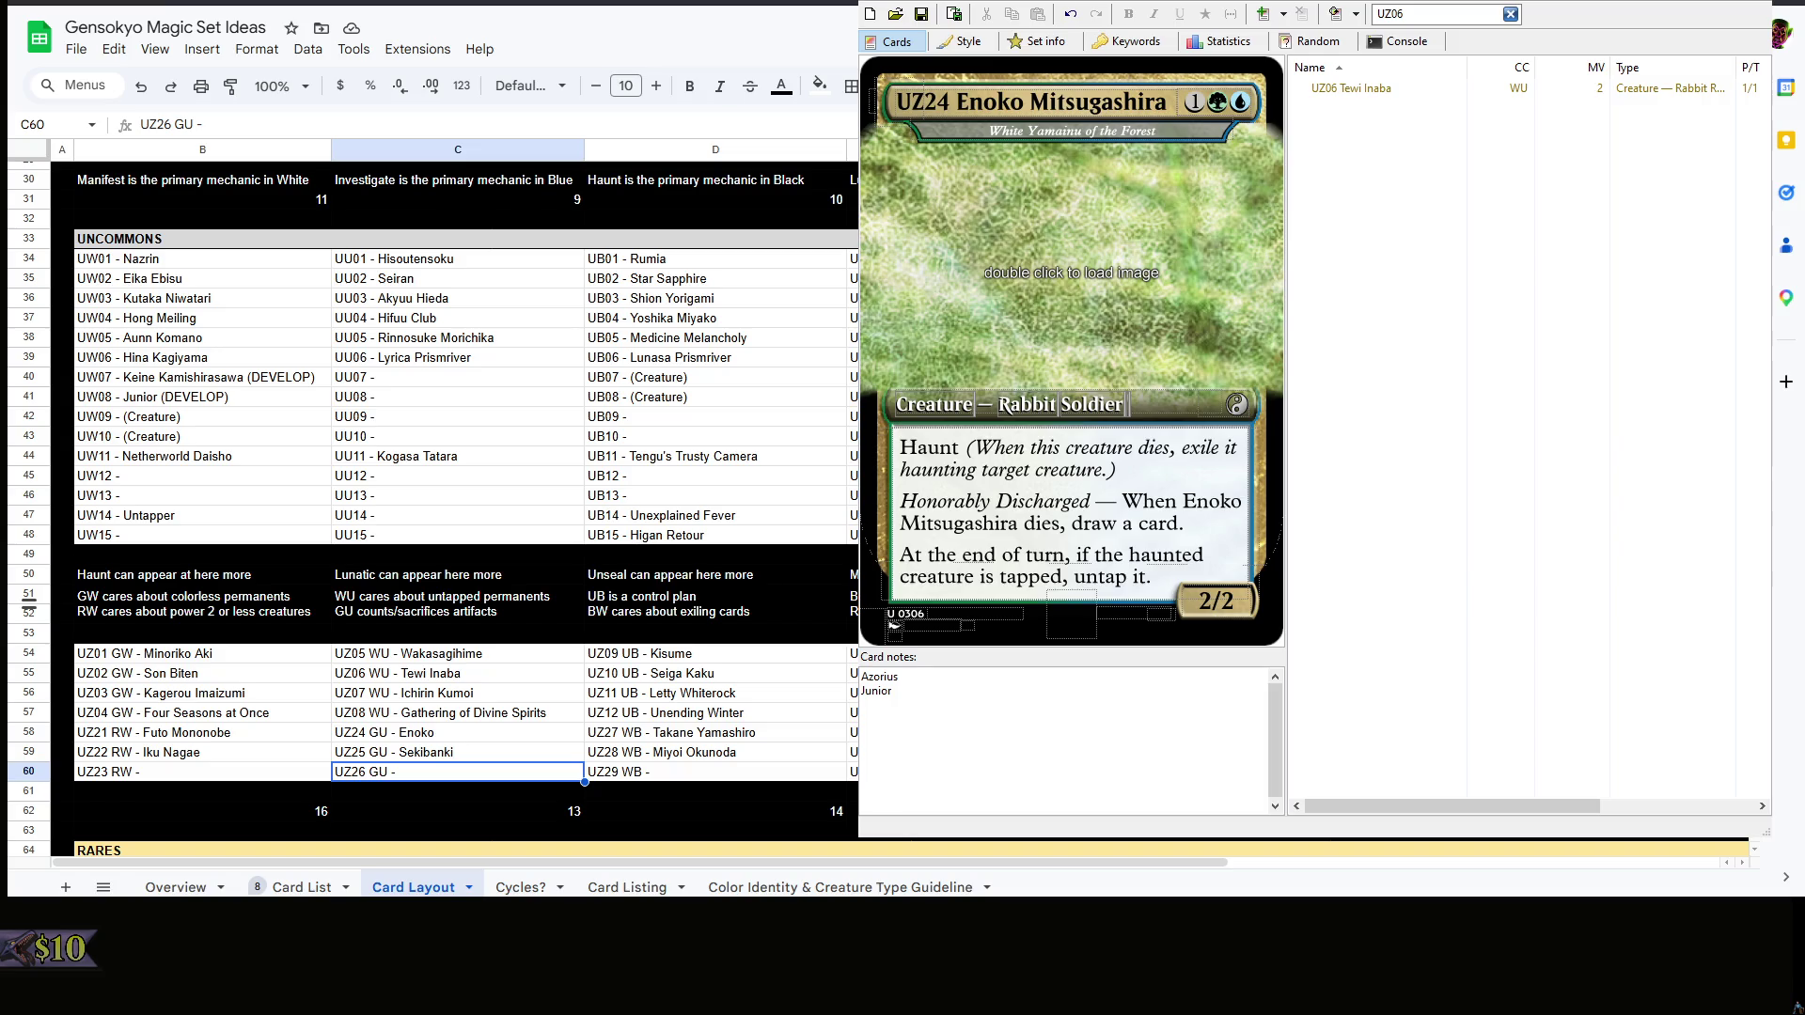
left_click(1065, 537)
key("ctrl+a")
type("Cerberus Fire — As Enoko enters, sacrifice up to seven artifacts. For each artifact sacrificed this way, Enoko gains one of the following keyword abilities in order — Flying, haste, trample, vigilance, ward 2, deathtouch, indestructible.")
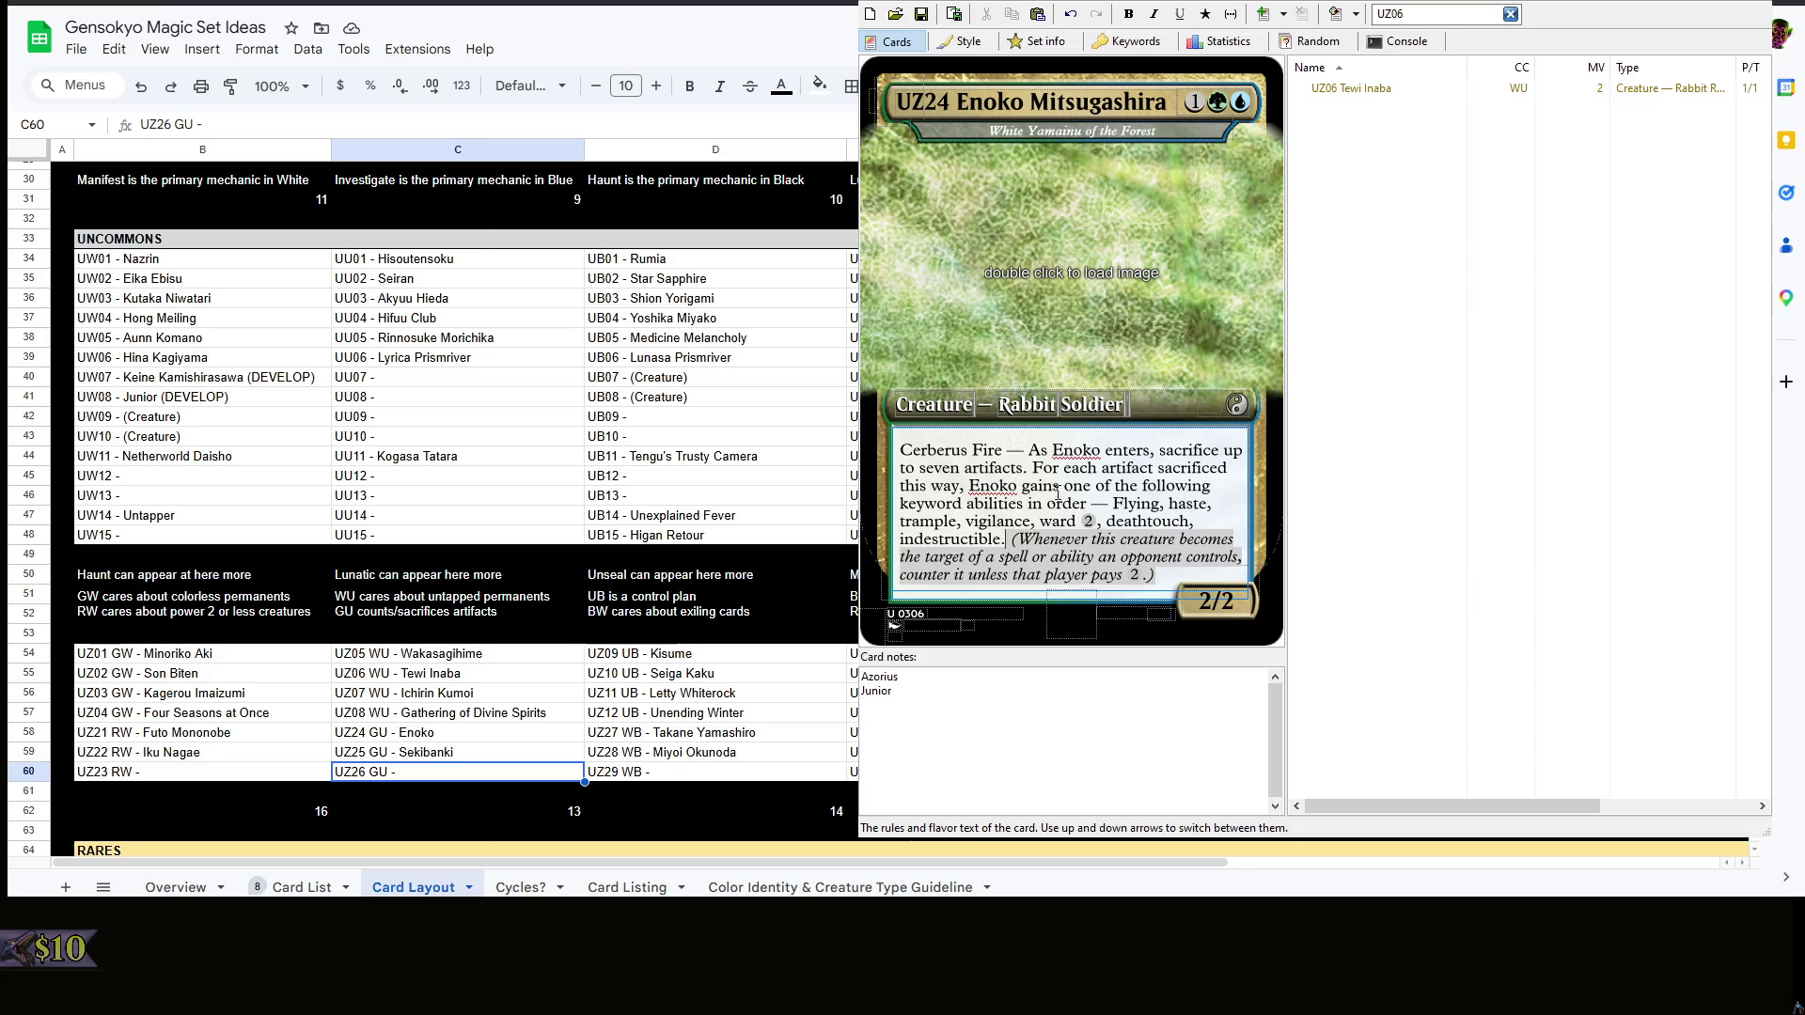
- Italicize Cerberus Fire, drop the ward reminder text and make Enoko a 3/3
left_click_drag(1004, 452, 901, 451)
key("ctrl+i")
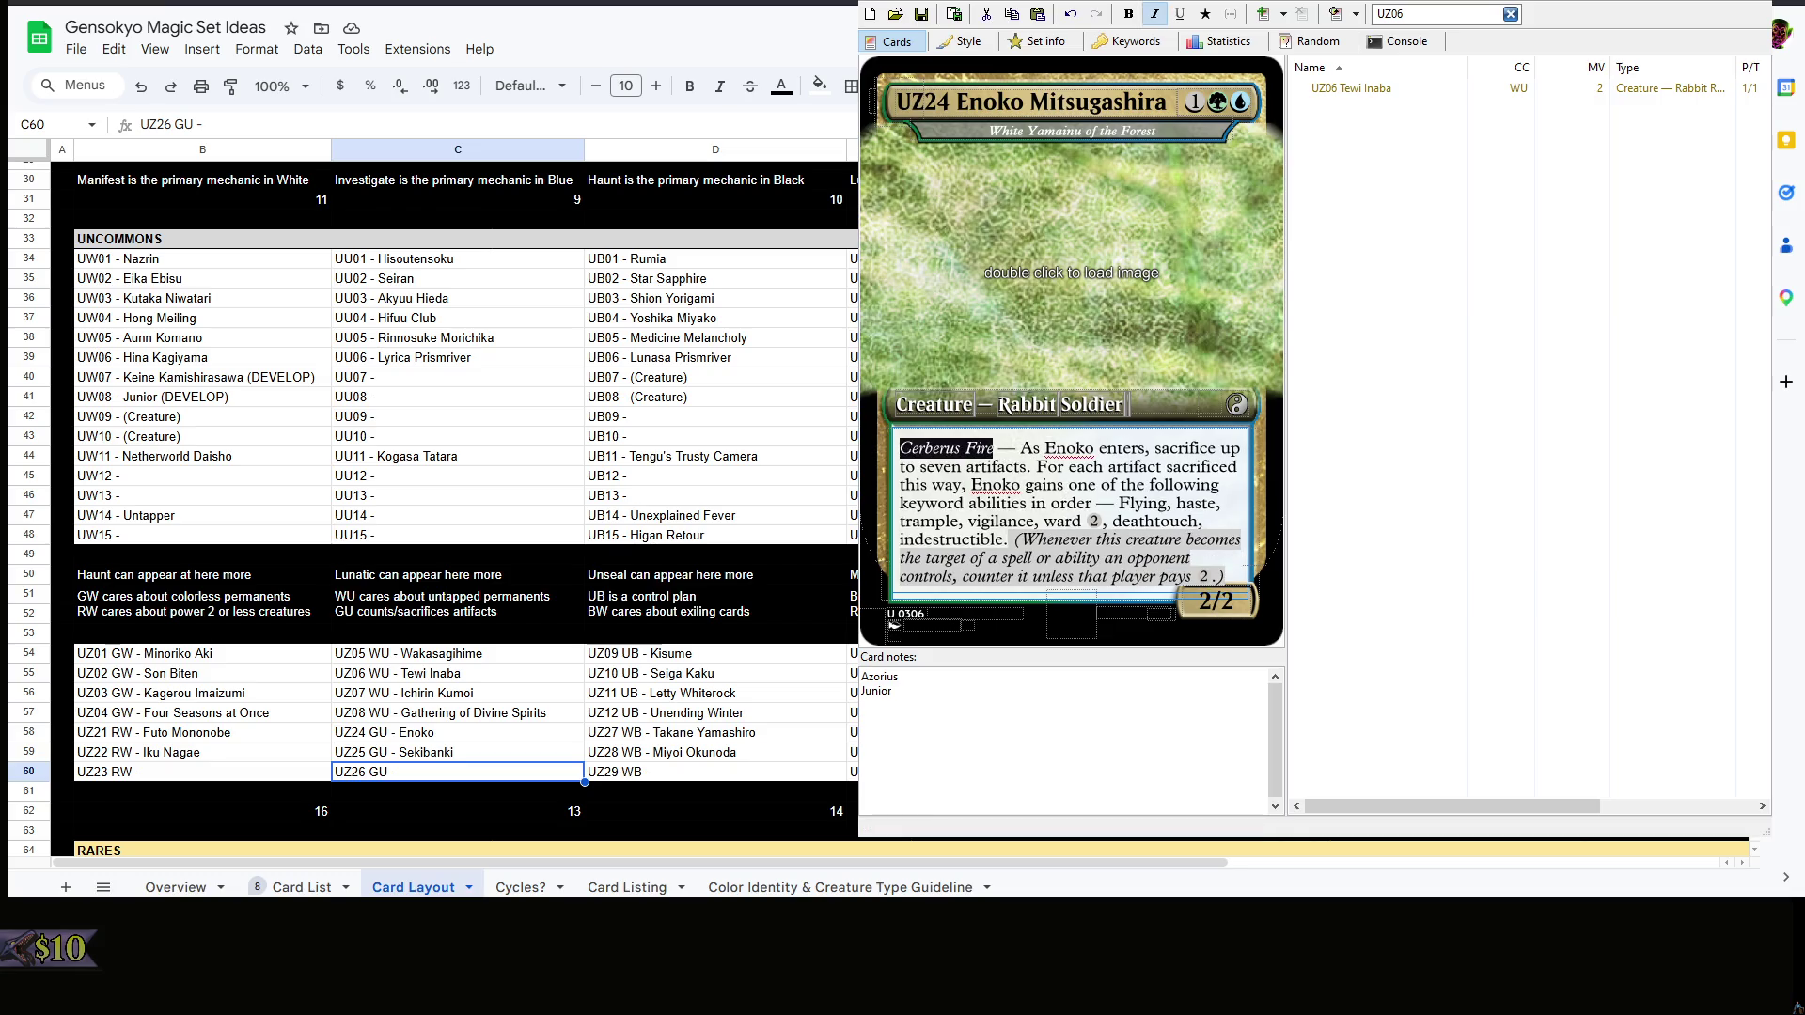
left_click(982, 537)
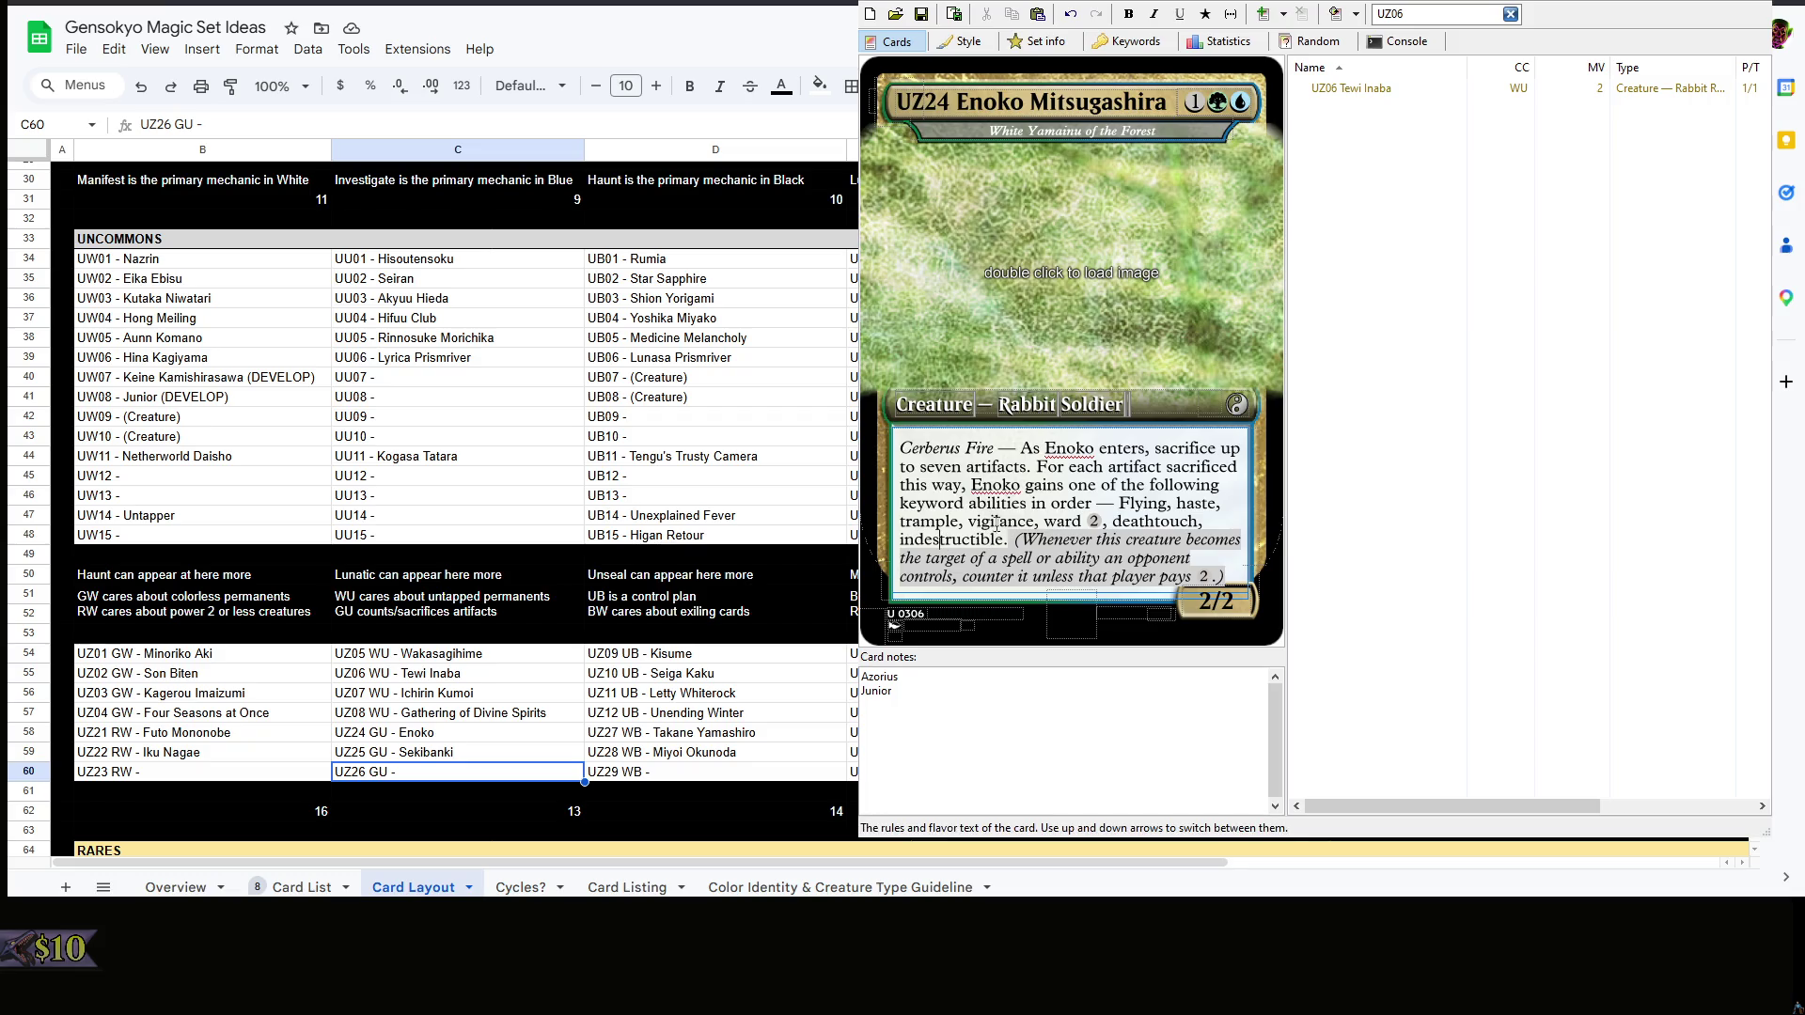
key("ctrl+r")
left_click(1207, 602)
type("3/3")
- Change the note Junior to Signpost and the subtype Rabbit Soldier to Elder Dog
left_click(1028, 702)
key("shift+Home")
key("BackSpace")
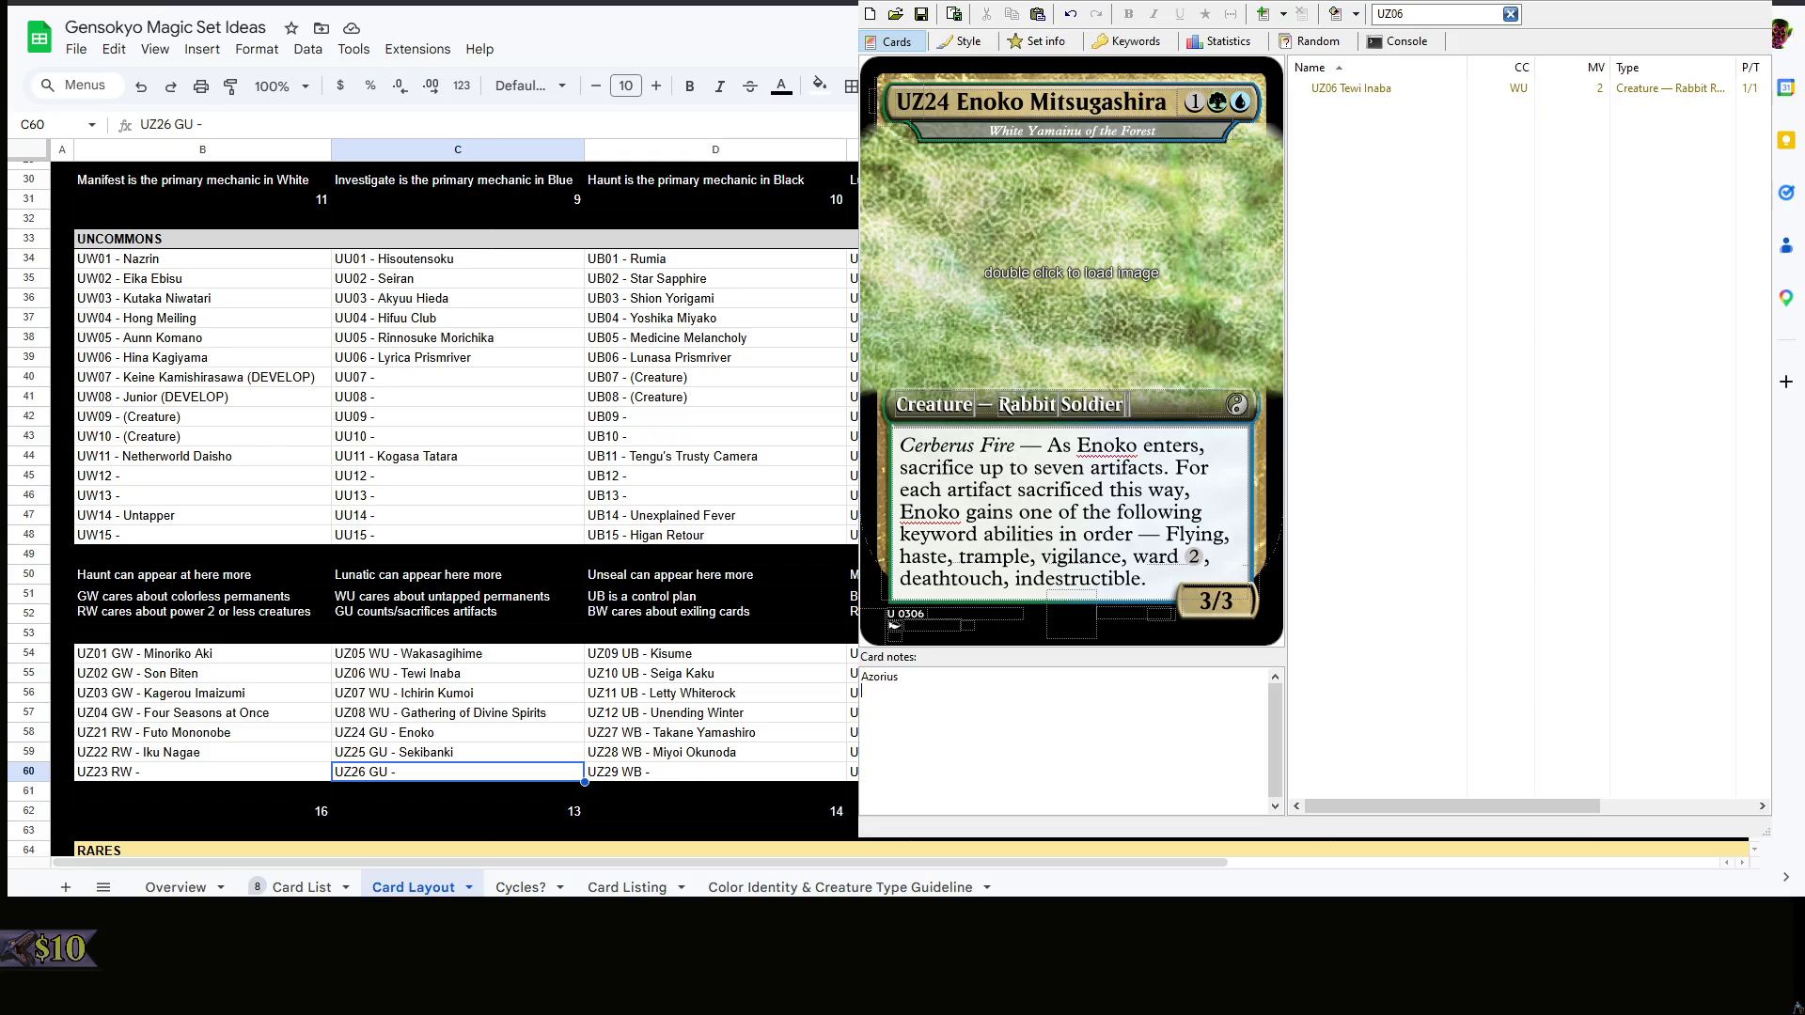
type("Signpost")
left_click_drag(1124, 404, 998, 409)
type("Elder Dog")
left_click(1492, 399)
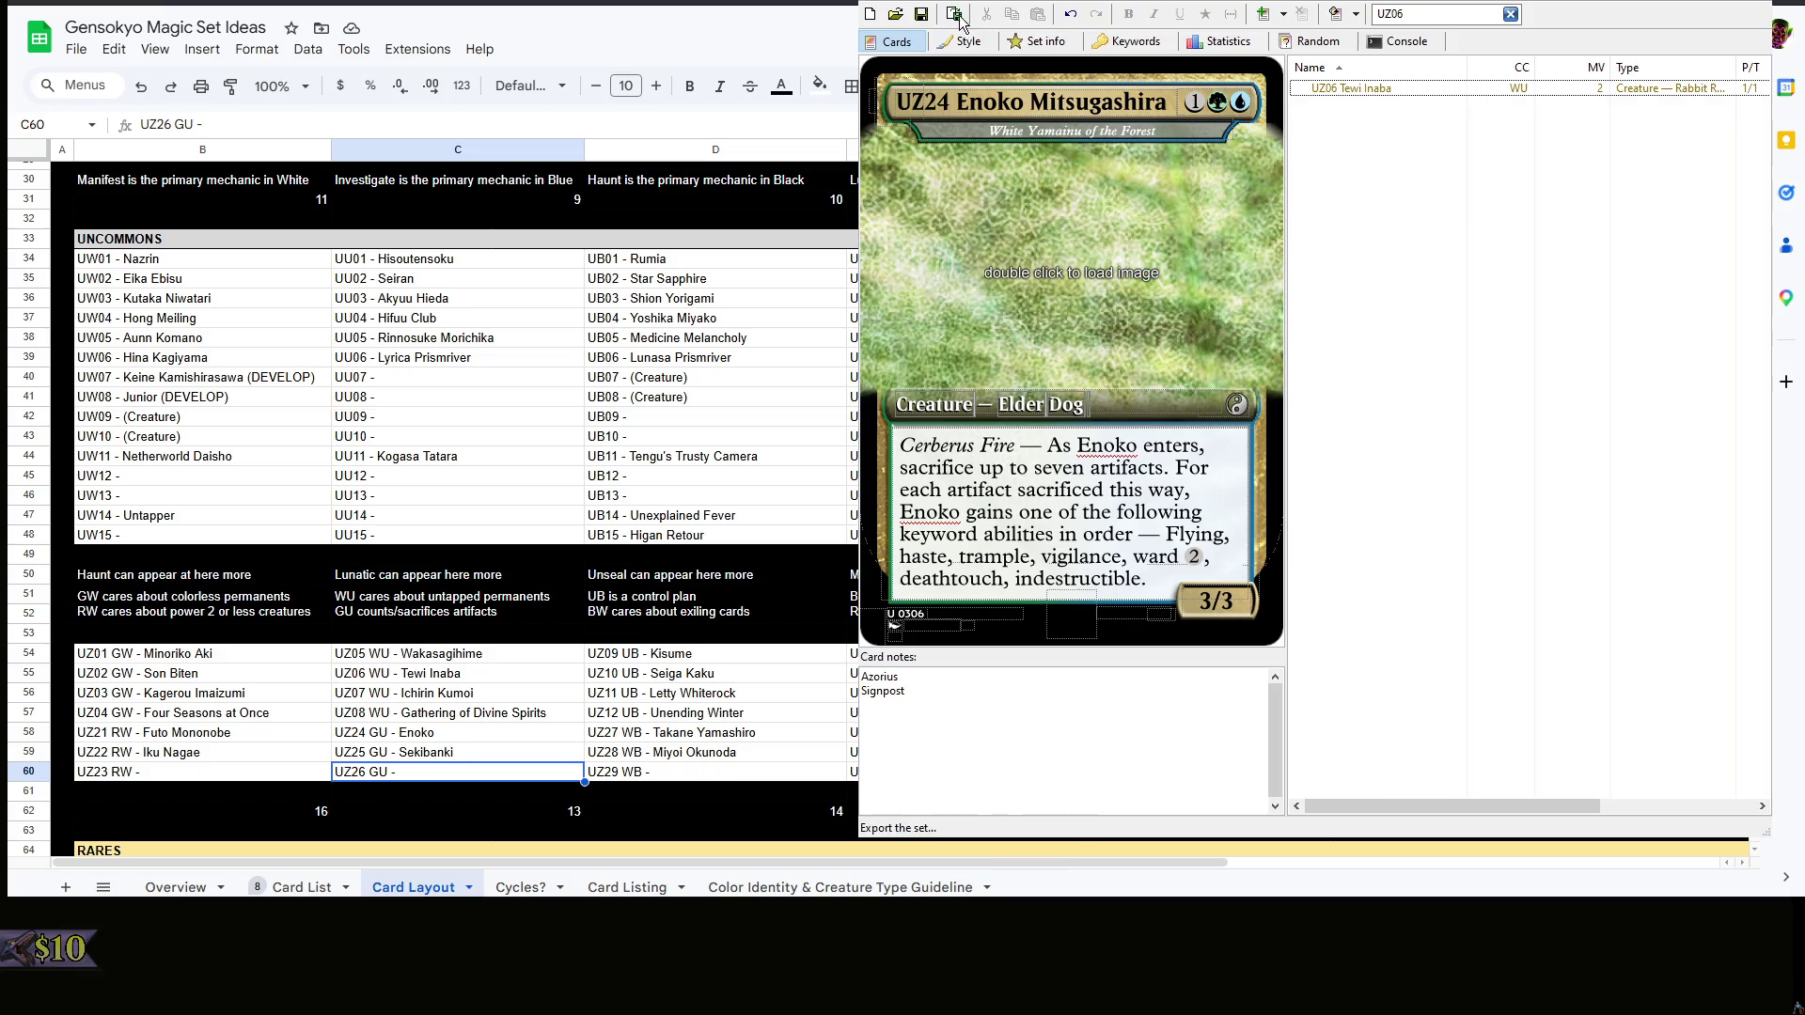
- Clear the UZ06 search and compare the Enoko Mitsugashira and Sekibanki cards in the full list
left_click(921, 14)
left_click(1510, 14)
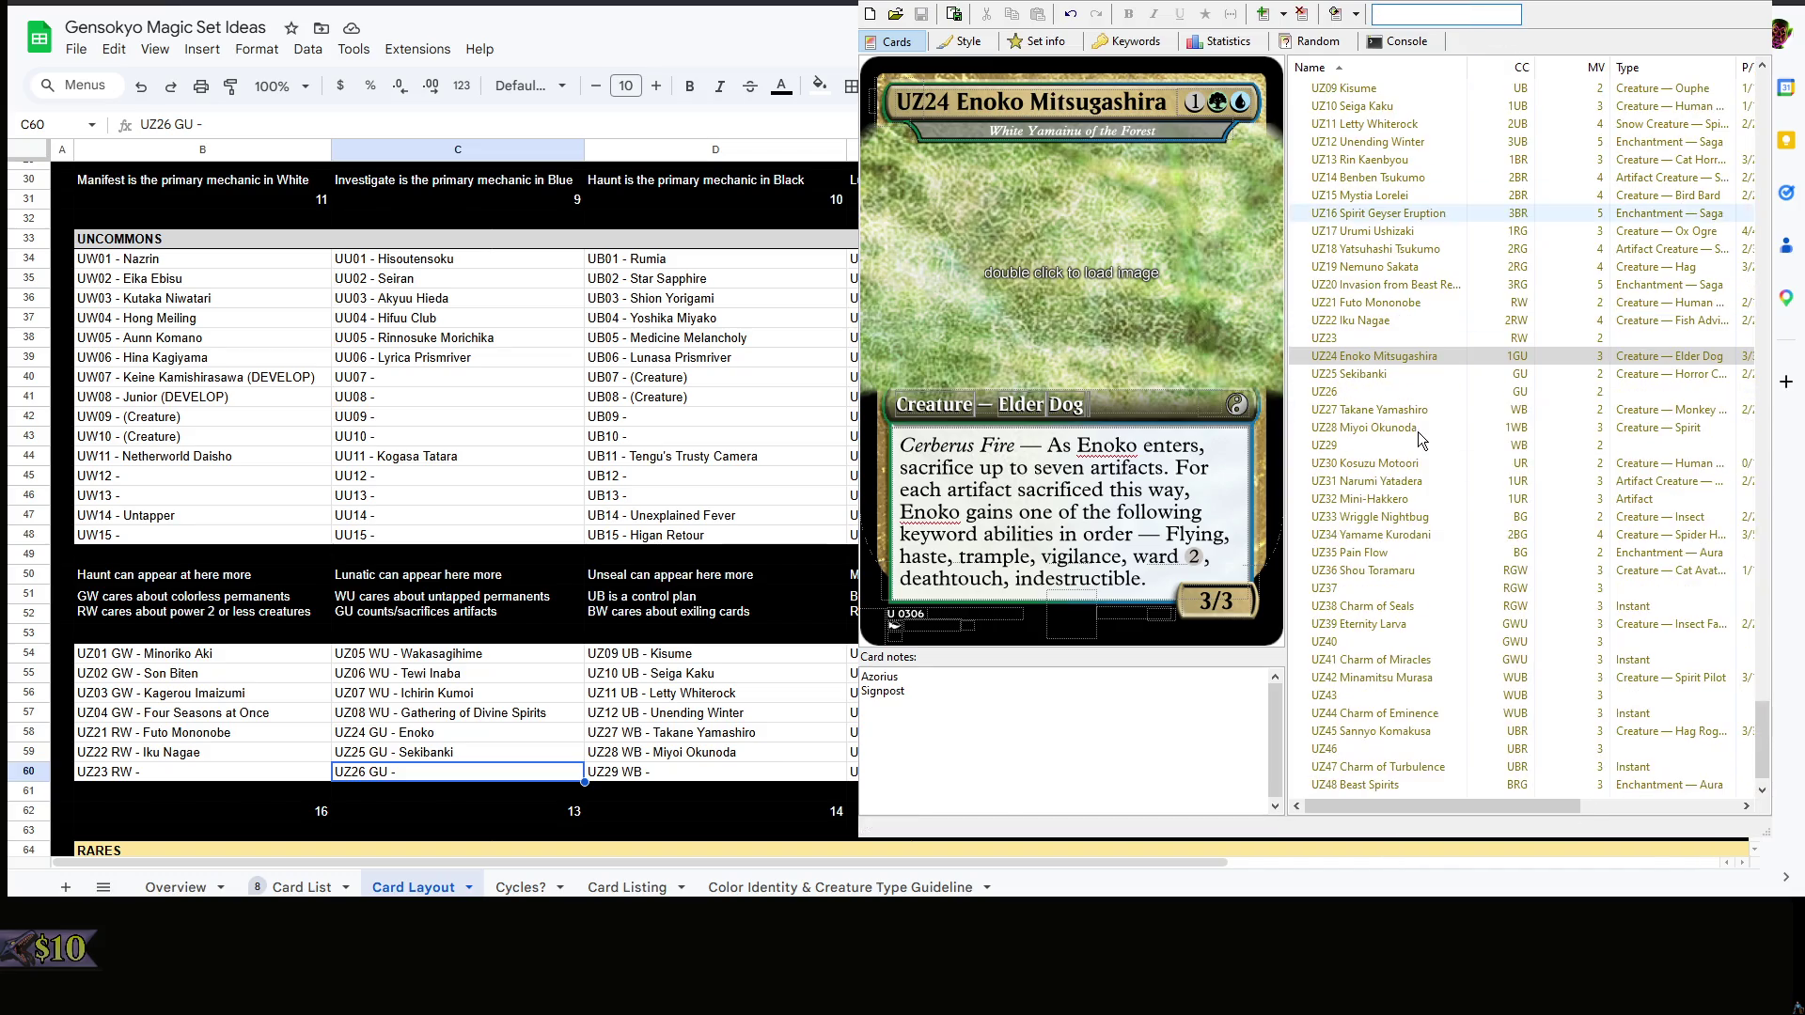
left_click(1376, 358)
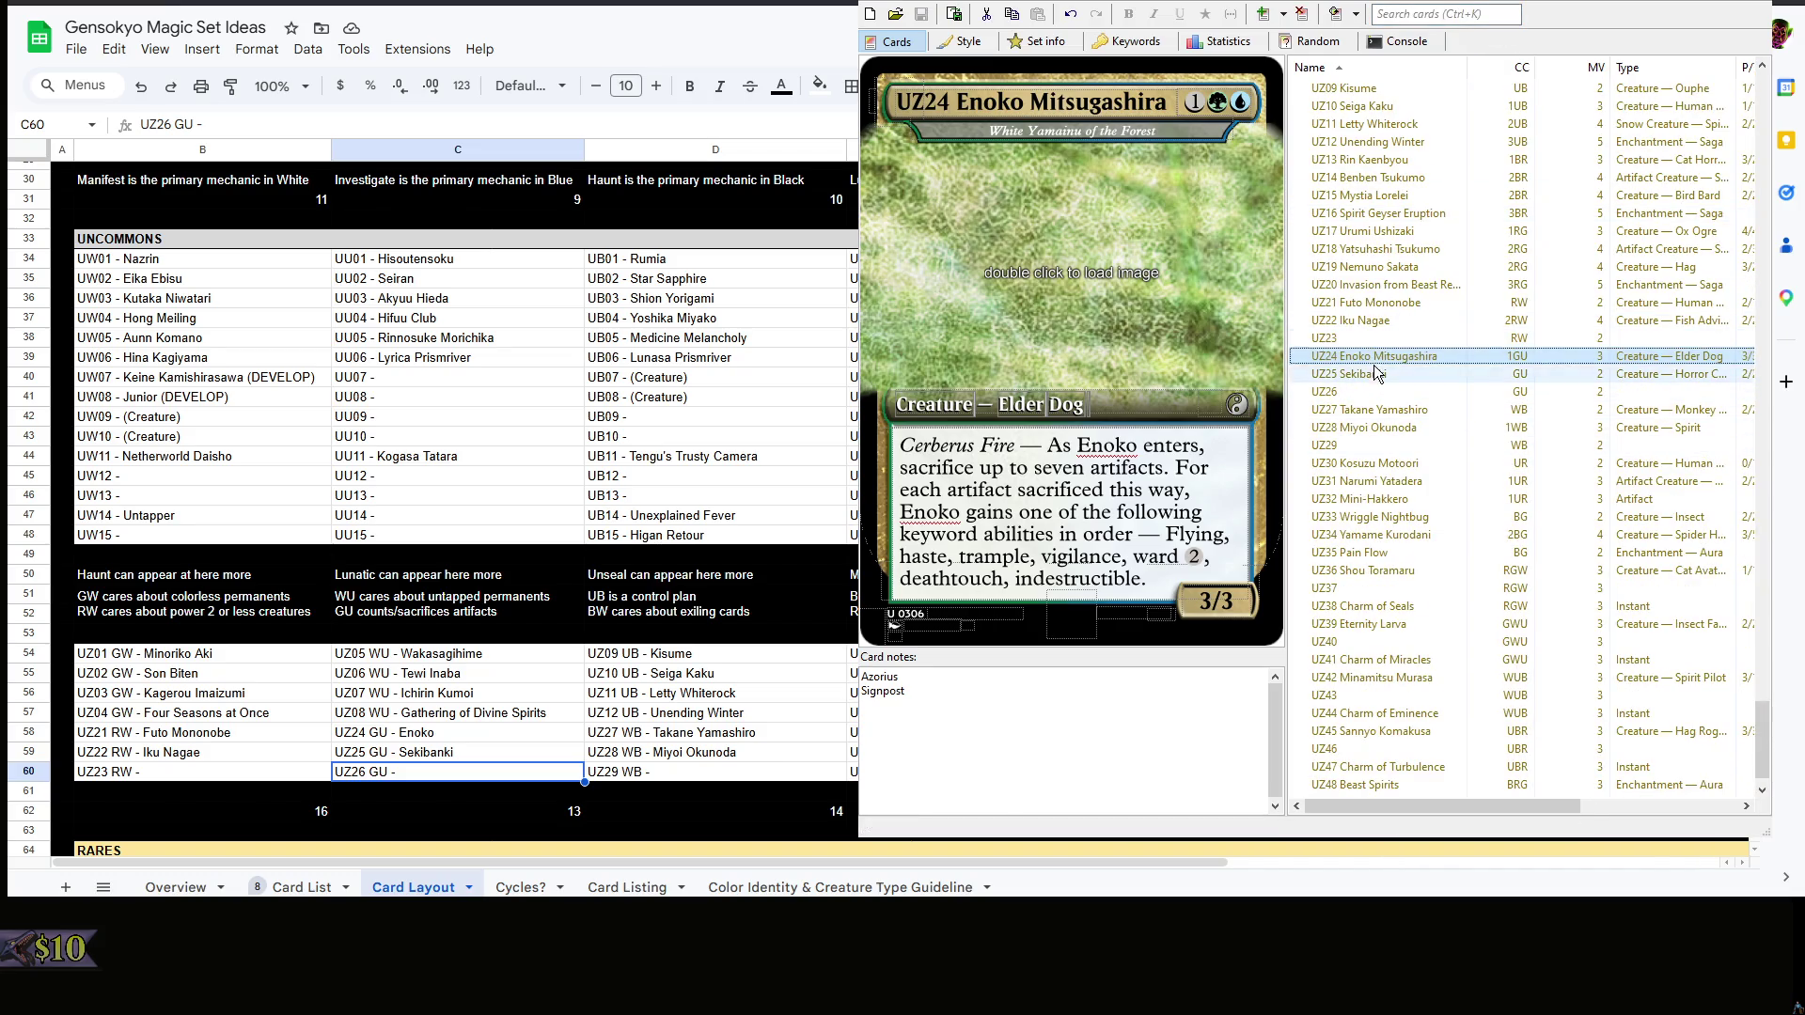
left_click(1375, 369)
left_click(1379, 358)
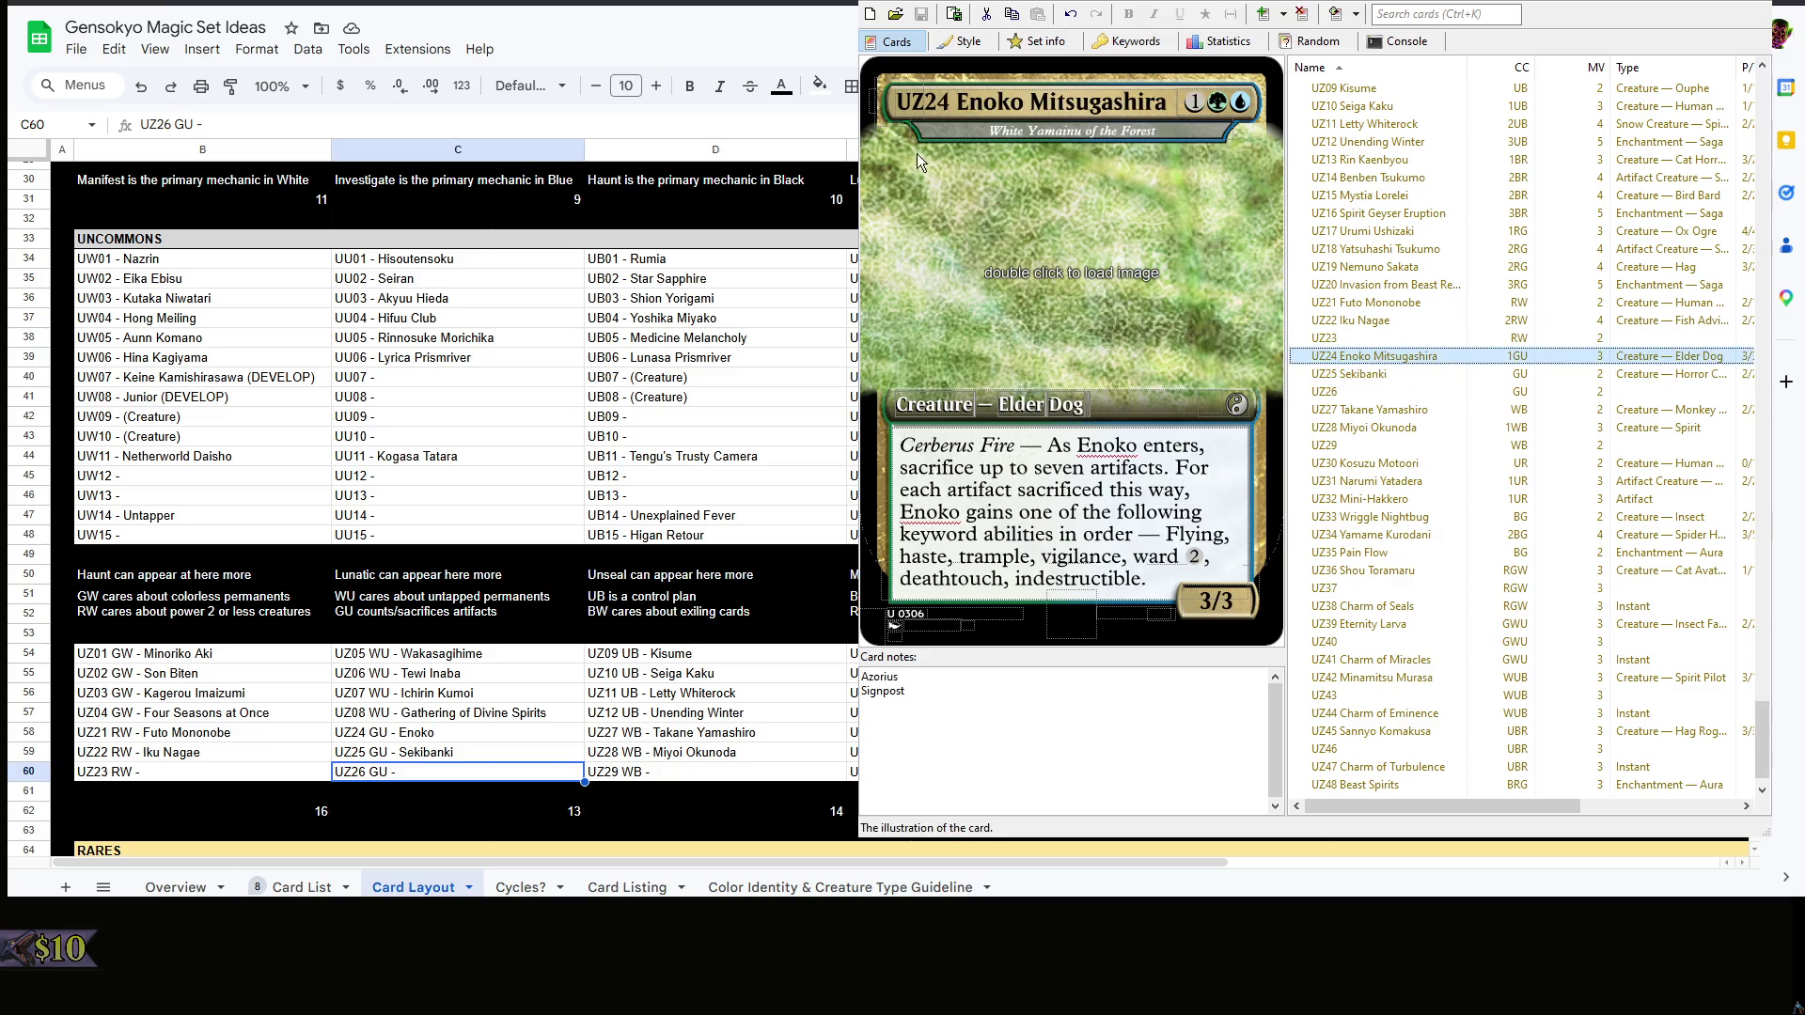
left_click(987, 105)
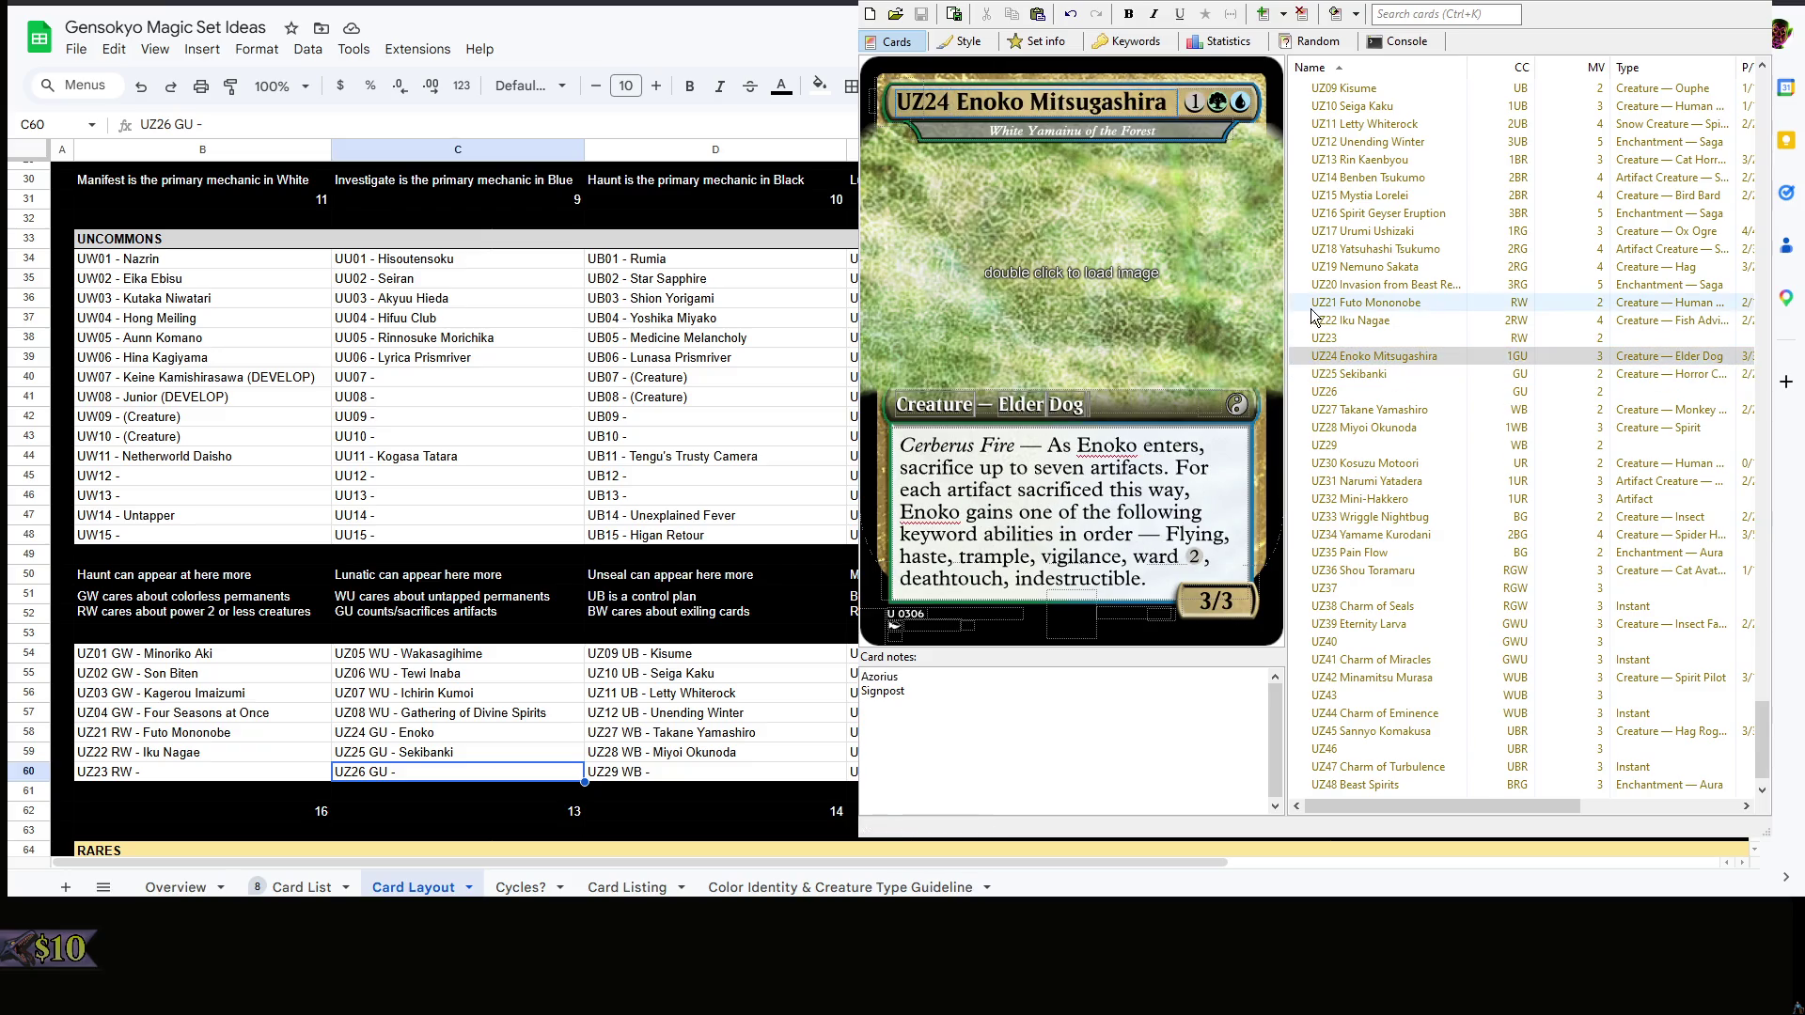
- Raise Enoko Mitsugashira's mana cost to 2GU
left_click(1396, 371)
left_click(1403, 356)
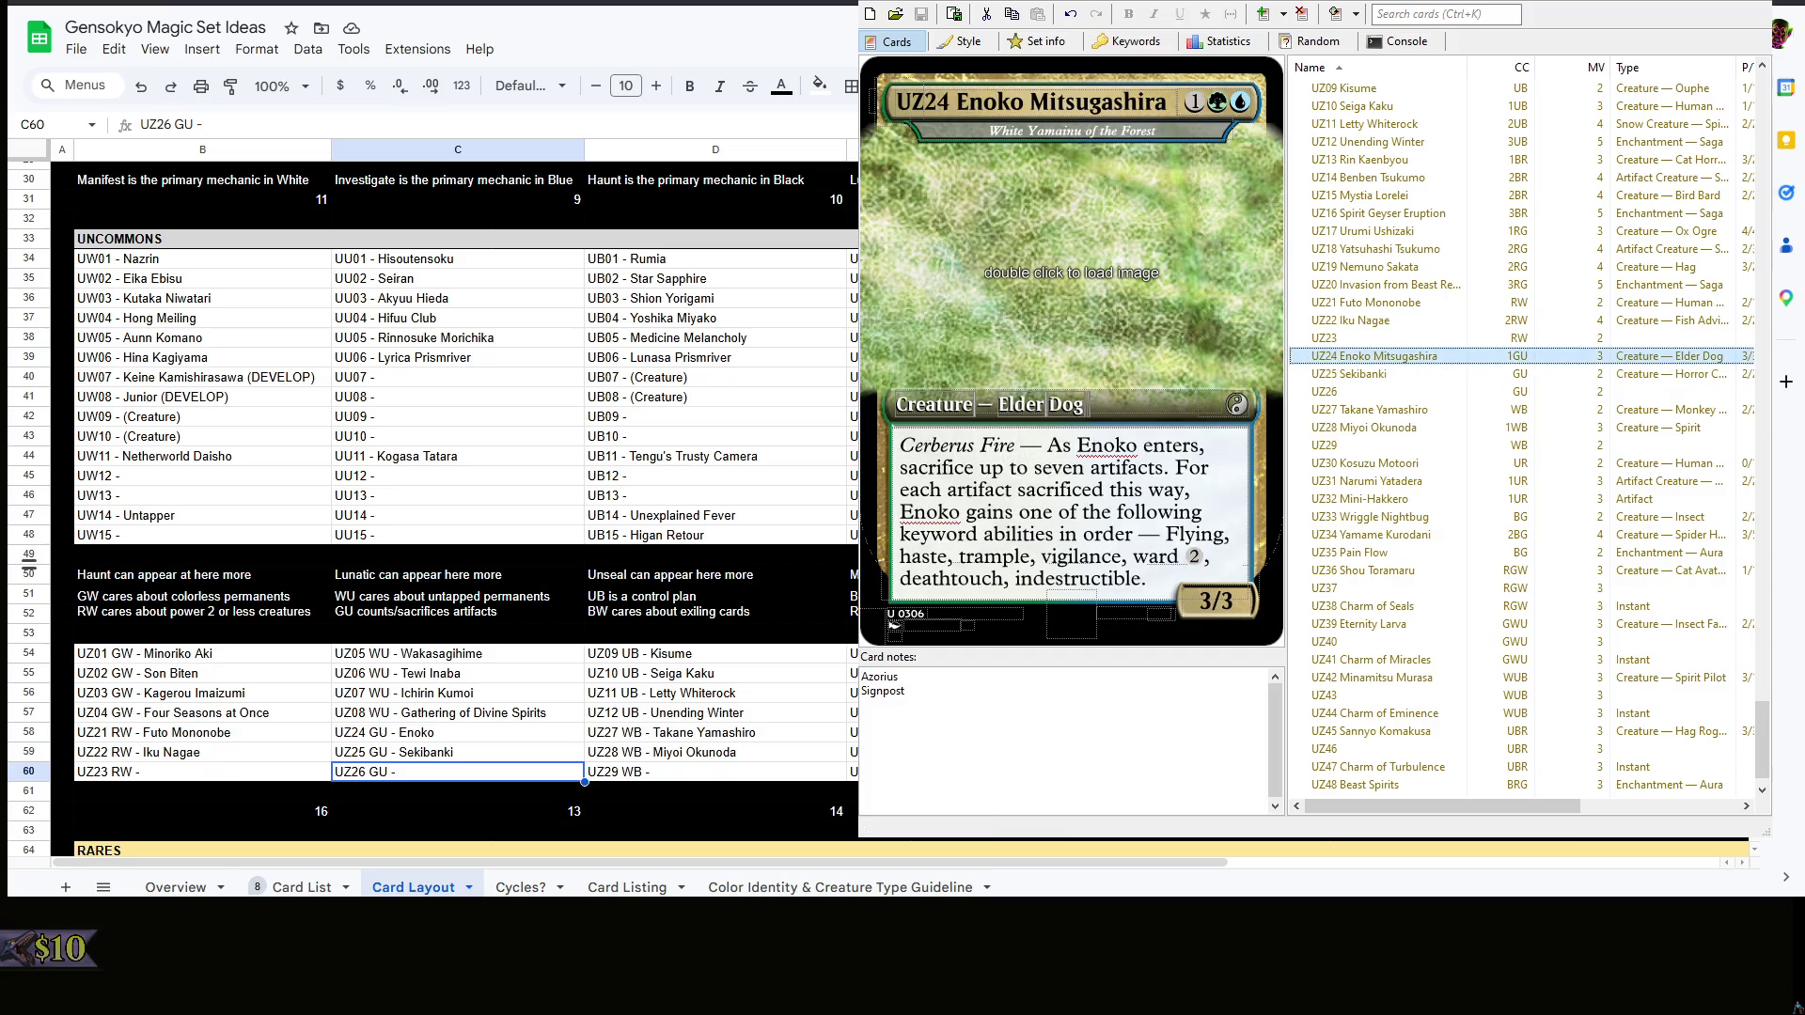
left_click(891, 625)
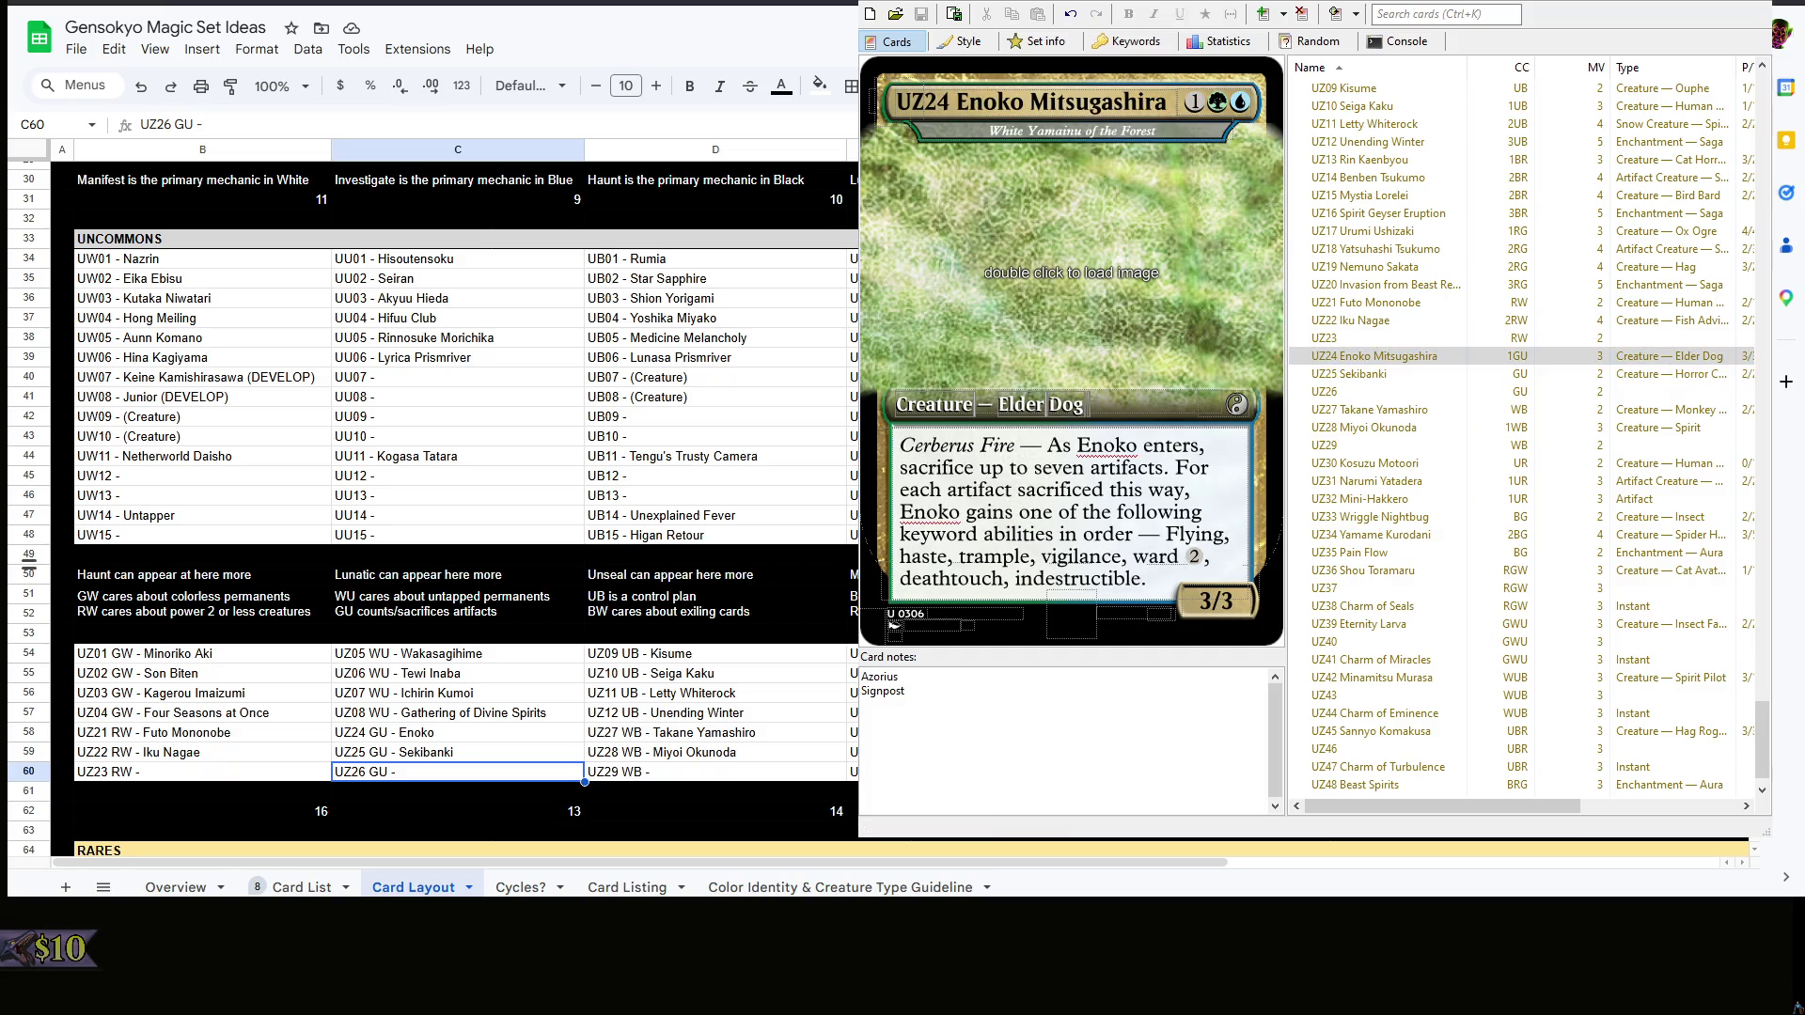
key("Down")
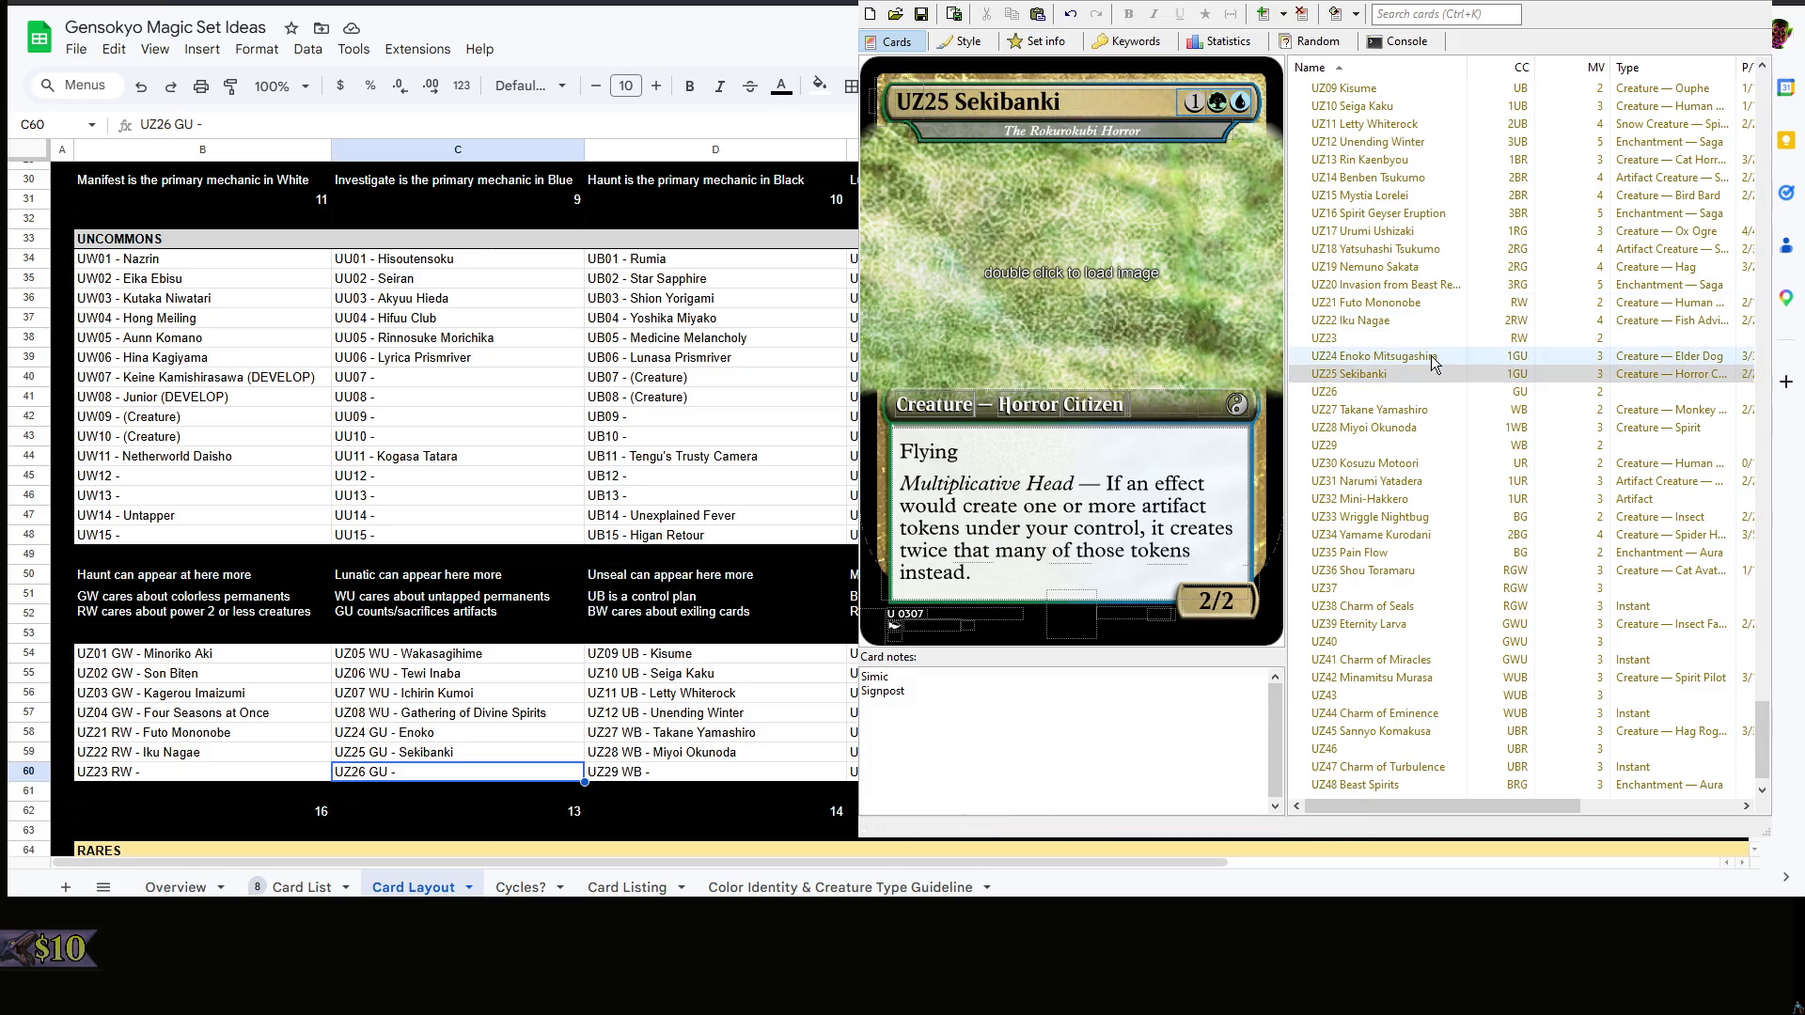
left_click(1432, 355)
key("ctrl+z")
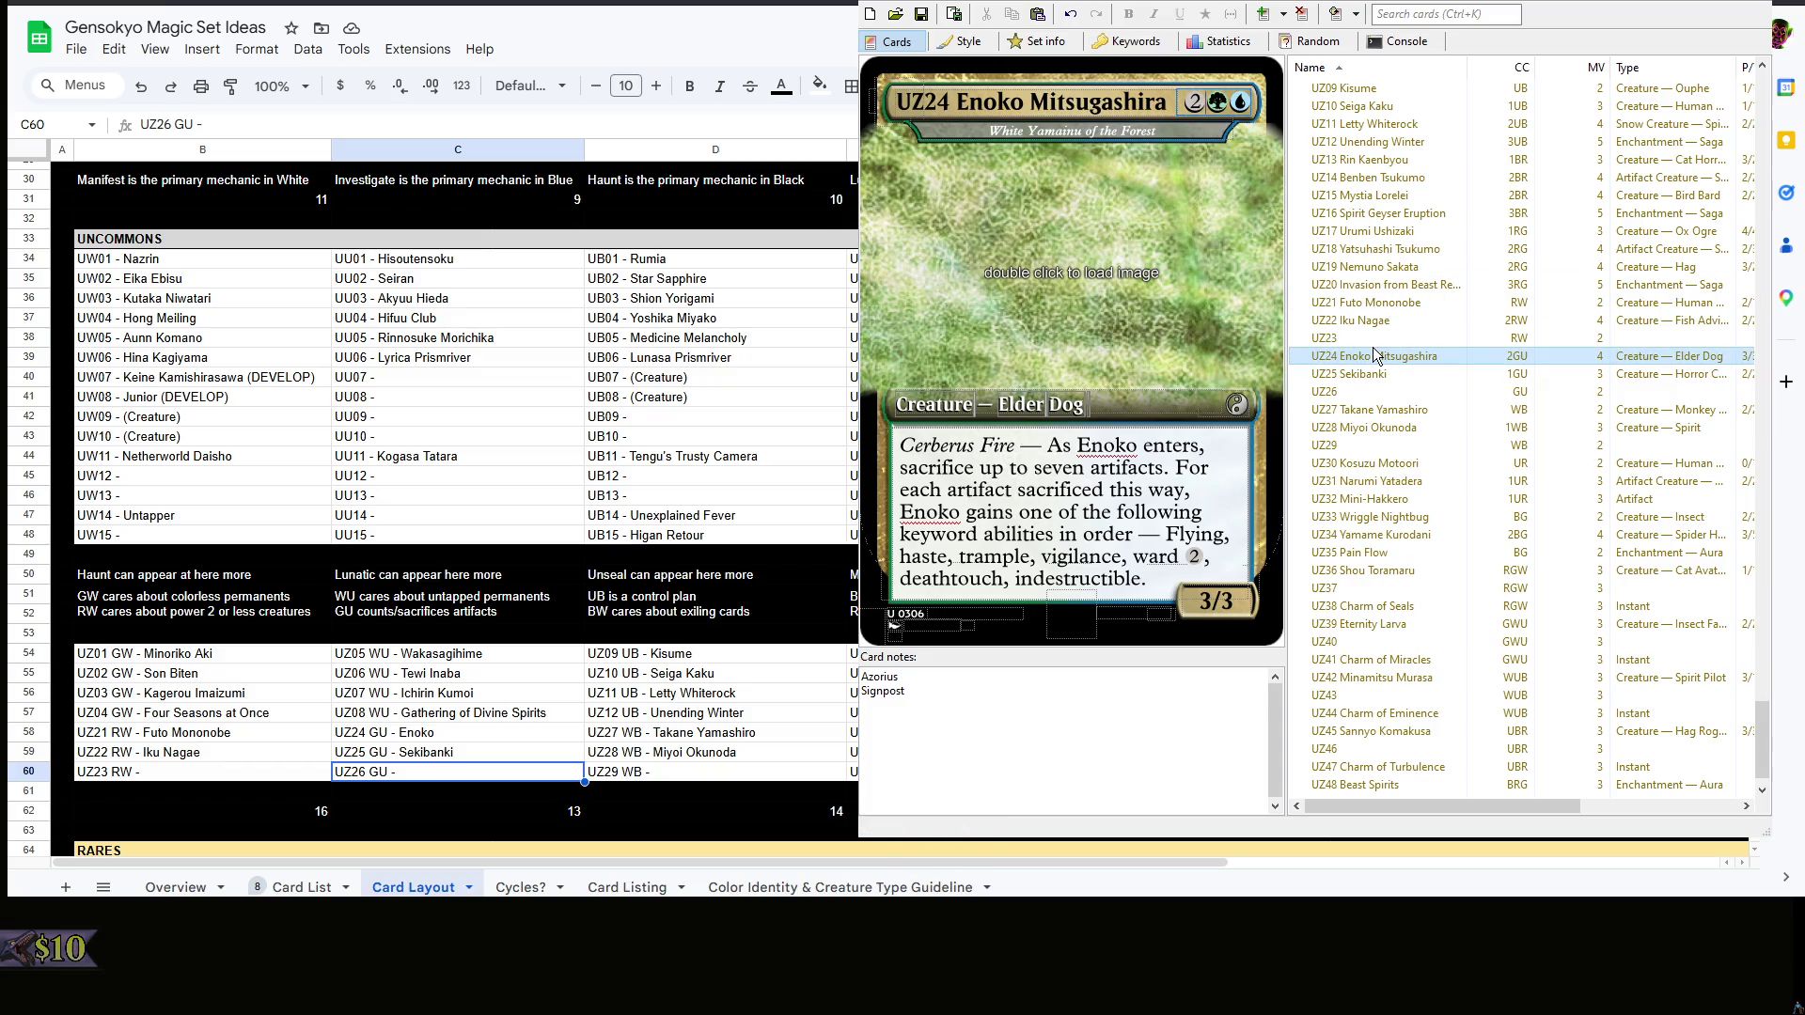
- Renumber the cards so Enoko becomes UZ25 and Sekibanki becomes UZ24
left_click(1372, 355)
key("Tab")
key("BackSpace")
type("5")
left_click(1402, 374)
left_click(974, 101)
key("BackSpace")
type("4")
- Reorder Enoko's keywords to Flying, ward 2, trample, vigilance, haste and tidy the Azorius note
left_click(1421, 372)
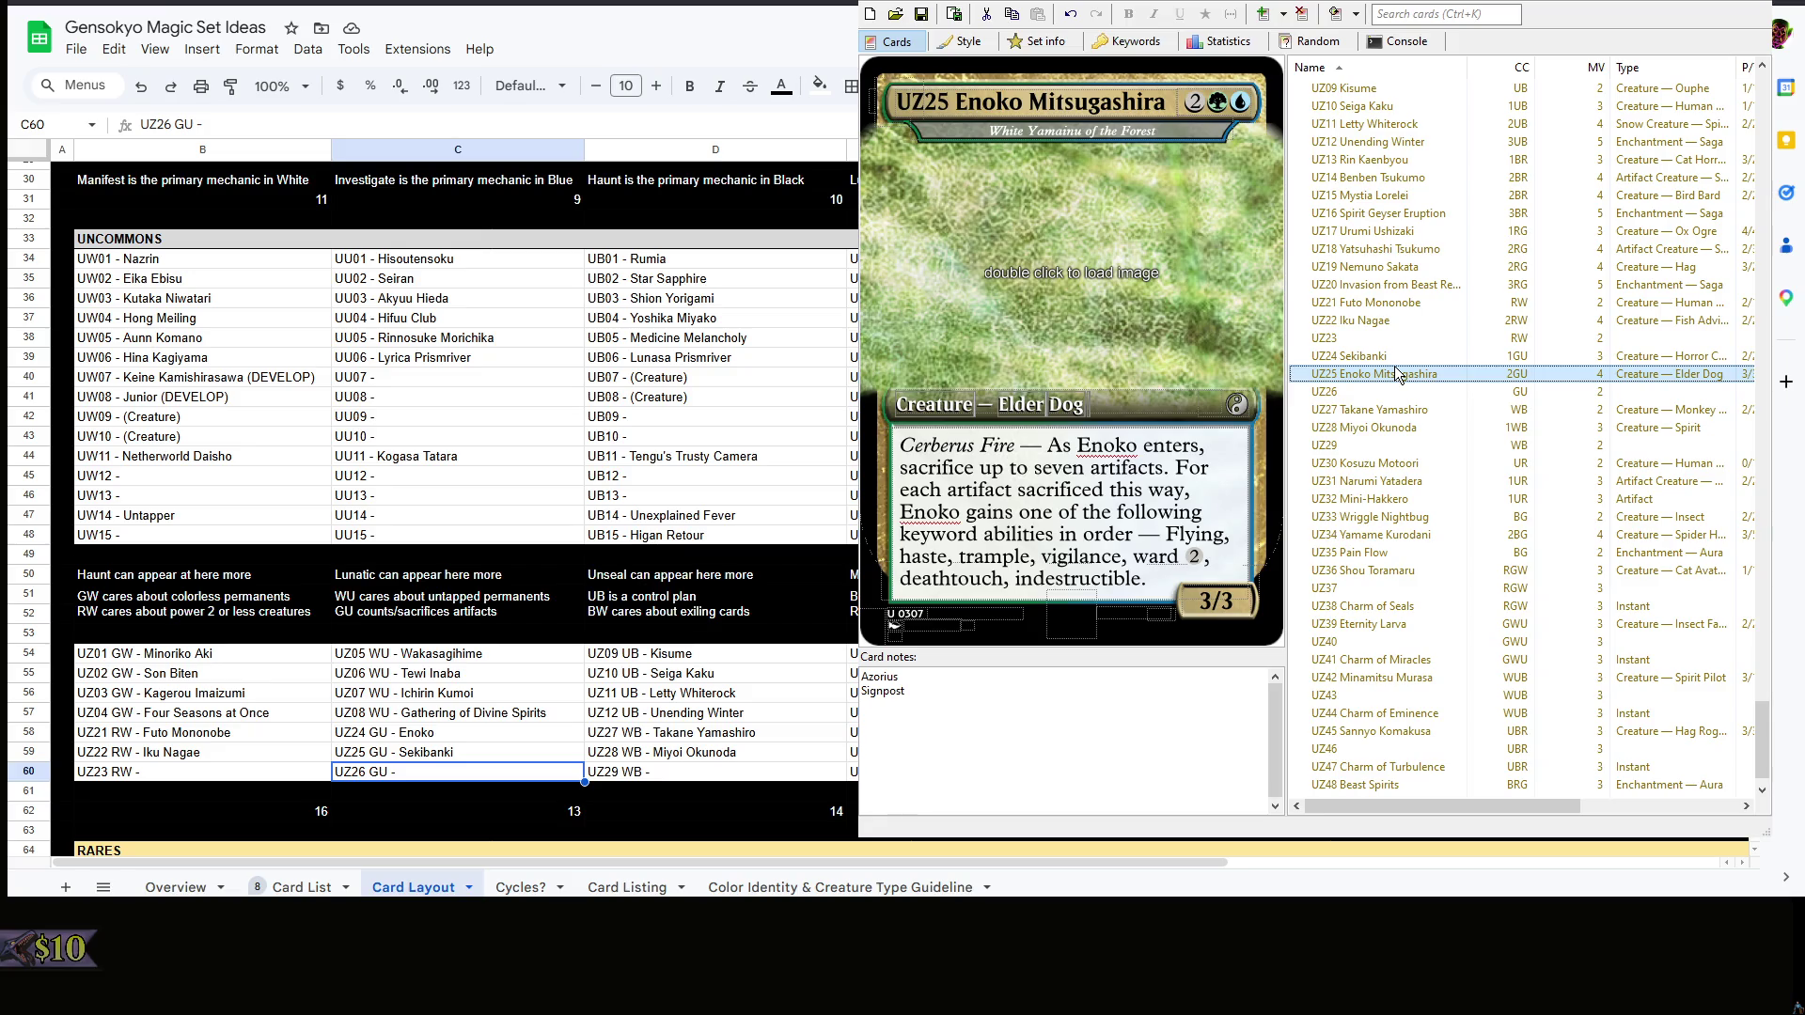
double_click(1142, 561)
key("ctrl+x")
key("ctrl+Left")
key("ctrl+Left")
key("ctrl+Left")
key("shift+ctrl+Left")
key("ctrl+v")
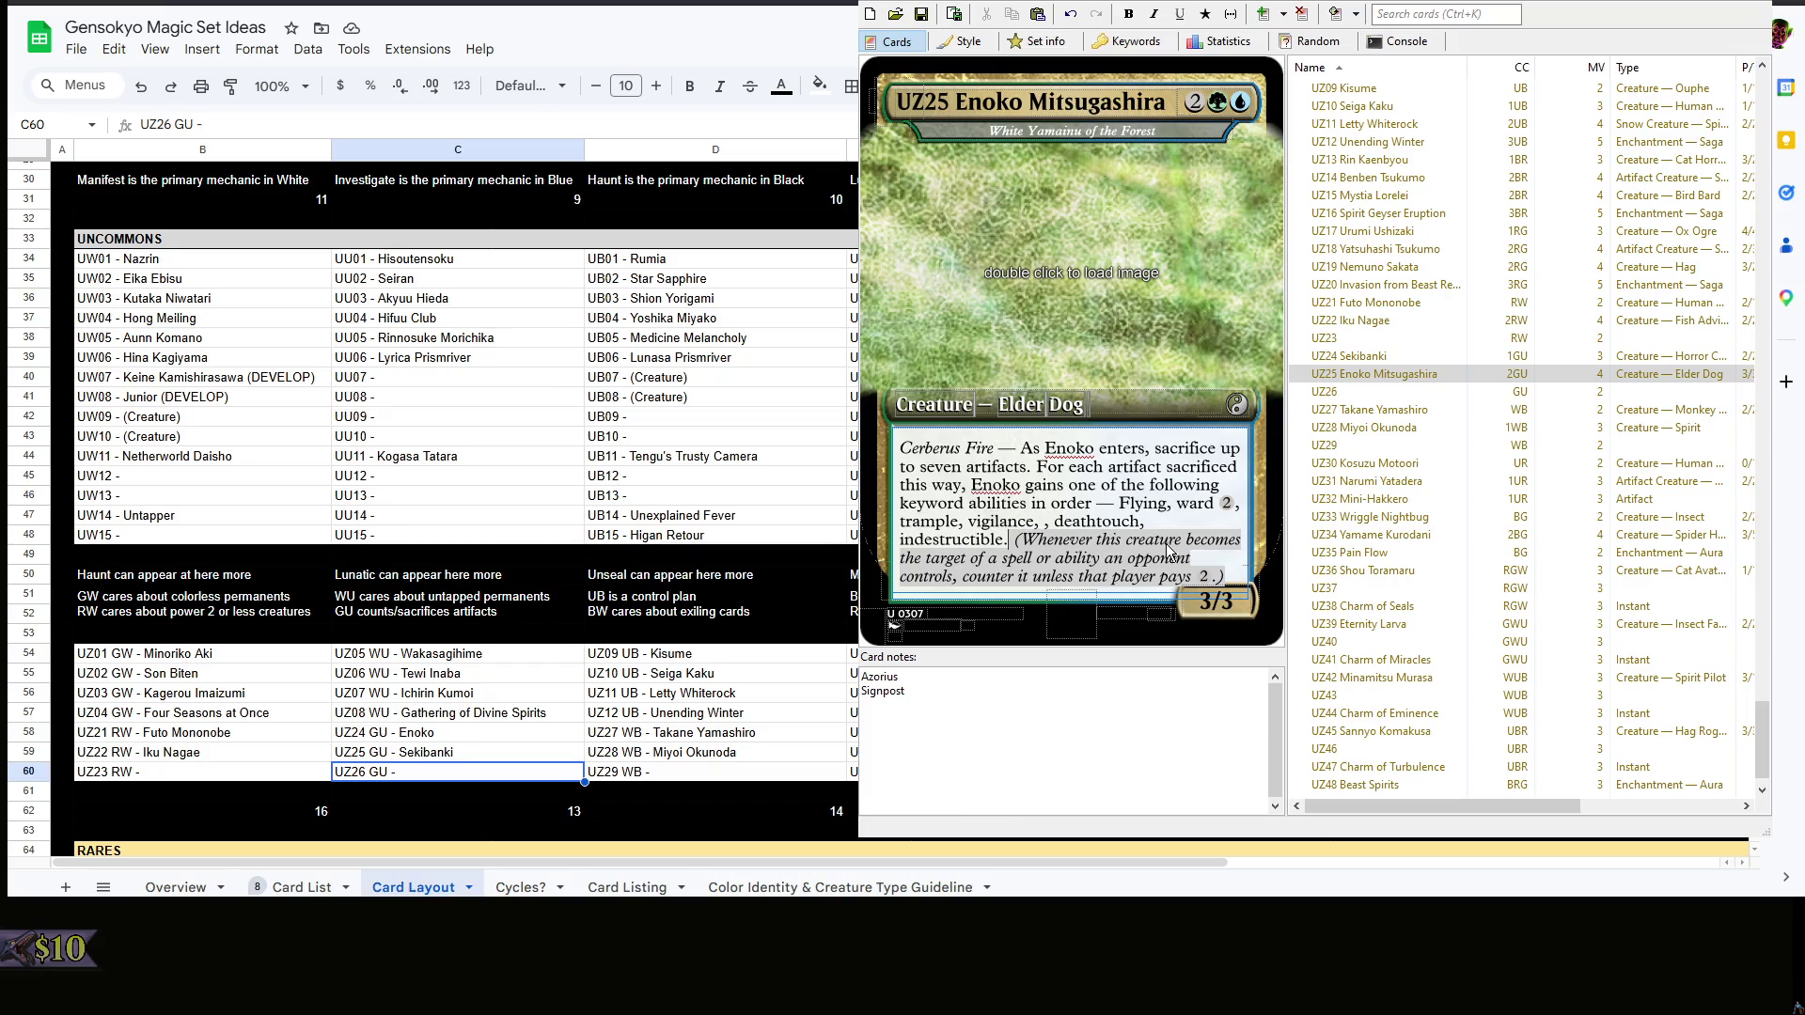
key("ctrl+End")
key("BackSpace")
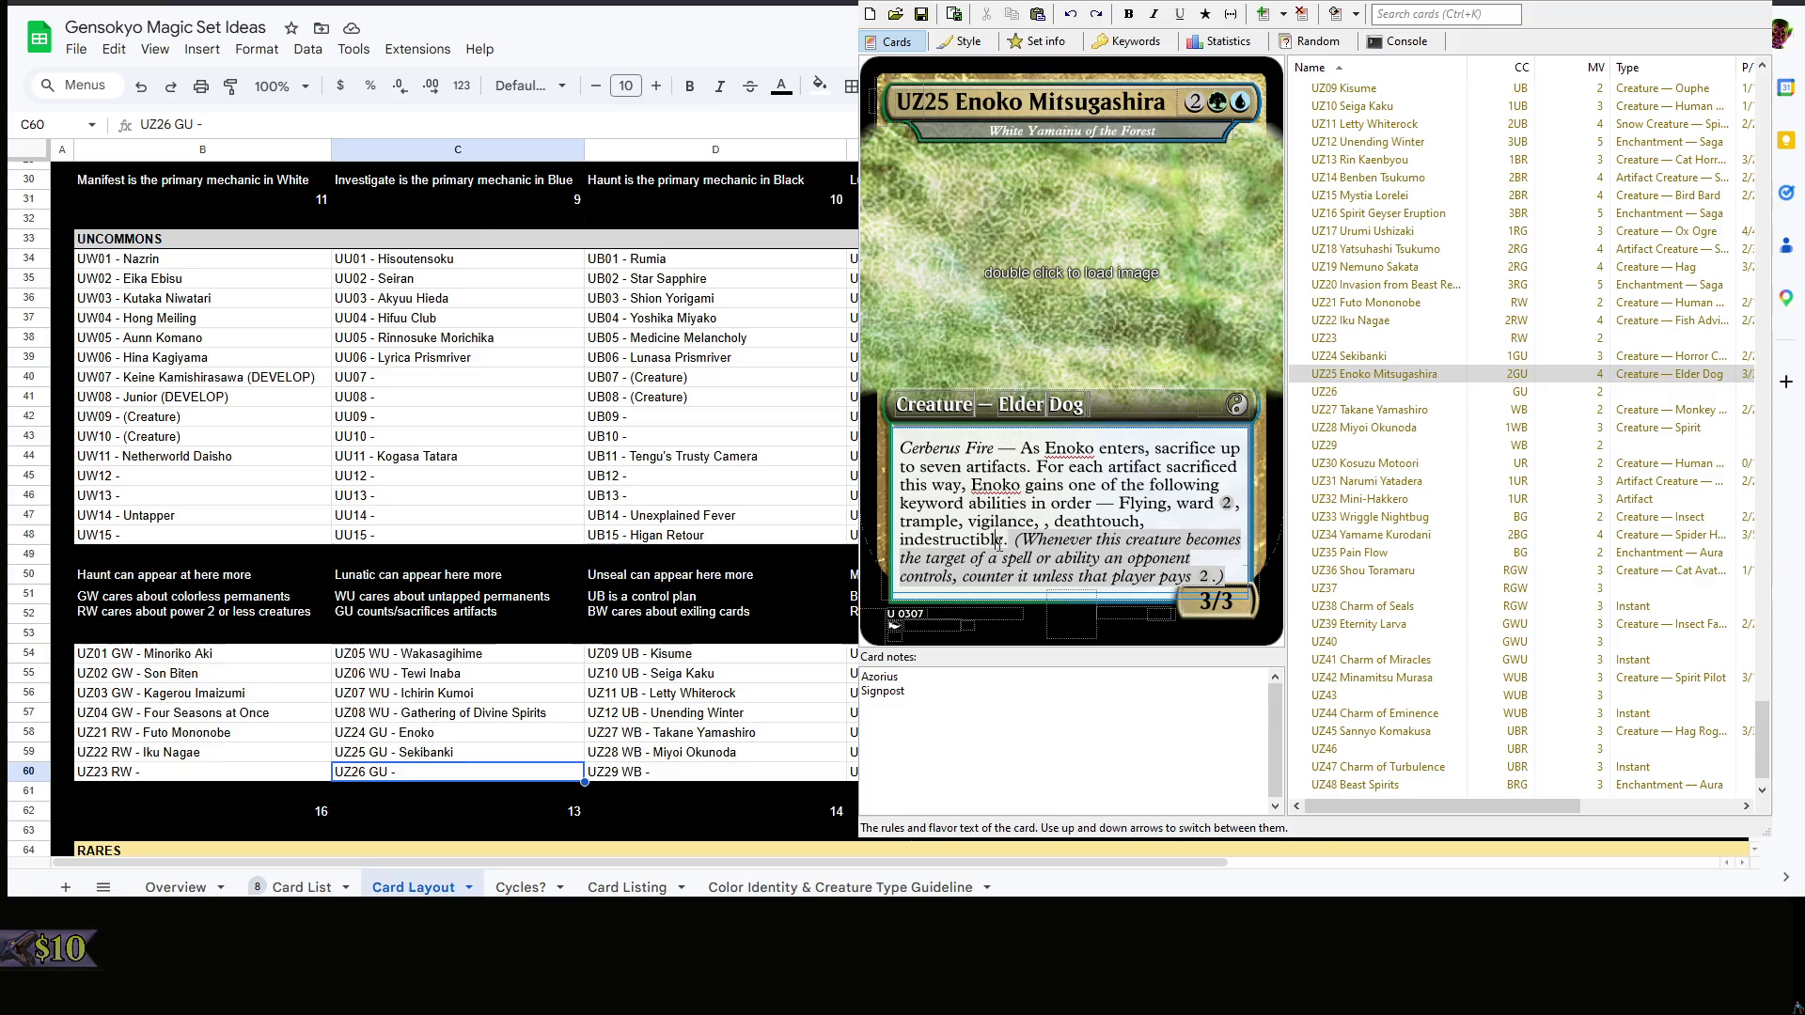
left_click(1108, 535)
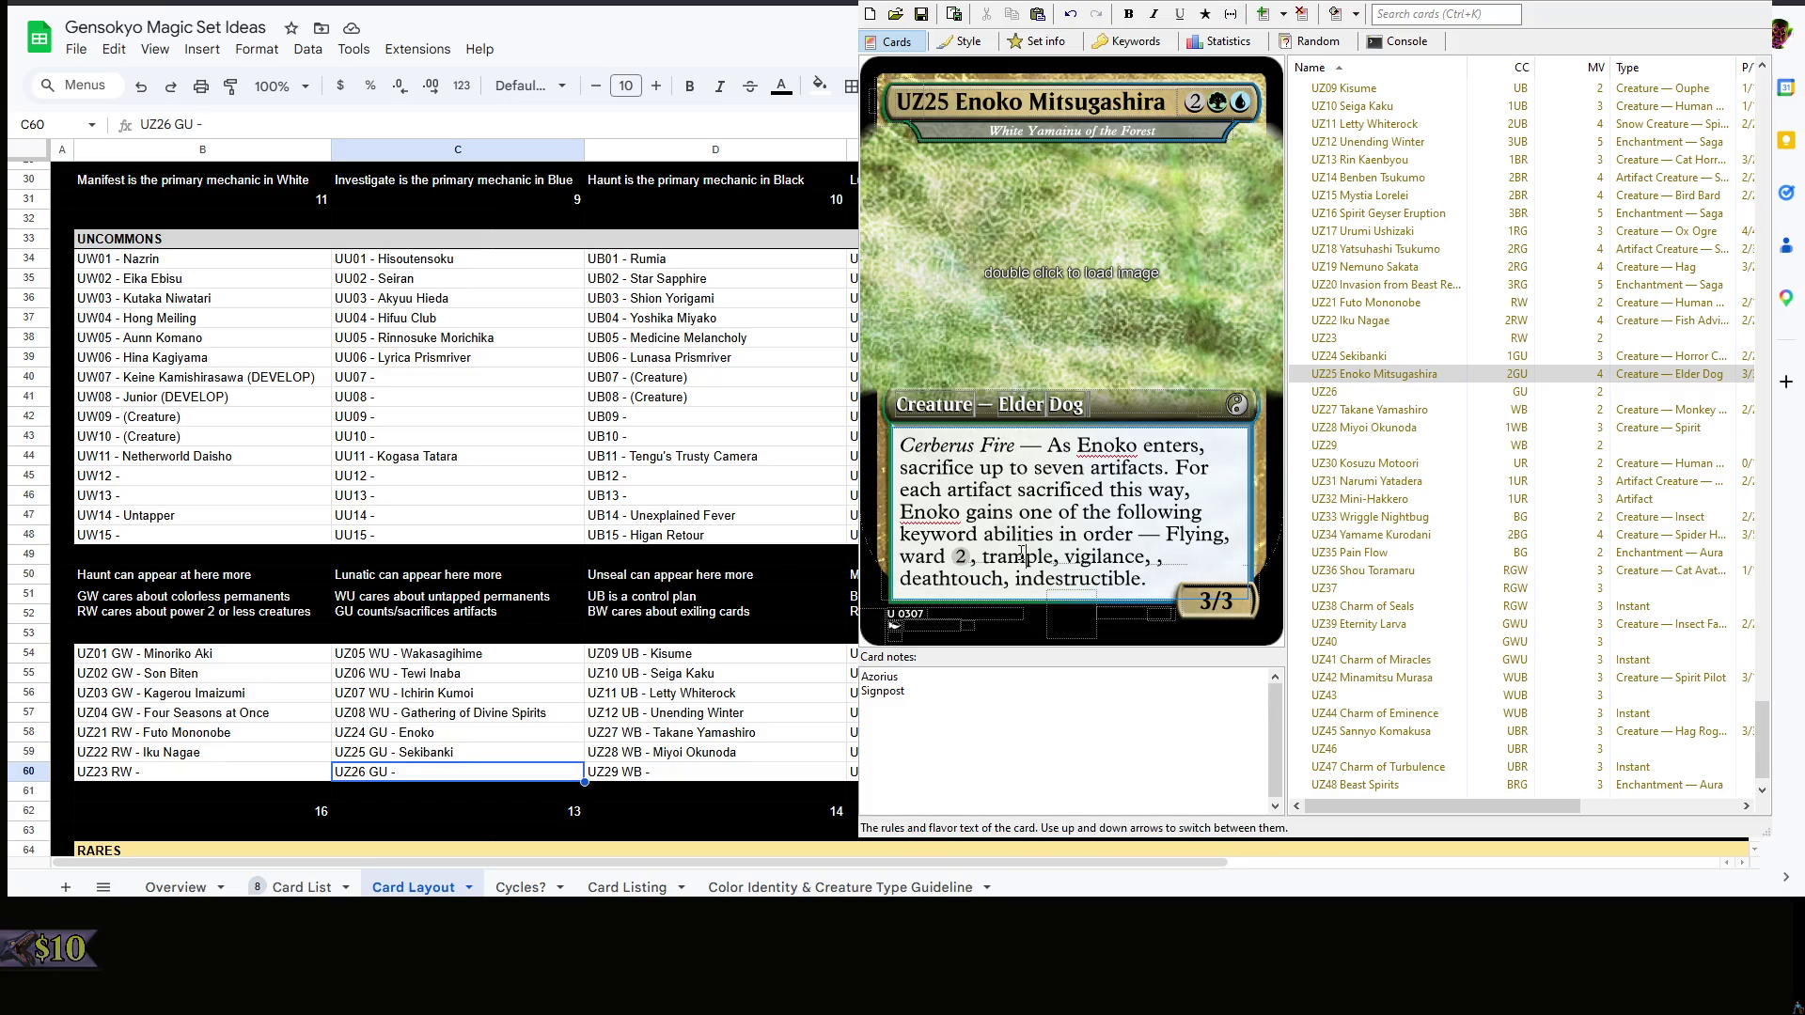
left_click(1040, 554)
left_click(1157, 558)
type("haste")
left_click(1139, 747)
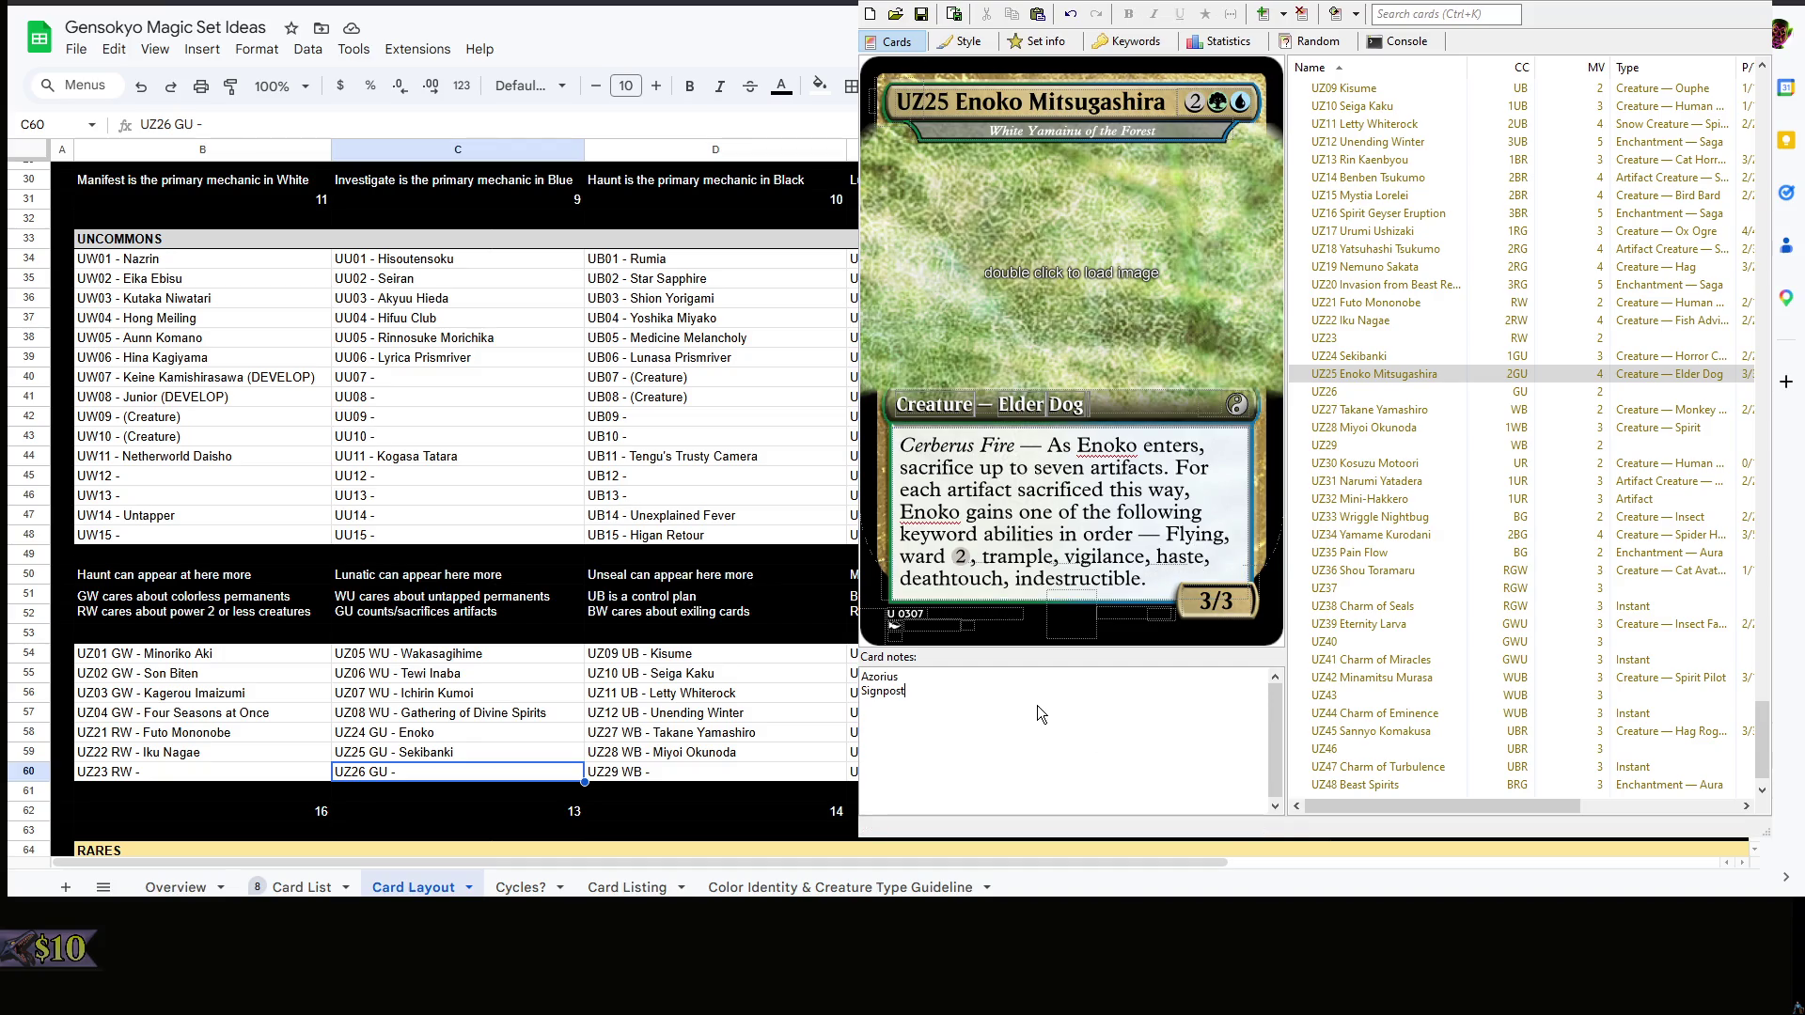
left_click(1032, 671)
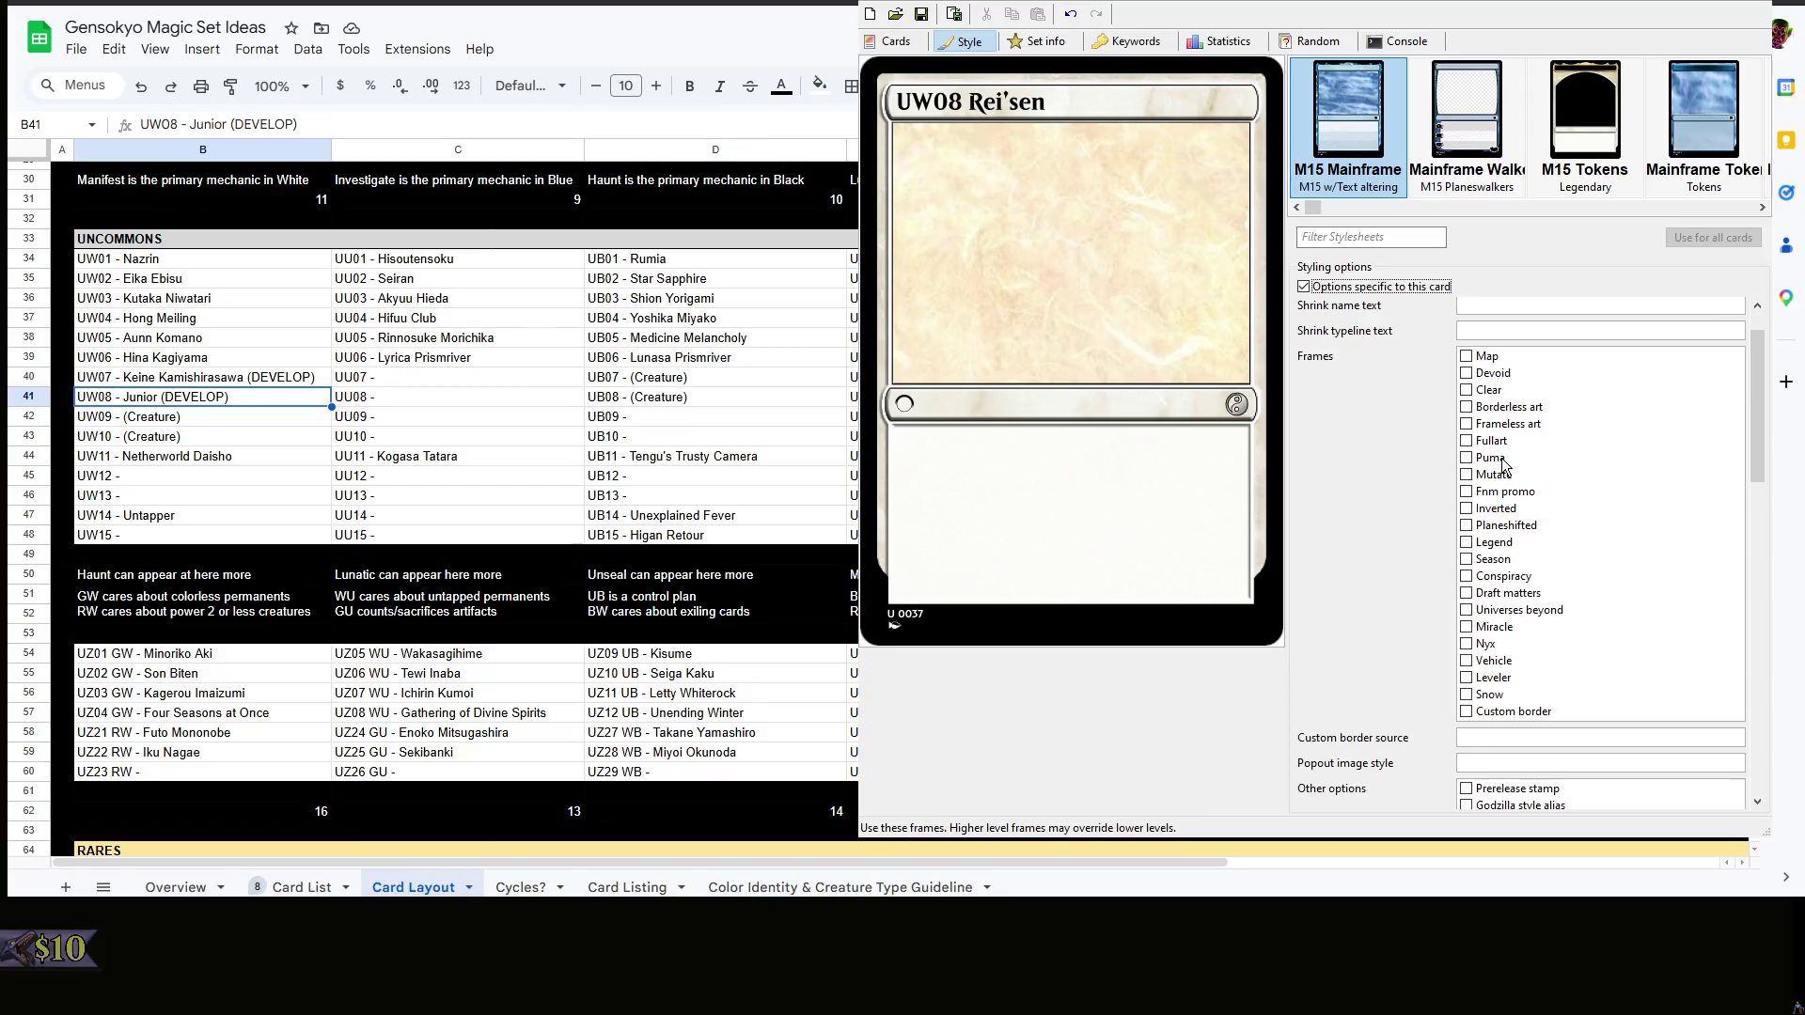
scroll(1652, 522, "down", 3)
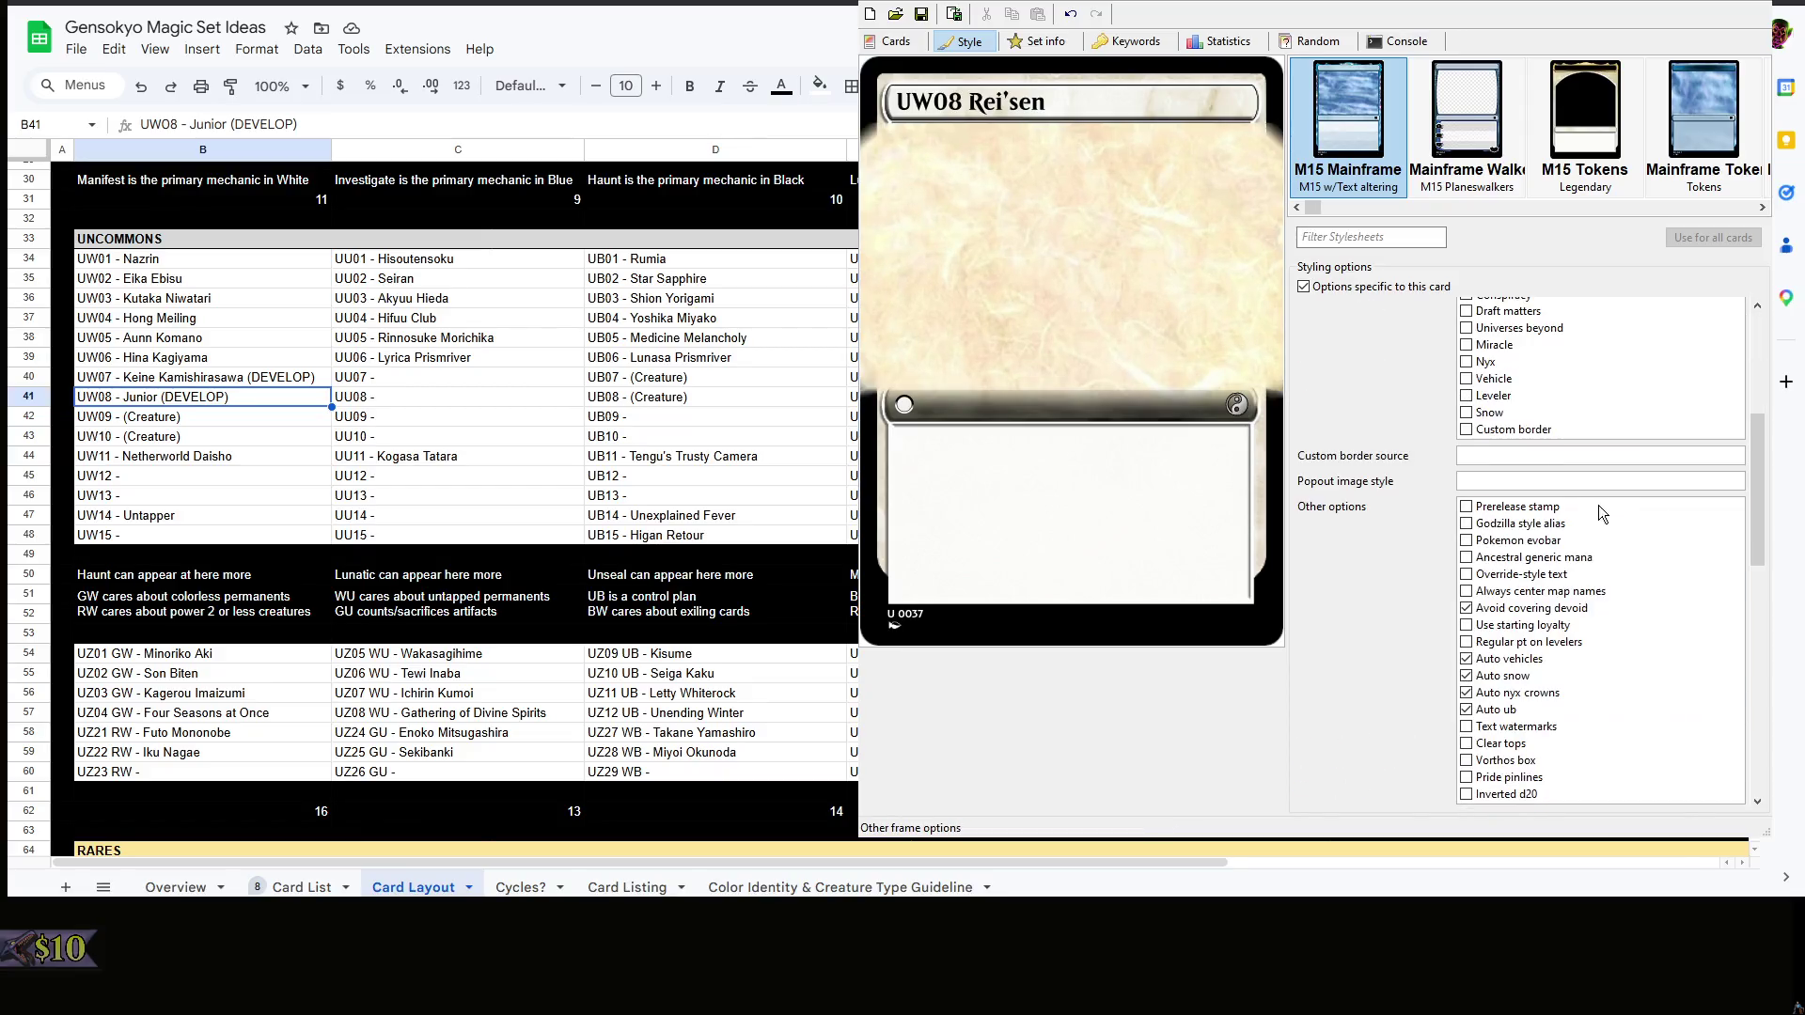
scroll(1652, 523, "down", 2)
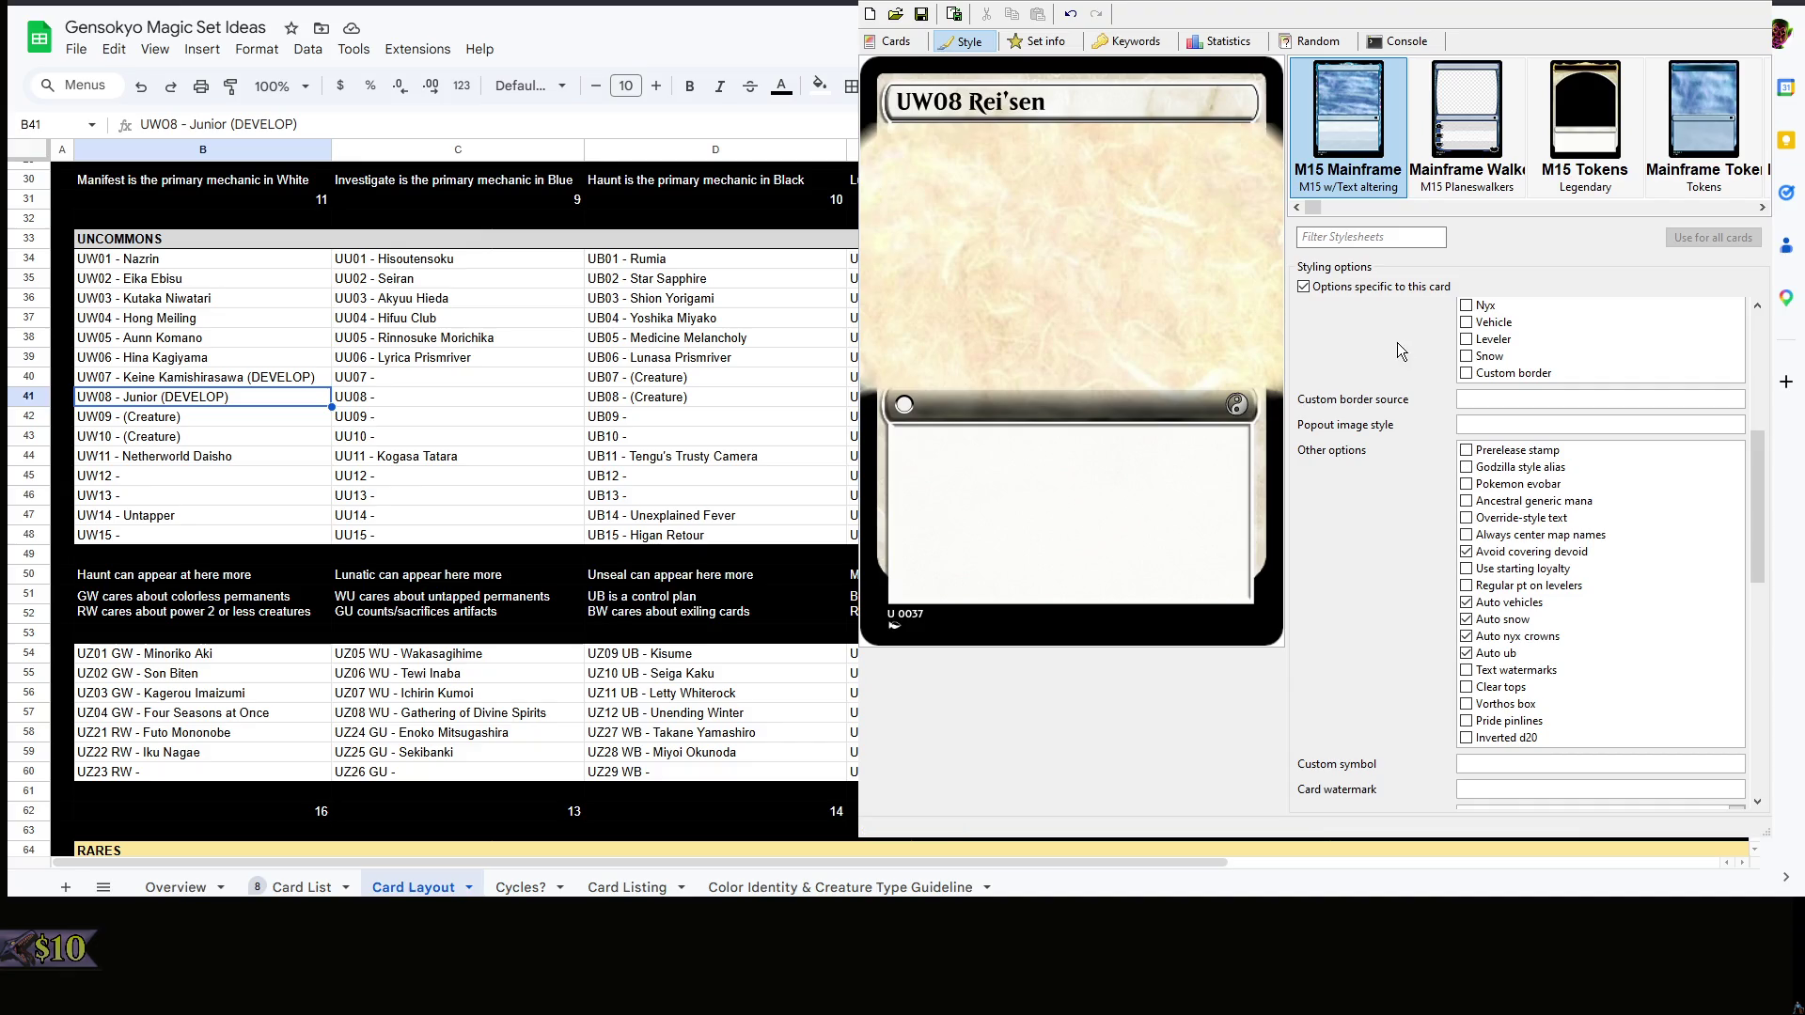
- Toggle a card-specific frame option for UW08 Rei'sen and return to the Cards view
left_click(1465, 483)
left_click(896, 41)
left_click(892, 626)
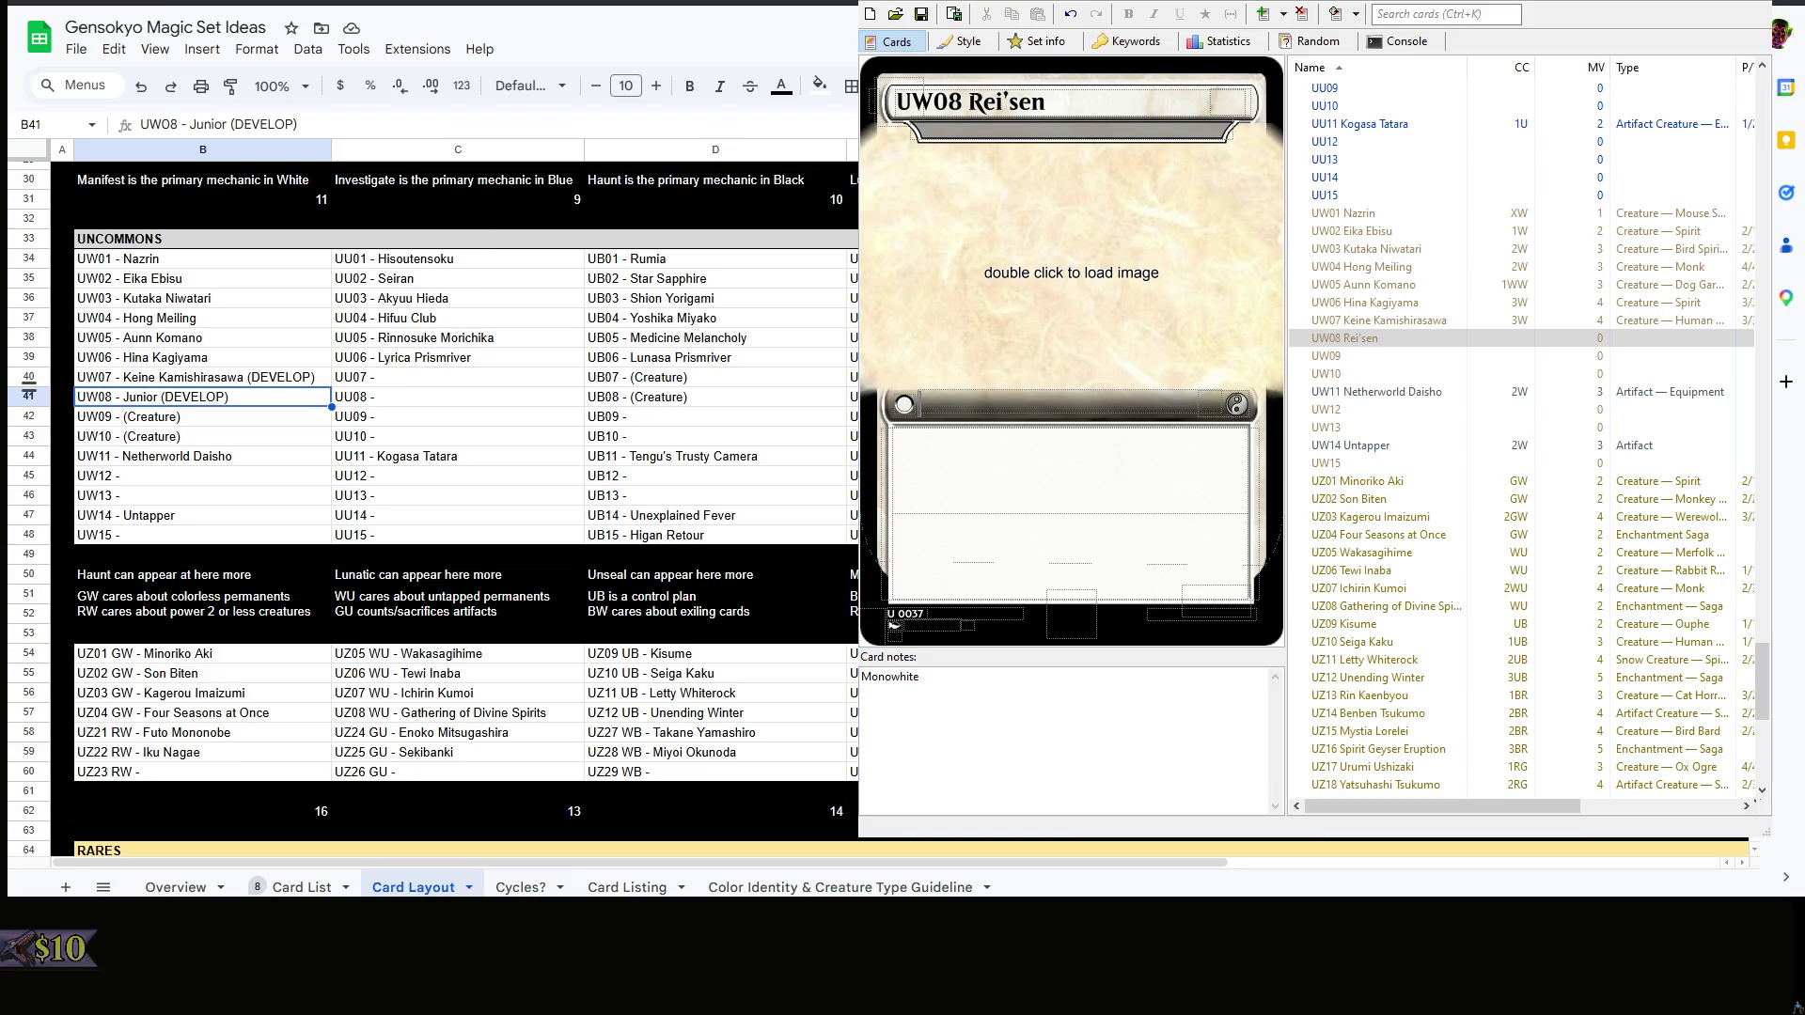
- Give Rei'sen the subtitle Moon Corps Private, cost 2W, type Creature — Rabbit Soldier and 2/2
left_click(970, 134)
type("Moon Corps Private")
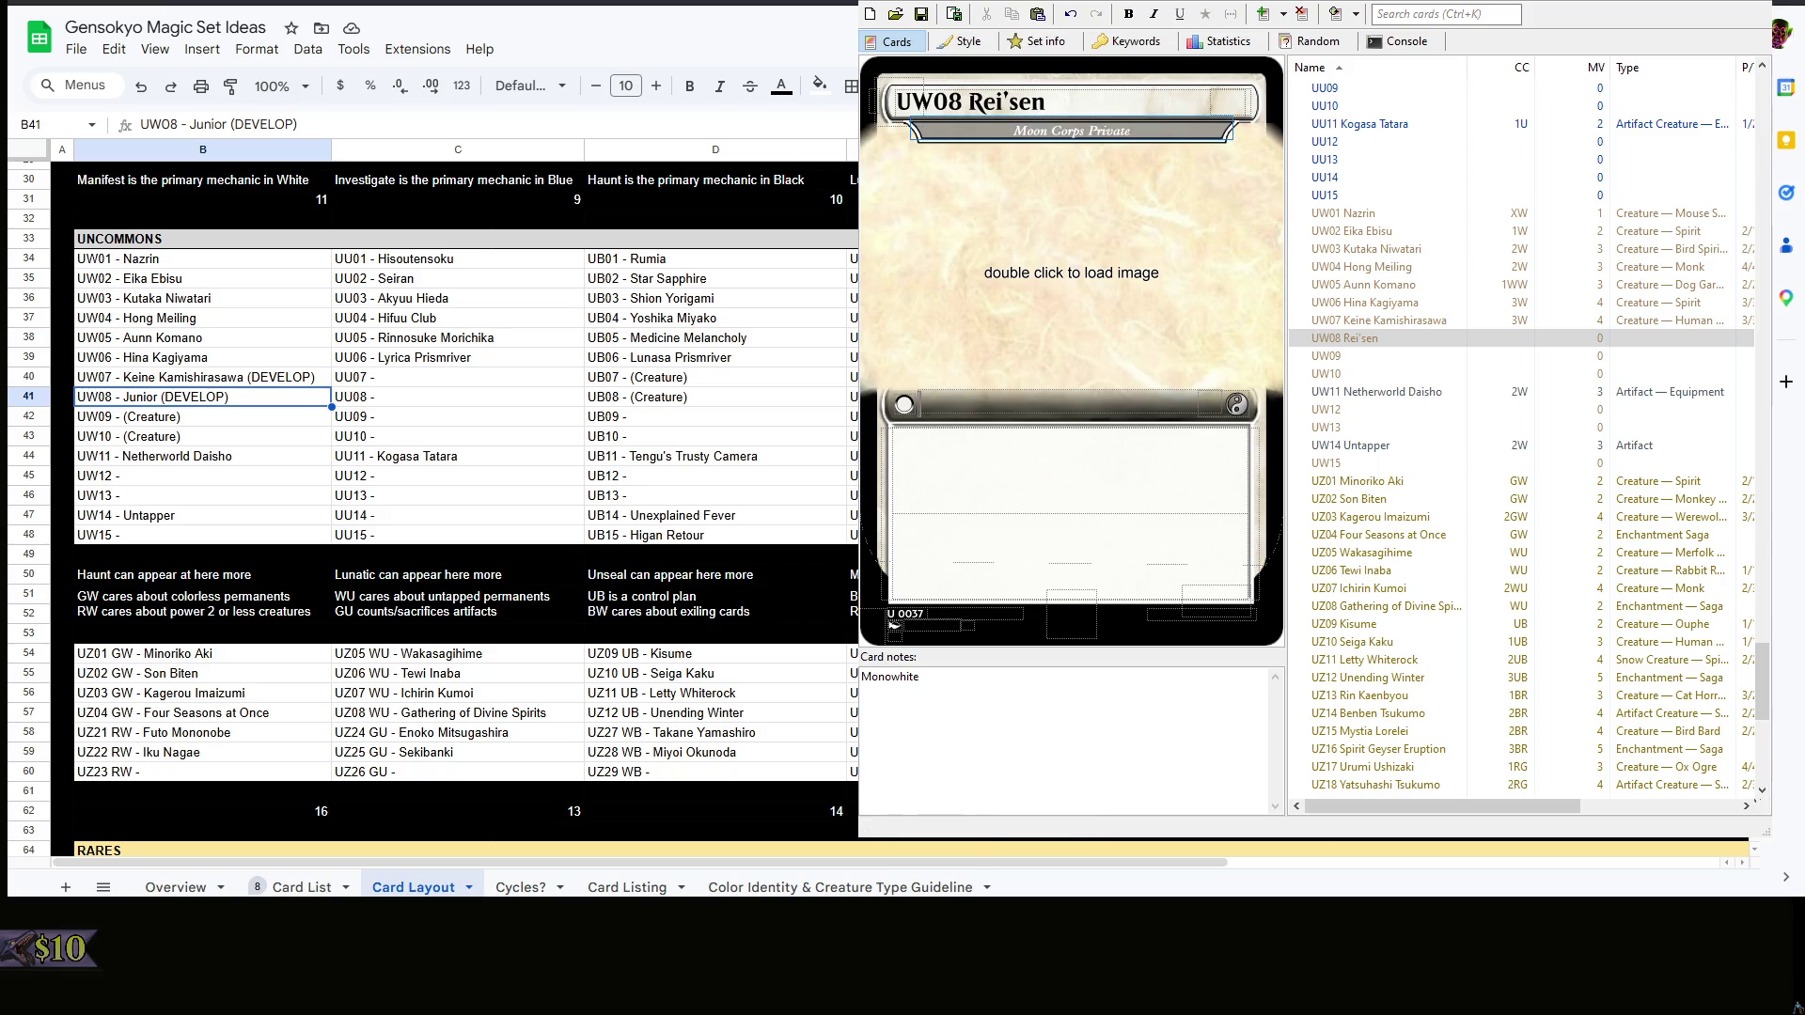
left_click(1240, 104)
type("2W")
key("shift+Left")
key("shift+Left")
type("1W")
key("ctrl+z")
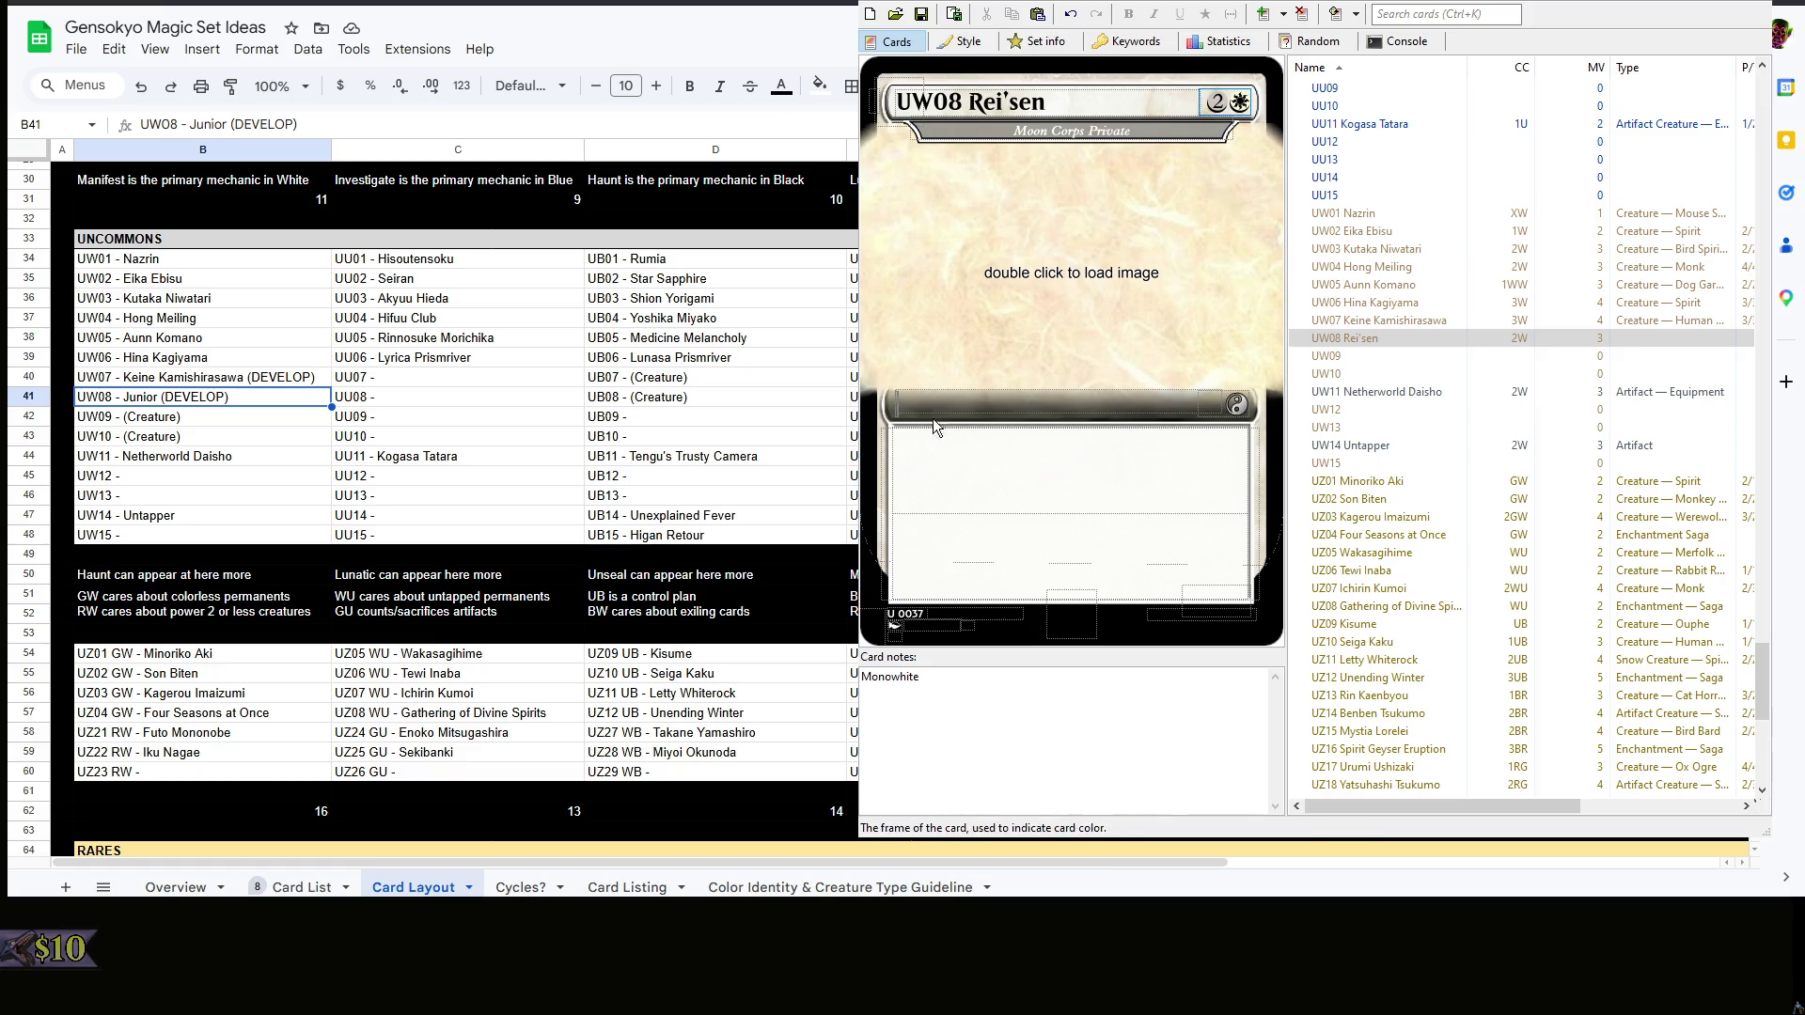
type("Creature — Rabbit Soldier")
key("Tab")
type("2/2")
key("Tab")
key("Escape")
- Paste the Haunt, Vigilance and Honorably Discharged rules text, removing the duplicated lines
left_click(1021, 487)
key("ctrl+v")
double_click(933, 500)
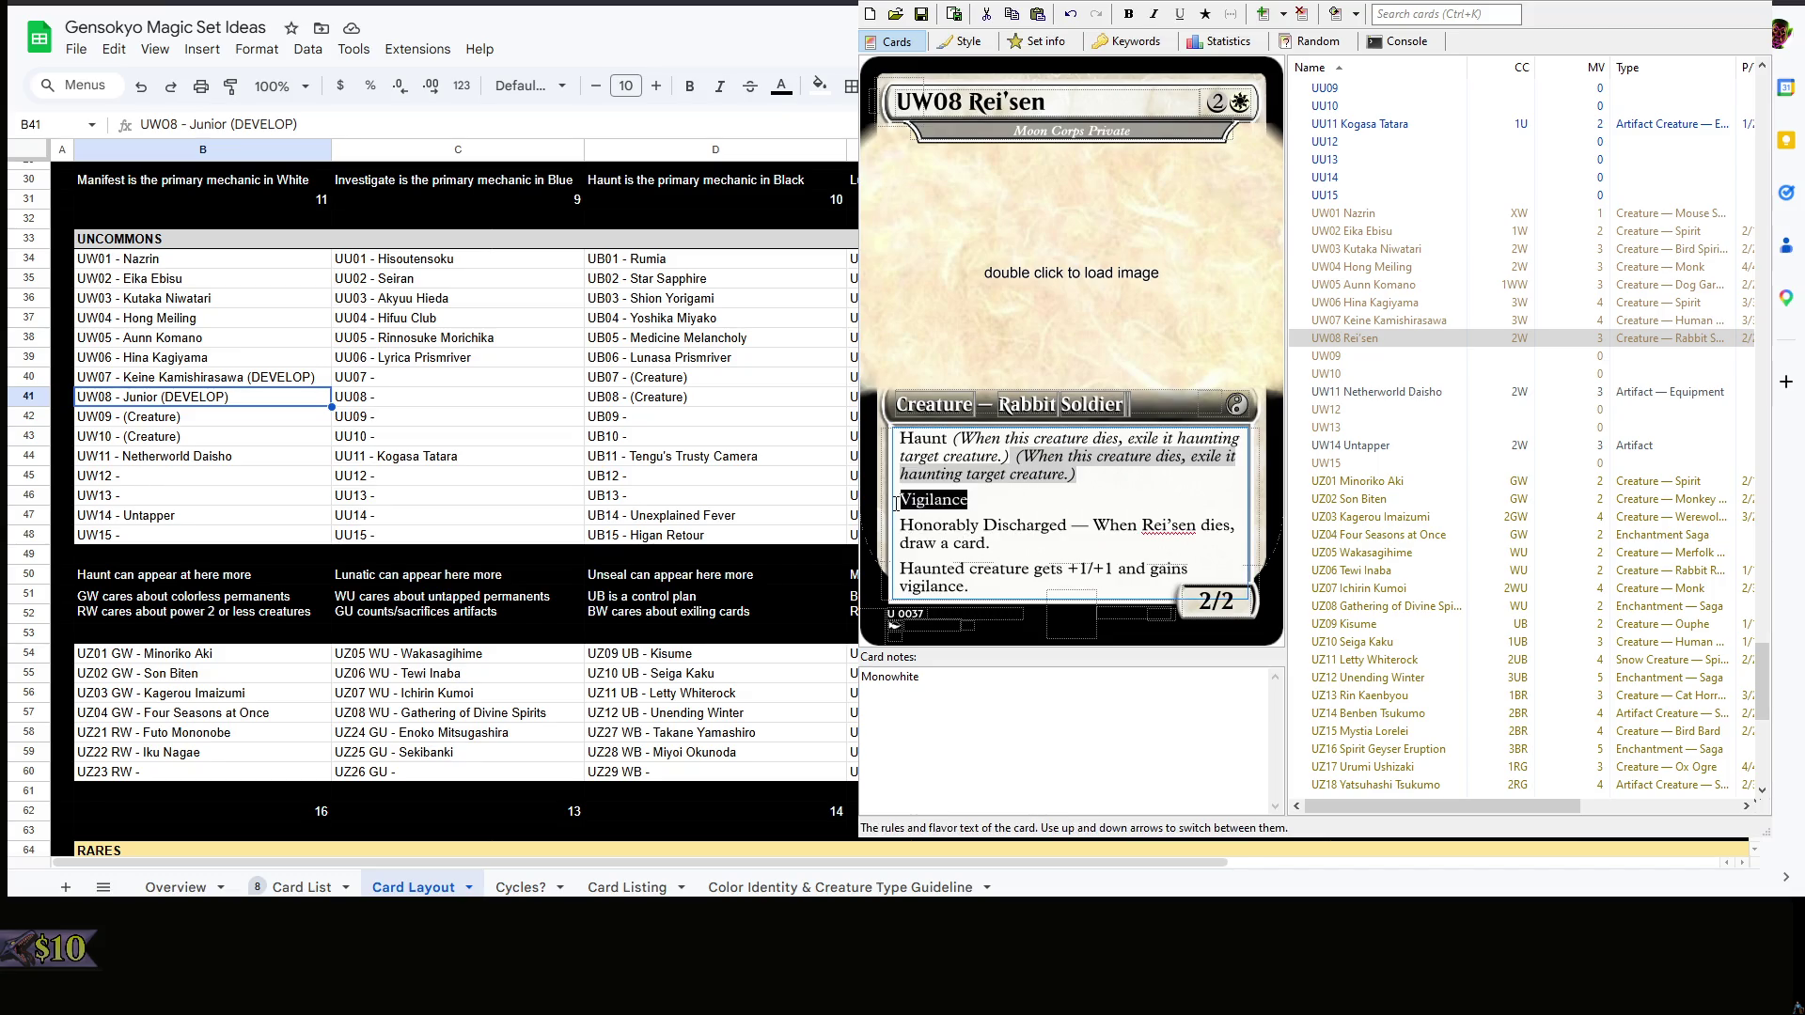
key("Delete")
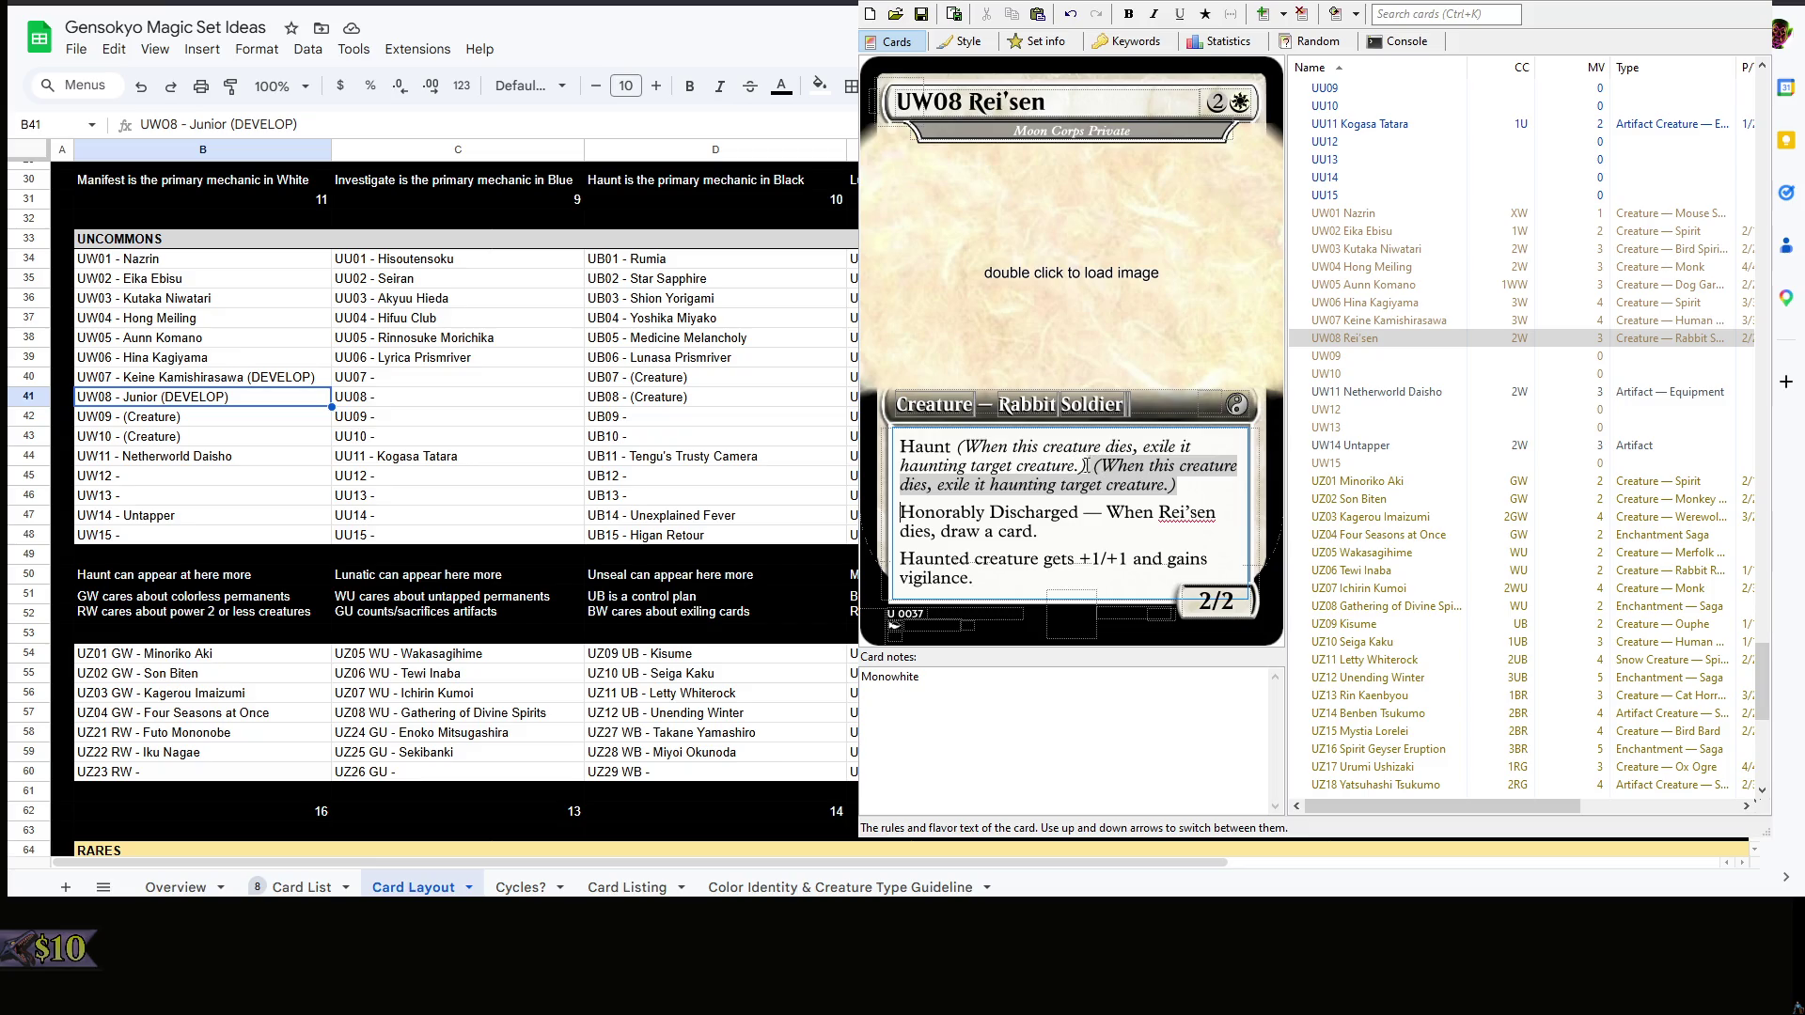
left_click_drag(1086, 465, 1179, 485)
key("Delete")
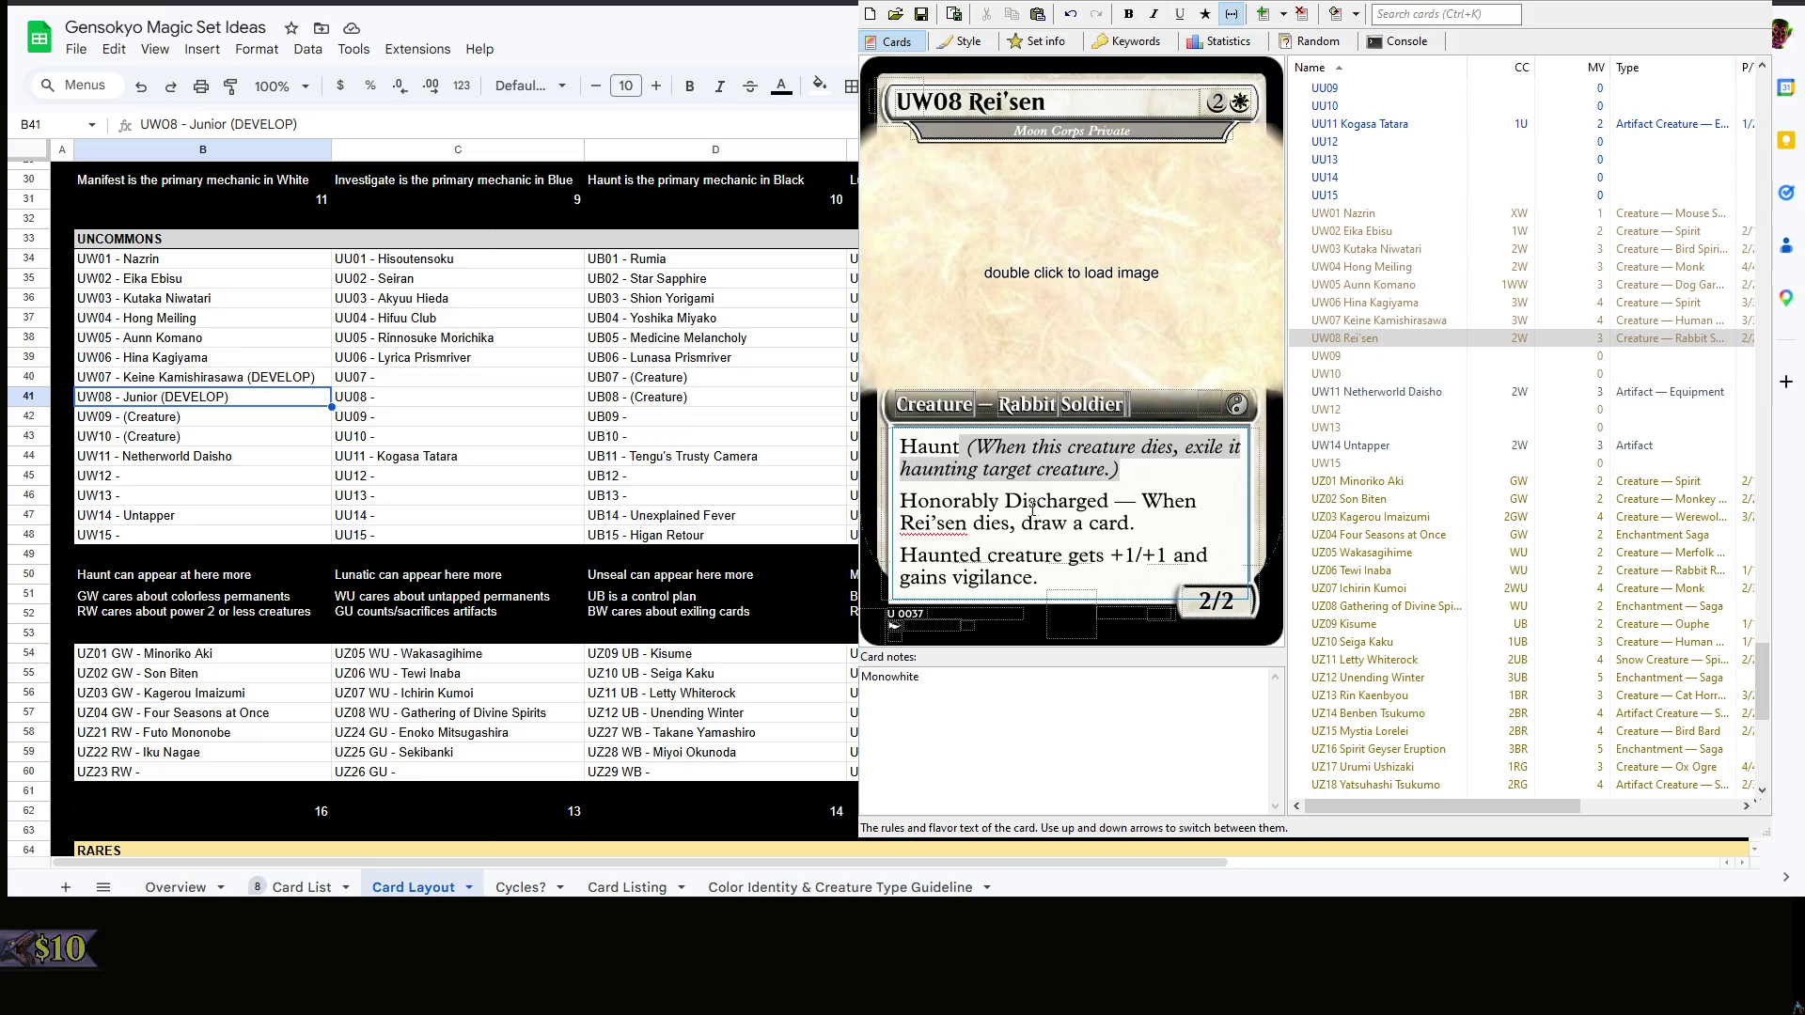
key("Return")
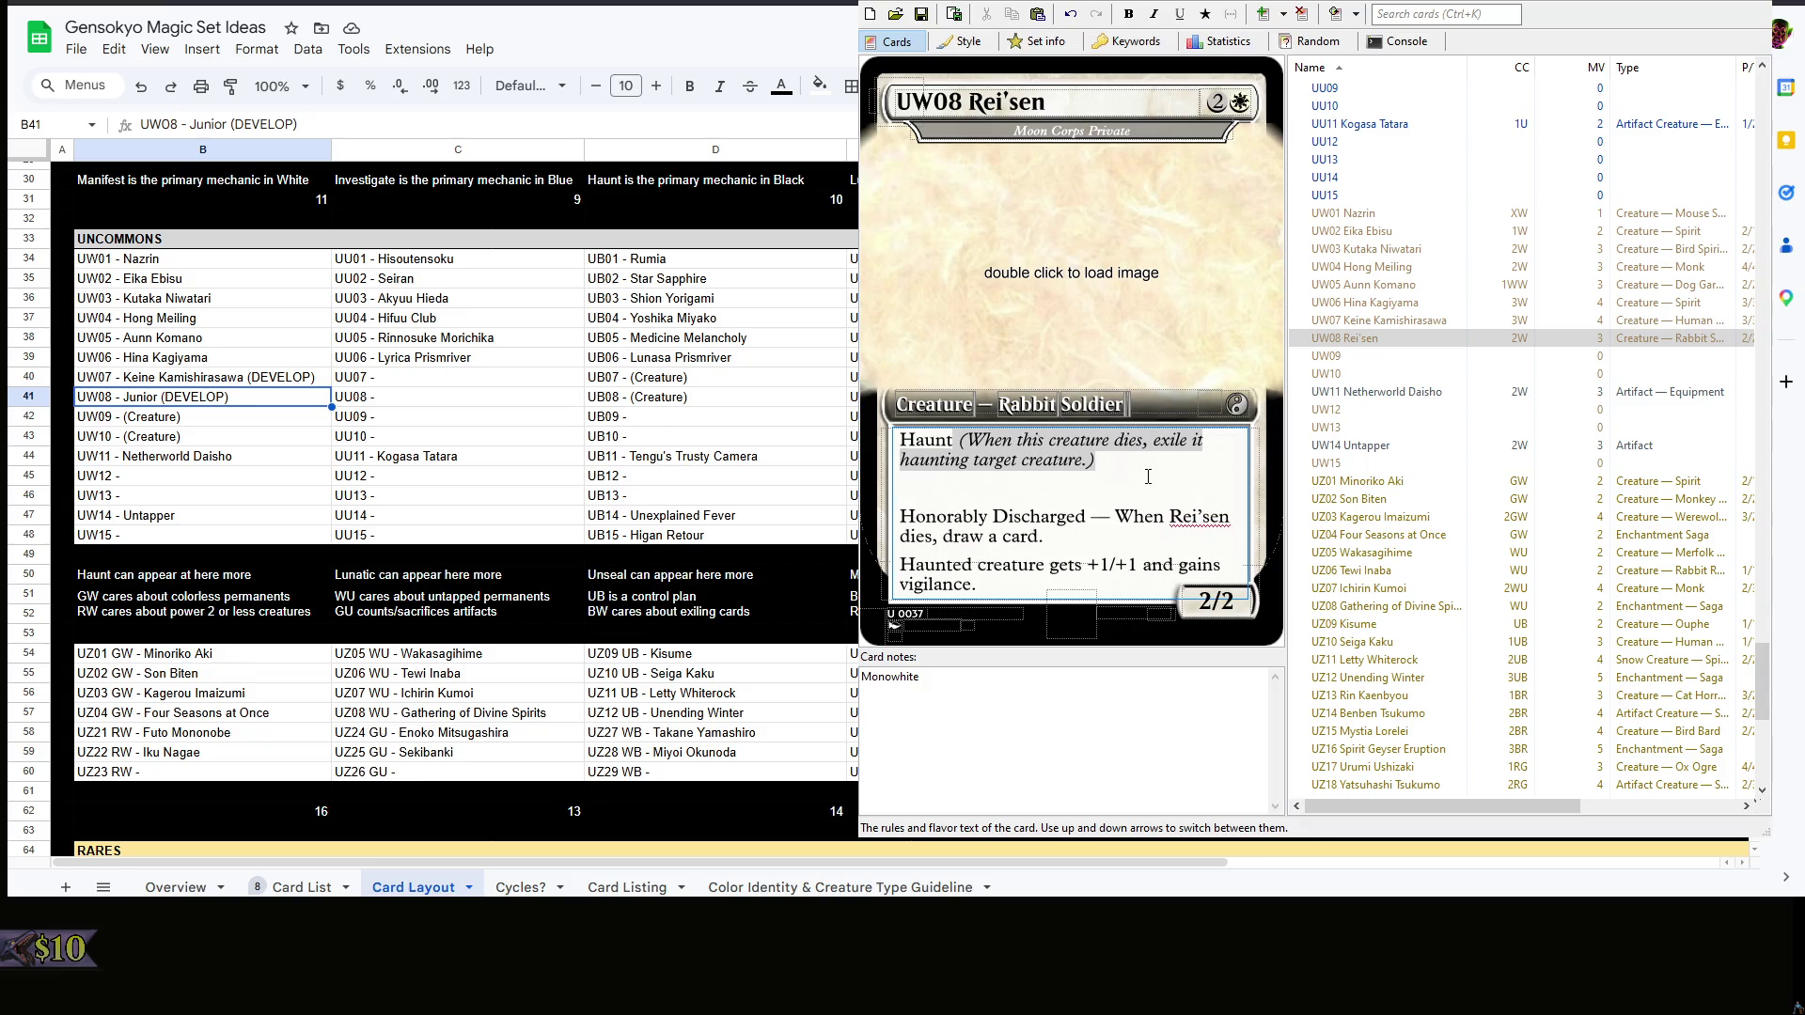
type("Vigilance")
left_click(1170, 537)
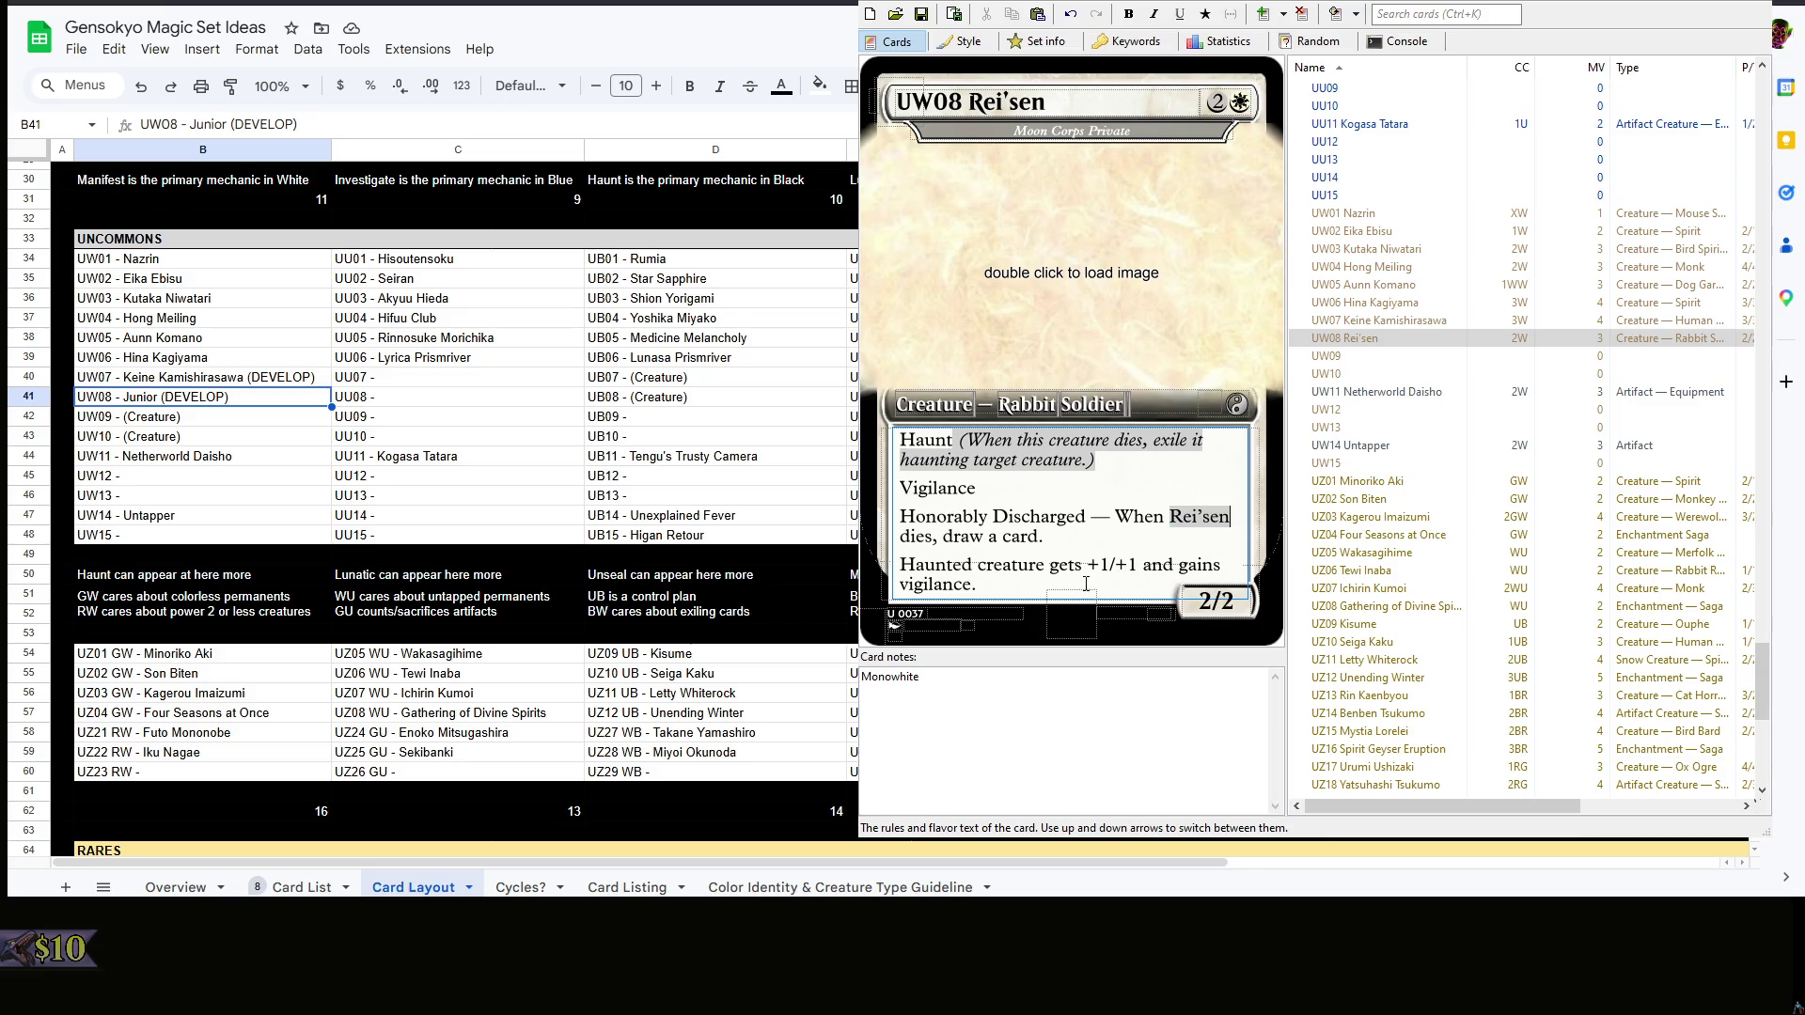
left_click(1114, 716)
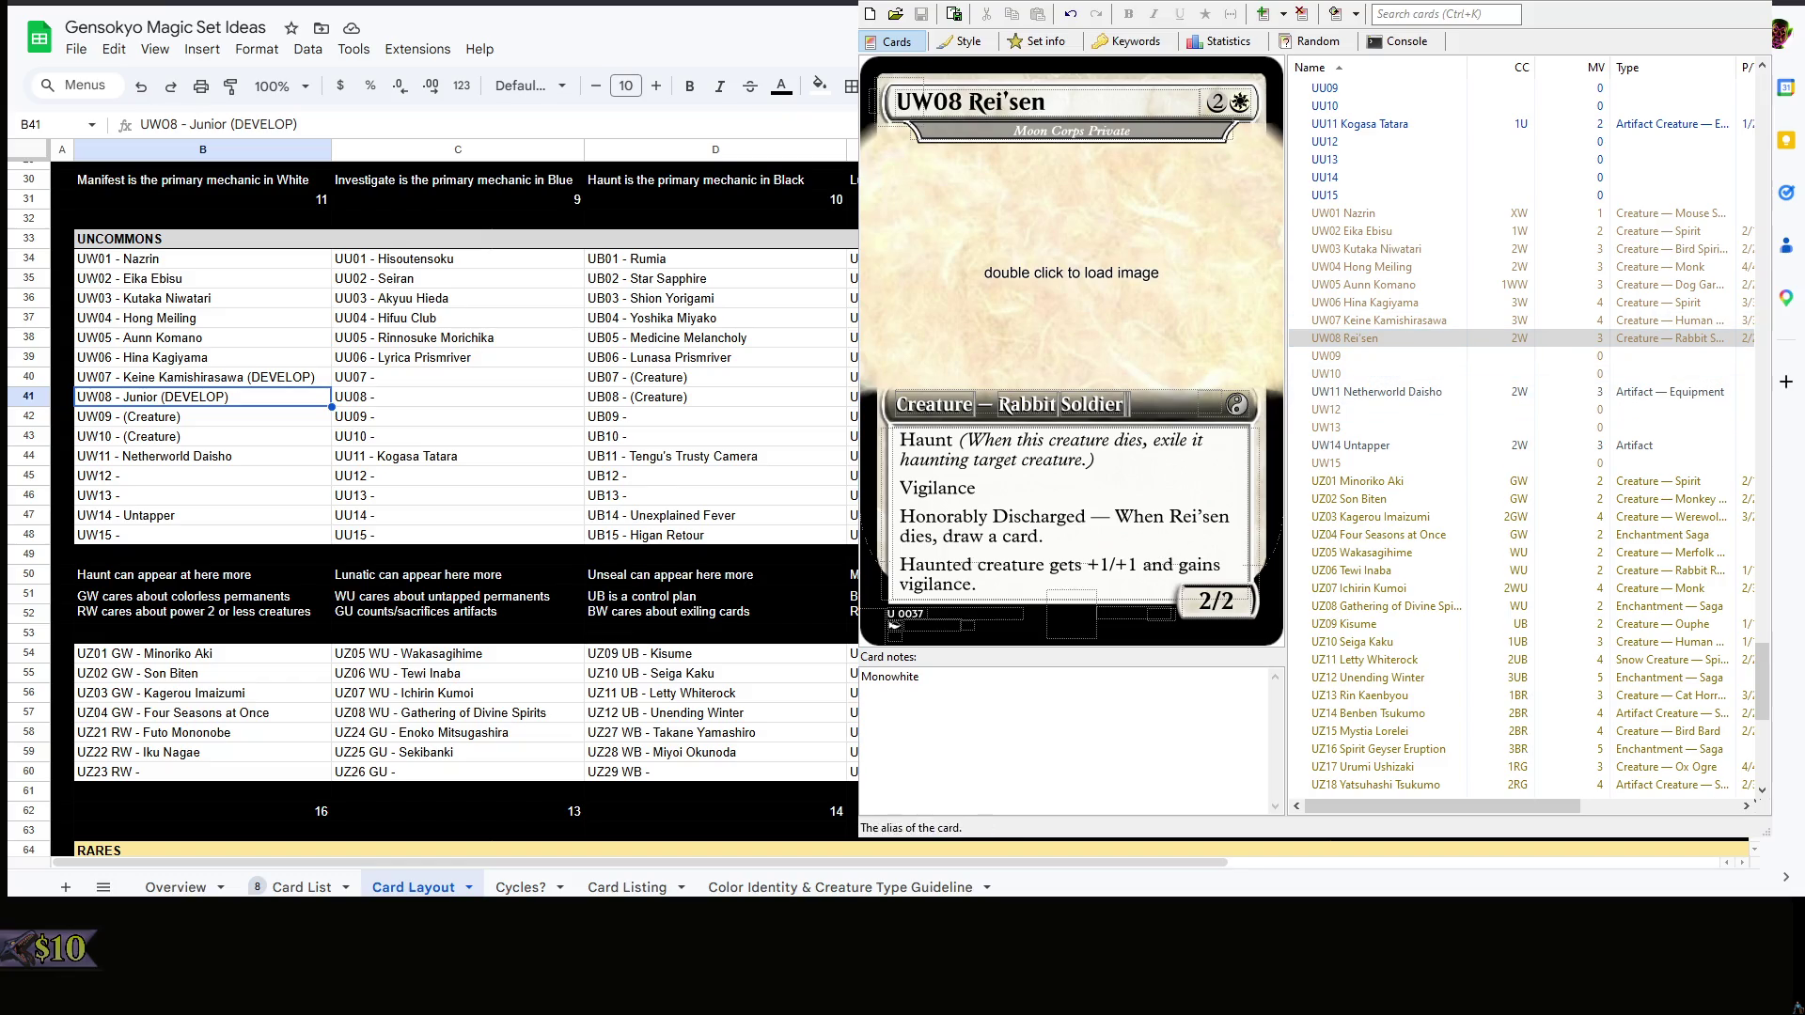
left_click(1376, 334)
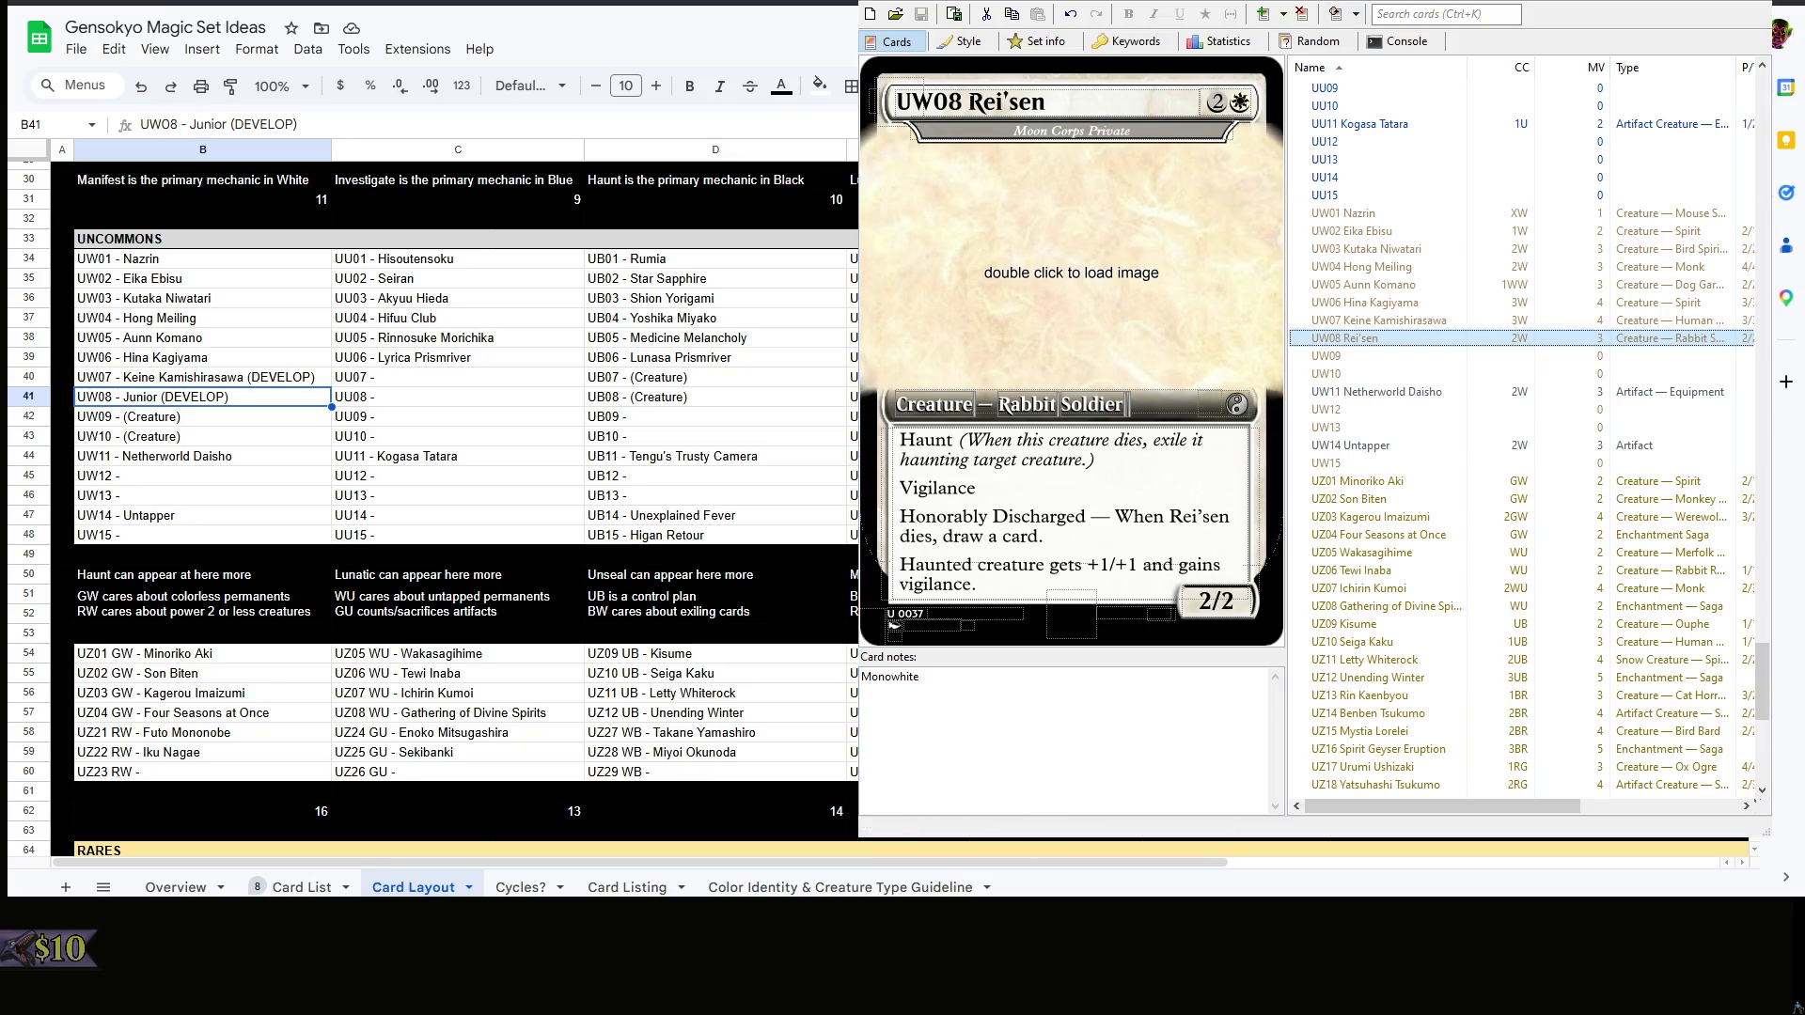
left_click(700, 390)
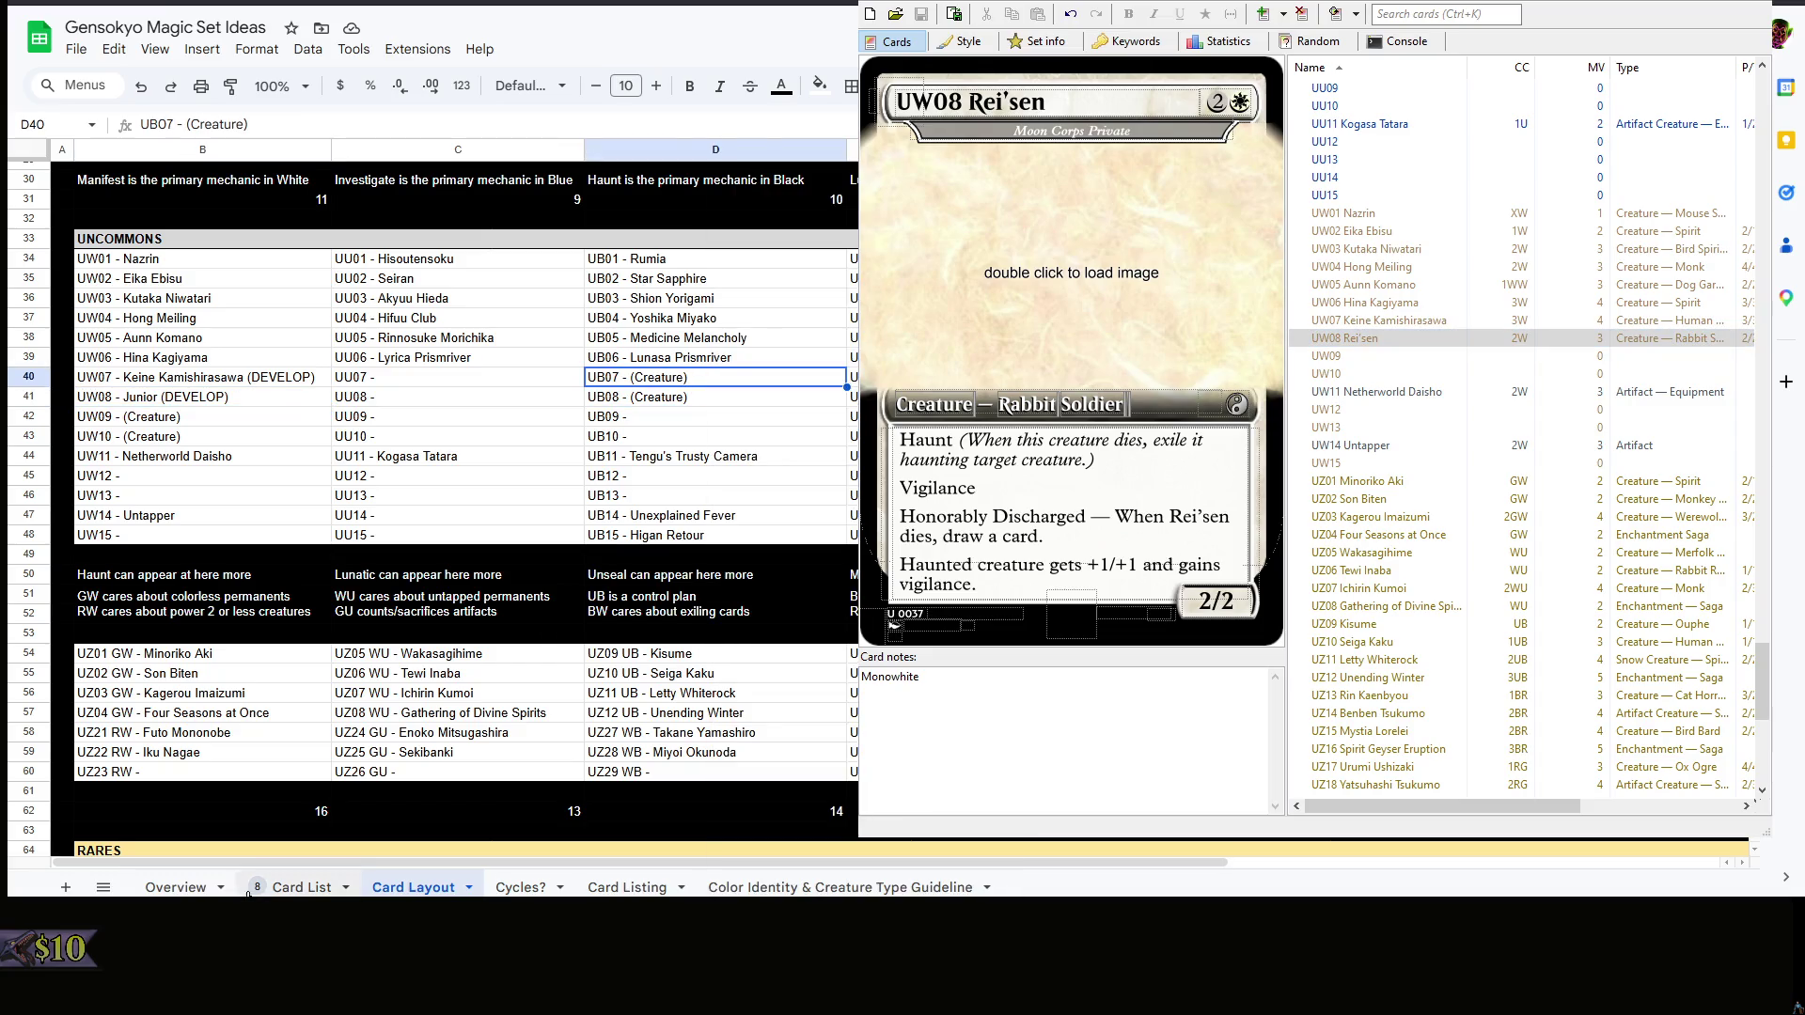
- Search Scryfall for Scavenging Ooze and view all its printings
left_click(301, 888)
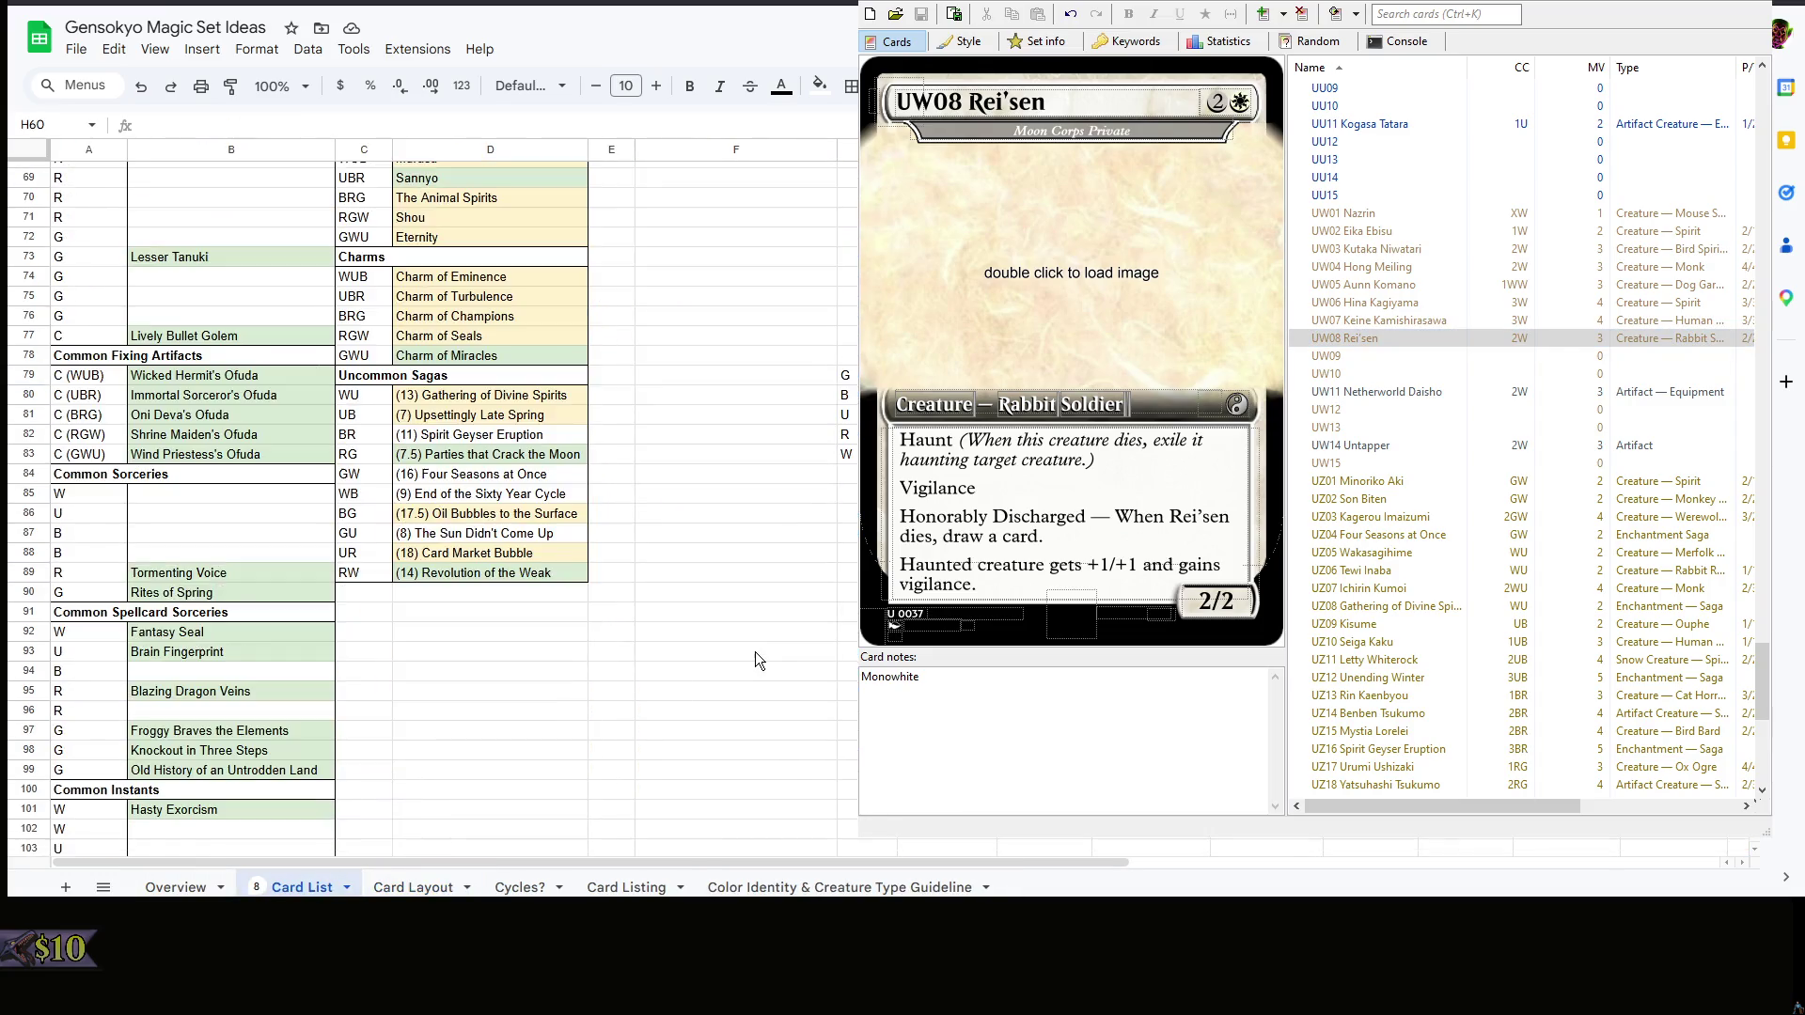
scroll(754, 651, "up", 5)
left_click(893, 622)
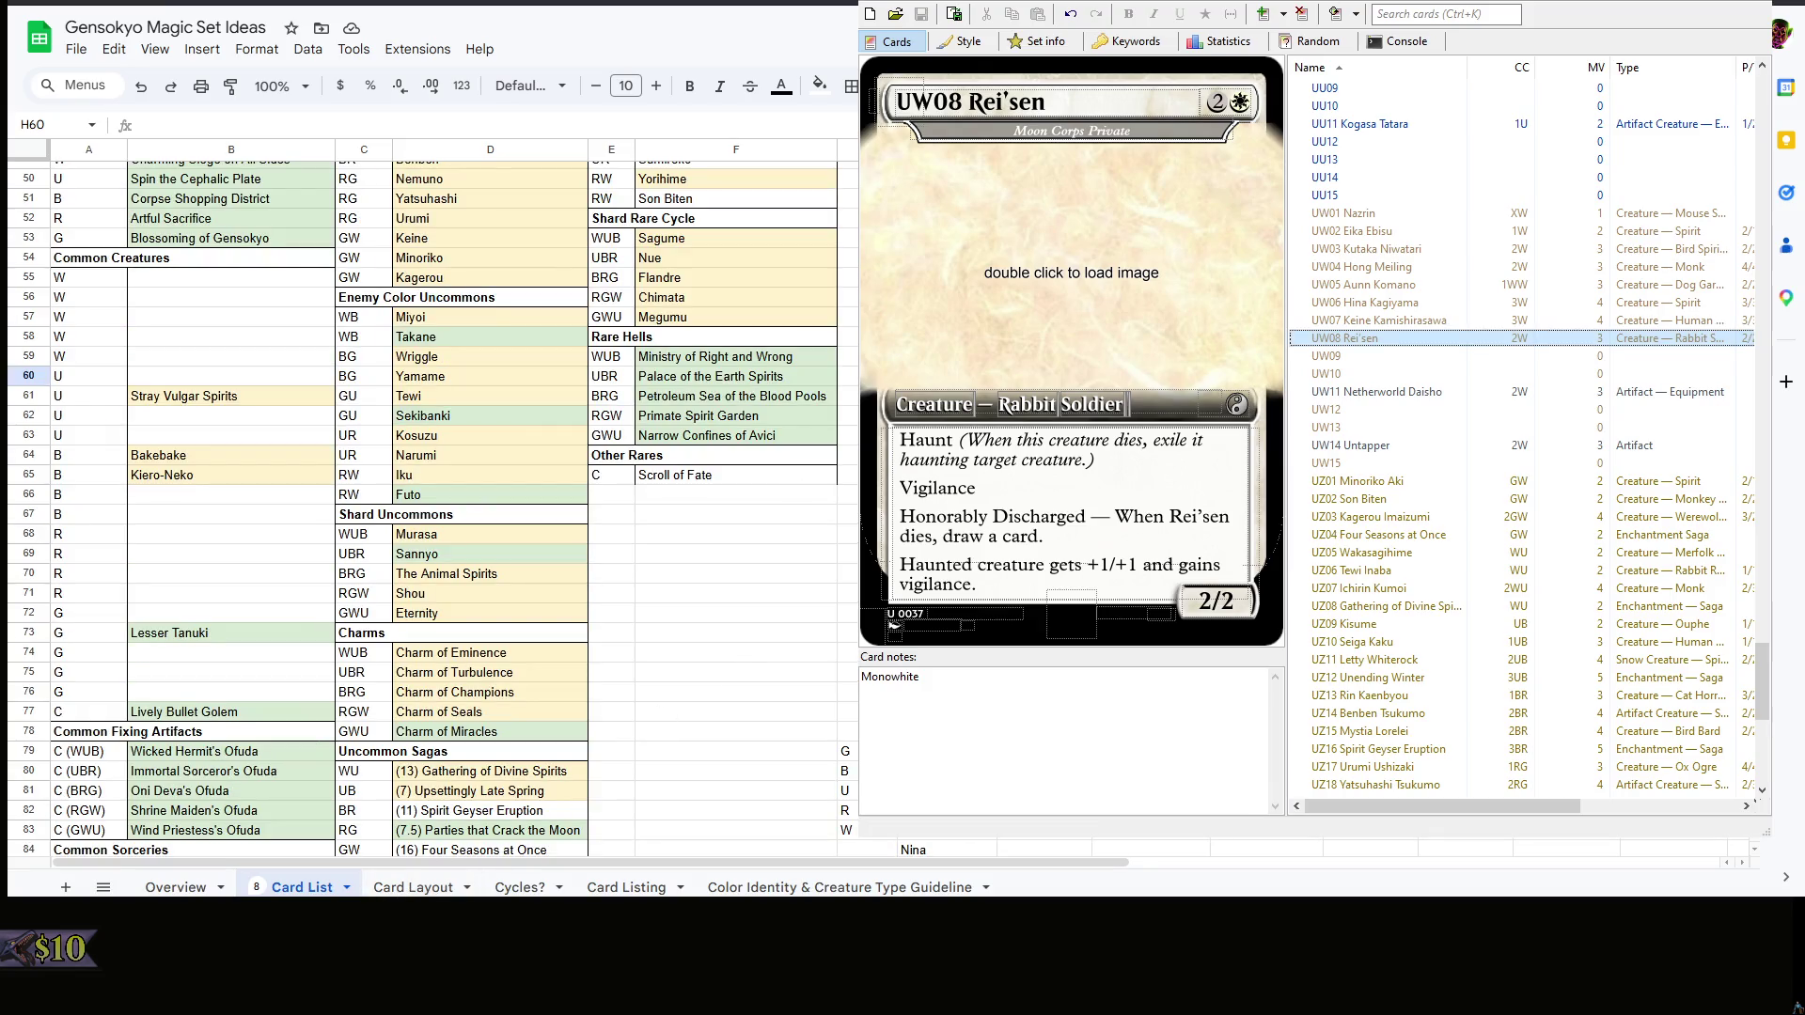
key("alt+Tab")
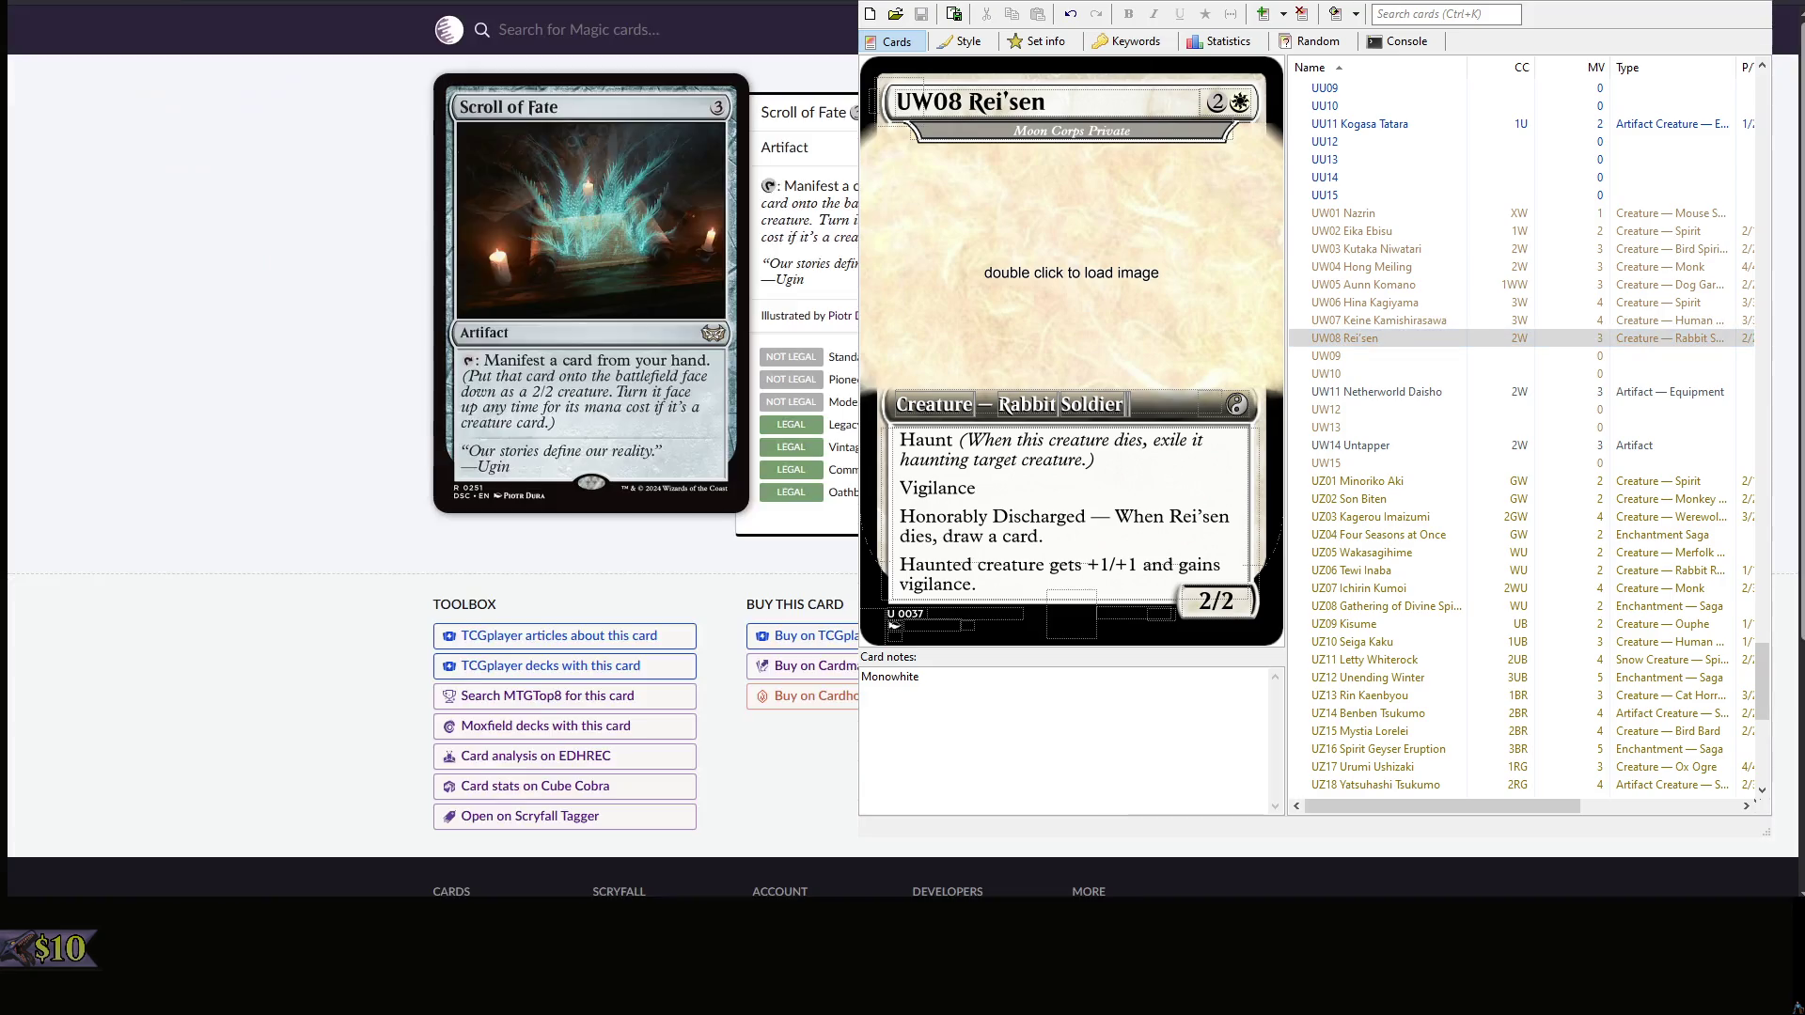
left_click(480, 30)
type("scavenging oo")
key("BackSpace")
key("BackSpace")
type("ooze")
key("Return")
mouse_move(1125, 429)
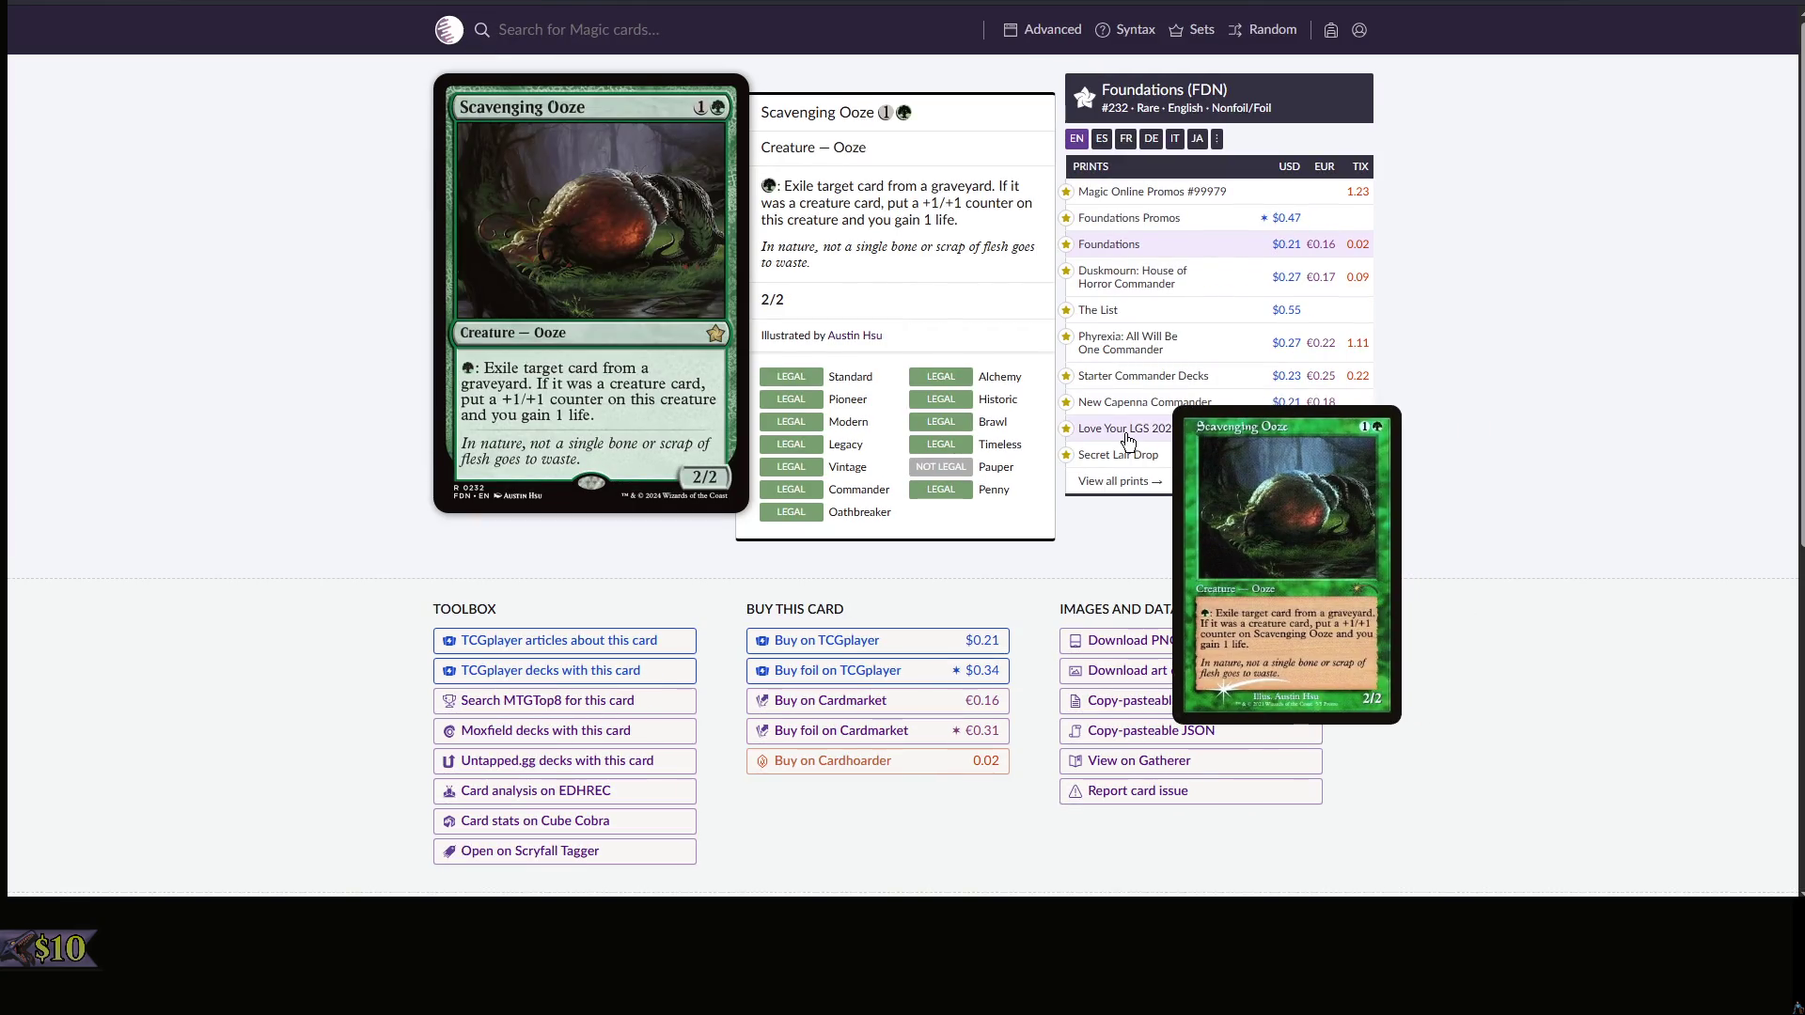
scroll(1140, 310, "down", 3)
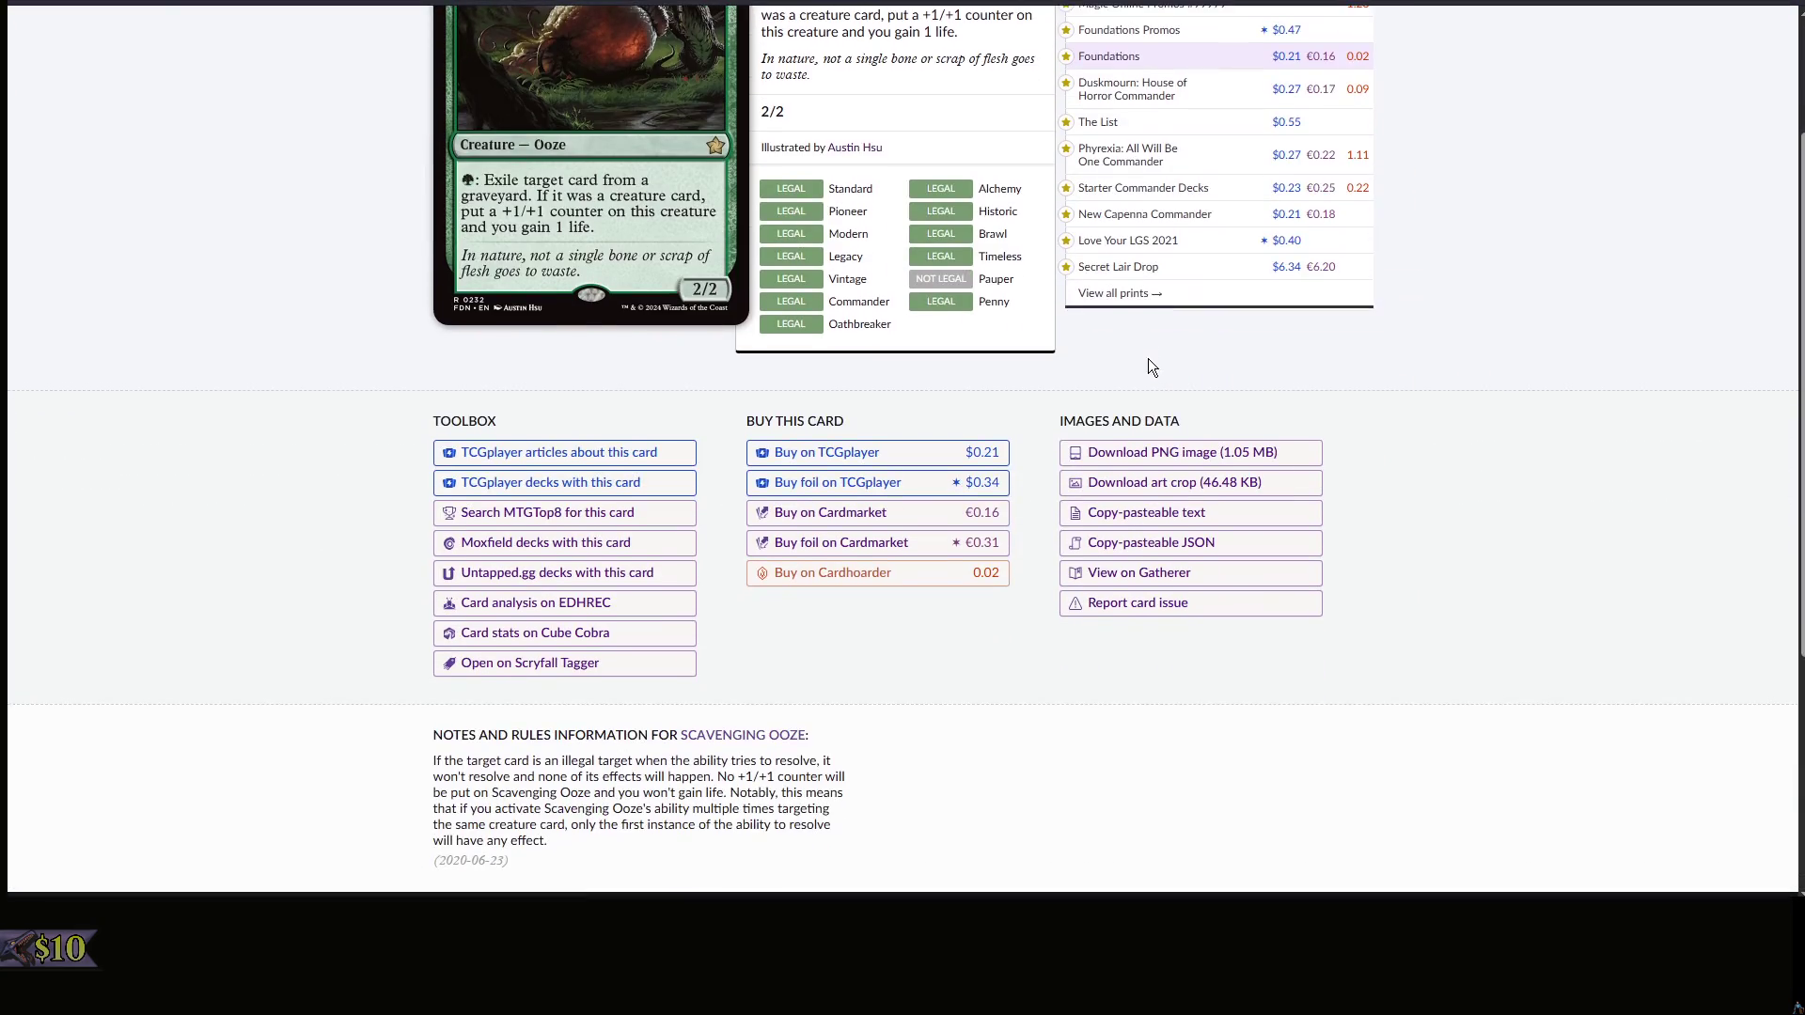
left_click(1154, 298)
scroll(933, 368, "down", 3)
scroll(1508, 439, "down", 5)
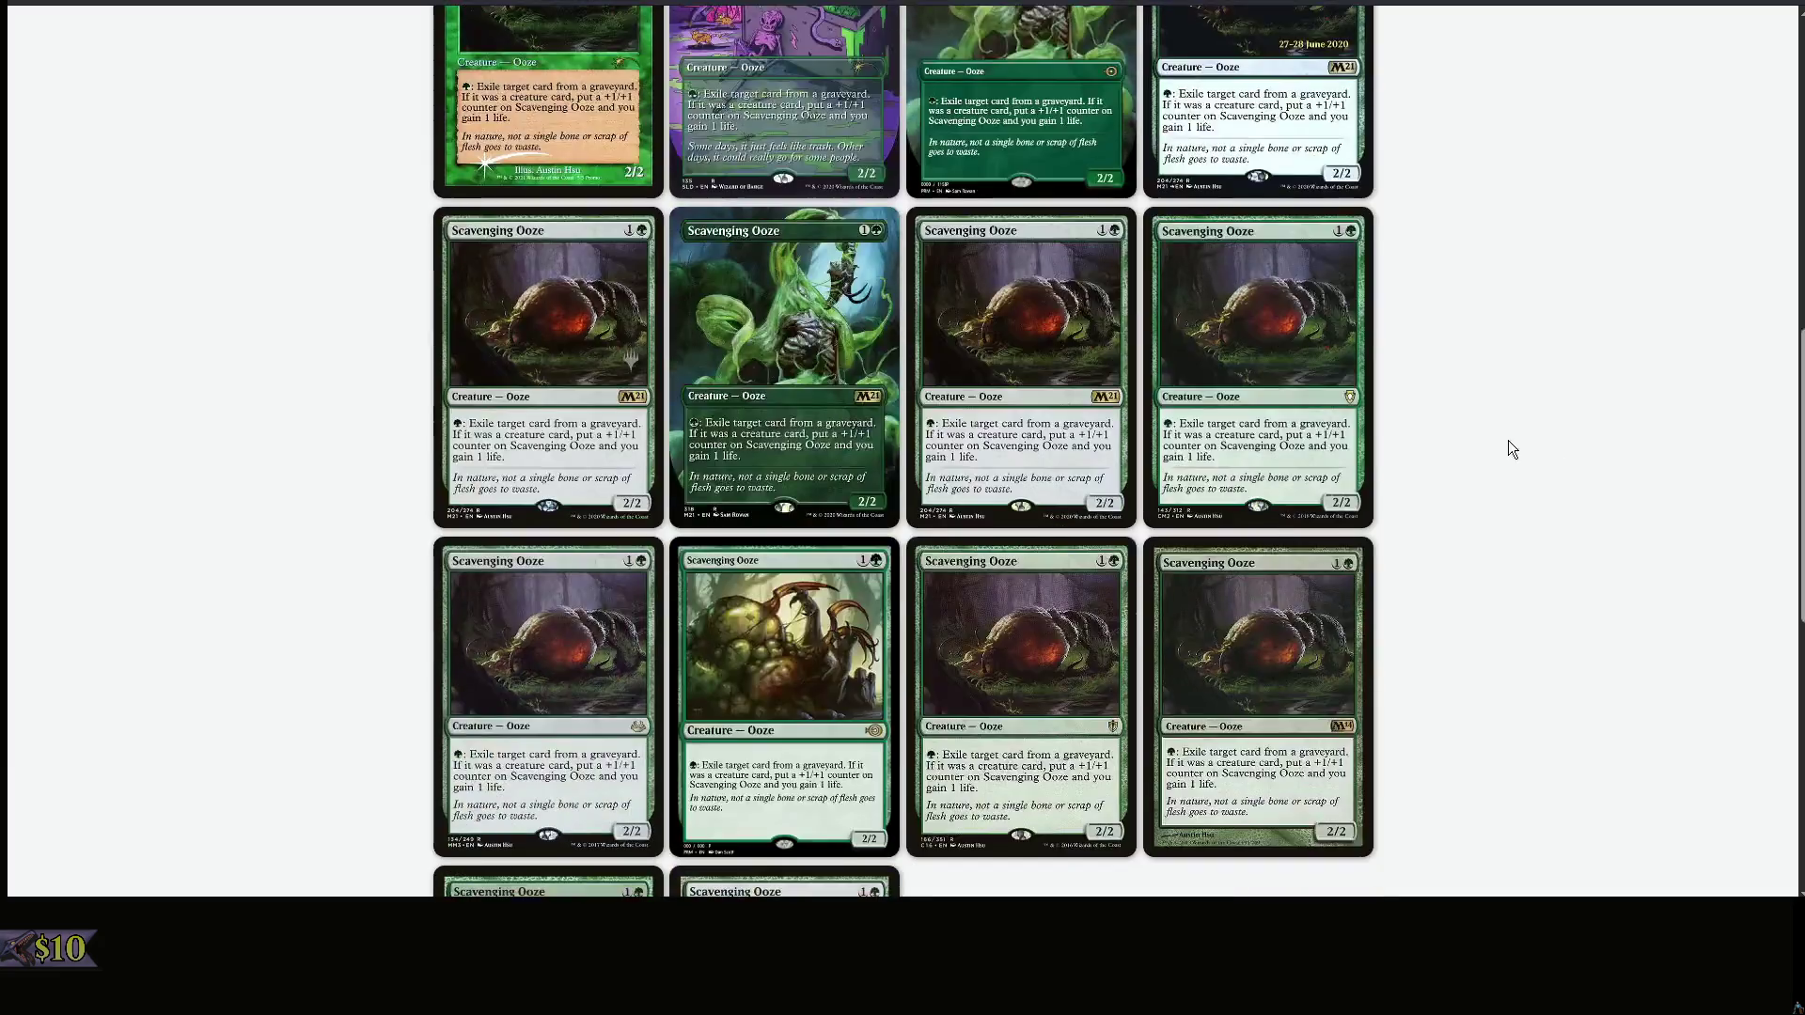
scroll(1644, 649, "down", 5)
scroll(1375, 173, "up", 15)
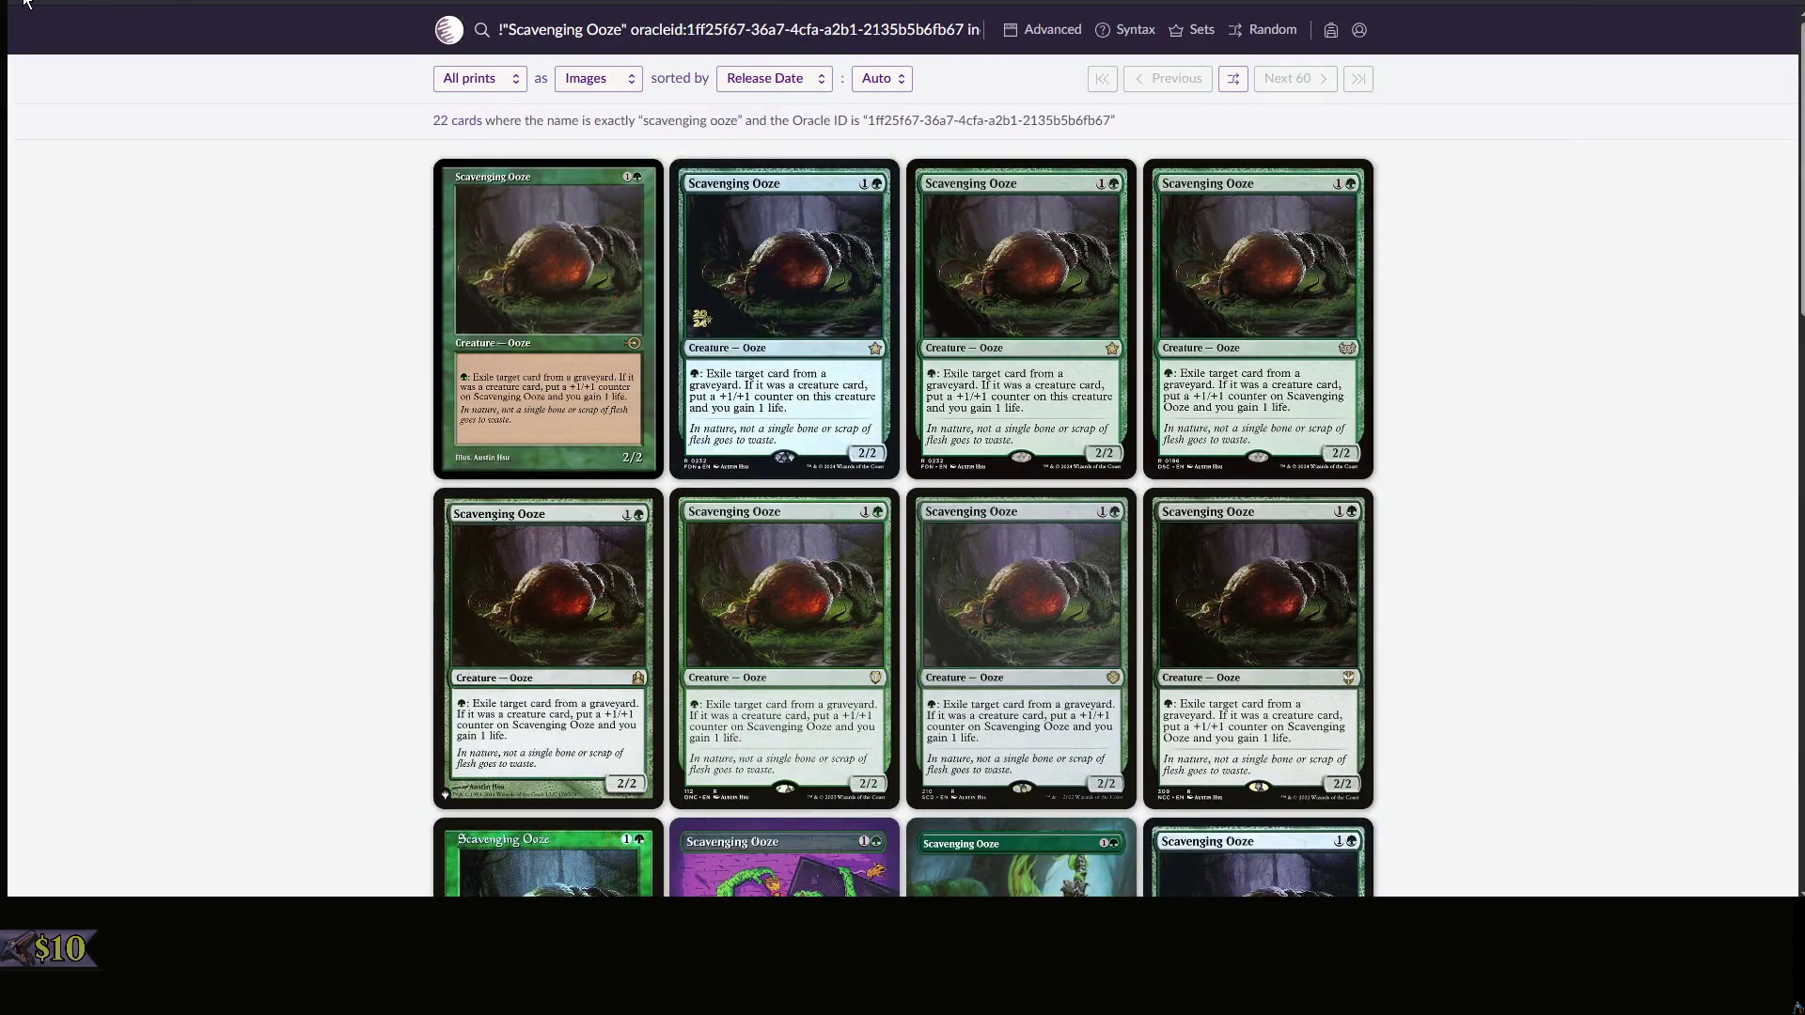
key("alt+Left")
scroll(694, 62, "up", 5)
- Search Scryfall for Lion Sash and bring the card editor back in front
left_click(545, 39)
type("Lion sash")
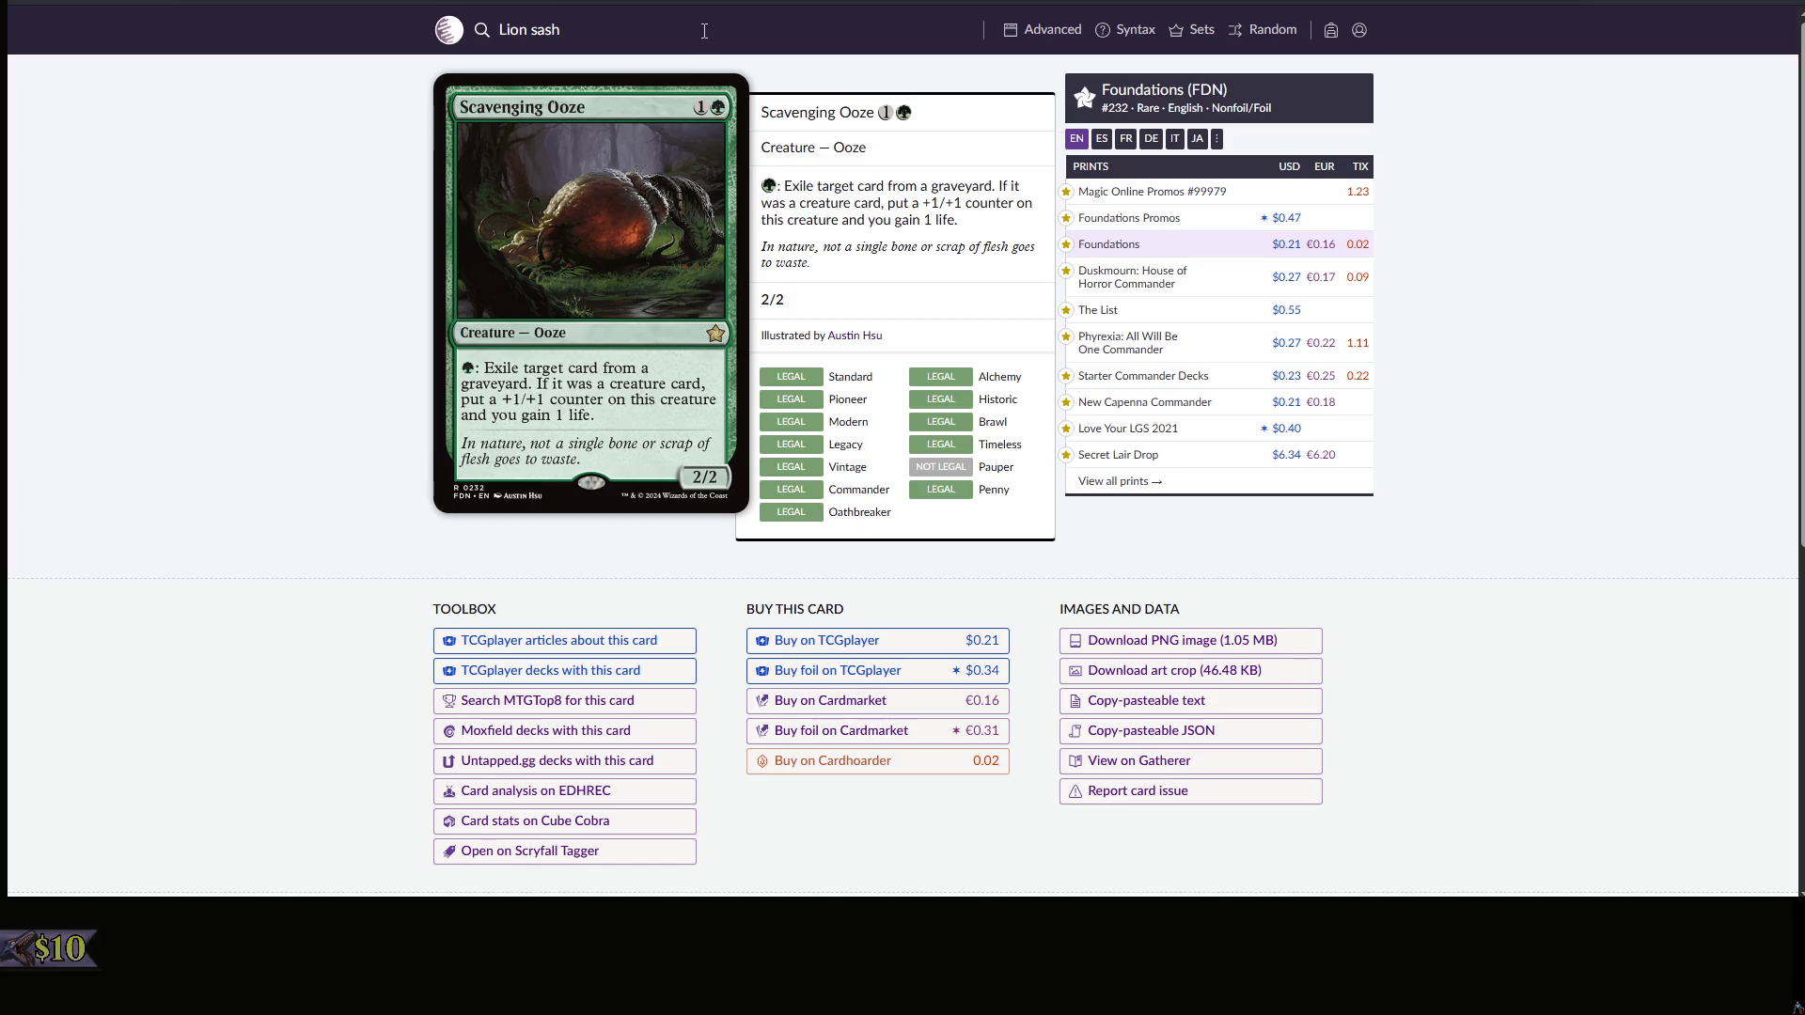
key("Return")
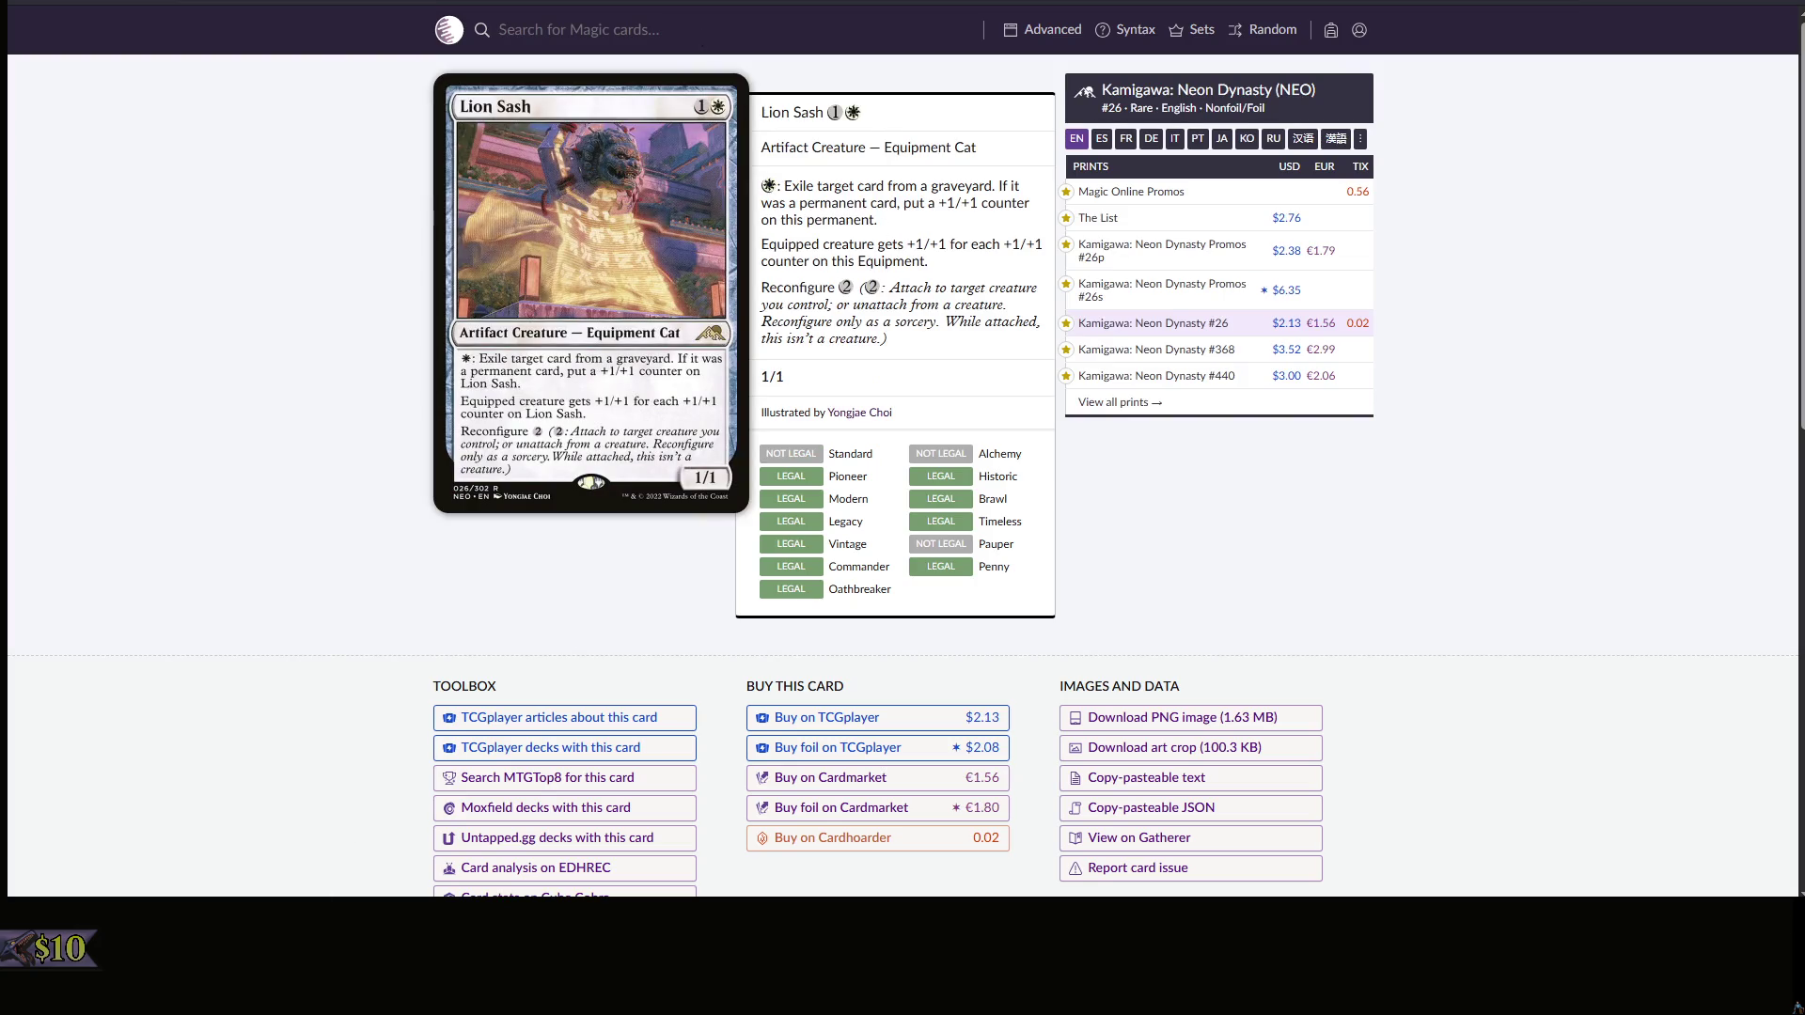
key("alt+Tab")
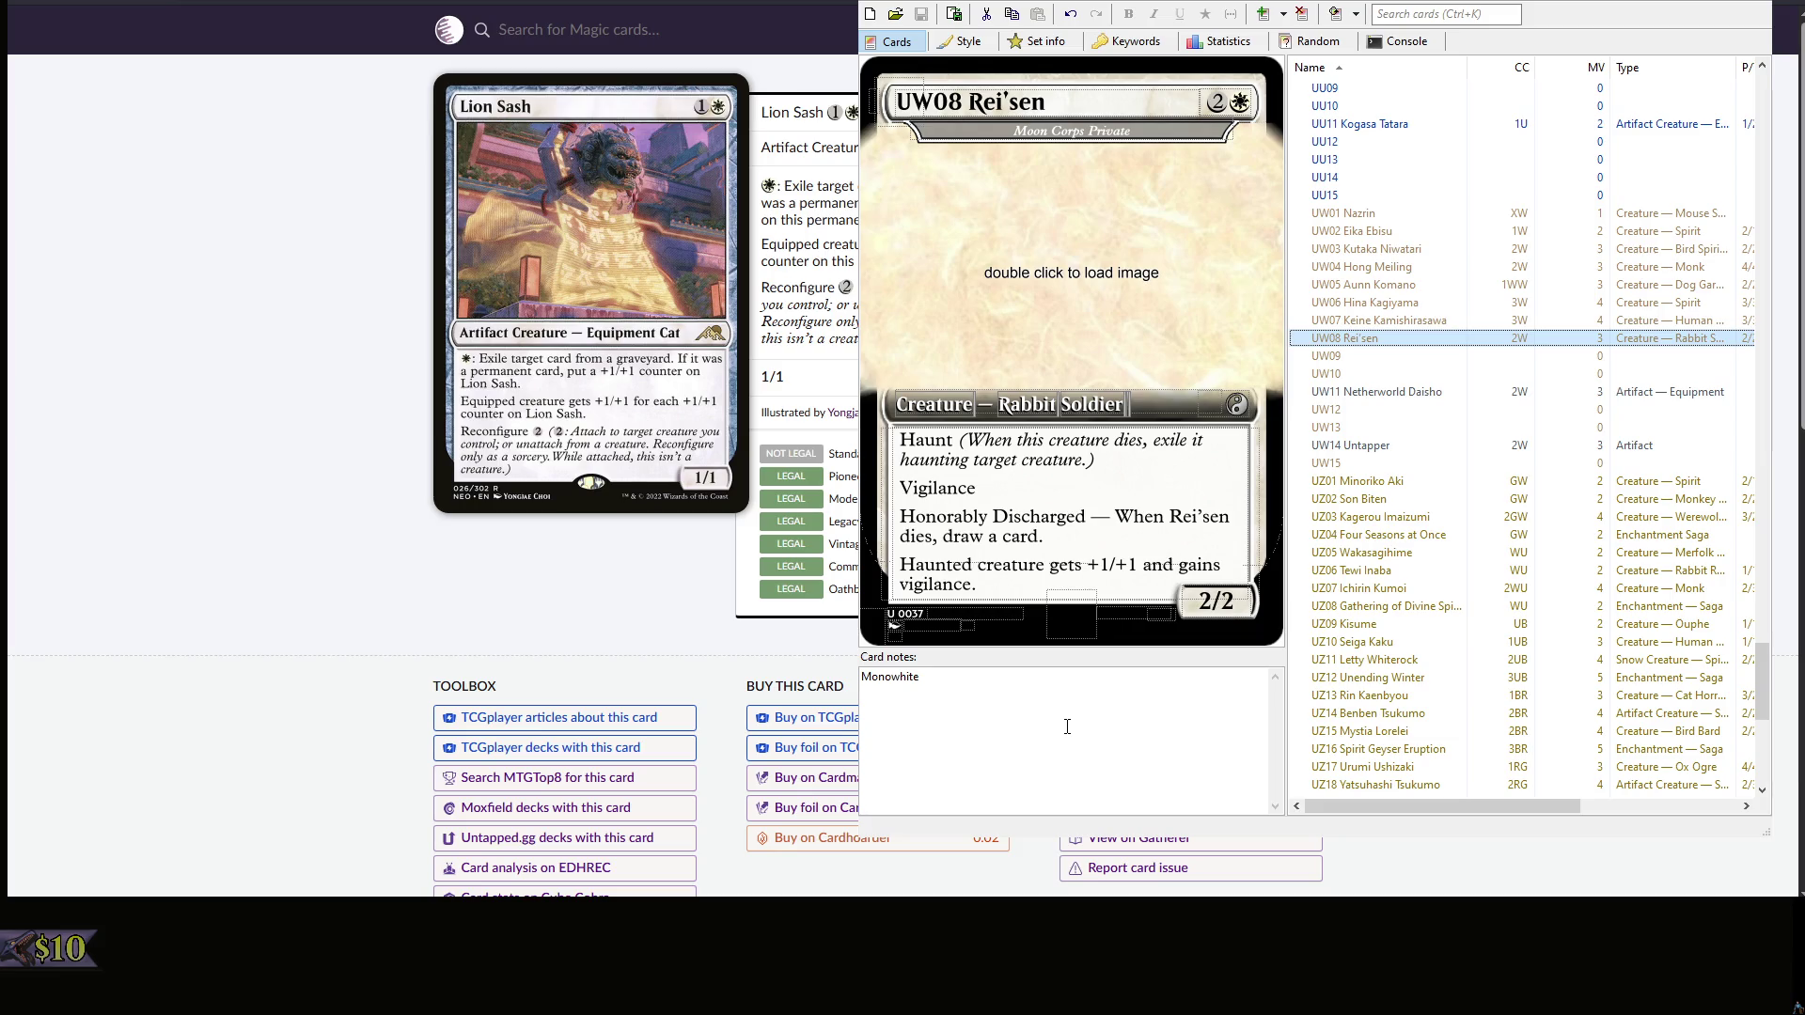
scroll(1428, 365, "down", 8)
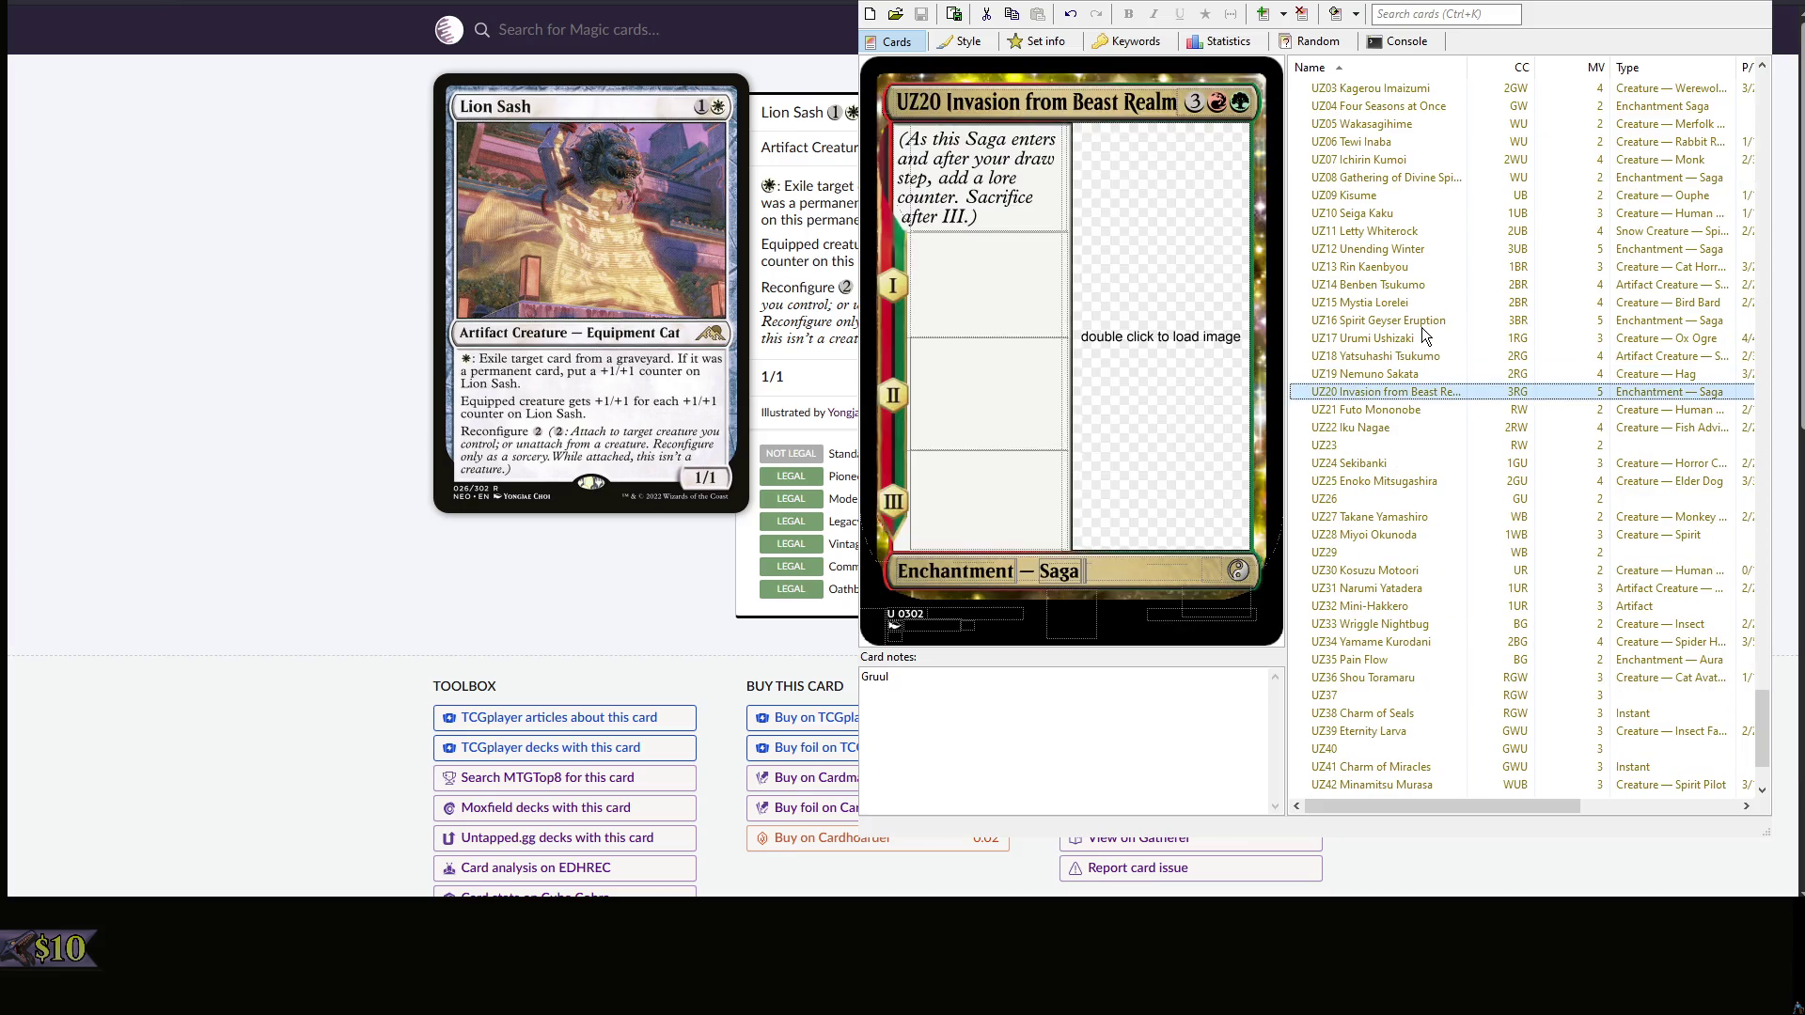
- Preview UZ15 Mystia, UZ24 Sekibanki, UZ33 Wriggle and UZ34 Yamame Kurodani in the card list
left_click(1383, 304)
scroll(1432, 367, "down", 2)
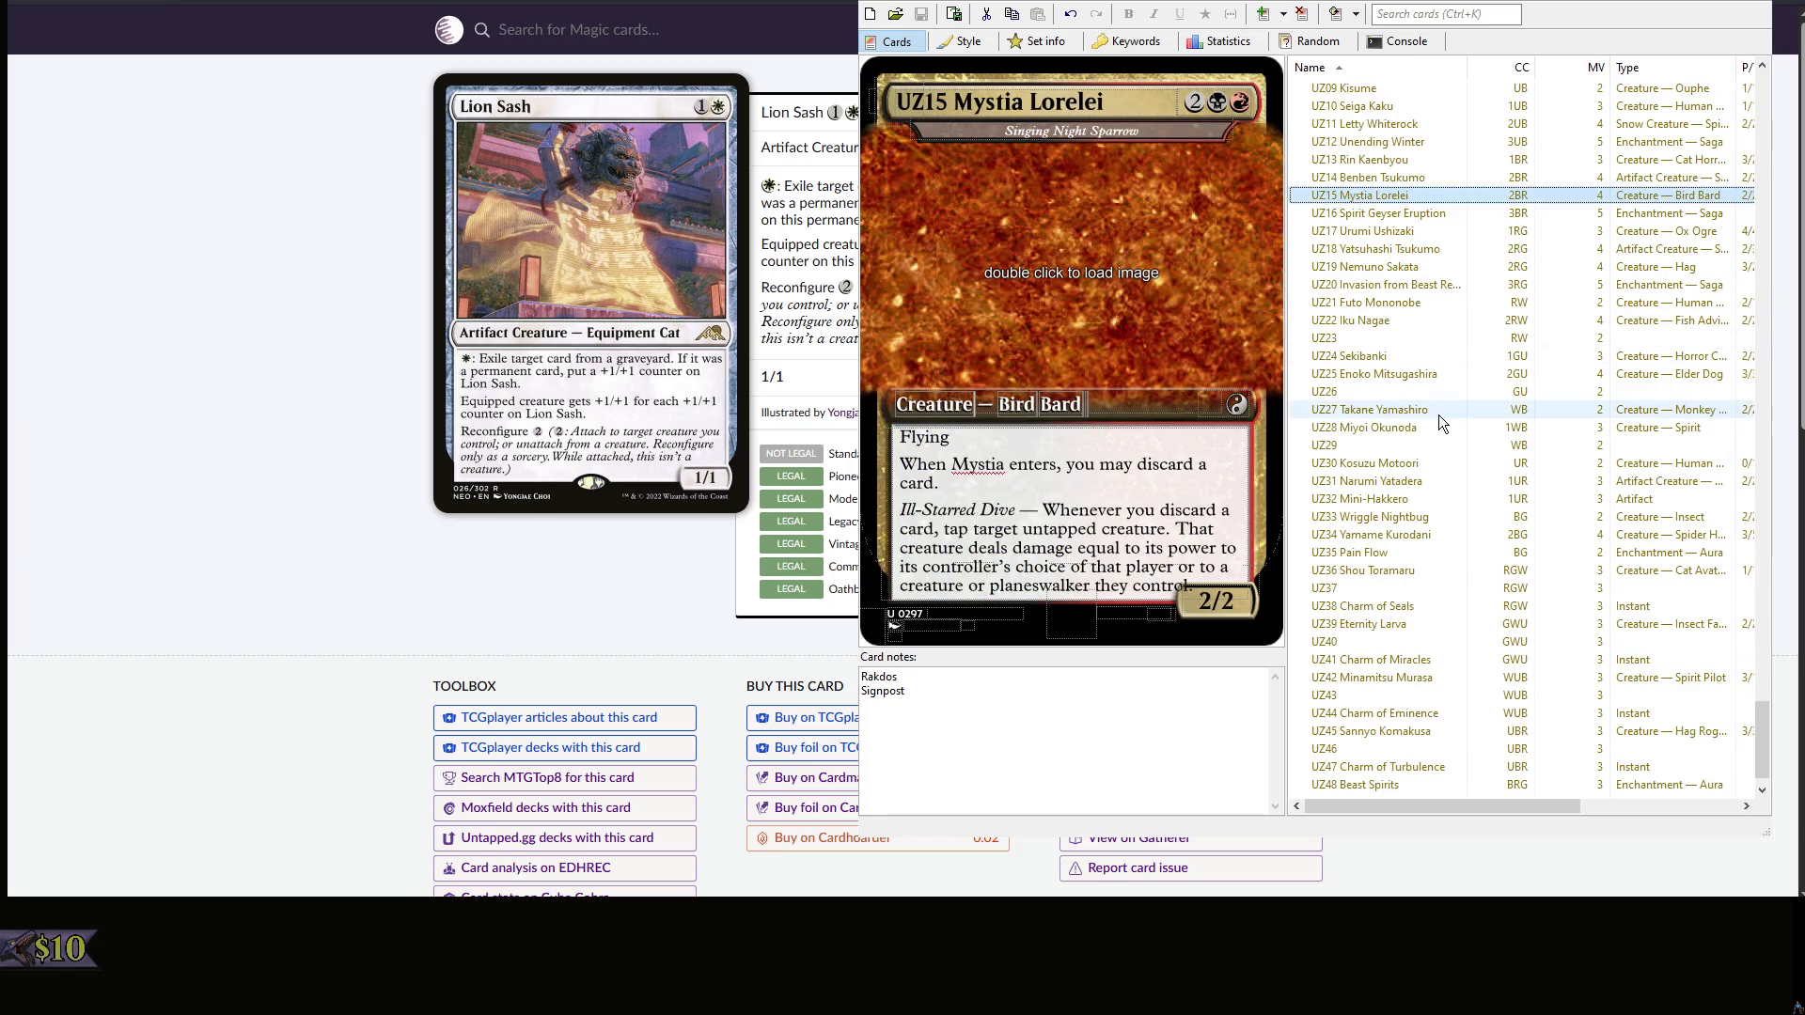
left_click(1438, 413)
left_click(1349, 355)
scroll(1366, 367, "down", 1)
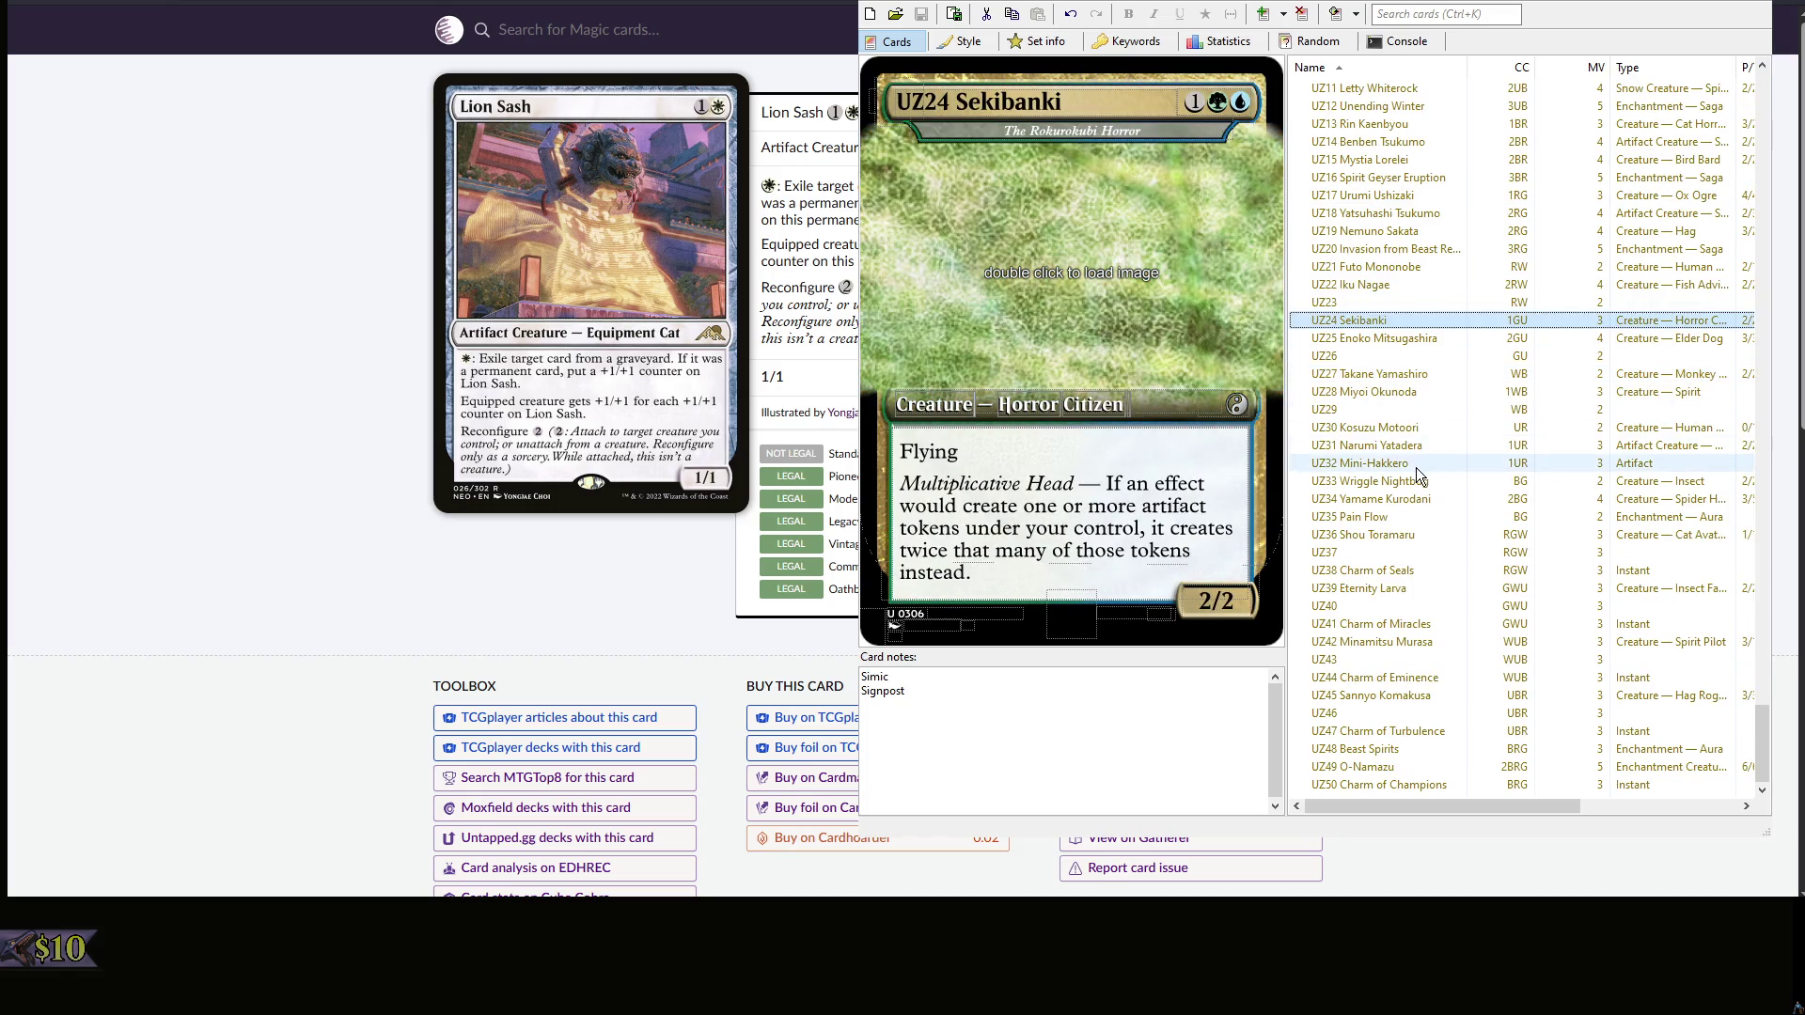
left_click(1418, 477)
key("Down")
left_click(1416, 481)
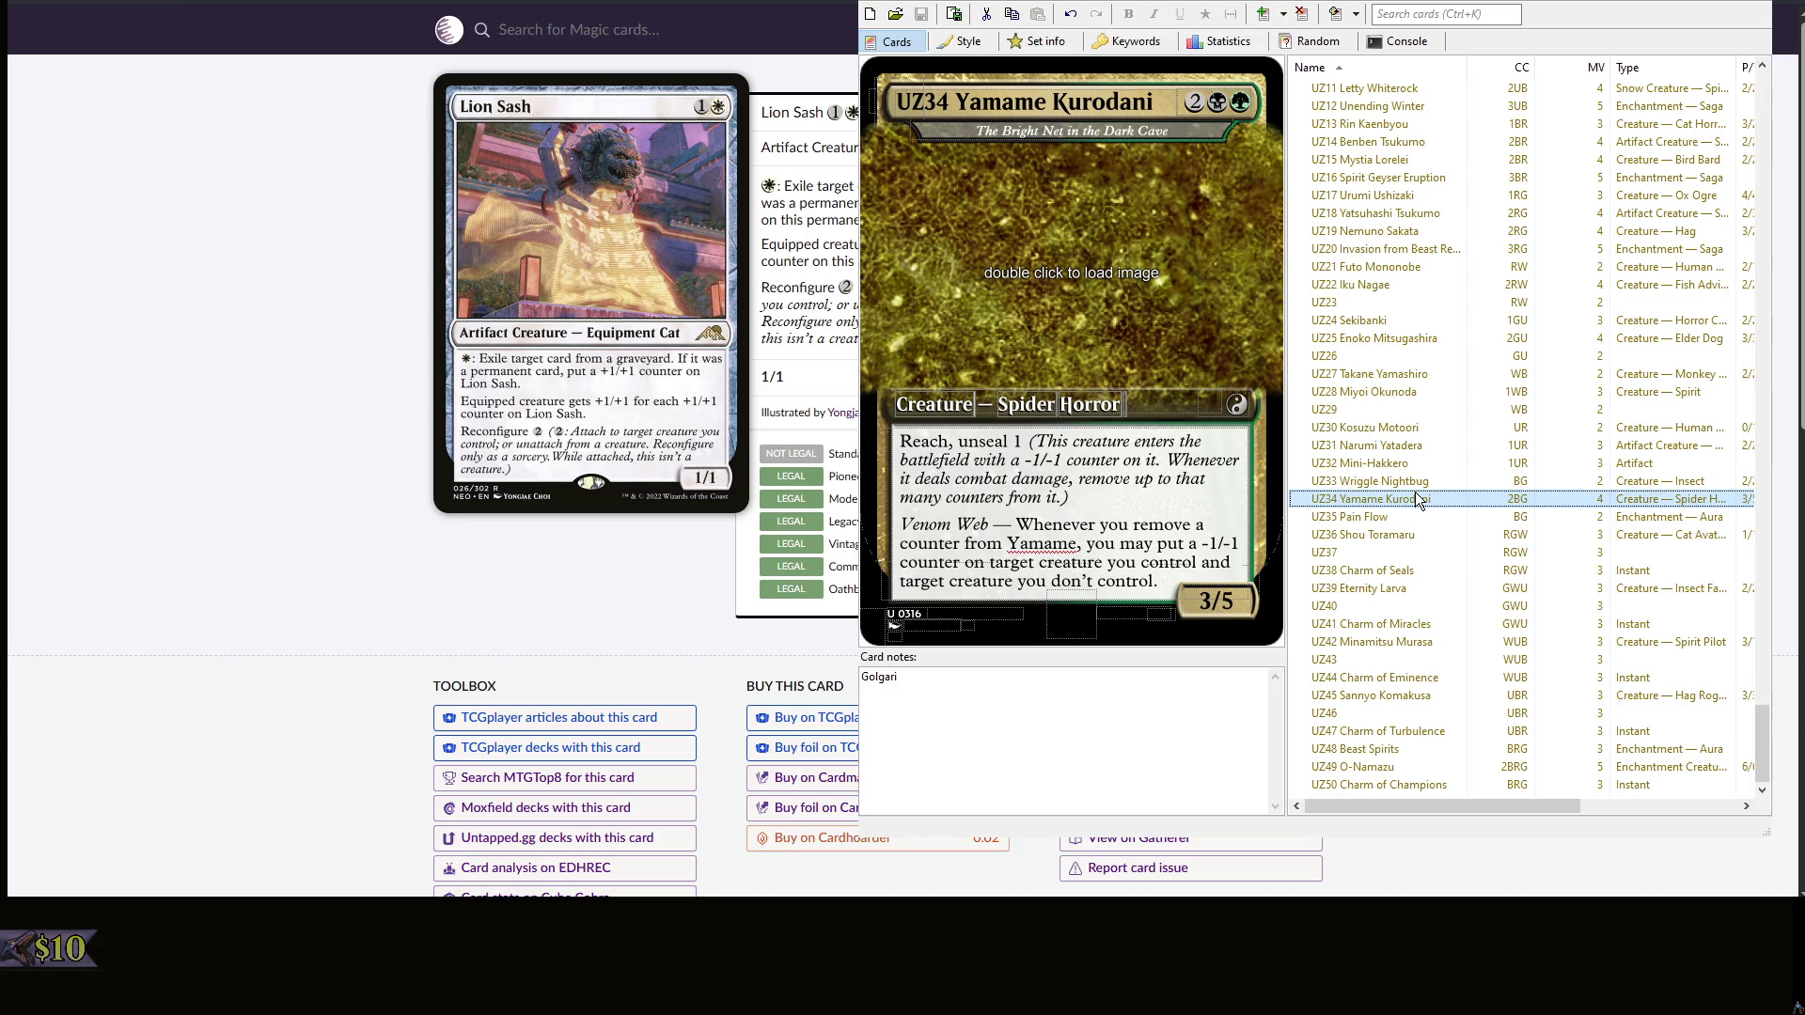
scroll(1434, 443, "up", 5)
scroll(1435, 443, "up", 5)
scroll(1435, 443, "up", 5)
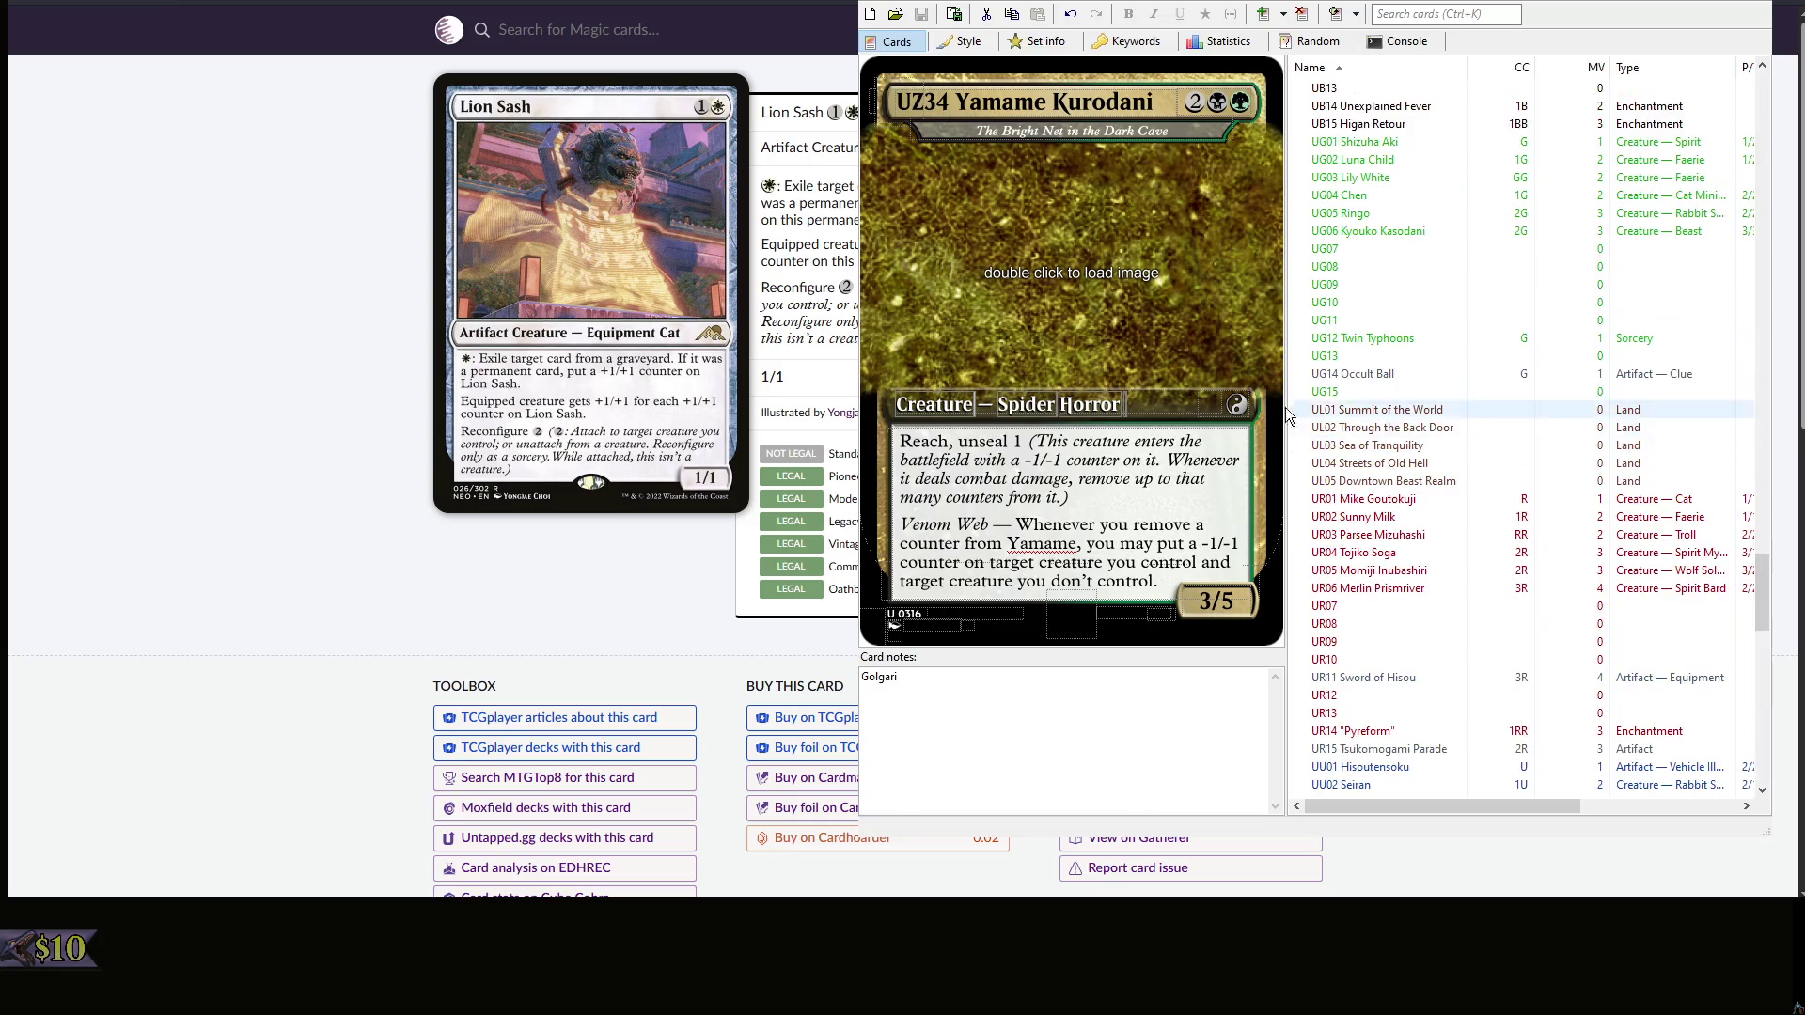
key("ctrl+Tab")
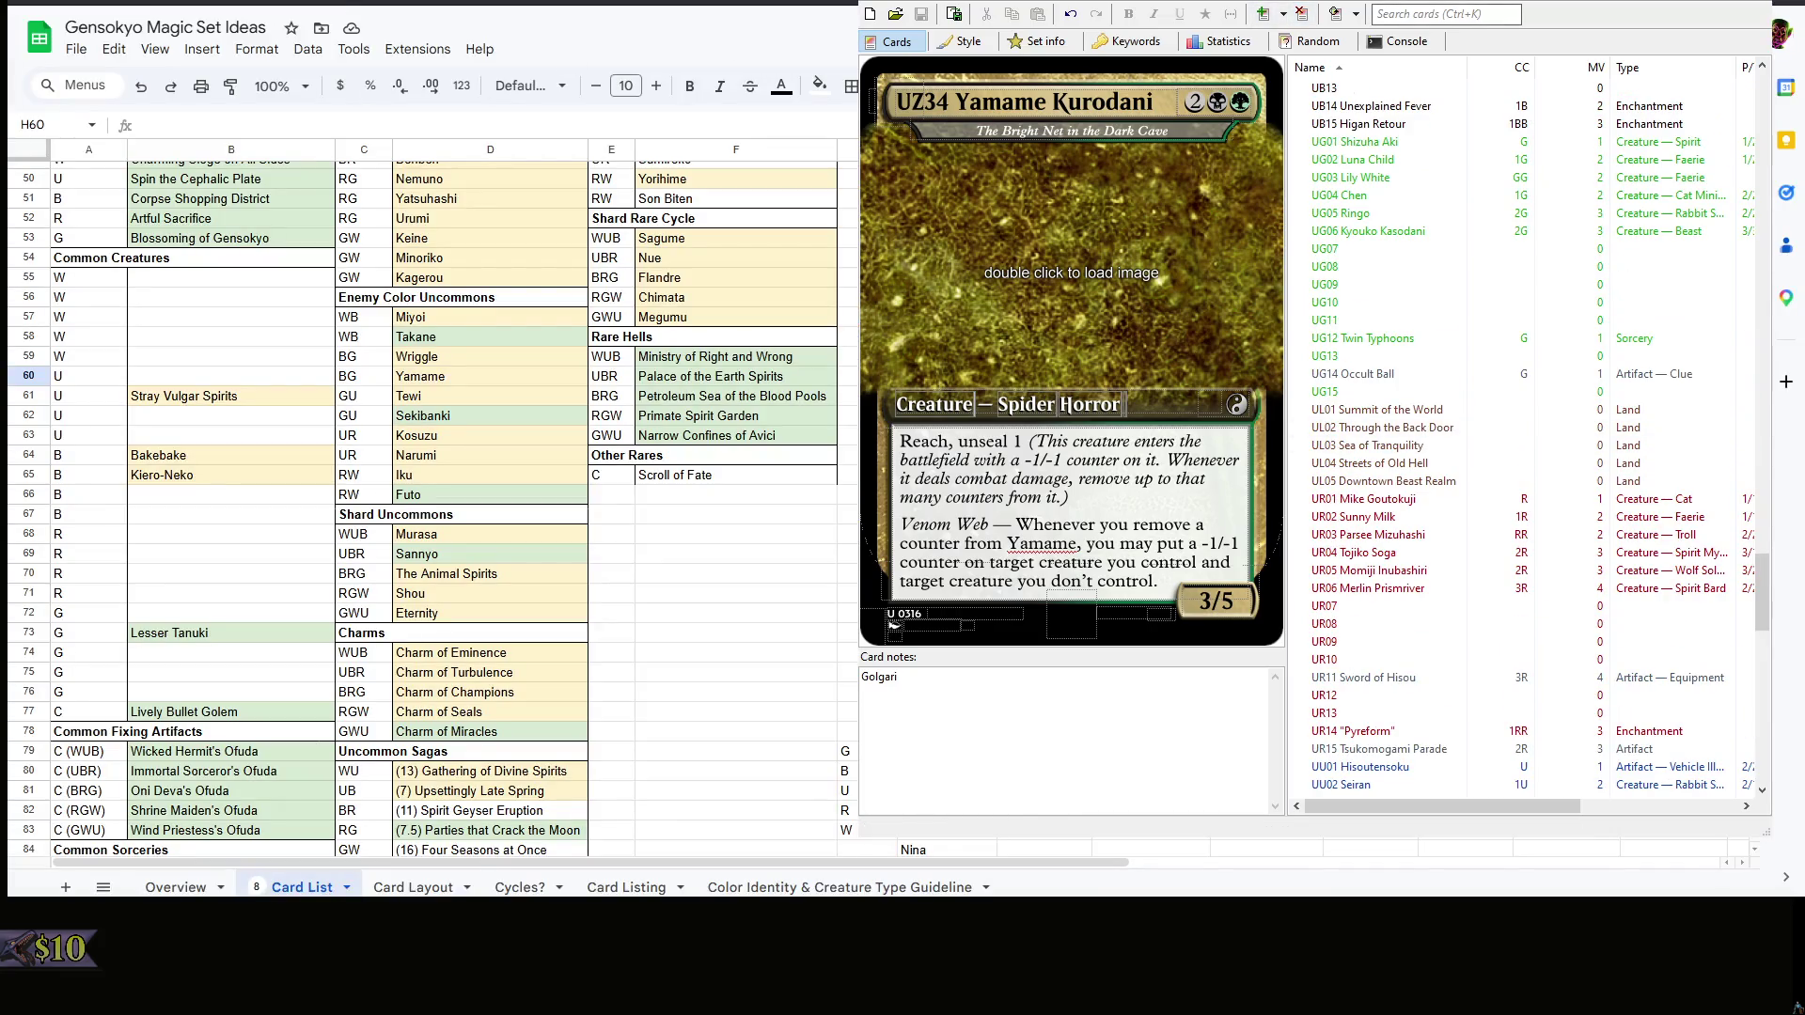
- Enter Chiyari Tenkajin in the RZ29 BG rare slot (F80) on Card Layout
left_click(412, 886)
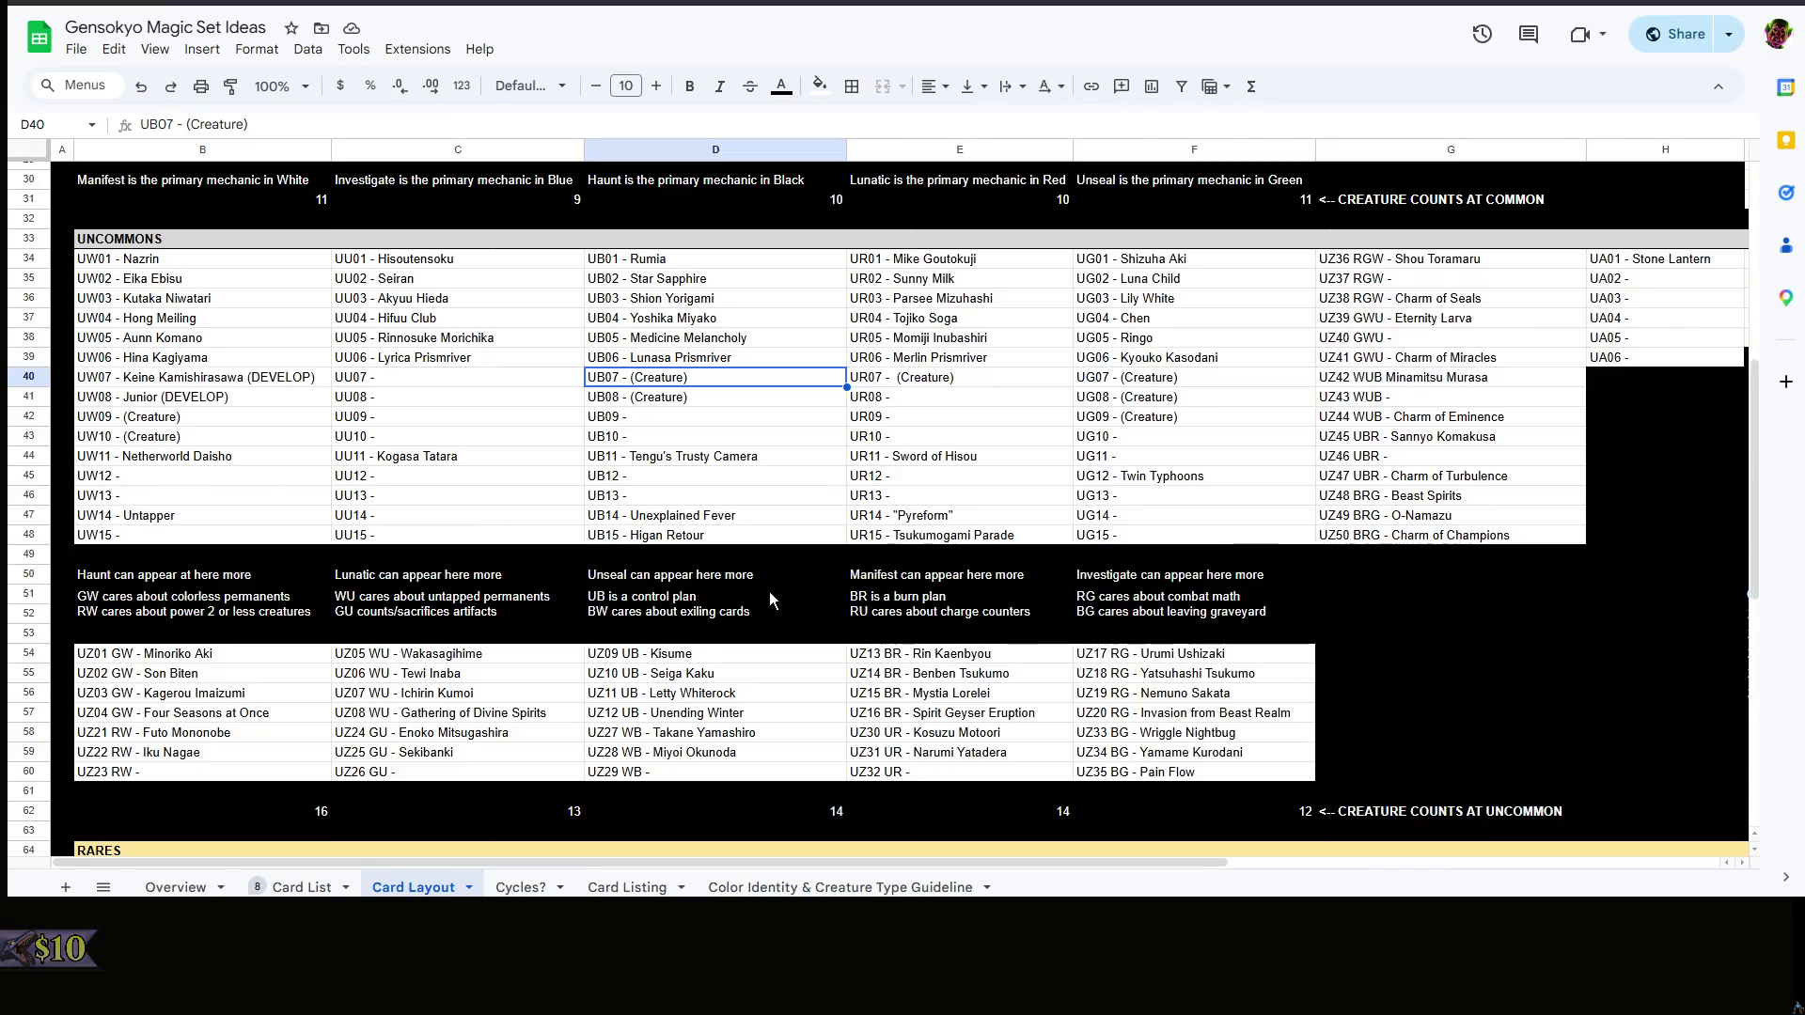
scroll(769, 600, "down", 4)
scroll(1086, 568, "down", 2)
scroll(1086, 569, "up", 2)
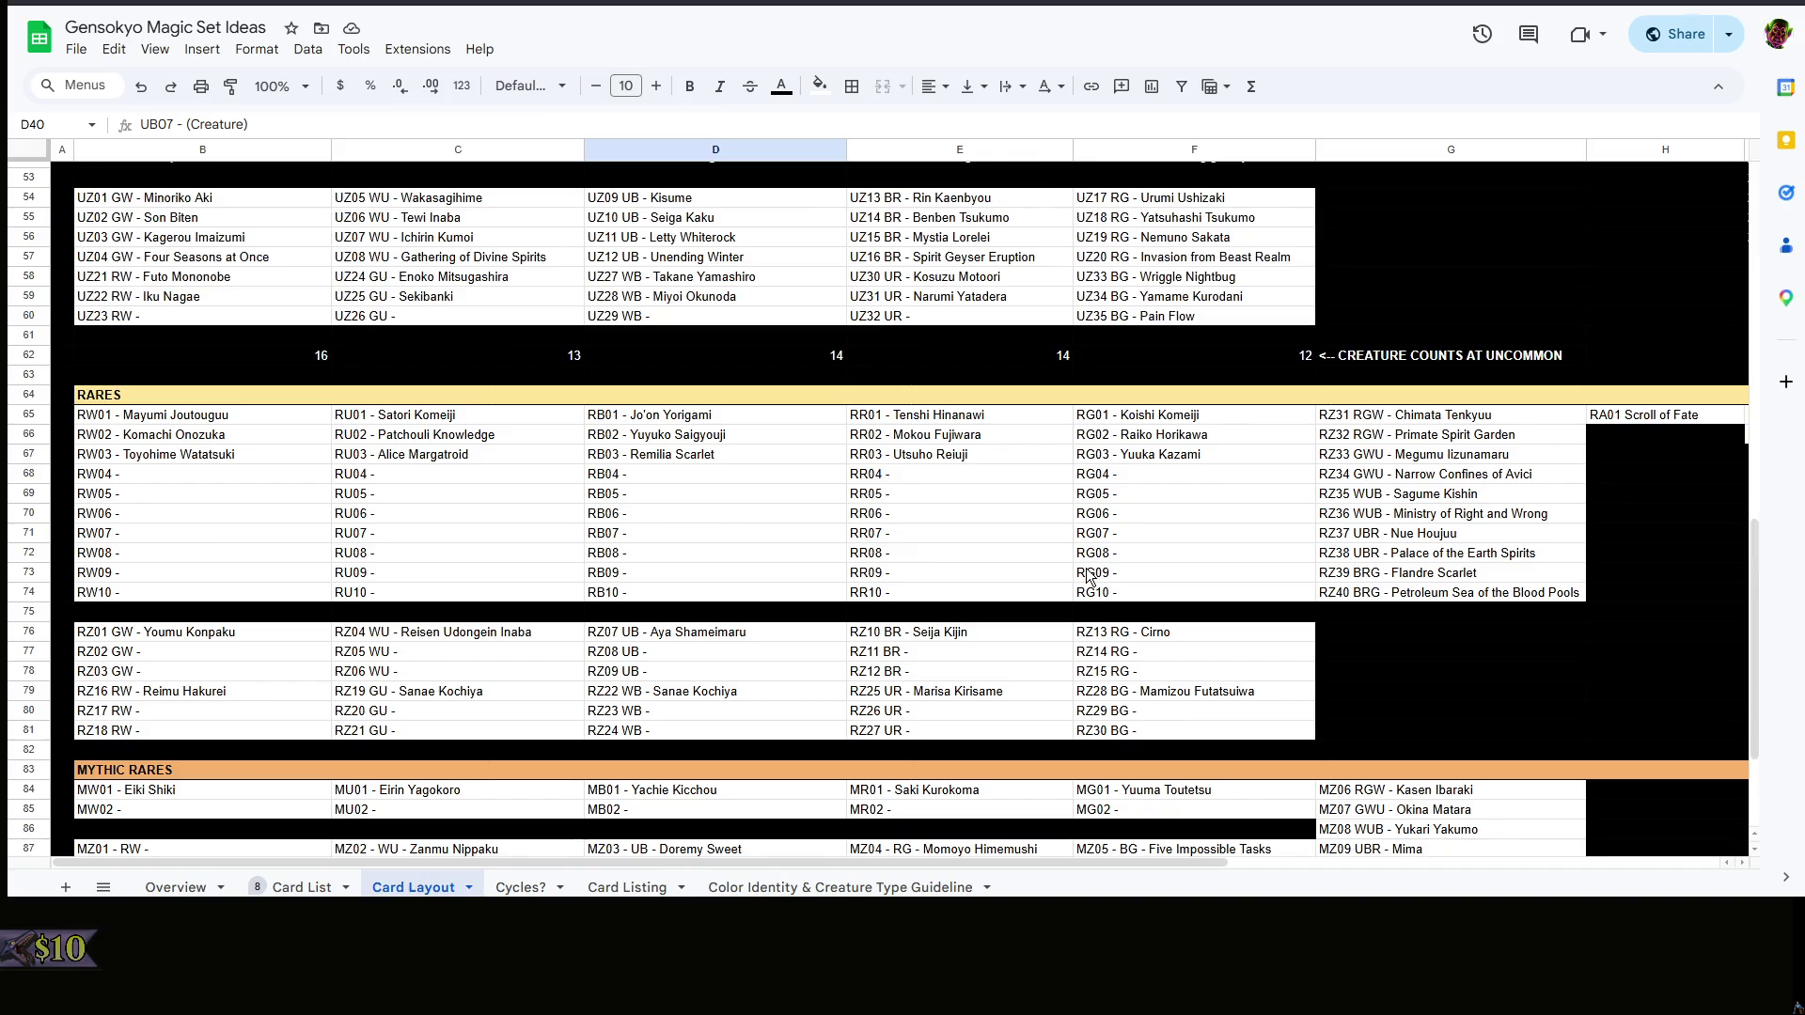
left_click(1046, 574)
double_click(1239, 712)
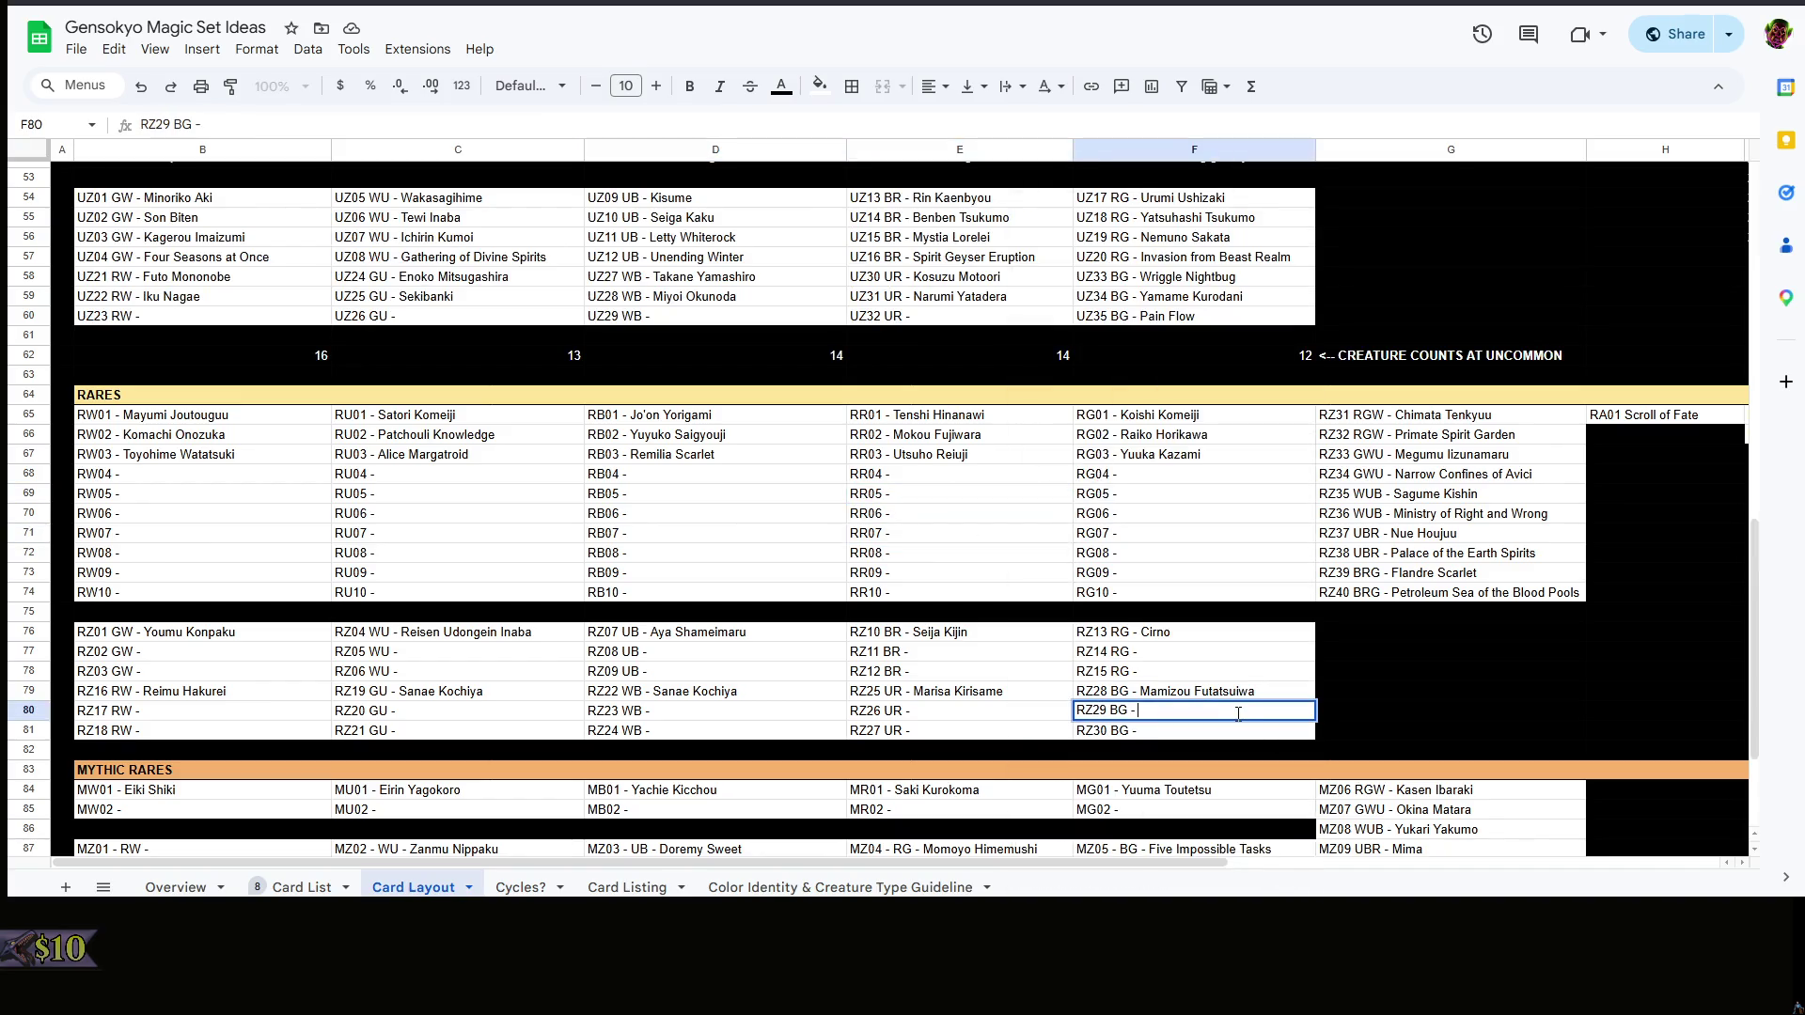
type("Chiyari Tenkajin")
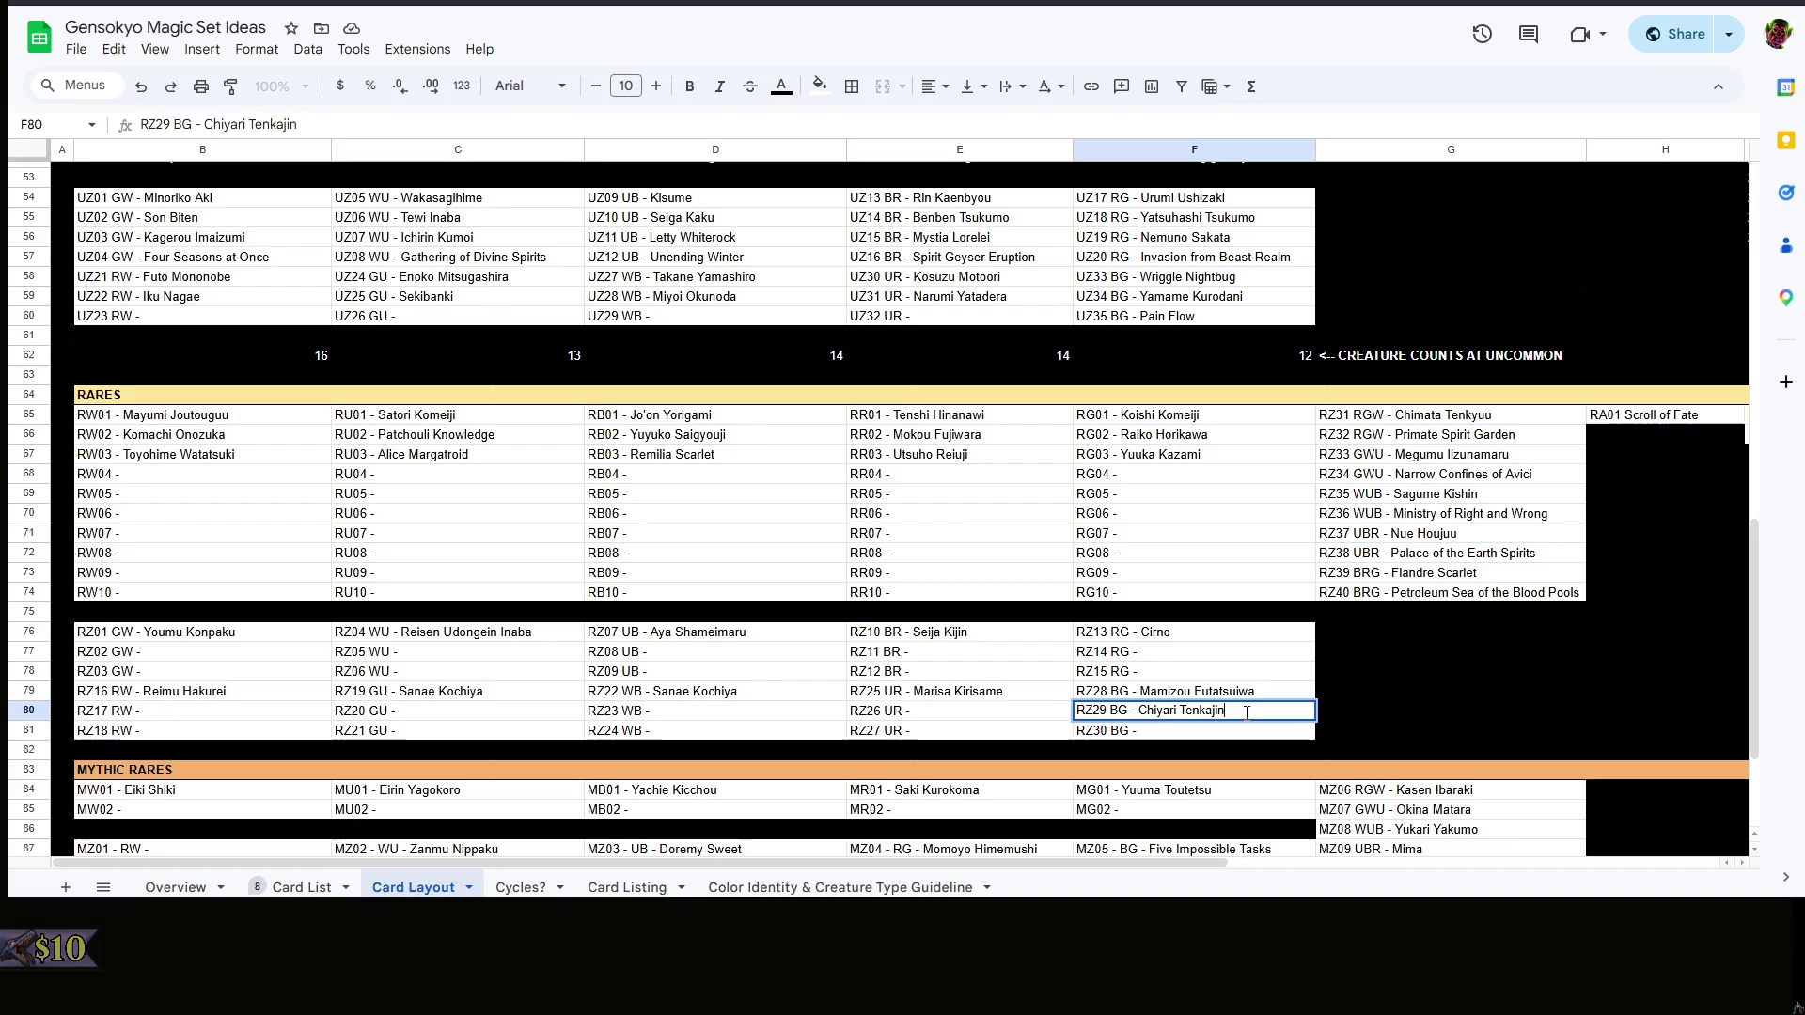
left_click(1427, 691)
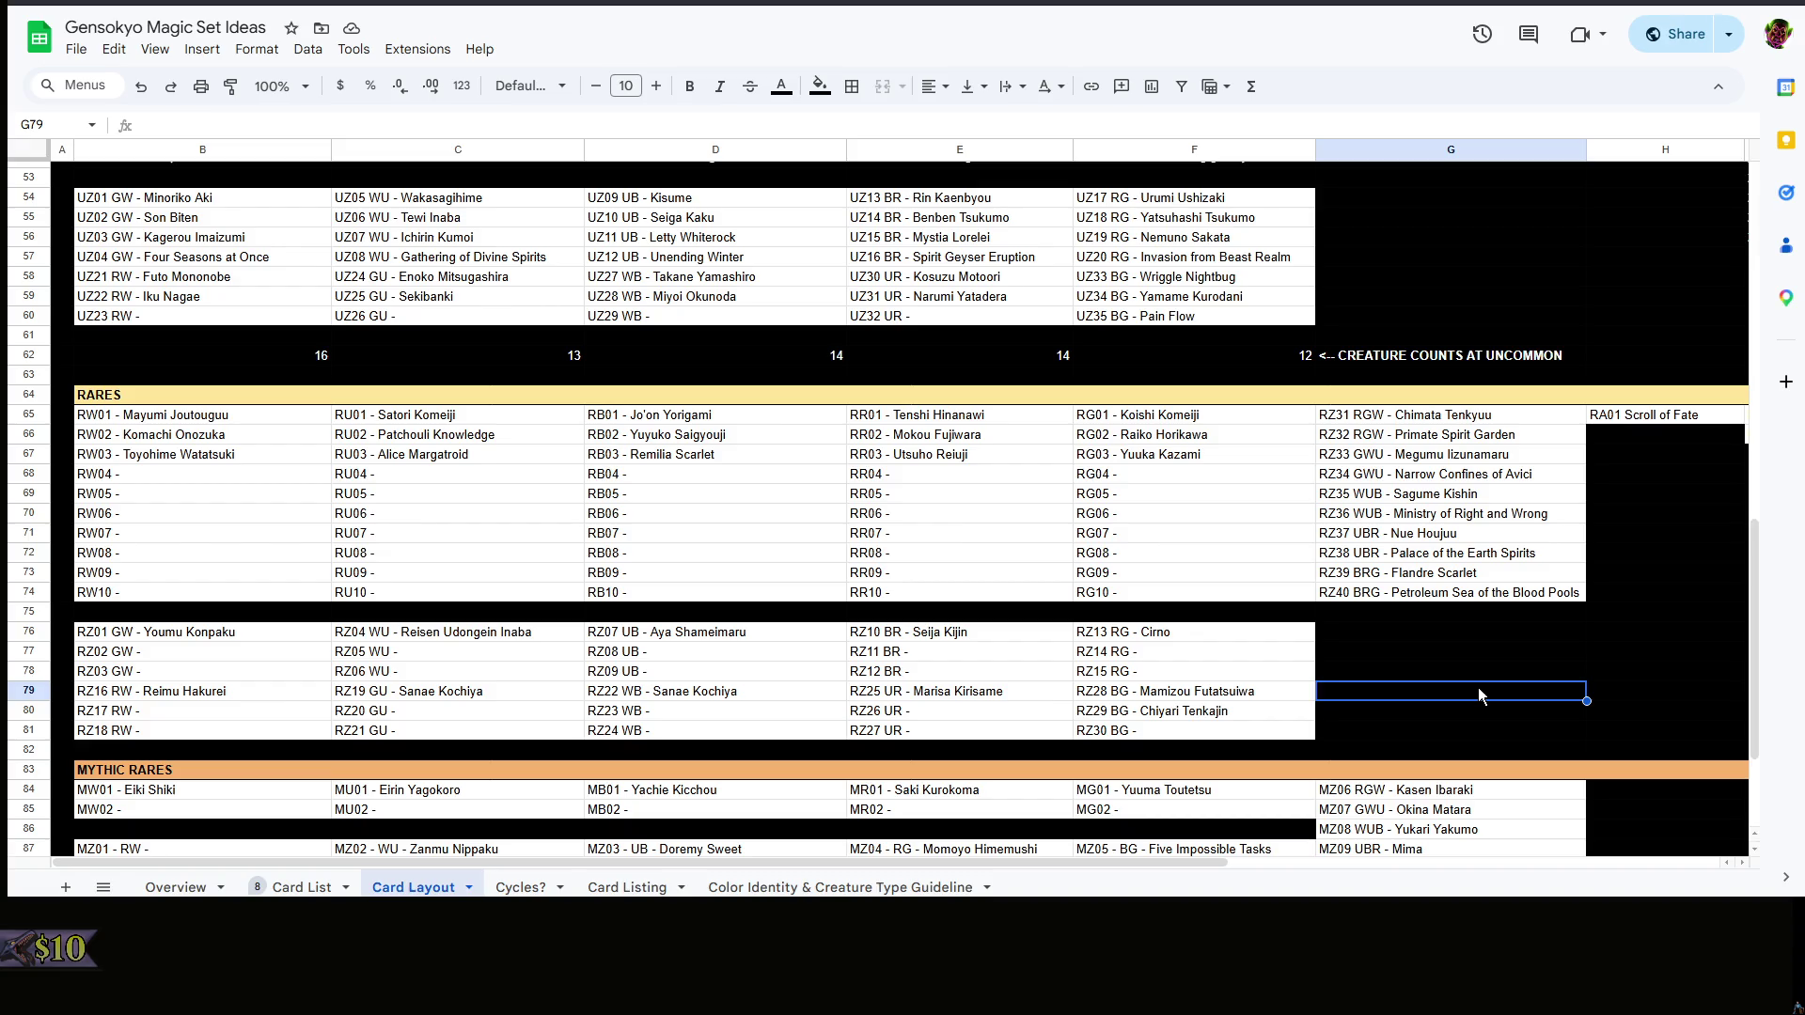
left_click(176, 886)
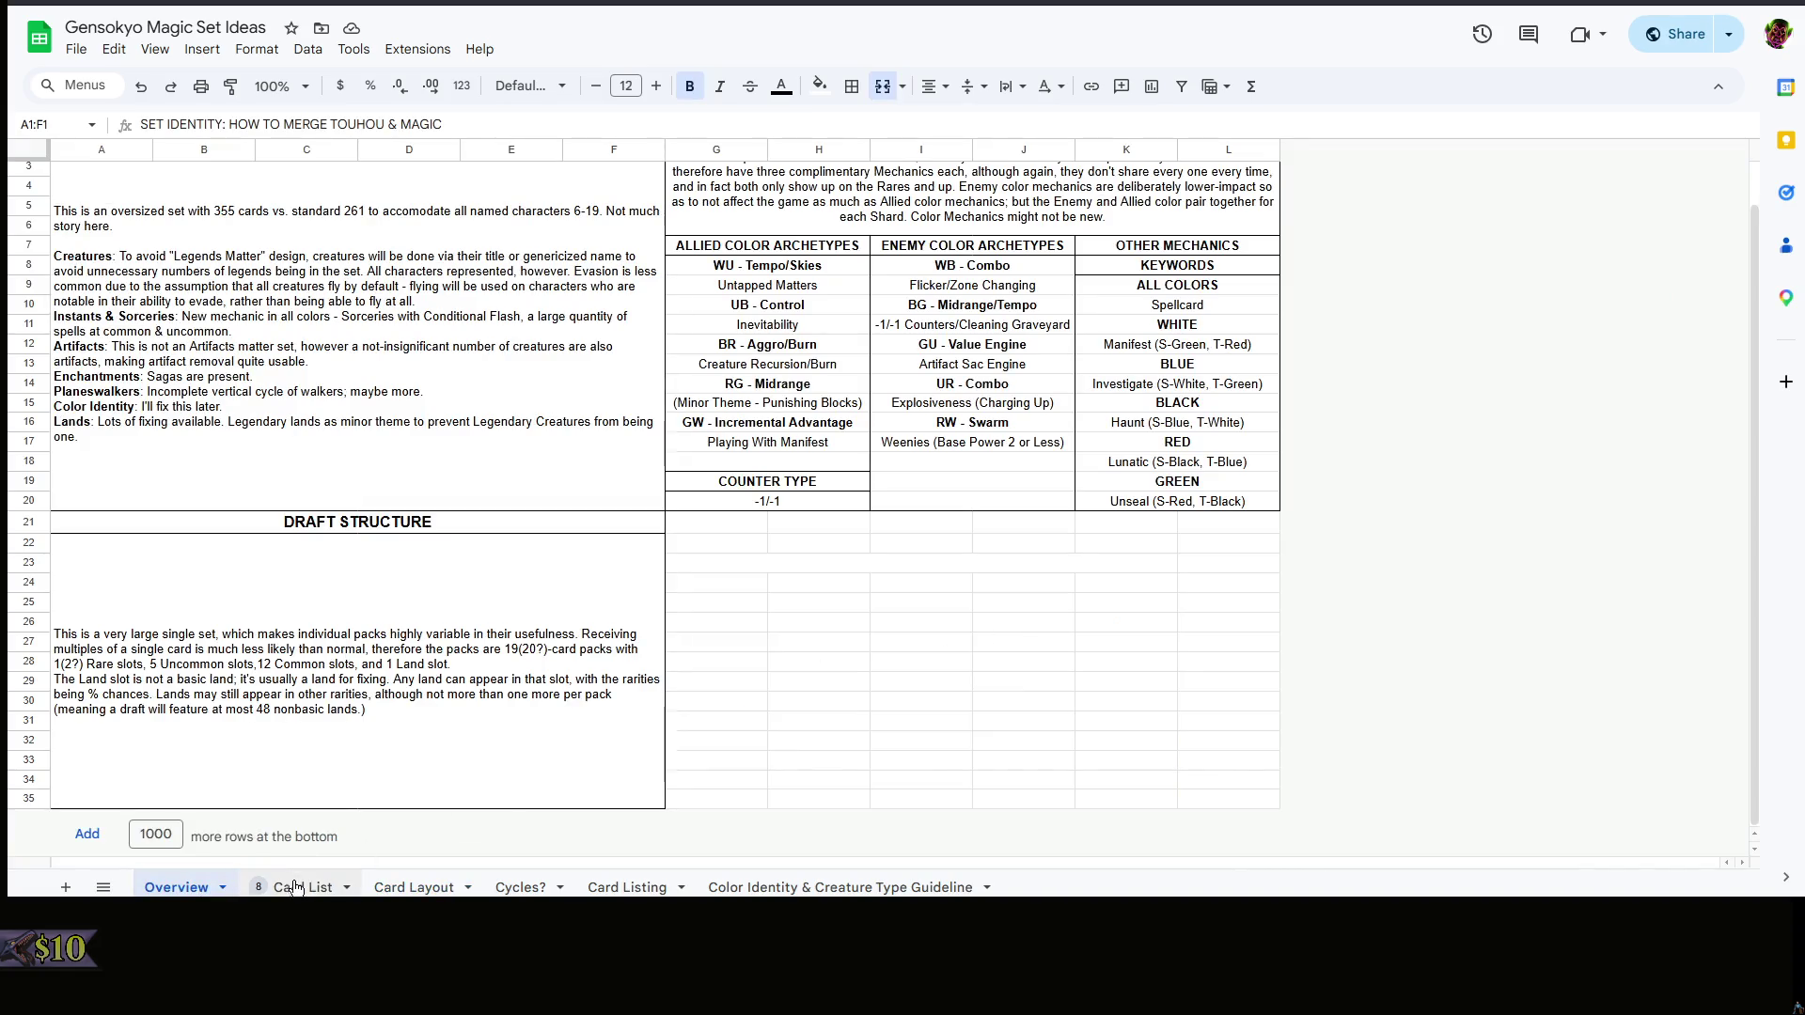
left_click(296, 886)
scroll(1091, 660, "down", 3)
left_click(923, 628)
scroll(919, 624, "up", 3)
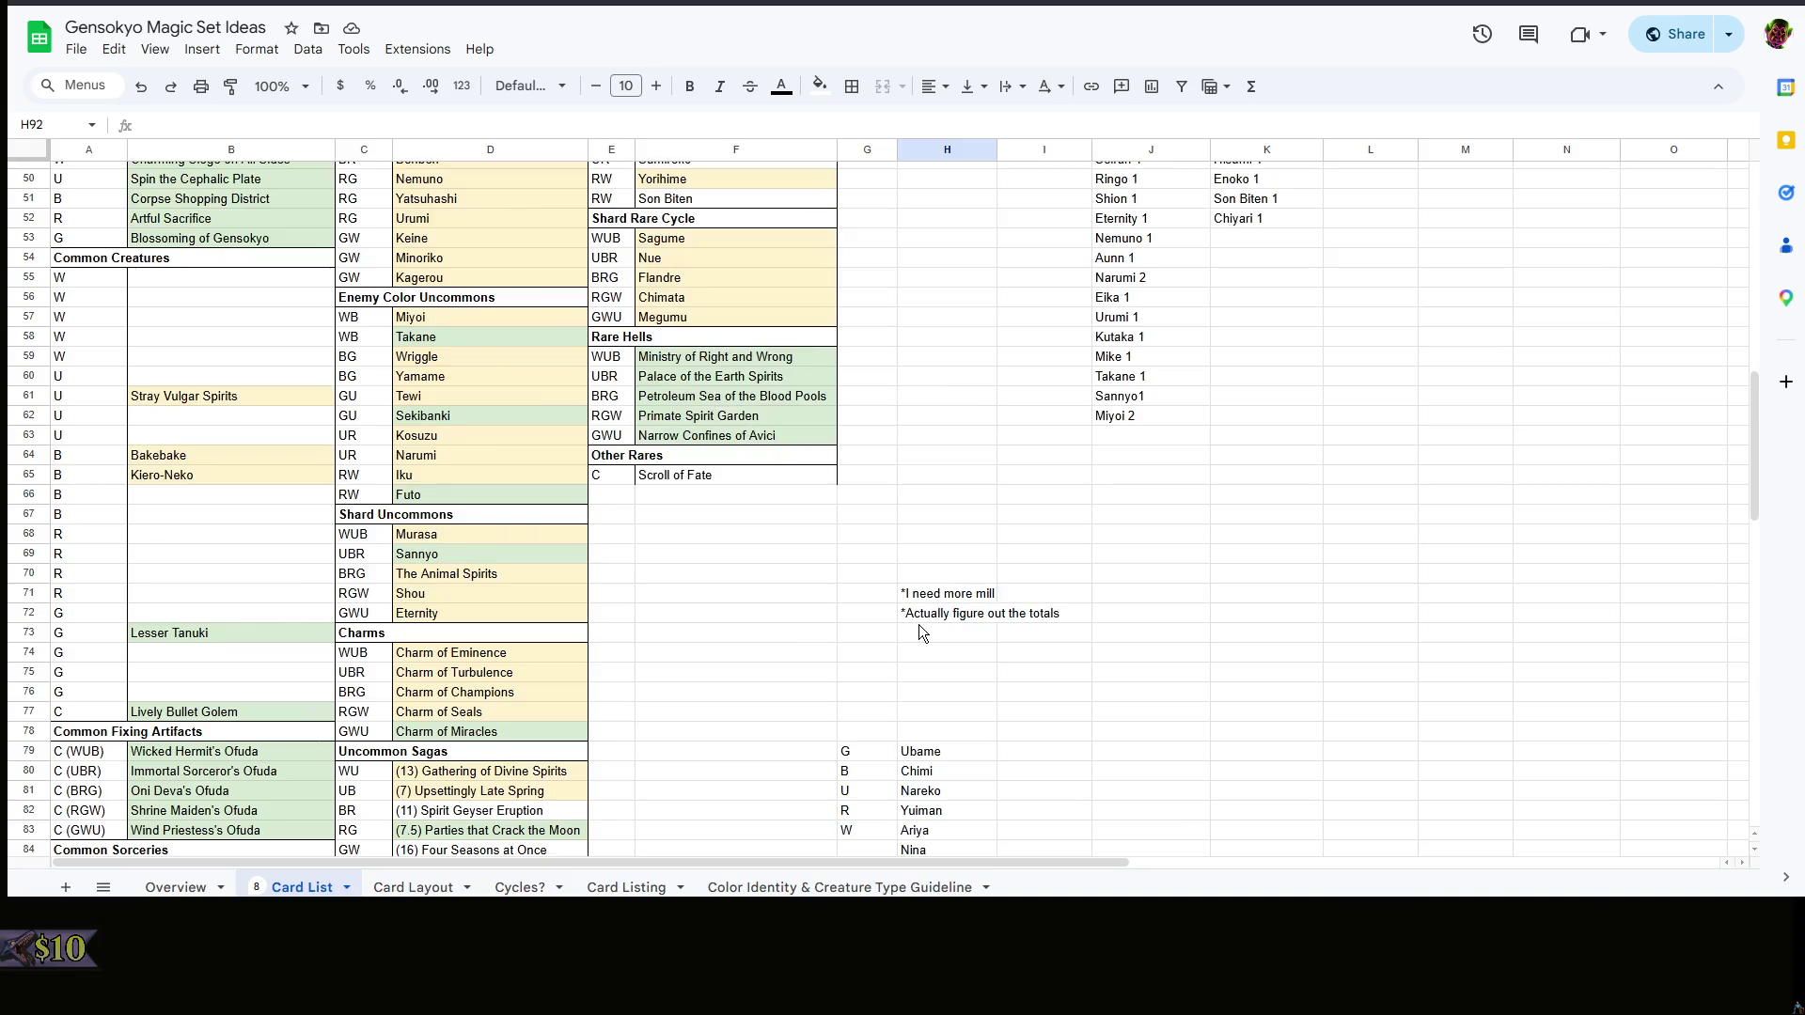
right_click(772, 627)
left_click(719, 619)
scroll(720, 619, "up", 6)
left_click(915, 596)
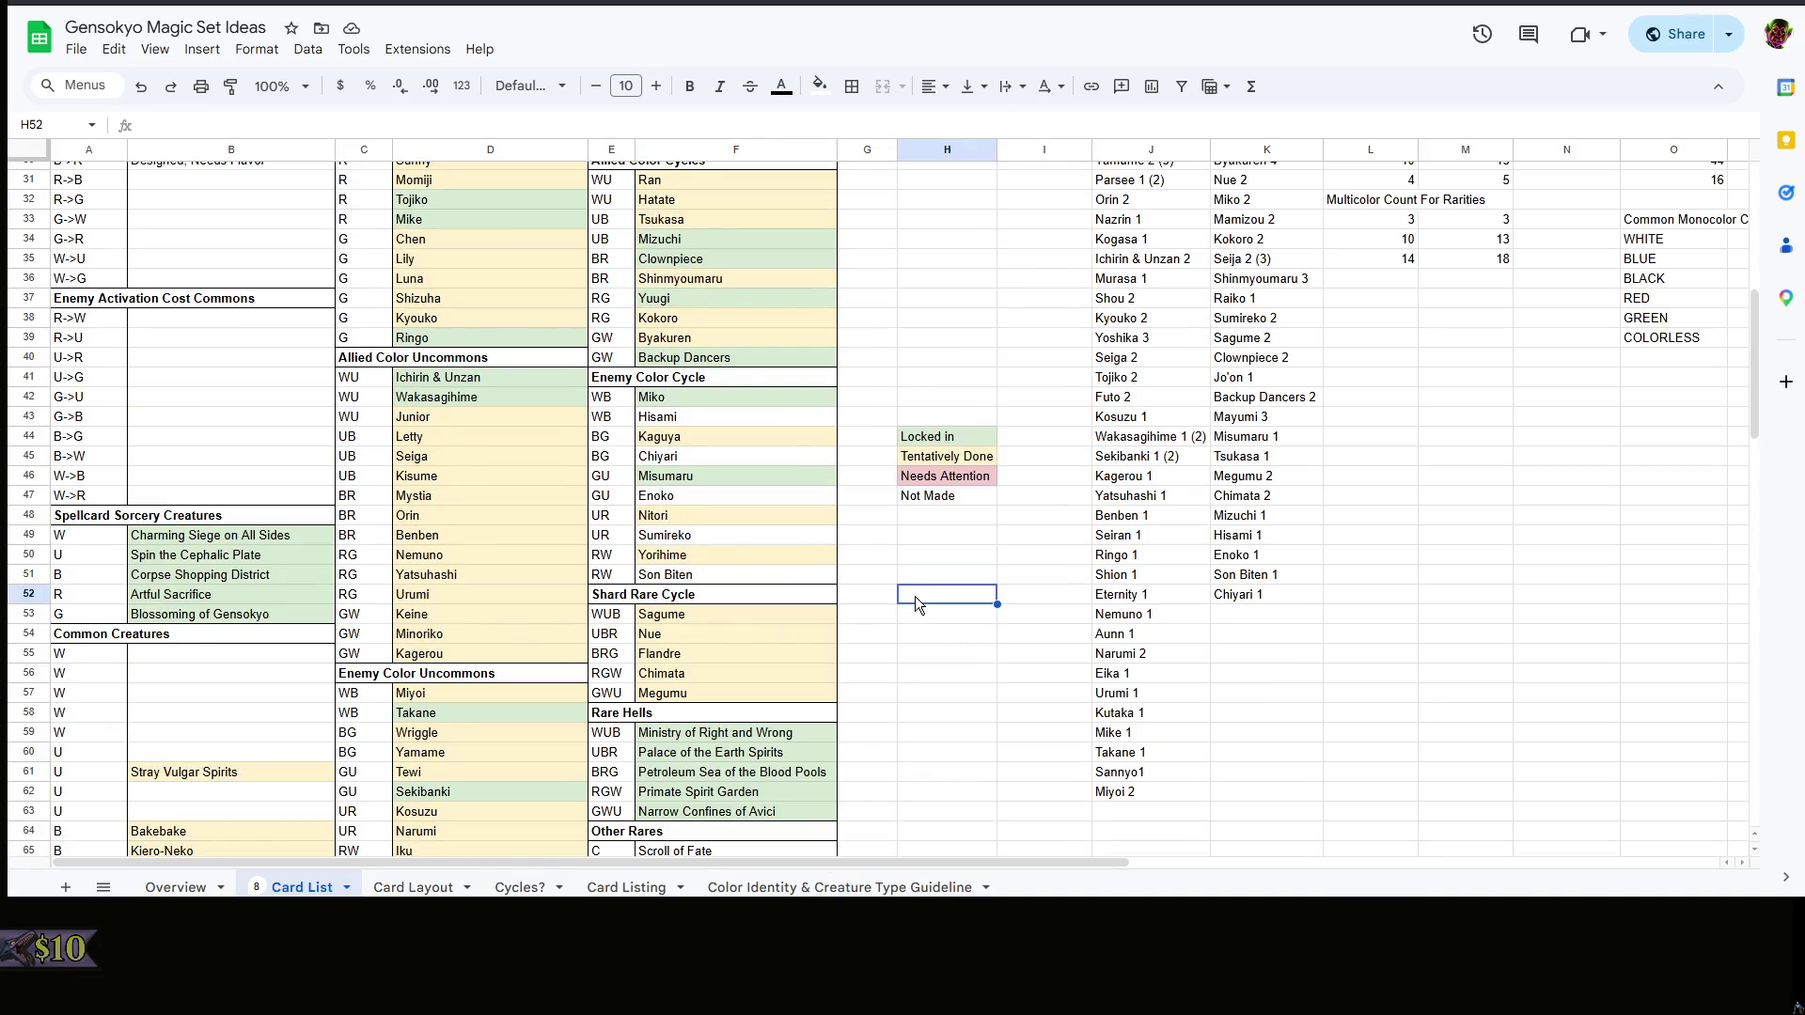
scroll(915, 597, "down", 3)
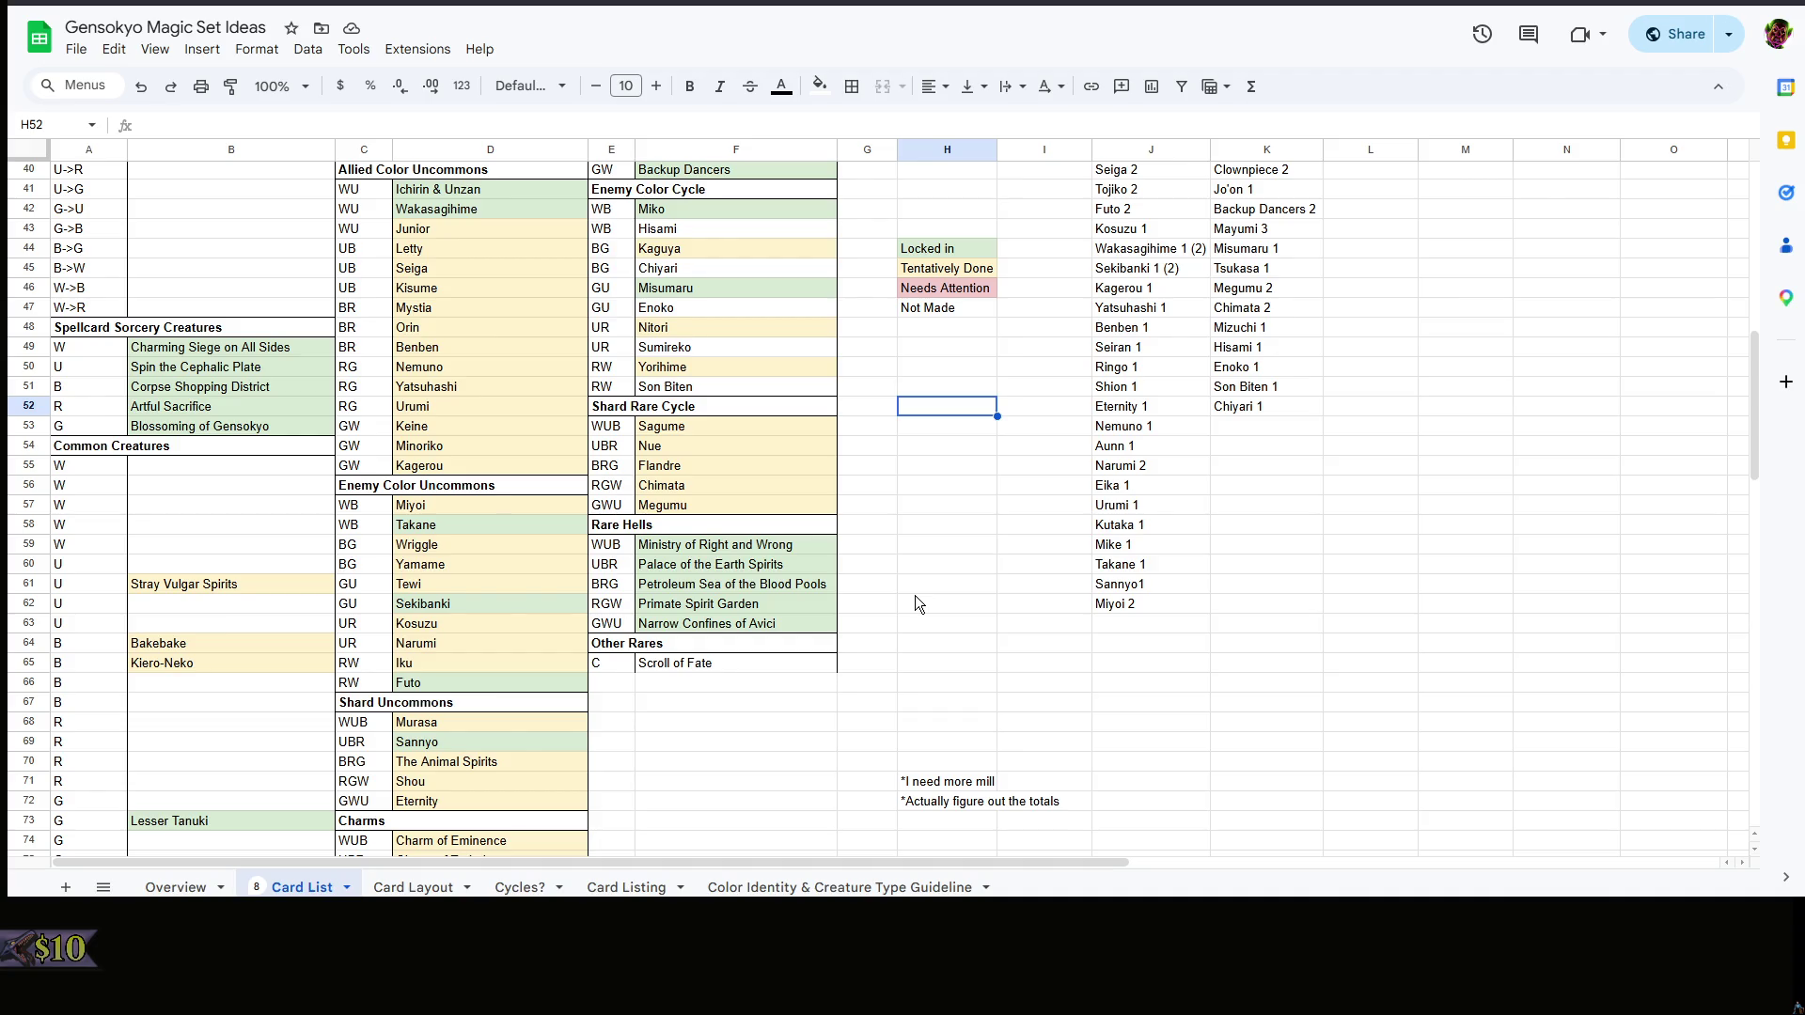
scroll(915, 603, "down", 3)
right_click(838, 607)
left_click(749, 595)
scroll(748, 596, "down", 3)
left_click(712, 583)
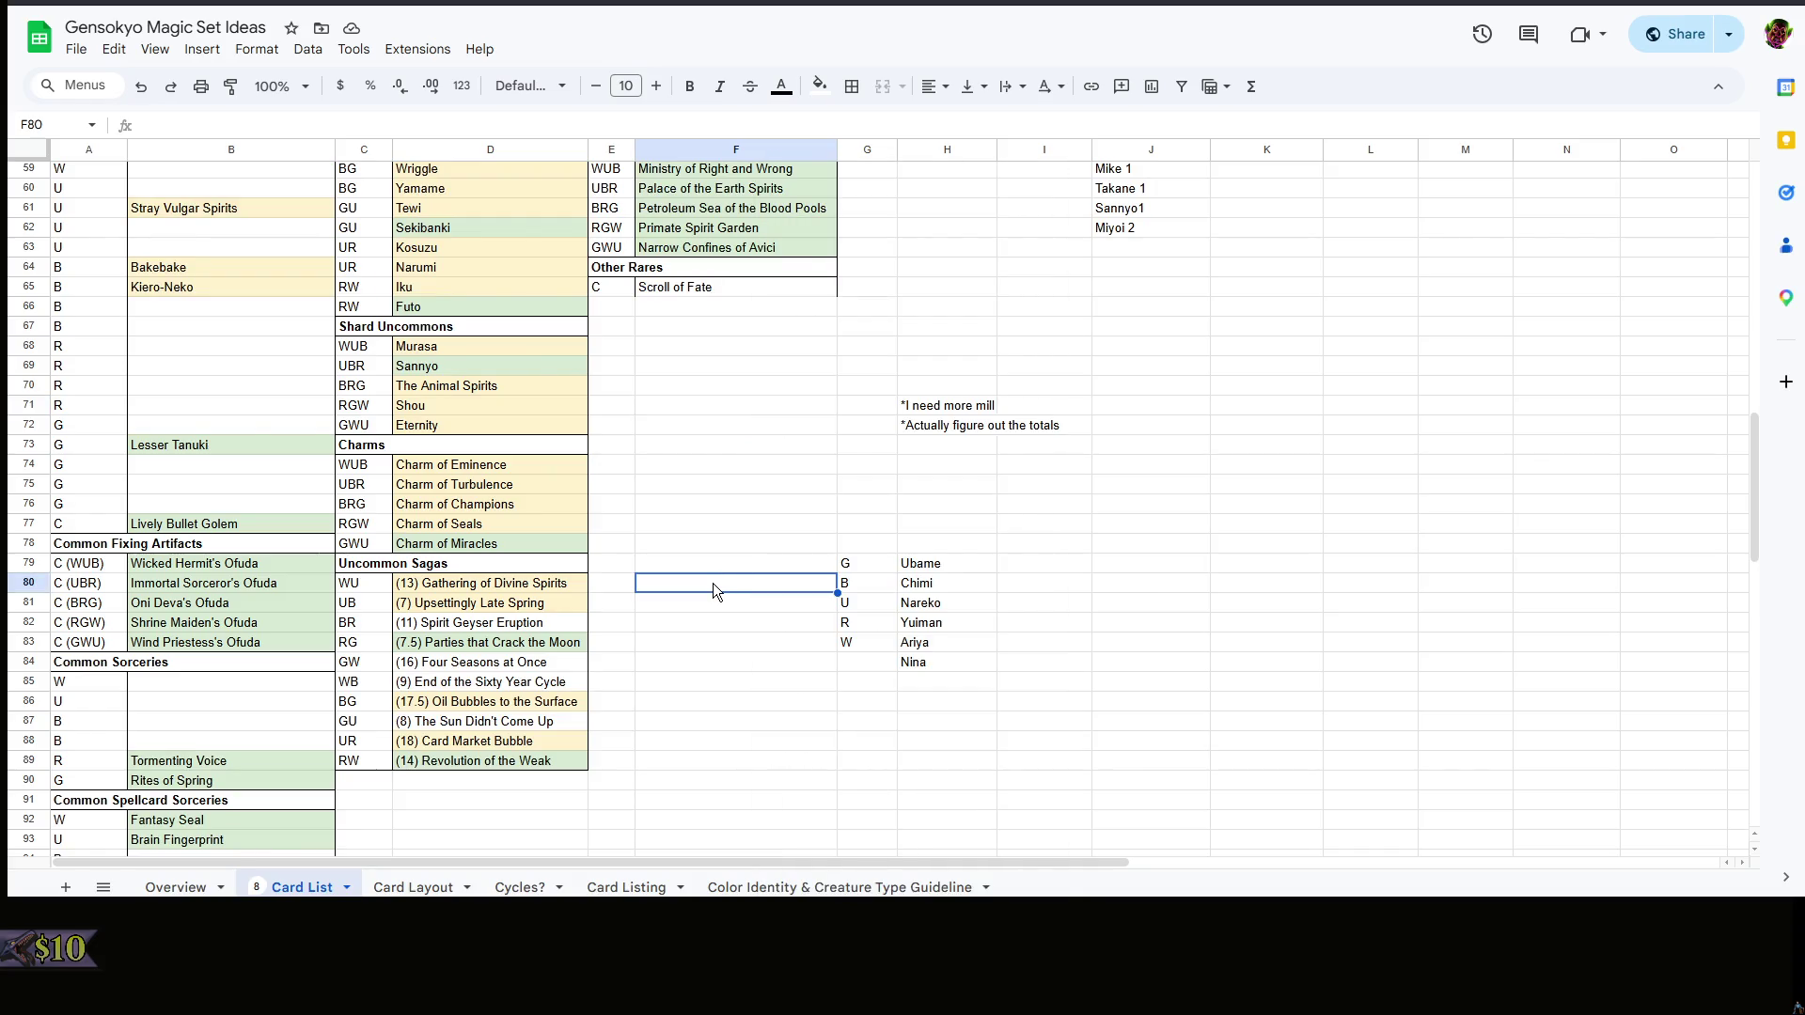
scroll(712, 589, "up", 3)
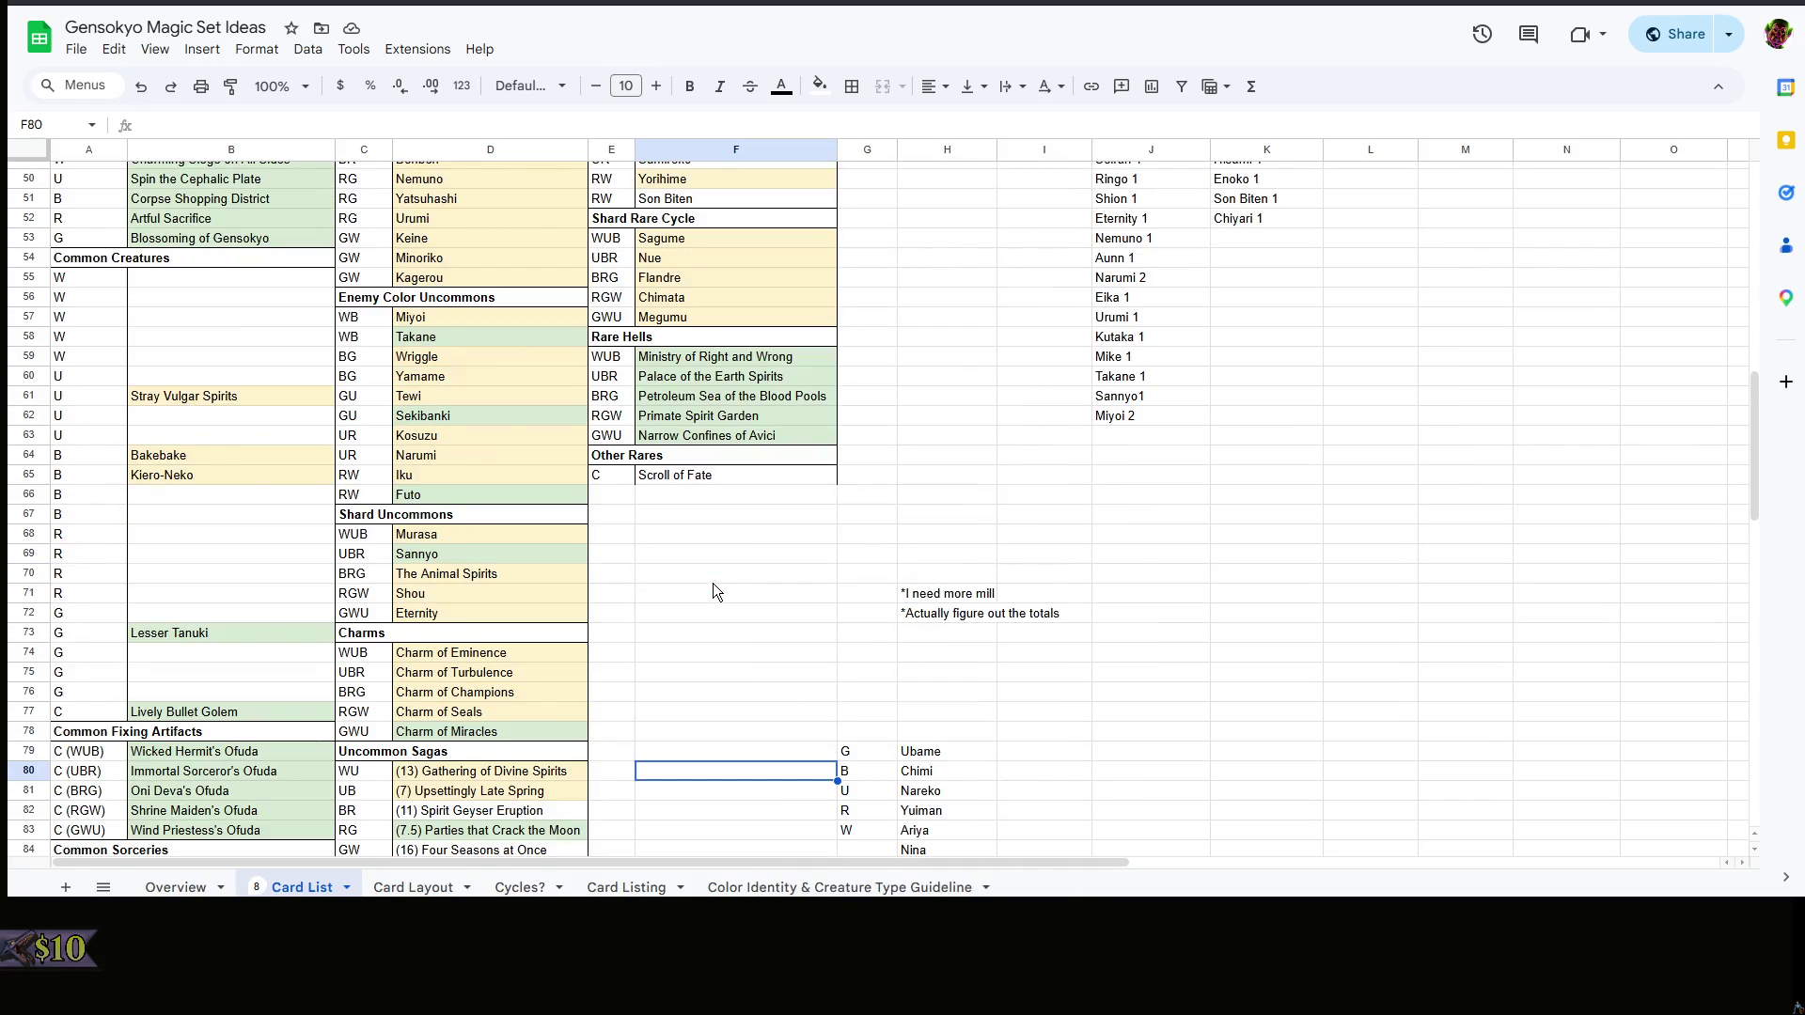
scroll(712, 592, "up", 3)
left_click(874, 625)
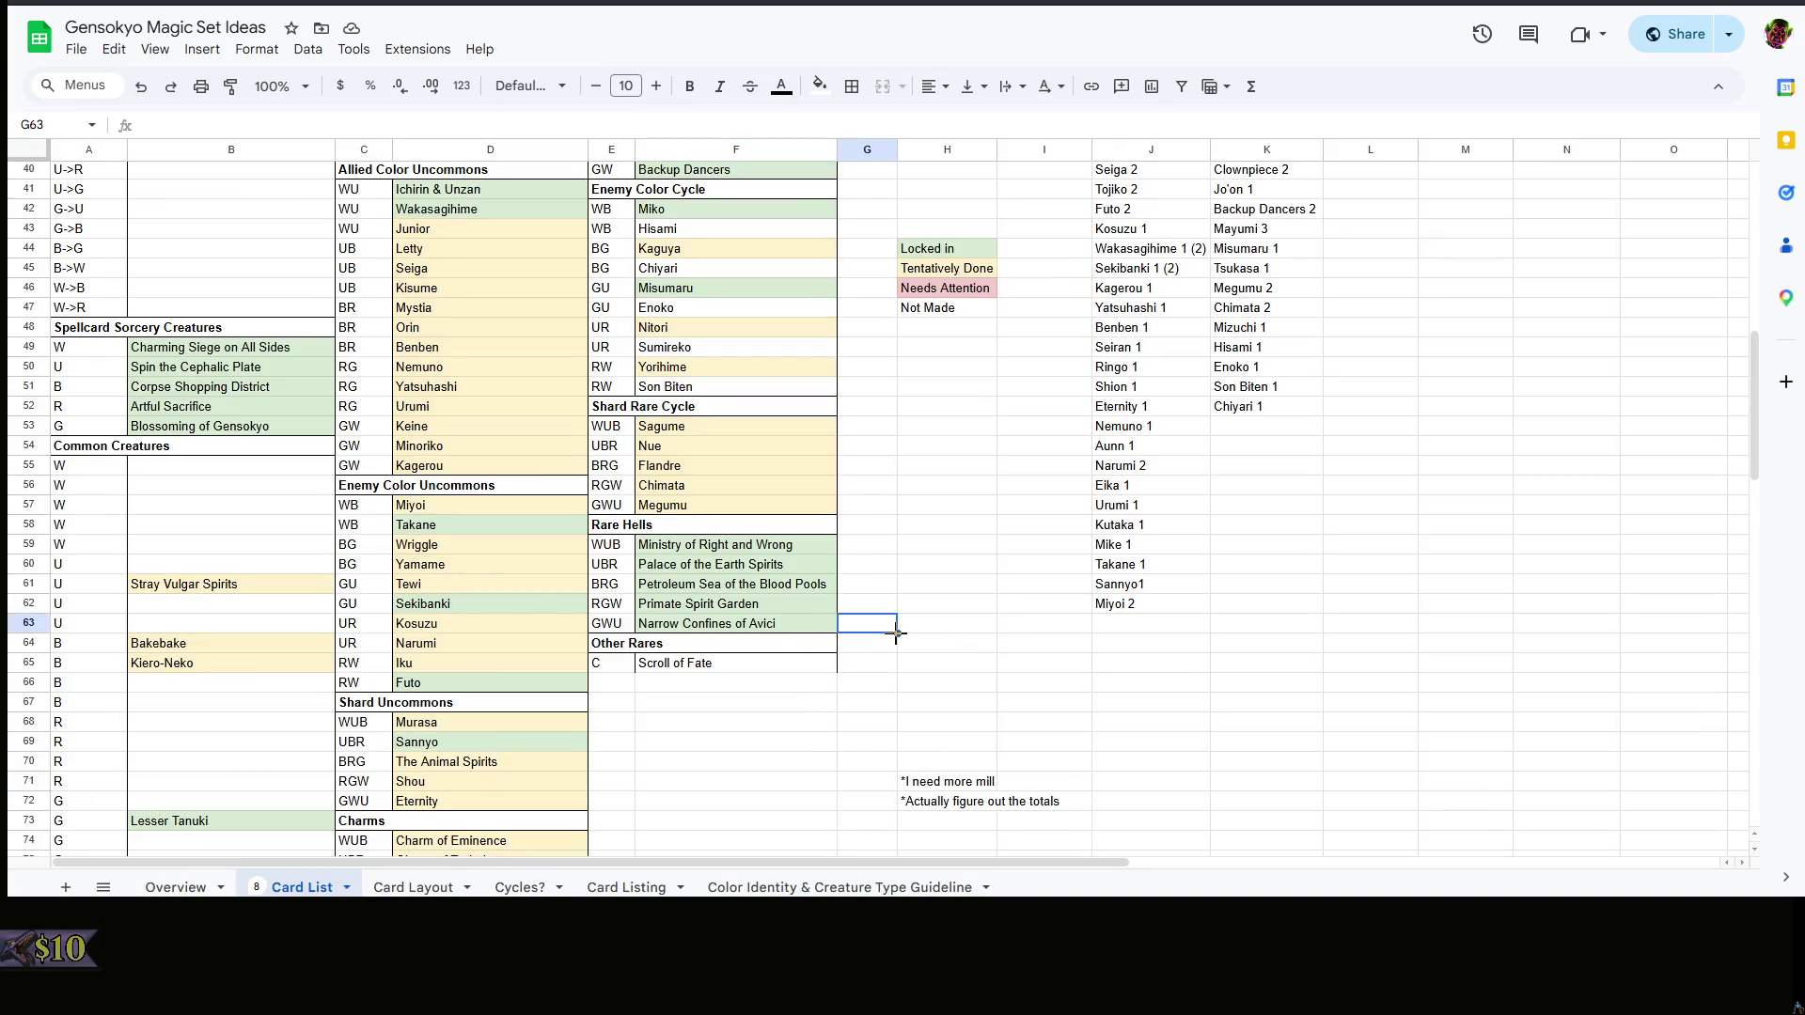
left_click(413, 886)
scroll(1067, 600, "down", 4)
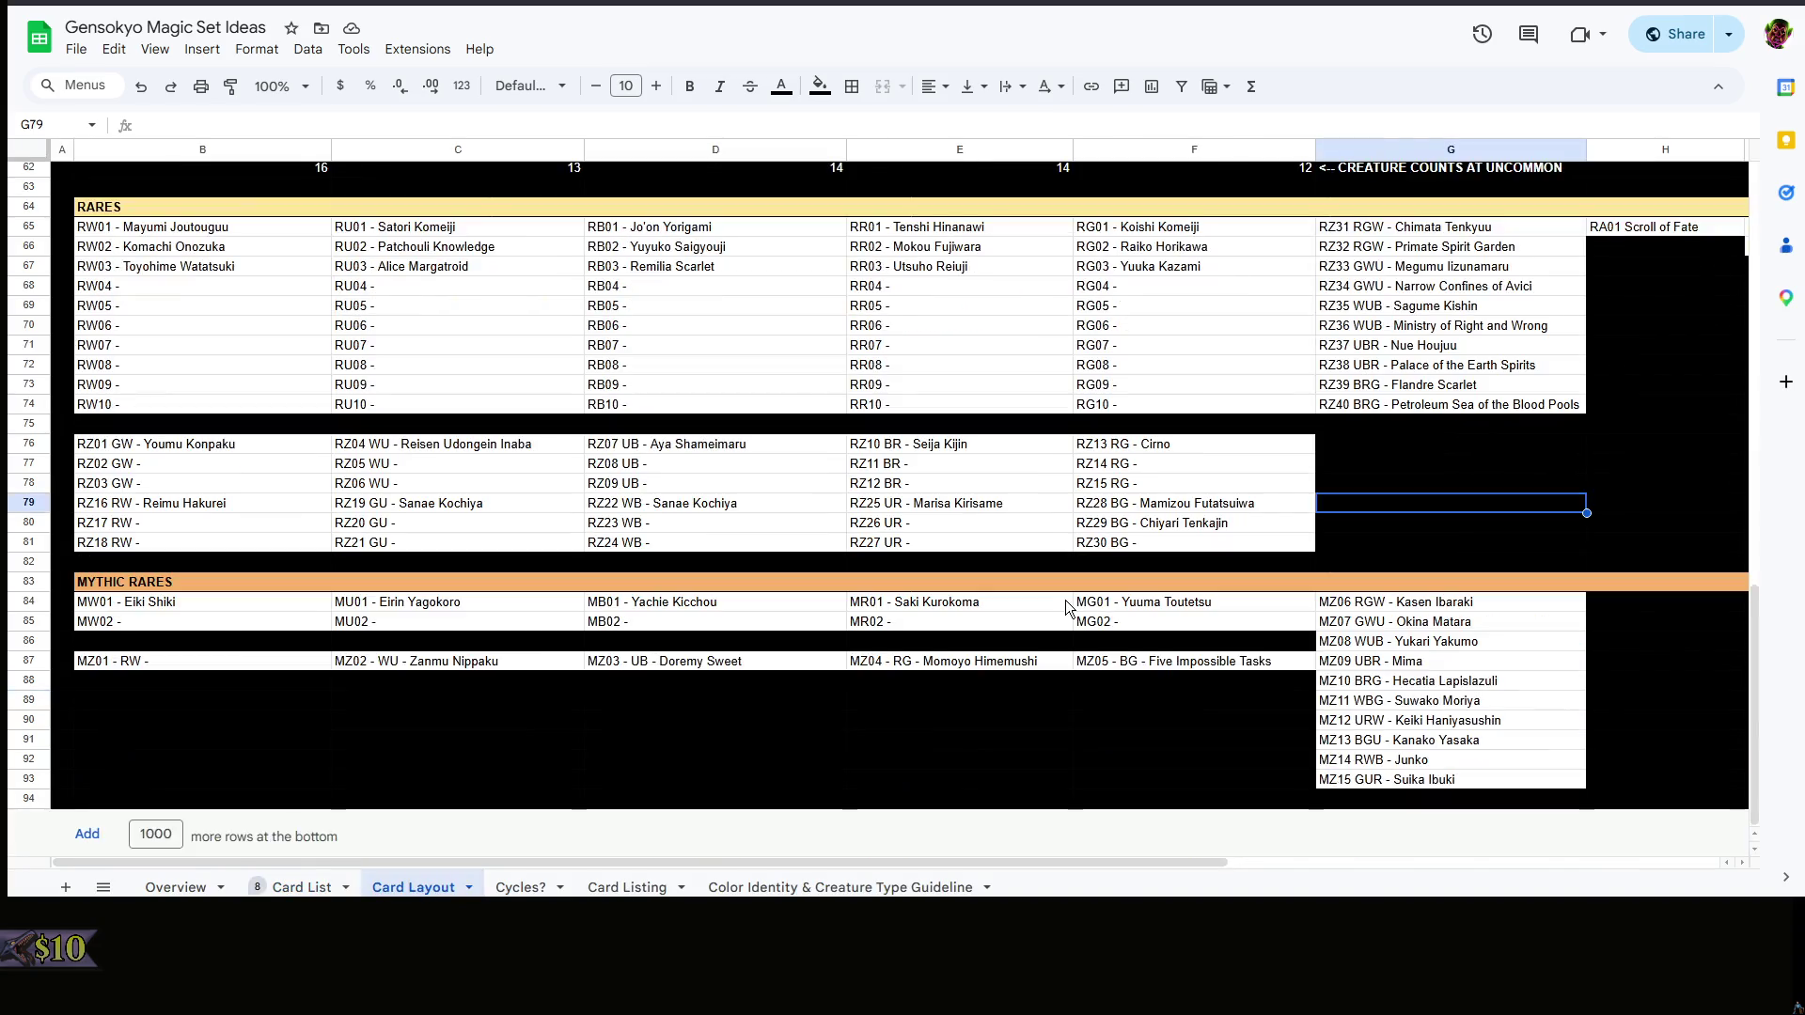
scroll(988, 713, "up", 4)
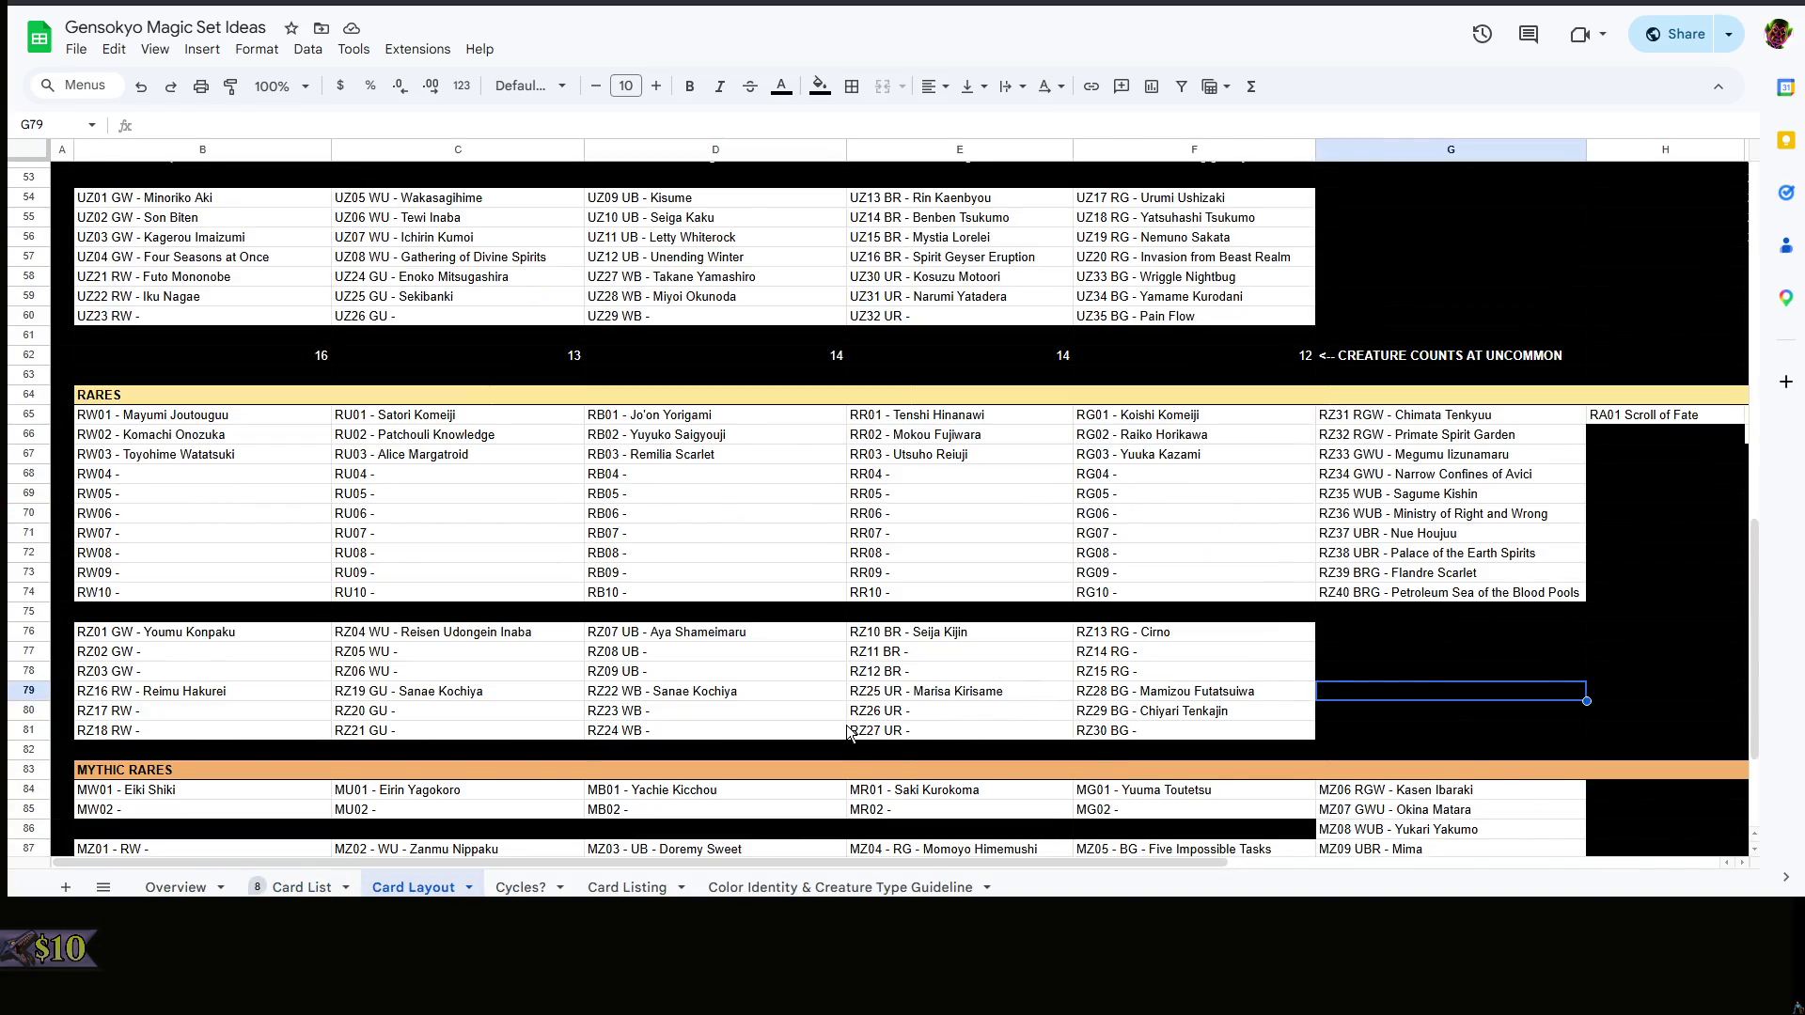
scroll(867, 720, "down", 3)
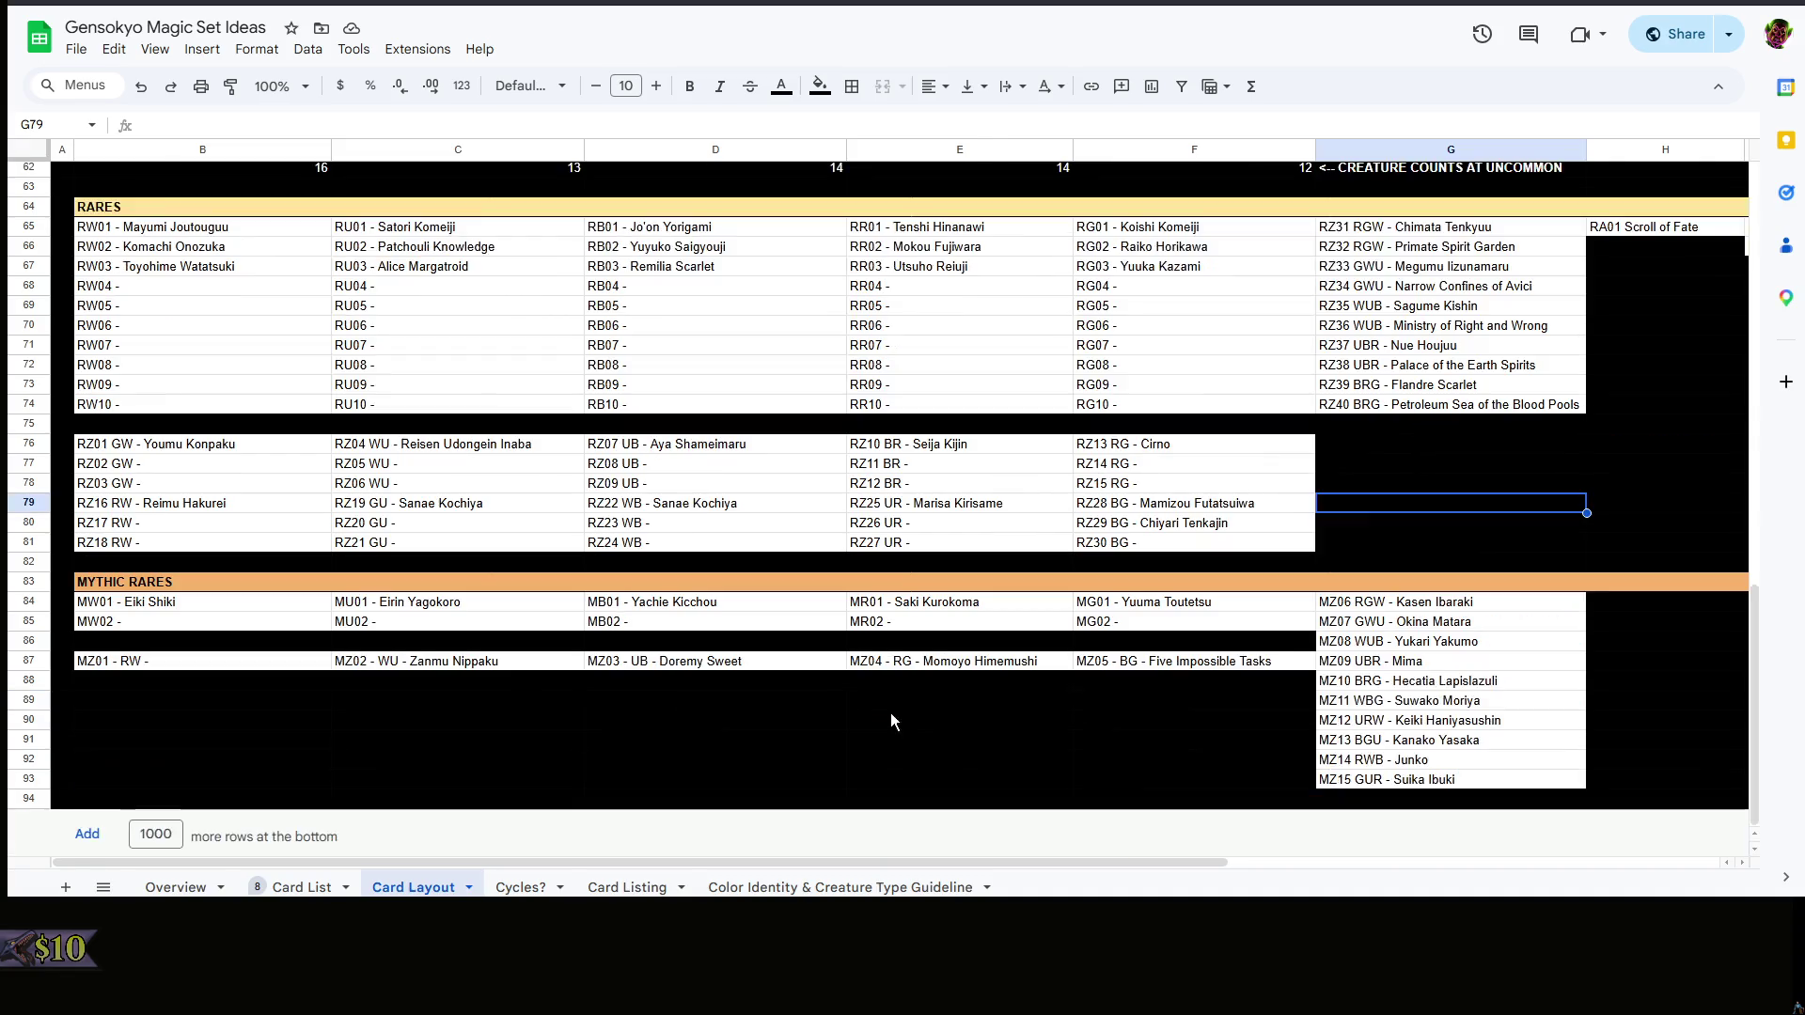
- Replace Sanae Kochiya with Sakuya Izayoi in D79 and enter Hisami Yomotsu in D80
left_click(947, 702)
left_click(802, 710)
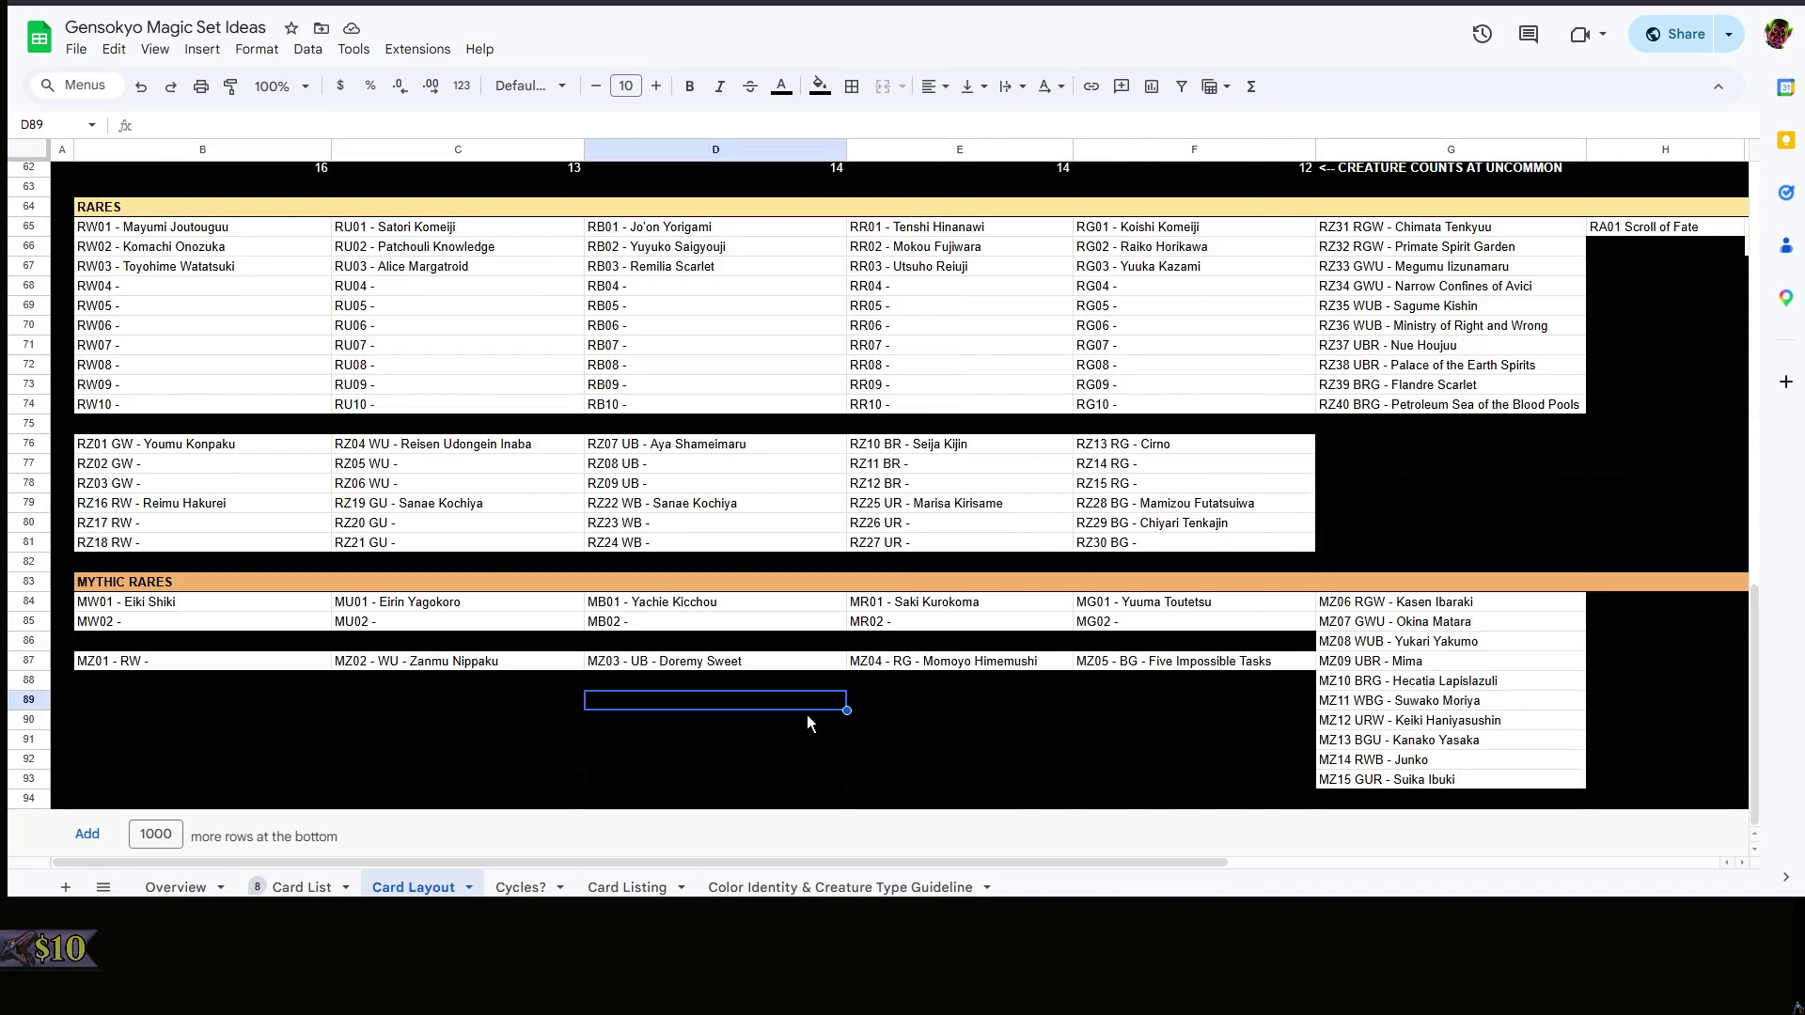
left_click(807, 717)
double_click(721, 523)
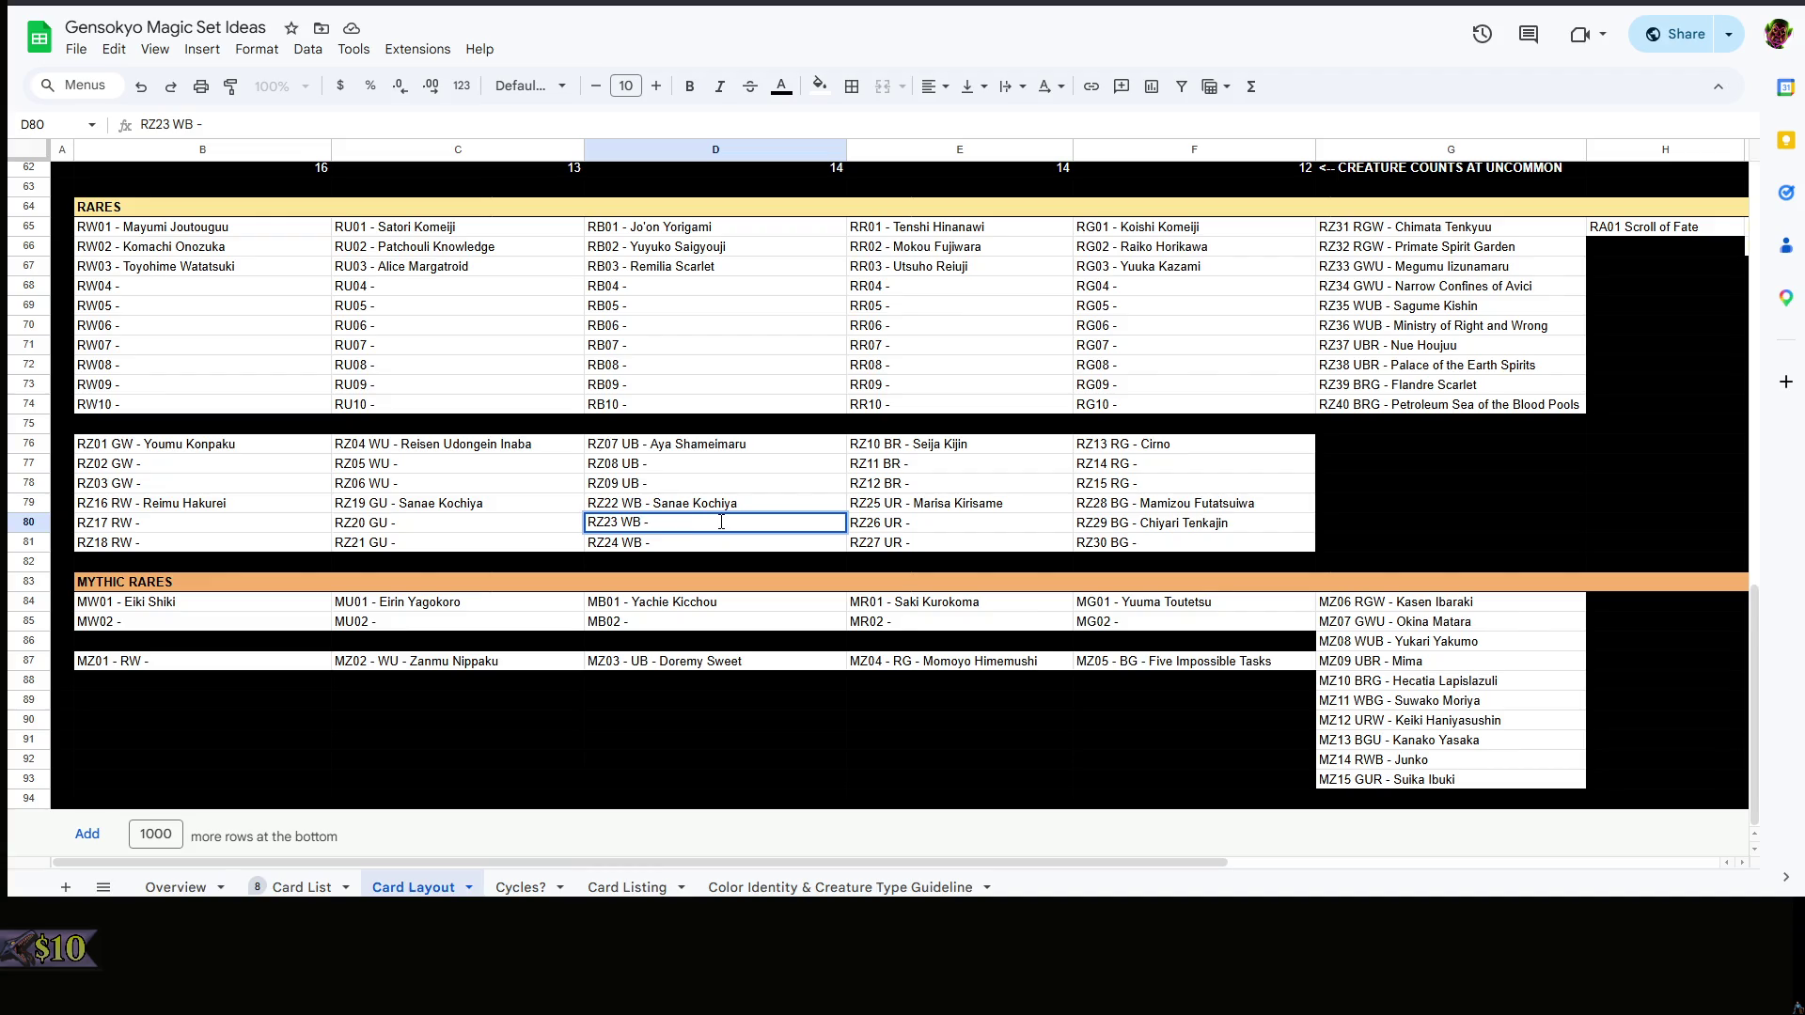
double_click(832, 503)
left_click_drag(832, 504, 652, 503)
key("BackSpace")
type("Sakuya Izayoi")
left_click(699, 529)
double_click(699, 528)
type("Hisami Yomotsu")
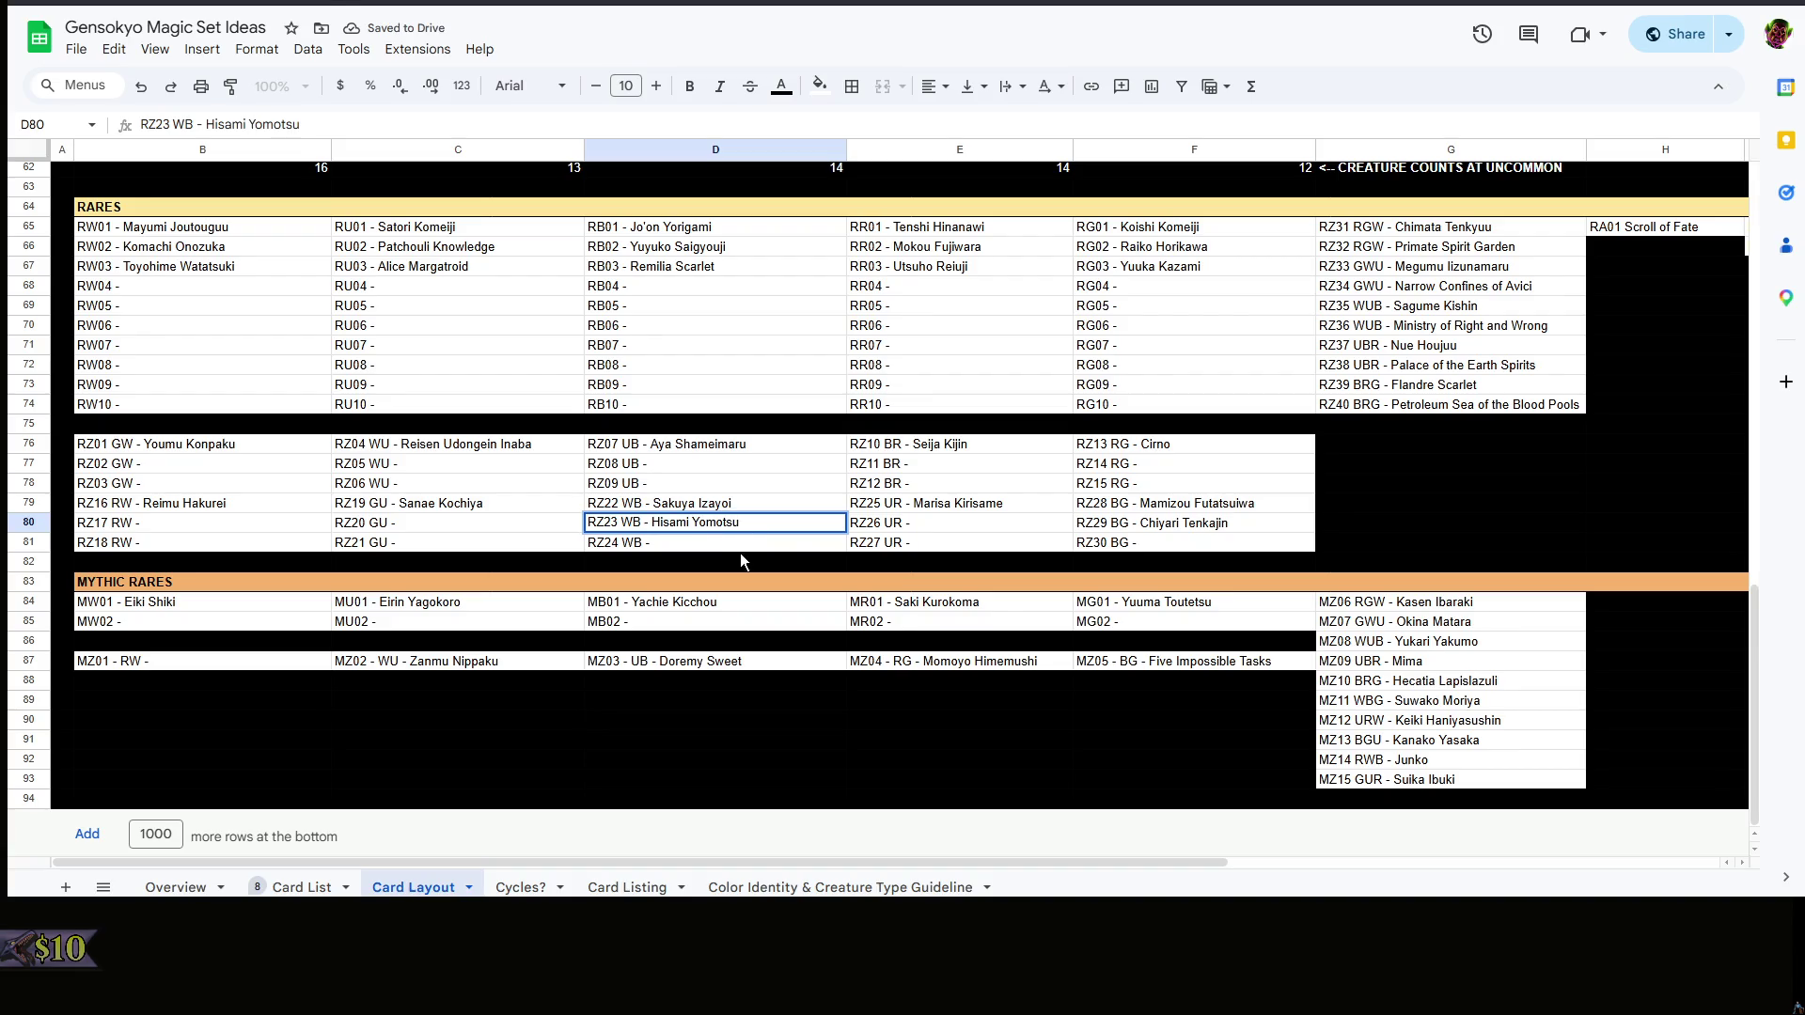
left_click(741, 562)
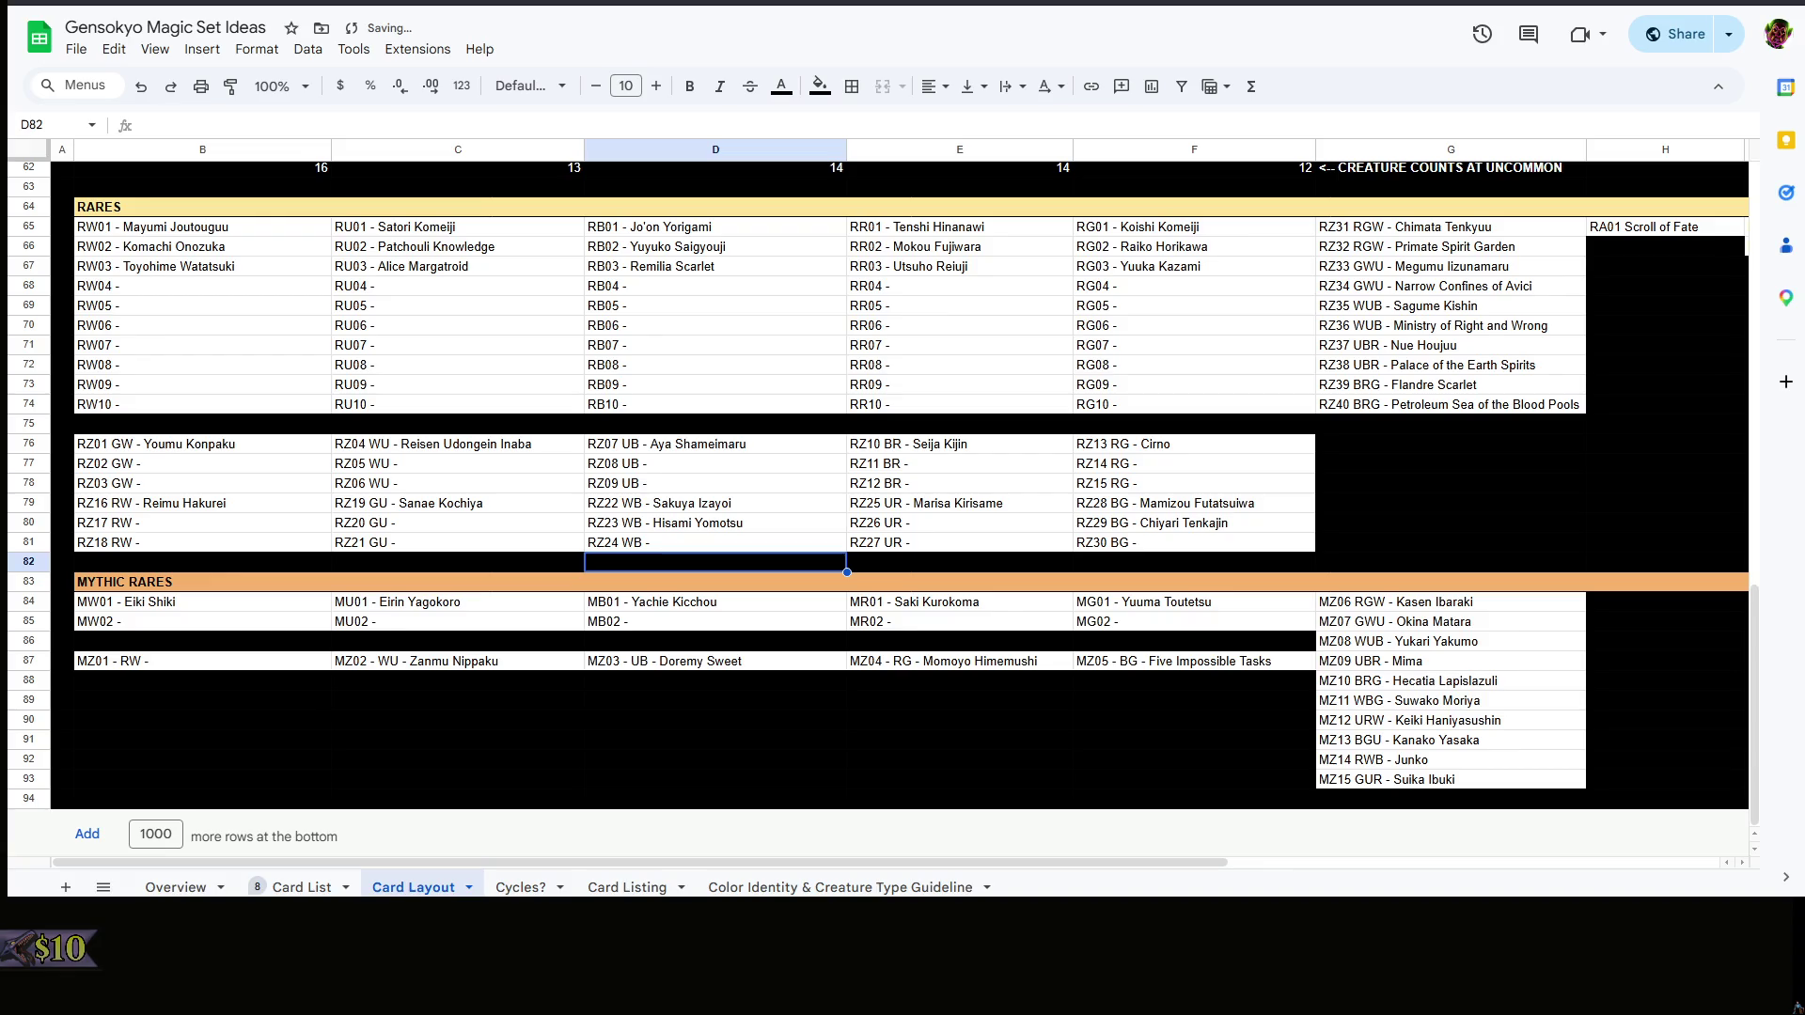
- Review cells on the Overview and Card List sheets without changing anything
left_click(881, 712)
left_click(724, 711)
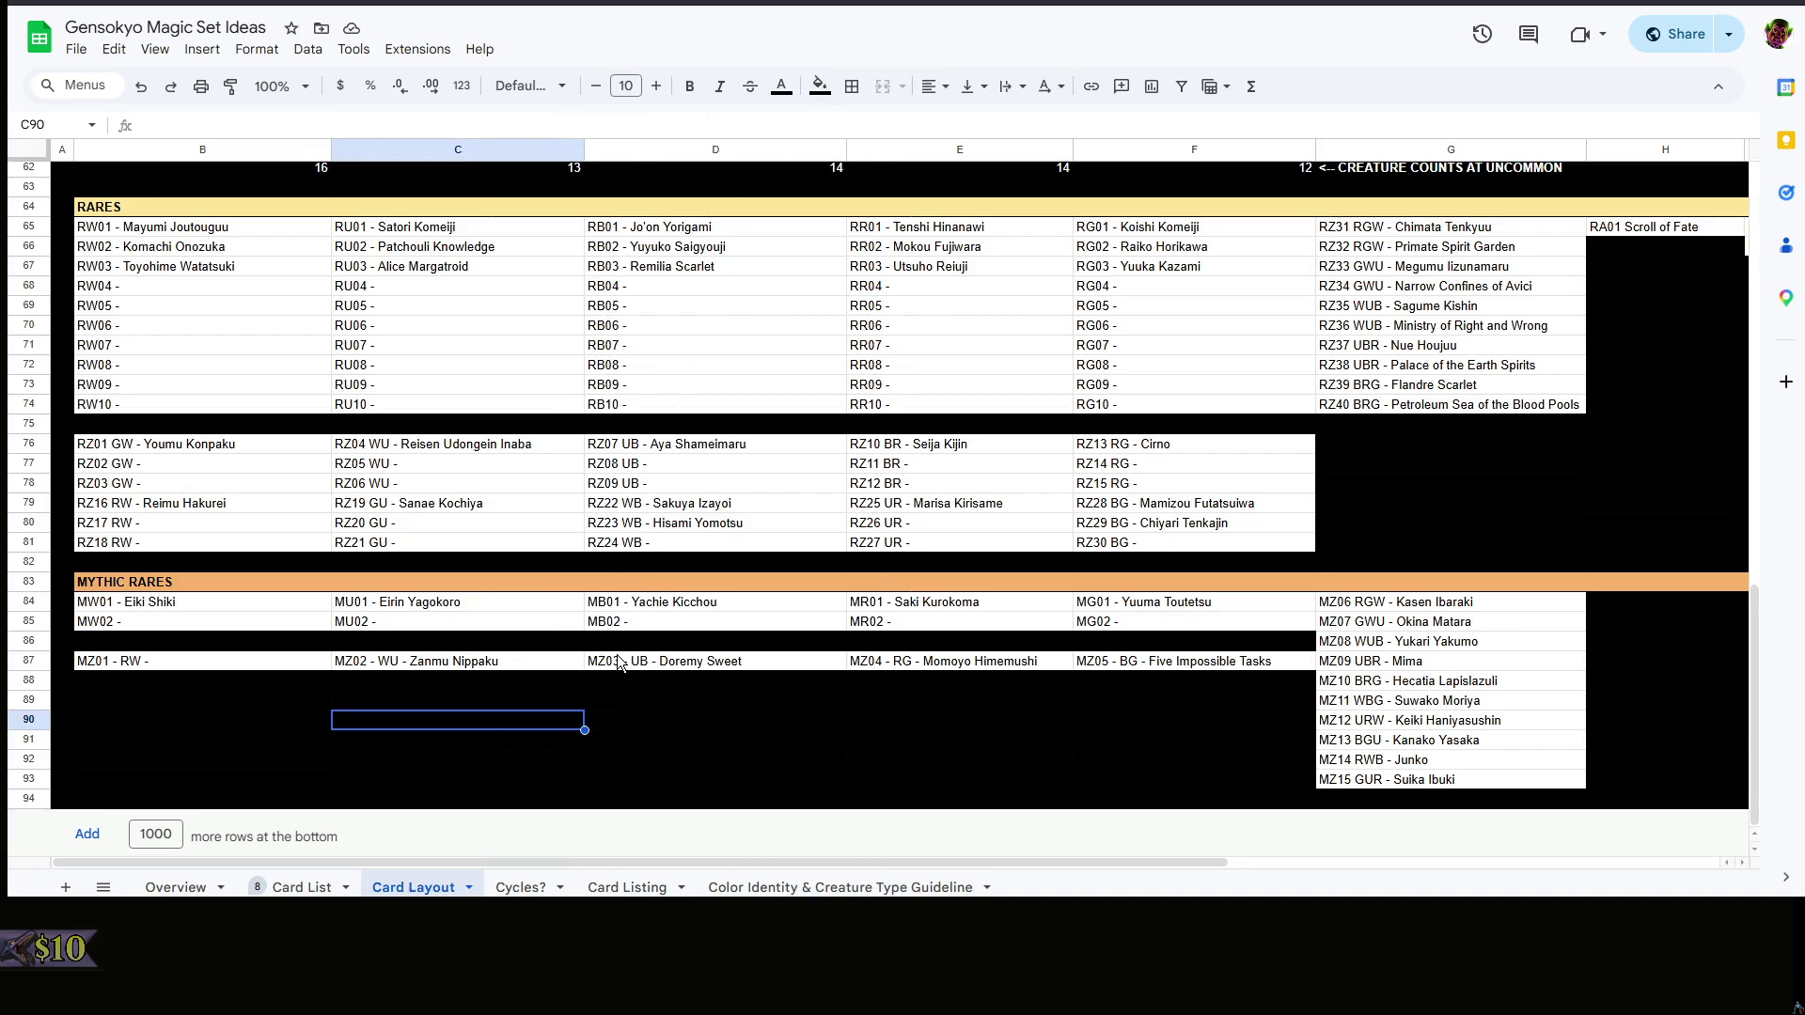
right_click(618, 702)
left_click(542, 703)
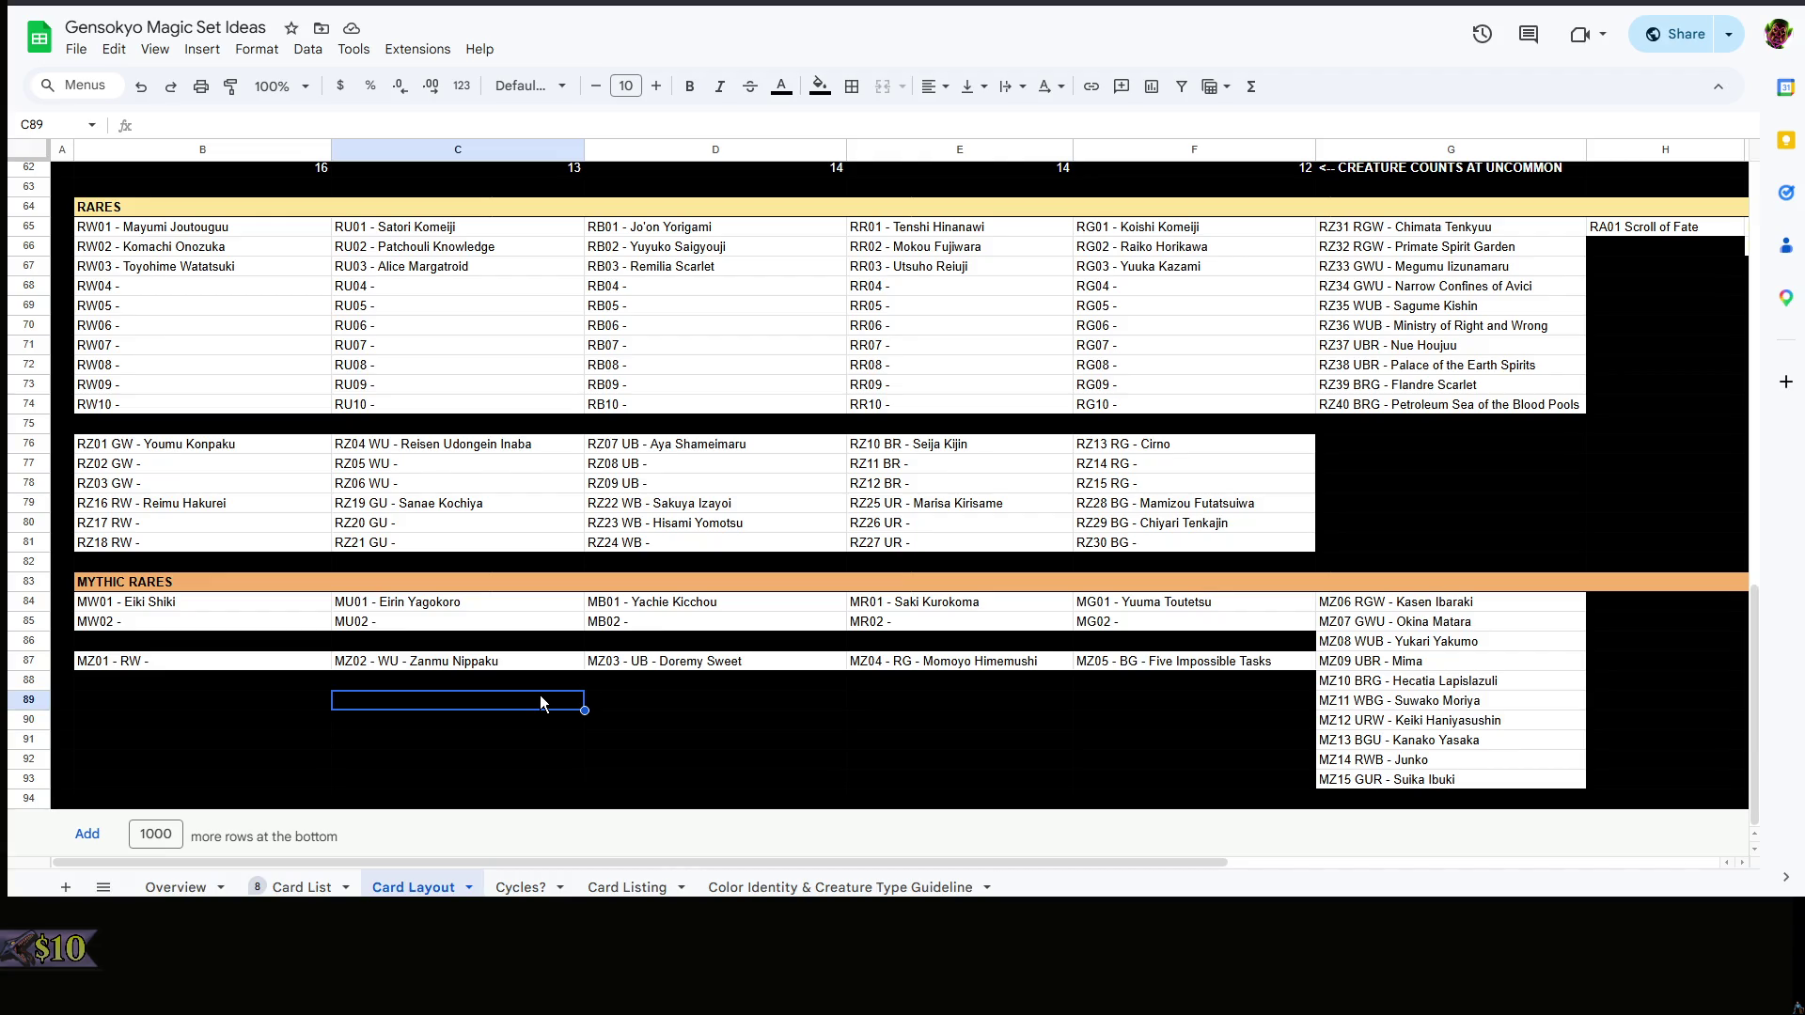
scroll(548, 677, "up", 3)
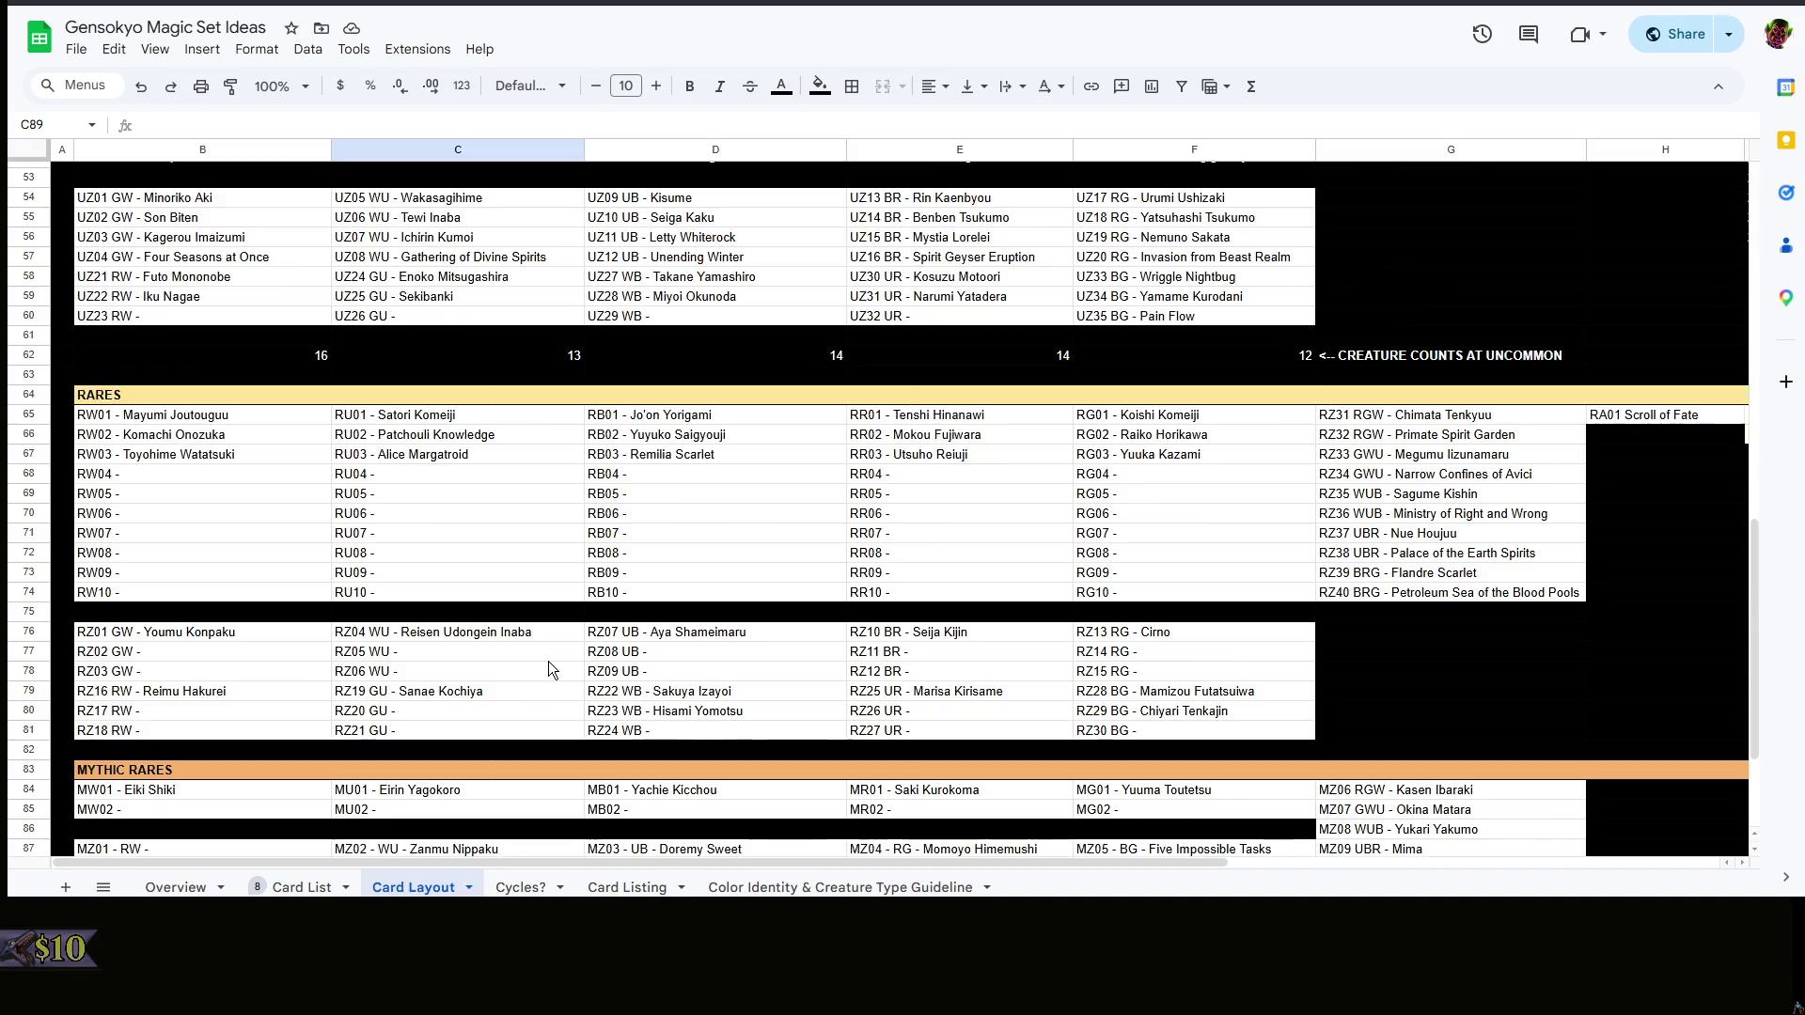
left_click(593, 637)
scroll(592, 645, "up", 10)
left_click(176, 887)
right_click(983, 582)
left_click(881, 582)
left_click(302, 887)
left_click(997, 550)
left_click(925, 544)
scroll(921, 548, "up", 8)
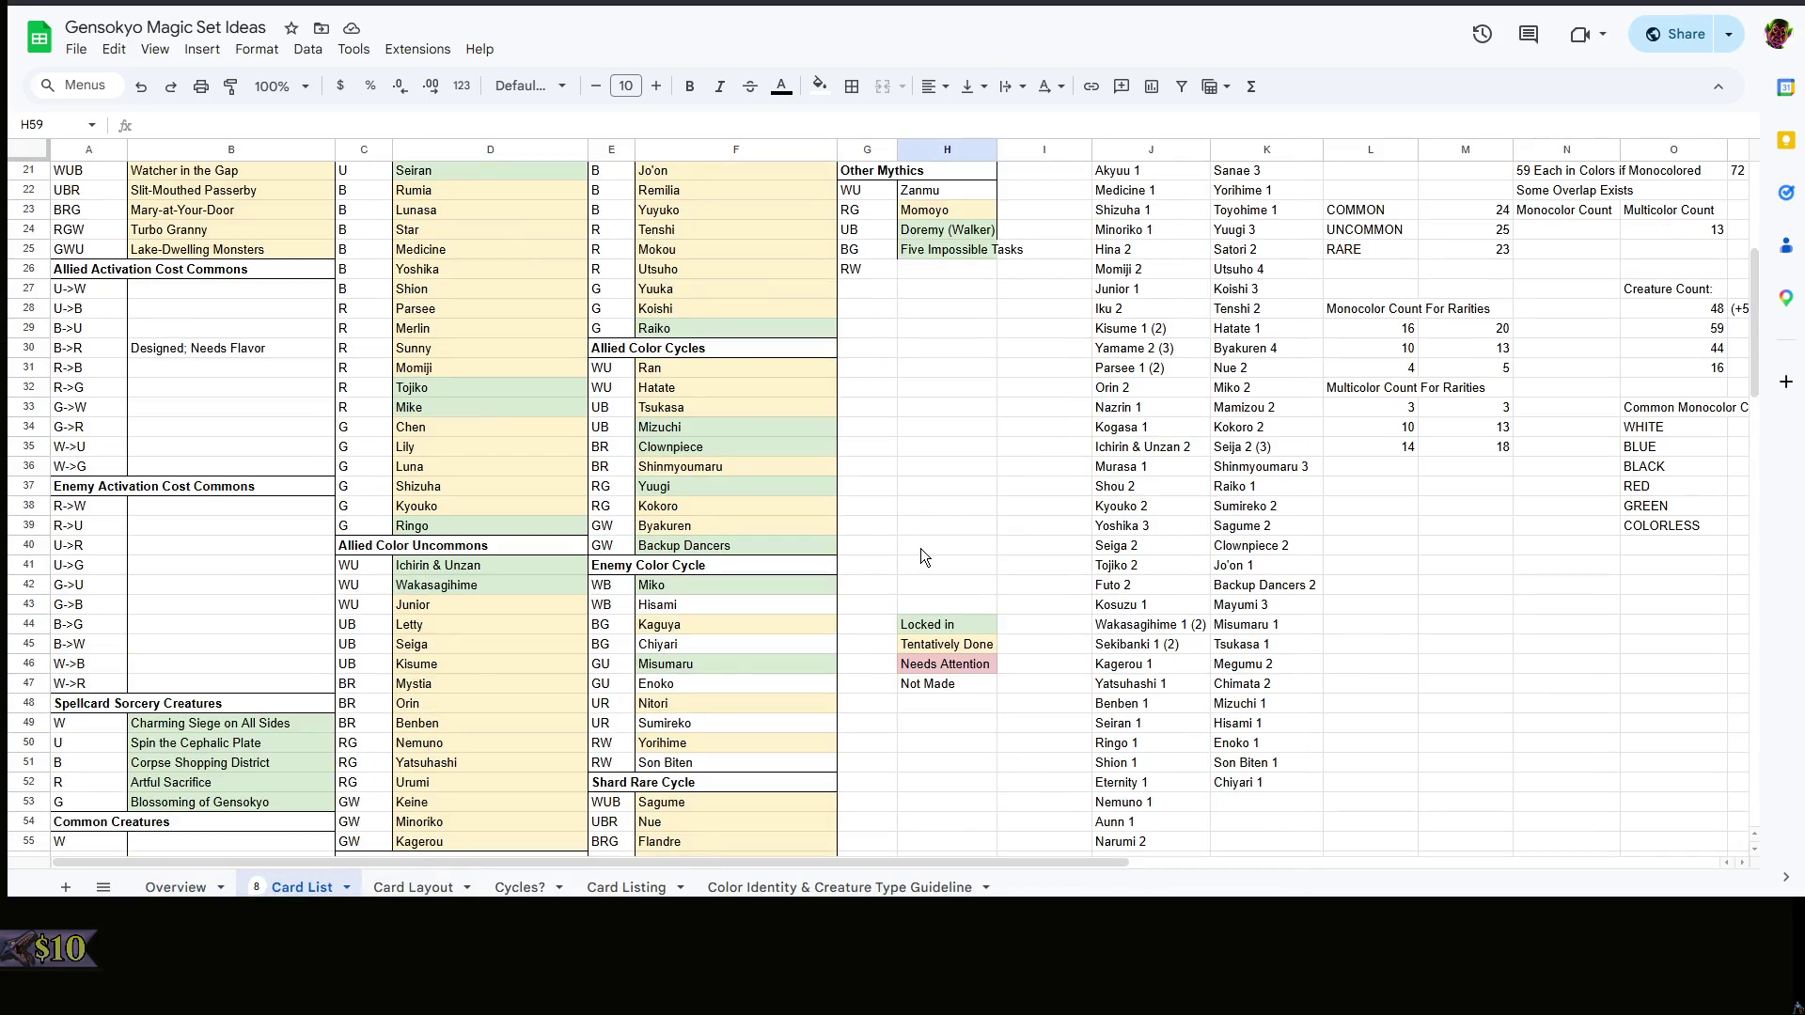
scroll(922, 548, "down", 12)
- Replace the (Creature) placeholder in UG07 (F40) with Ubame Chirizuka (DEVELOP)
left_click(413, 887)
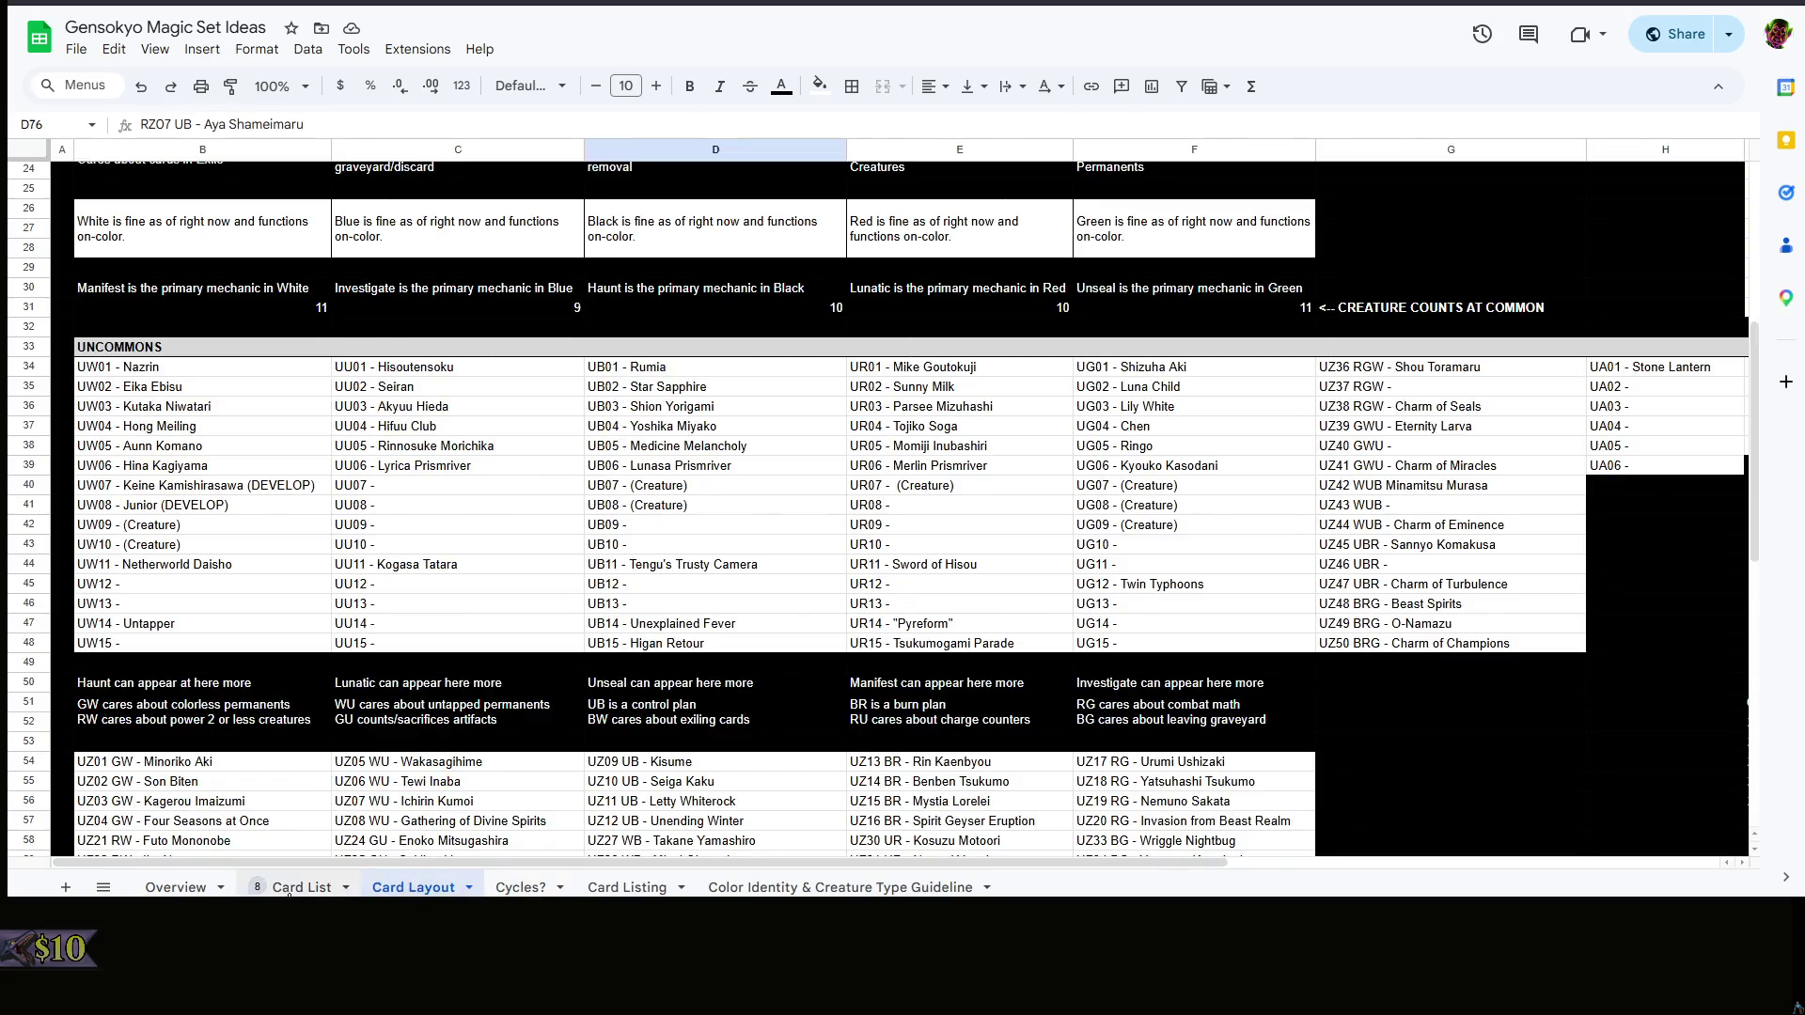
left_click(302, 888)
scroll(1068, 643, "down", 5)
scroll(435, 818, "up", 2)
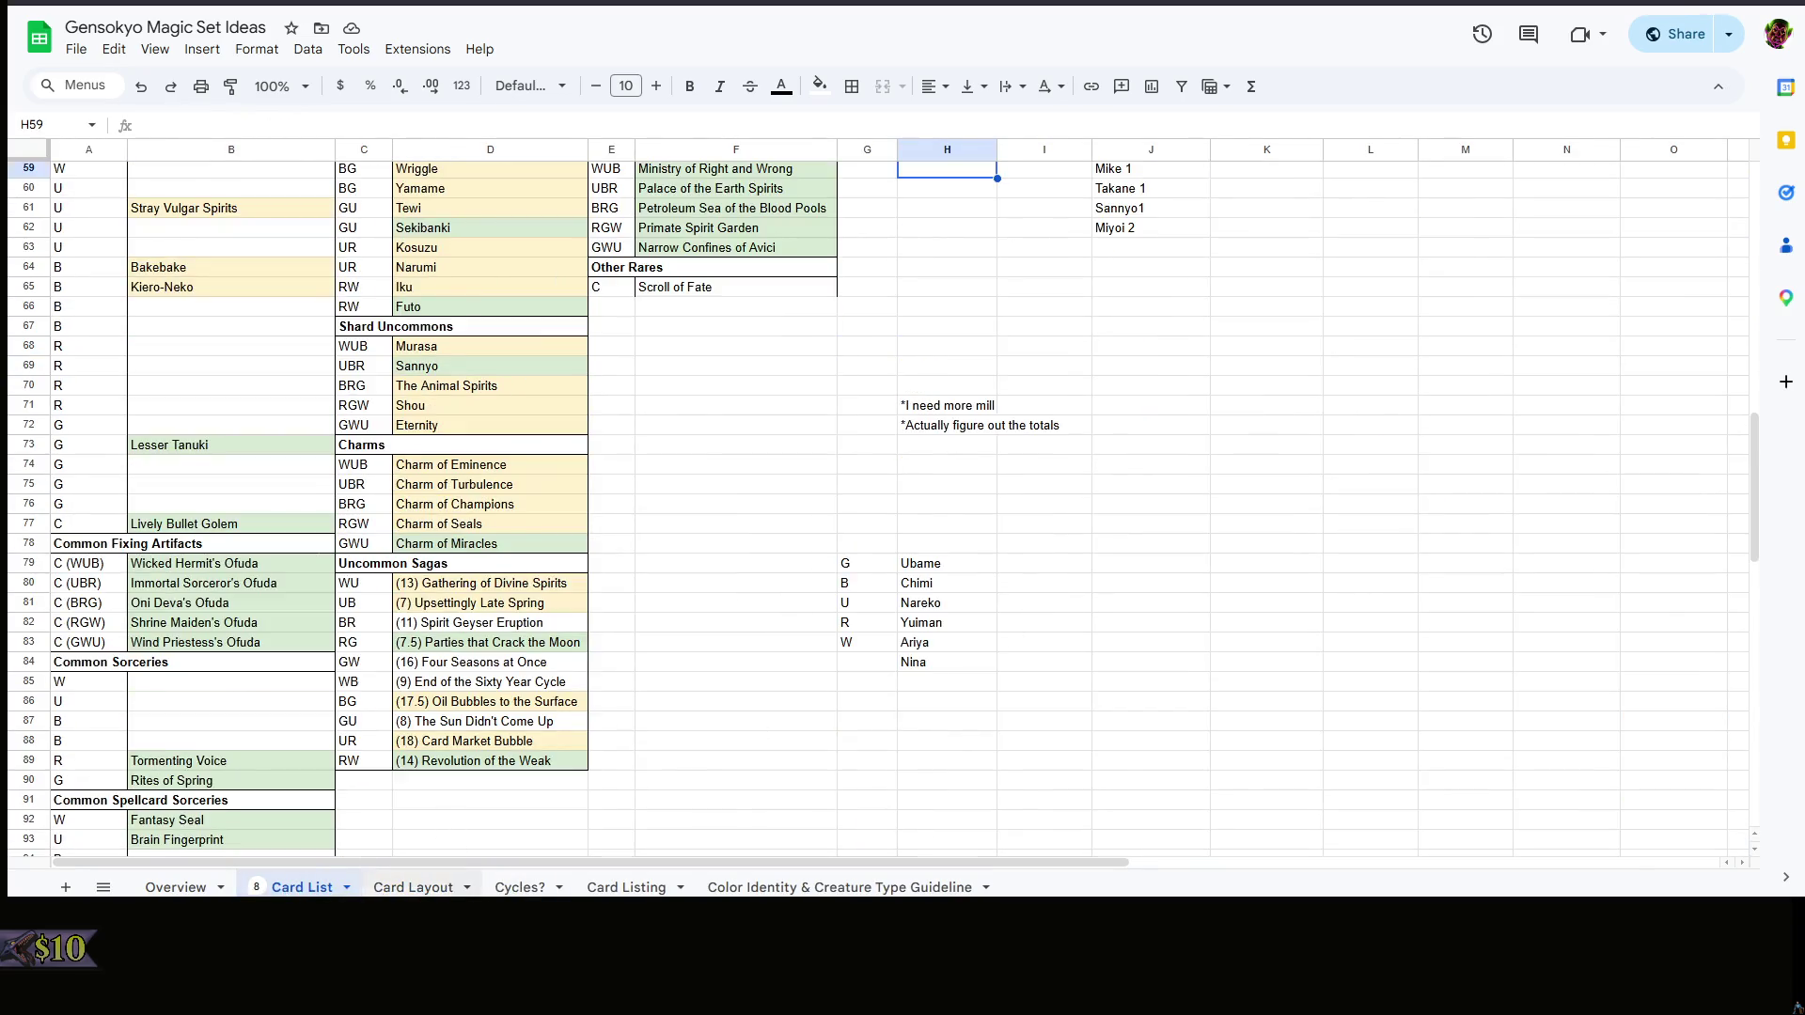
left_click(412, 886)
double_click(1203, 481)
left_click_drag(1203, 485, 1123, 489)
type("Ubame Chirizuka (DEVELOP")
- Commit the Ubame Chirizuka entry and glance over the Overview and Card List sheets
left_click(1488, 711)
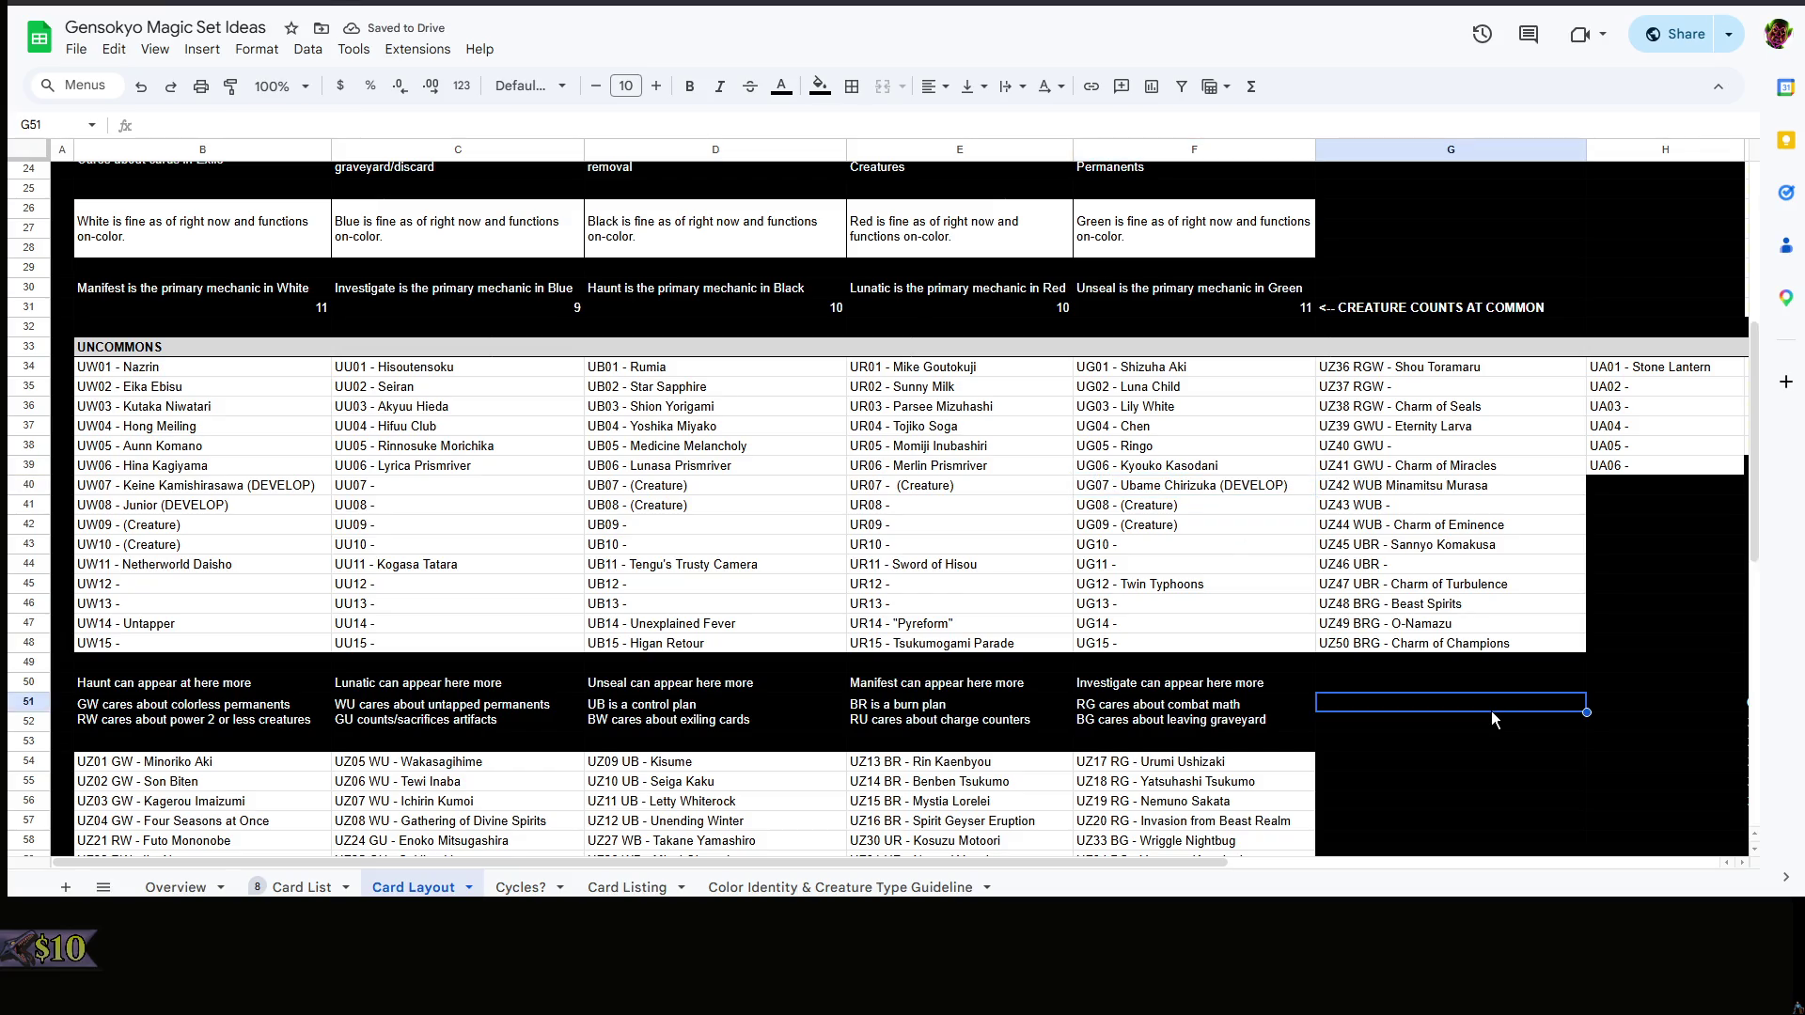
scroll(1490, 711, "down", 3)
left_click(1490, 578)
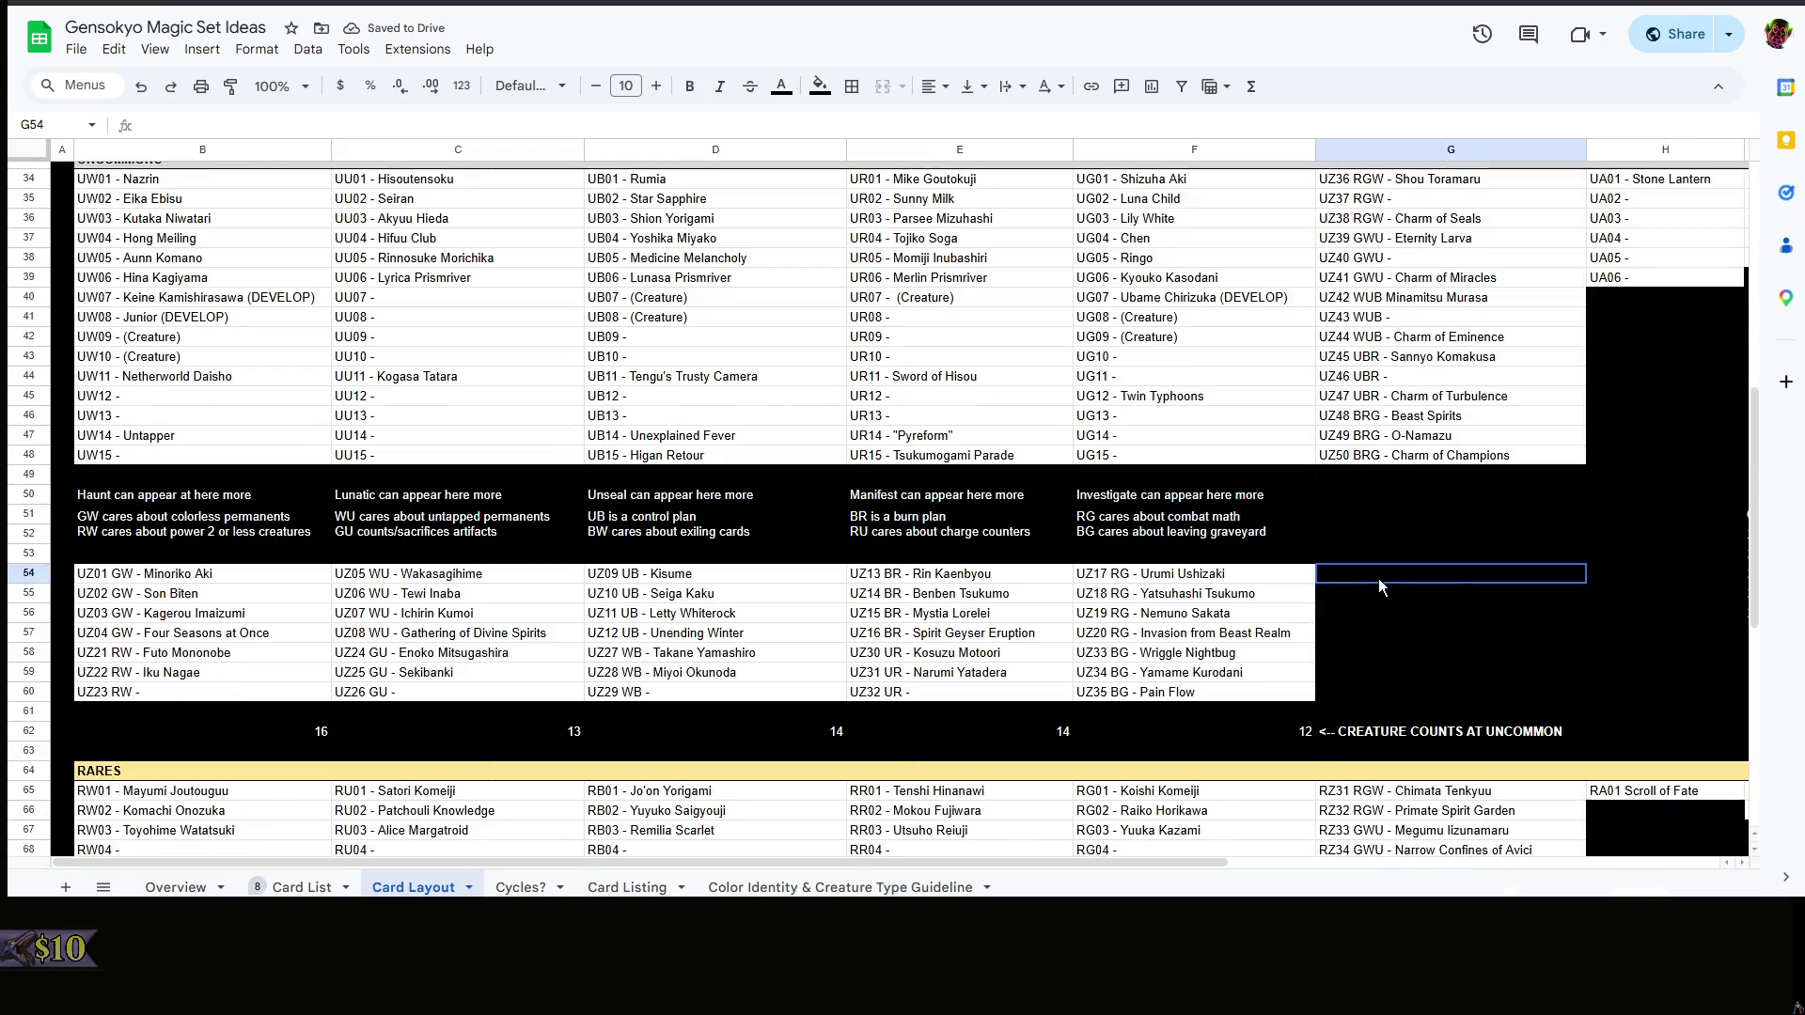
right_click(1378, 579)
left_click(1384, 544)
scroll(1397, 593, "up", 3)
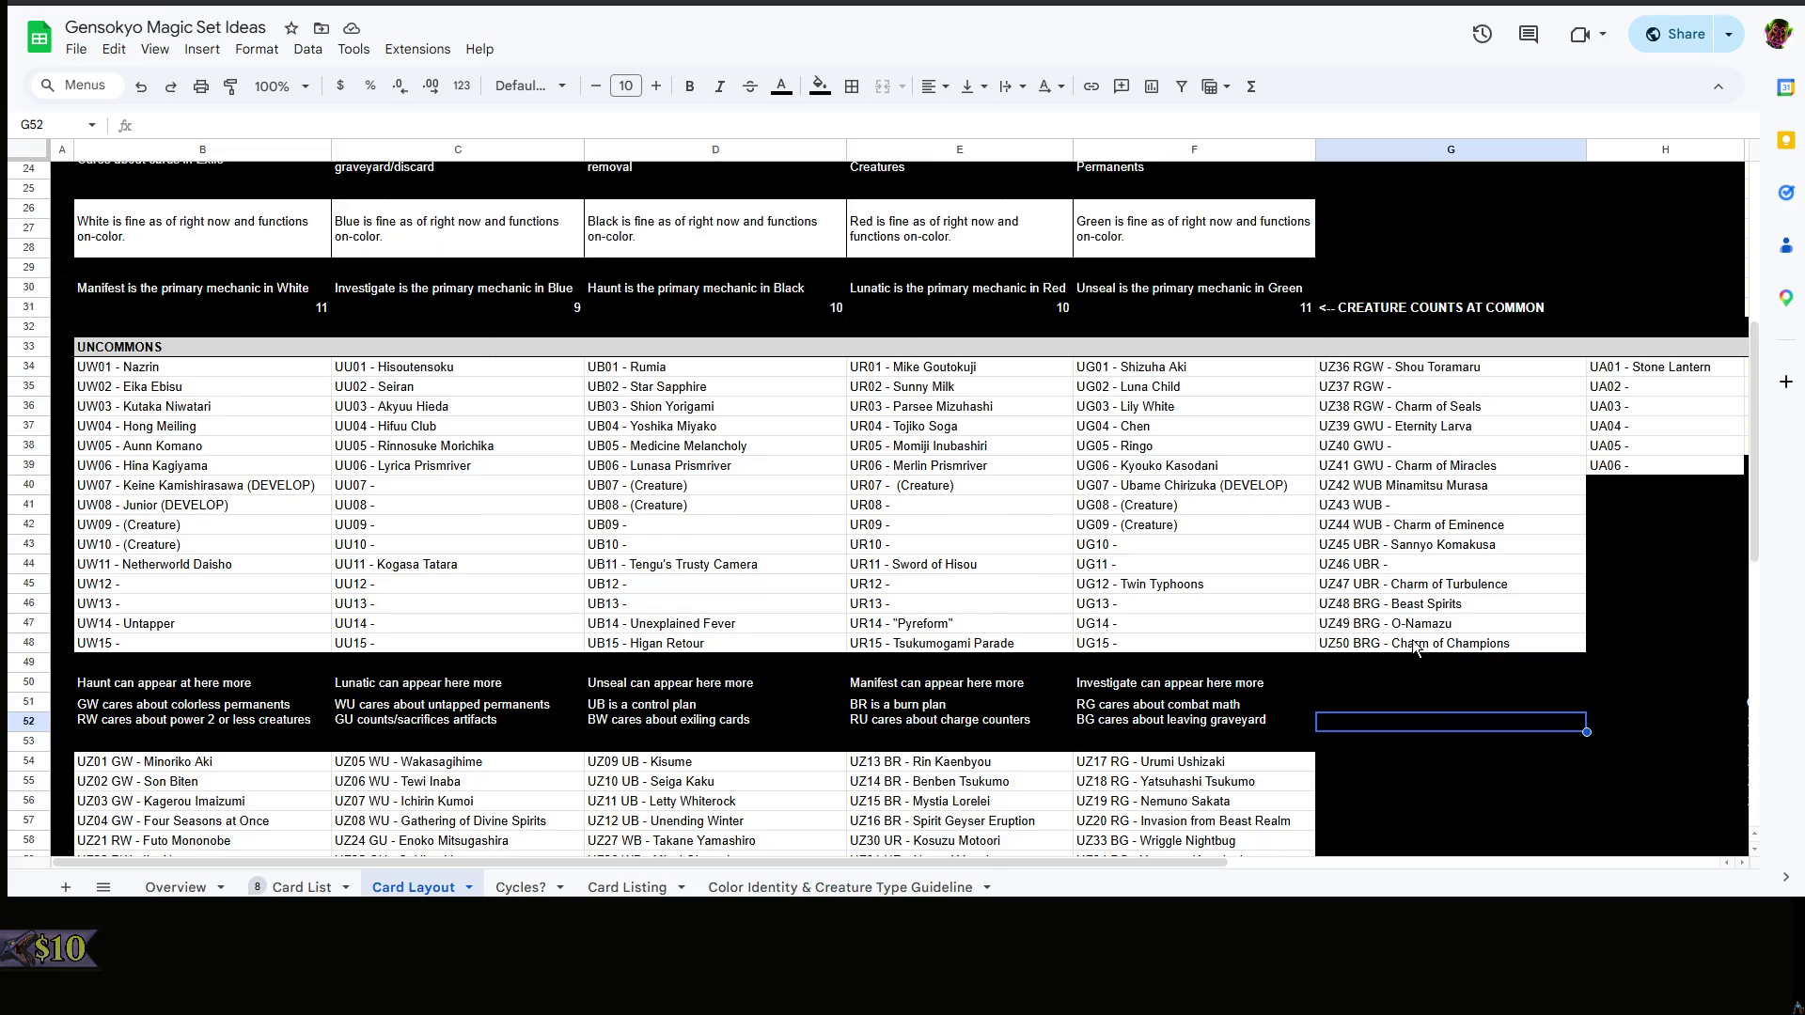
left_click(1352, 692)
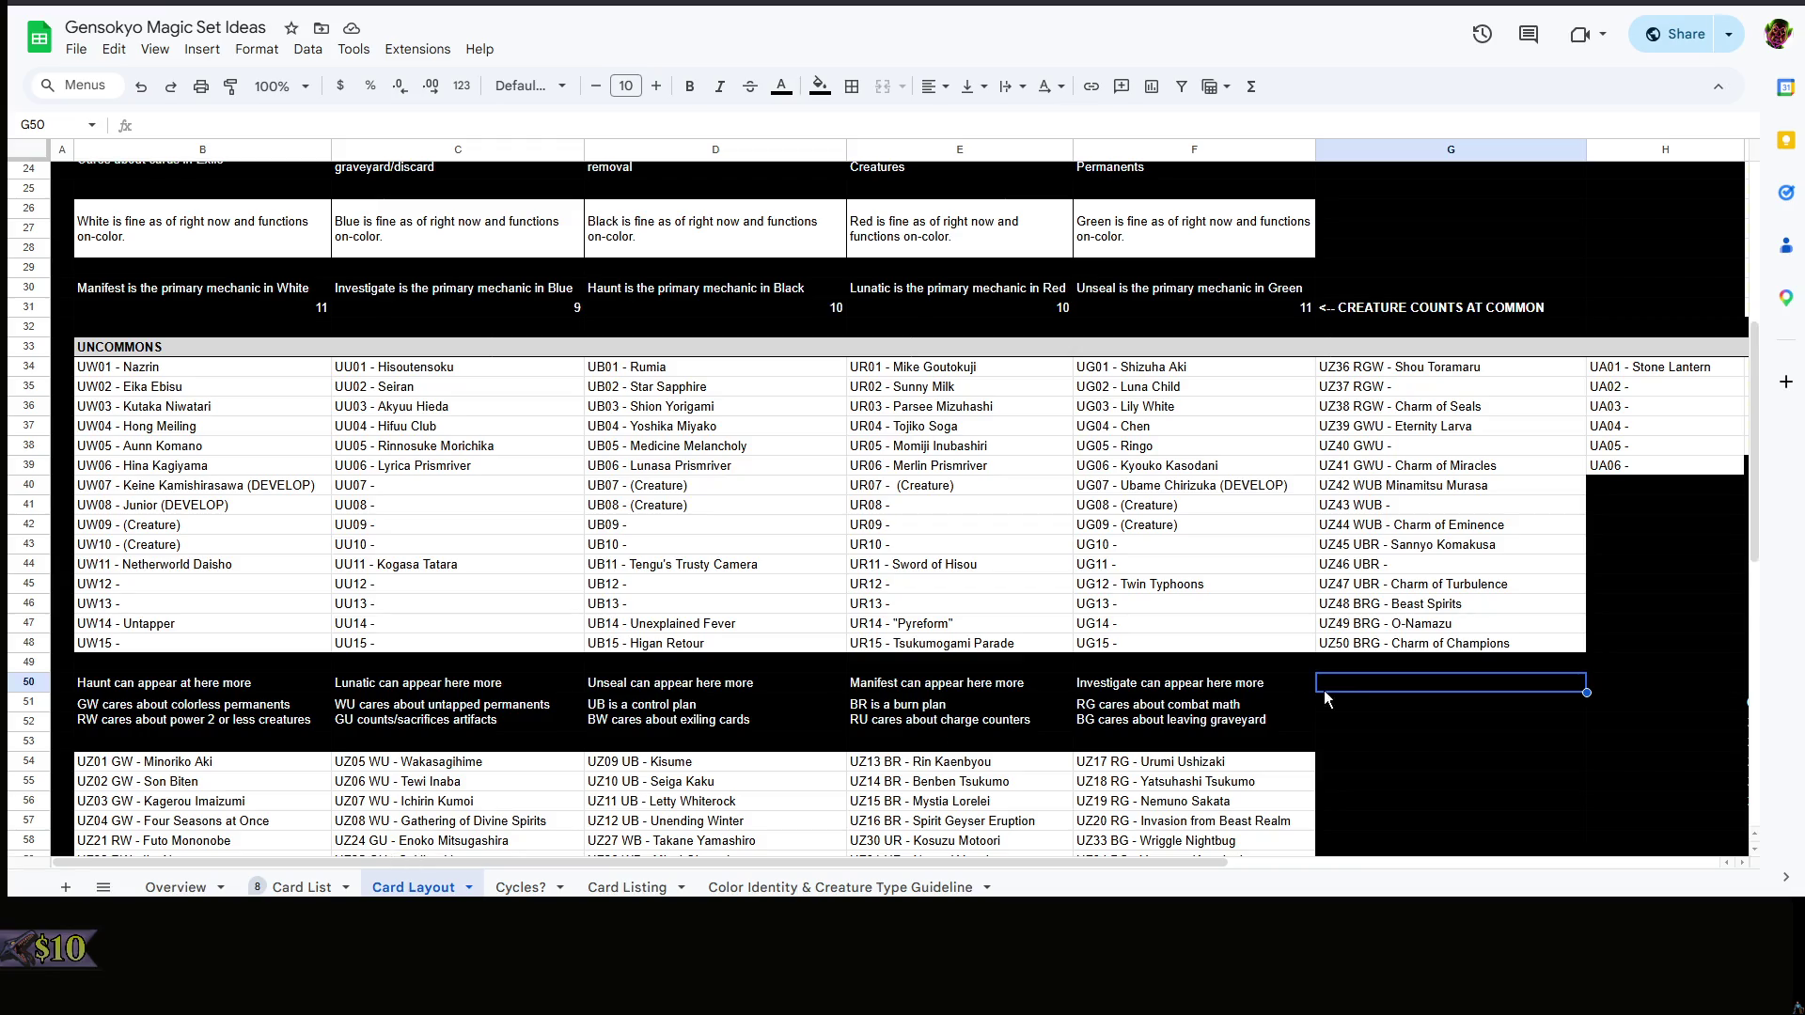
left_click(172, 885)
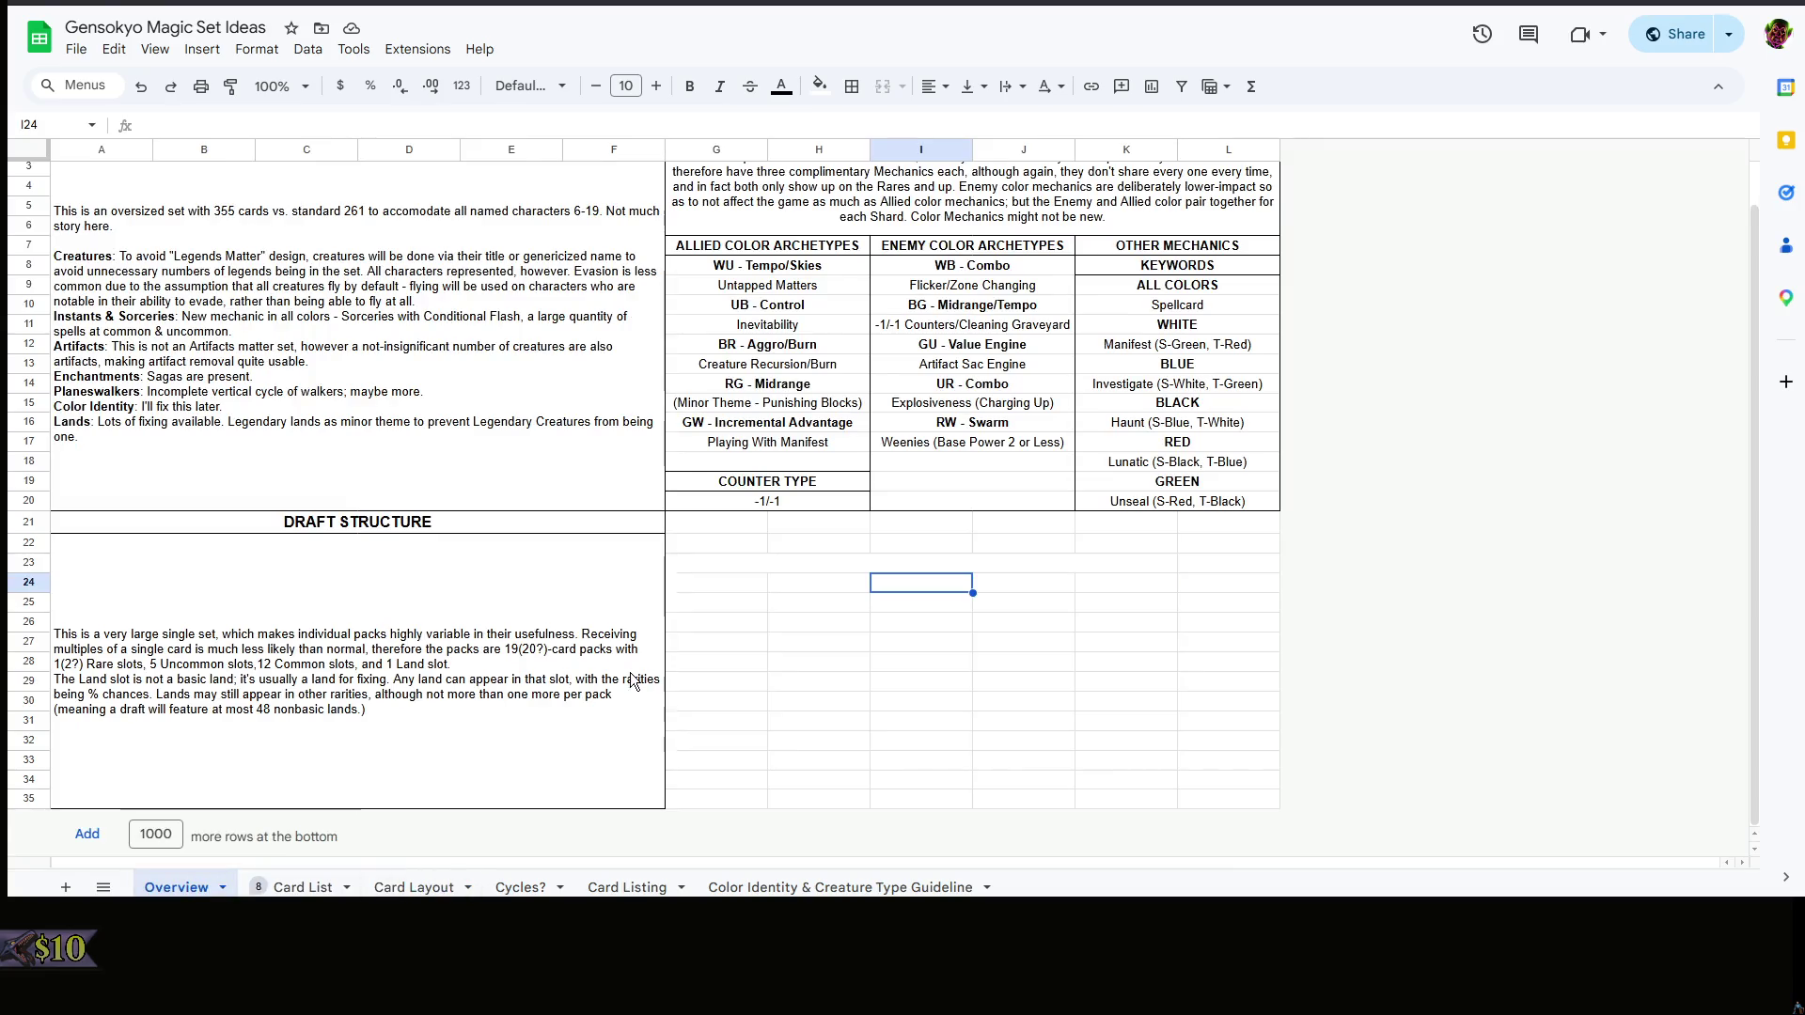
scroll(413, 751, "up", 1)
left_click(303, 885)
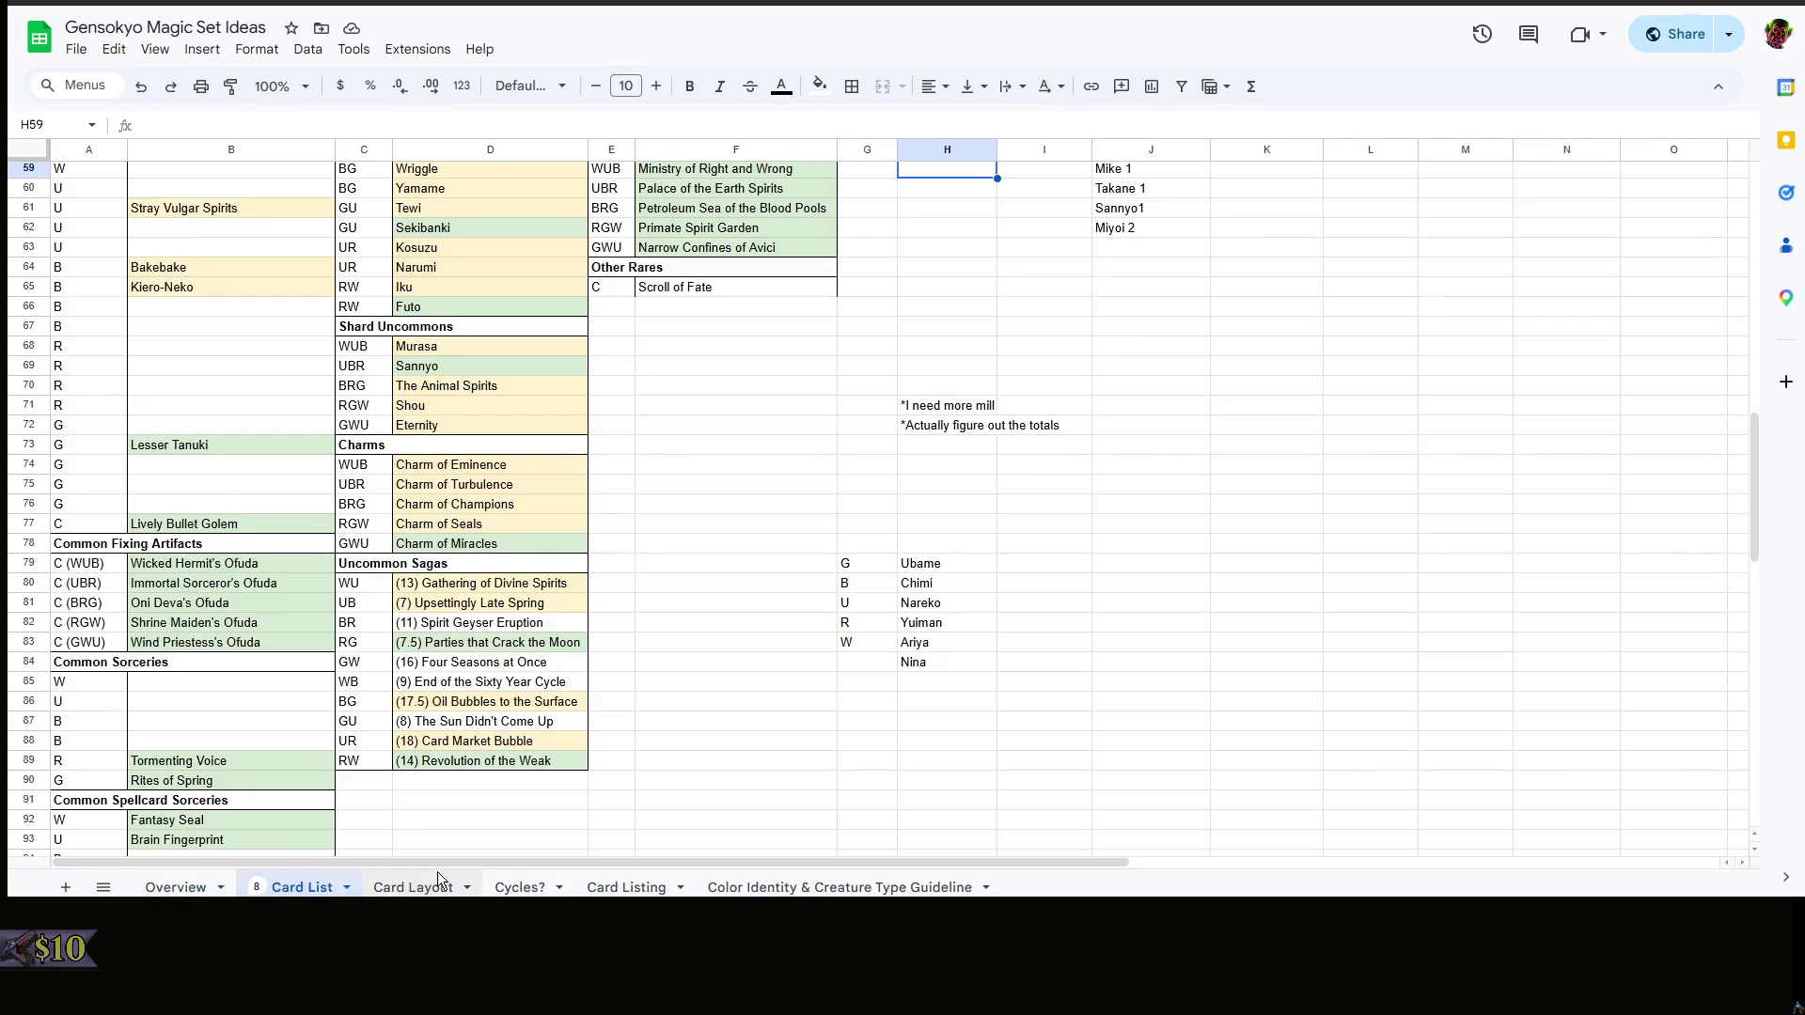
right_click(752, 714)
left_click(752, 714)
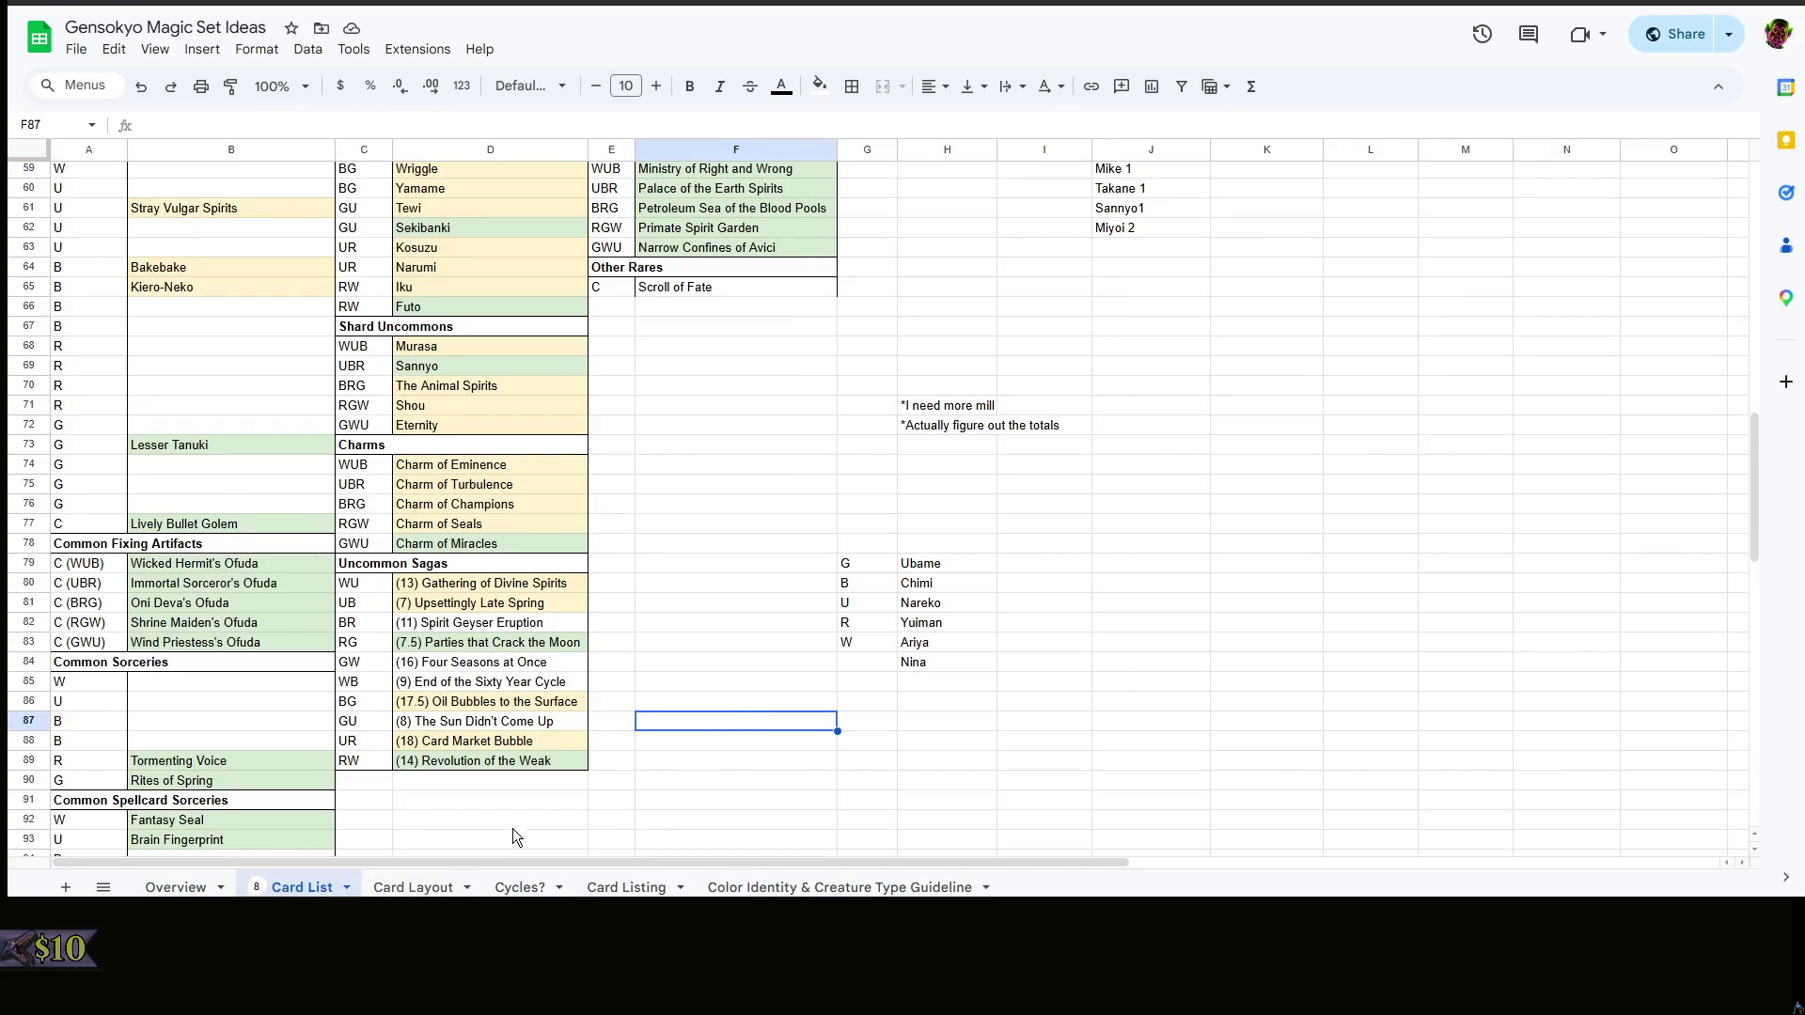
- Replace the (Creature) placeholder in UB07 (D40) with Nareko Michigami (DEVELOP)
left_click(413, 887)
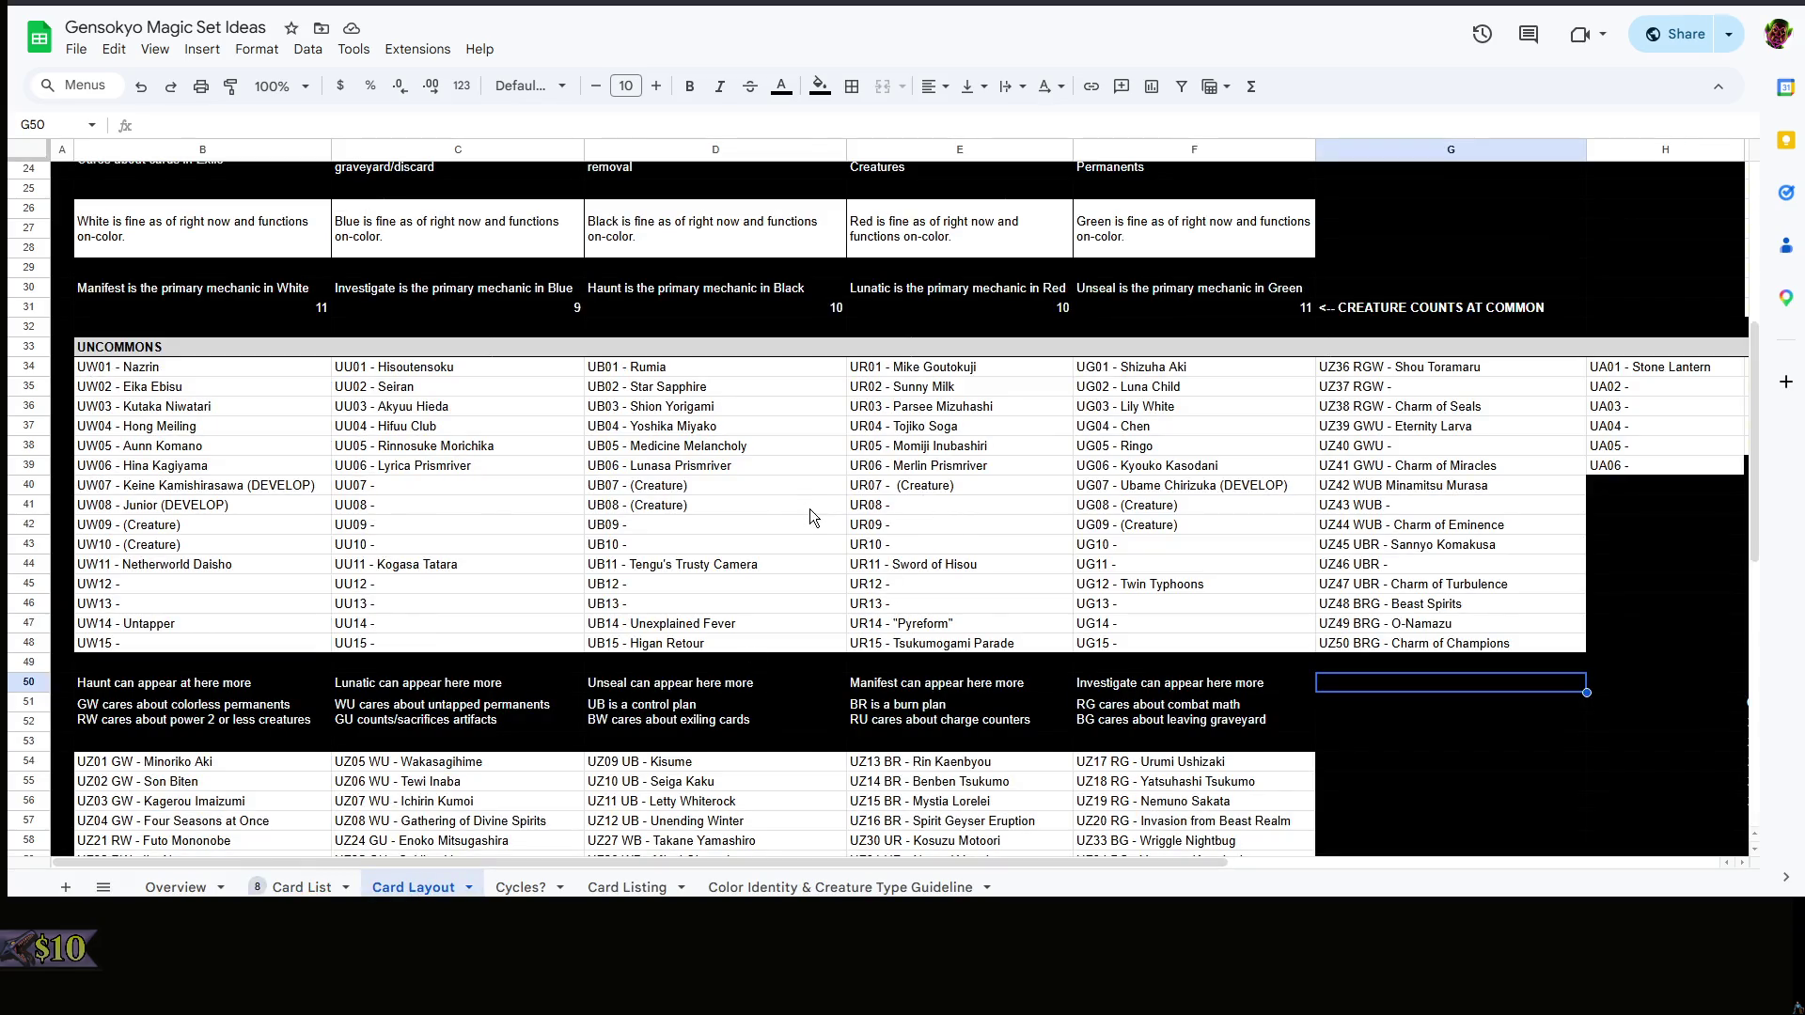
left_click(753, 489)
double_click(727, 485)
left_click_drag(727, 486, 630, 486)
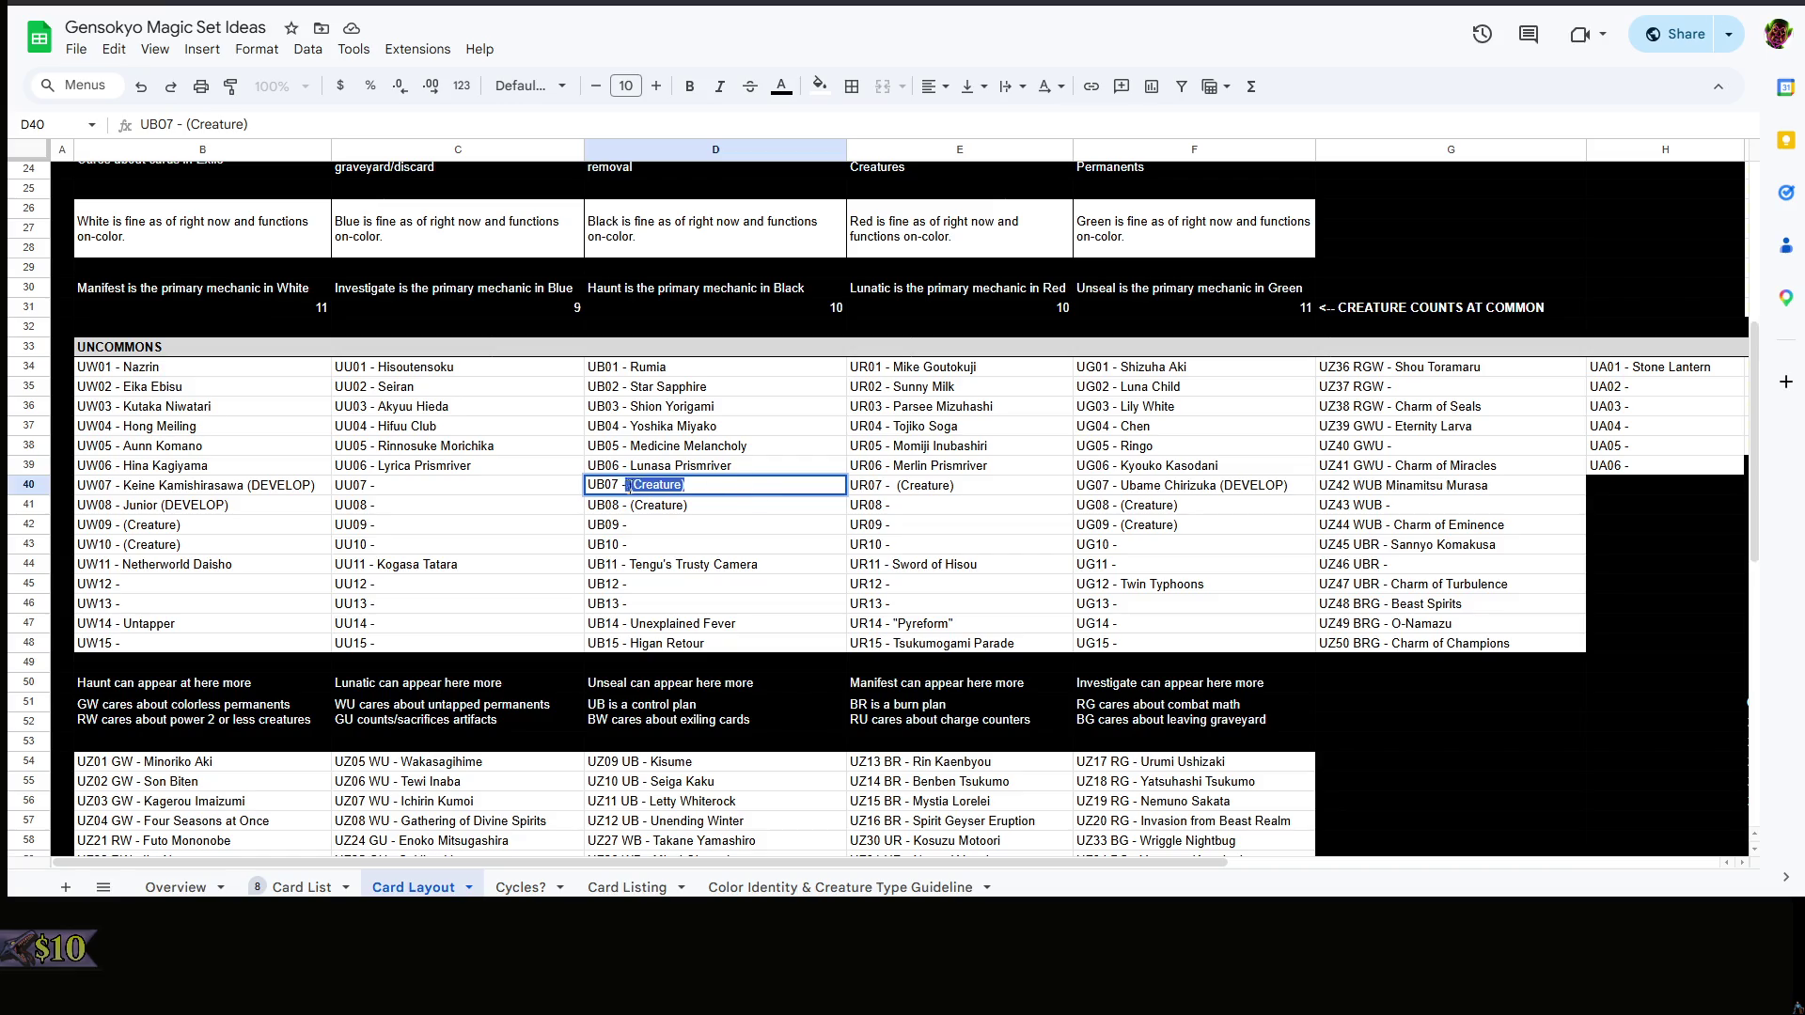
type("Nark")
key("BackSpace")
type("eko Michigami (DEVELOP")
key("Return")
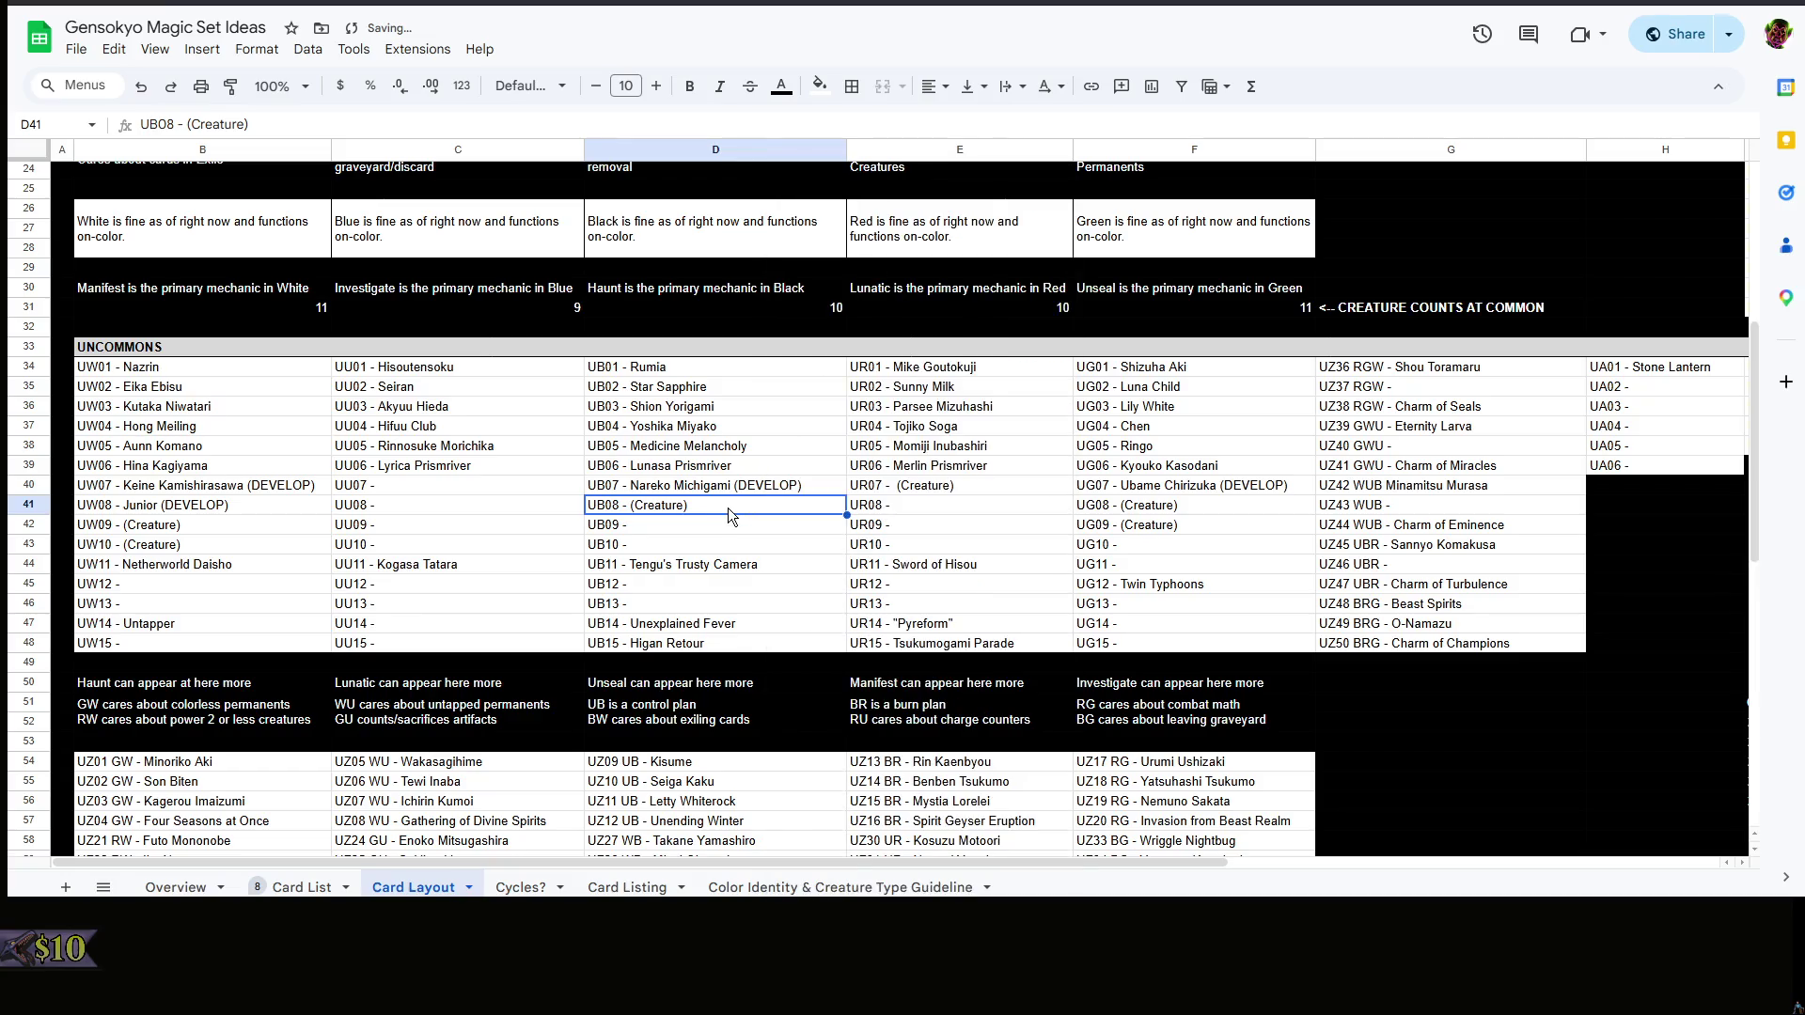
left_click(299, 887)
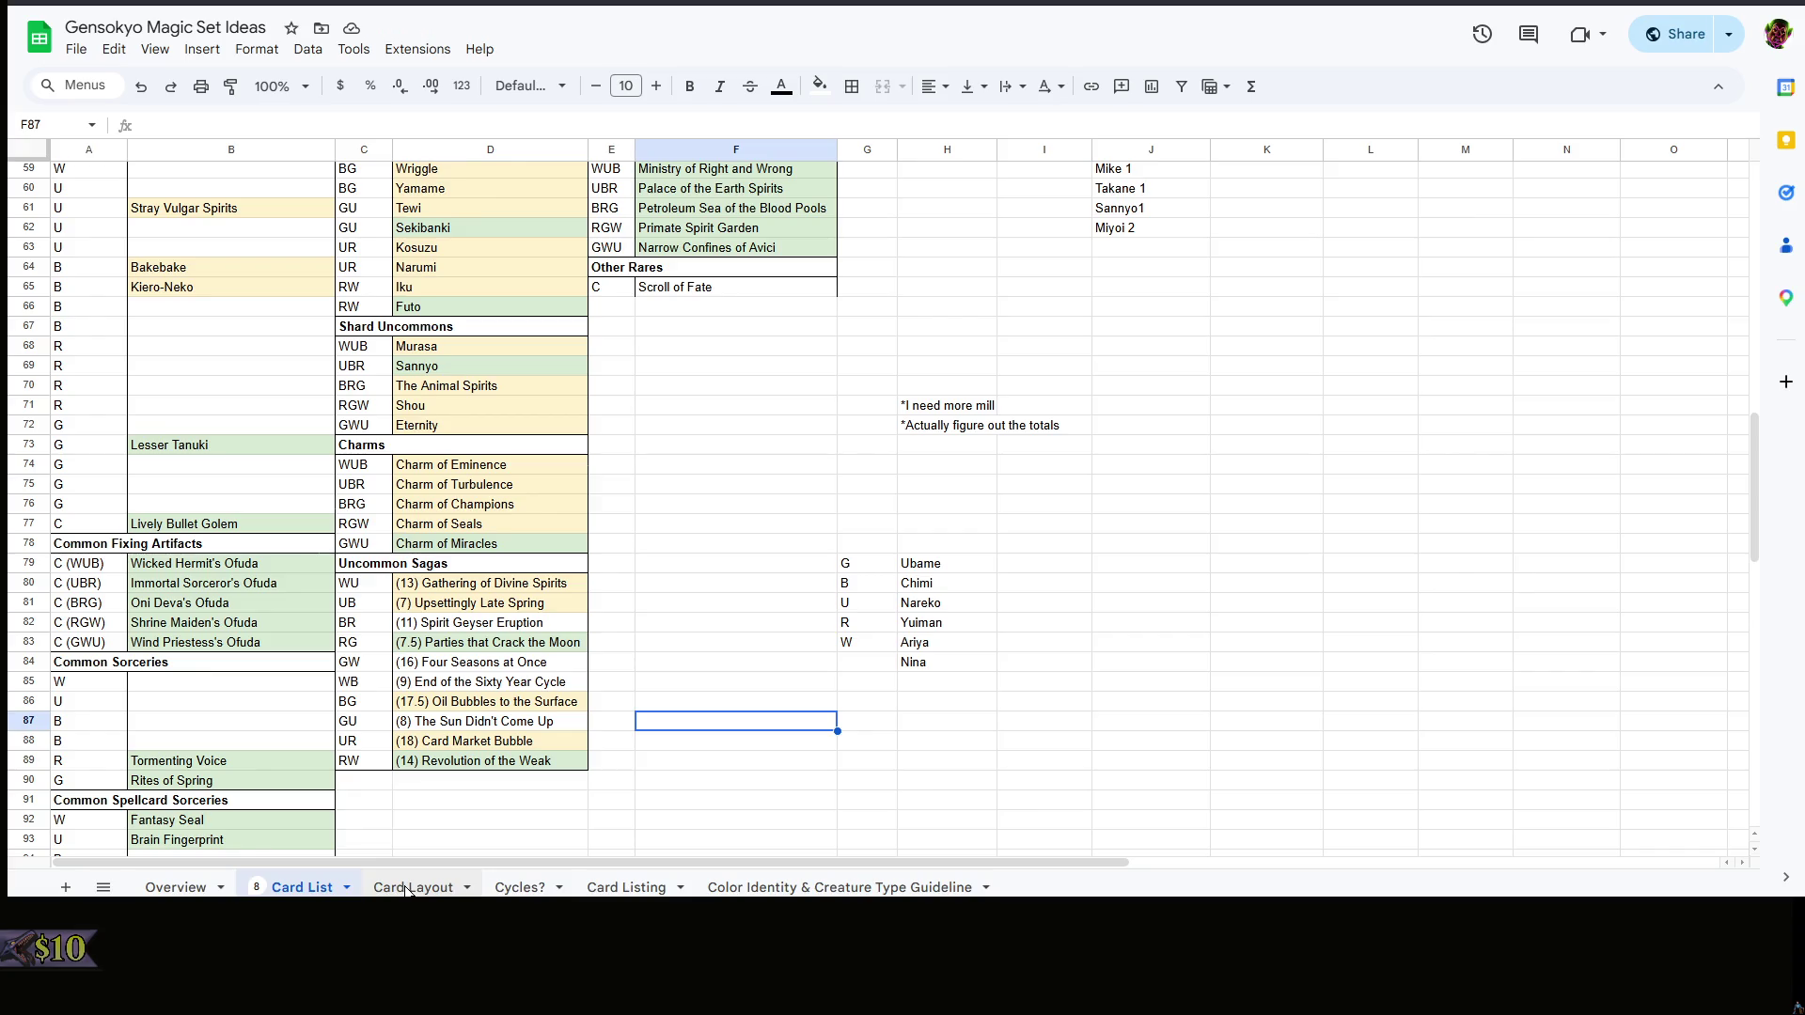
- Enter Chimi Houjuu in the UZ46 UBR uncommon slot (G44) on Card Layout
left_click(409, 888)
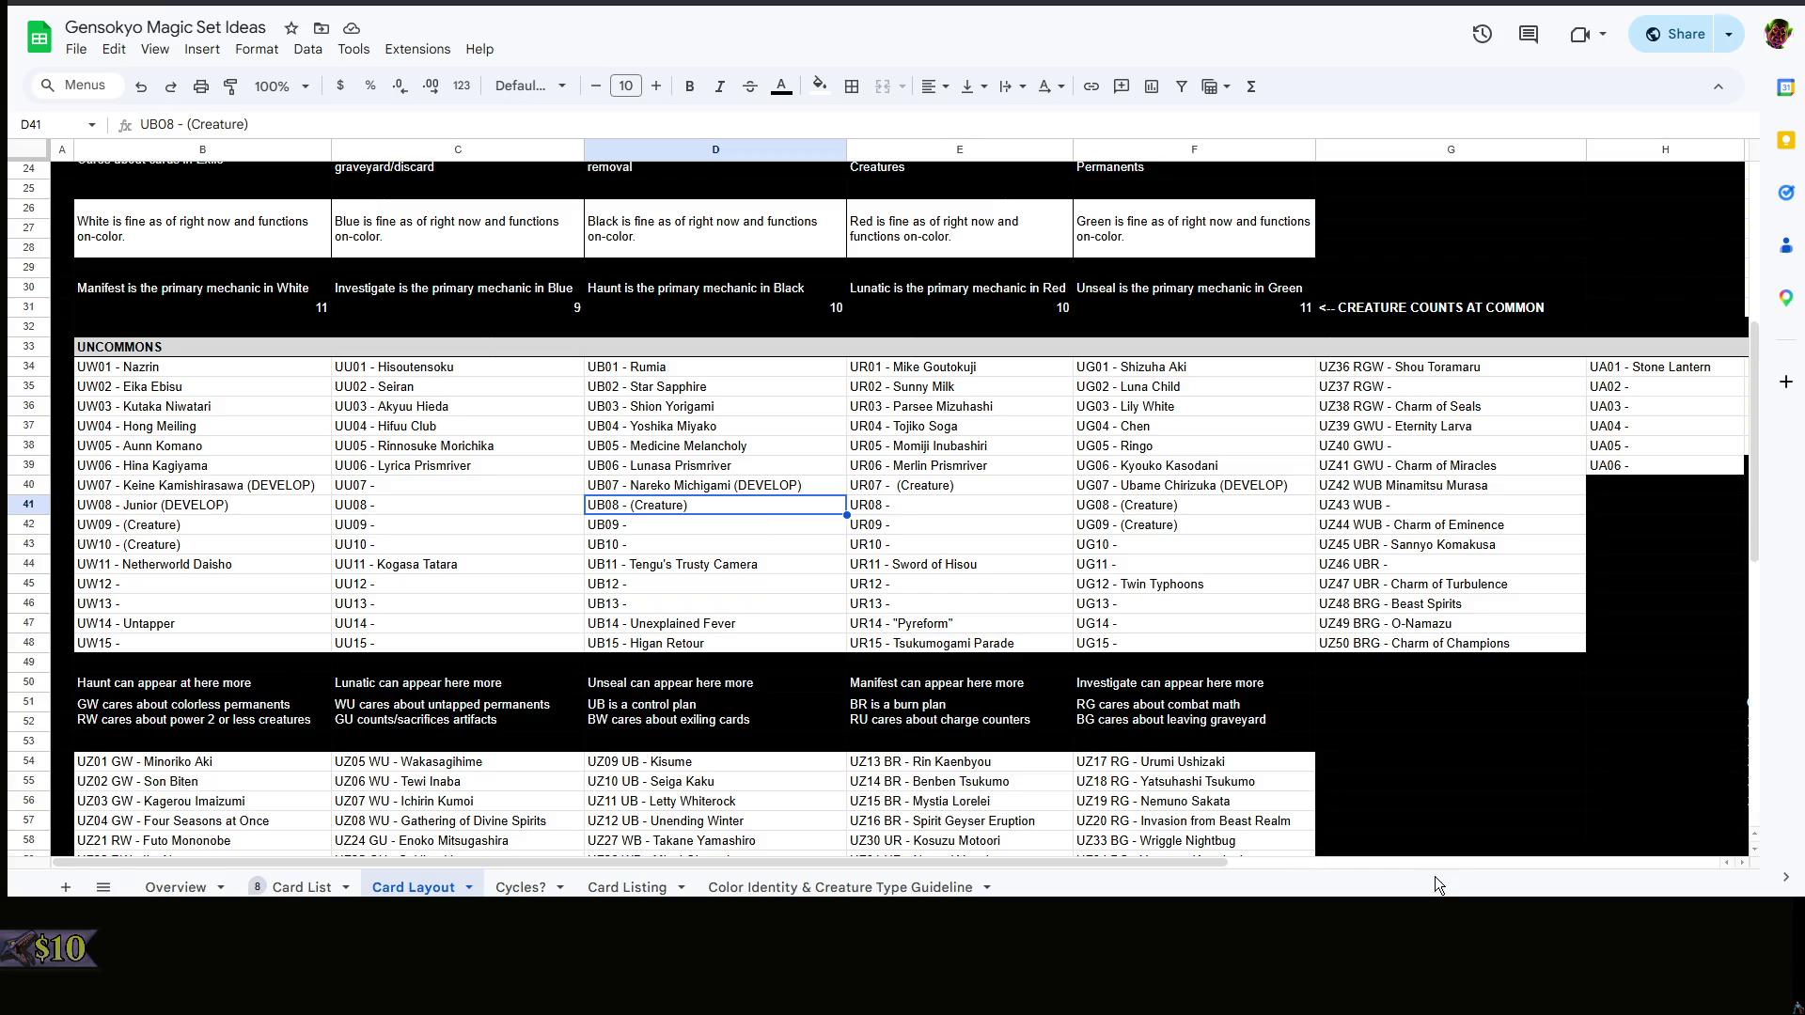
left_click_drag(1130, 857, 1339, 860)
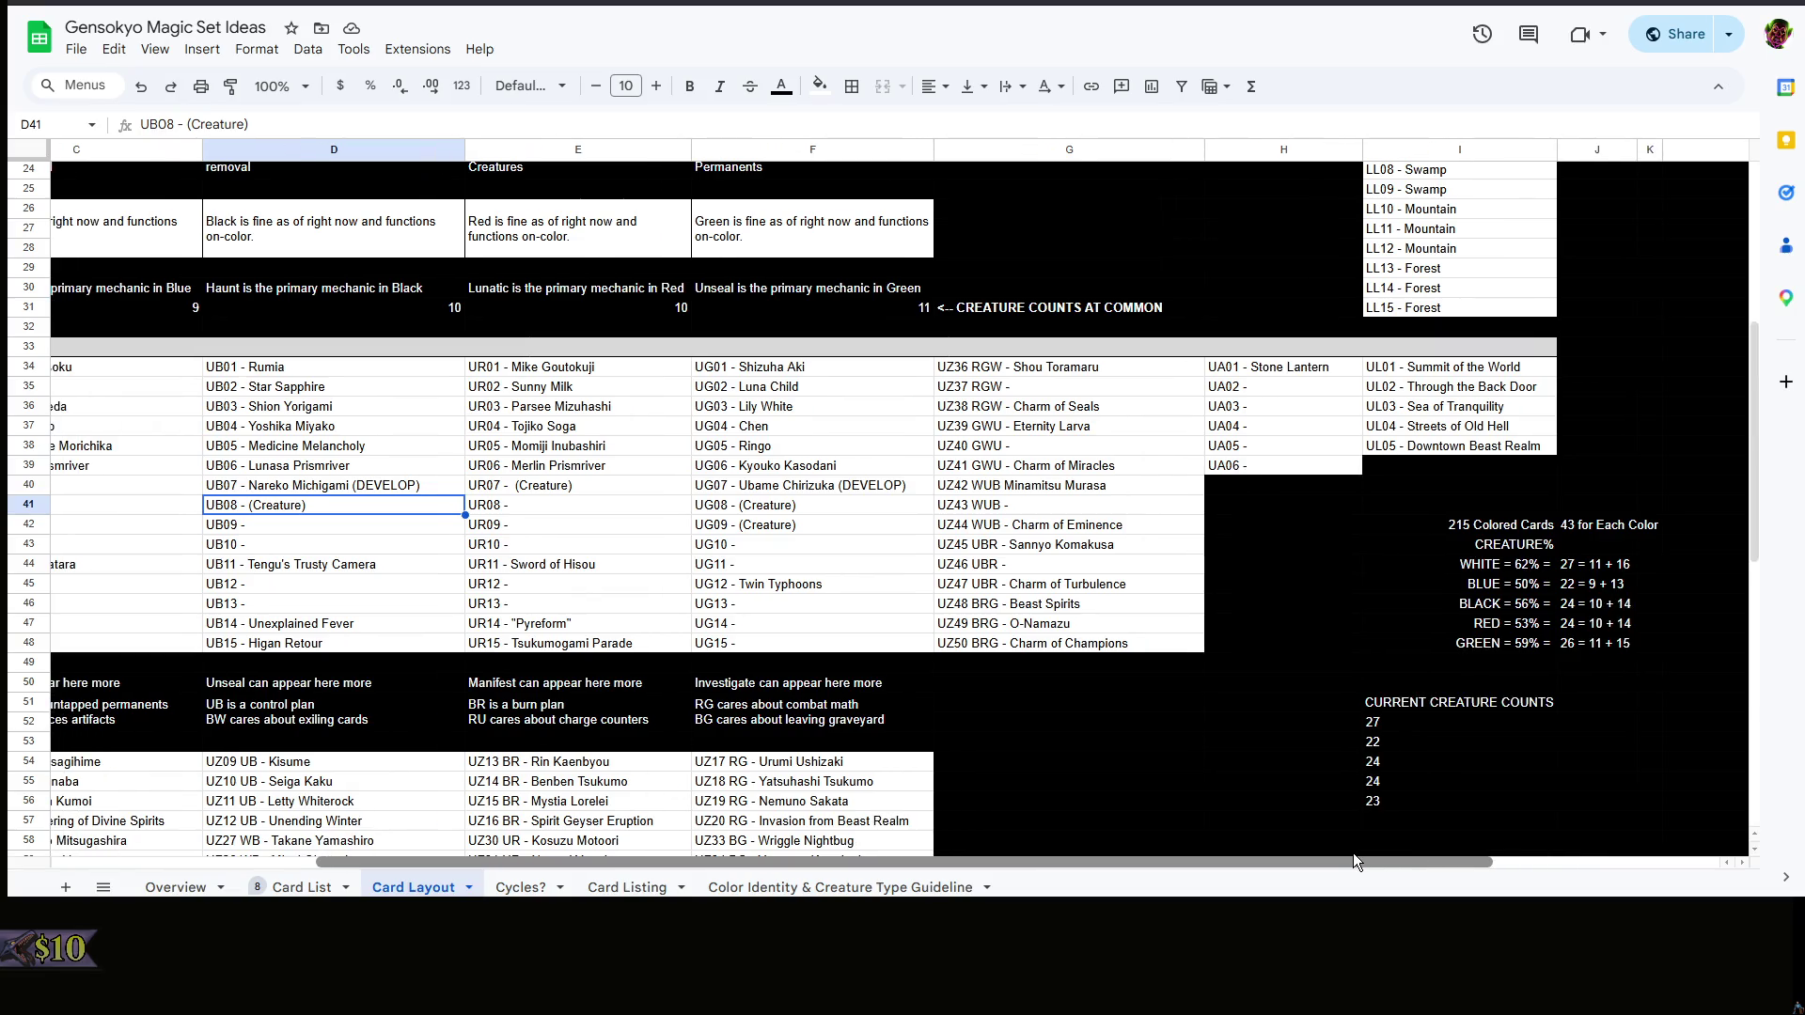
scroll(1117, 698, "down", 3)
scroll(1118, 696, "down", 2)
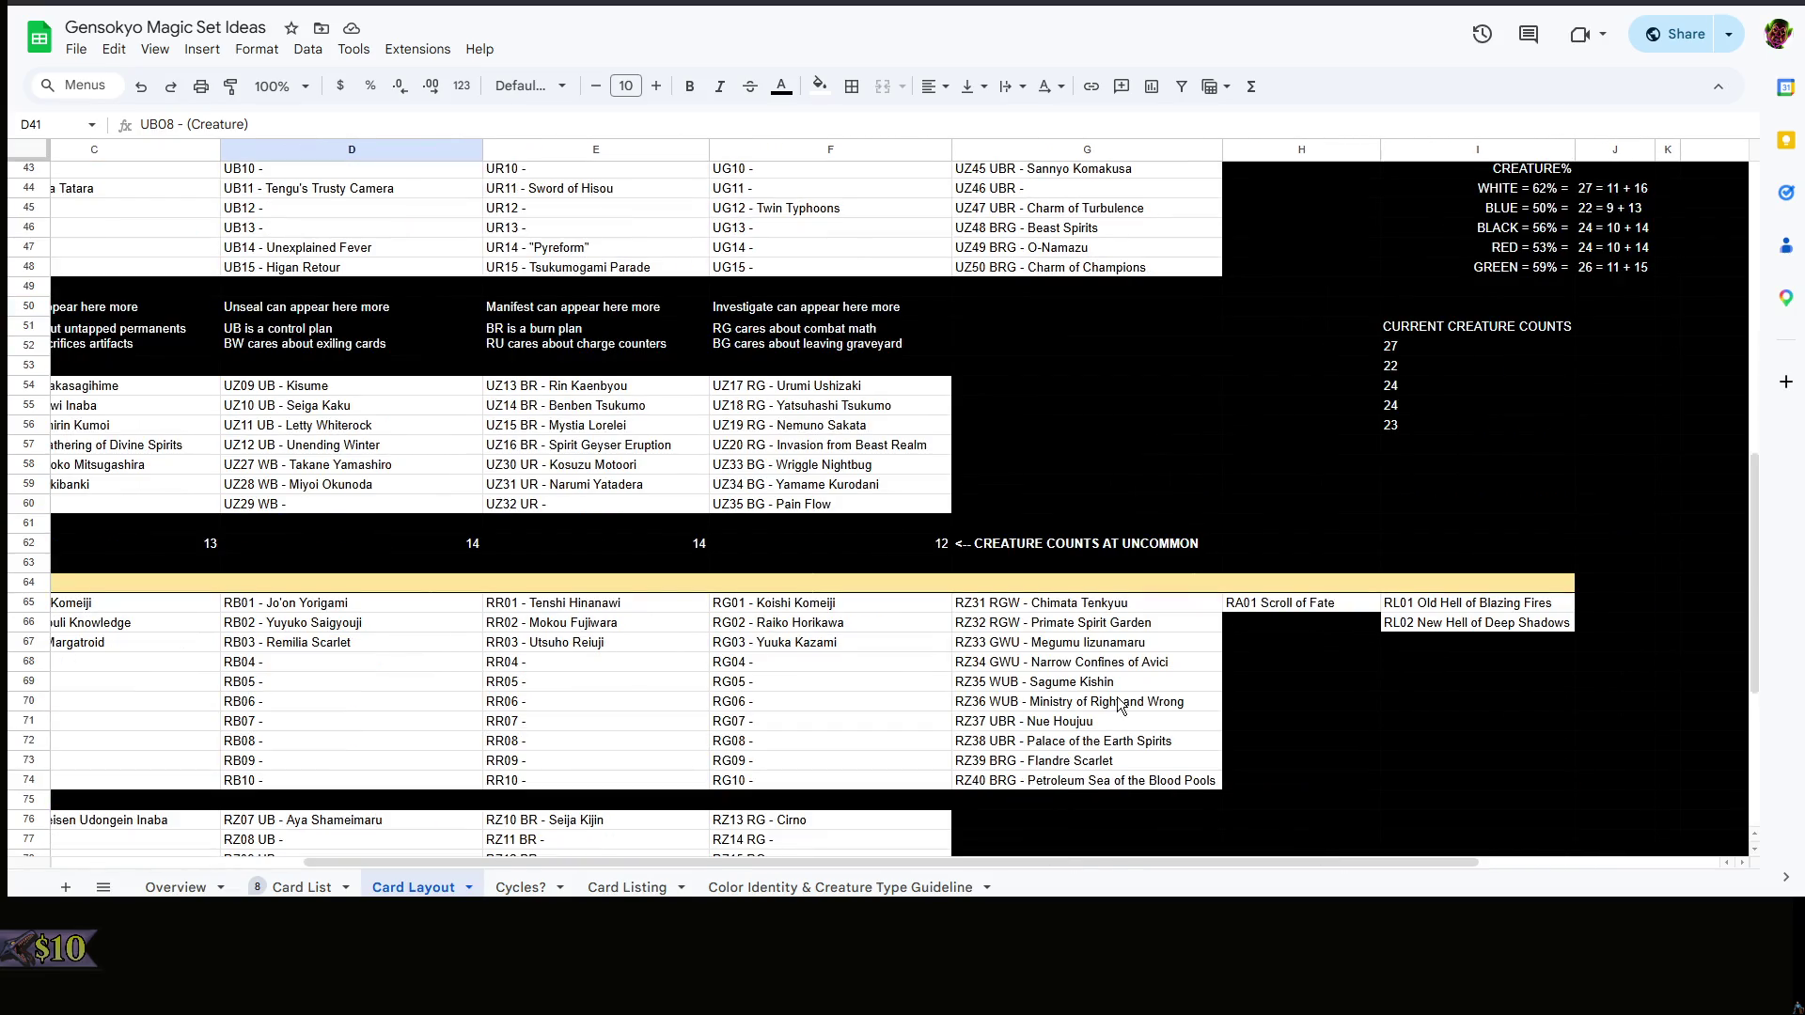
scroll(1117, 705, "up", 3)
scroll(1116, 705, "up", 3)
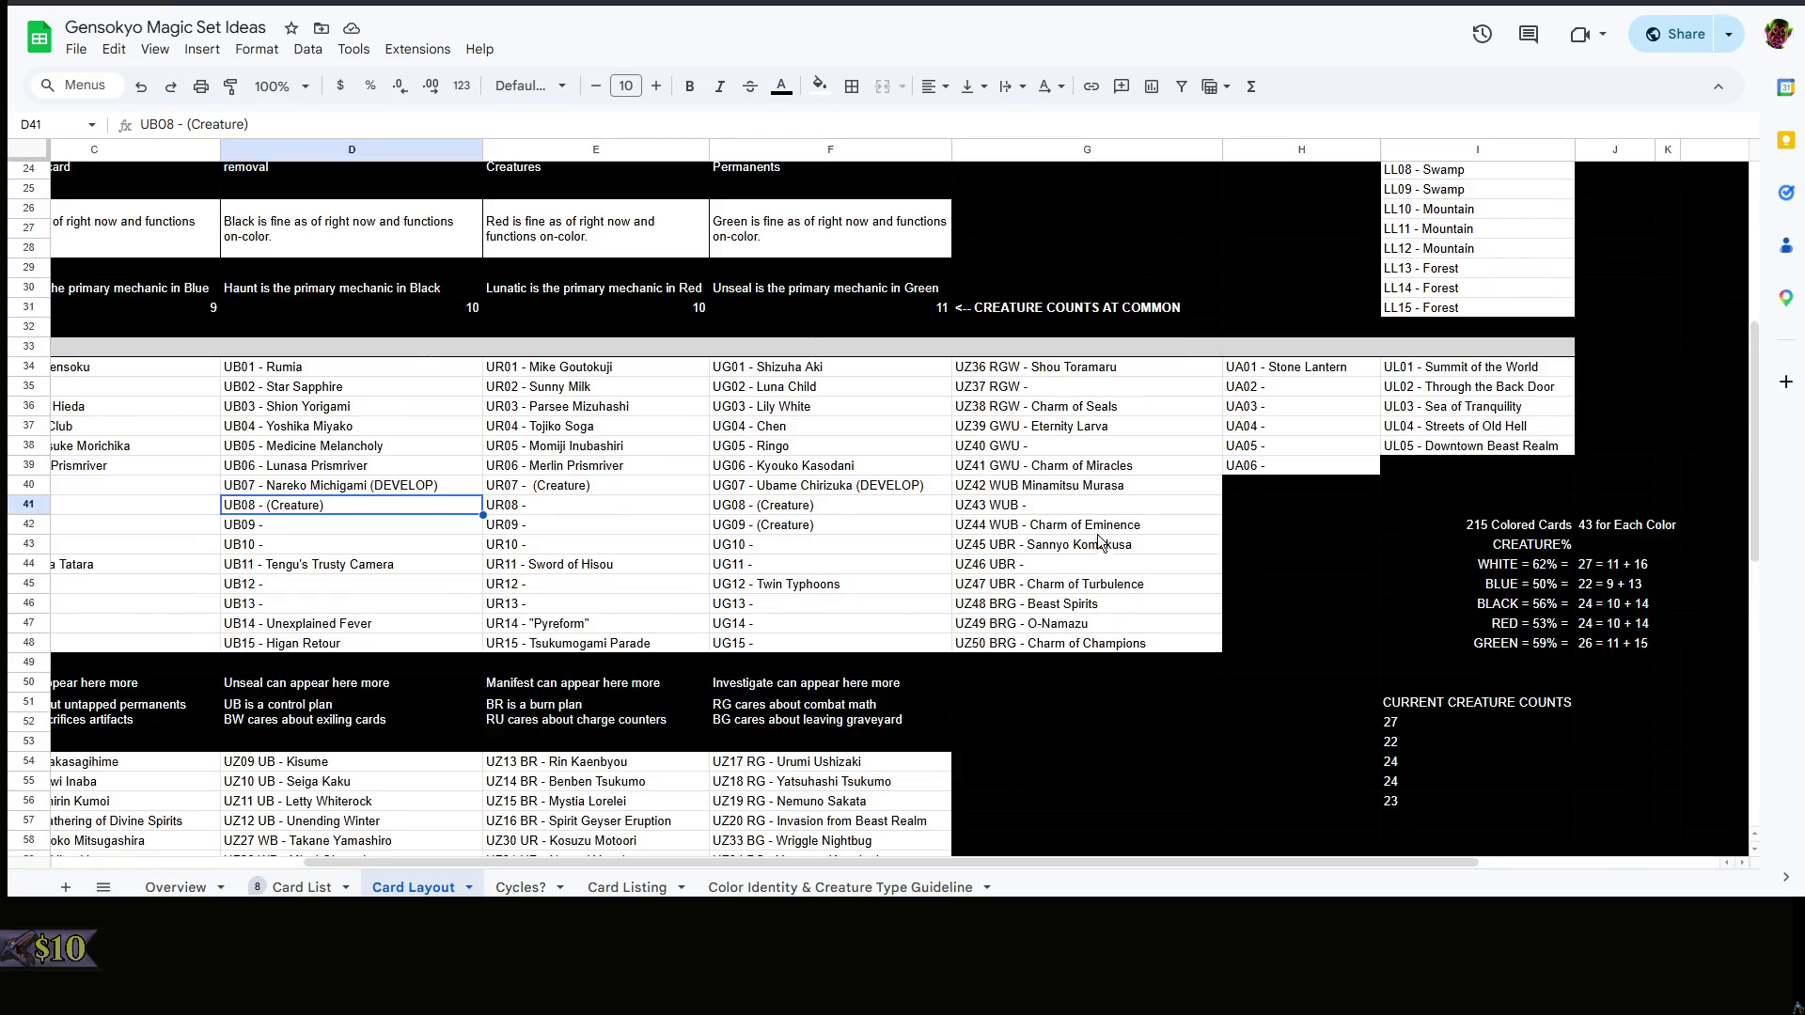
double_click(1097, 564)
type("Chimi")
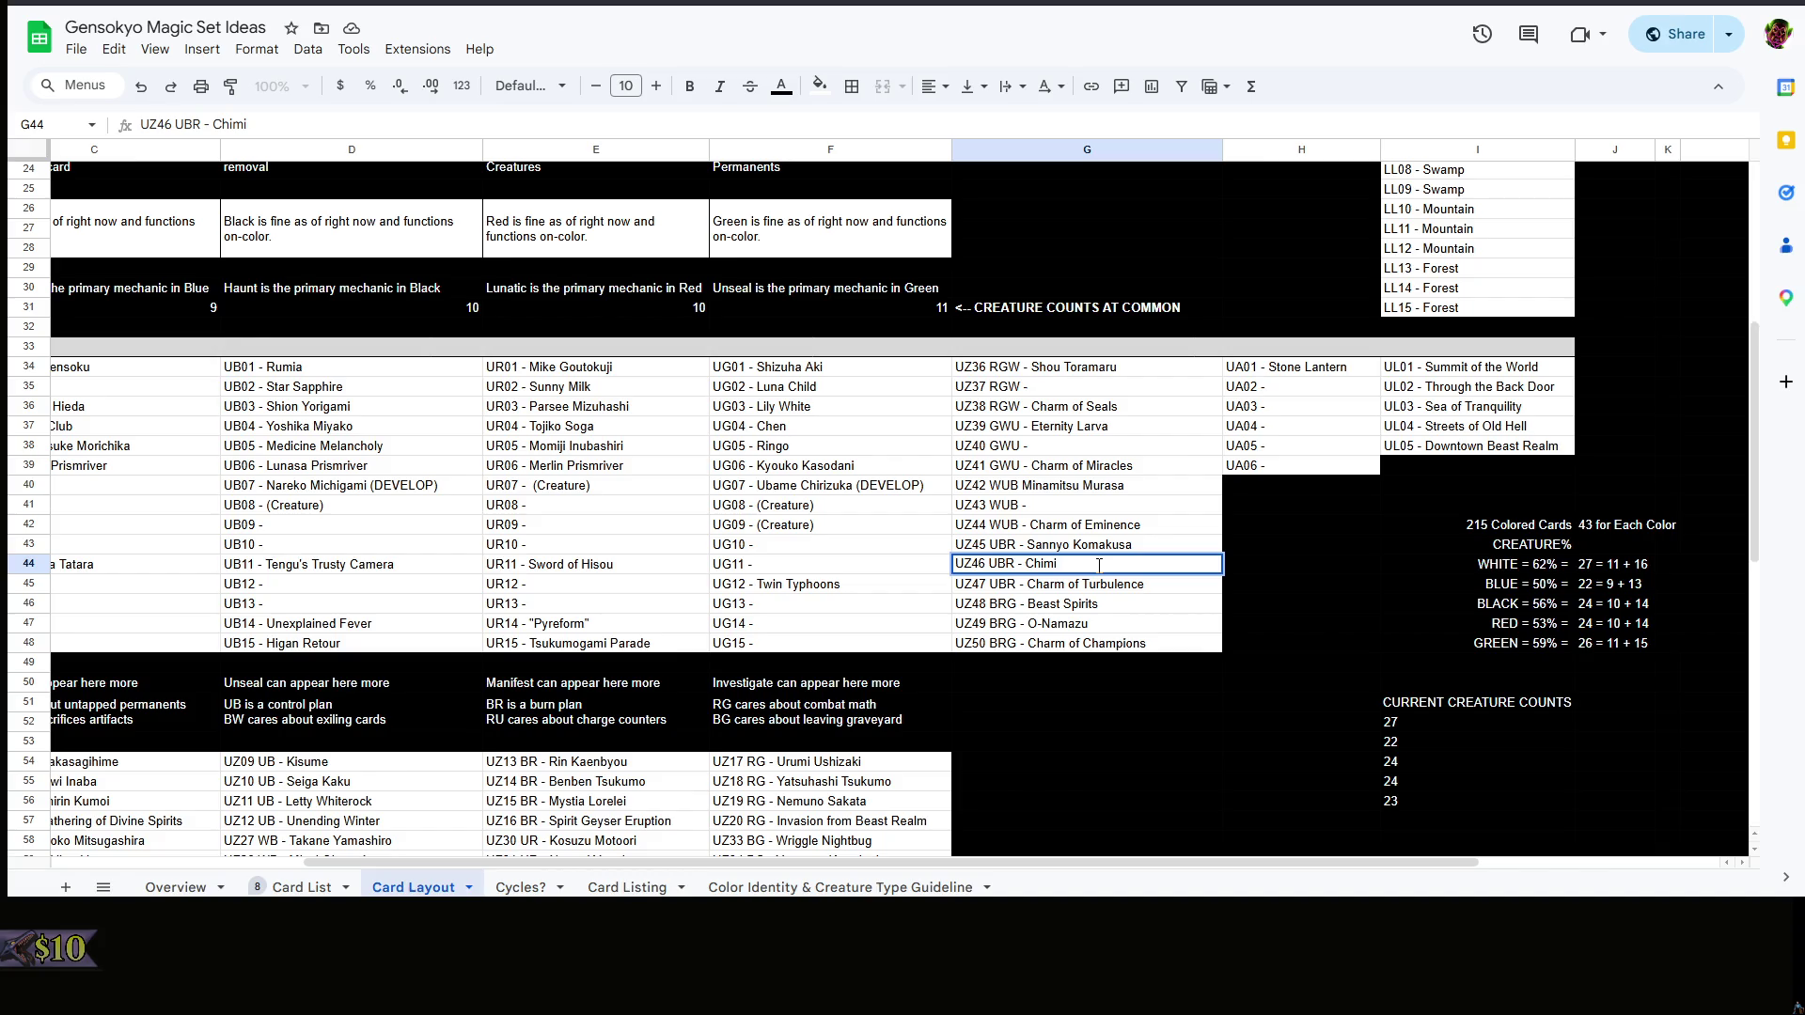
type(" Houjuu")
left_click(1065, 724)
- Delete the (Creature) placeholder from UB08's cell D41
left_click(1113, 575)
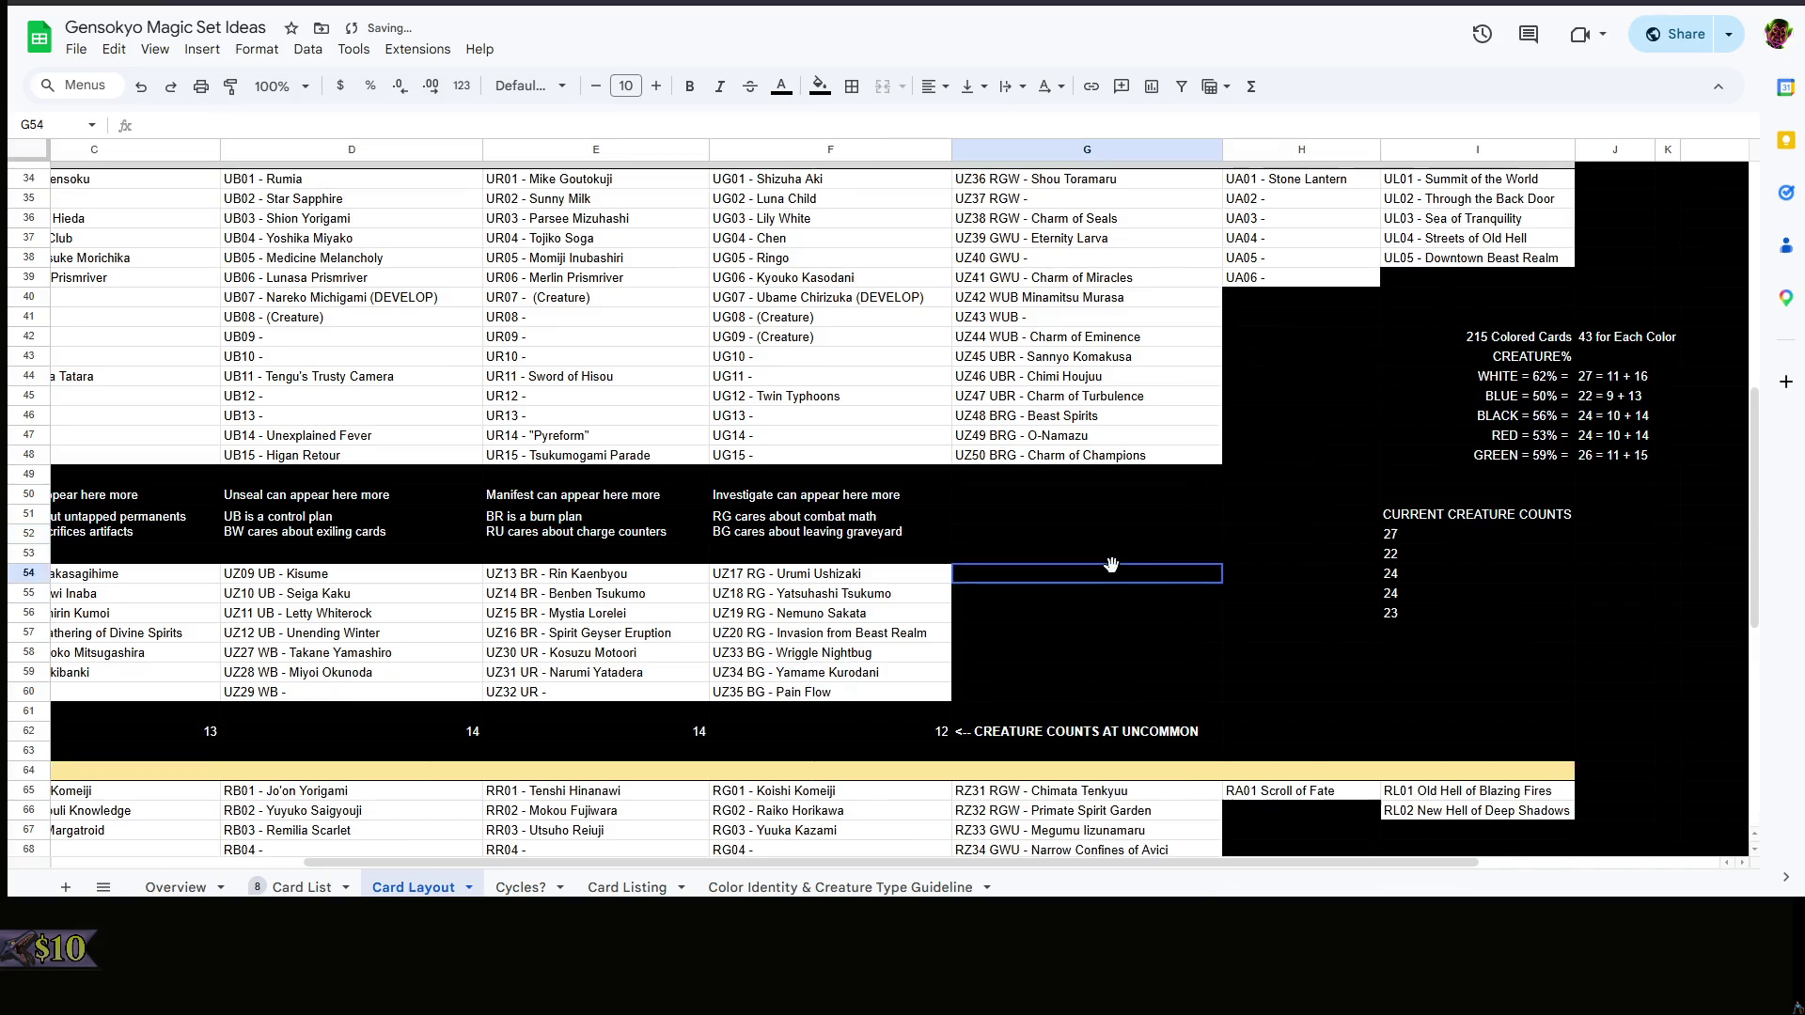
scroll(1113, 581, "up", 3)
left_click(1138, 662)
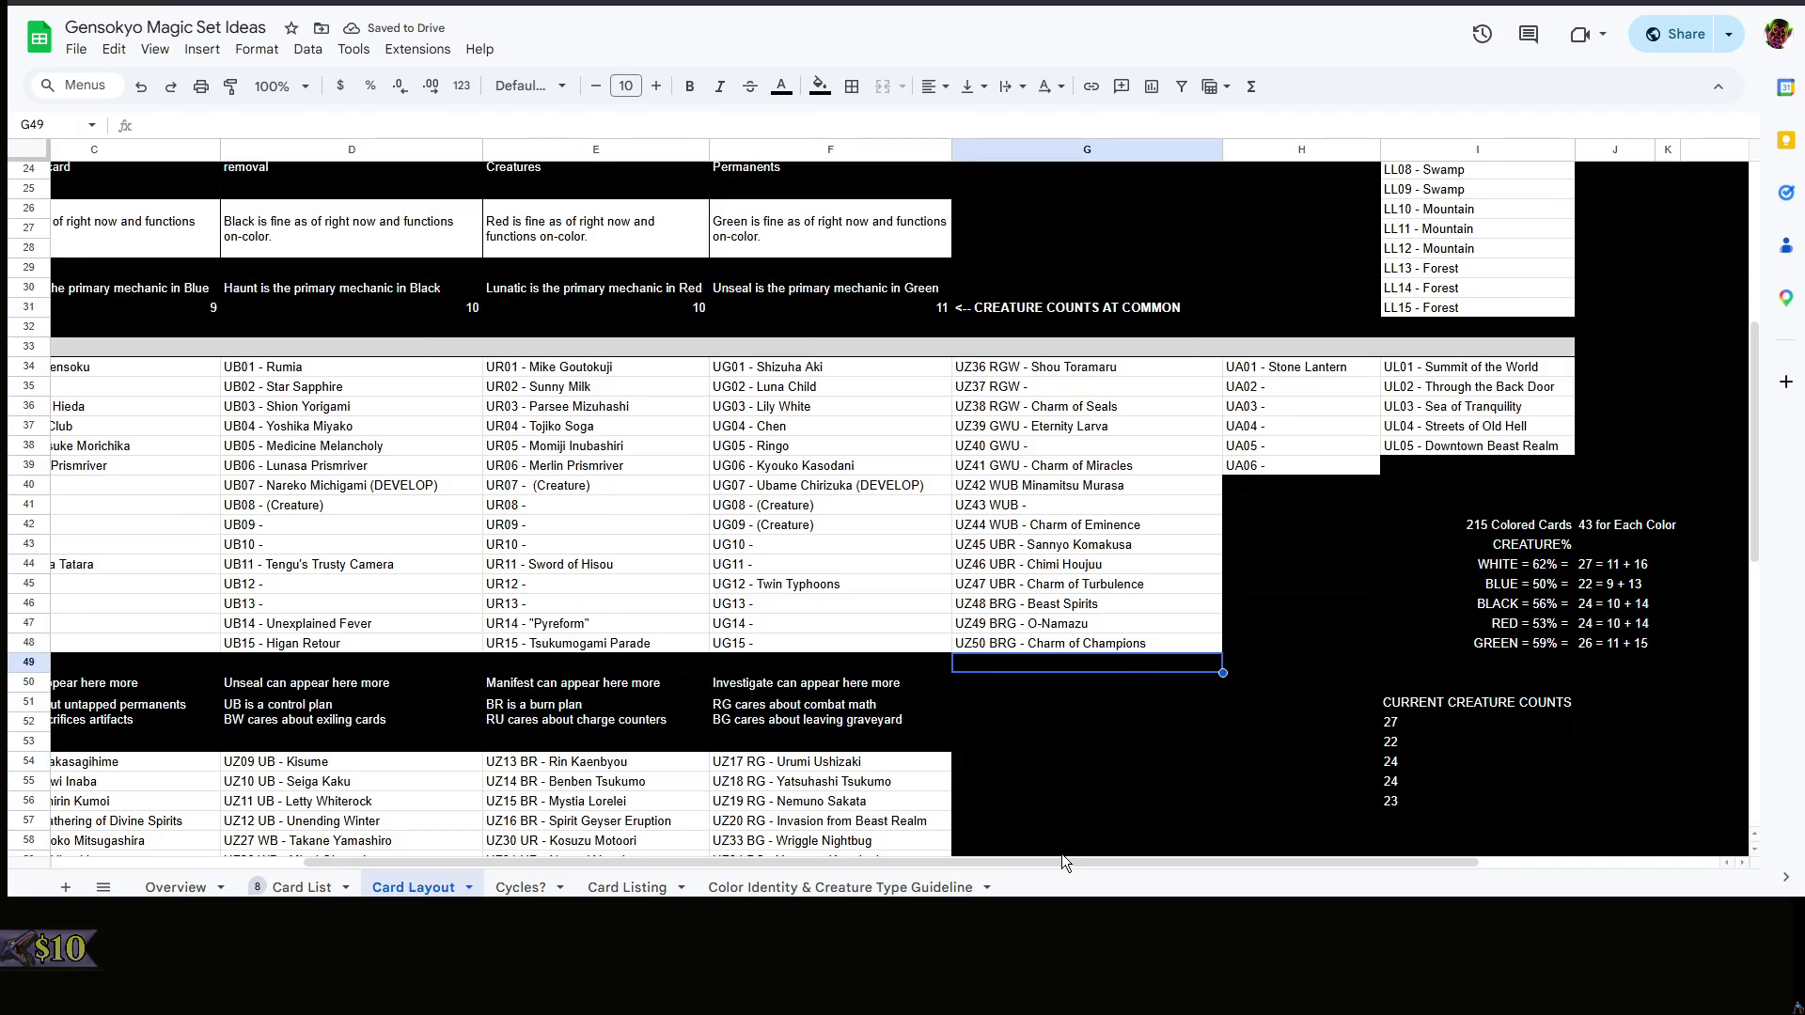
left_click_drag(1025, 859, 773, 860)
left_click(673, 515)
double_click(707, 509)
left_click_drag(707, 509, 641, 513)
key("BackSpace")
left_click(817, 671)
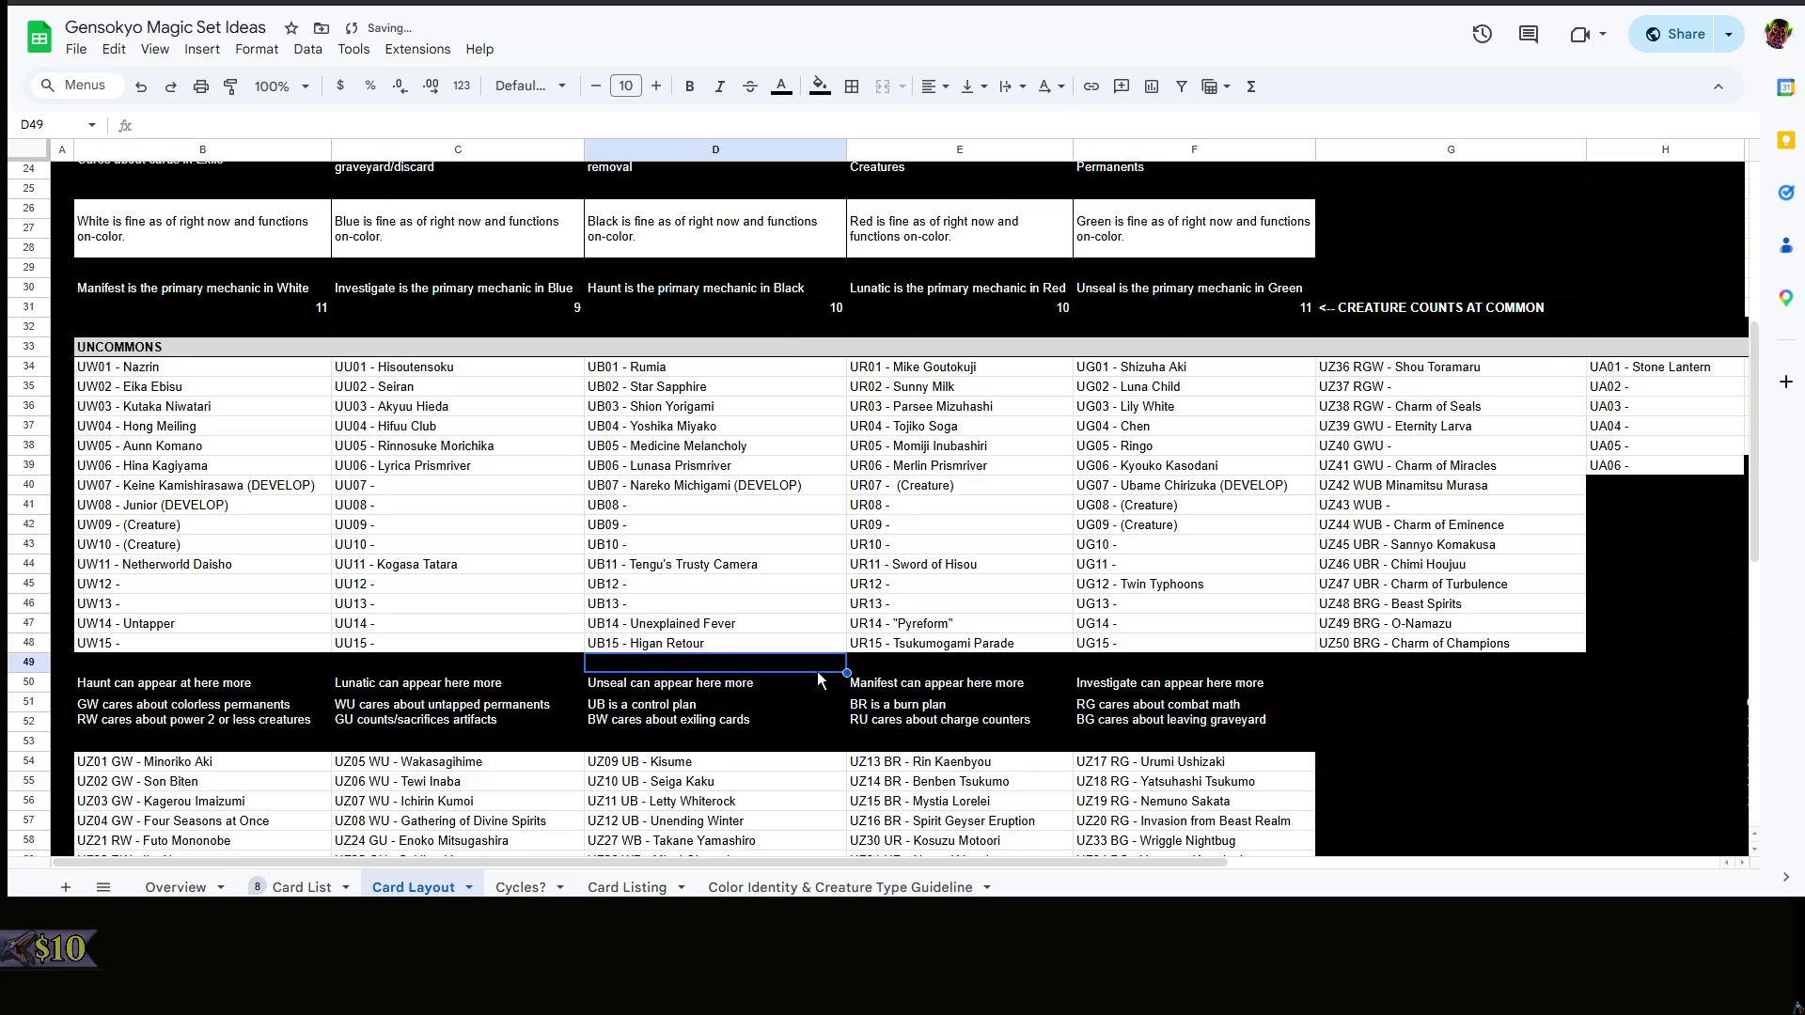
- Undo the D41 deletion so UB08 keeps its (Creature) placeholder
right_click(761, 663)
left_click(769, 670)
scroll(1128, 706, "down", 3)
scroll(1494, 748, "up", 3)
left_click(1485, 746)
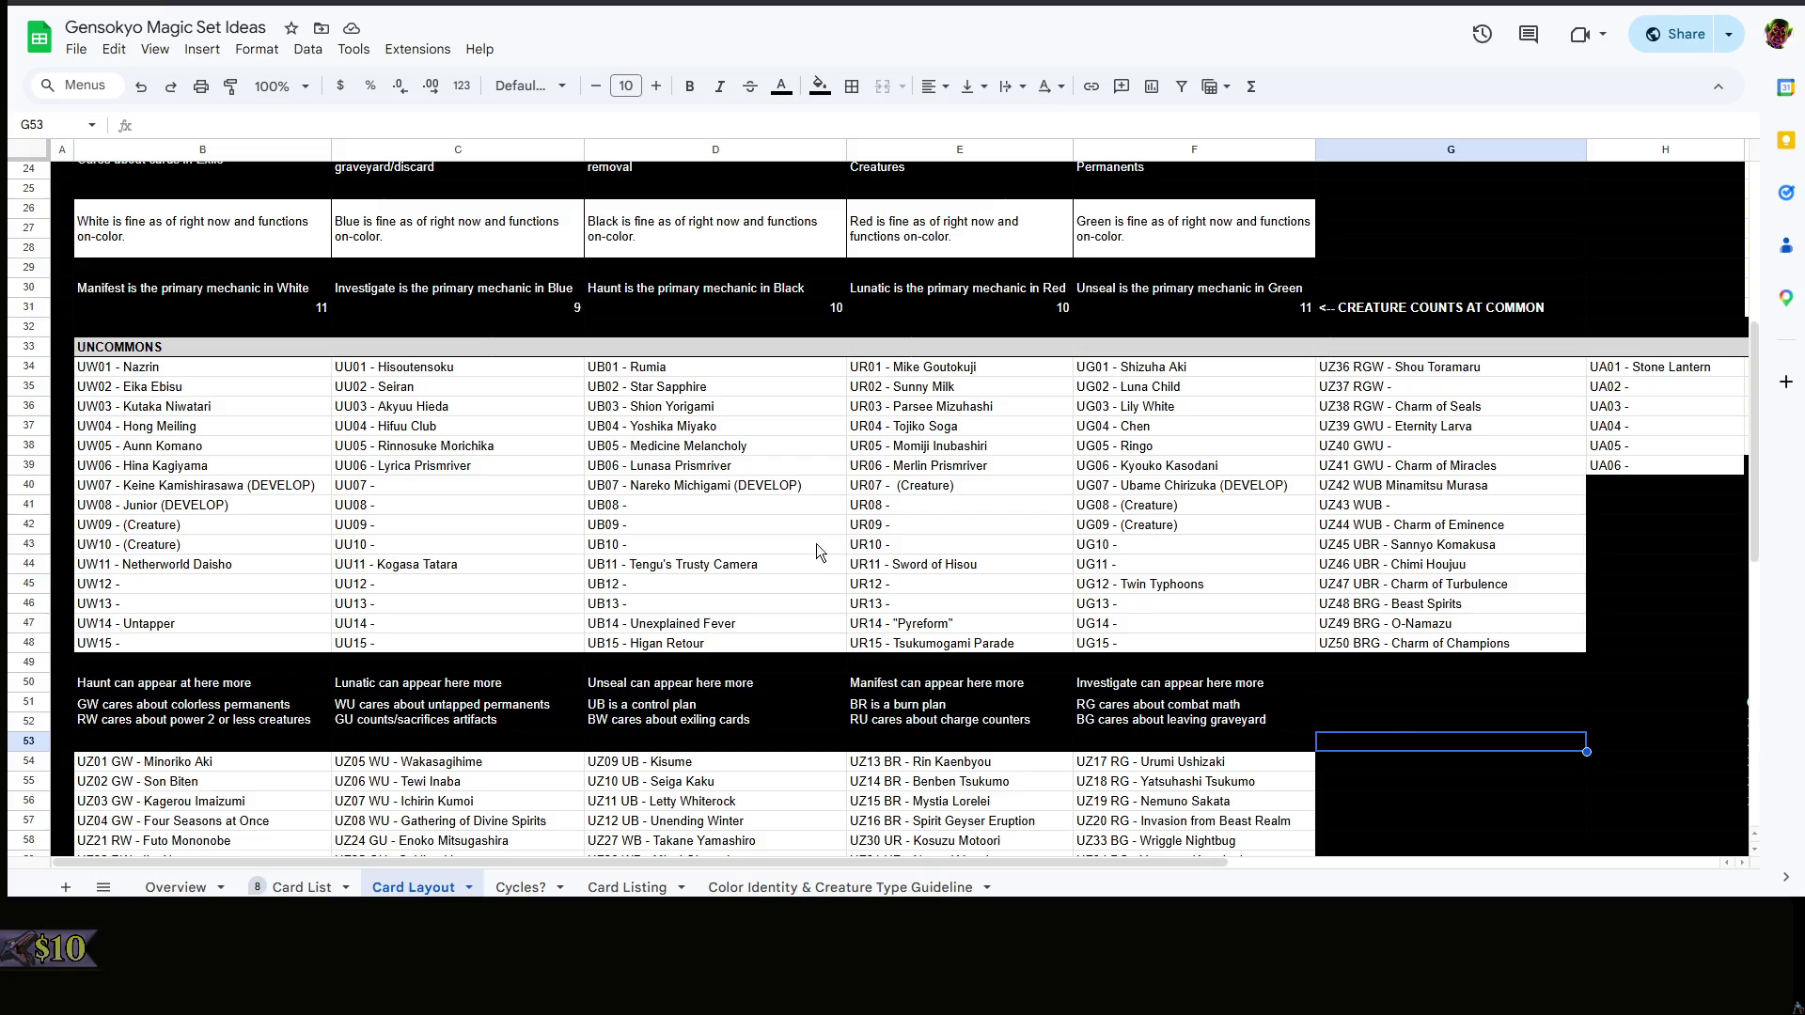
left_click(746, 508)
type("UB08 - (Creature)")
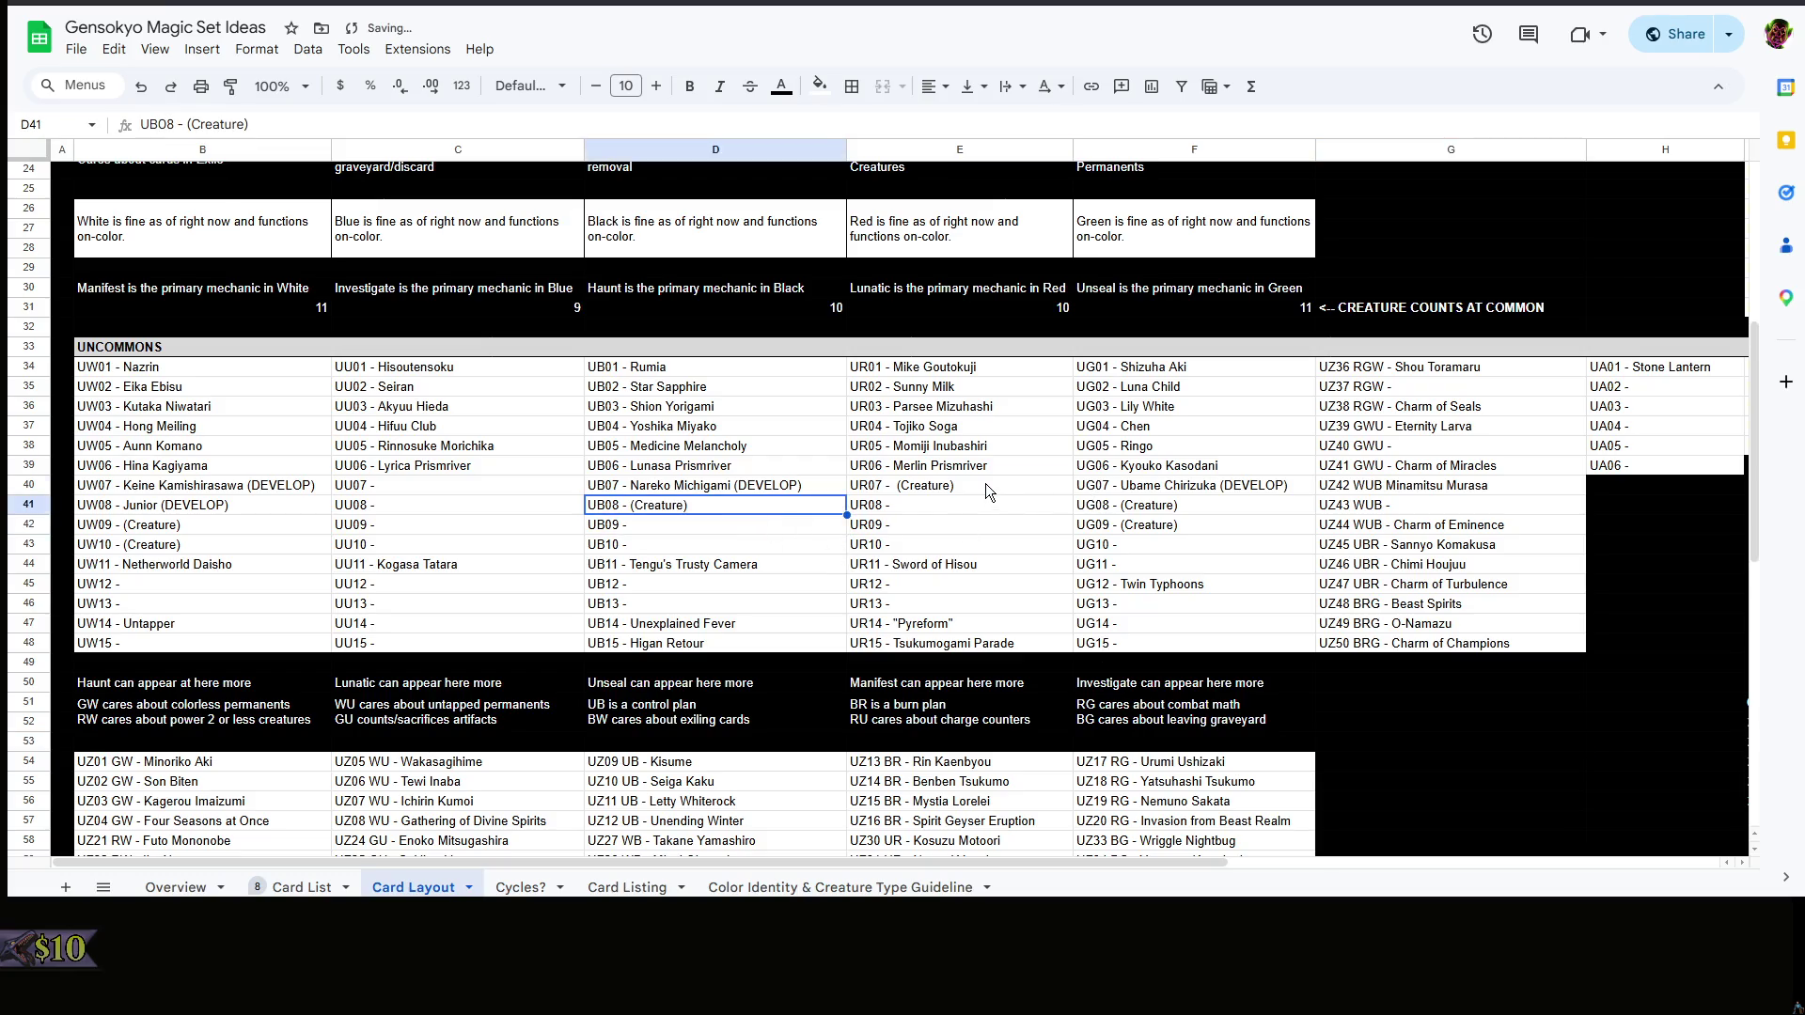
- Delete the (Creature) placeholder from UR07's cell E40 and commit the edit
double_click(986, 484)
left_click_drag(953, 484, 907, 491)
key("BackSpace")
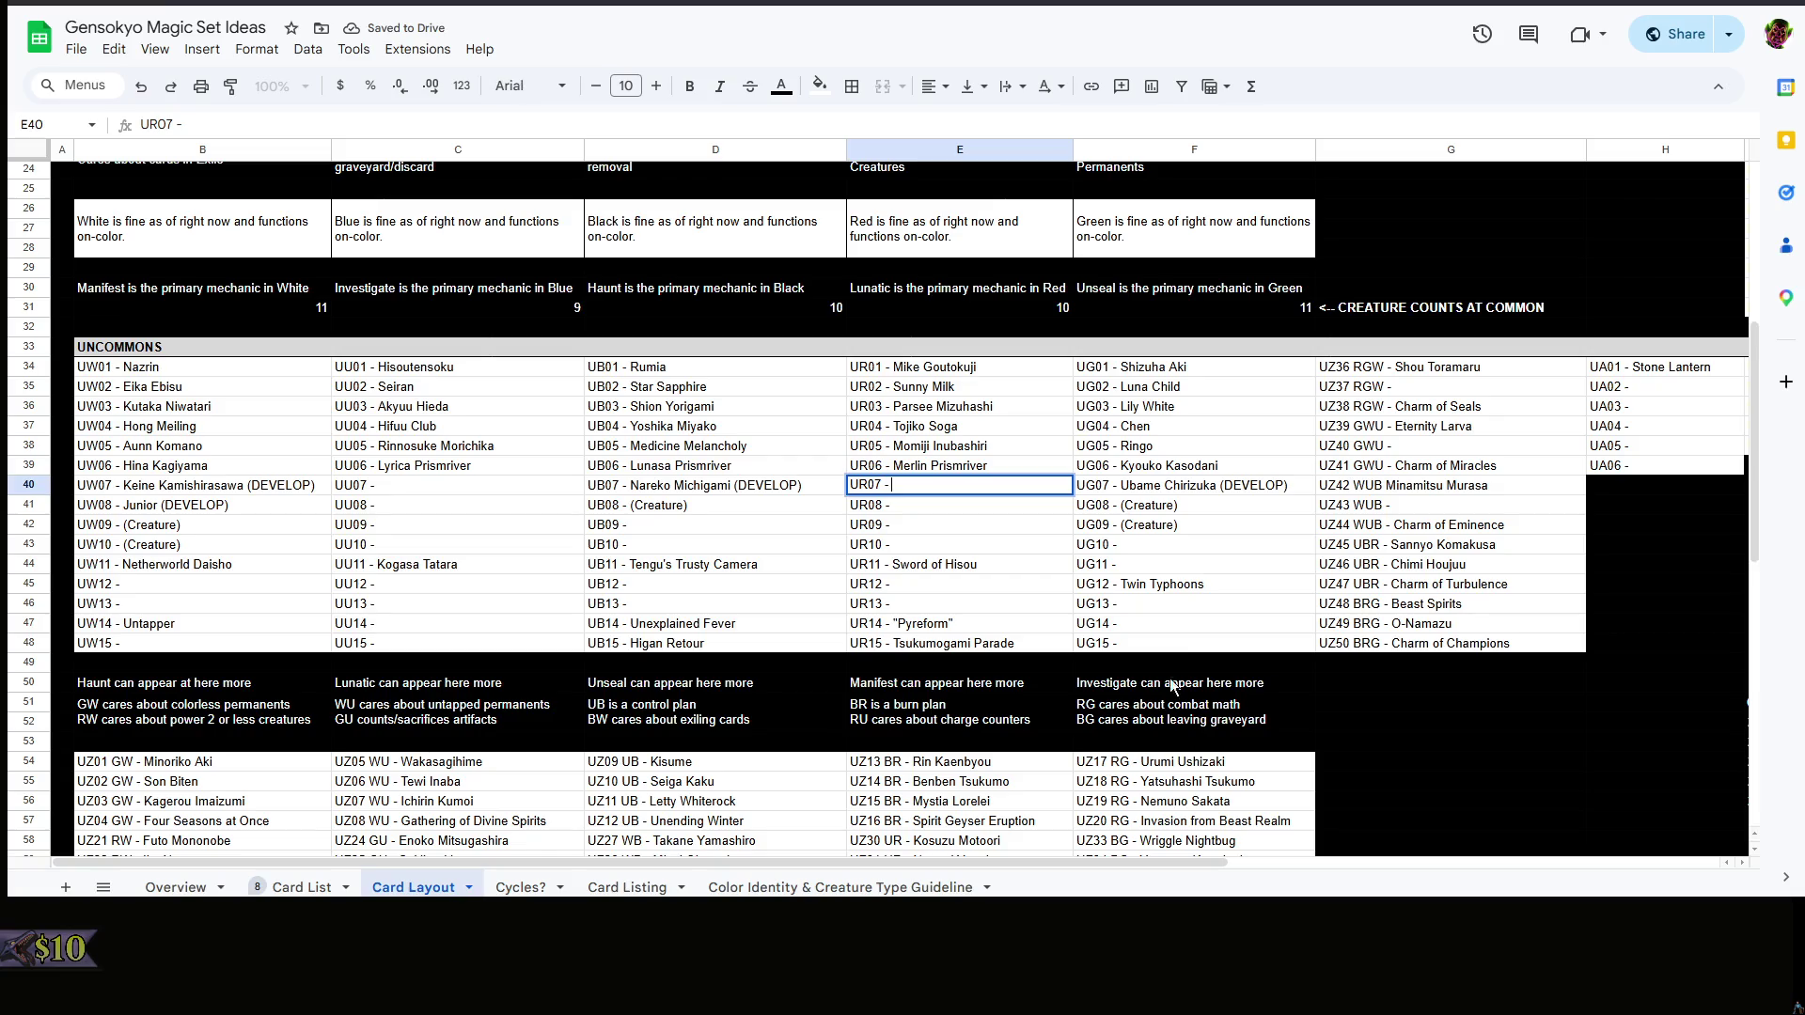
left_click(1248, 702)
left_click(1351, 684)
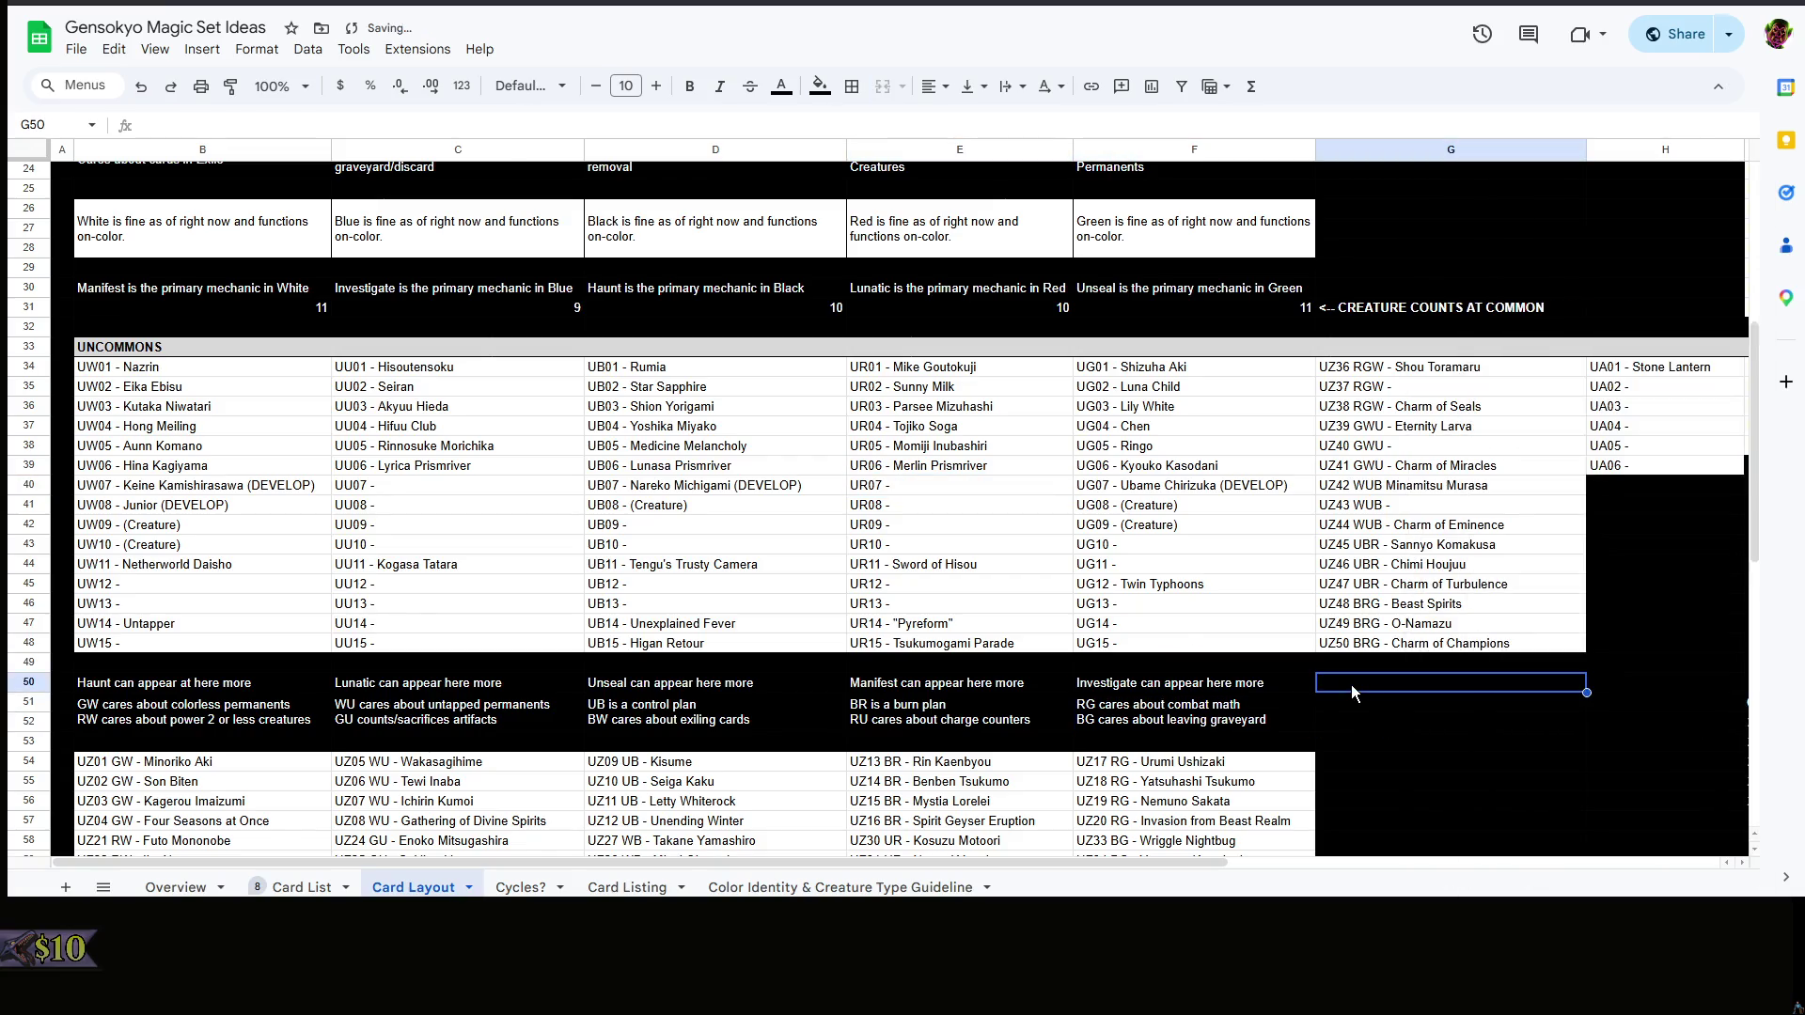
scroll(1351, 684, "down", 3)
scroll(1434, 598, "down", 3)
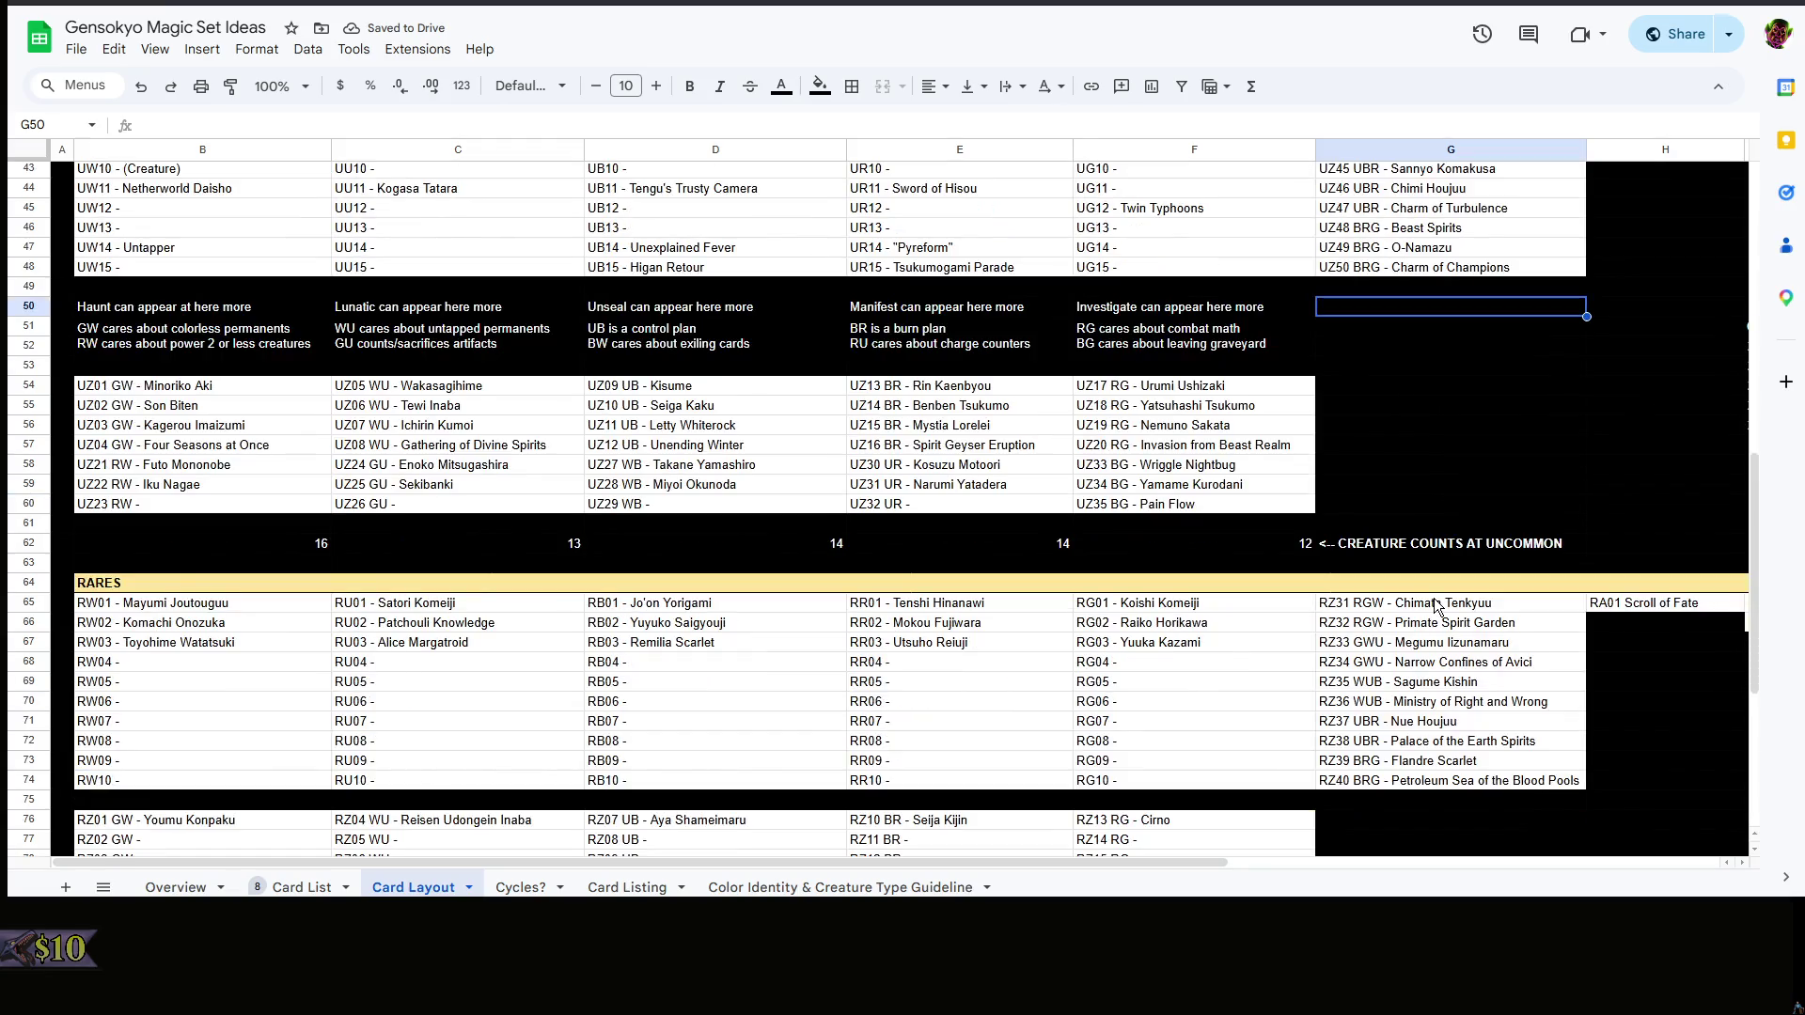
scroll(1434, 607, "up", 6)
left_click(1476, 698)
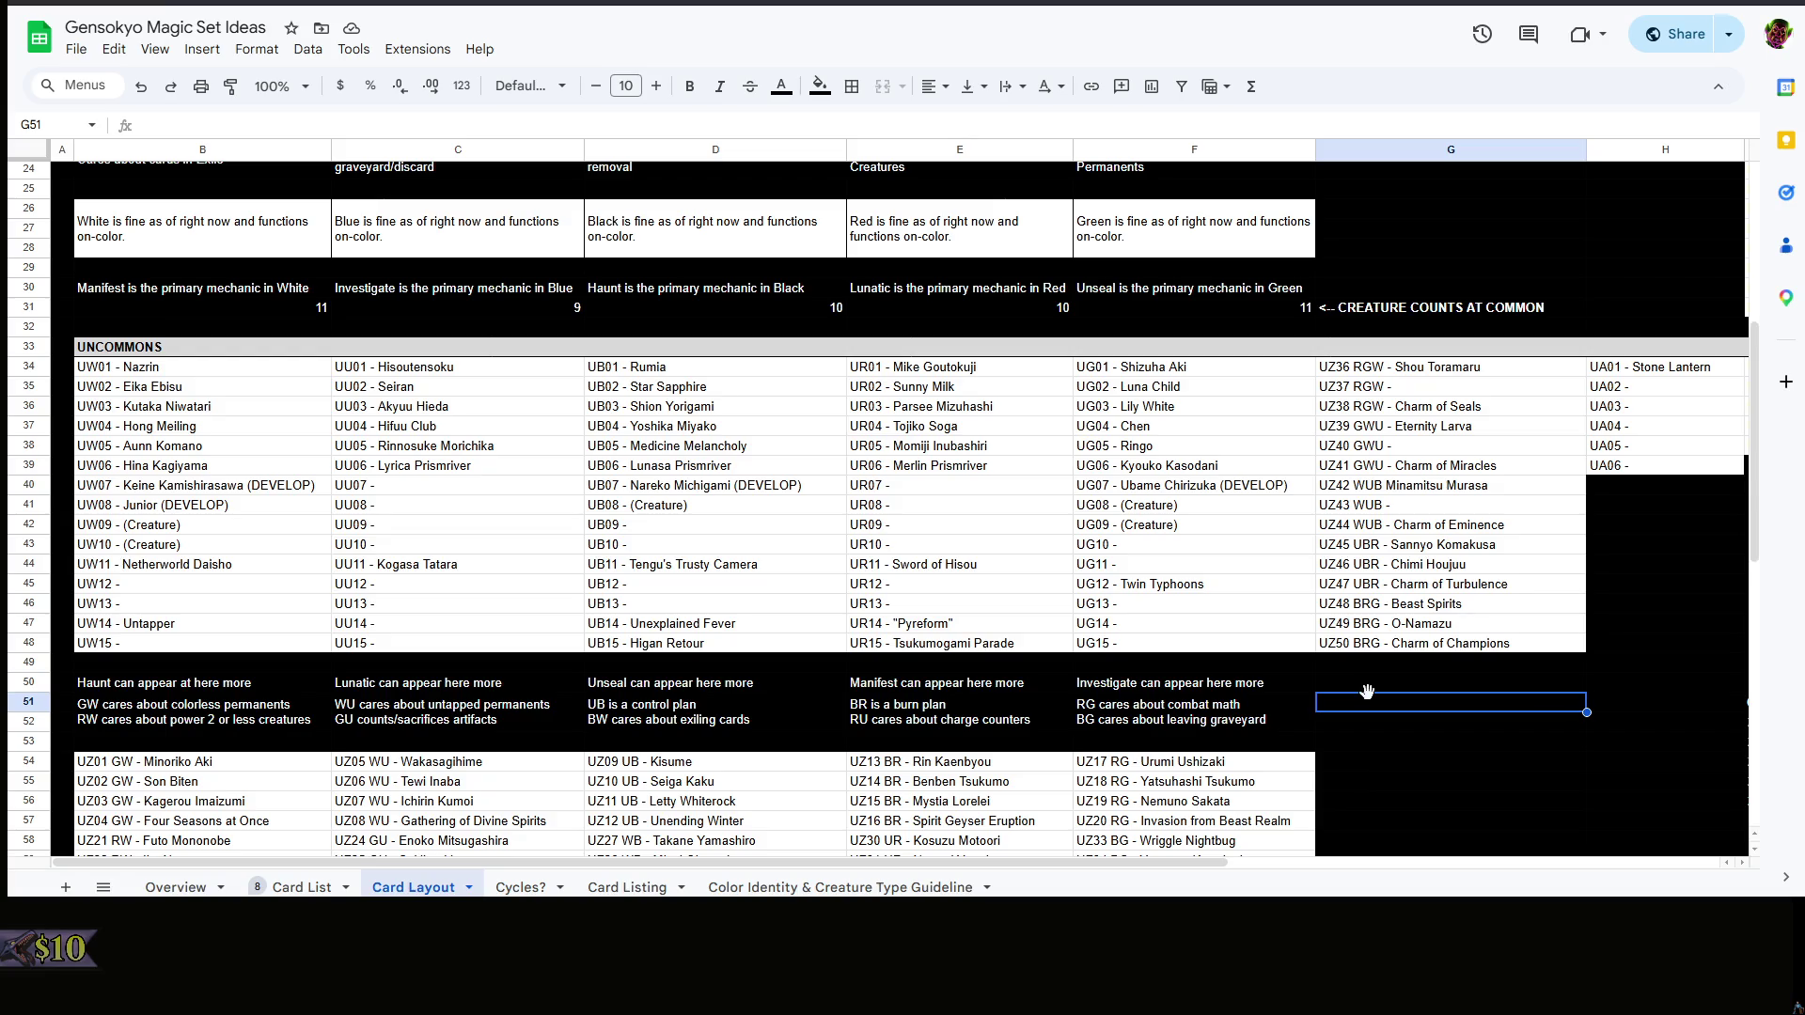
- On the Card List sheet, clear the Ubame, Chimi and Nareko notes in G79:H81
left_click(302, 887)
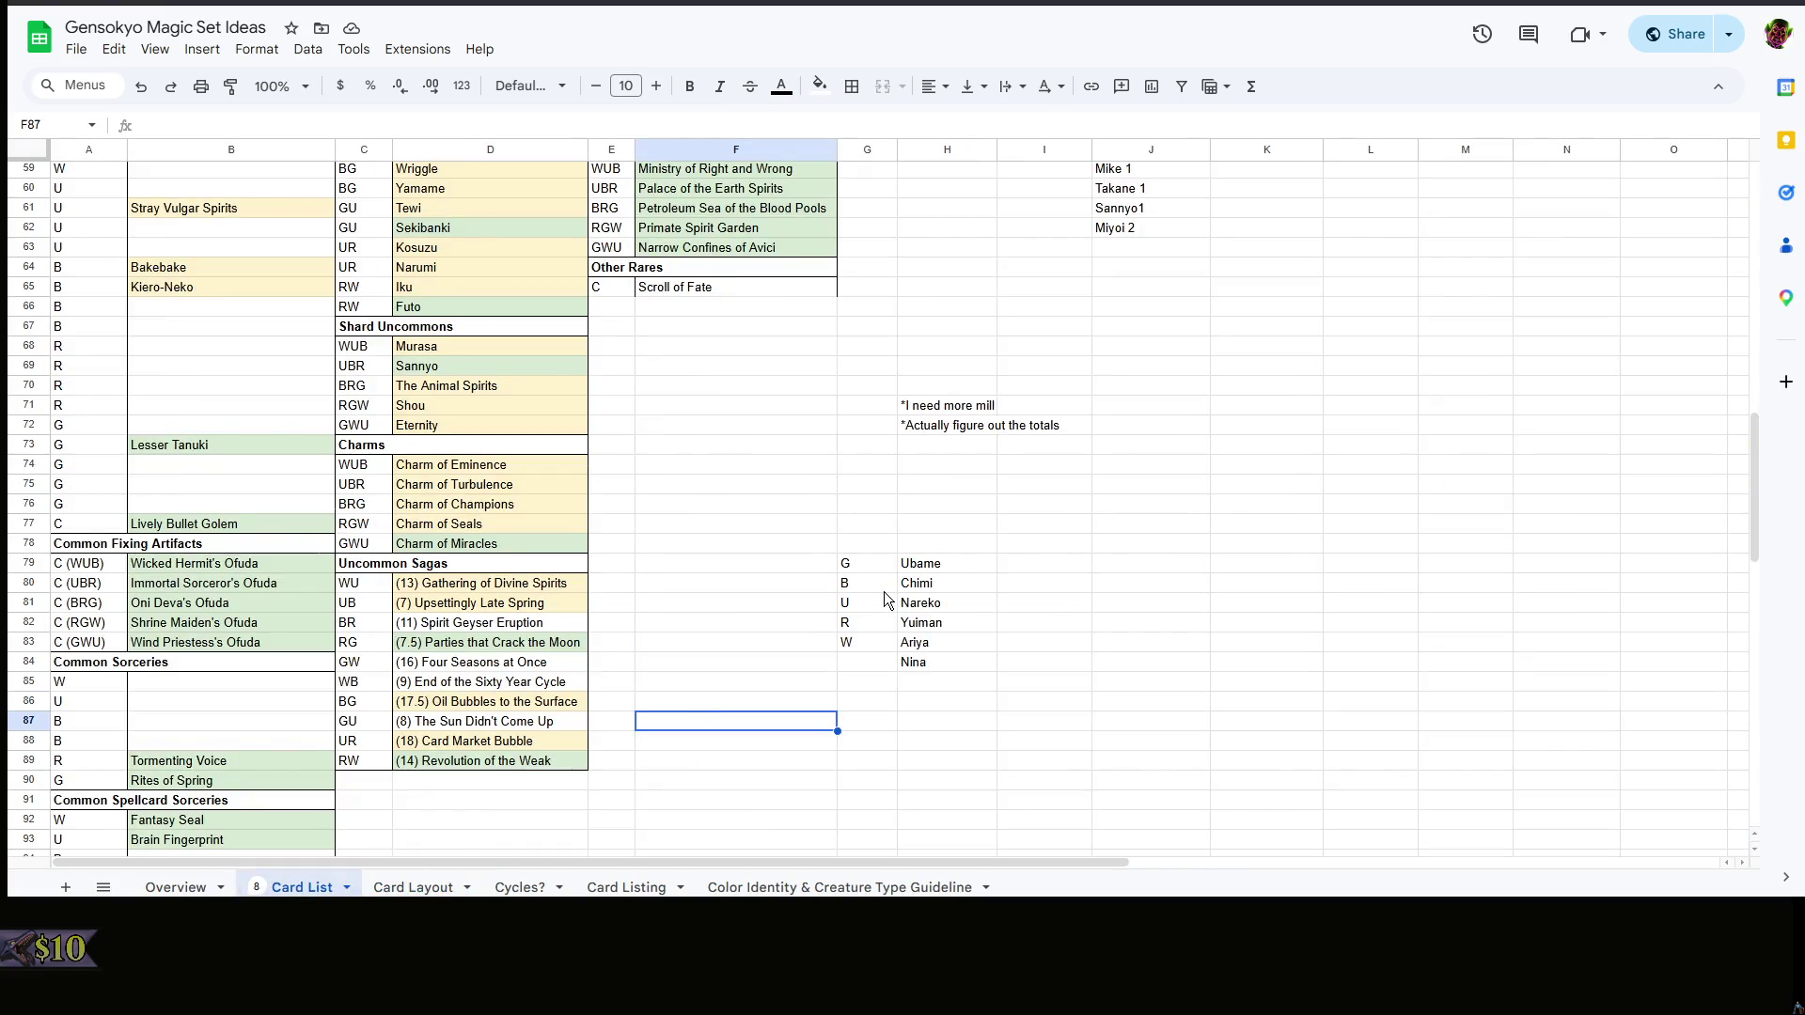
left_click(955, 581)
left_click(960, 605)
left_click(867, 568, "shift")
key("Delete")
left_click(1022, 565)
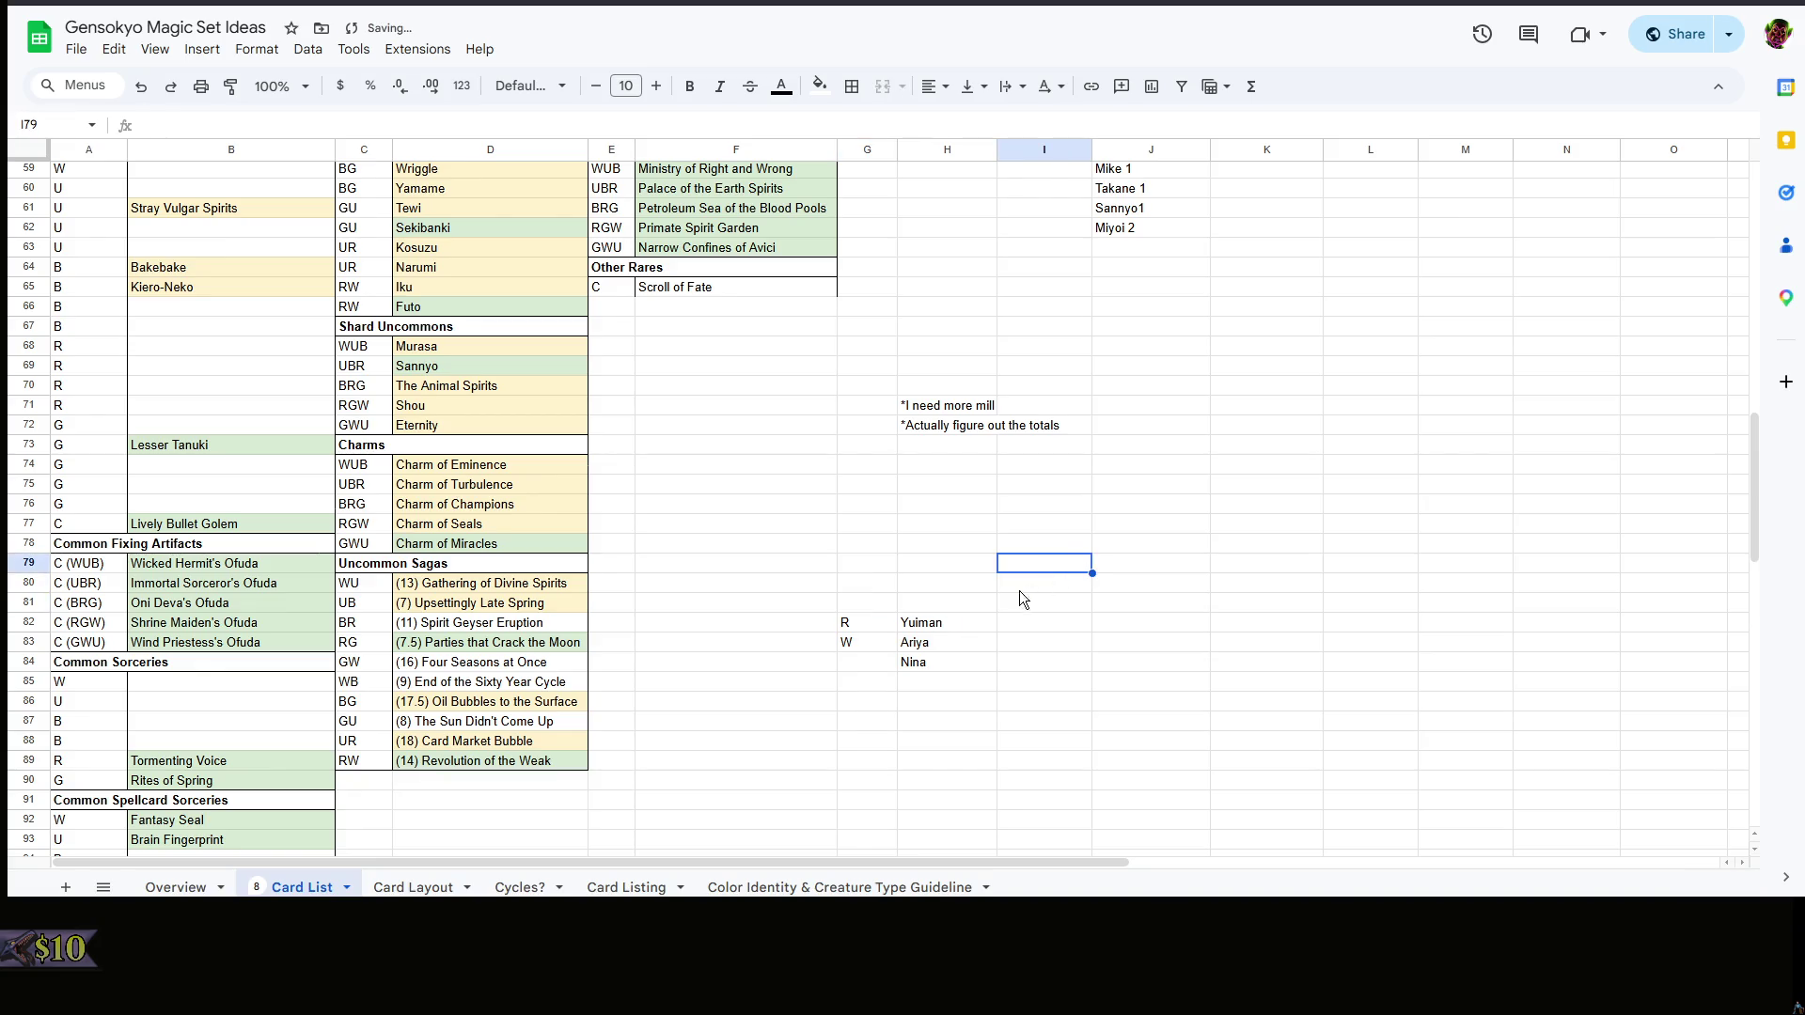
left_click_drag(846, 607, 952, 665)
right_click(1098, 592)
left_click(937, 511)
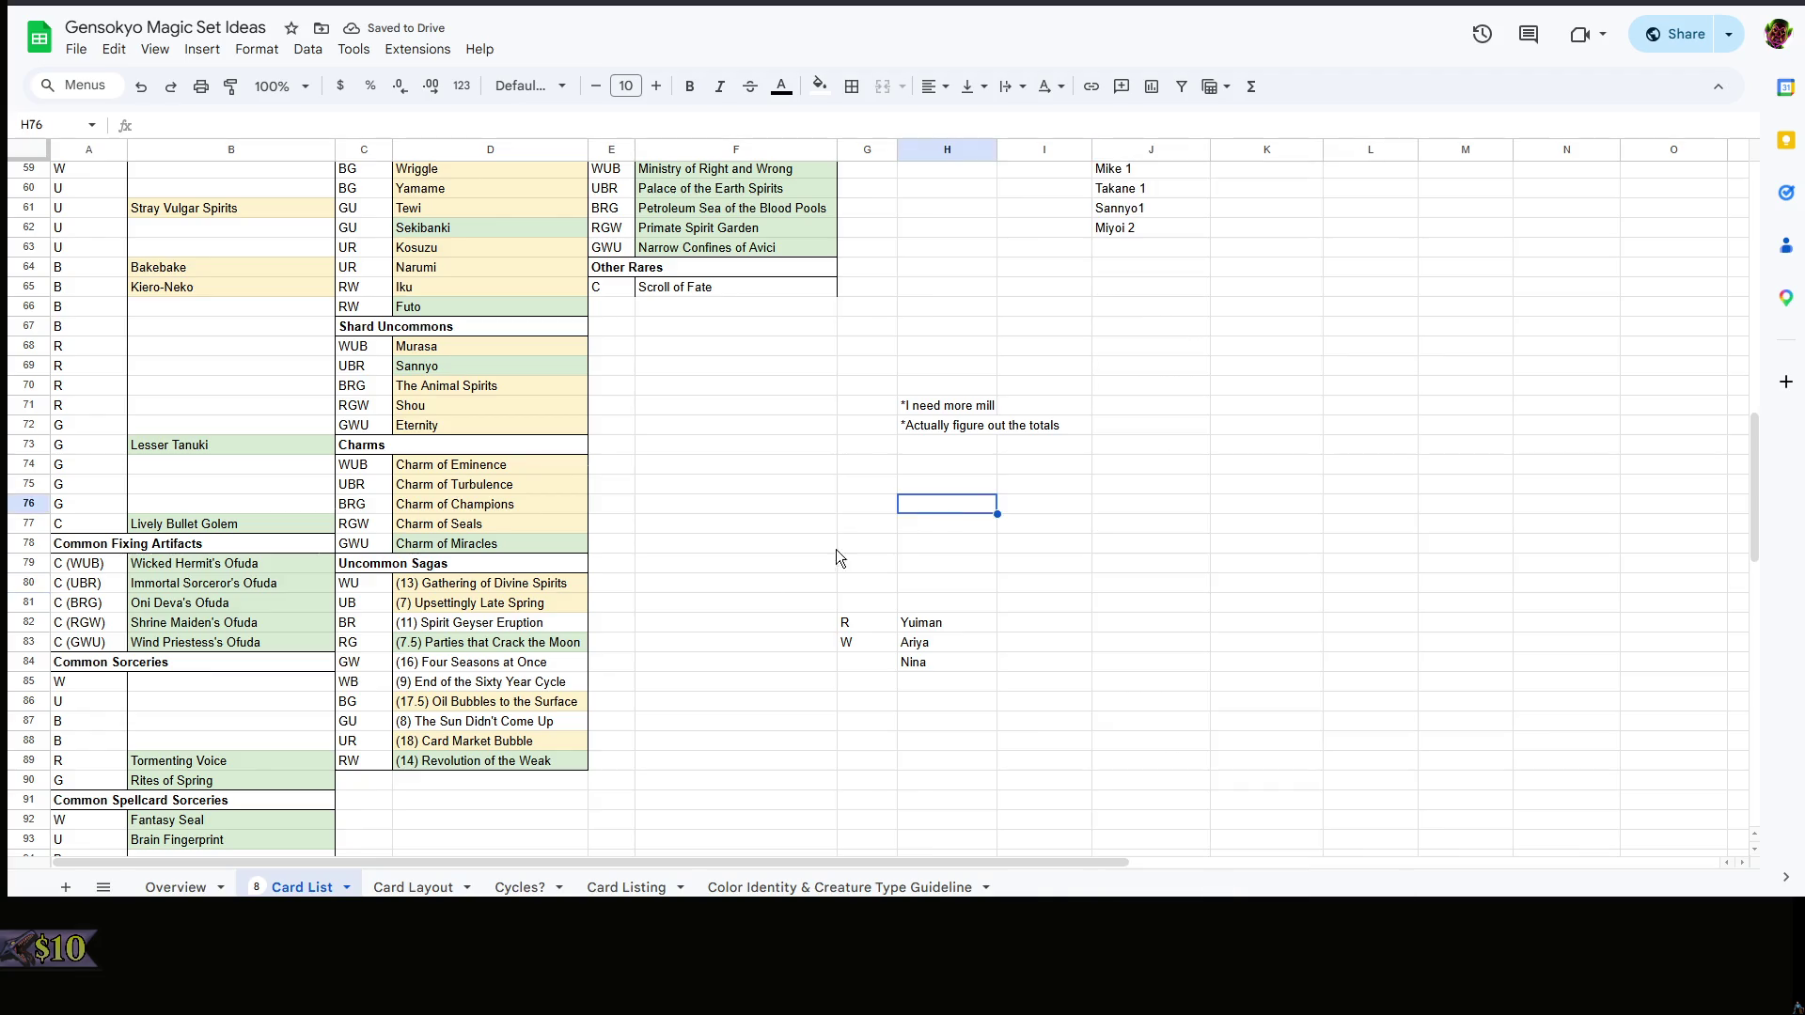
- Return to the Card Layout sheet and move down to the Rares and Mythic Rares rows
left_click(412, 887)
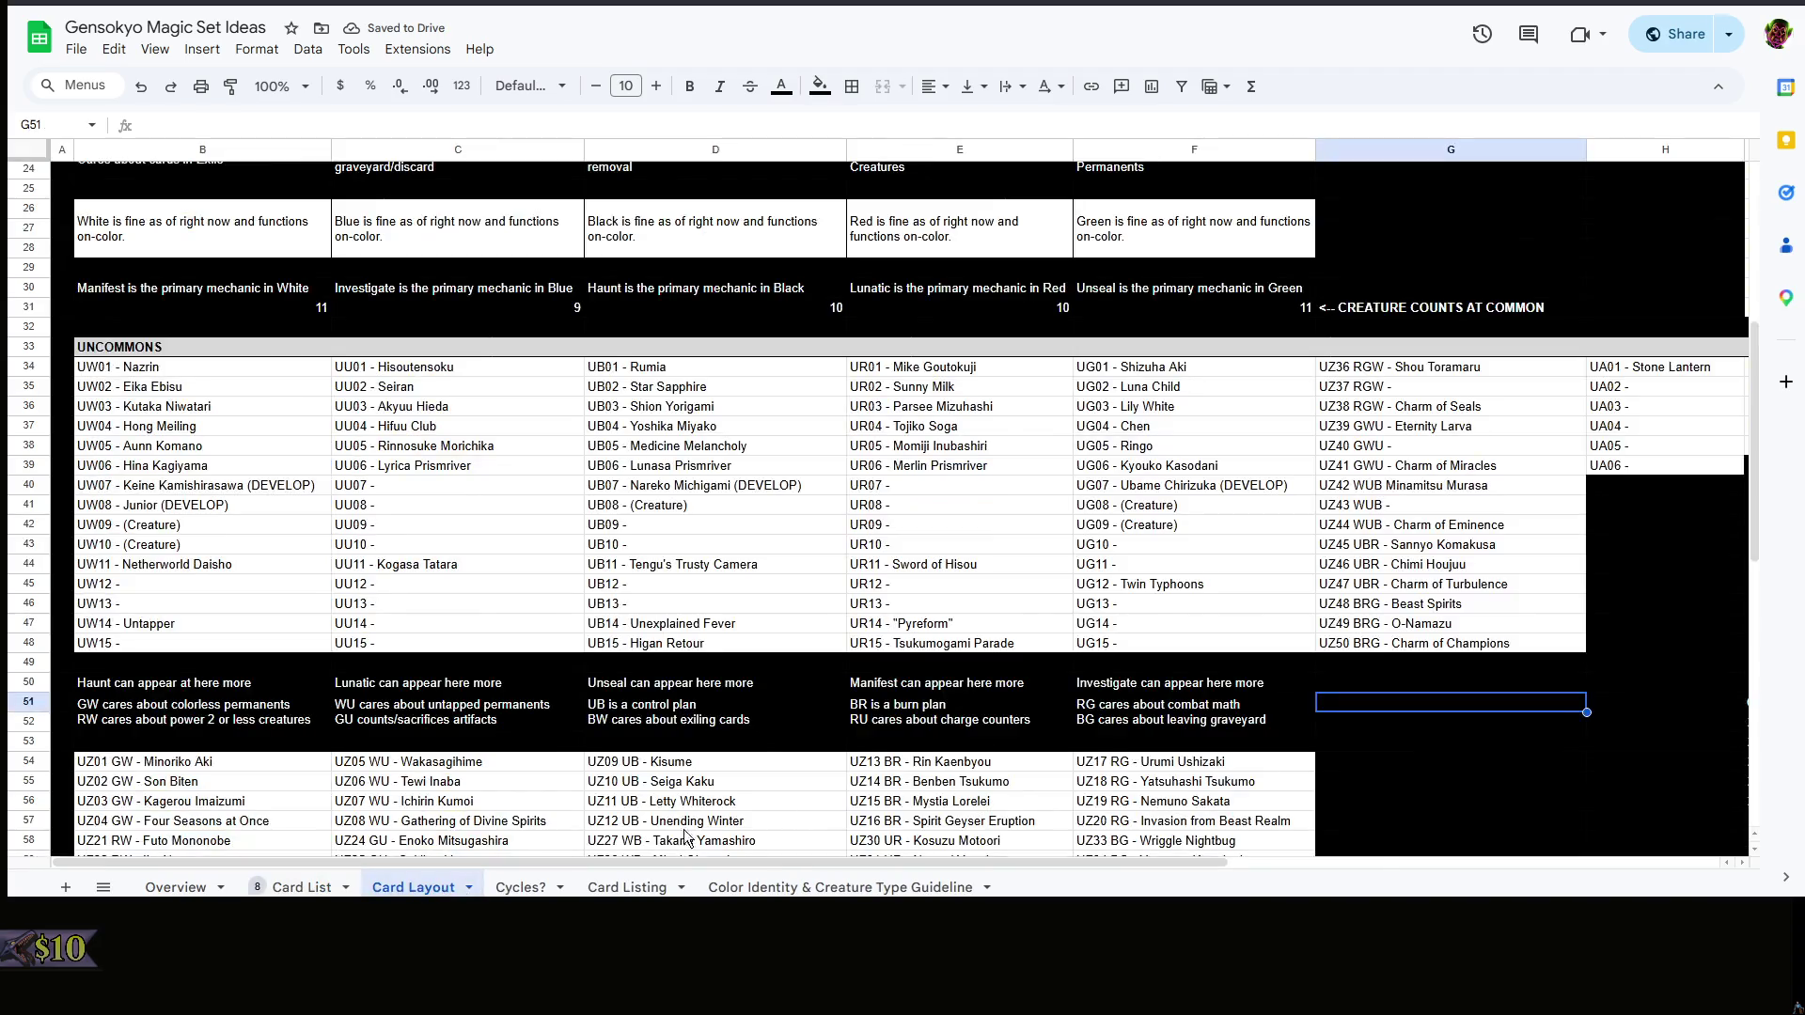
scroll(1507, 583, "down", 3)
scroll(1483, 540, "down", 3)
left_click(1043, 707)
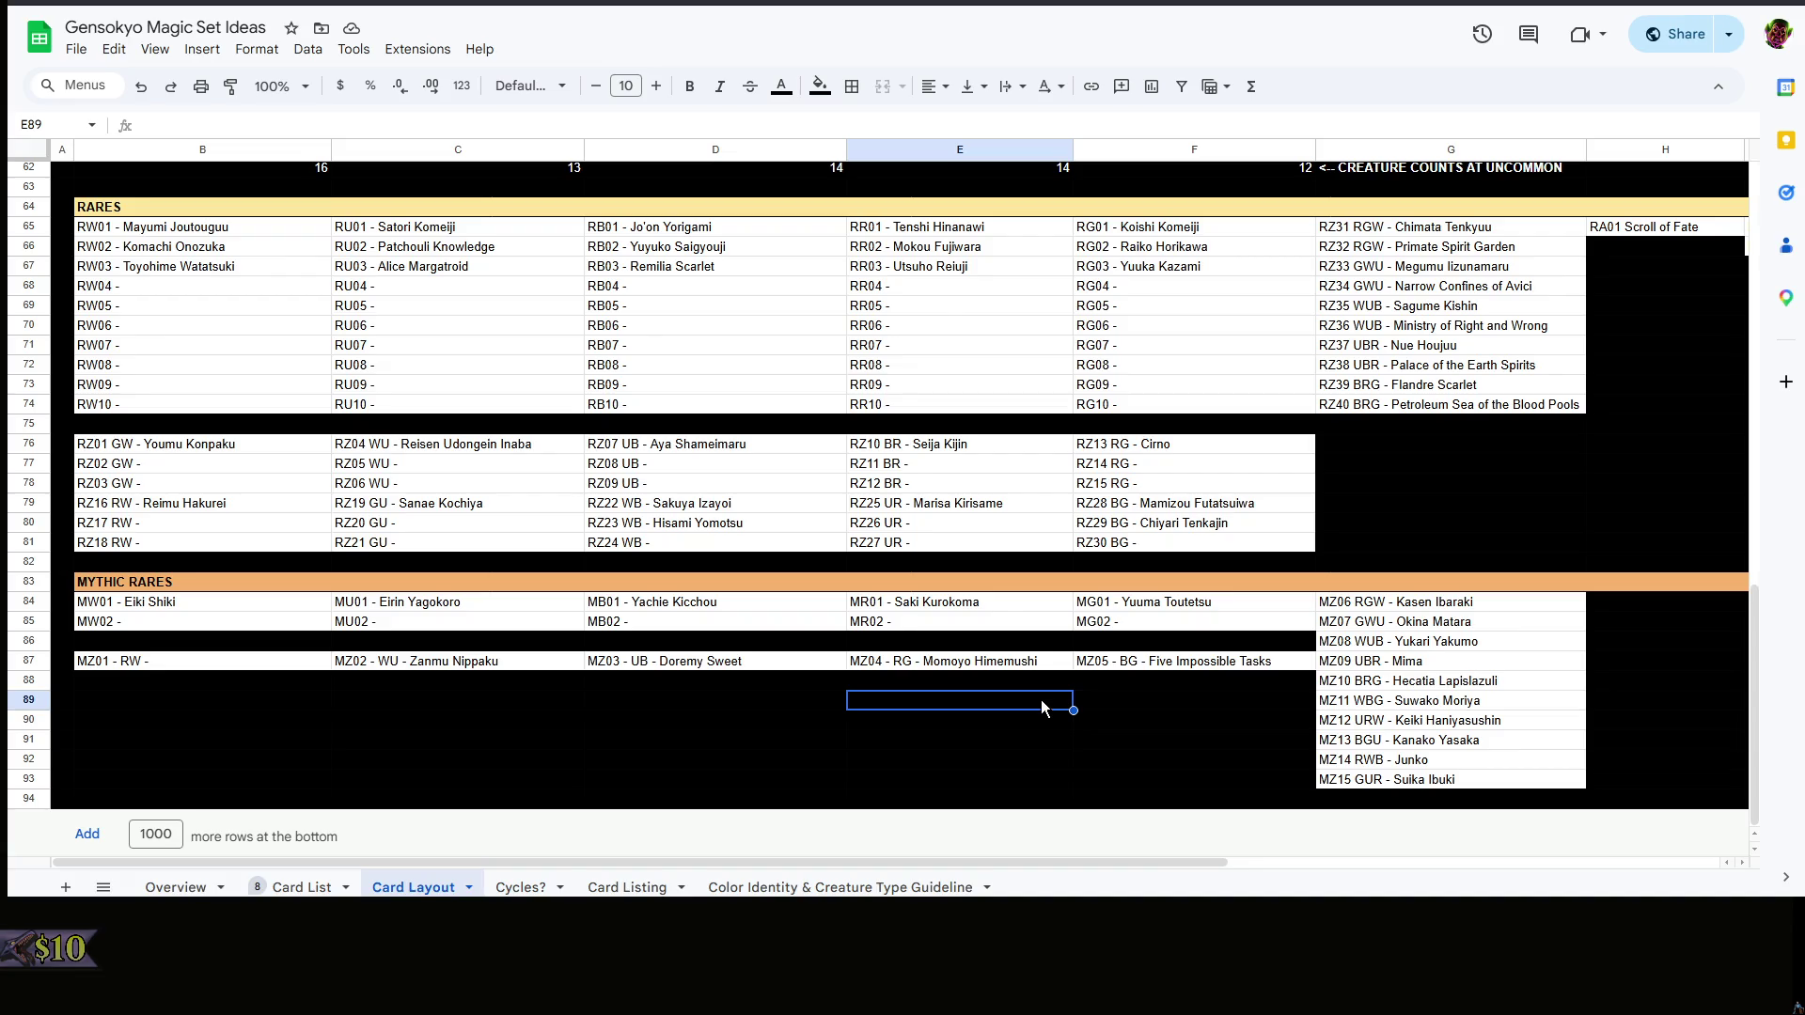
right_click(1041, 708)
left_click(902, 711)
left_click(633, 704)
left_click(496, 708)
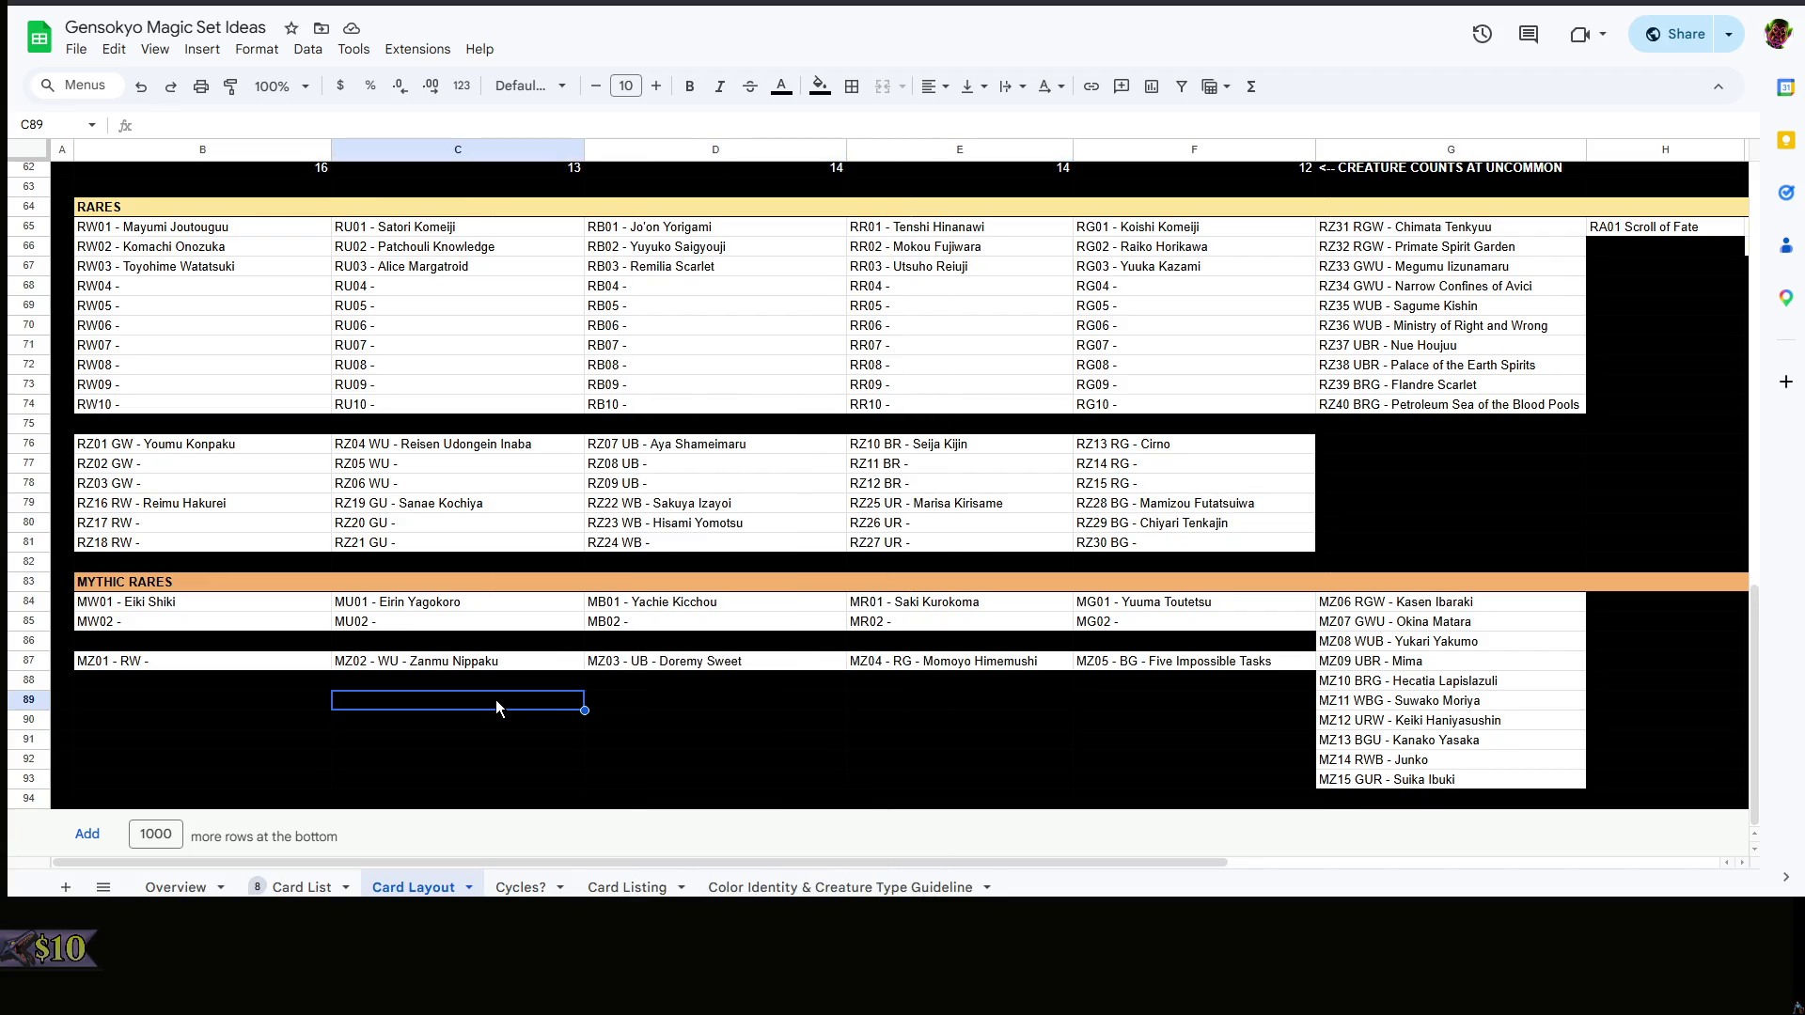
left_click(564, 719)
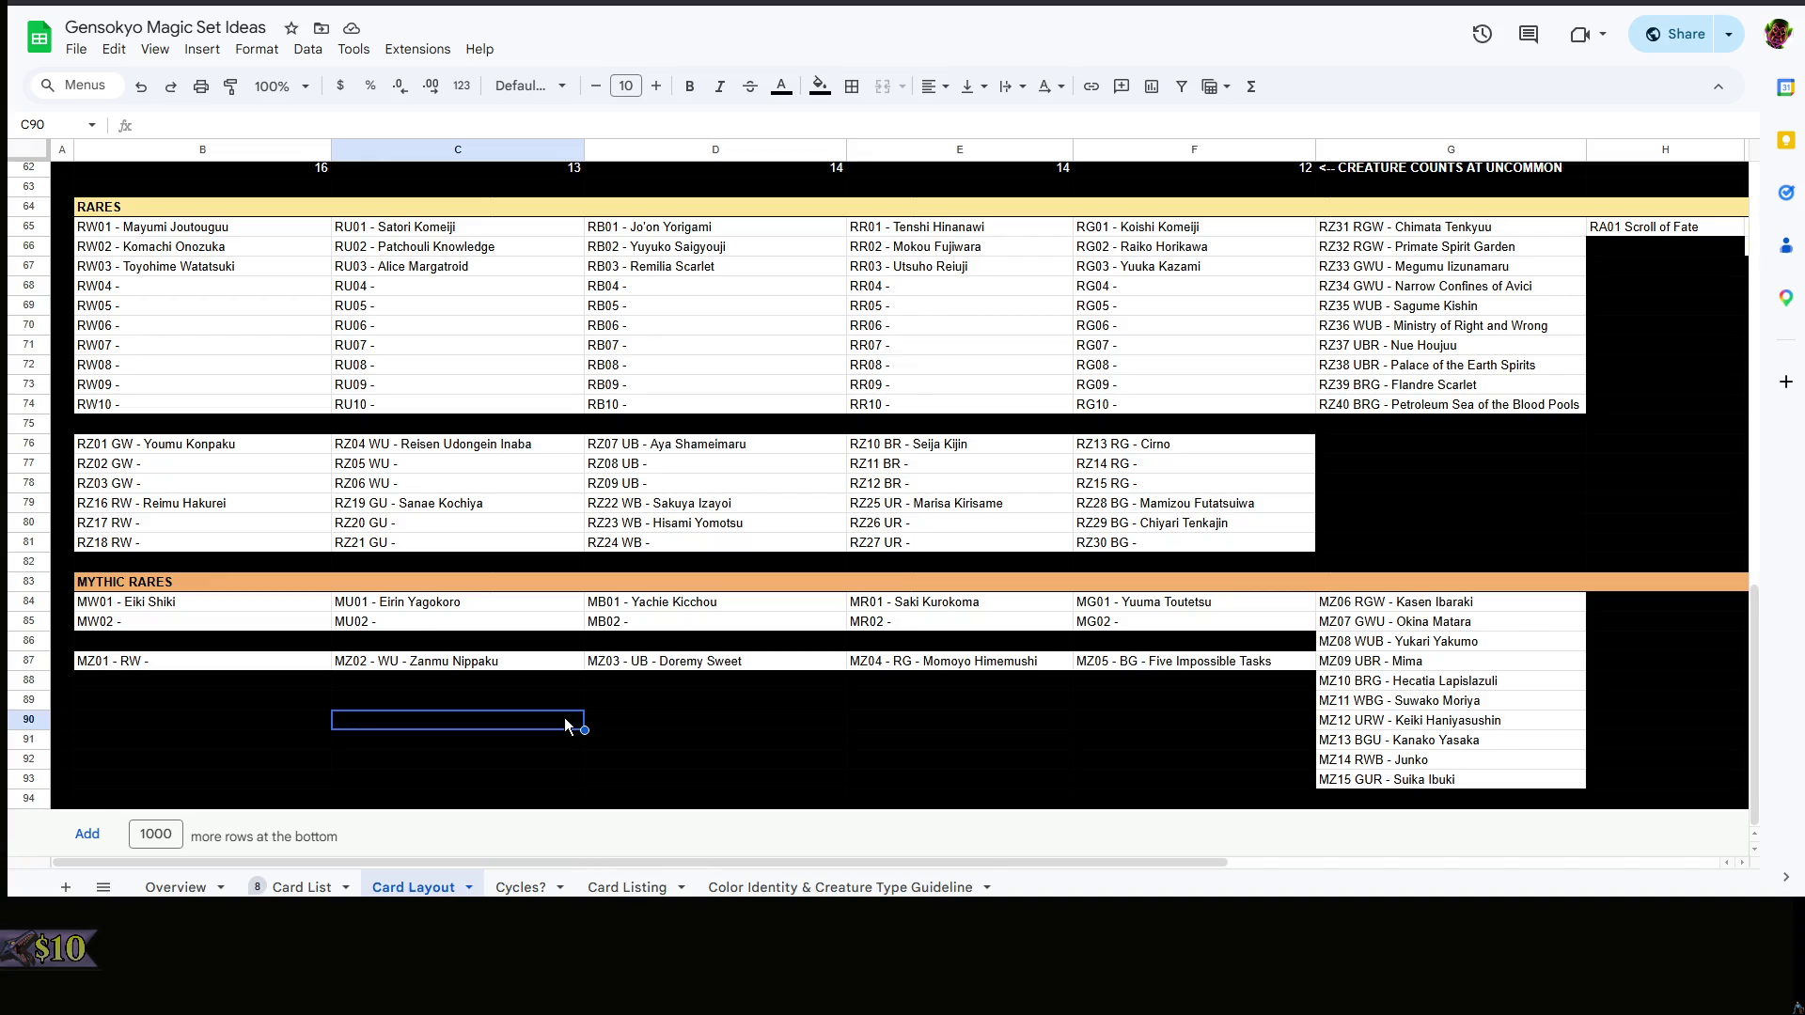
- Check the WB rare names on the Card List sheet and return to Card Layout
left_click(610, 703)
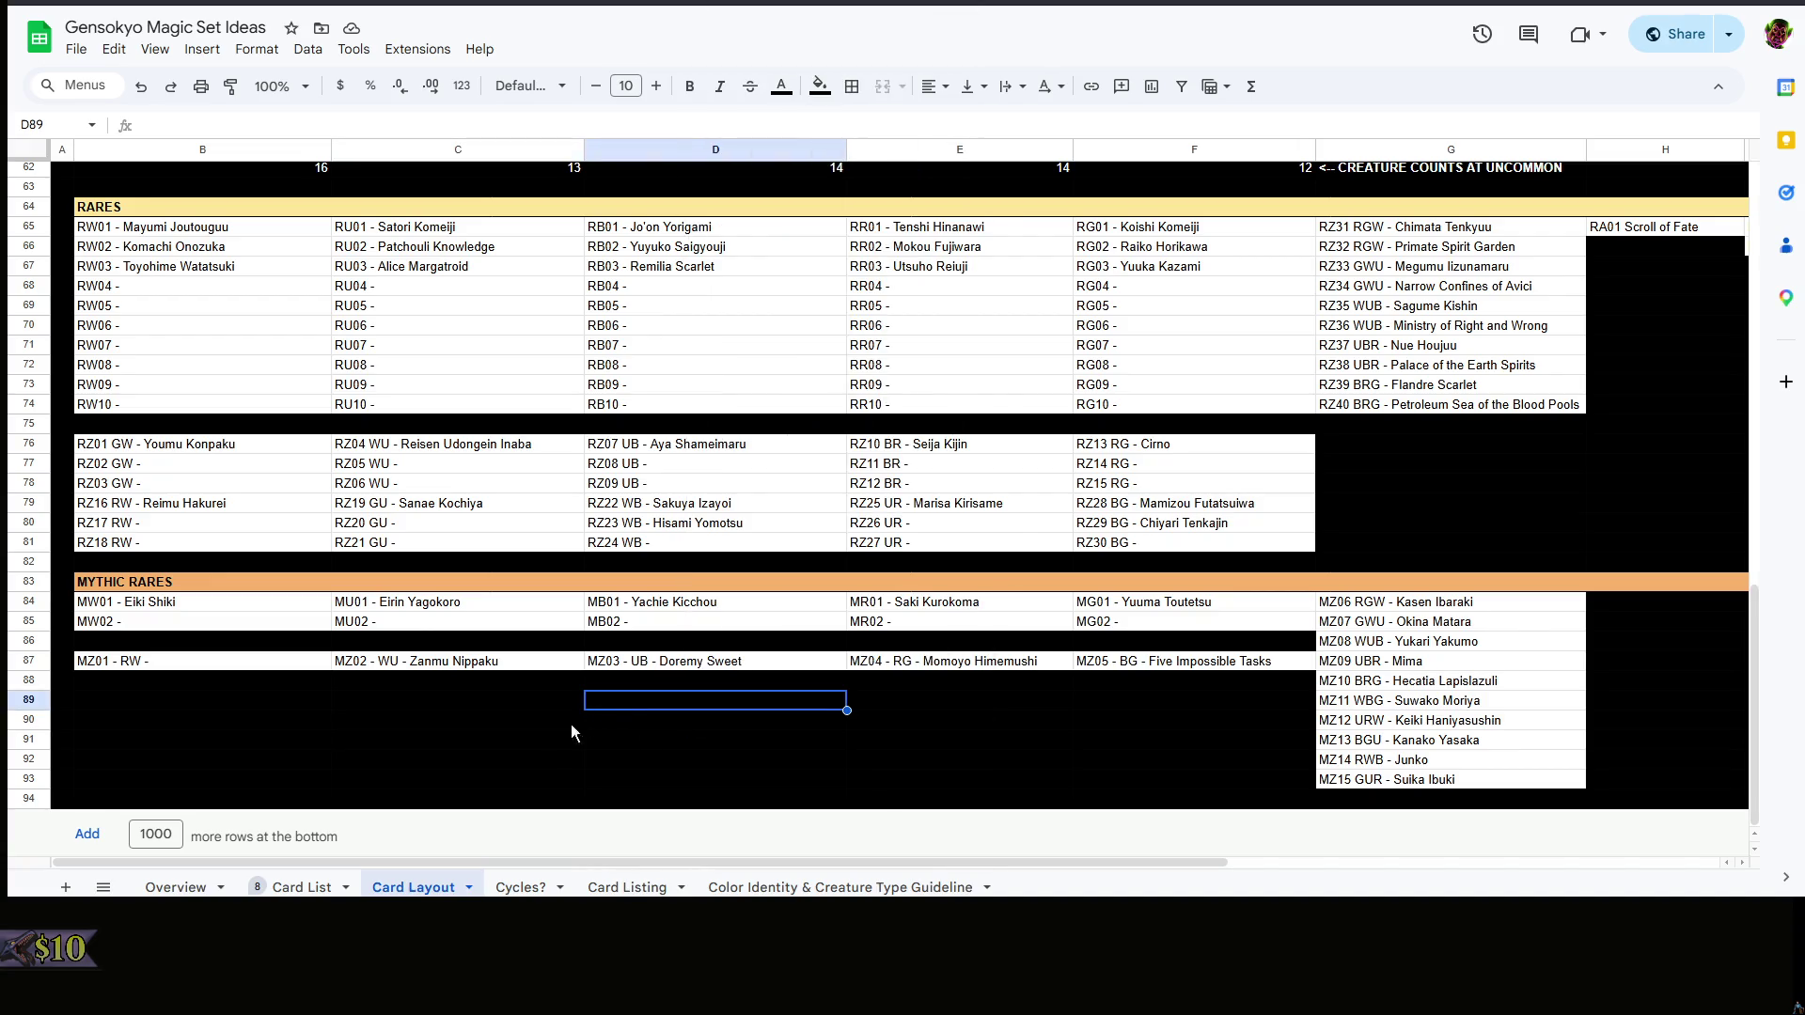
right_click(657, 713)
left_click(571, 710)
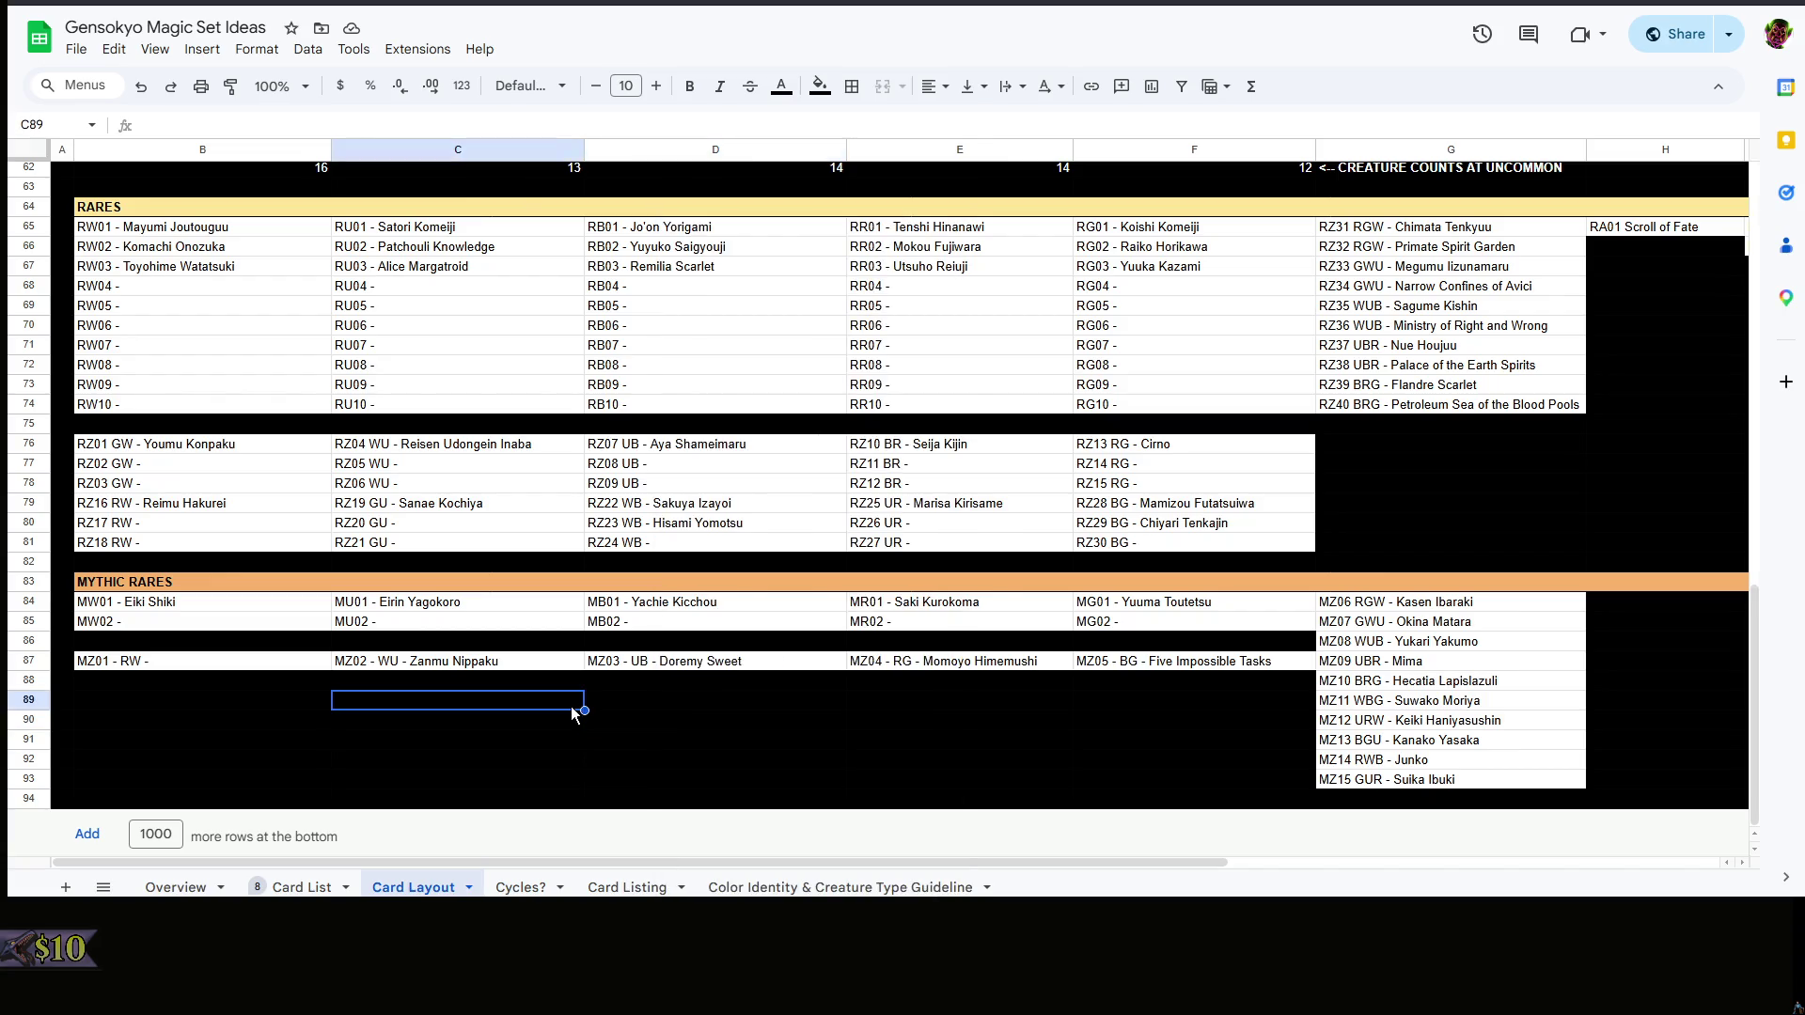
scroll(571, 712, "up", 3)
left_click(572, 706)
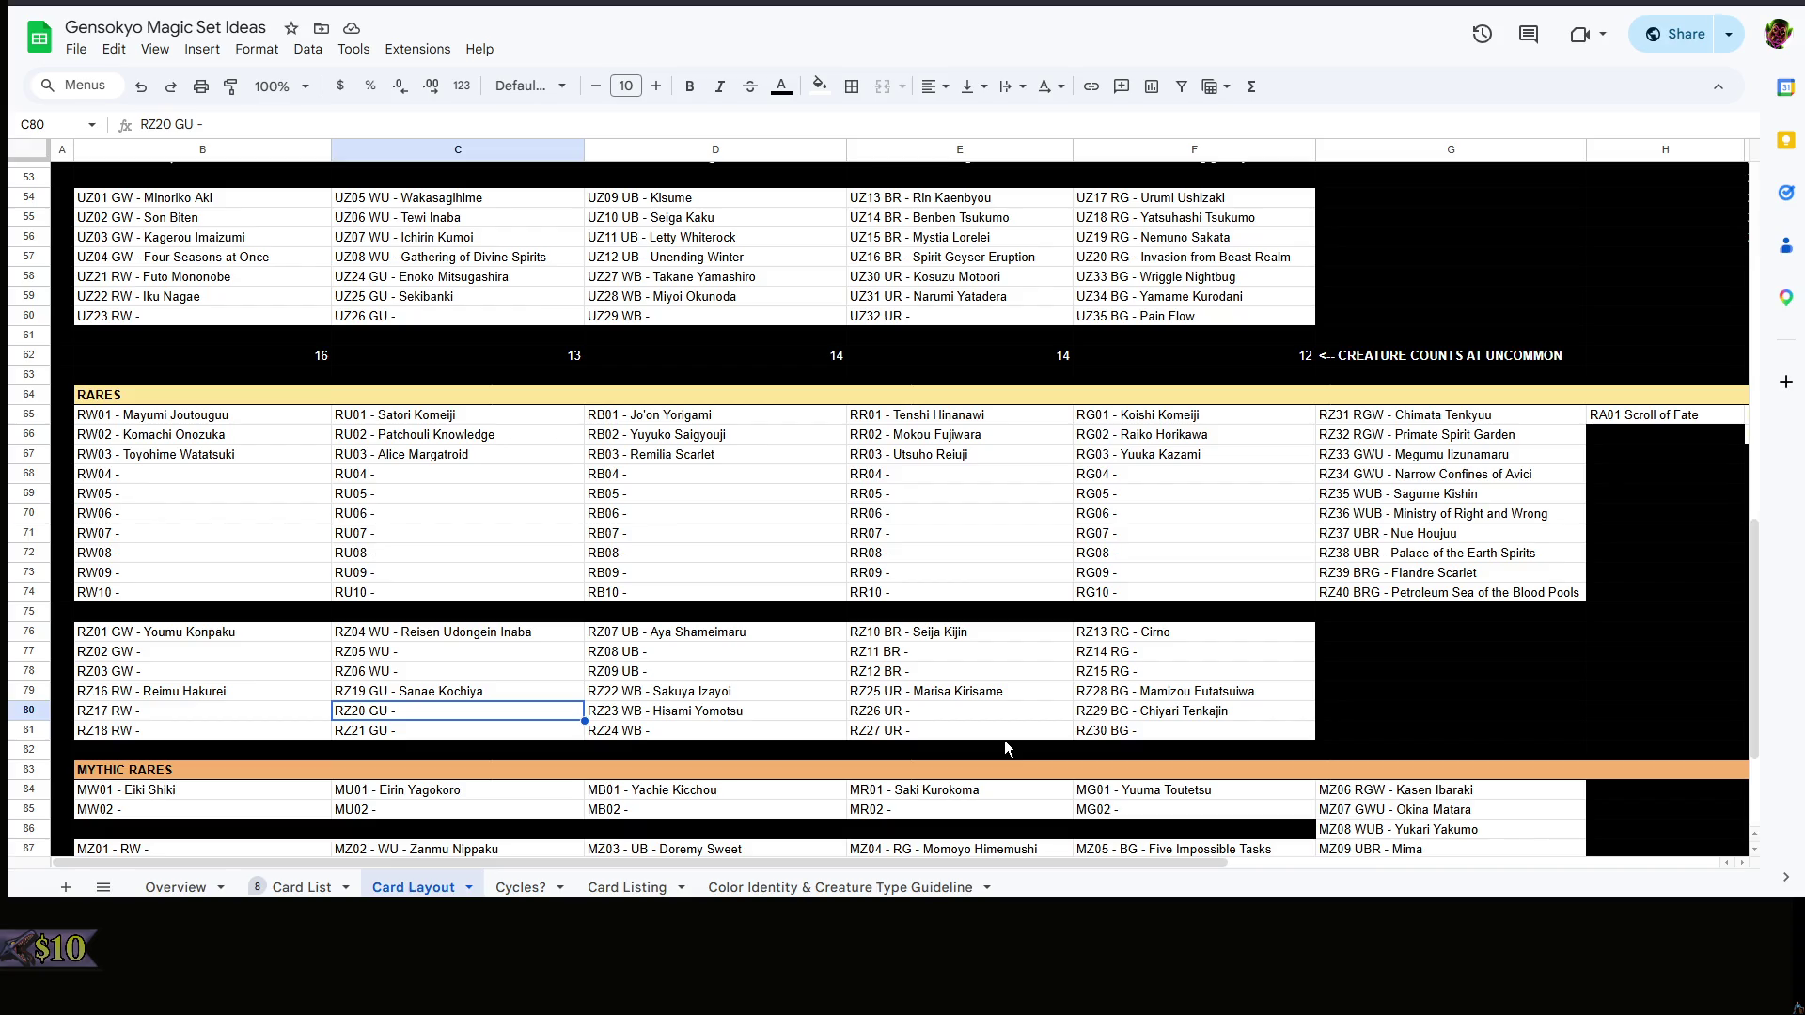
left_click(300, 887)
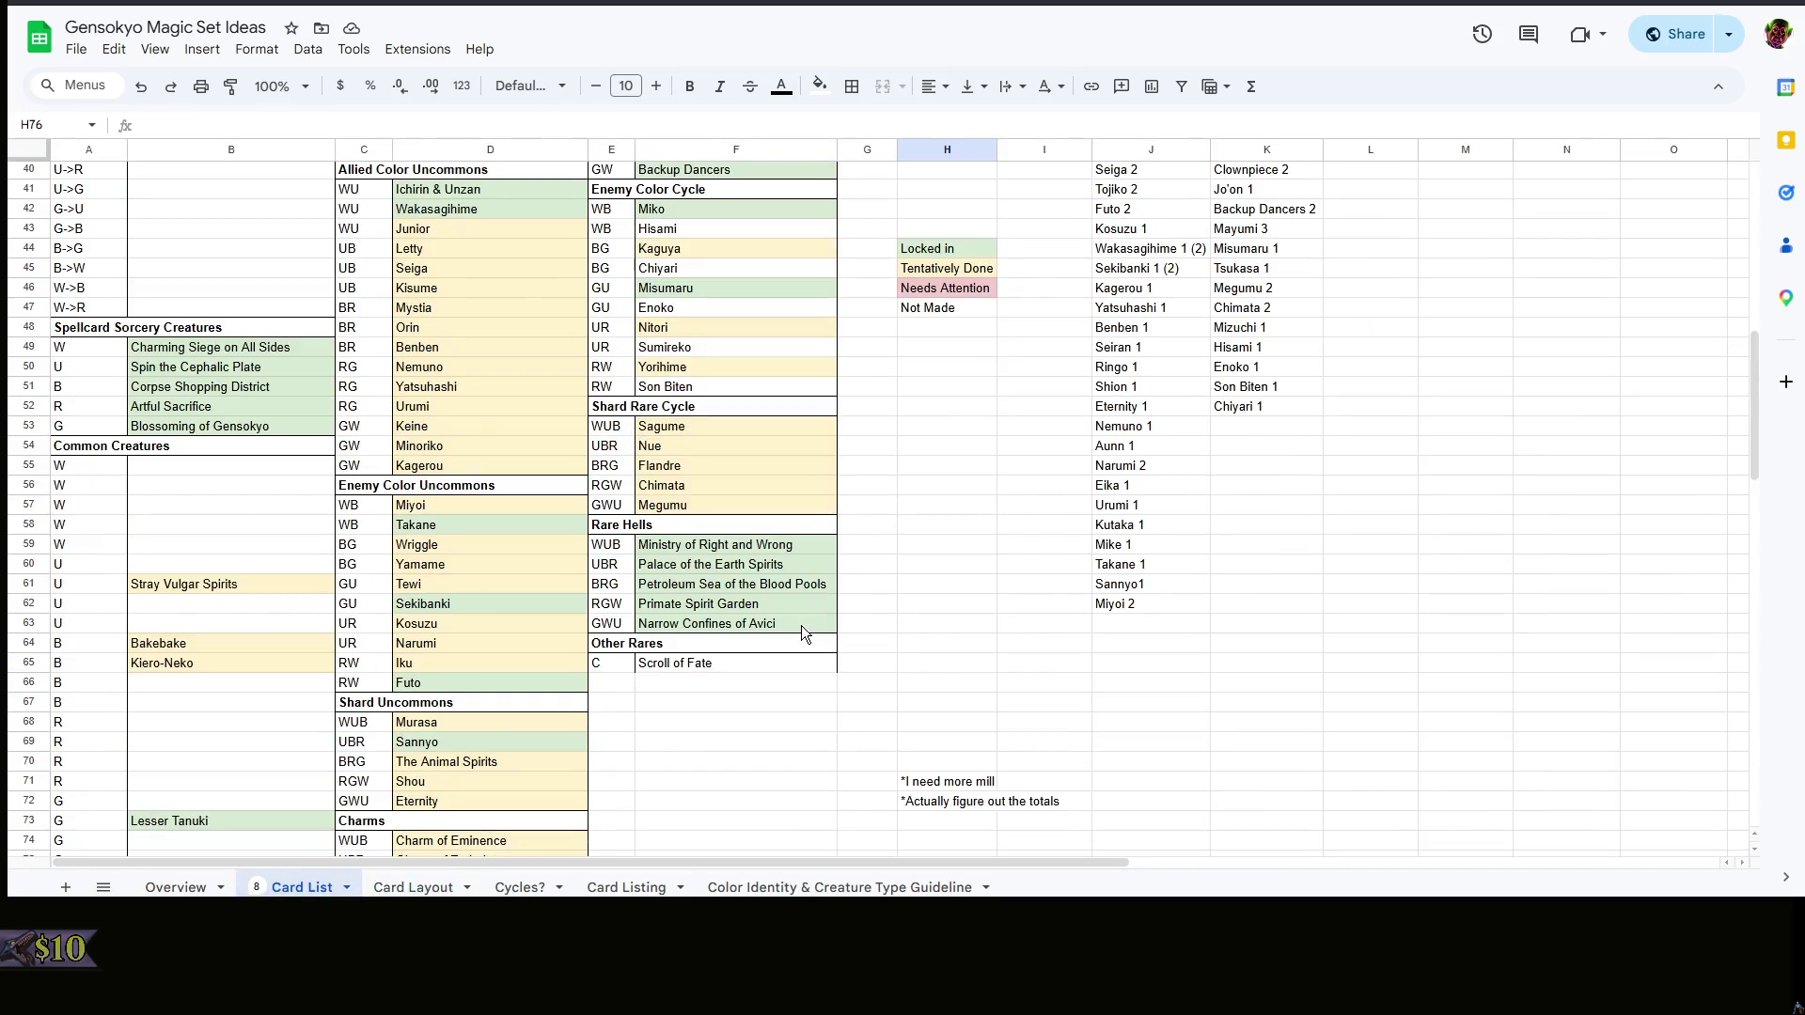
scroll(846, 623, "up", 3)
right_click(907, 604)
left_click(910, 604)
scroll(913, 606, "up", 3)
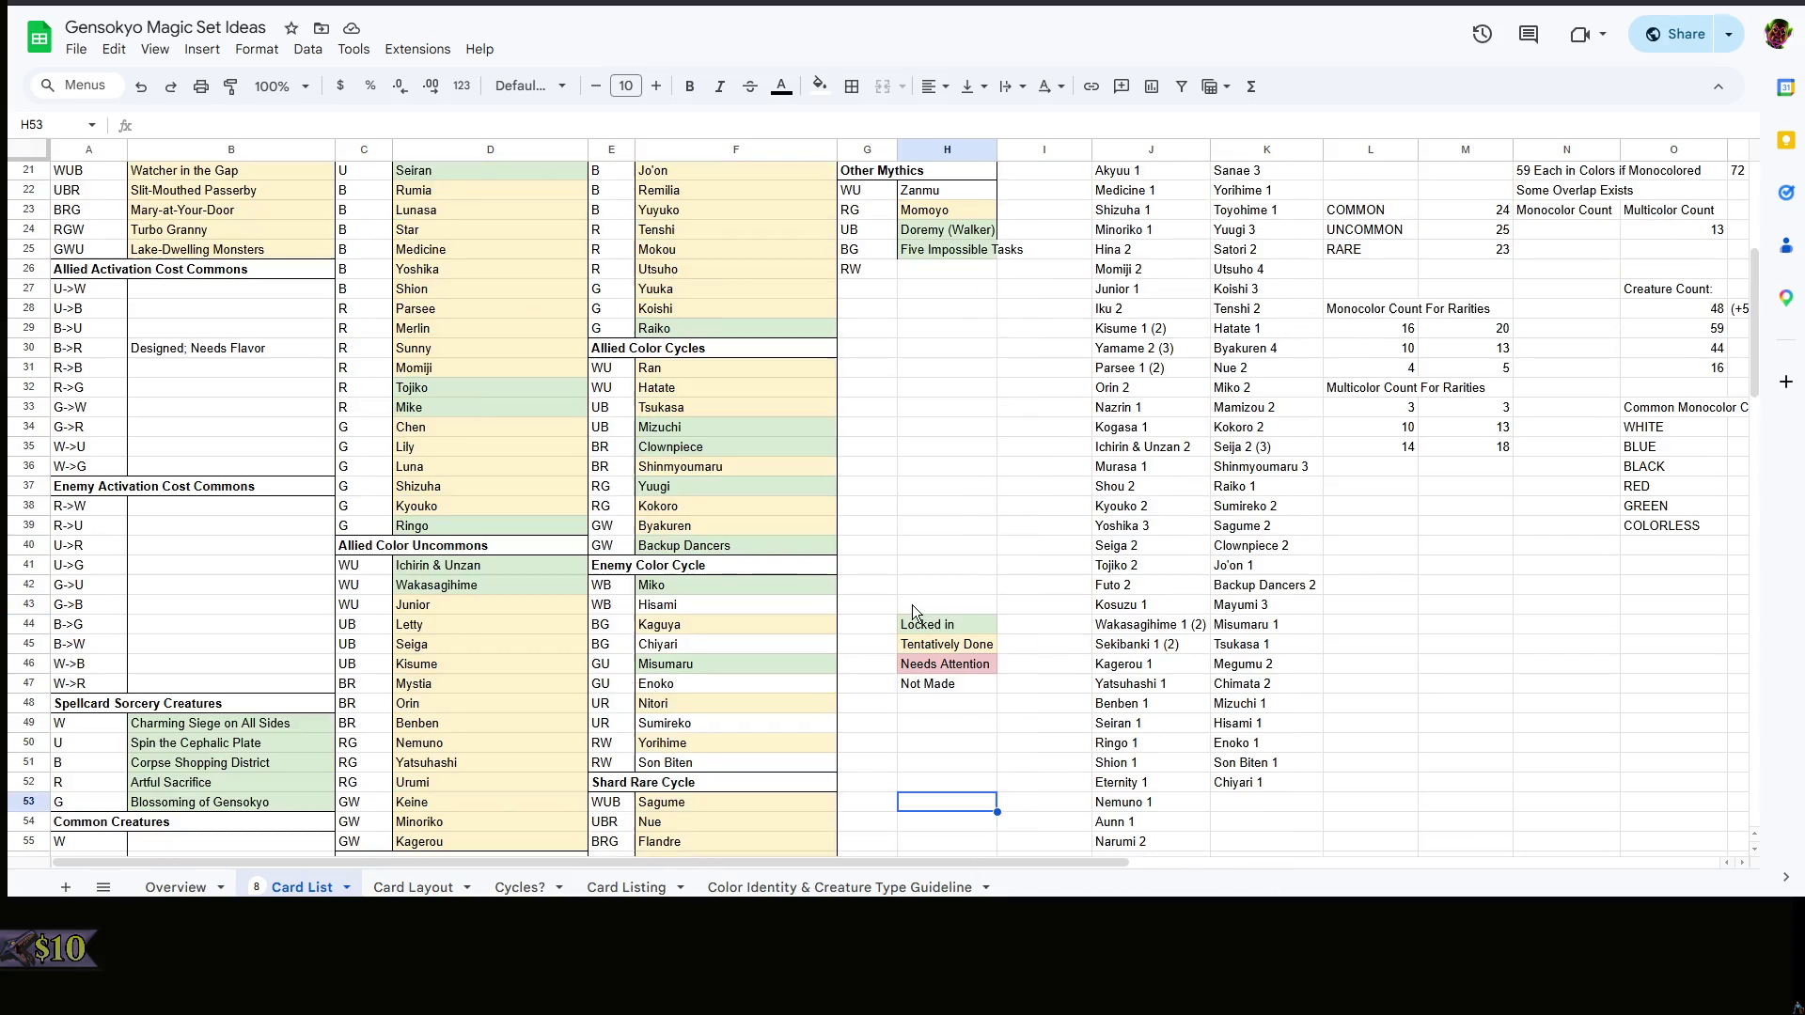
left_click(413, 887)
- Complete cell D81 to read 'RZ24 WB - Miko Toyosatomimi'
left_click(712, 720)
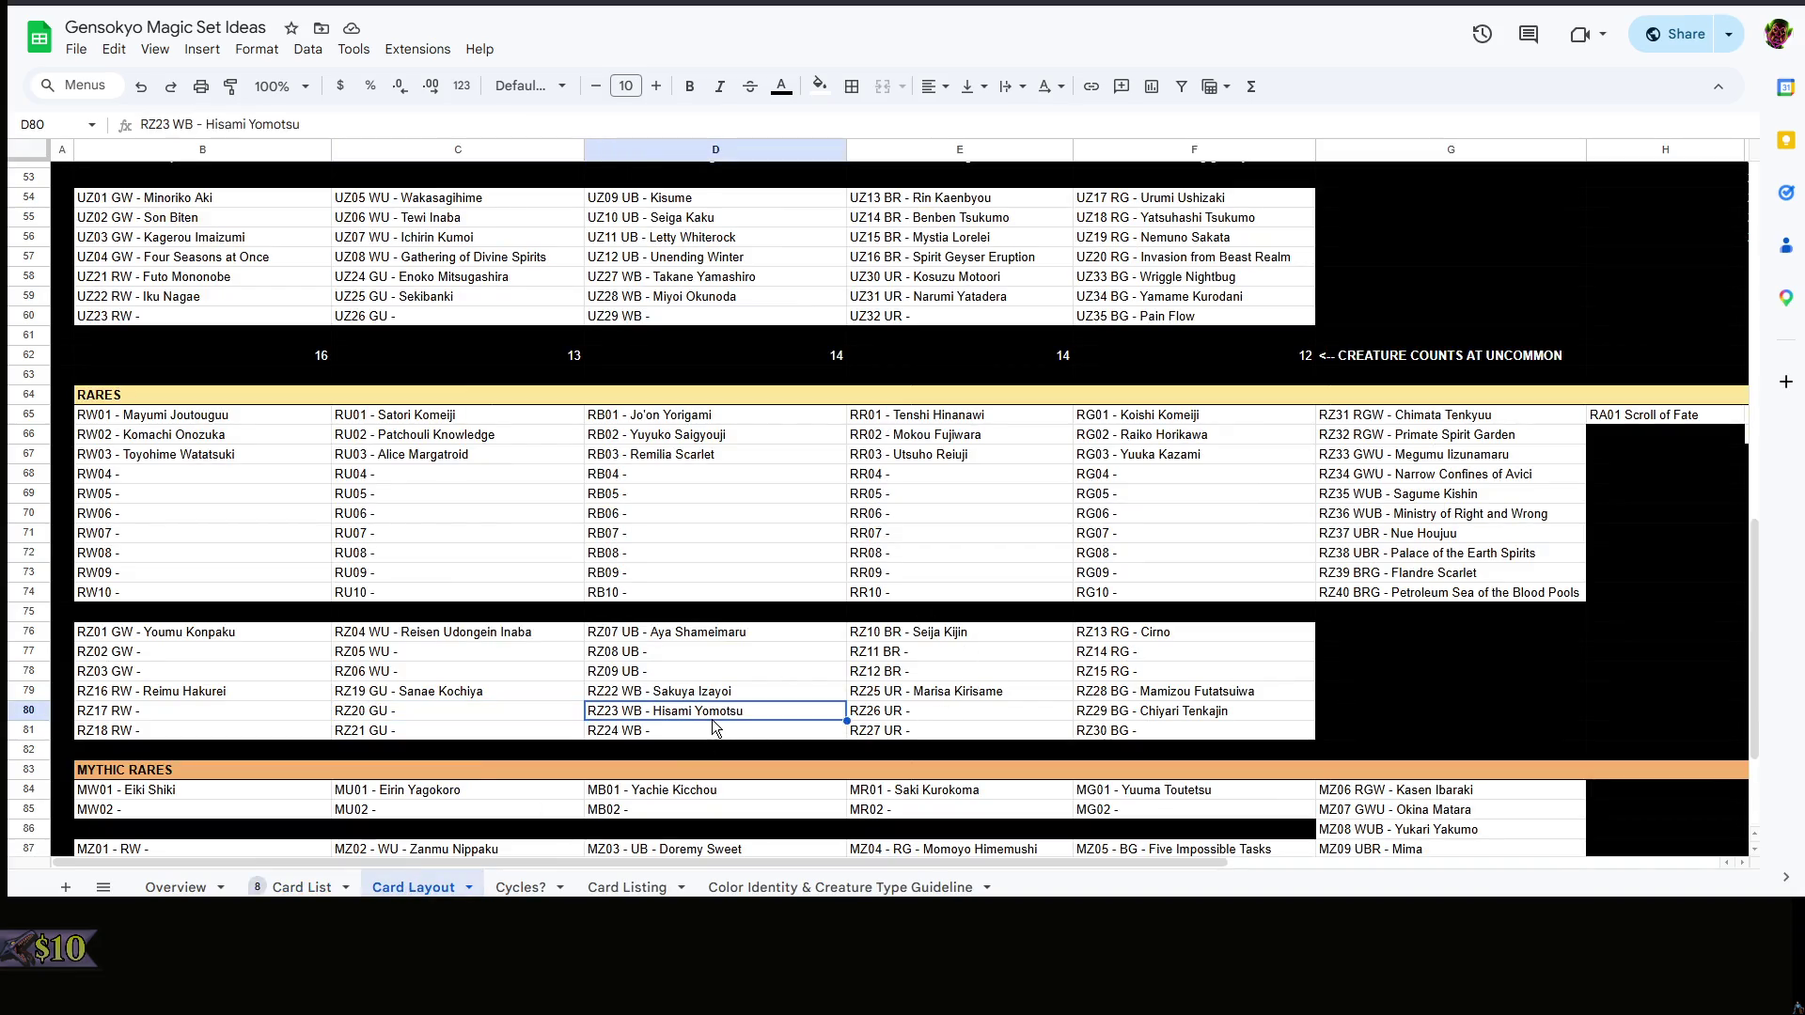
double_click(716, 733)
type("Toyosa")
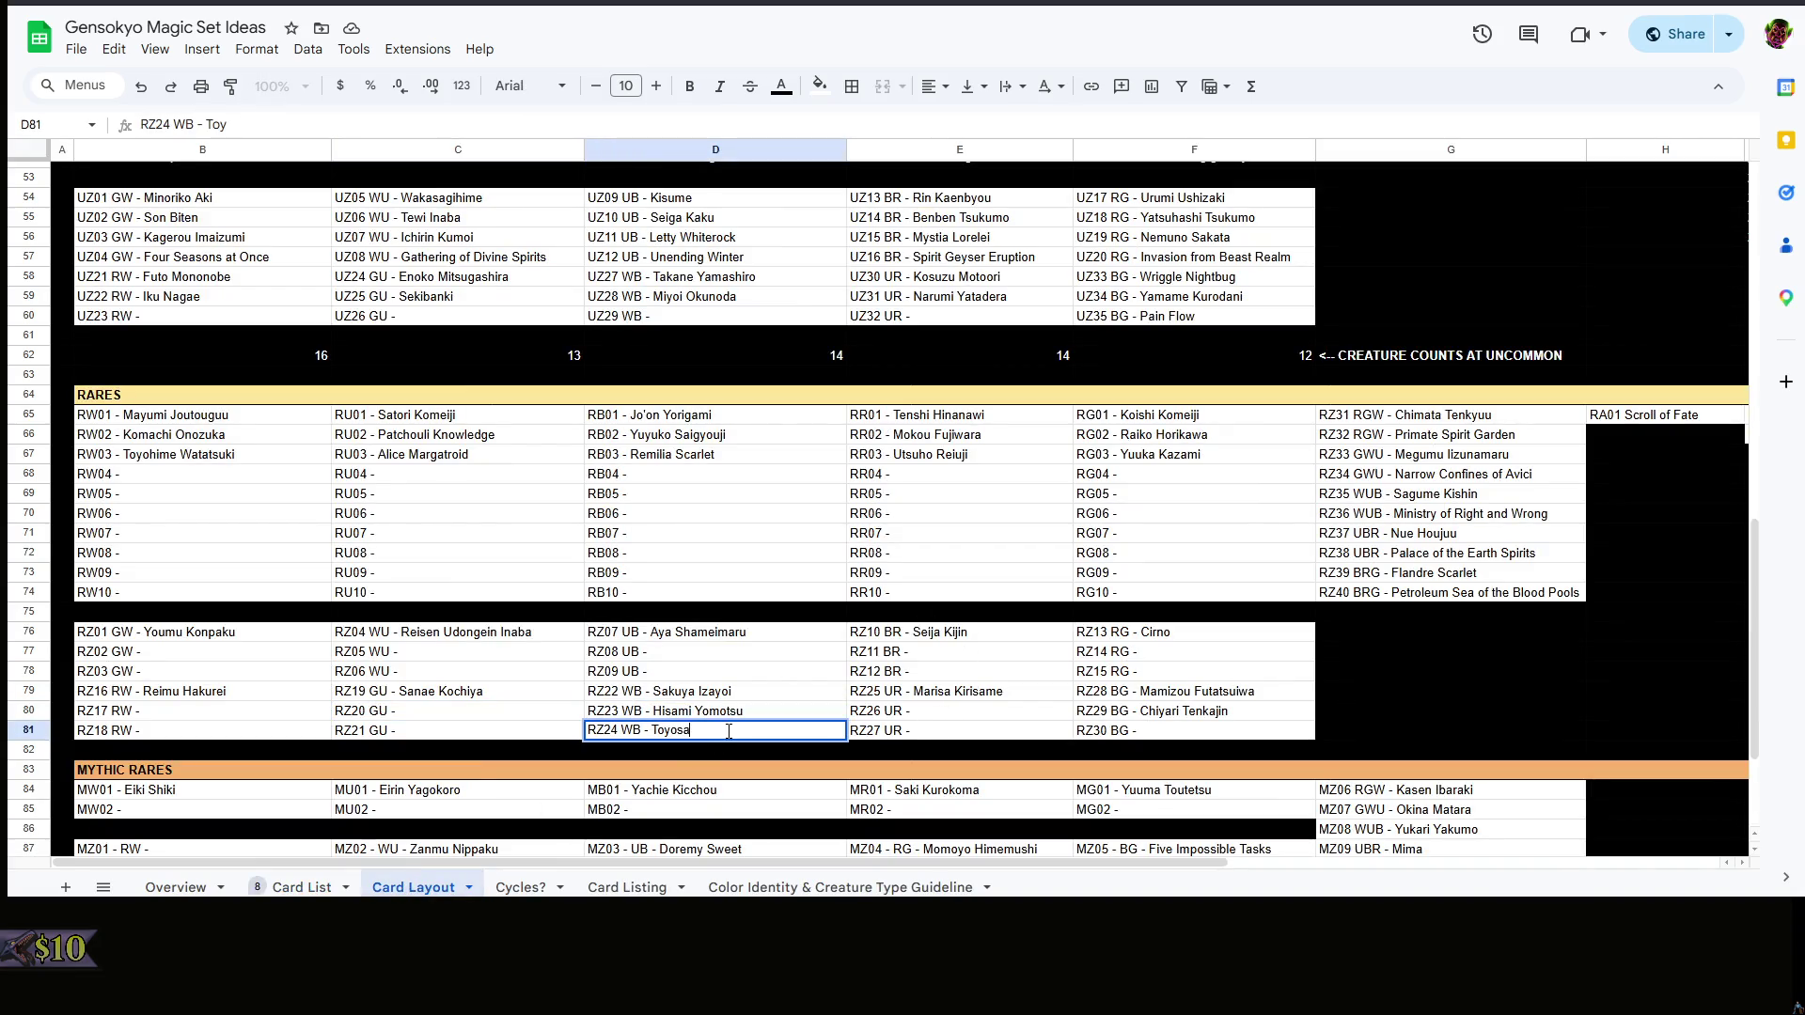
key("BackSpace")
key("BackSpace")
key("BackSpace")
key("BackSpace")
key("BackSpace")
key("BackSpace")
type("Miko Toyosatomimi")
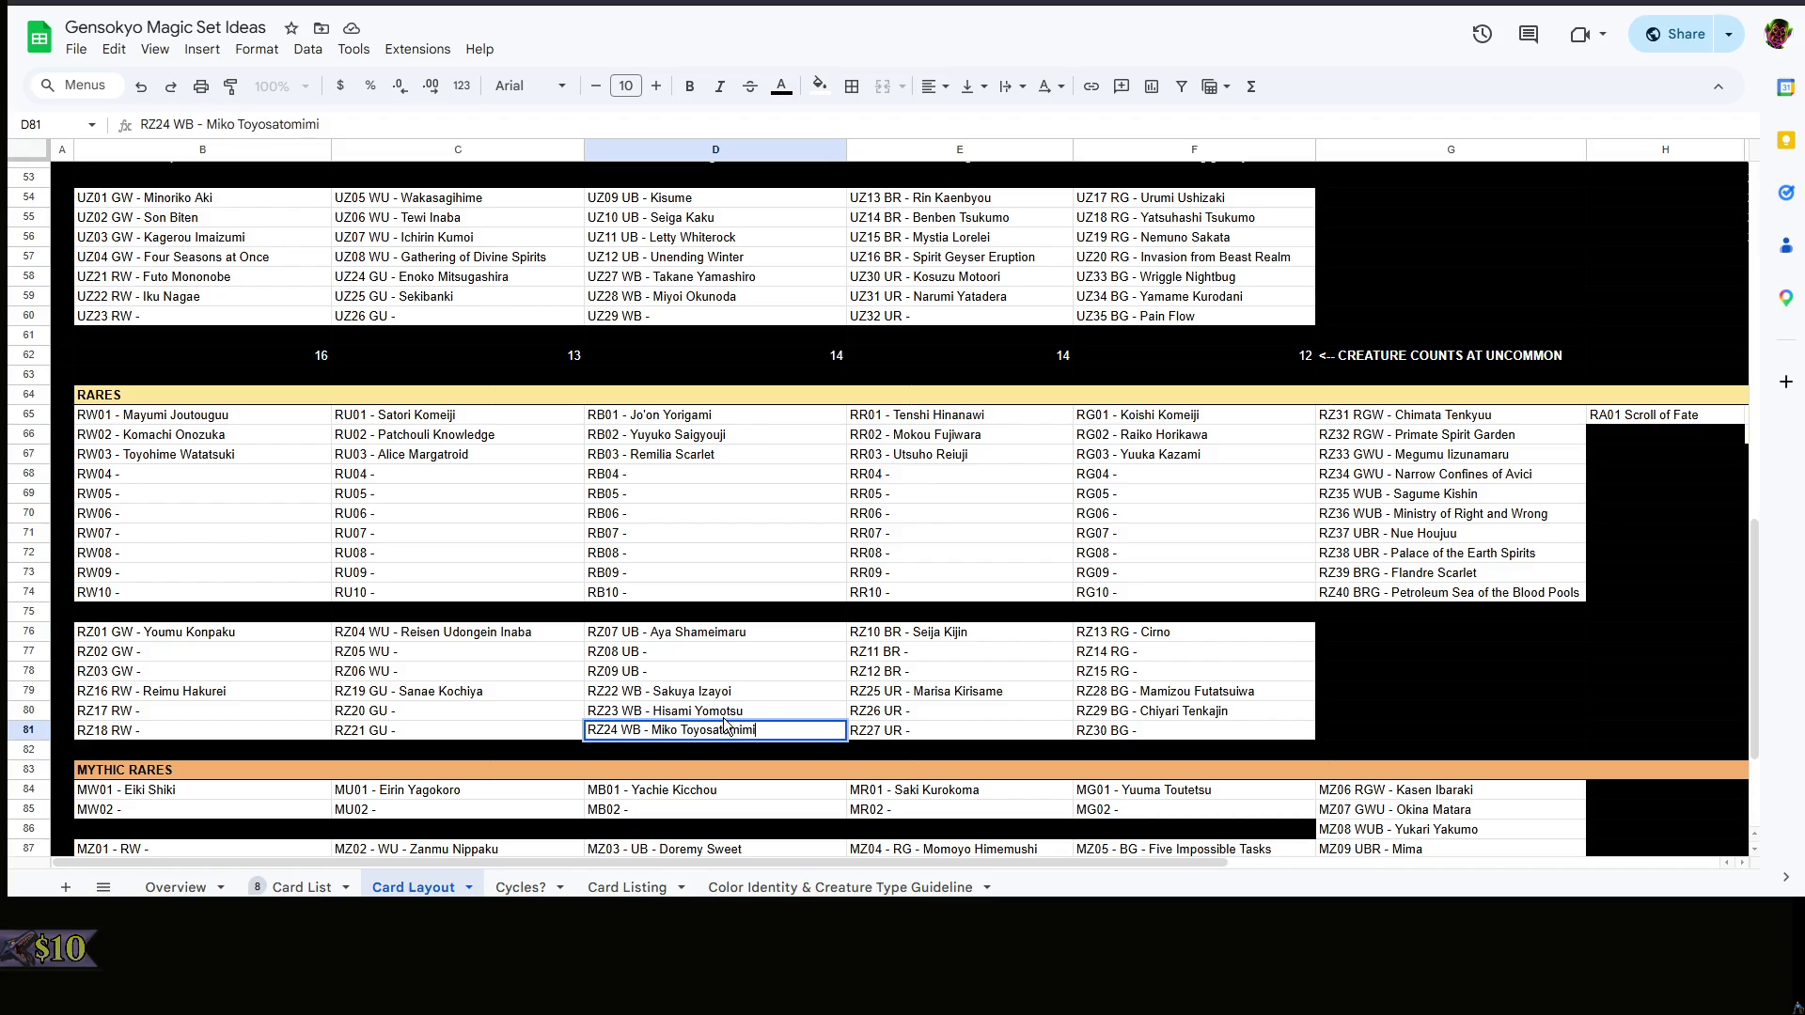
key("Return")
scroll(857, 670, "down", 3)
left_click(733, 463)
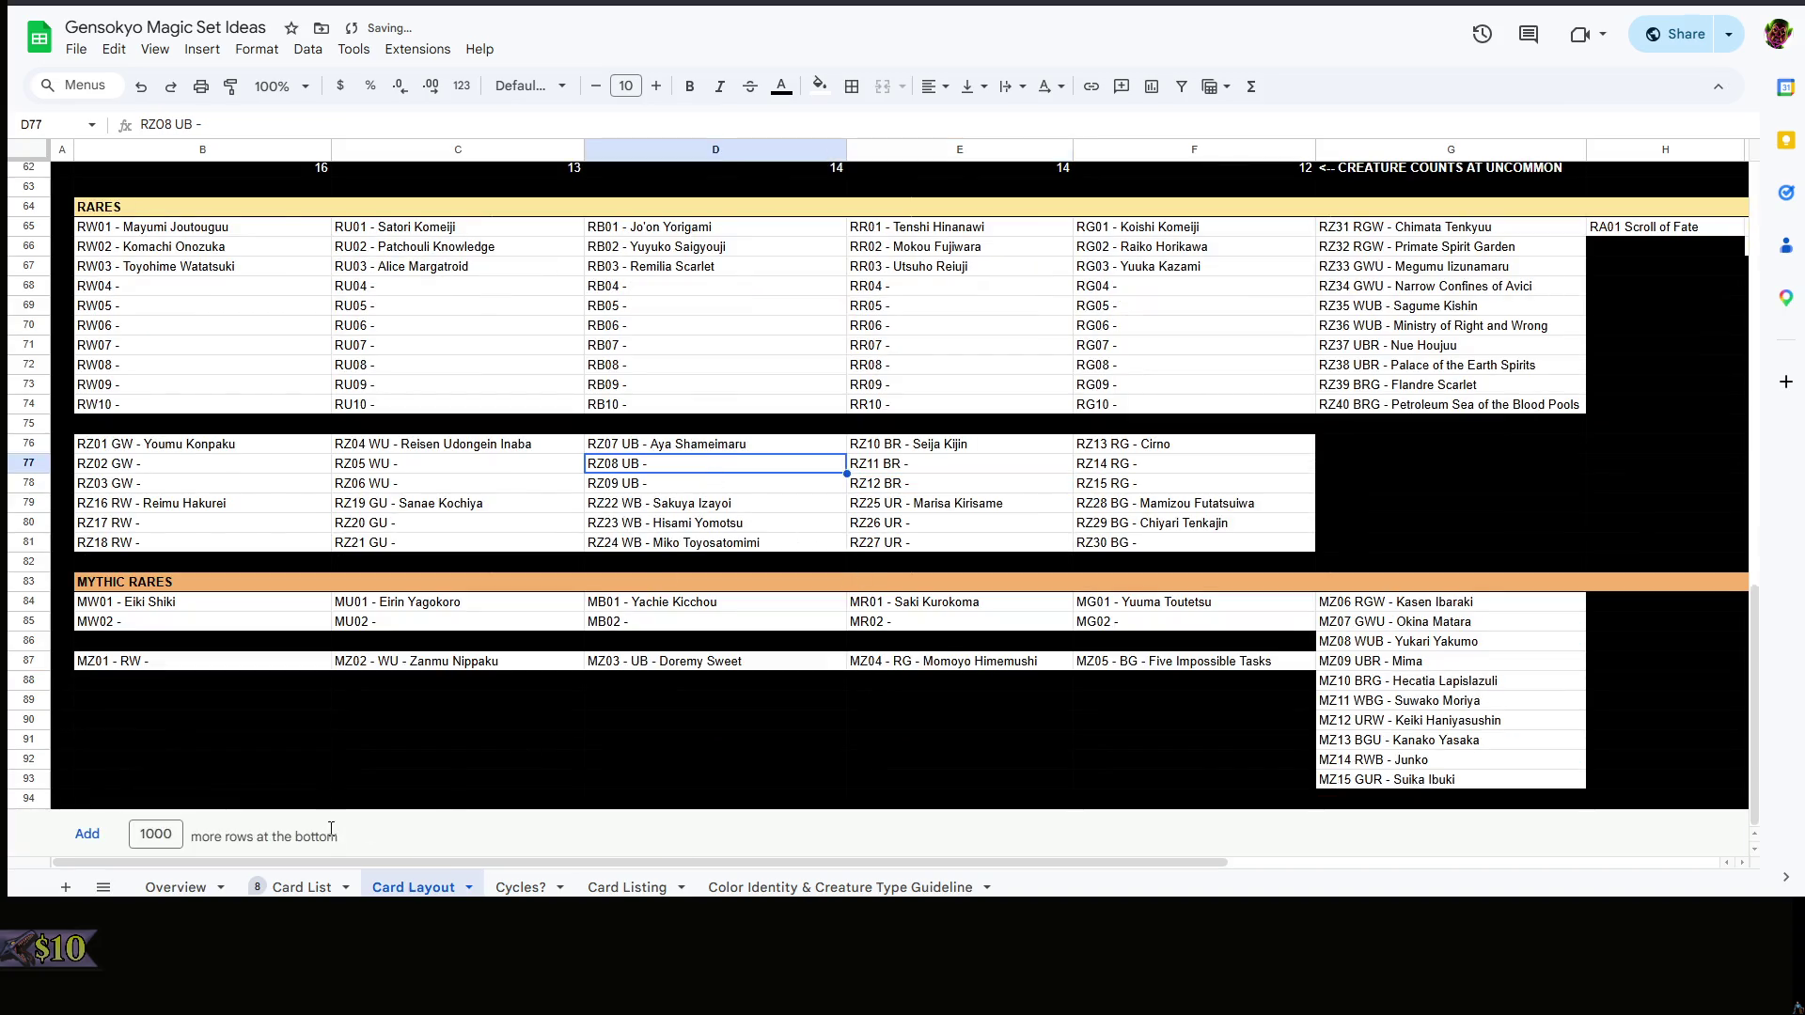
- Enter Tsukasa Kudamaki in D77 (RZ08 UB) and Mizuchi Miyadeguchi in D78 (RZ09 UB), then check the Card List
left_click(301, 887)
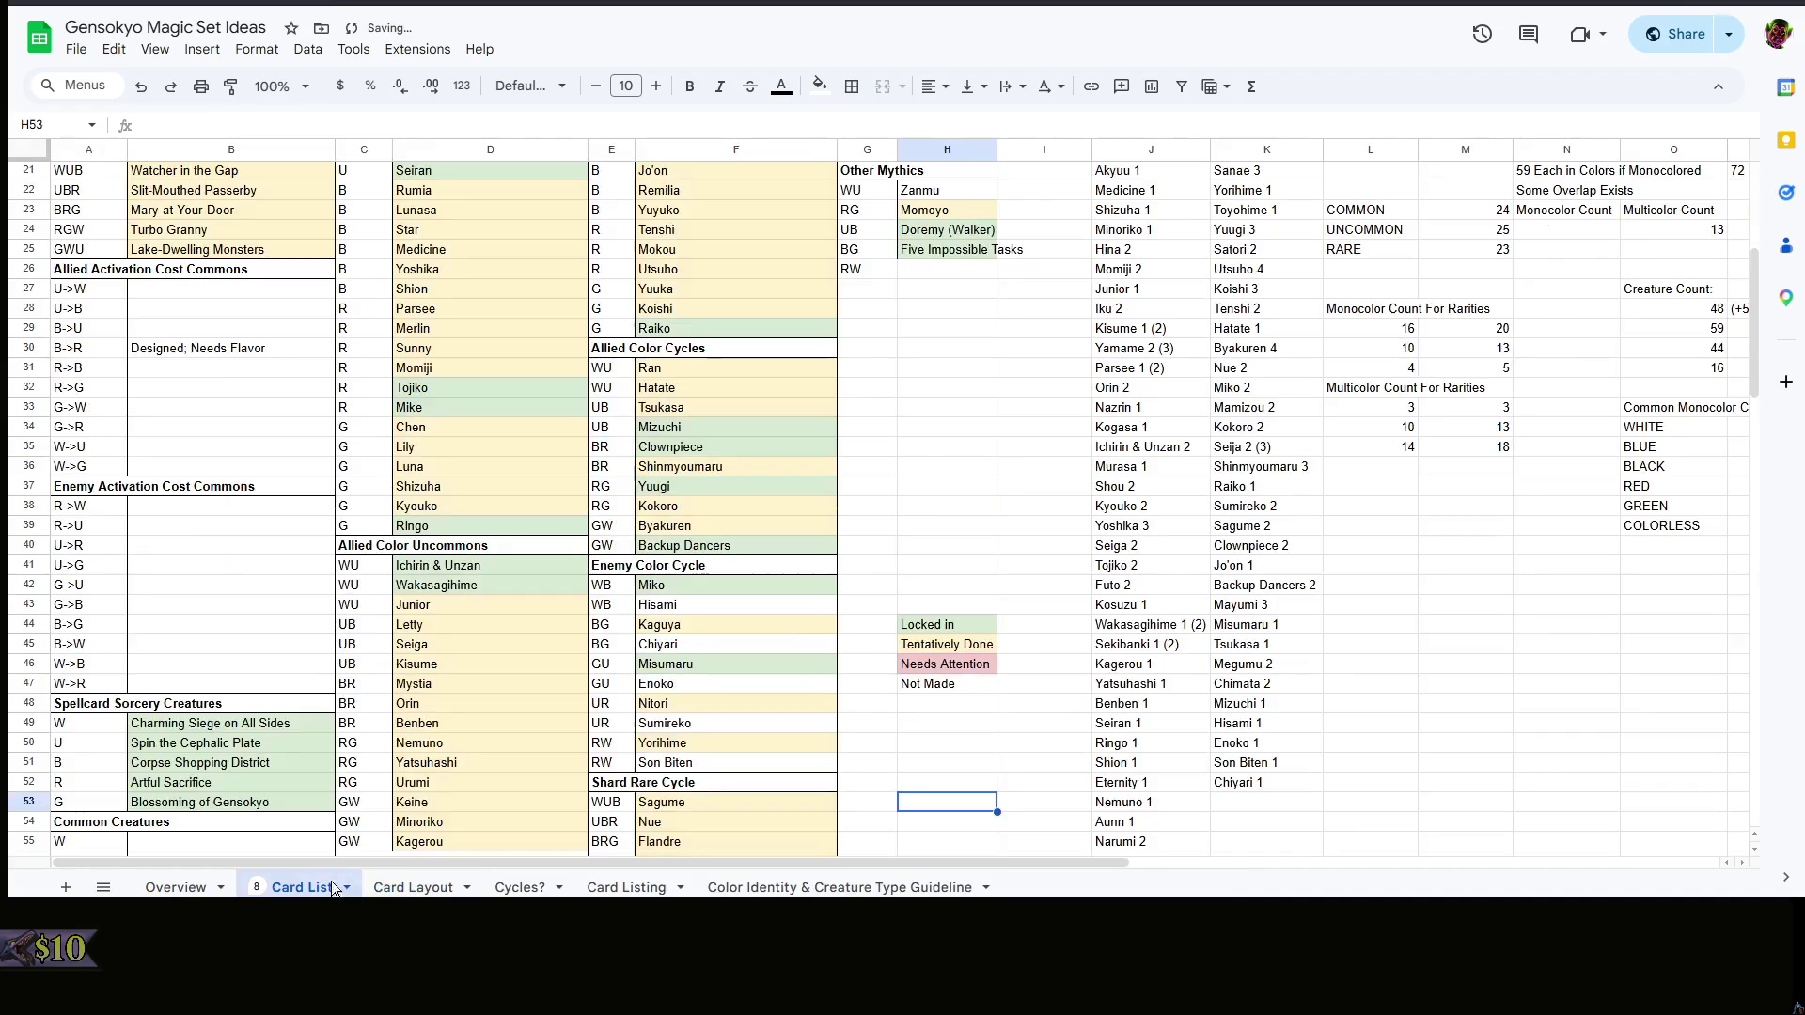
left_click(413, 887)
double_click(714, 460)
type("Tskka")
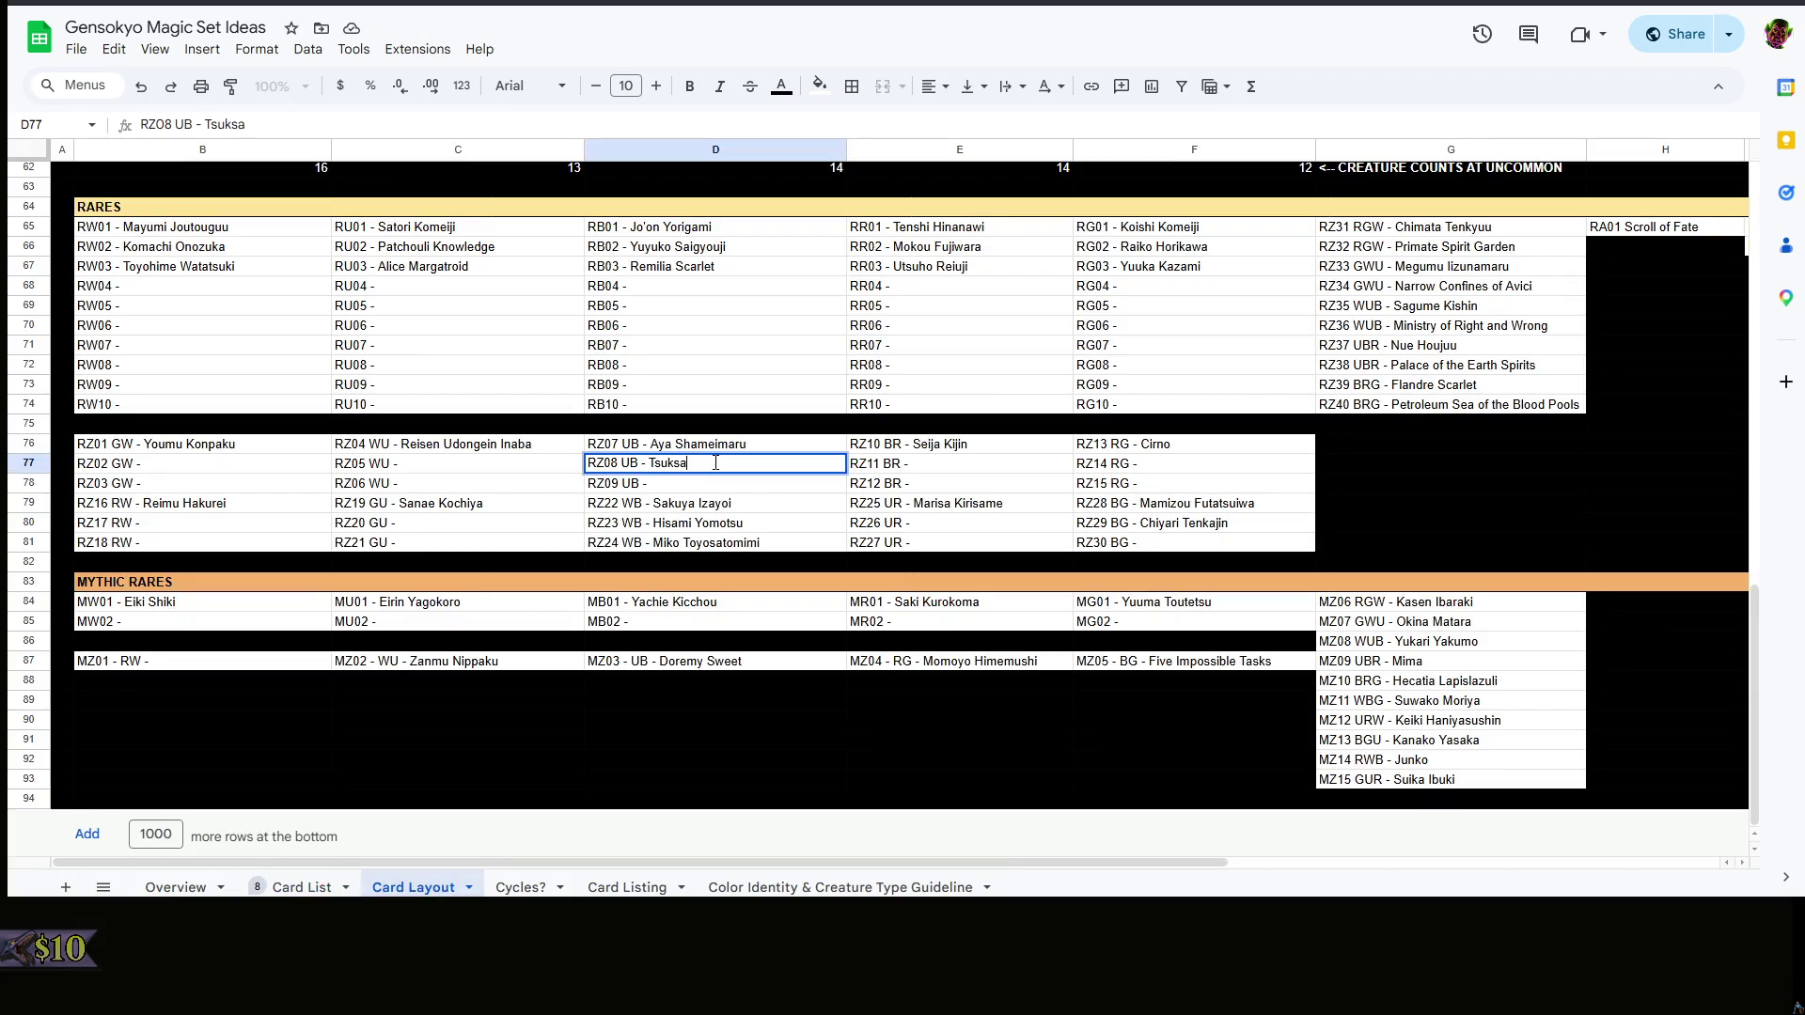
type("sa Kudamaki")
key("Return")
double_click(749, 483)
type("Mizuchi Miyadeguchi")
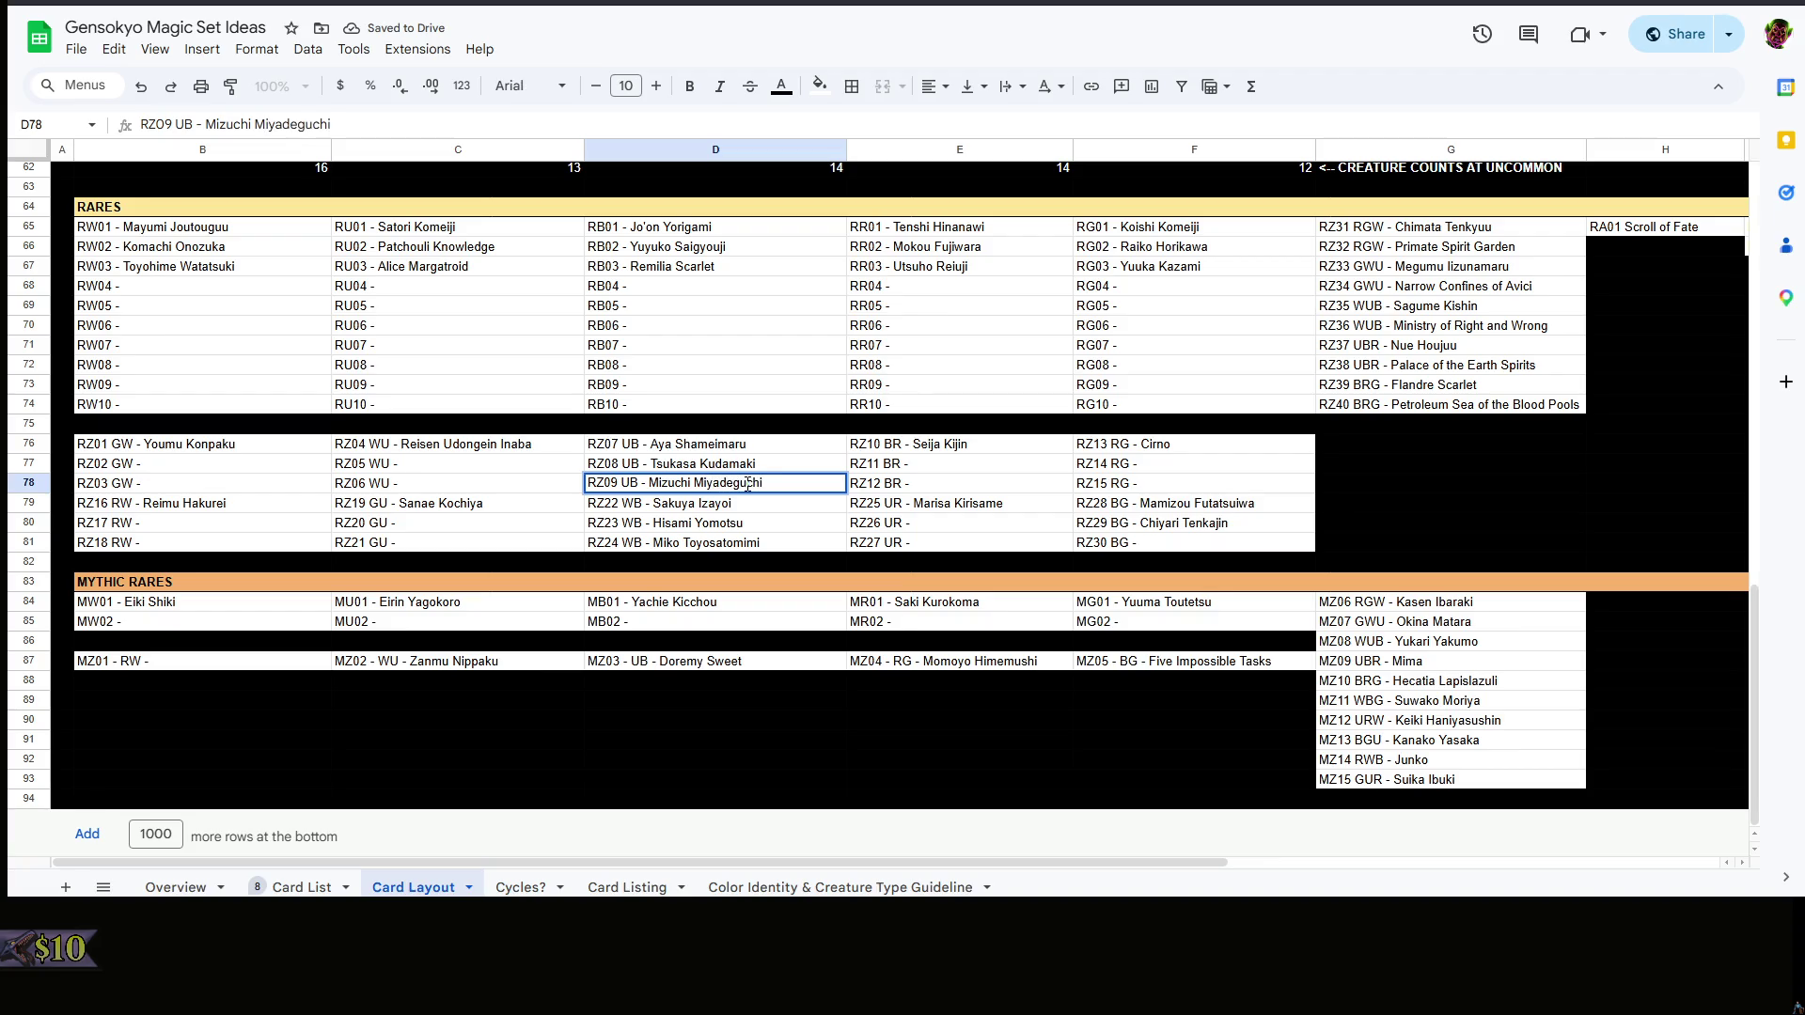
key("Return")
left_click(796, 706)
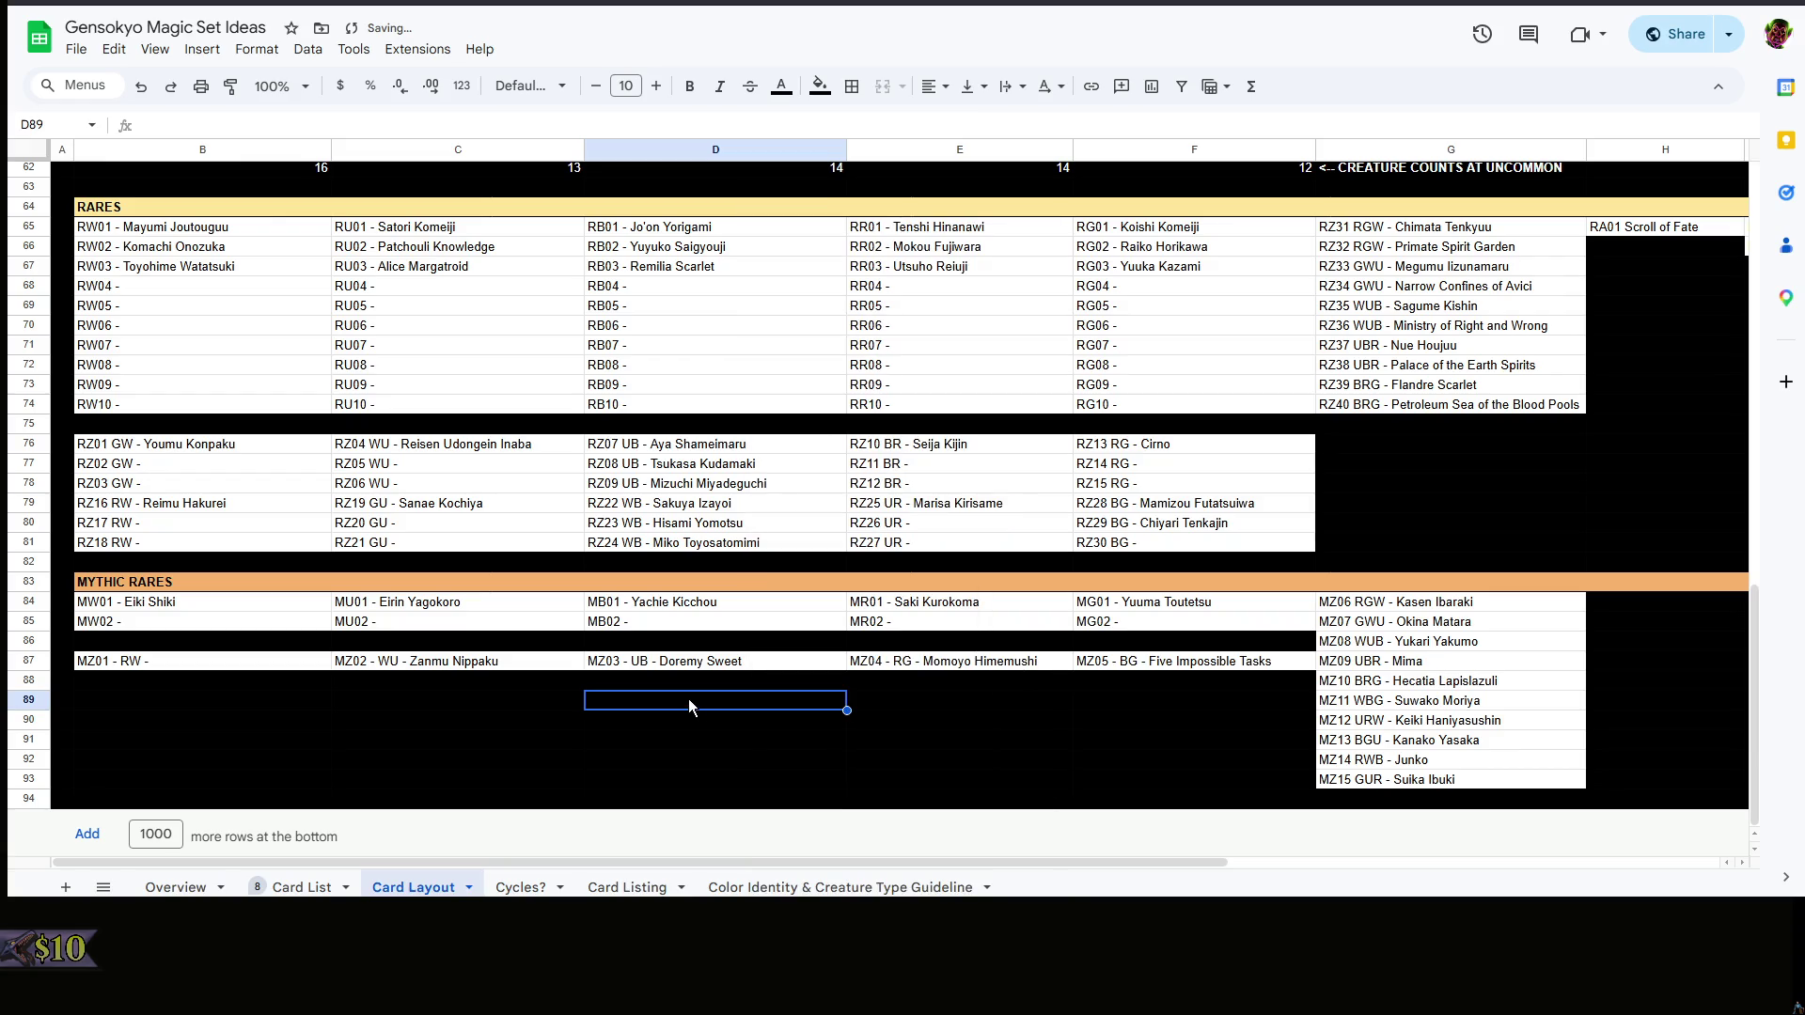
left_click(971, 469)
left_click(302, 887)
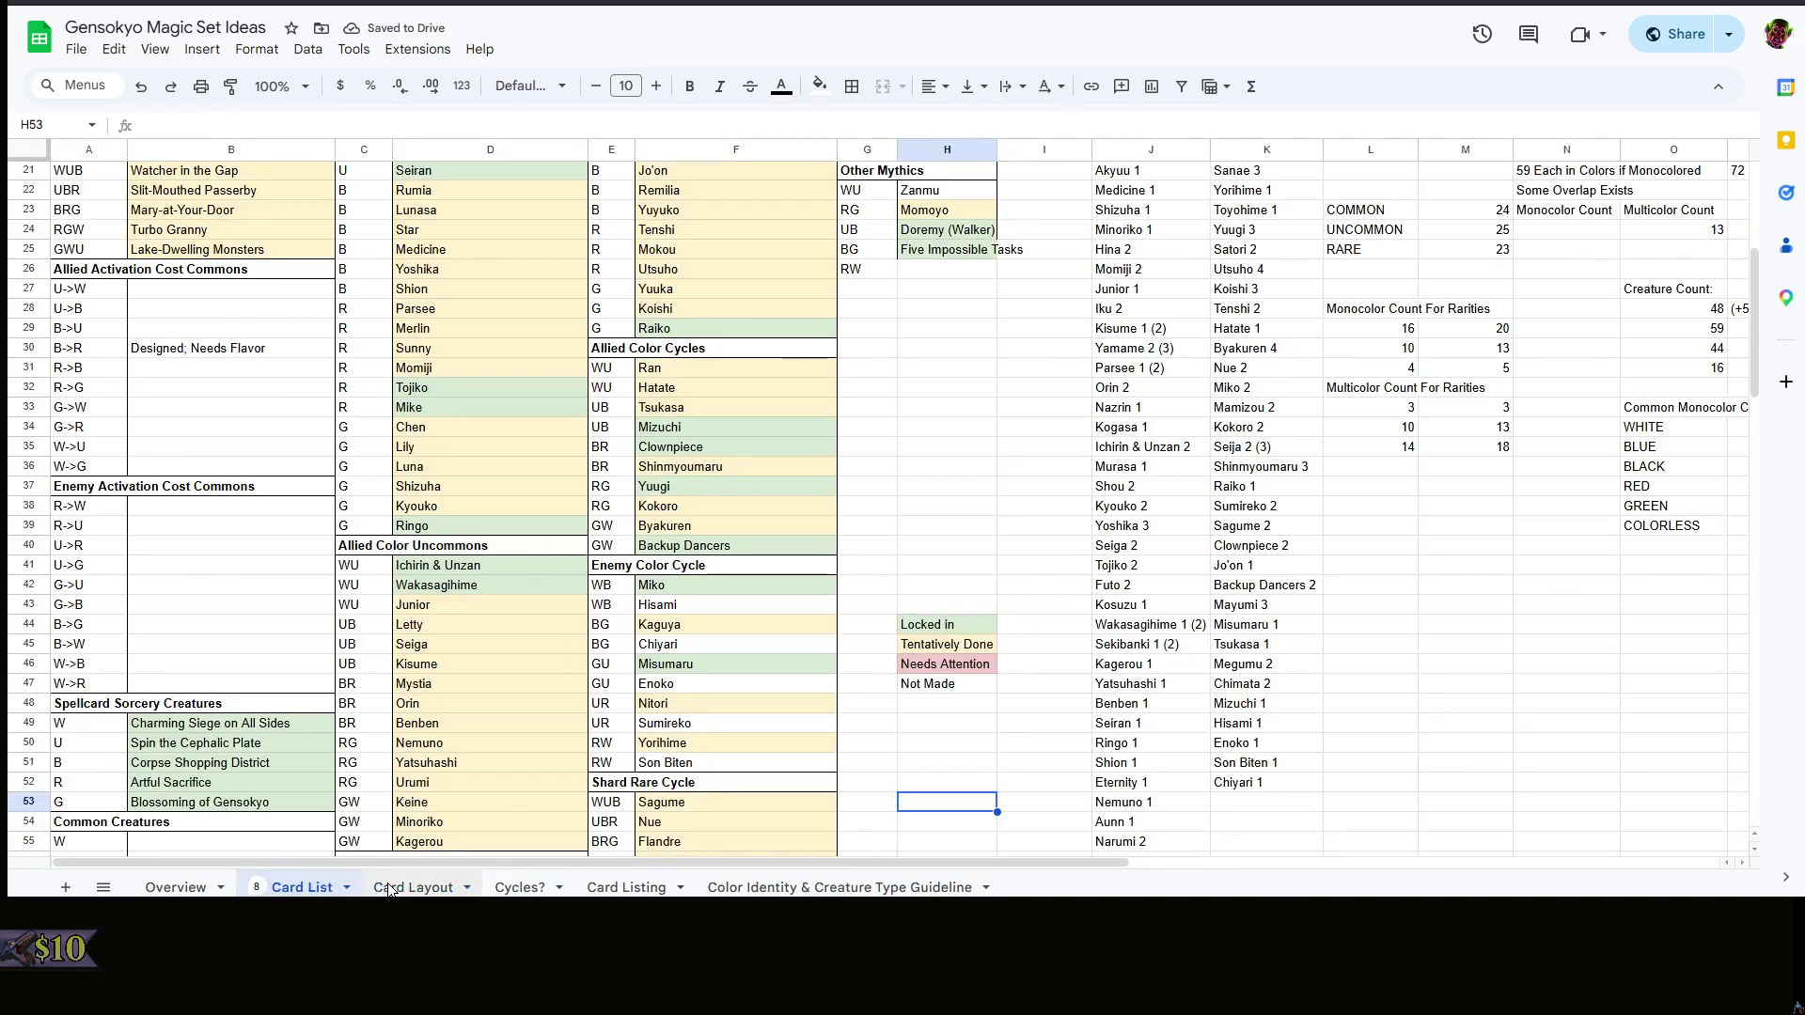
- Fill the RZ11 BR slot in E77 with Shinmyoumaru Sukuna
left_click(400, 887)
double_click(974, 461)
type("Shinmyoumaru")
key("Return")
key("Up")
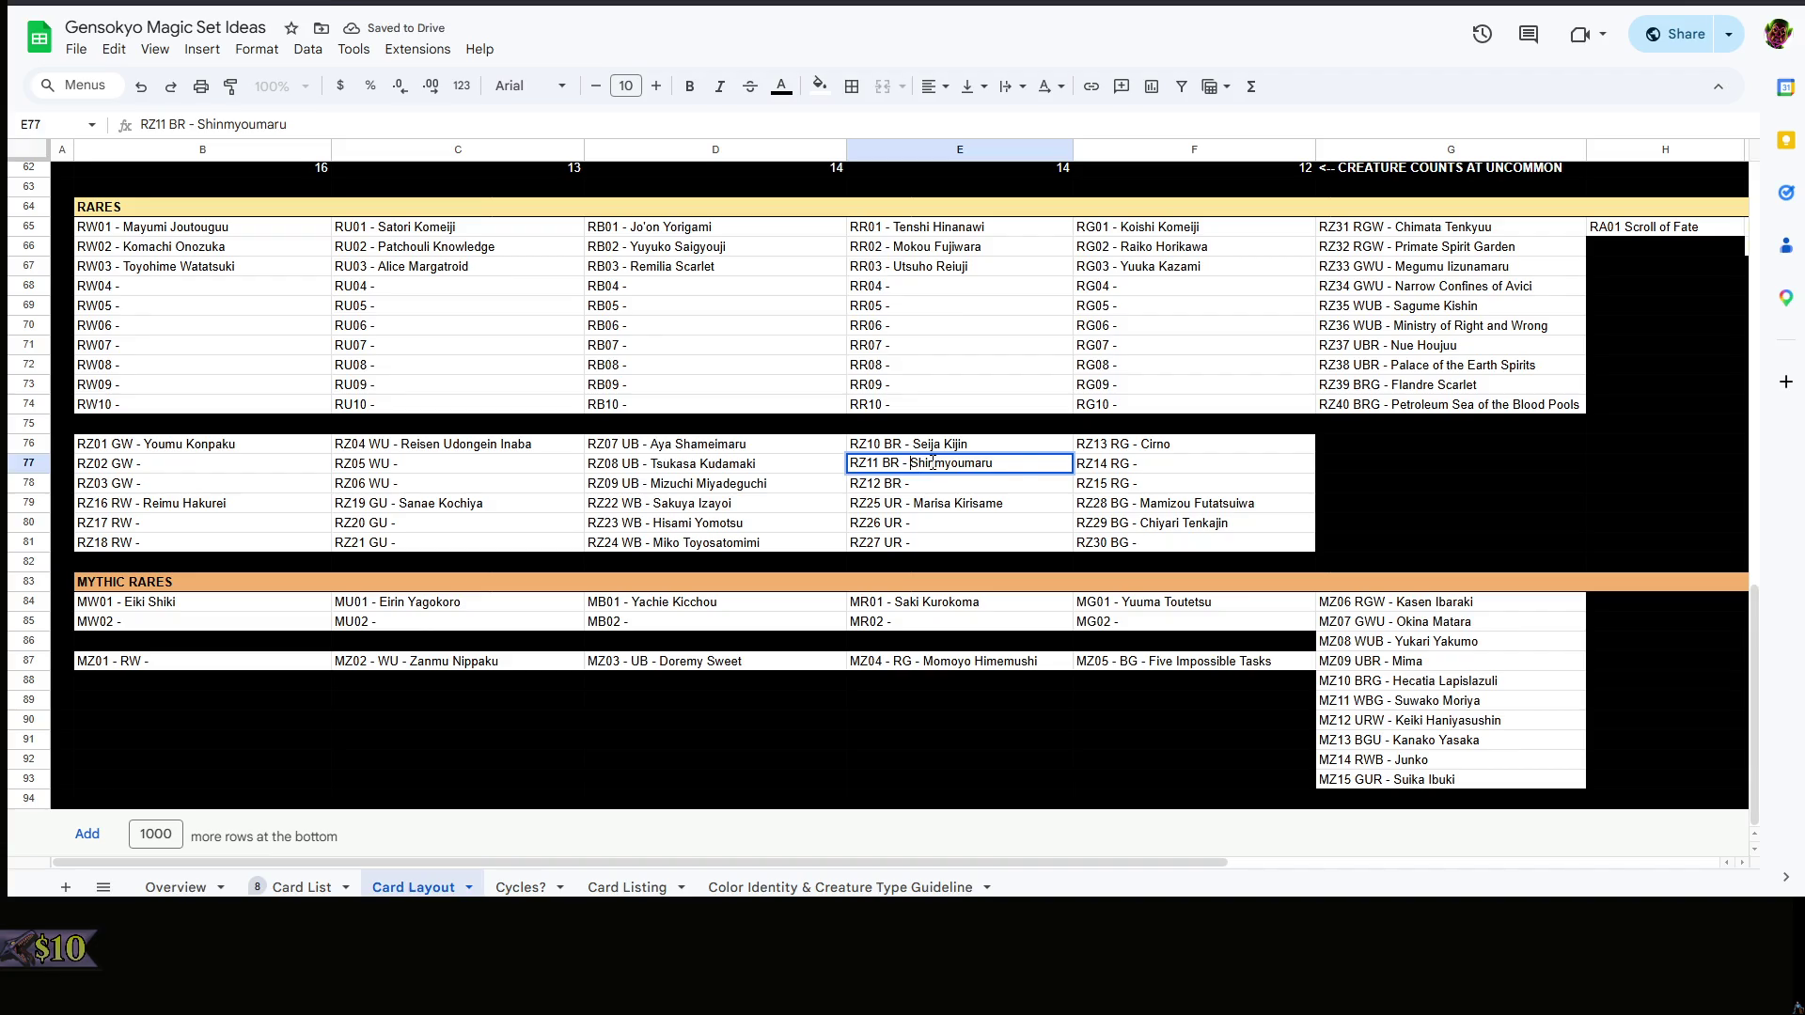
type(" Sukuna")
- Fill RZ12 BR in E78 with Clownpiece and RZ14 RG in F77 with Yuugi Hoshiguma
left_click(1009, 489)
double_click(1009, 480)
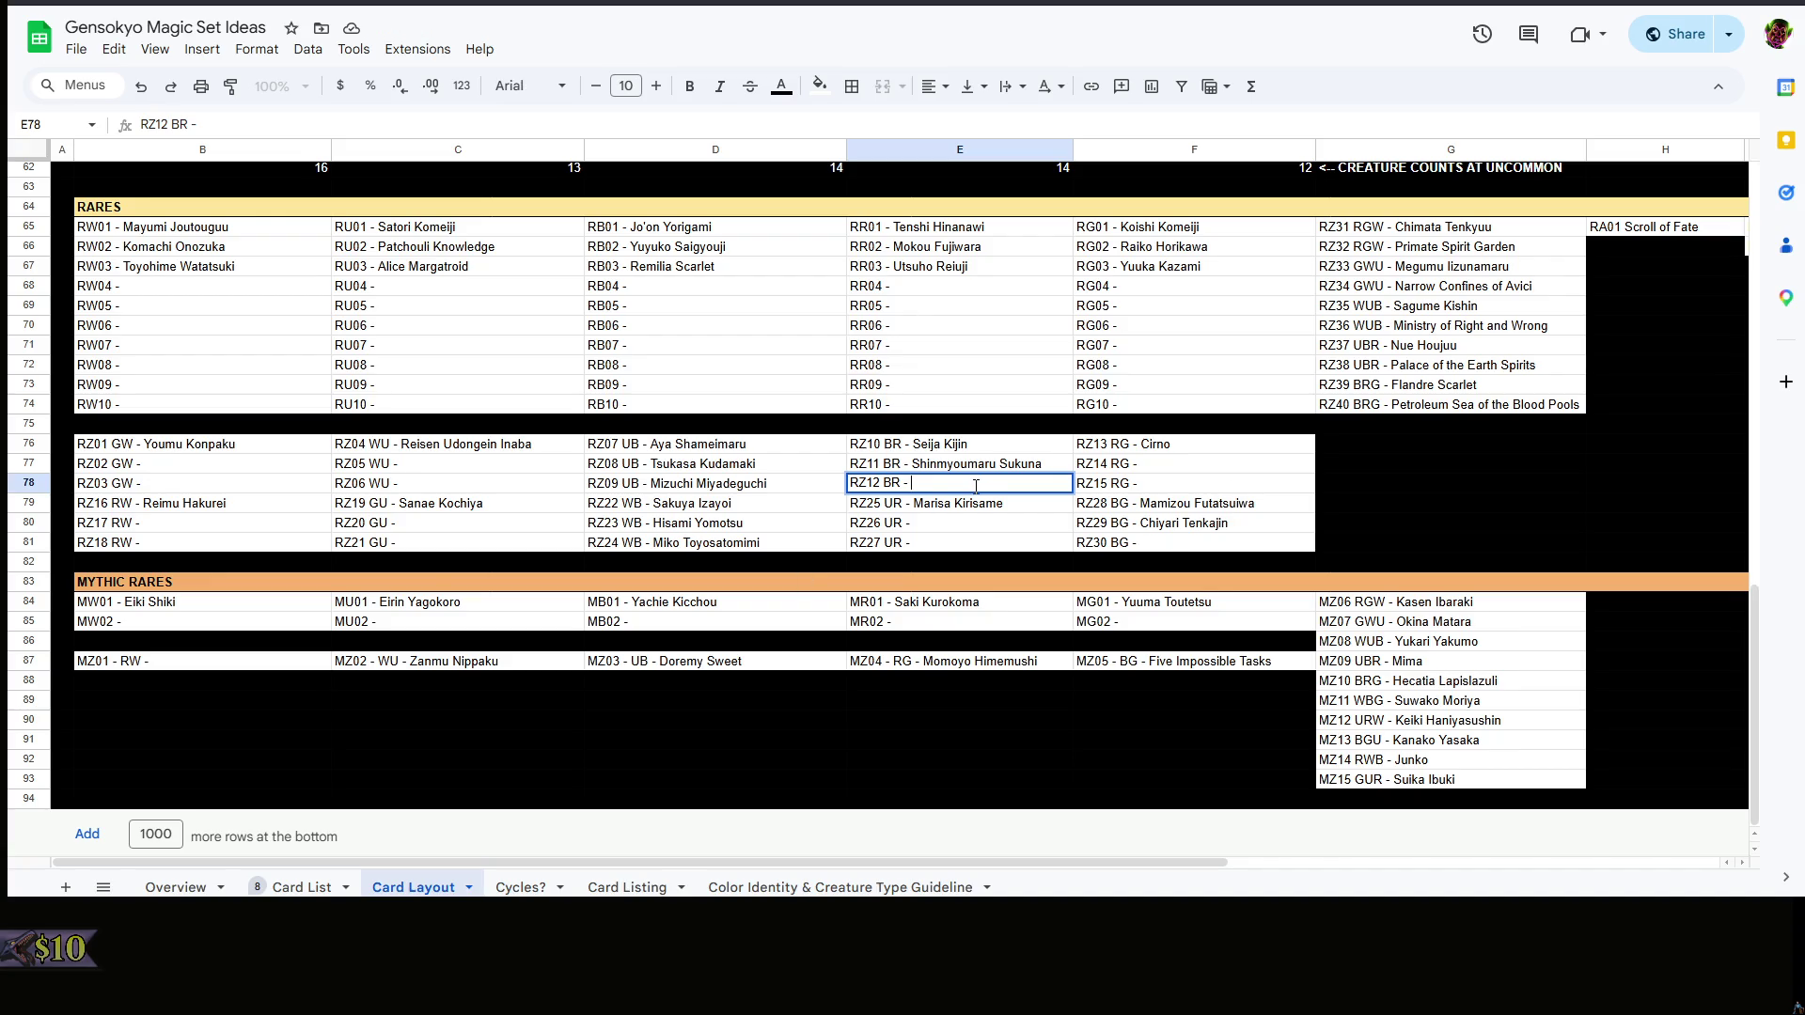
type("Clownpiece")
left_click(1112, 505)
double_click(1175, 470)
type("Yuugi")
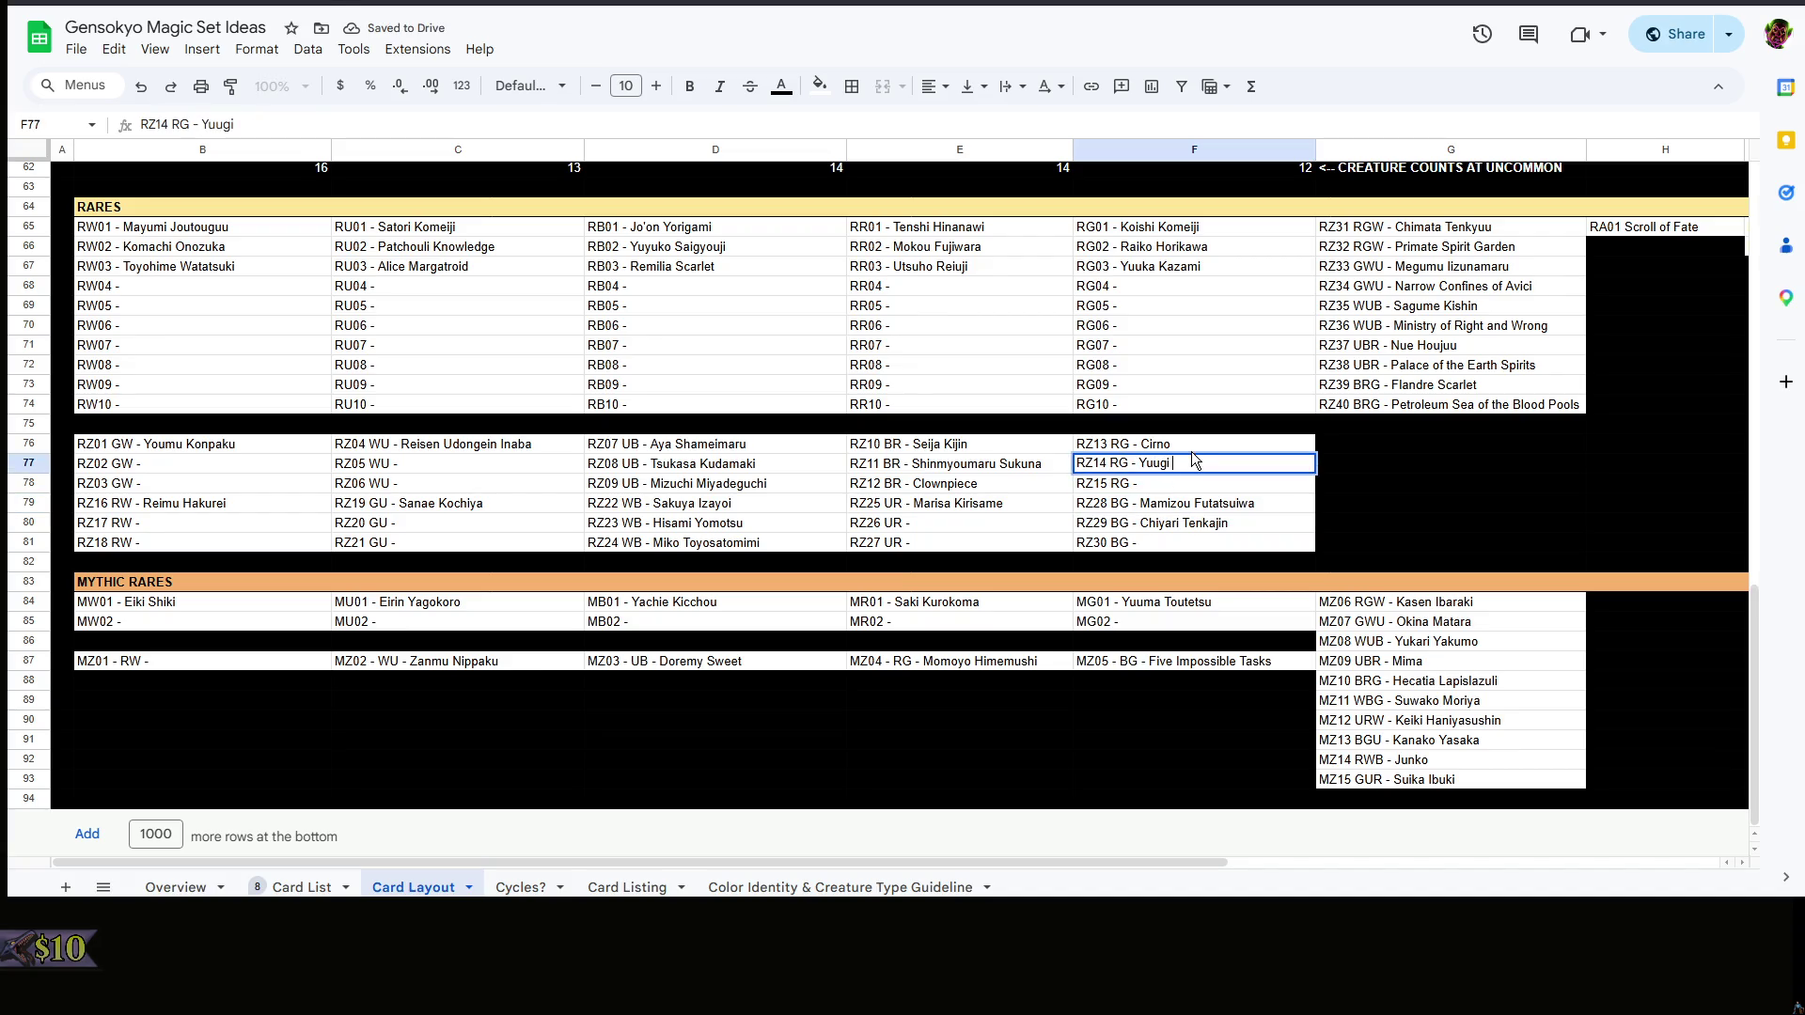
type(" Hos")
type("shiguma")
key("Return")
- After checking the Card List, fill the RZ15 RG slot in F78 with Kokoro Hata
left_click(301, 886)
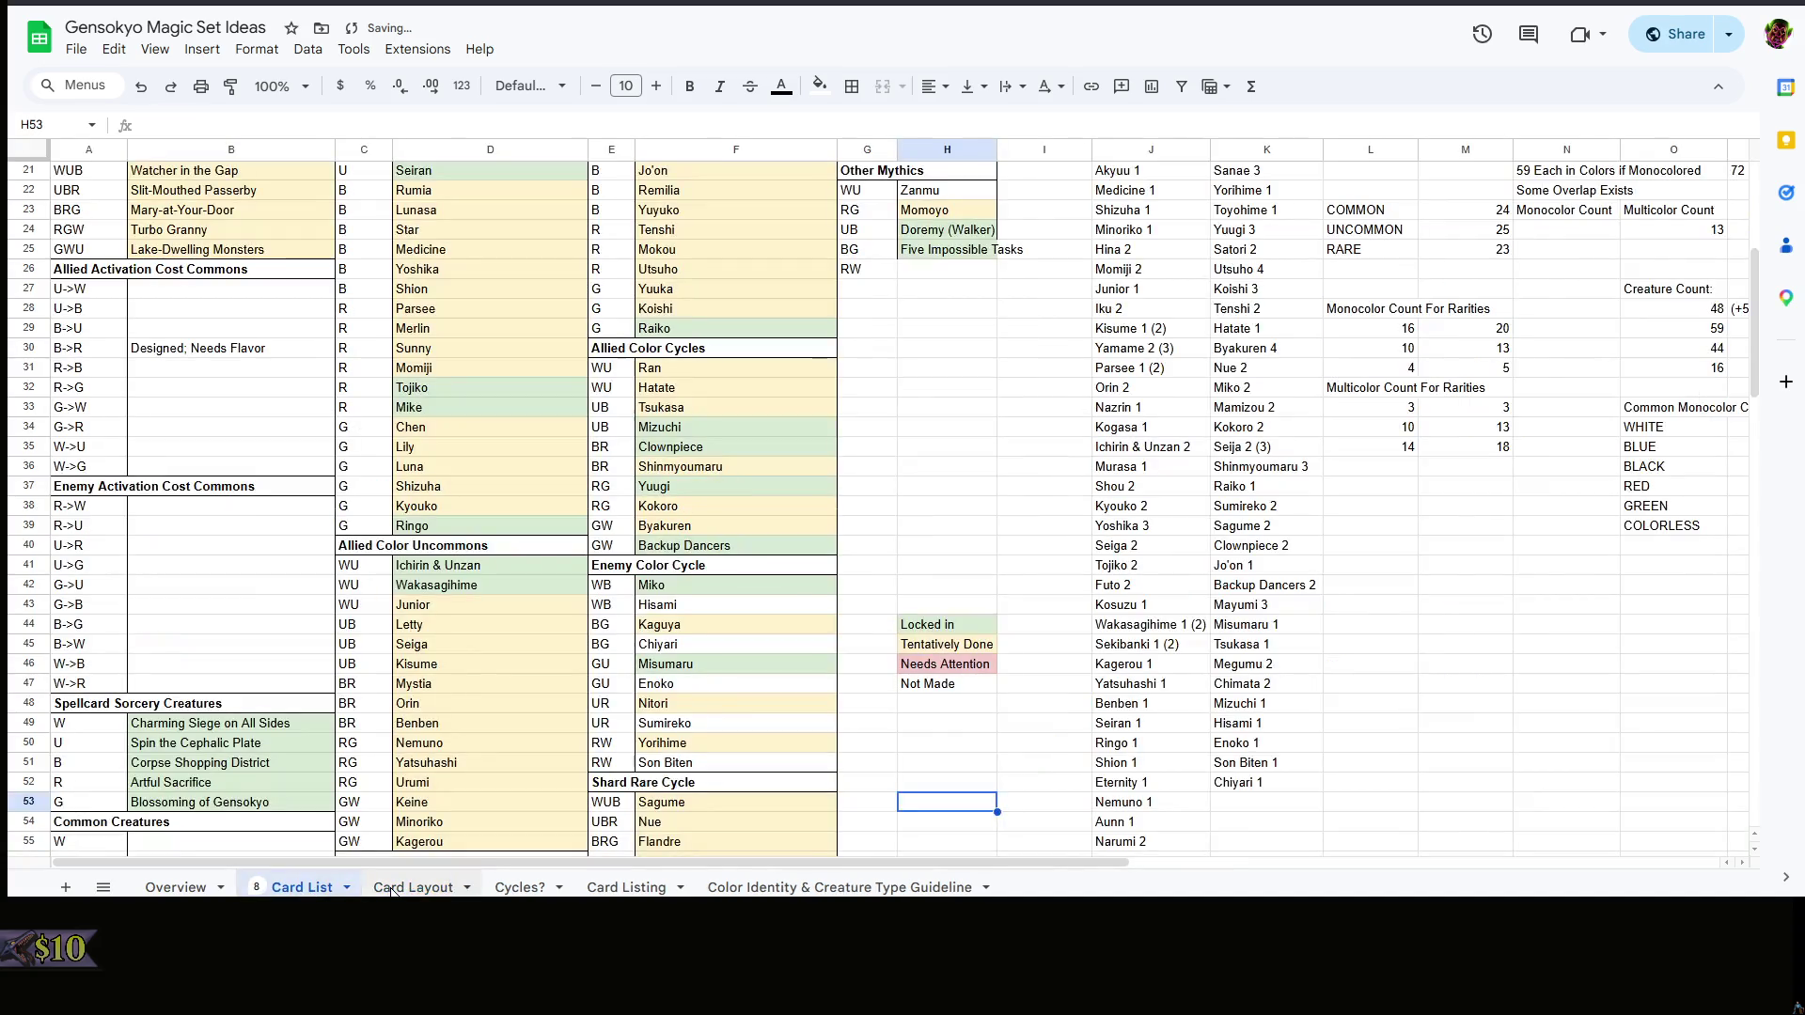
left_click(395, 886)
left_click(303, 886)
left_click(412, 887)
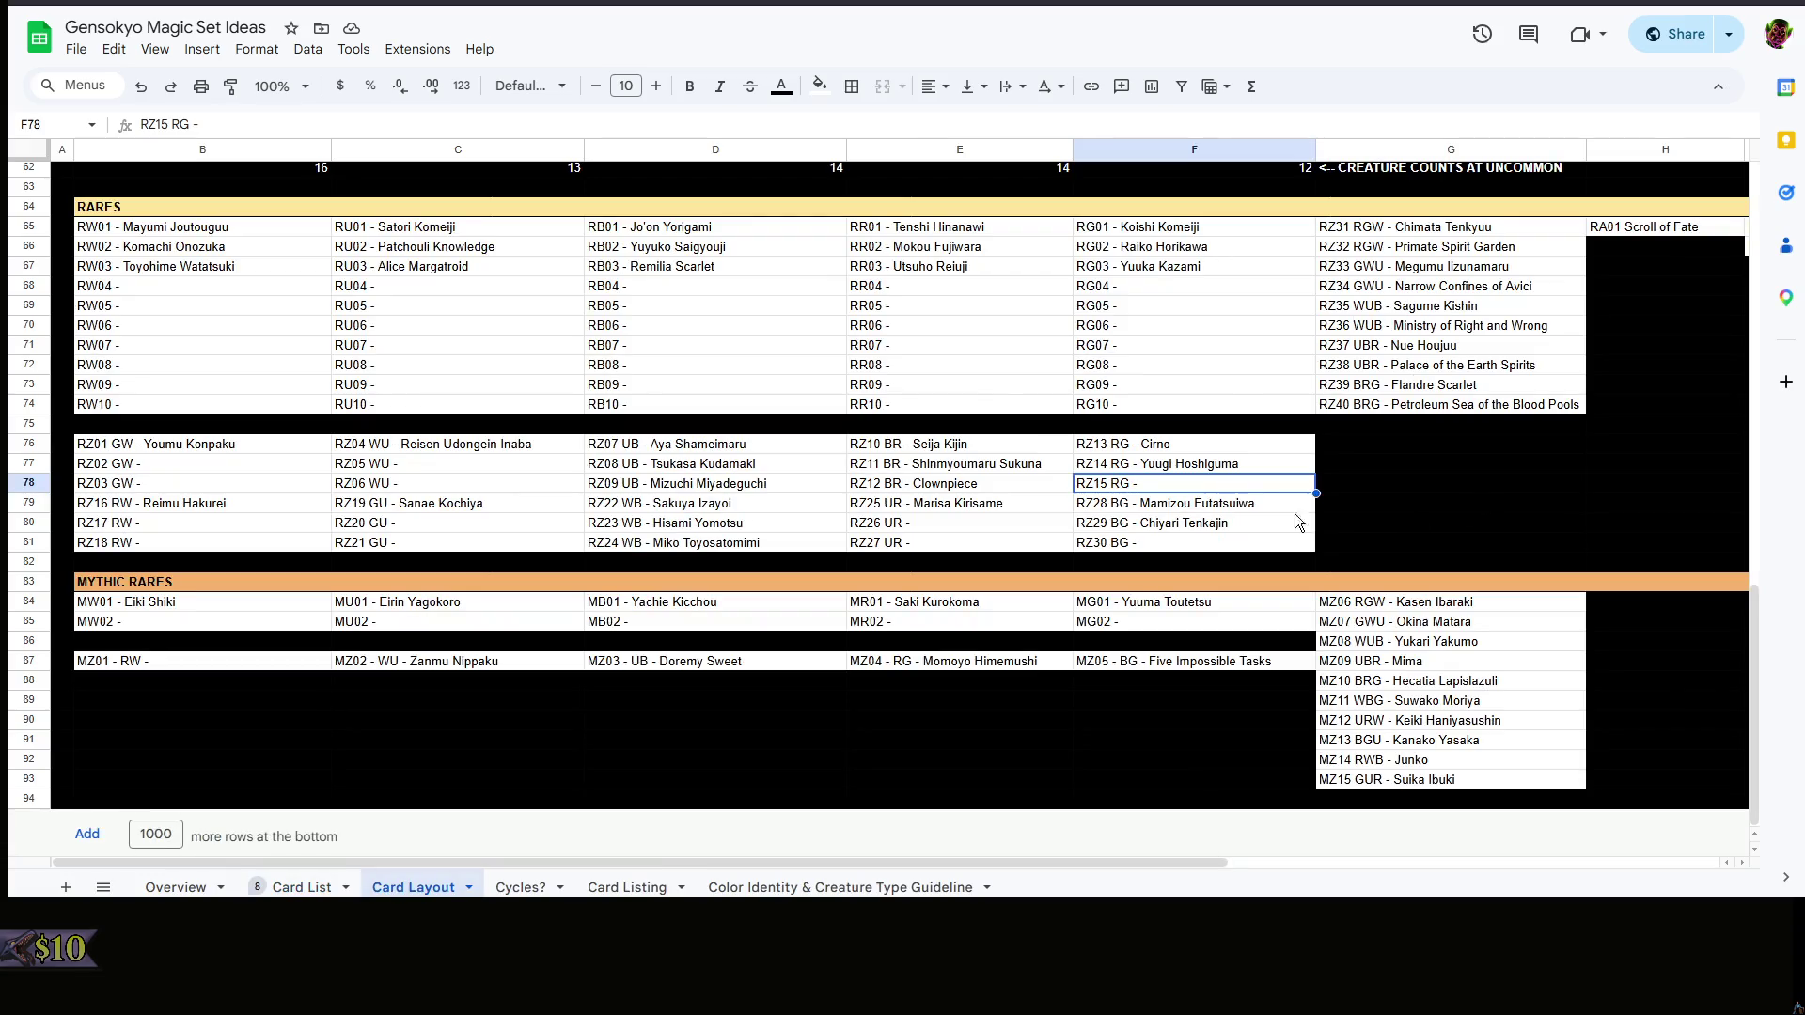
double_click(1229, 487)
type("Ko")
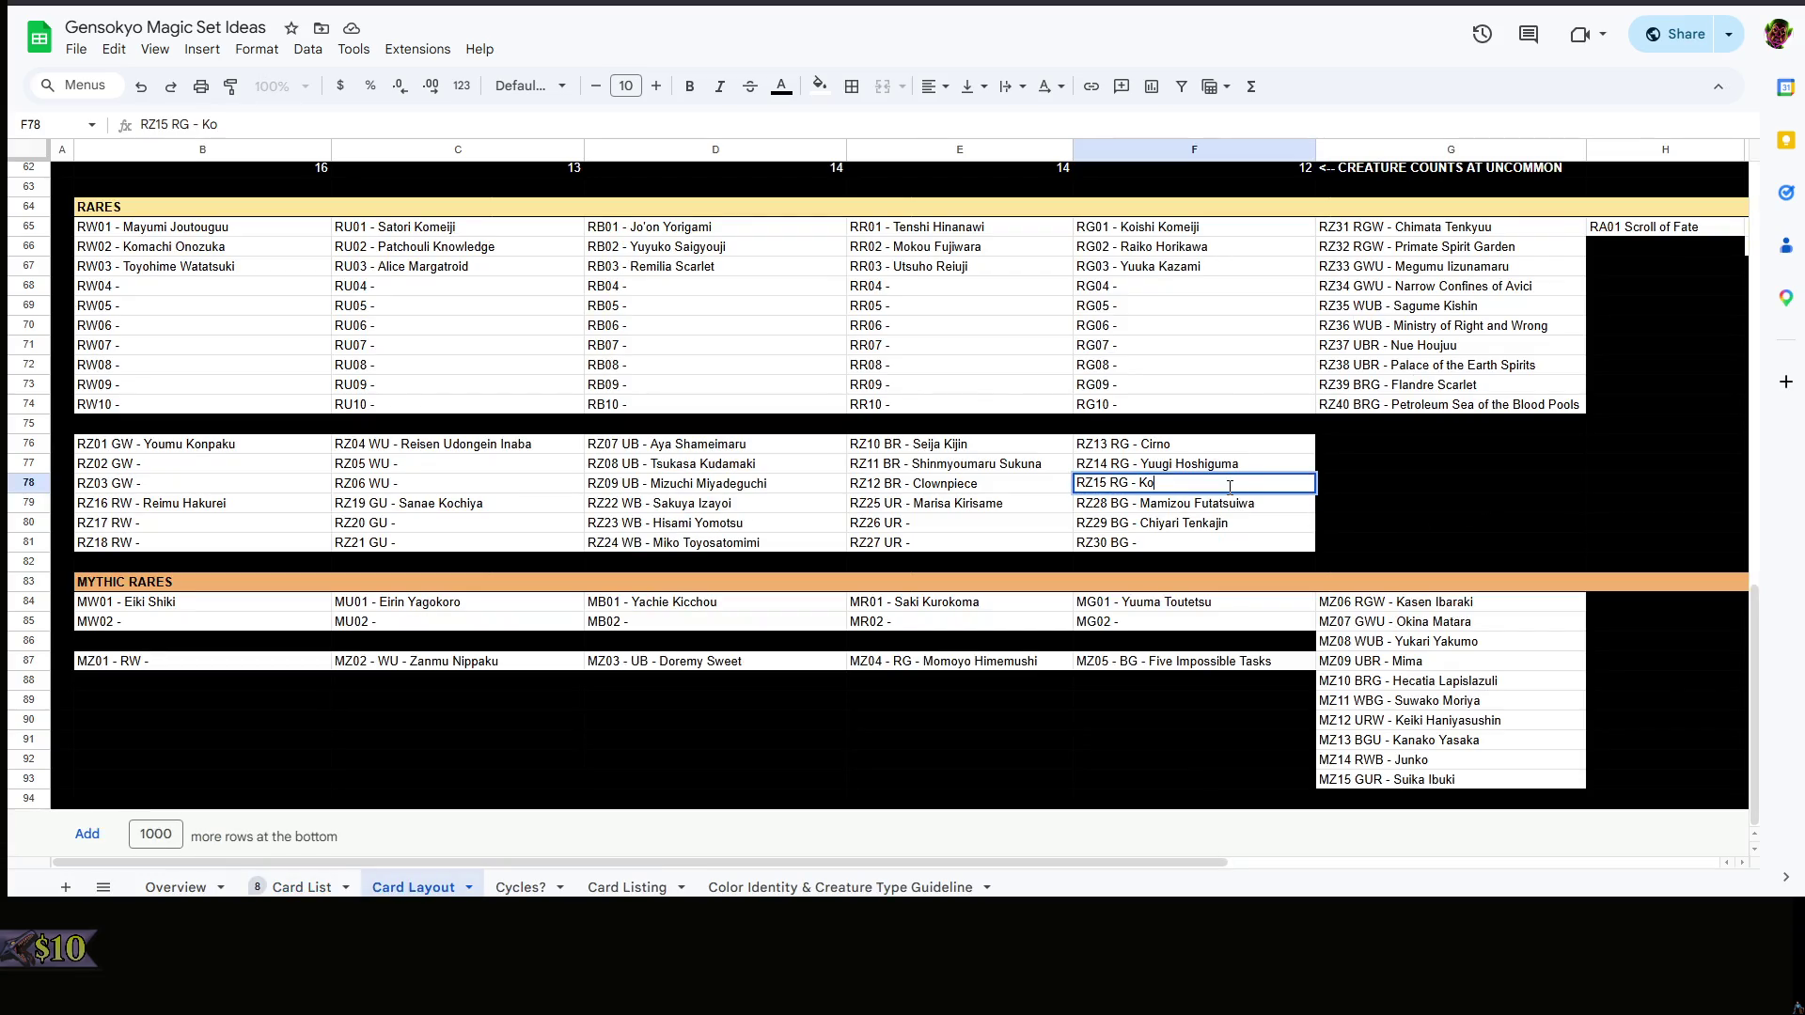
key("BackSpace")
key("BackSpace")
type("Kokoro Hata")
left_click(1322, 484)
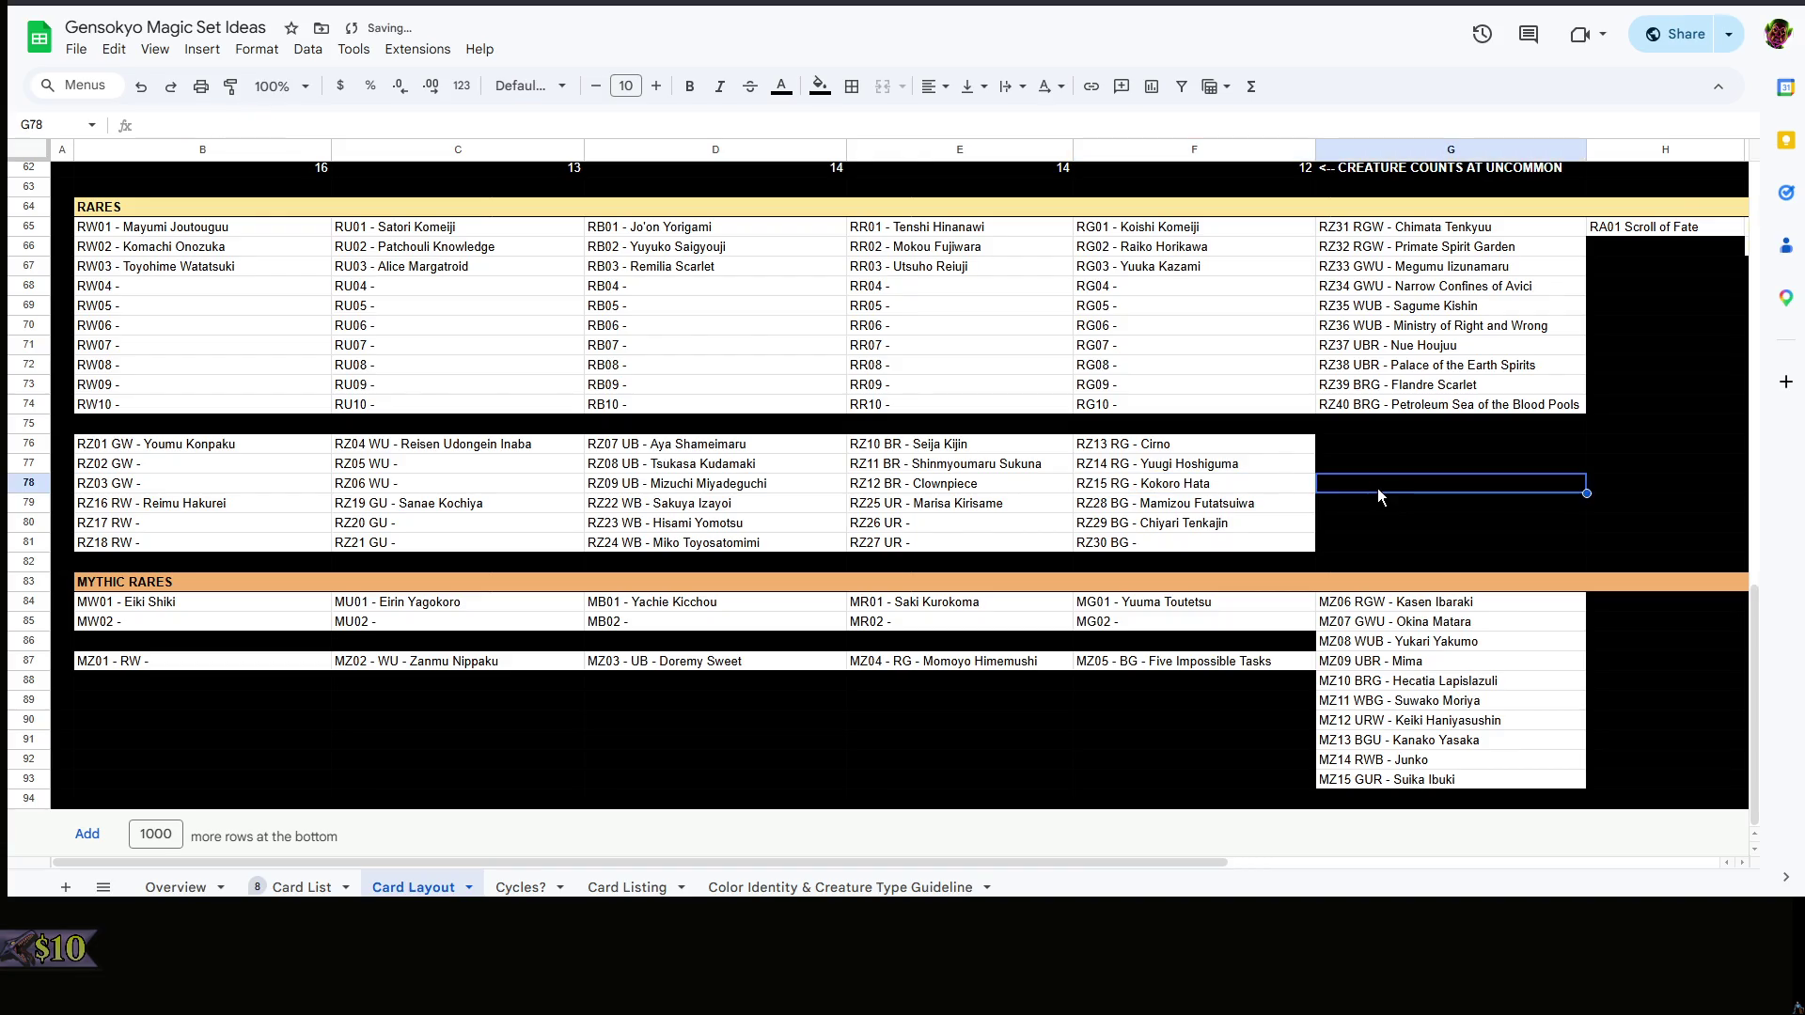
- Select the empty RZ30 BG slot in F81 and bring up the Card List to find its name
left_click(1202, 545)
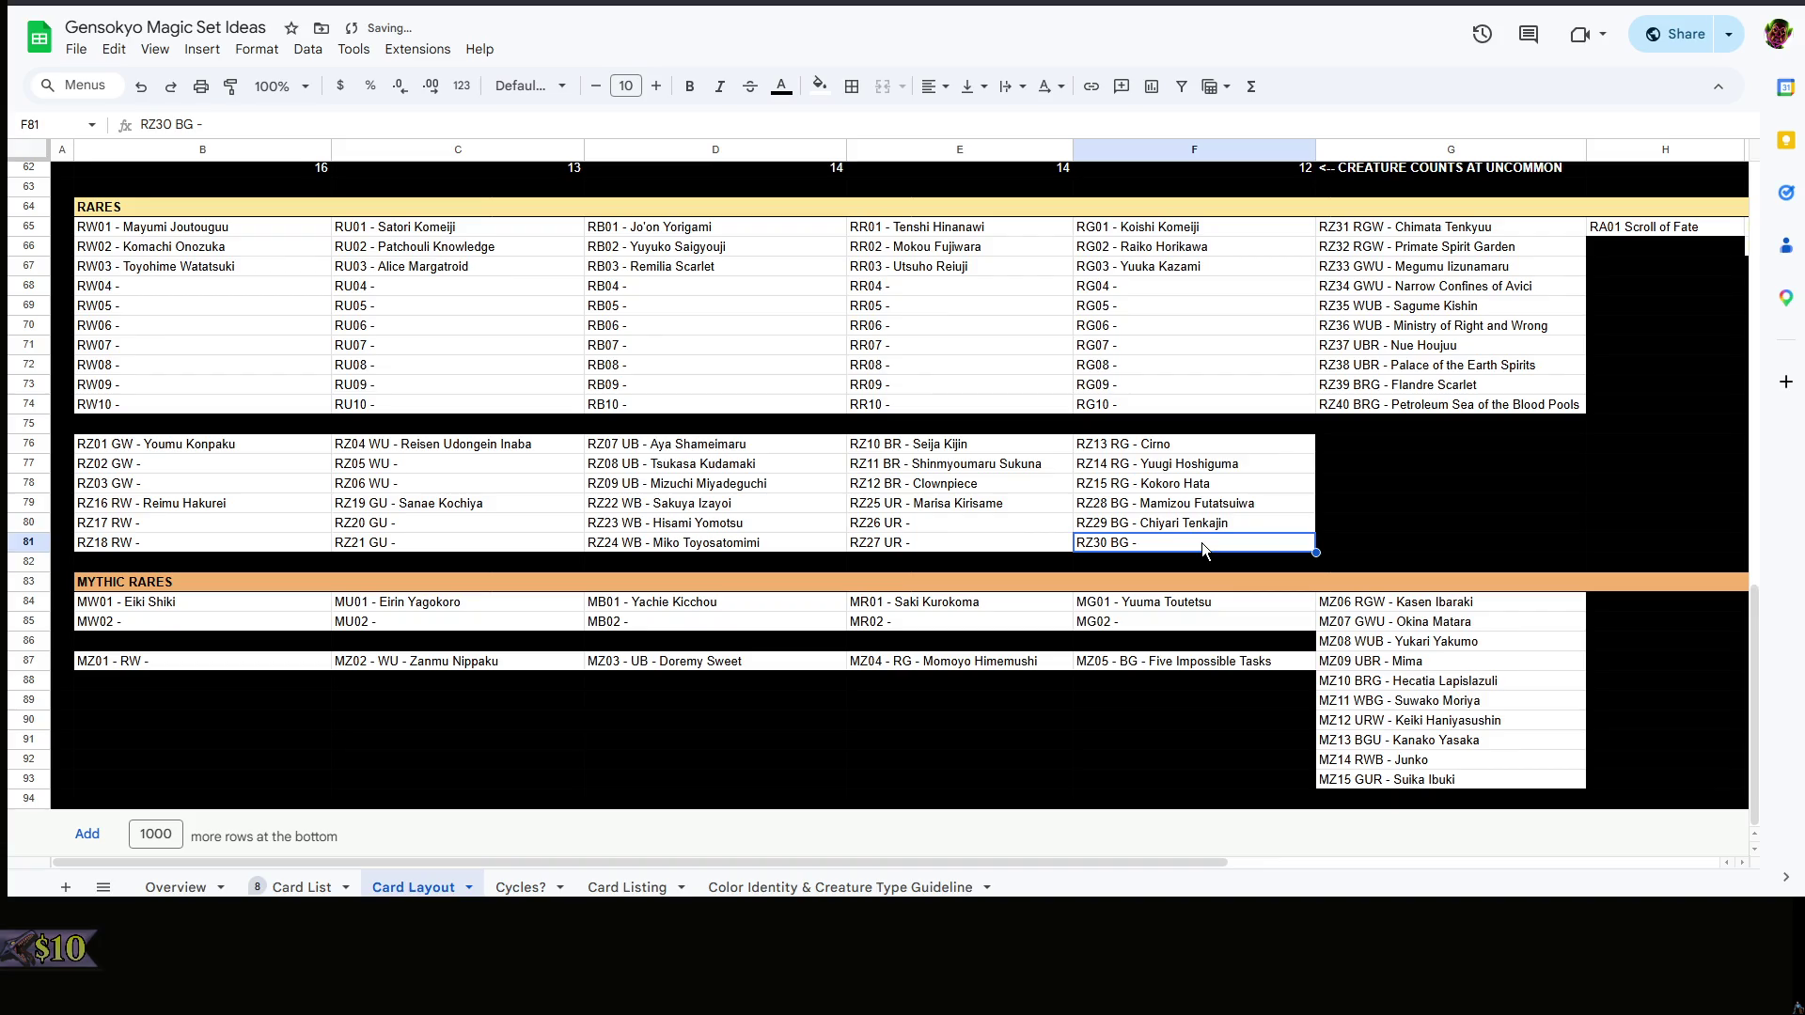
right_click(1202, 544)
scroll(1167, 546, "up", 3)
left_click(1165, 550)
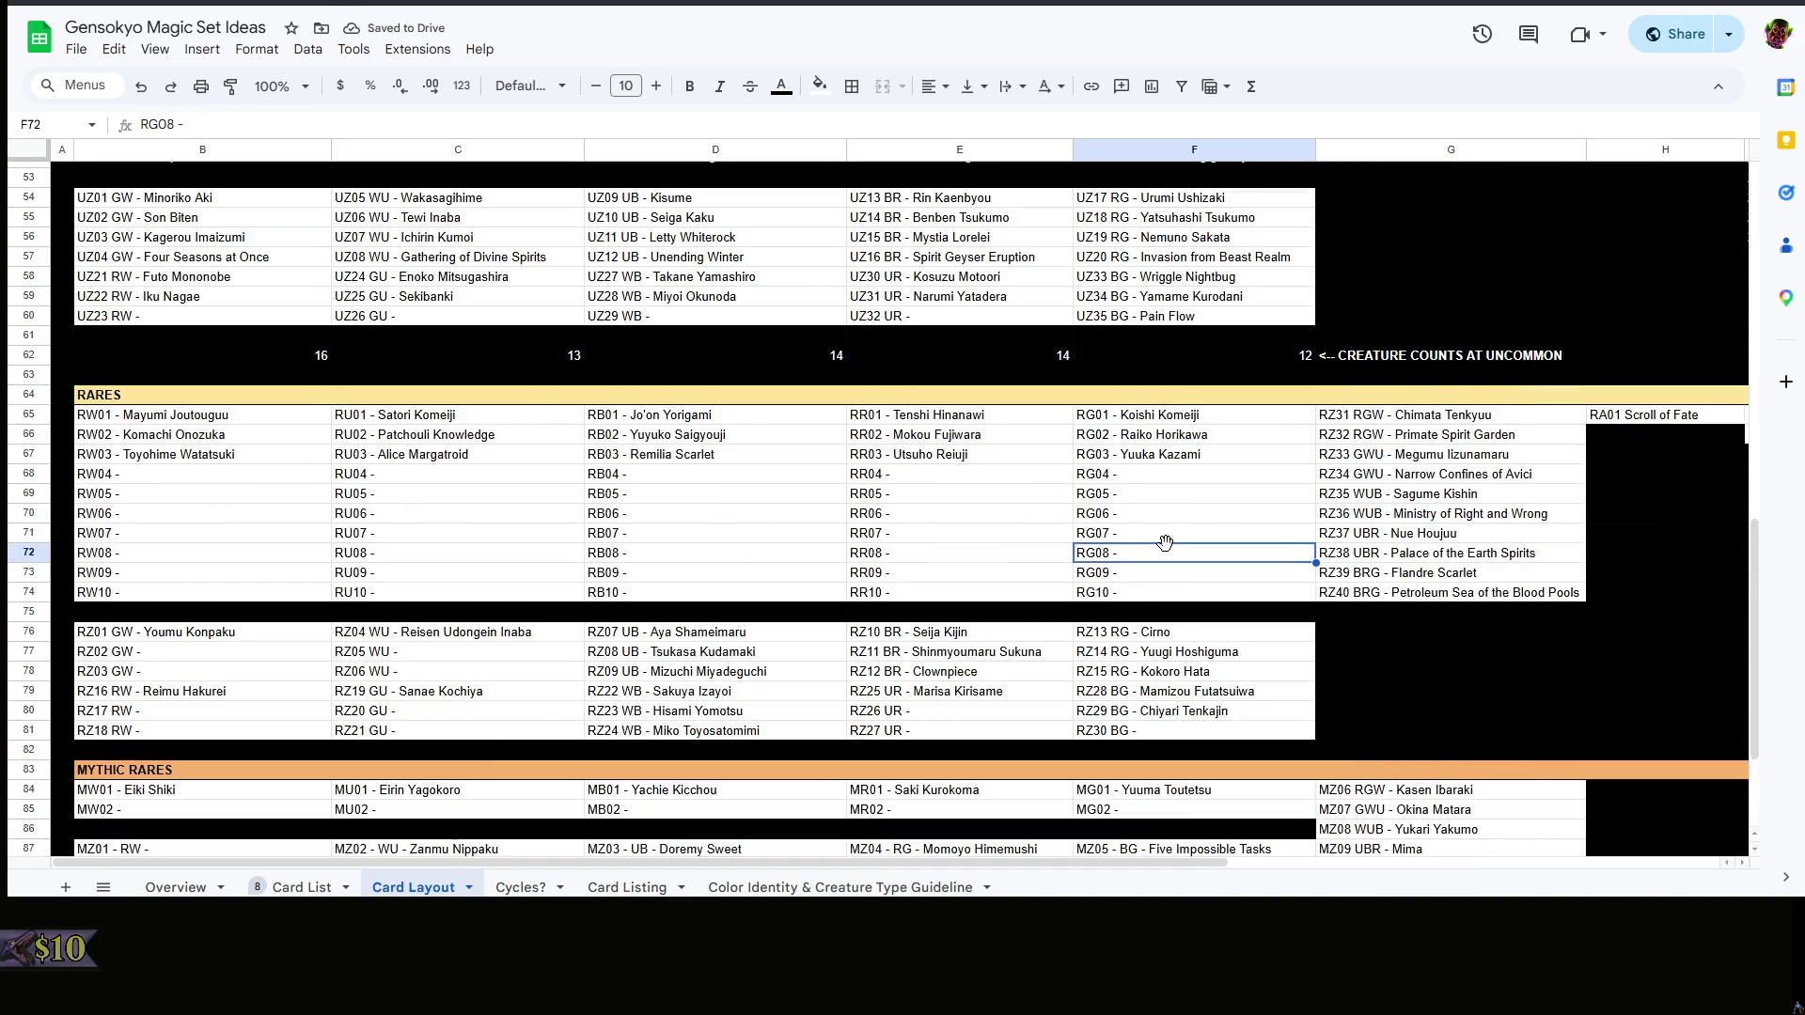
scroll(1165, 545, "down", 3)
left_click(1193, 545)
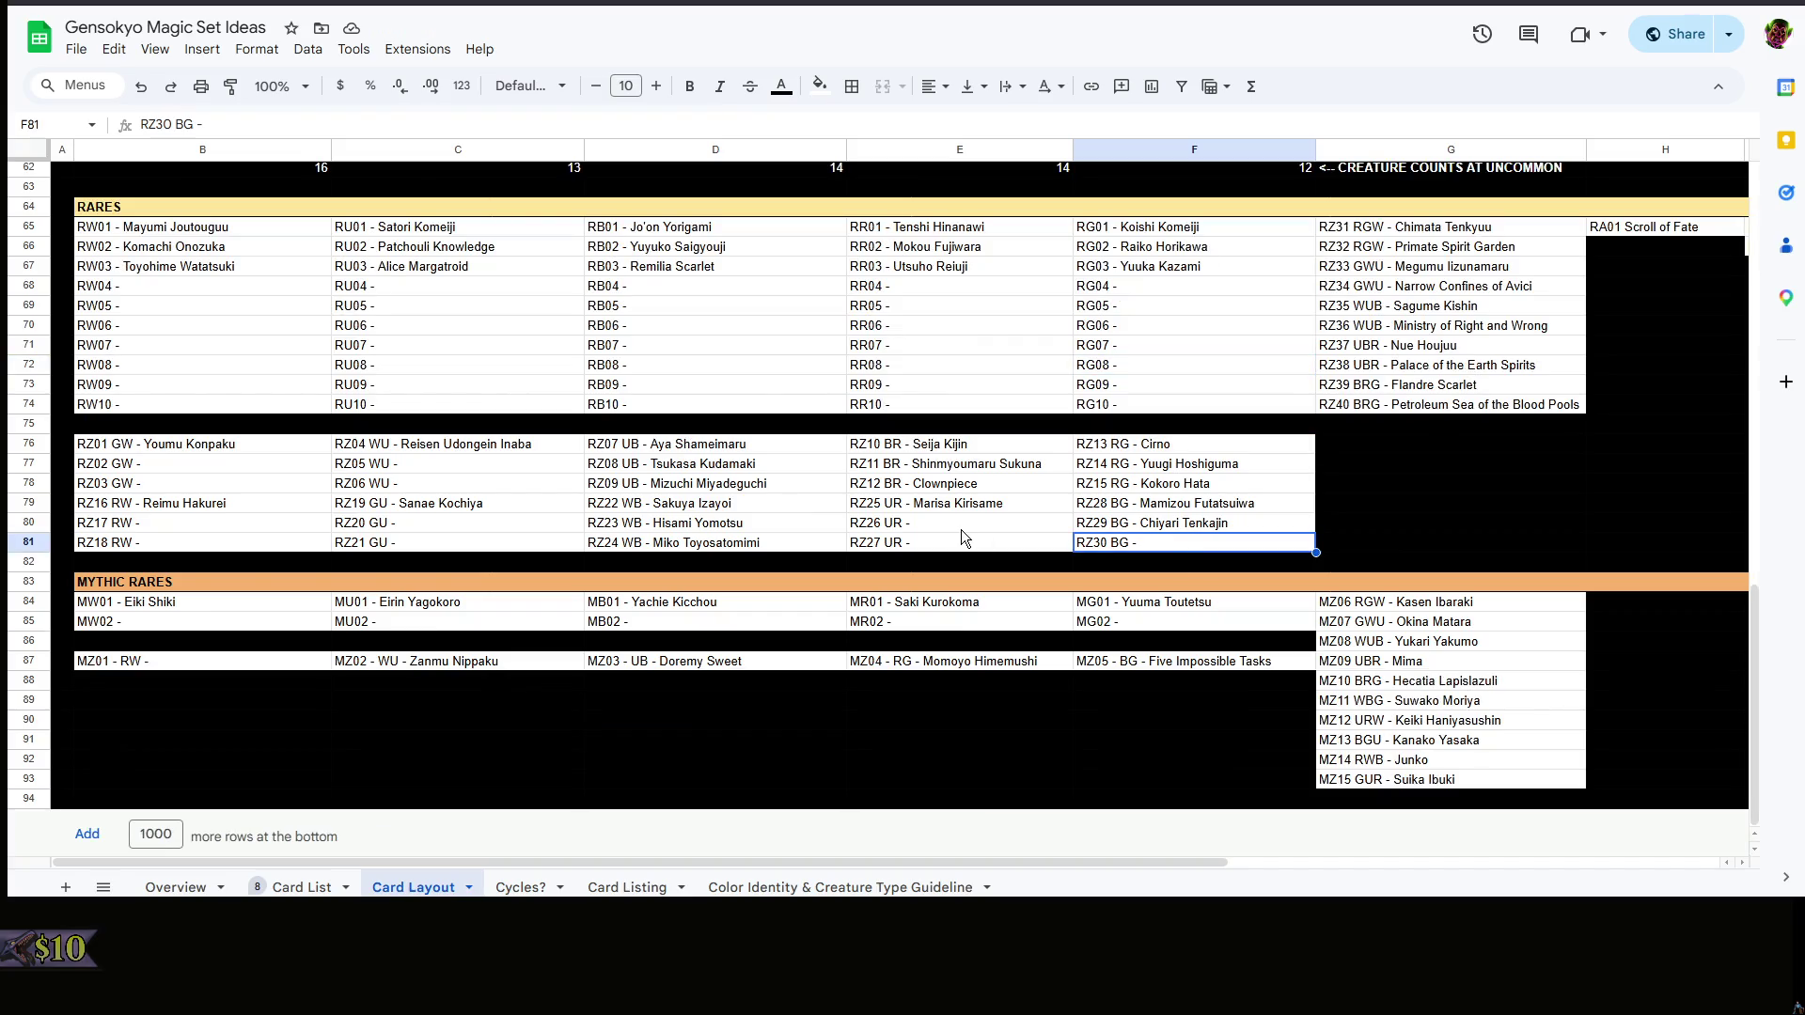
left_click(325, 888)
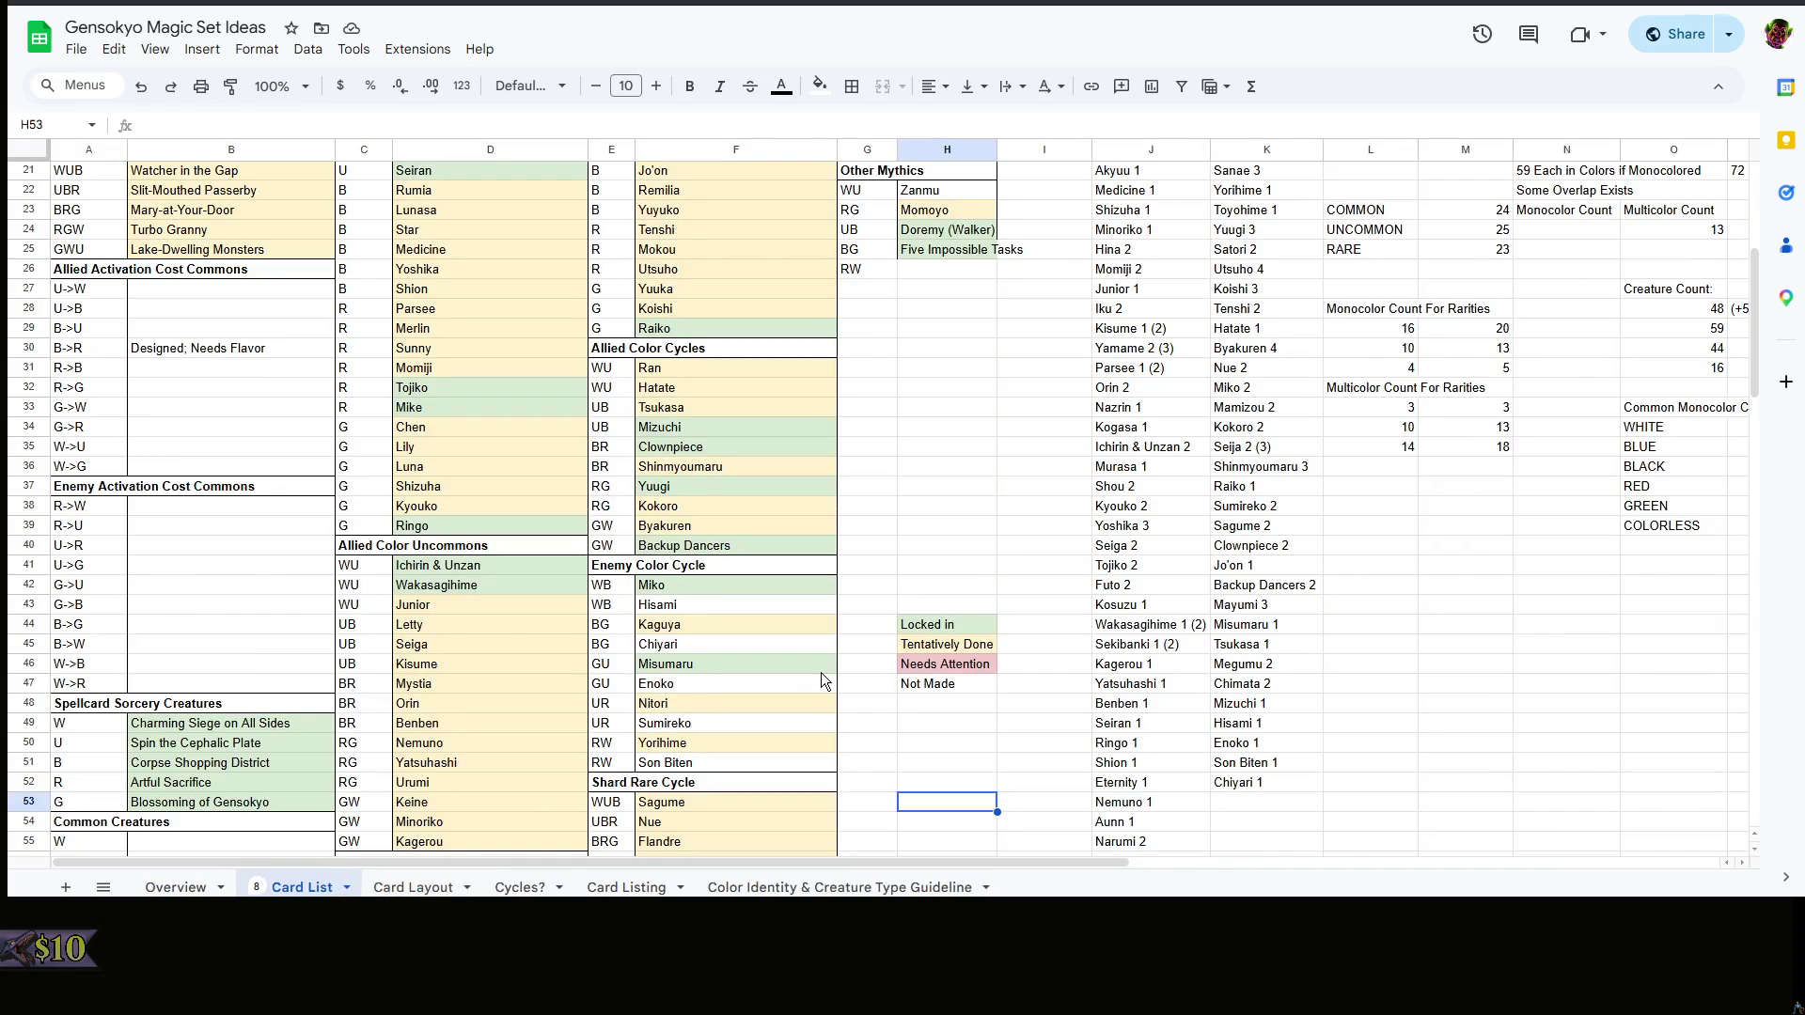
- Fill the RZ30 BG slot in F81 with Kaguya Houraisan
left_click(409, 886)
double_click(1306, 545)
type("Kaguya")
key("BackSpace")
key("BackSpace")
key("BackSpace")
type("Kaguya ")
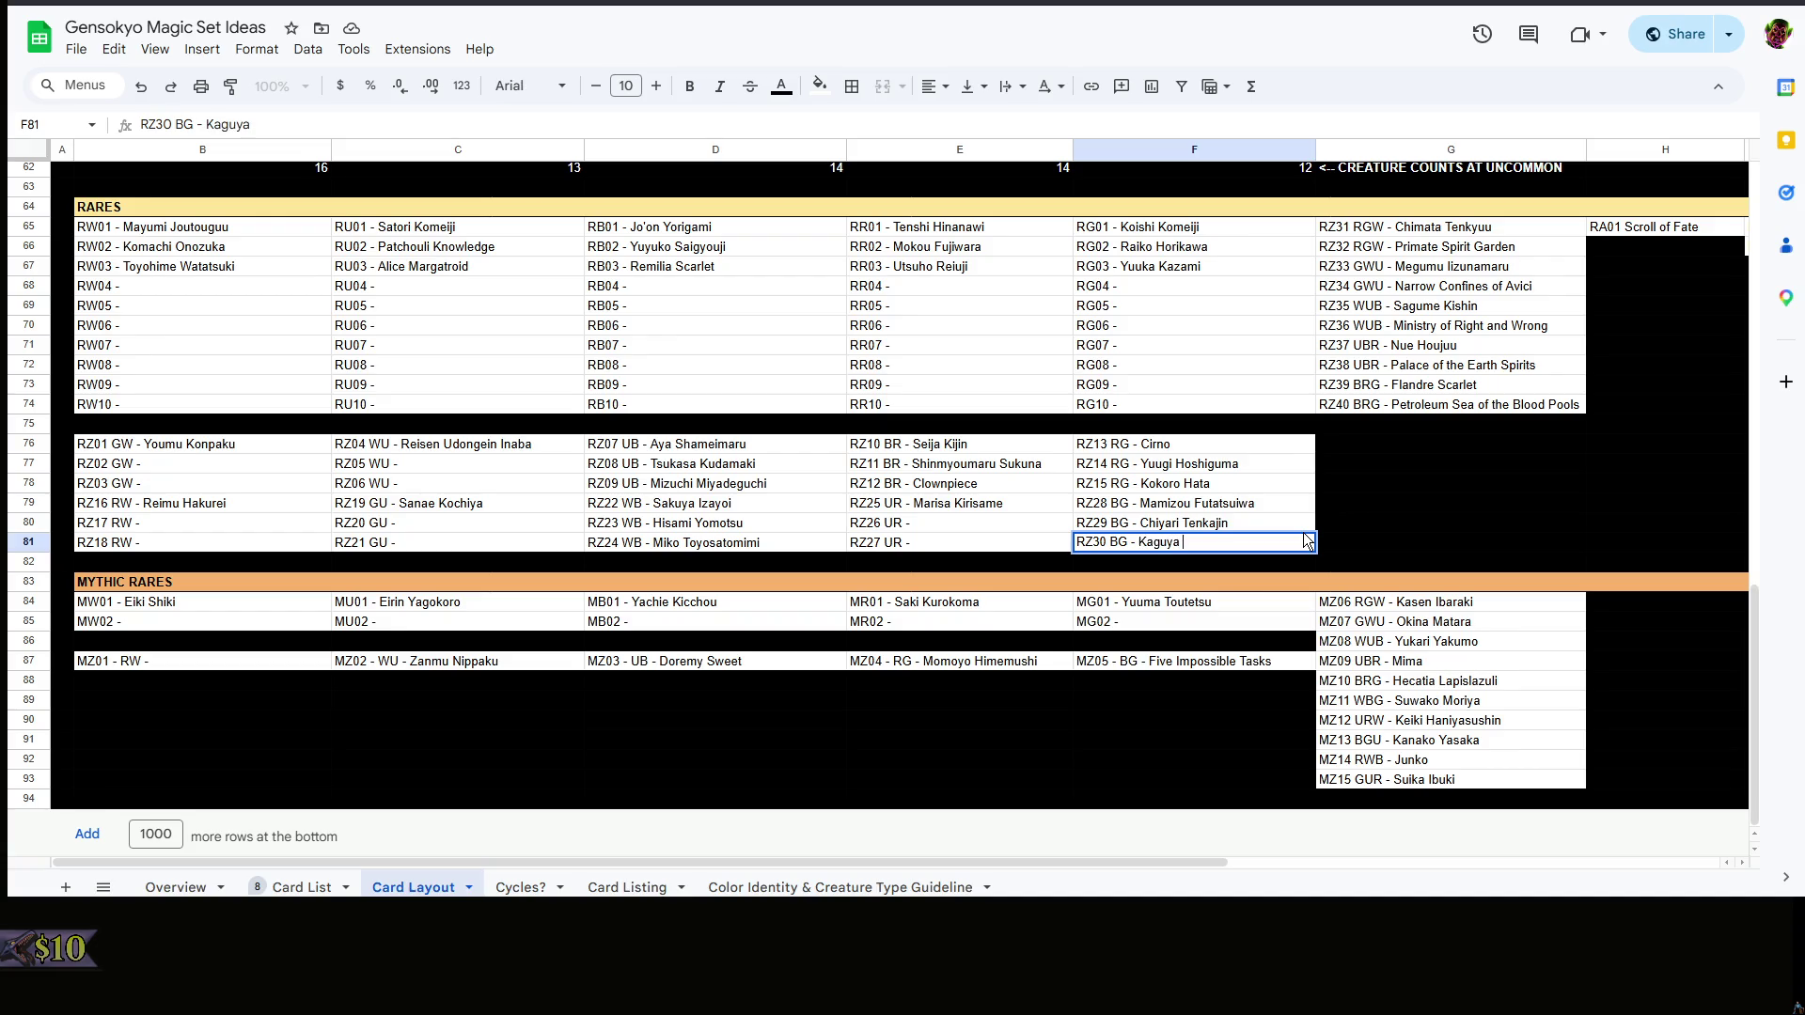
type("Houraisan")
left_click(1353, 483)
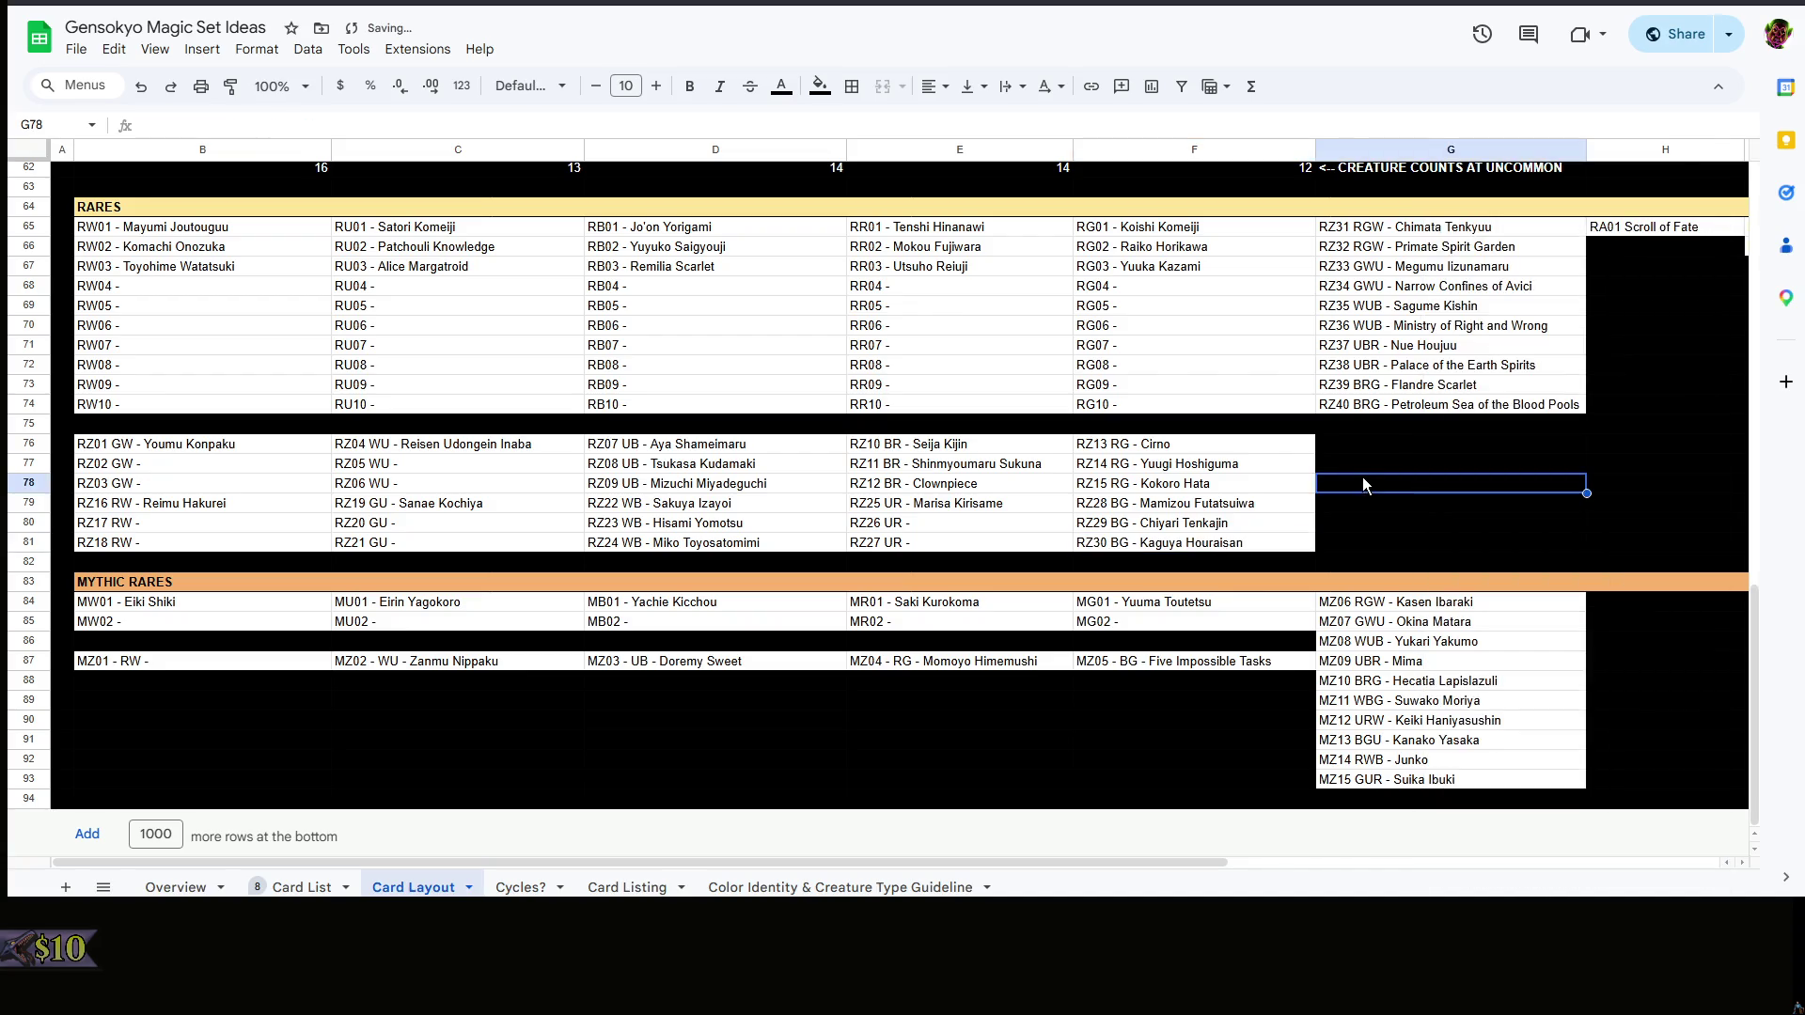
- Inspect the RZ26 UR slot in E80 without changing it, then start editing the MZ01 mythic in B87
left_click(976, 524)
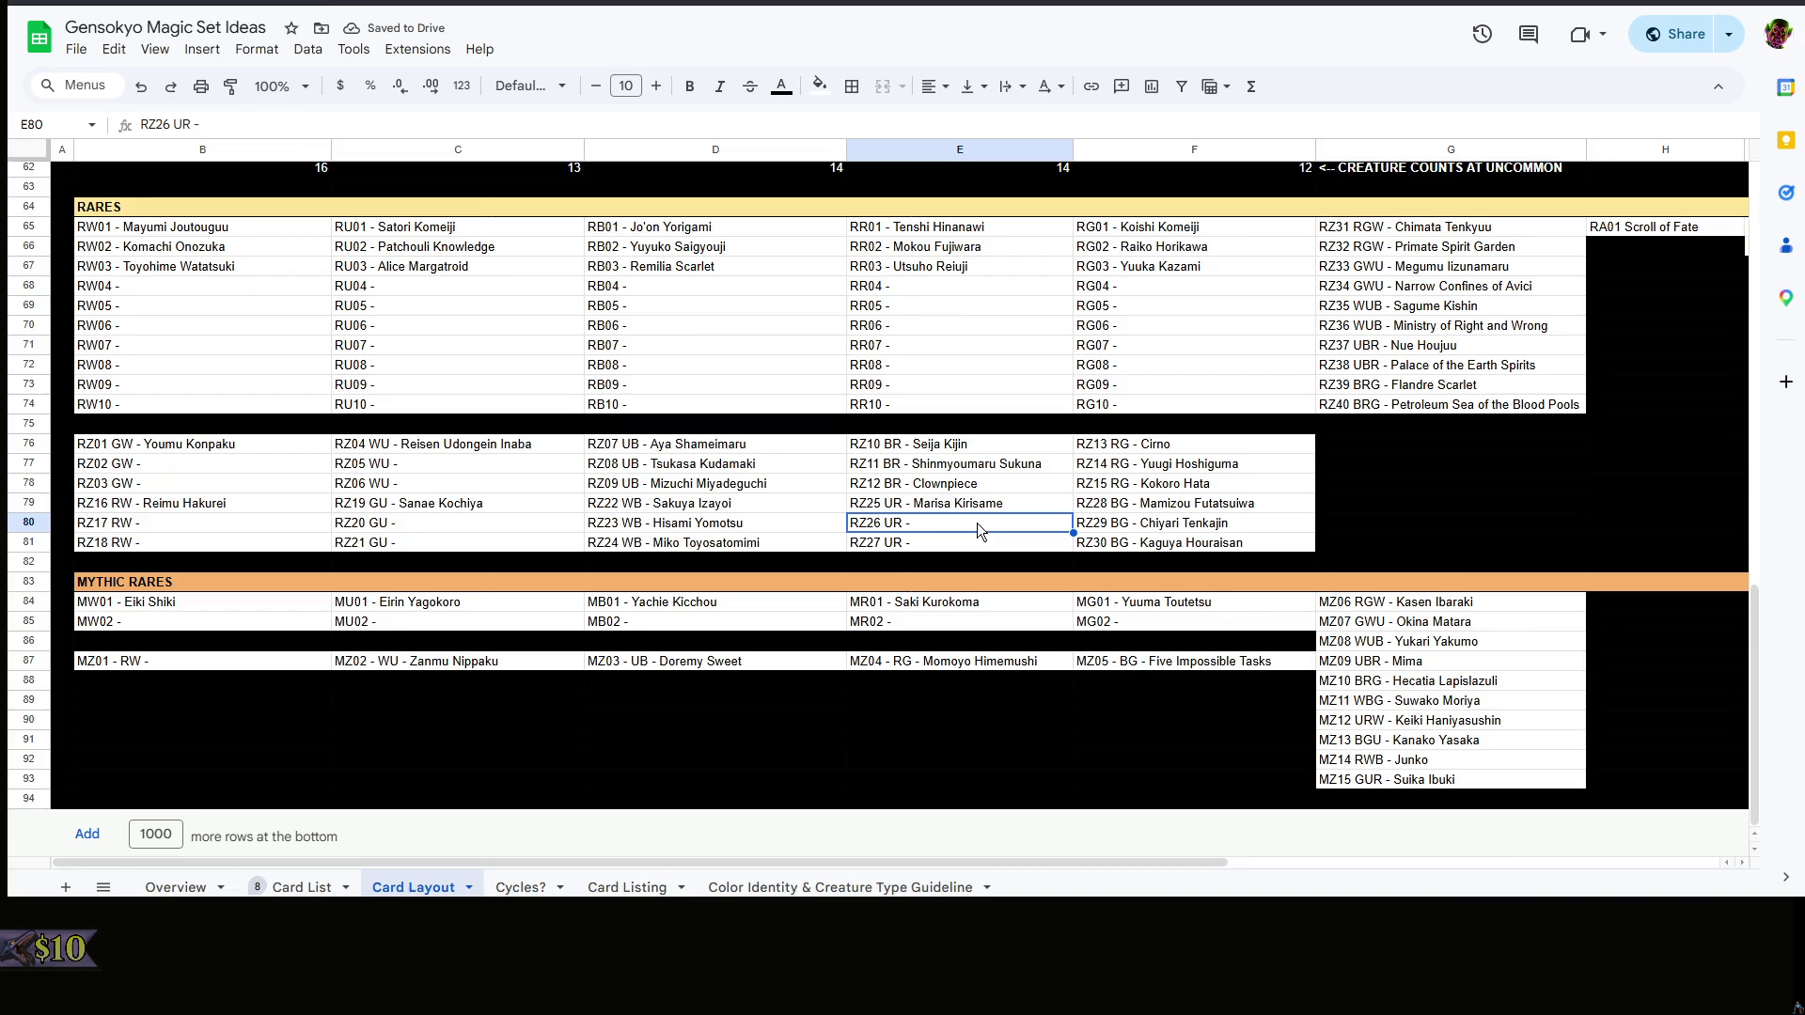
double_click(985, 524)
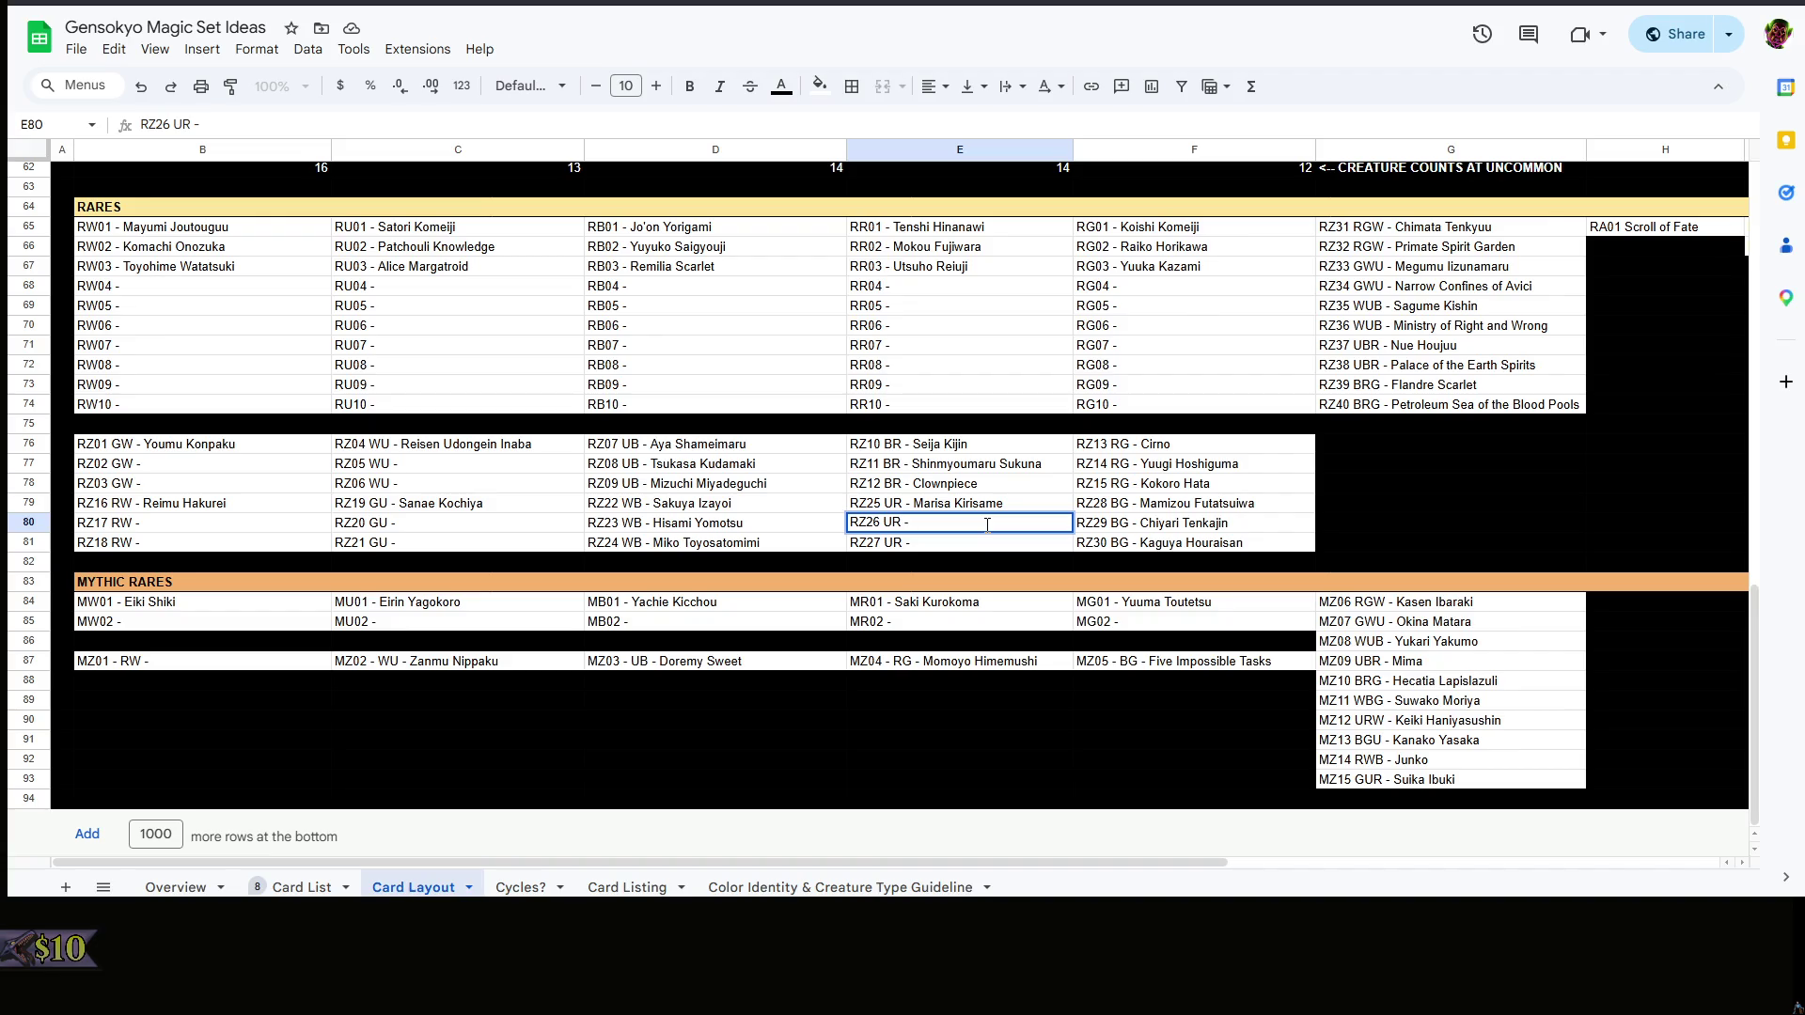
left_click(1185, 618)
left_click(972, 724)
double_click(214, 661)
double_click(129, 660)
left_click(128, 660)
double_click(128, 661)
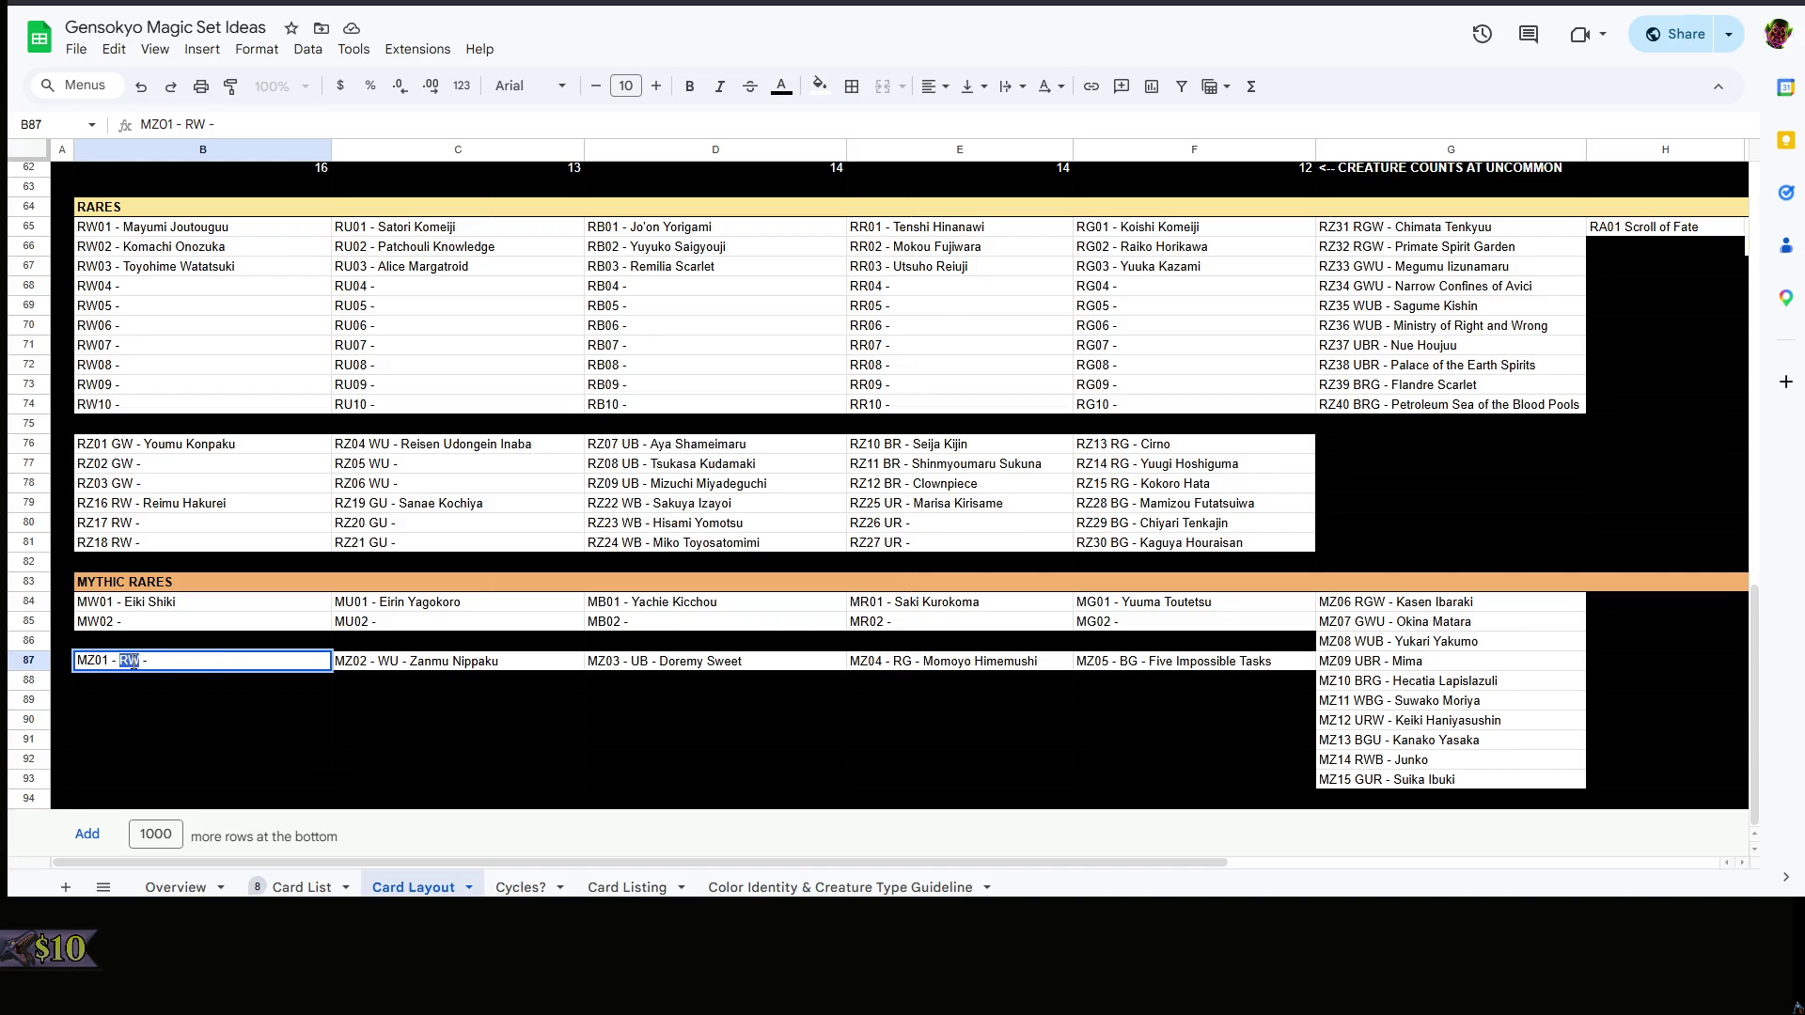
type("? - Ariya")
type("Iwanaga")
right_click(350, 743)
left_click(255, 719)
- Review the mythic row and open the Card List sheet to check names
left_click(568, 724)
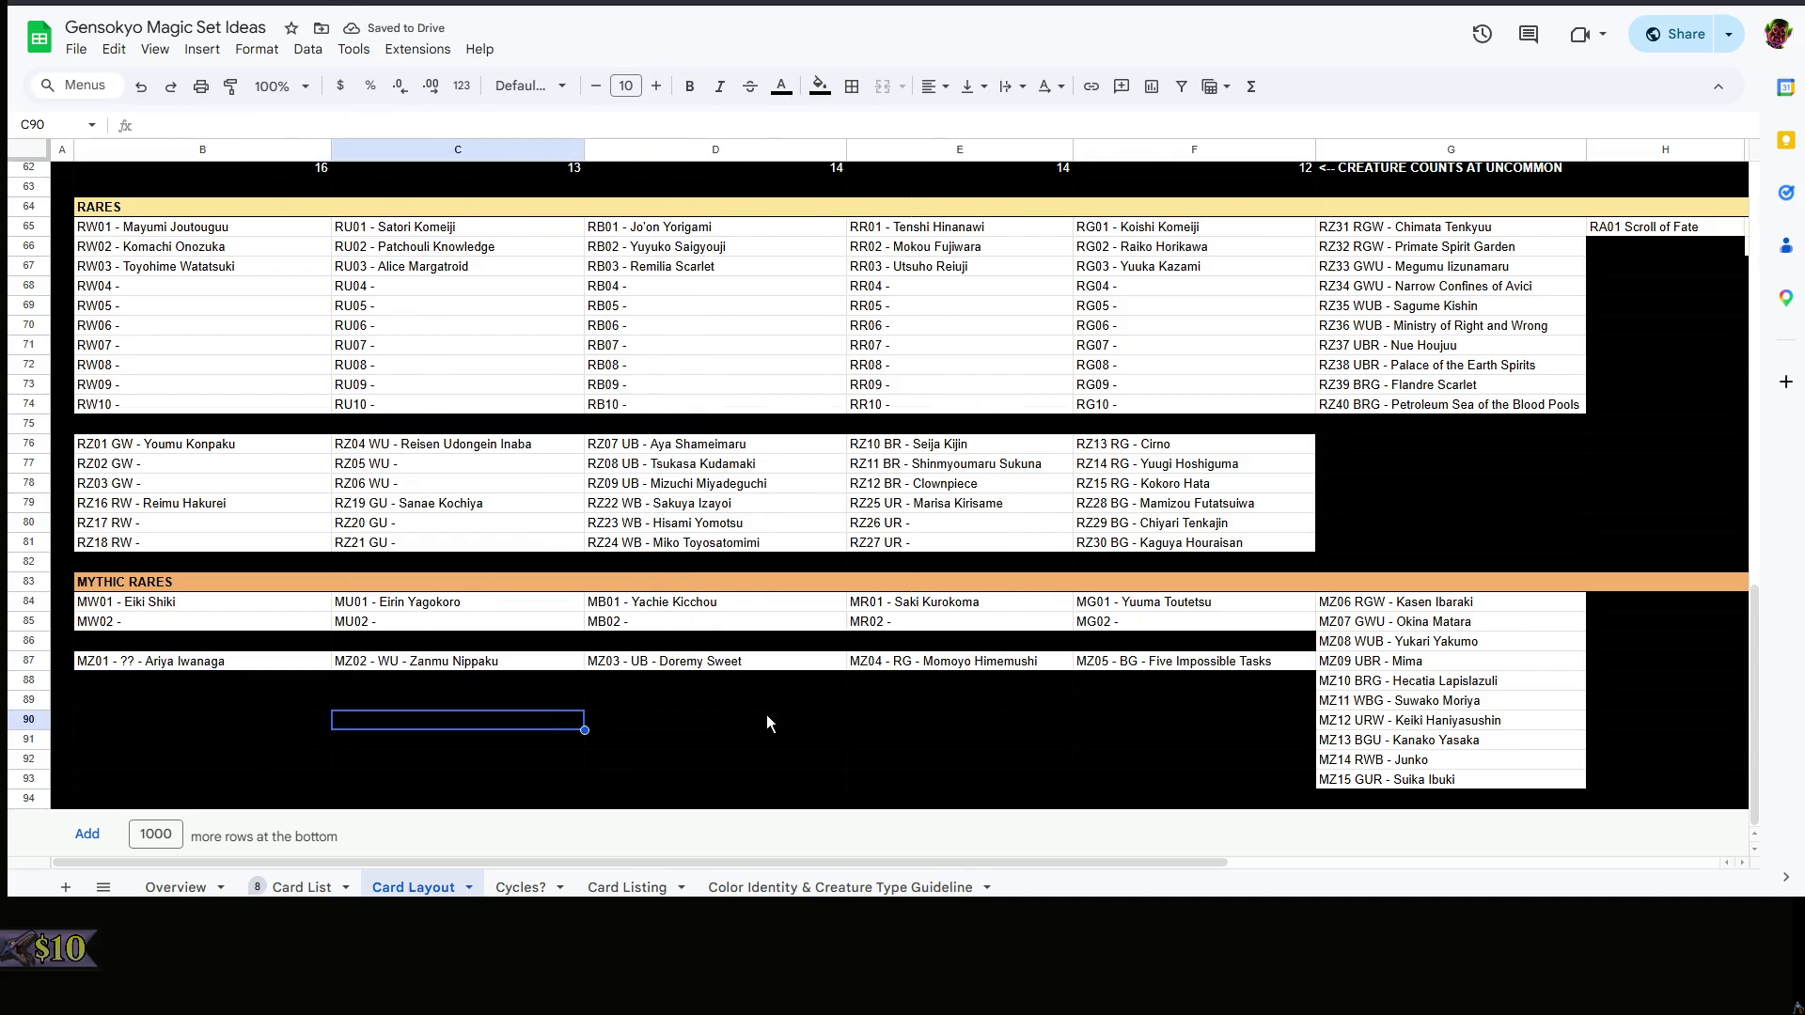
left_click(835, 704)
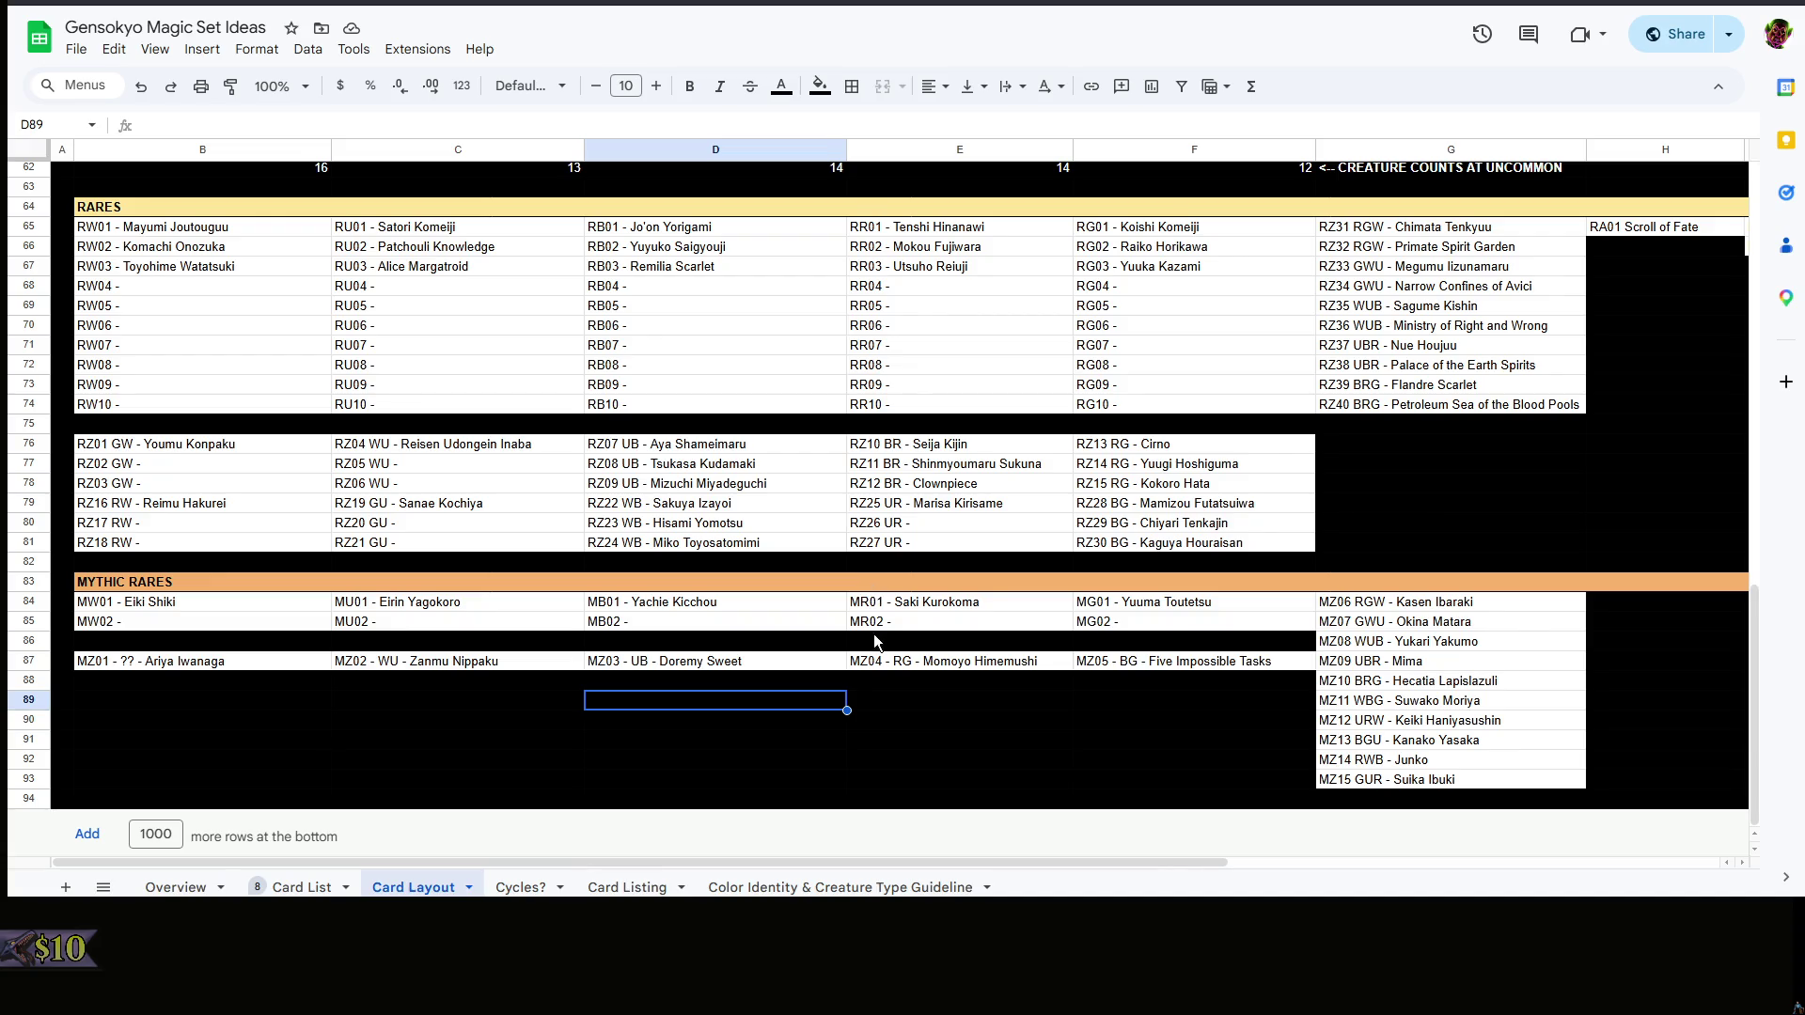
left_click(687, 719)
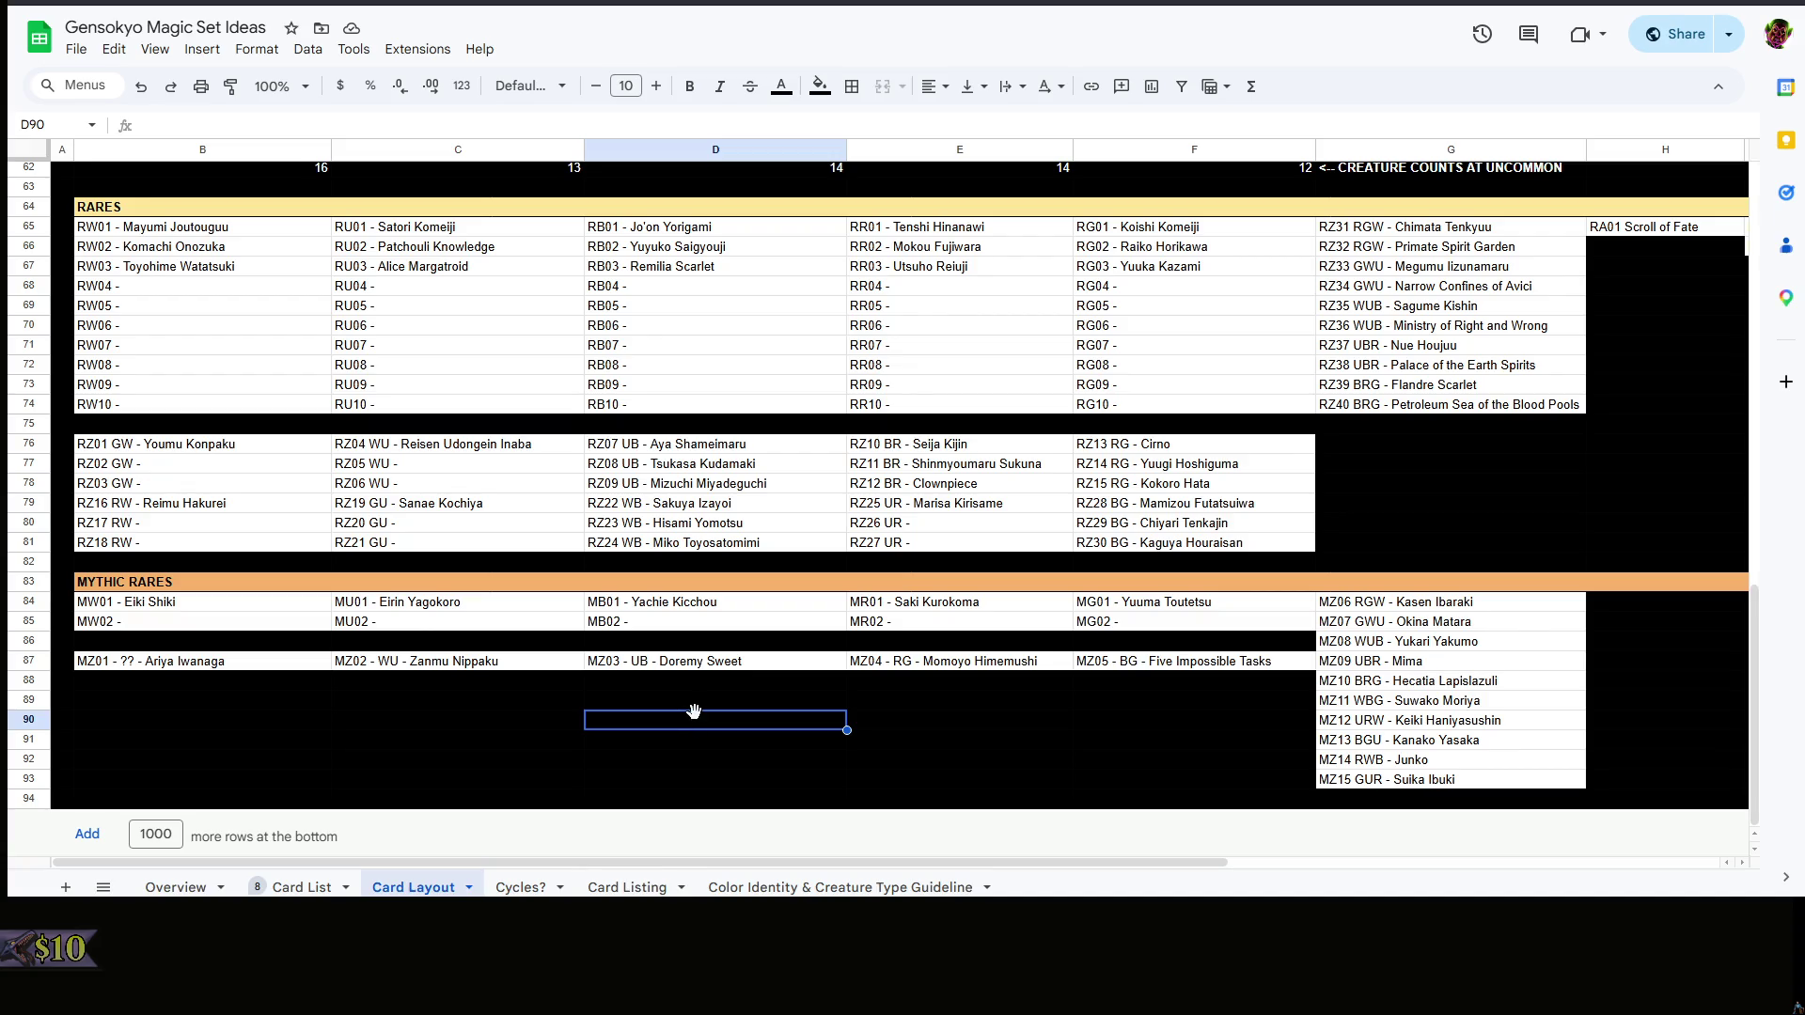
left_click(301, 888)
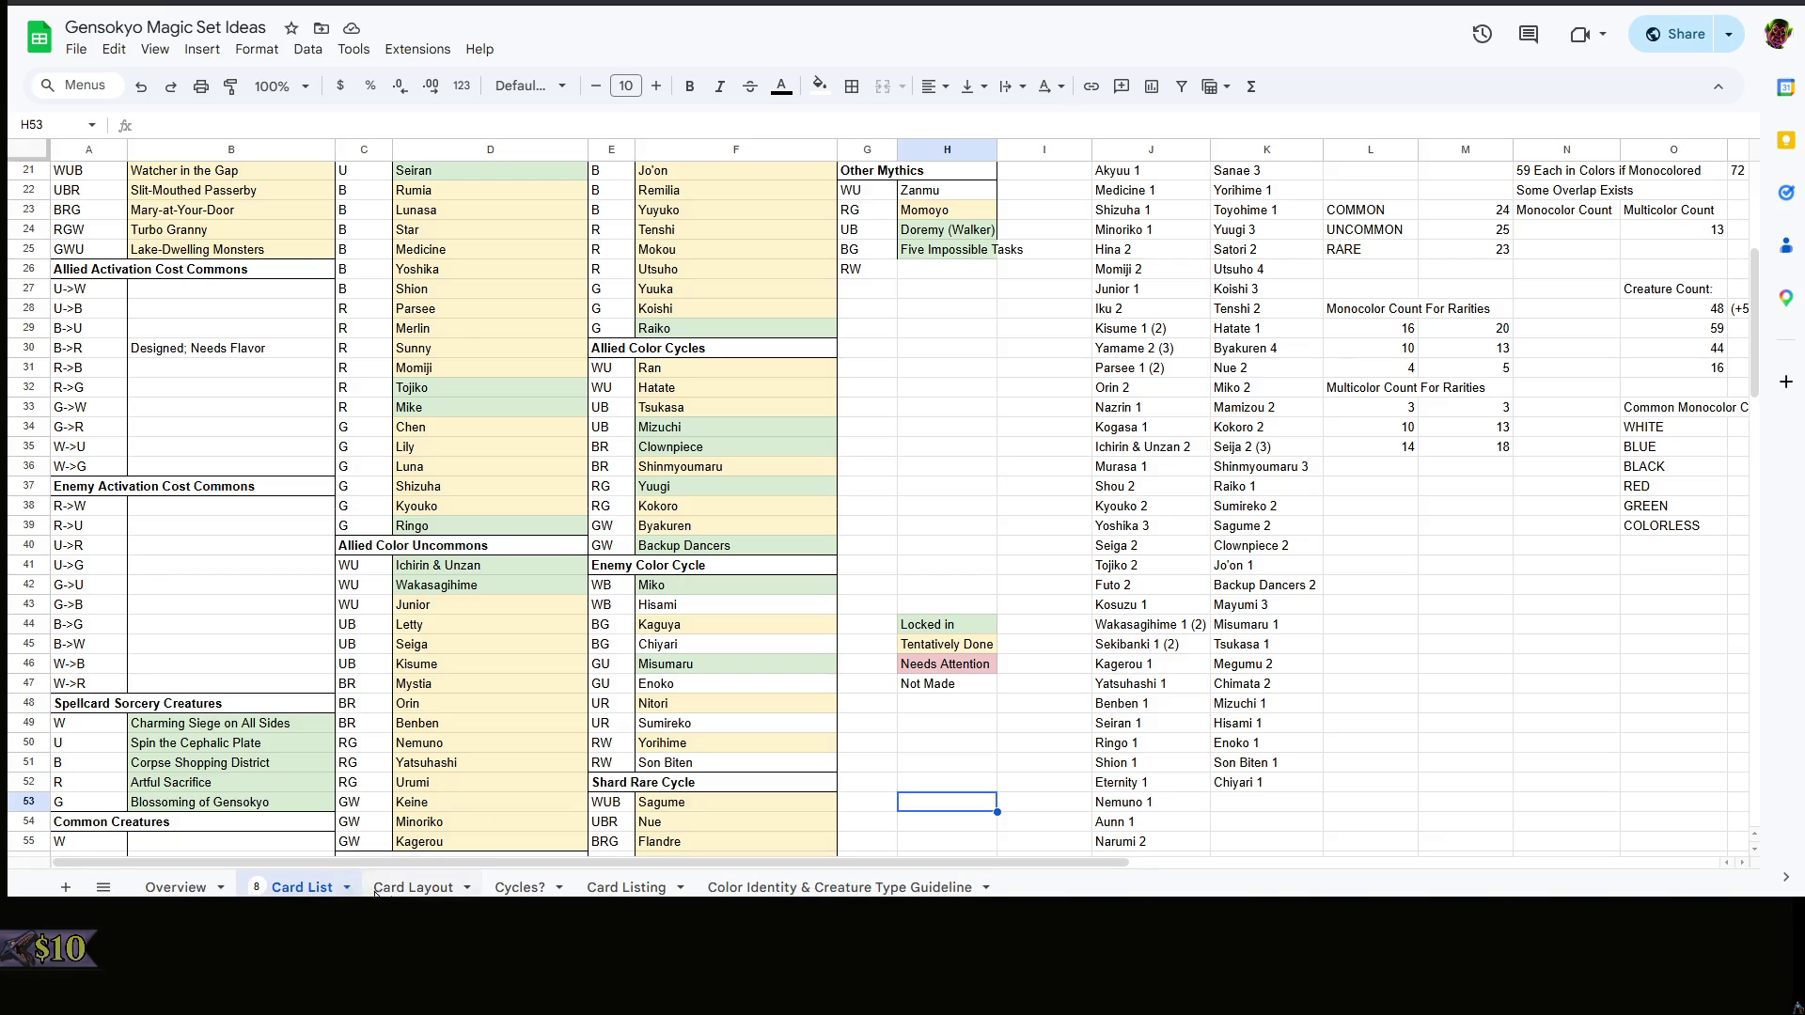
- Fill RZ26 UR in E80 with Nitori Kawashiro and RZ27 UR in E81 with Sumireko
left_click(409, 887)
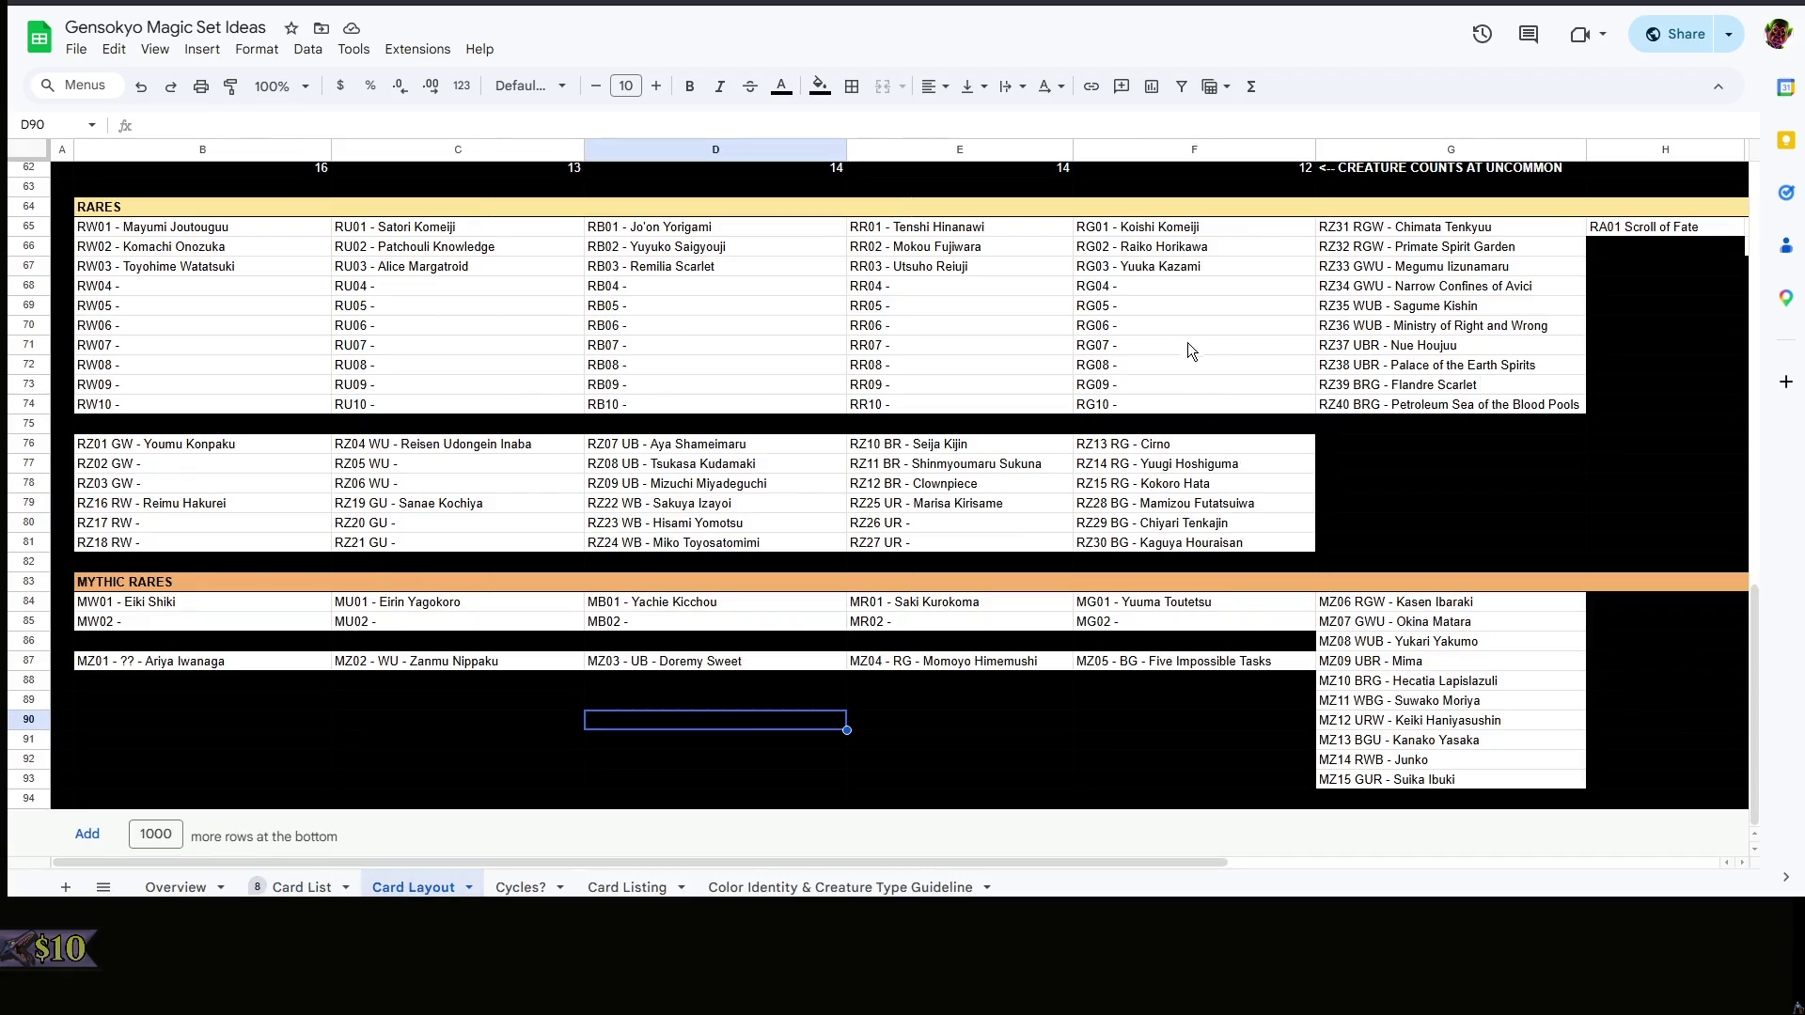
left_click(951, 524)
double_click(951, 524)
type("N")
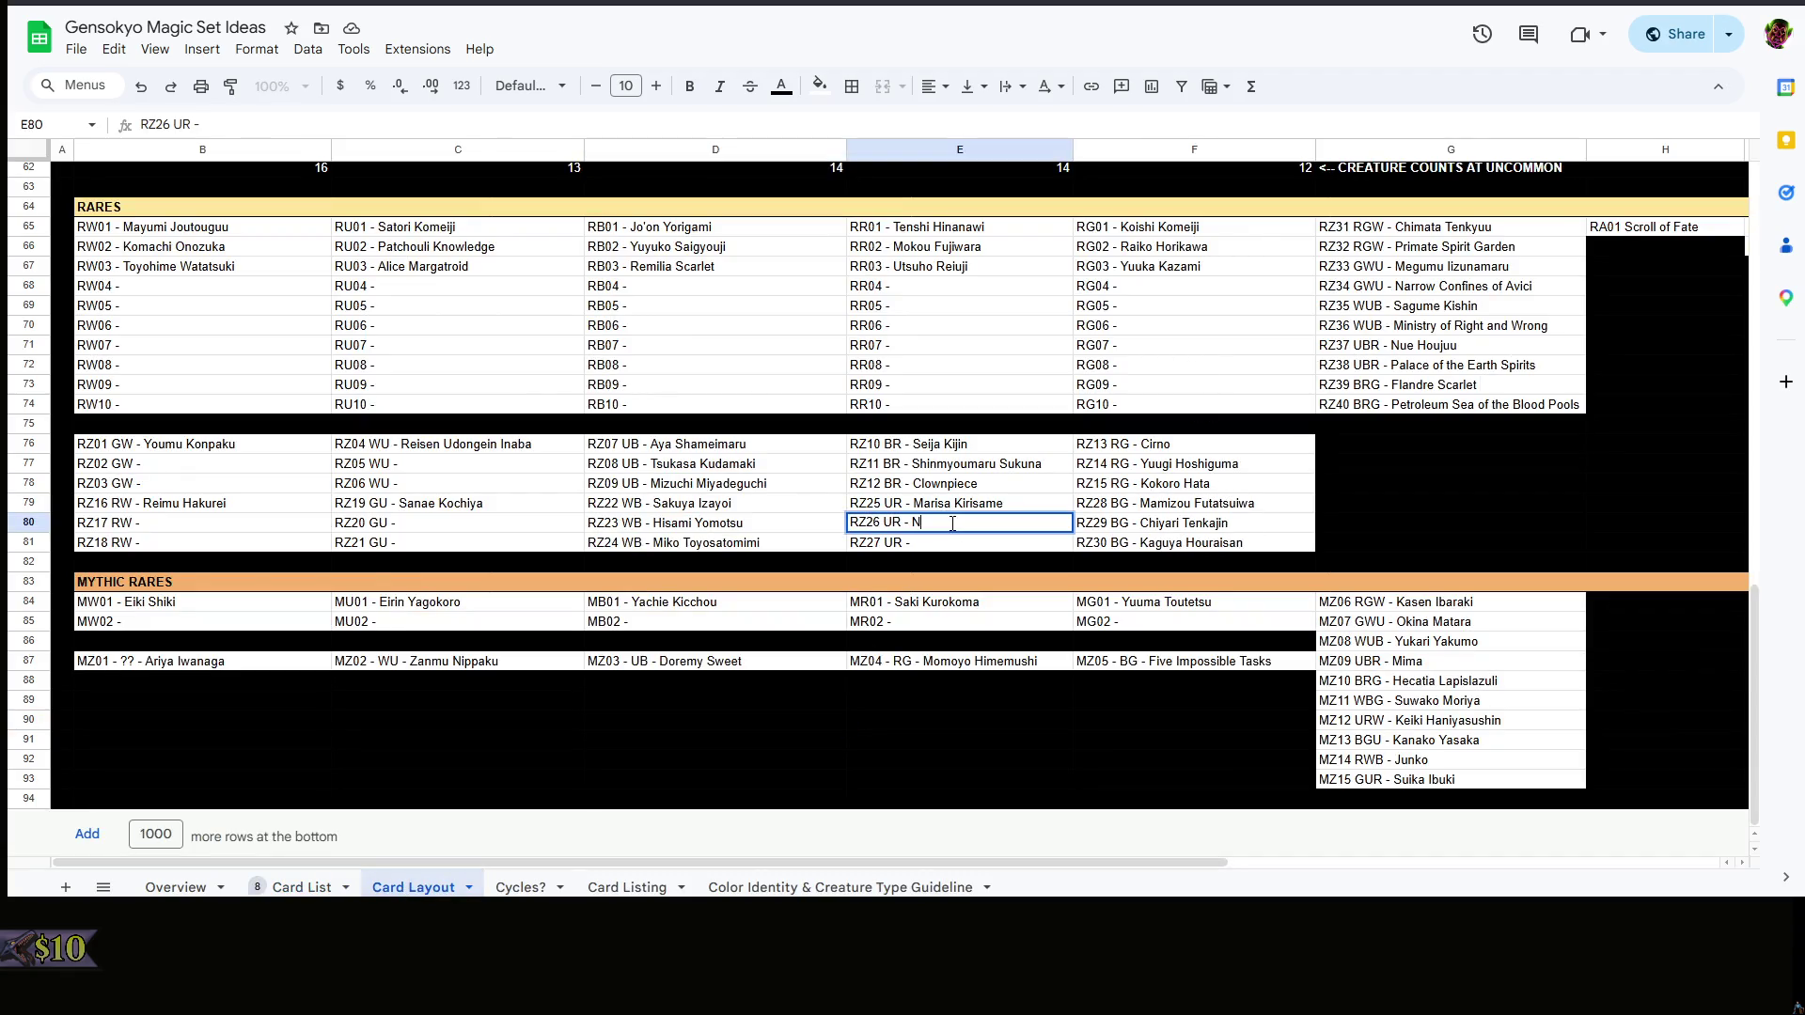
type("itori Kawashuro")
key("BackSpace")
key("BackSpace")
key("BackSpace")
type("iro")
double_click(955, 537)
type("Sumireko Usami")
- Fill RZ20 GU in C80 with Misumaru and RZ21 GU in C81 with Yuiman Asama, checking the Card List
left_click(461, 519)
double_click(472, 521)
left_click(302, 887)
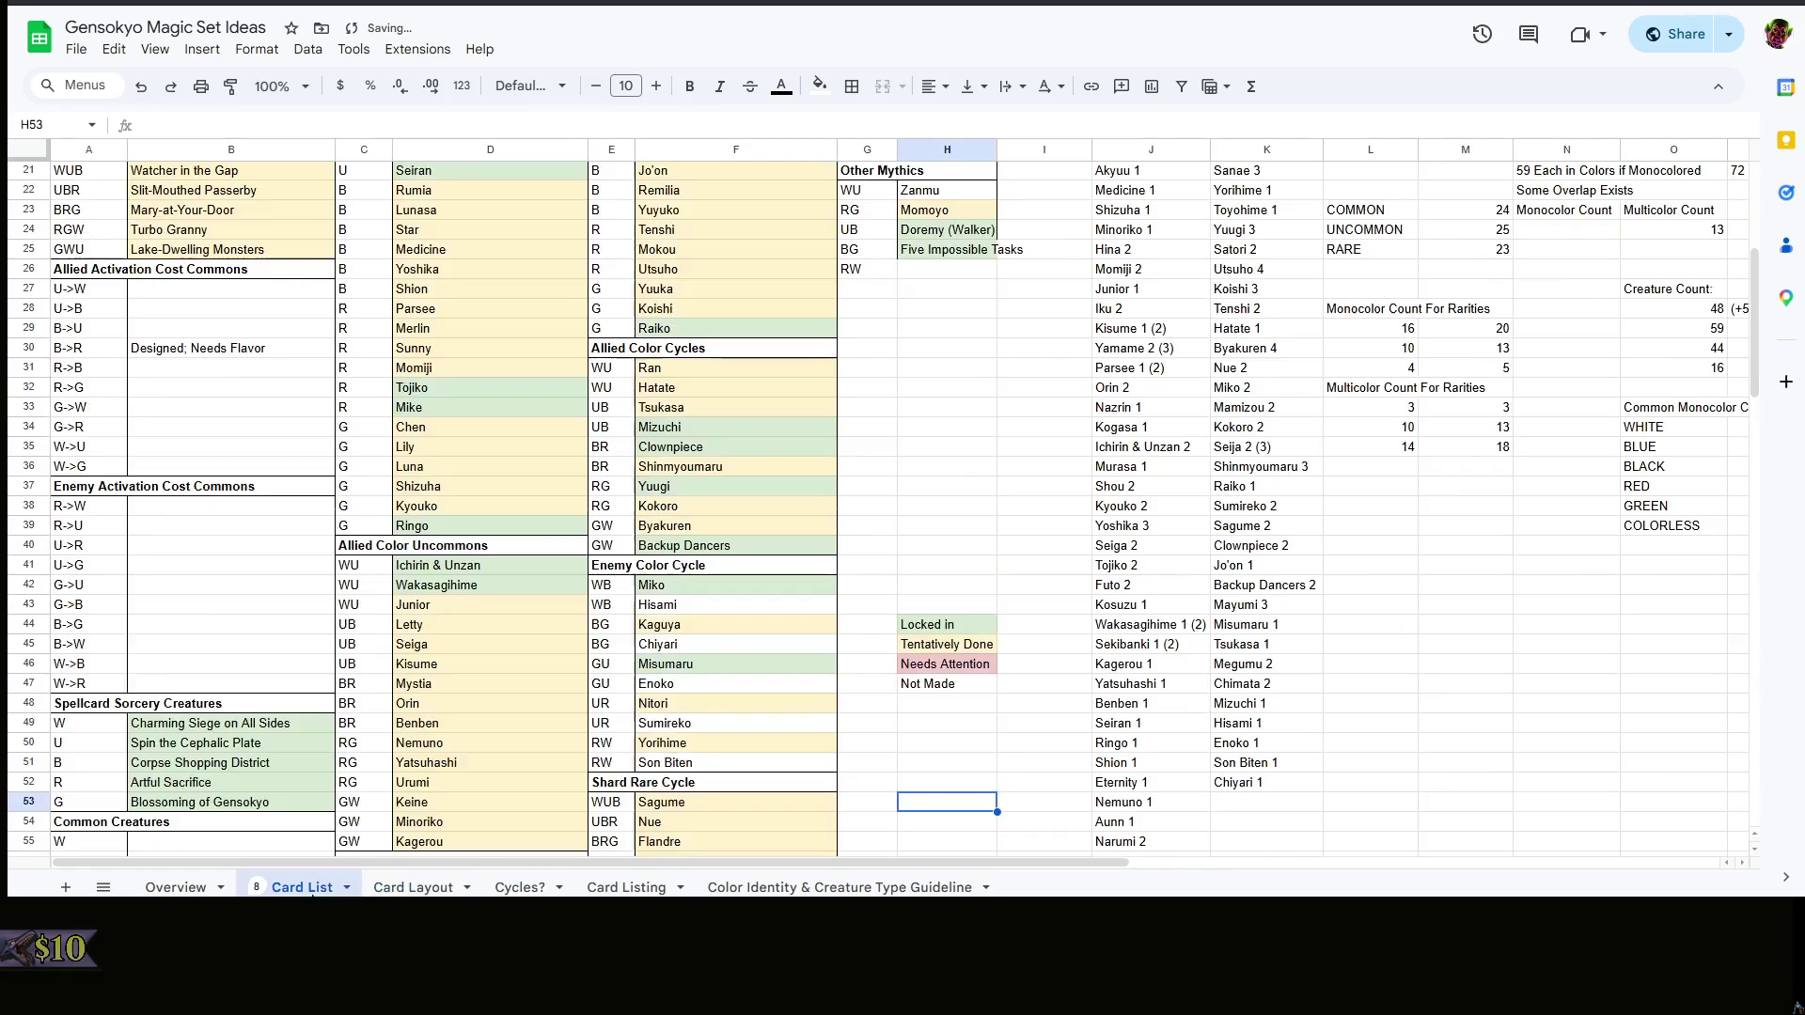
left_click(412, 887)
double_click(472, 521)
type("Misumaru")
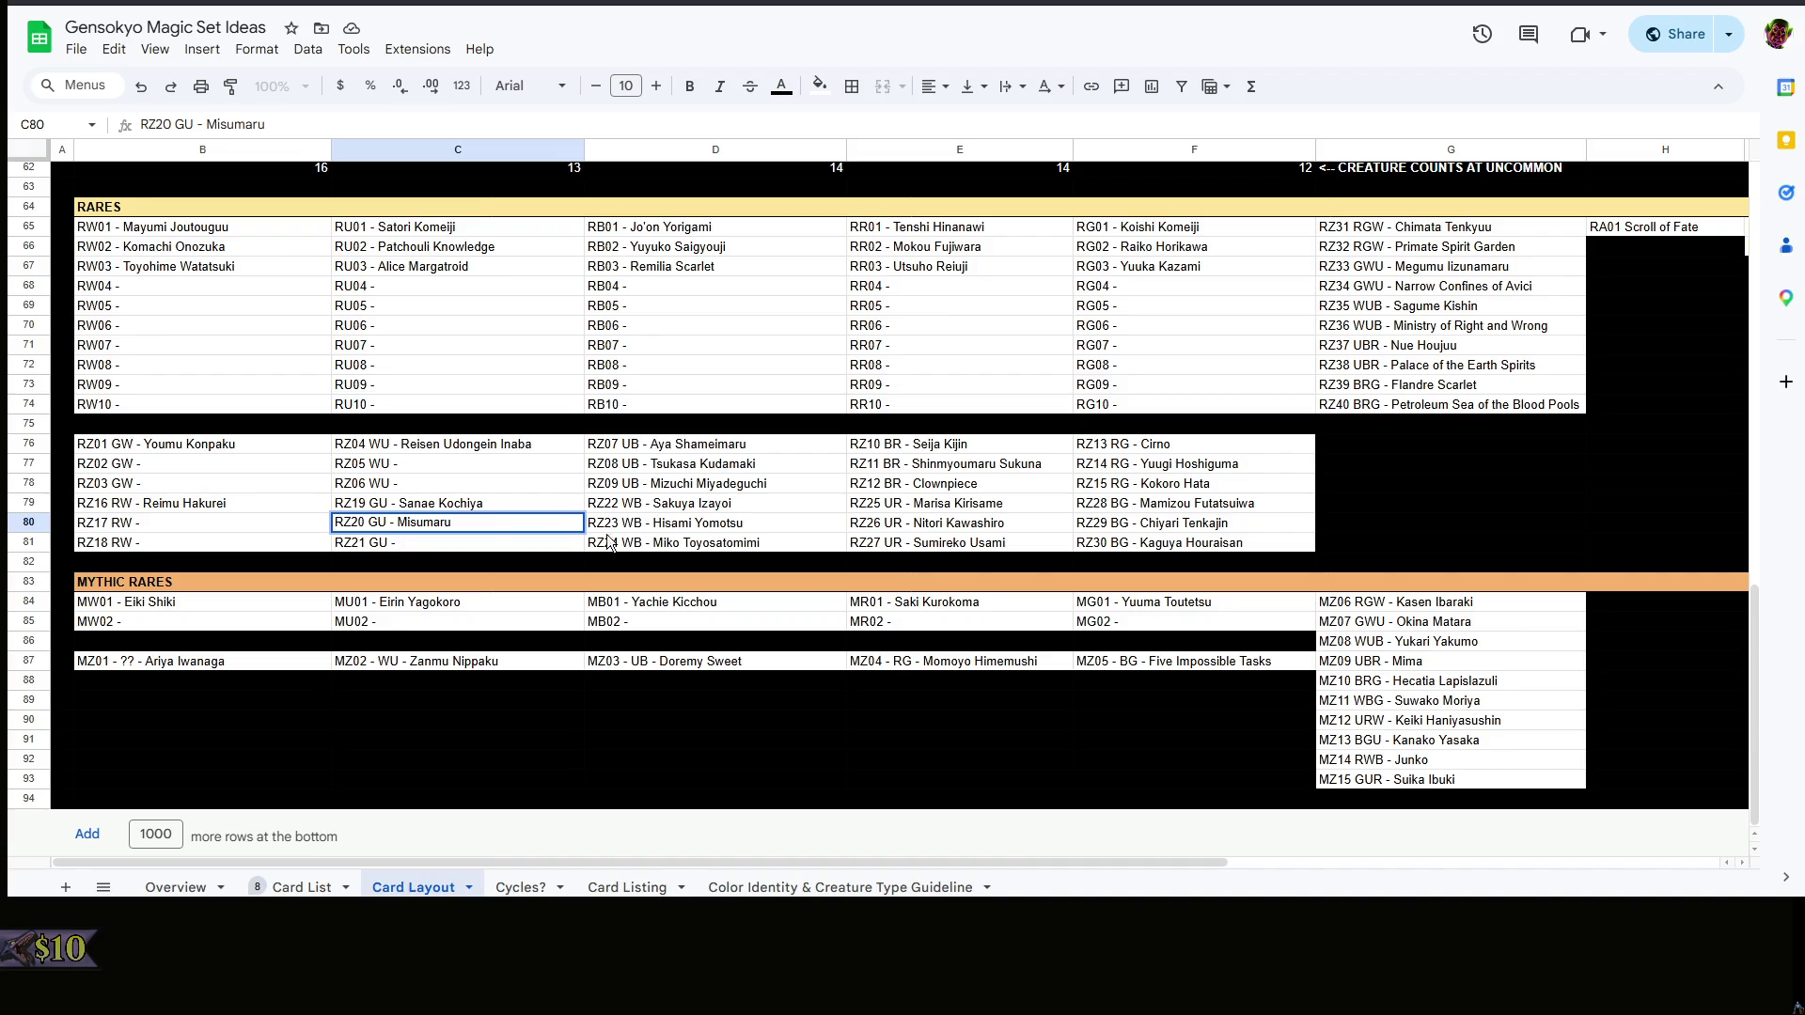
type(" Tamatsukuri")
double_click(517, 546)
type("Yuiman")
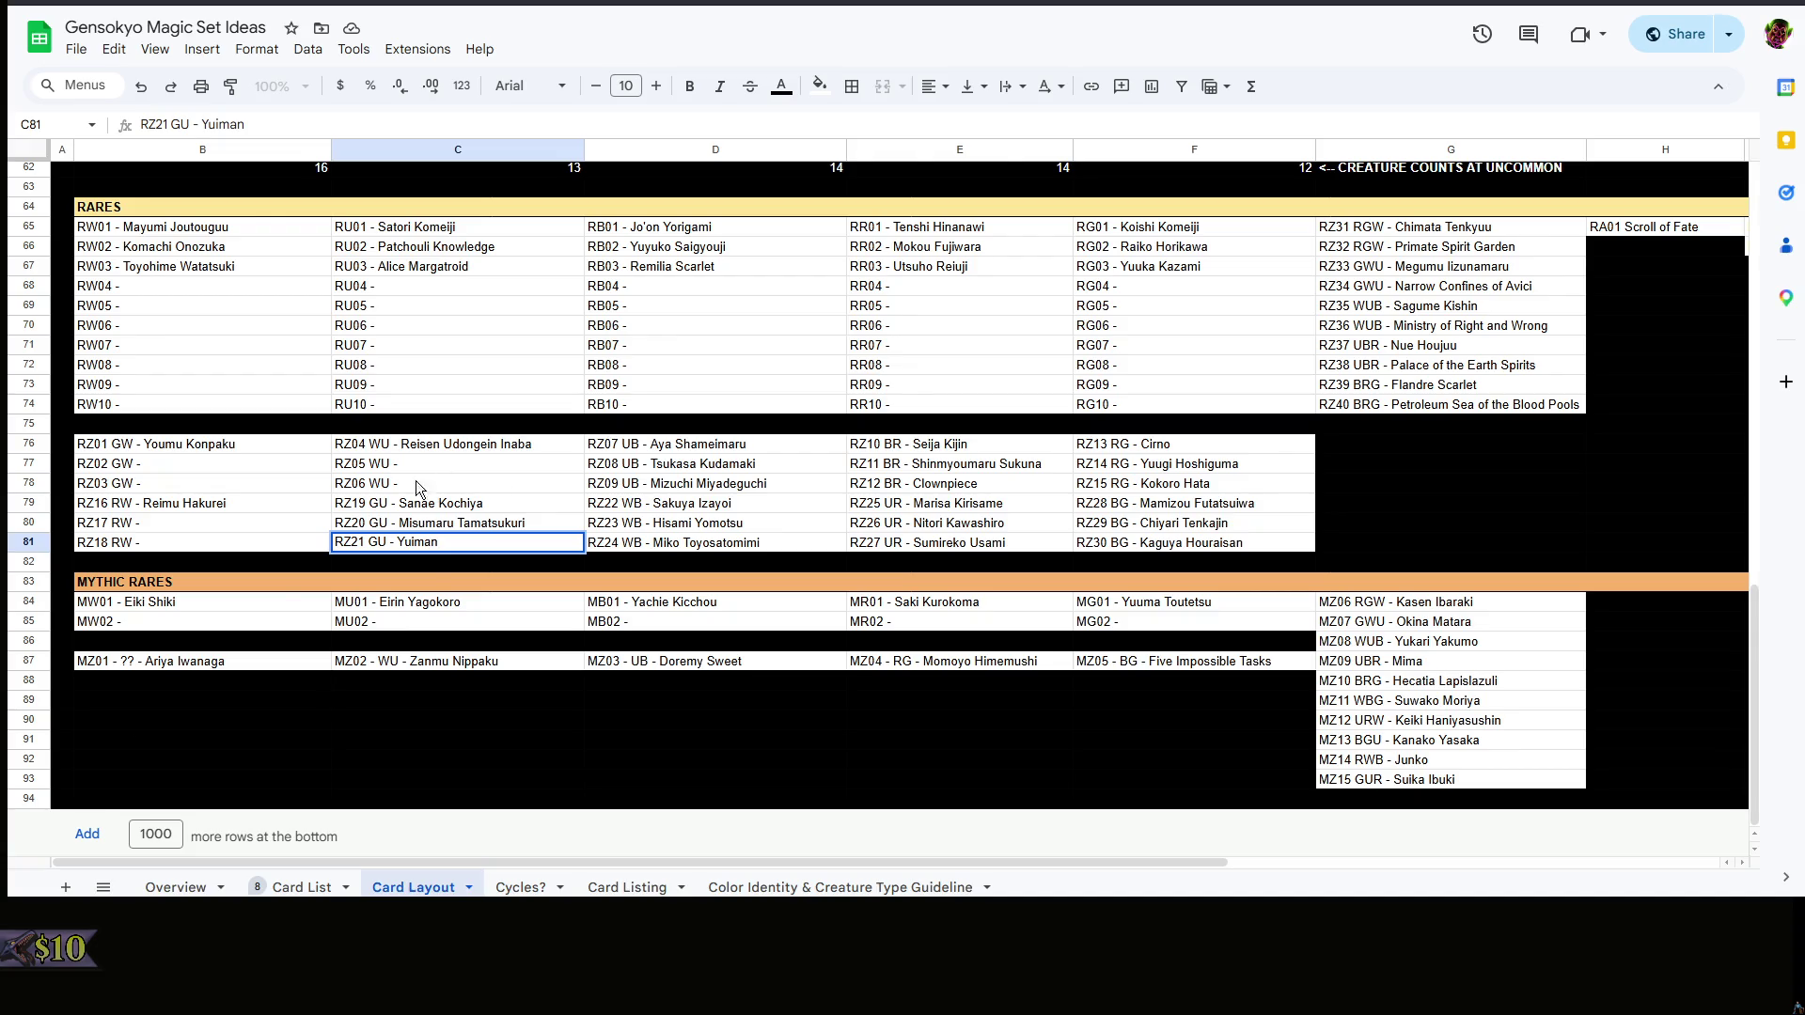
type("Asama")
left_click(214, 522)
- Select the empty RZ17 RW slot and flip to the Card List sheet to look up names
left_click(155, 510)
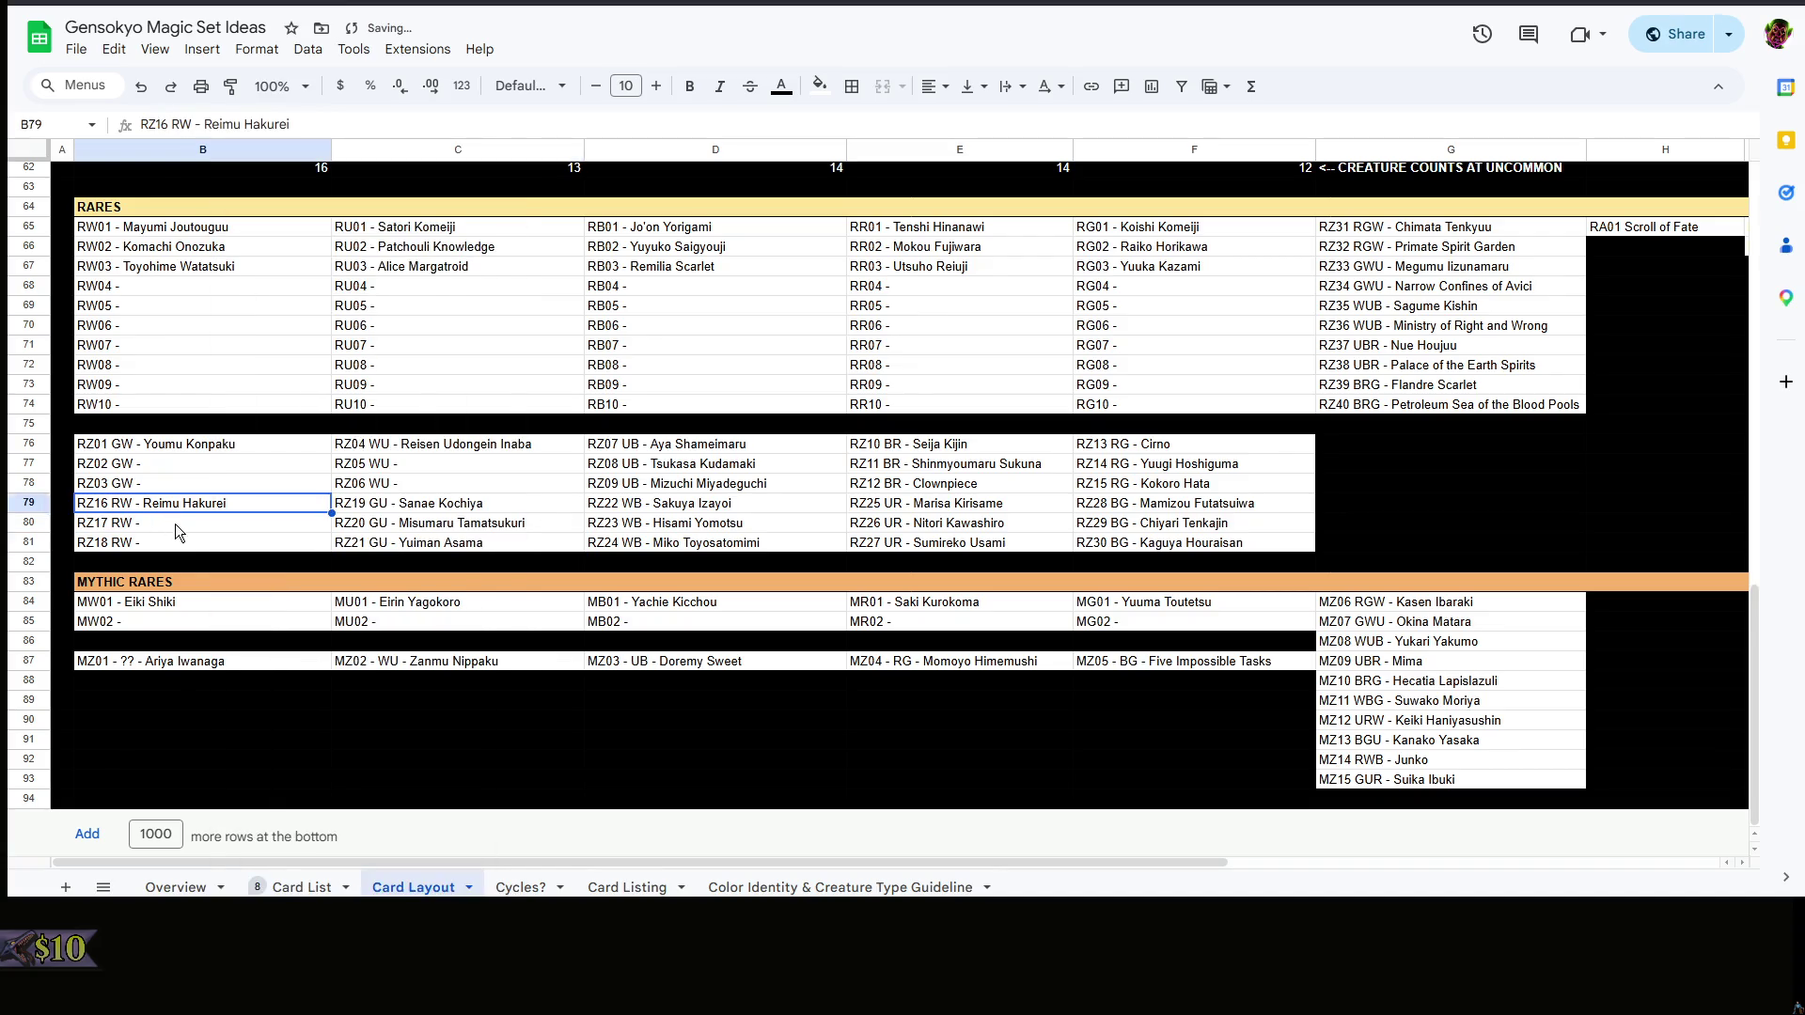
left_click(171, 518)
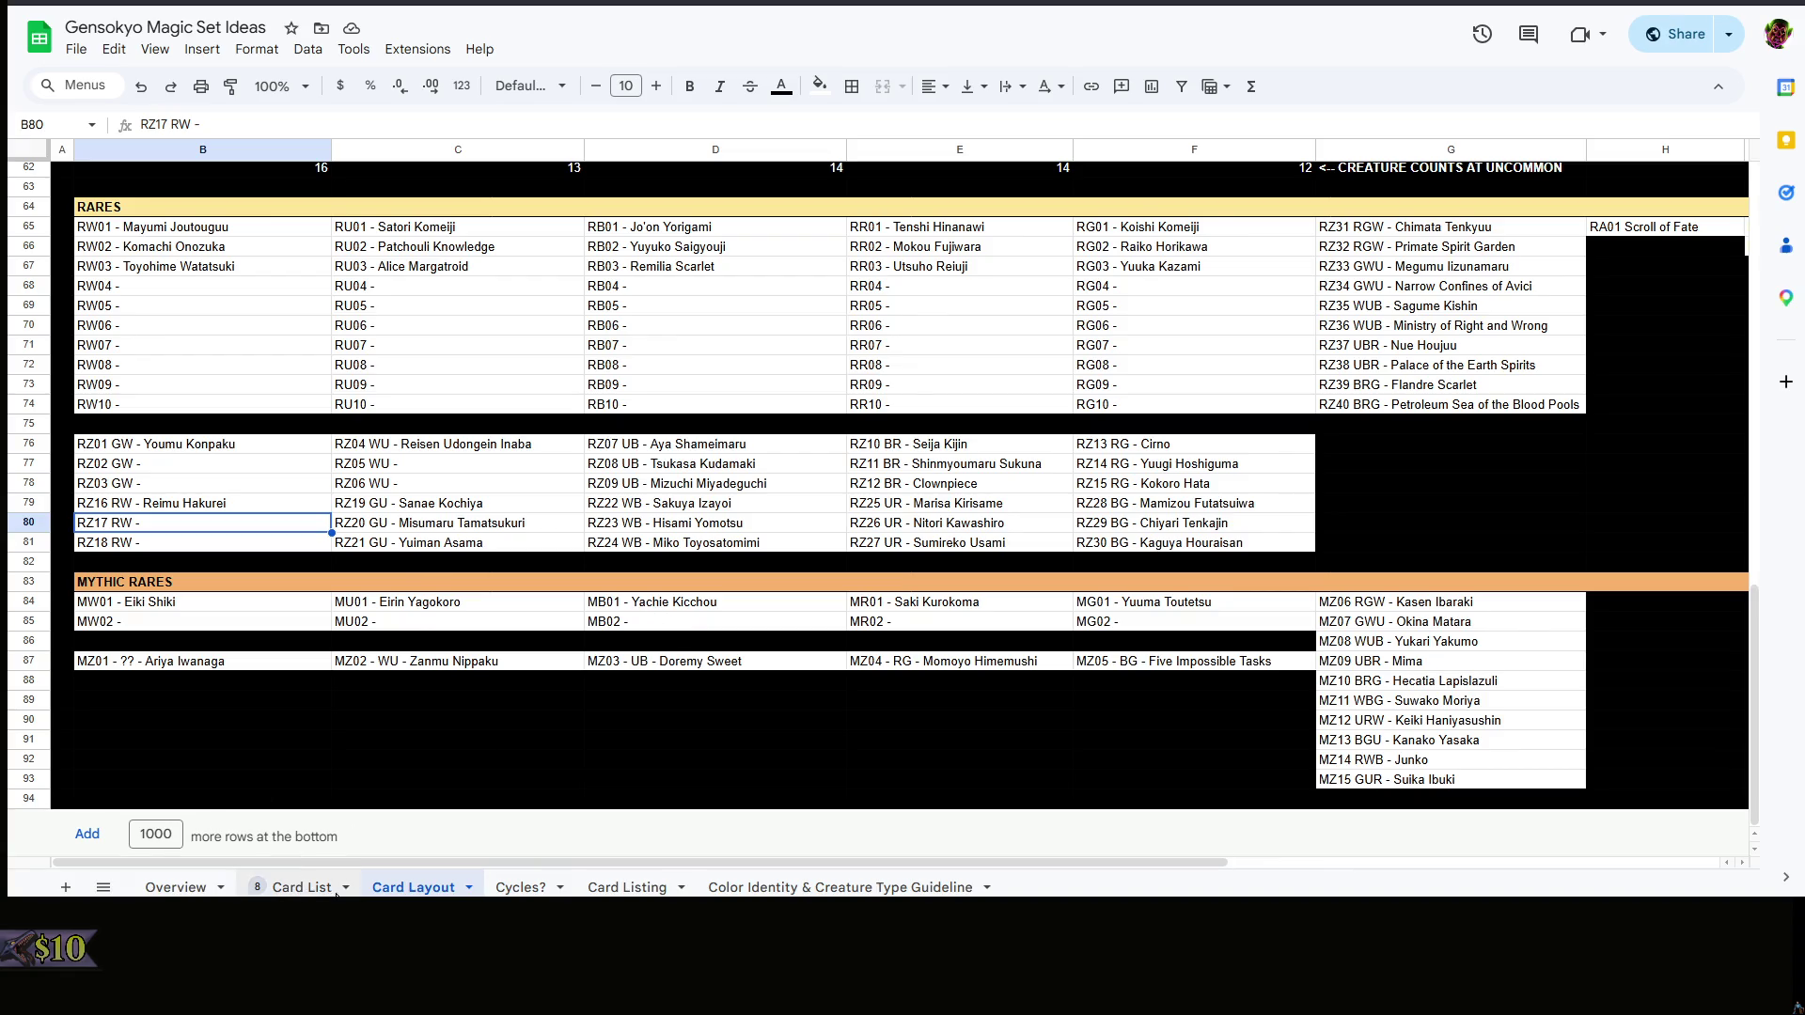
left_click(299, 886)
left_click(381, 889)
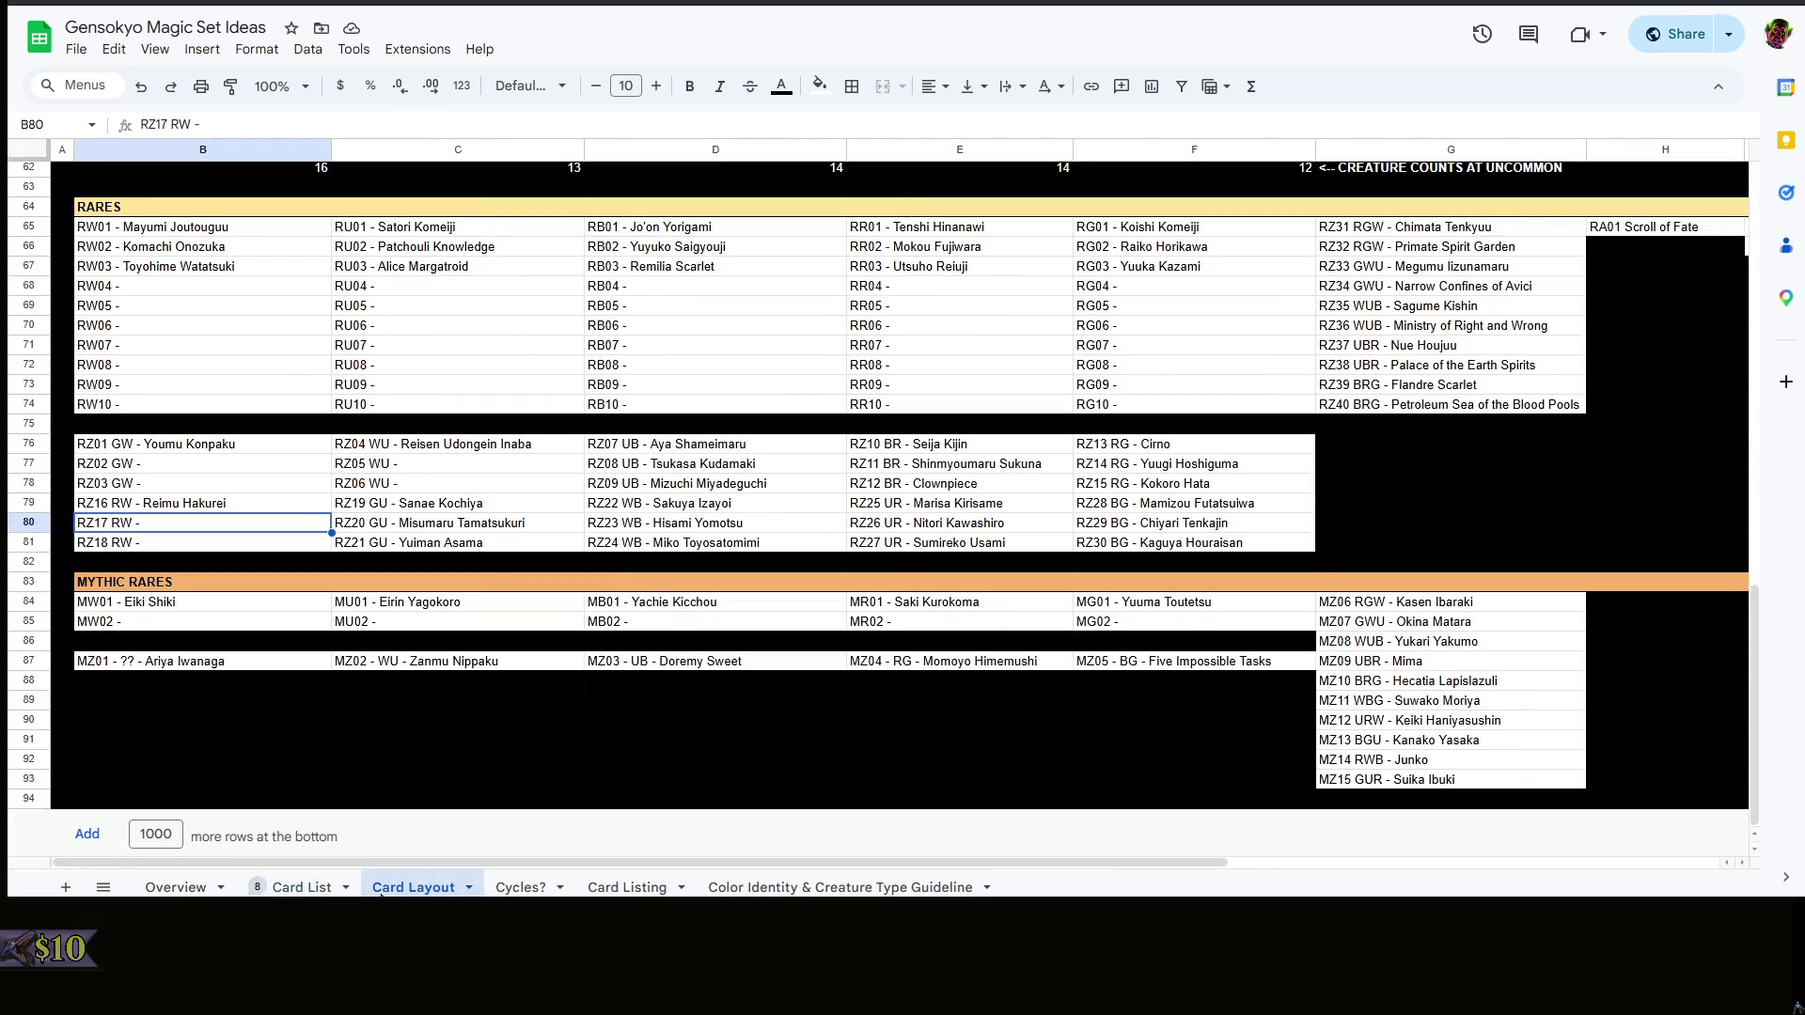
left_click(301, 887)
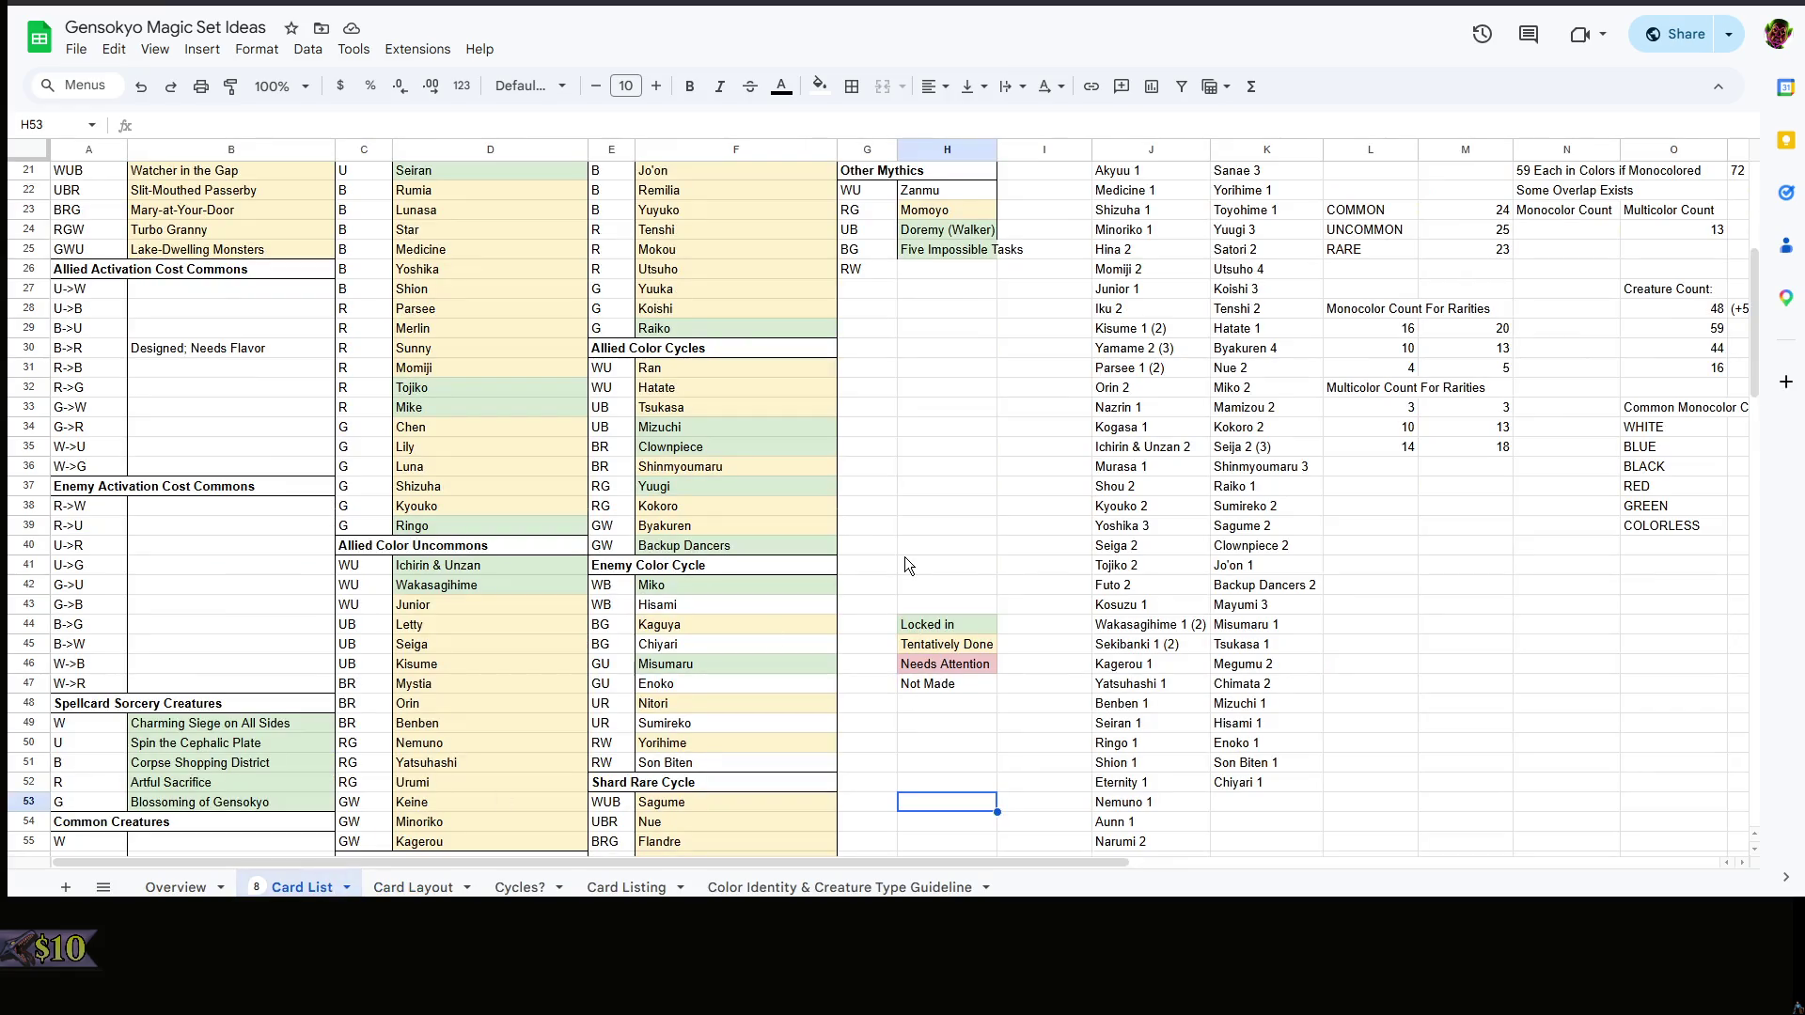
- Fill the RZ17 RW slot in B80 with Yorihimi Watatsuki
left_click(412, 887)
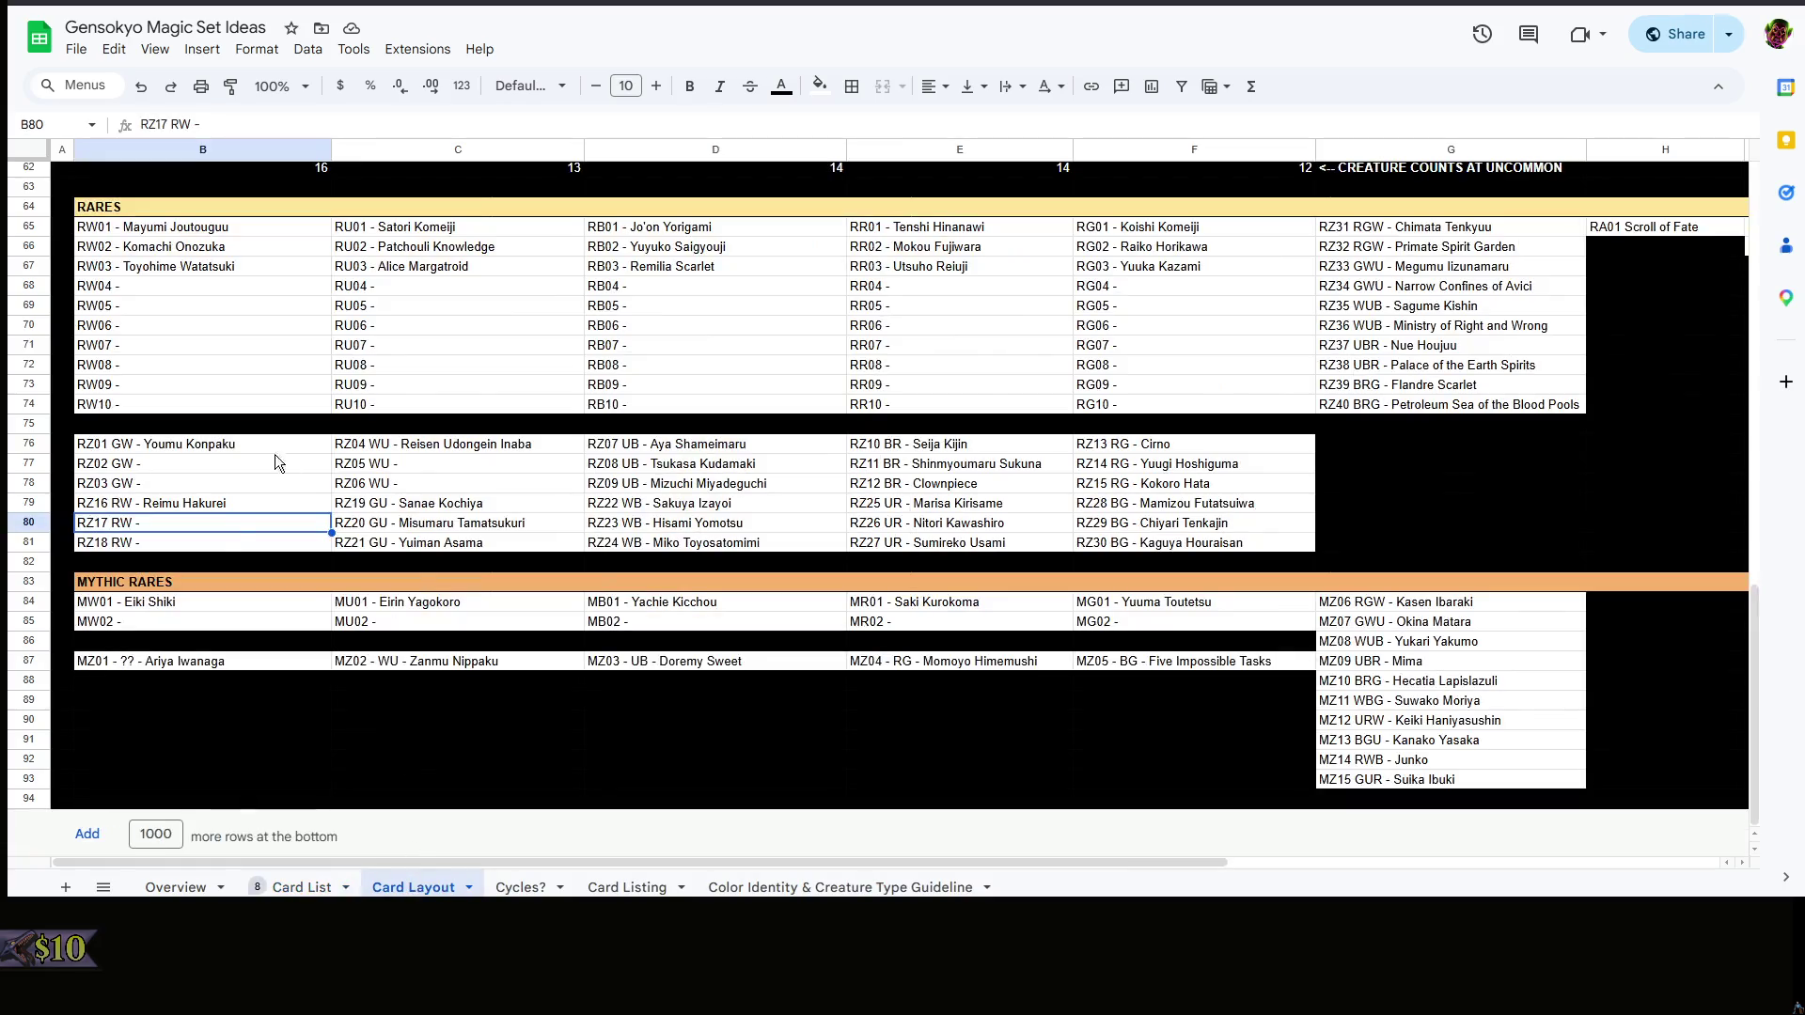
double_click(215, 524)
type("Y")
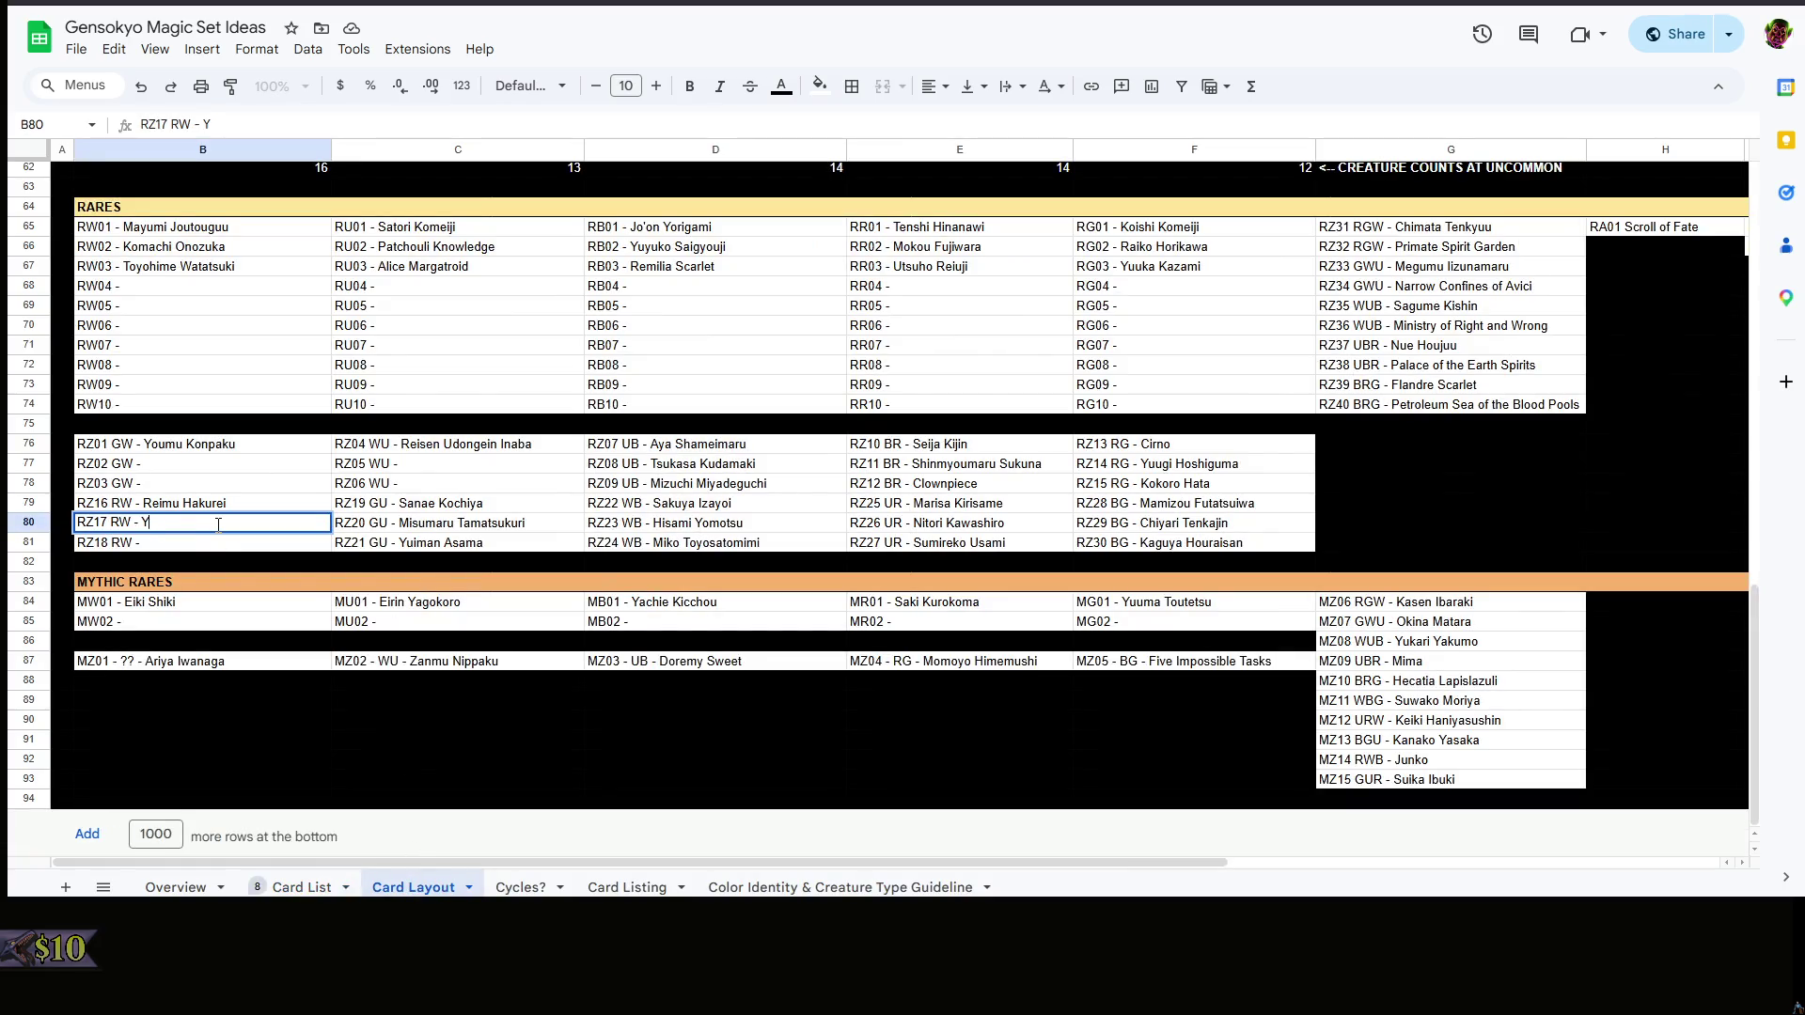
type("orihimi Watatsuki")
double_click(220, 544)
type(">>>")
key("BackSpace")
key("BackSpace")
key("BackSpace")
type("???")
- Replace the '???' placeholder in B81 so it reads 'RZ18 RW - (Develop)'
left_click(268, 593)
right_click(253, 563)
key("Escape")
double_click(217, 546)
key("ctrl+shift+Left")
type("- (")
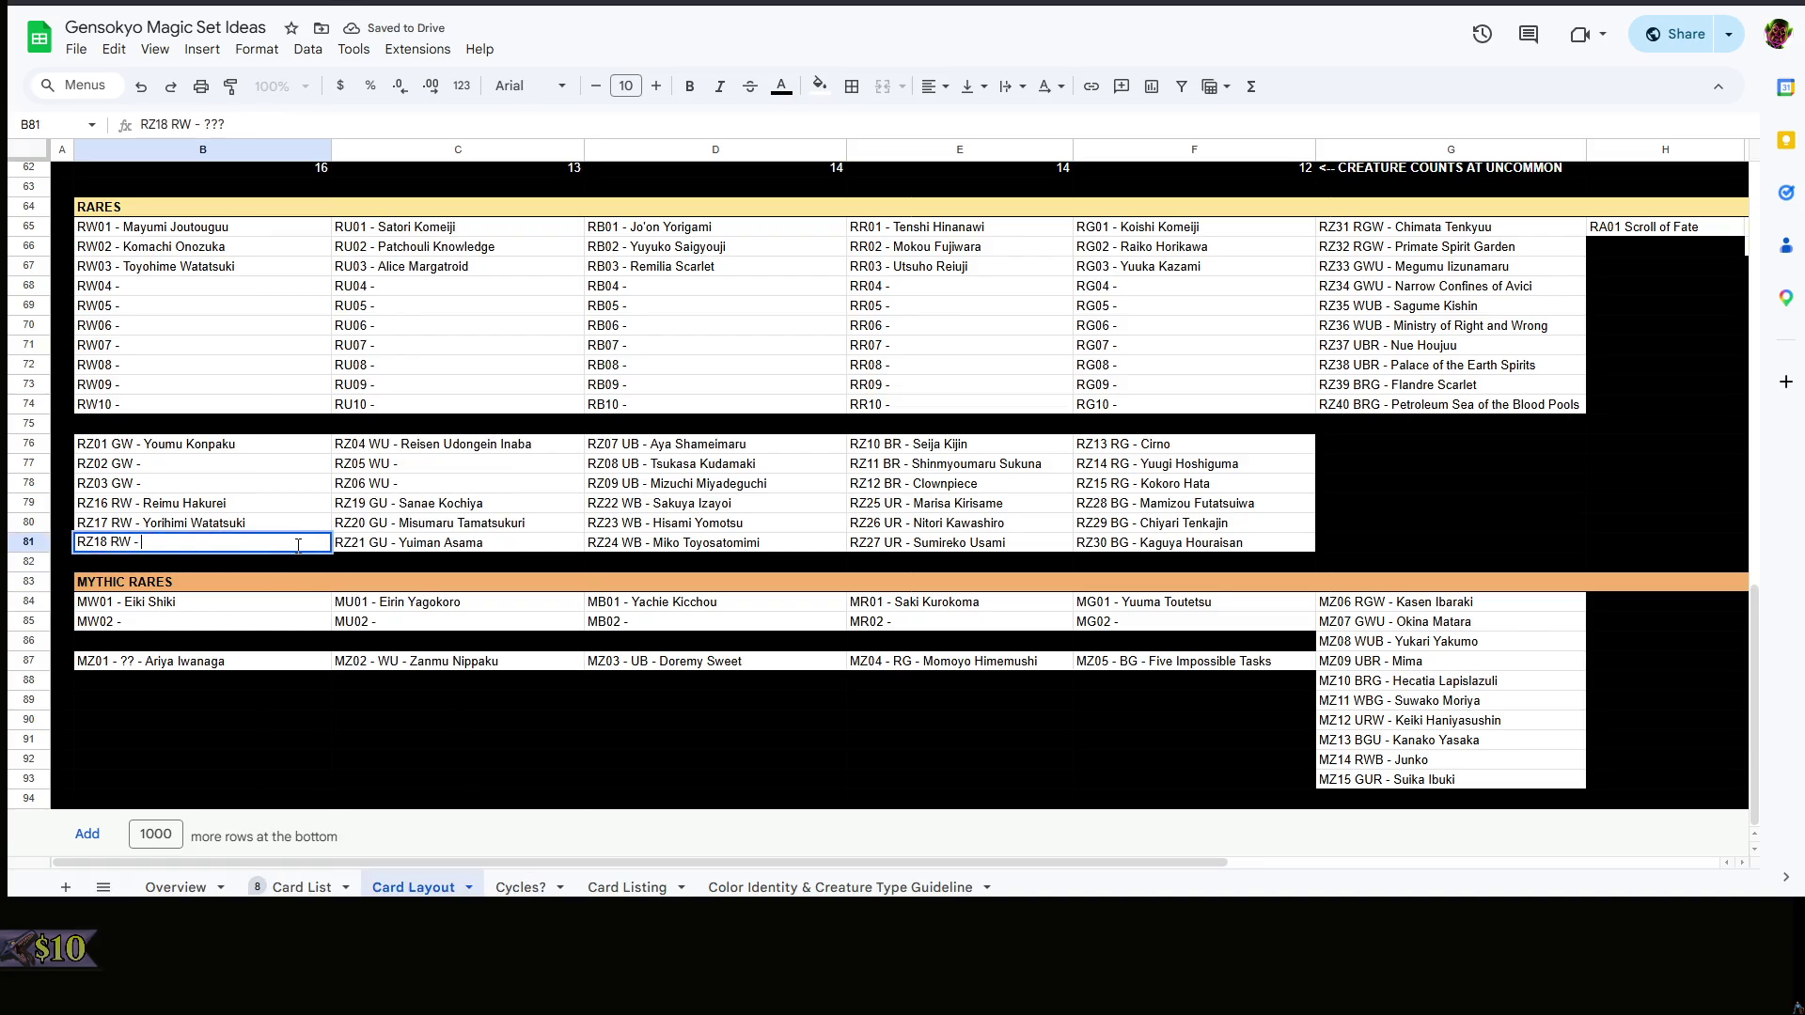
type("Develop)")
left_click(309, 570)
- Select the RZ02 GW slot and open the Card List sheet to check names
left_click(214, 566)
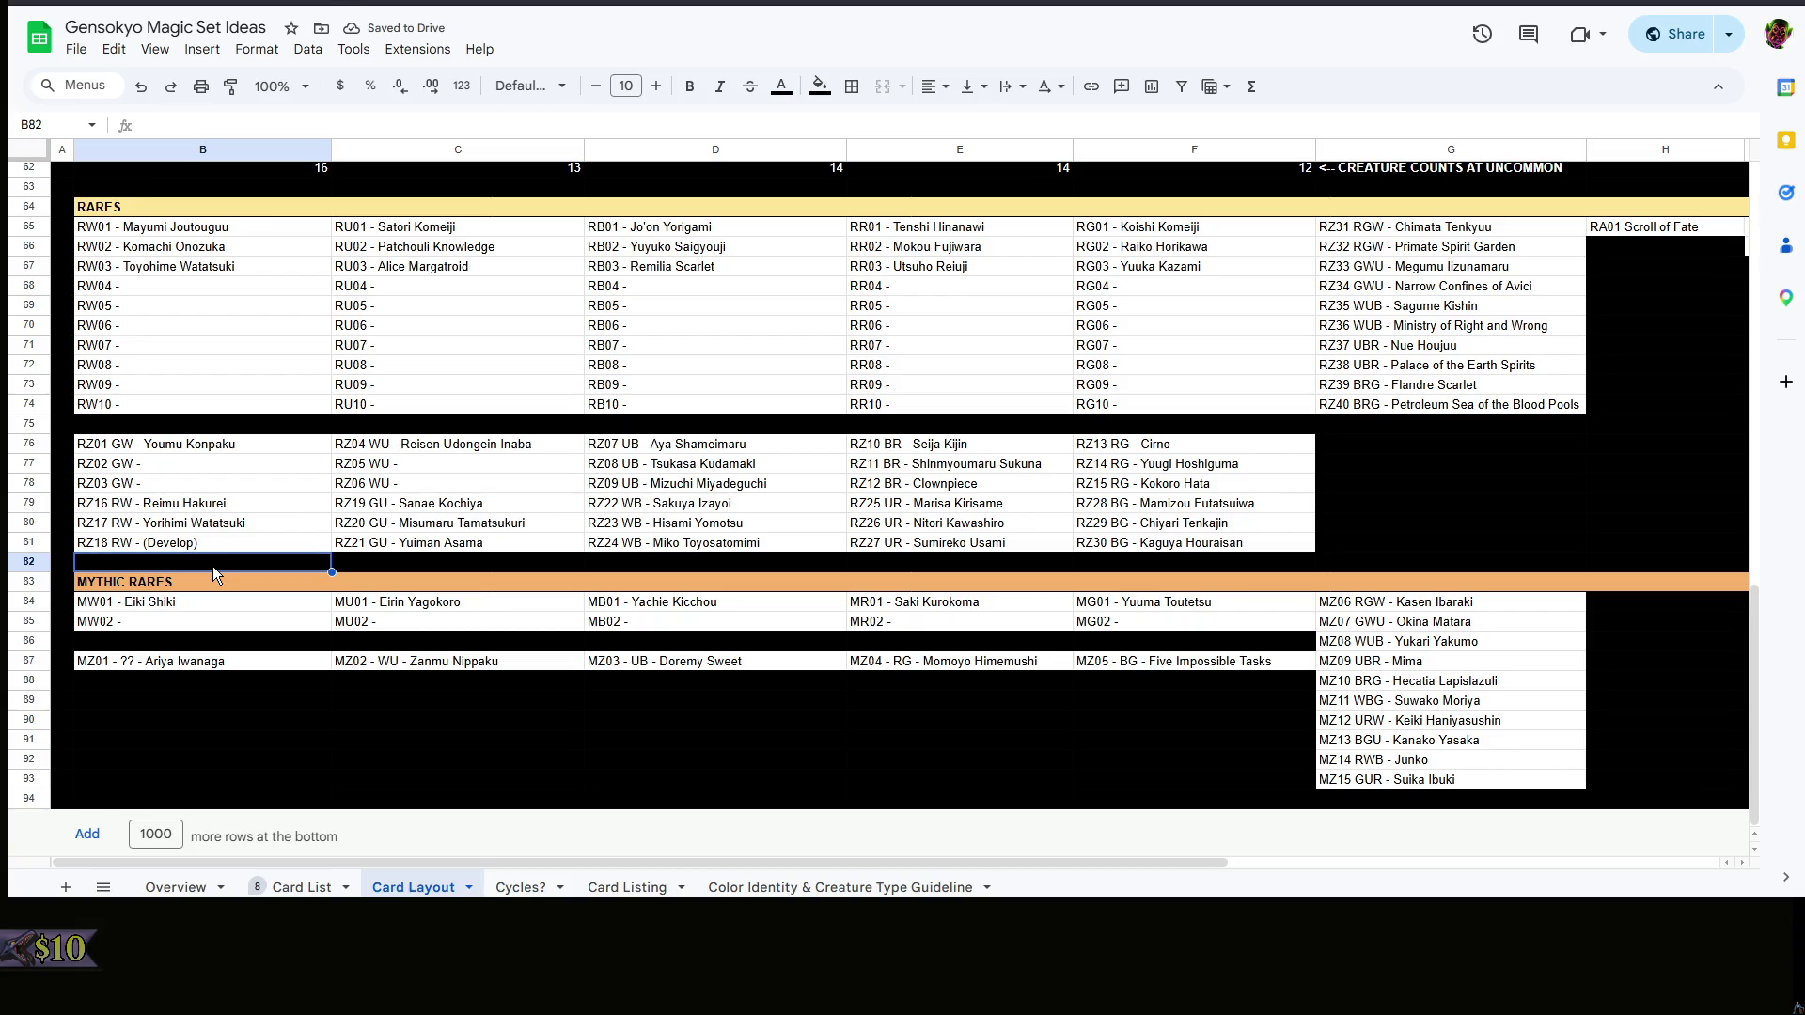
right_click(169, 563)
left_click(168, 563)
left_click(201, 473)
left_click(300, 886)
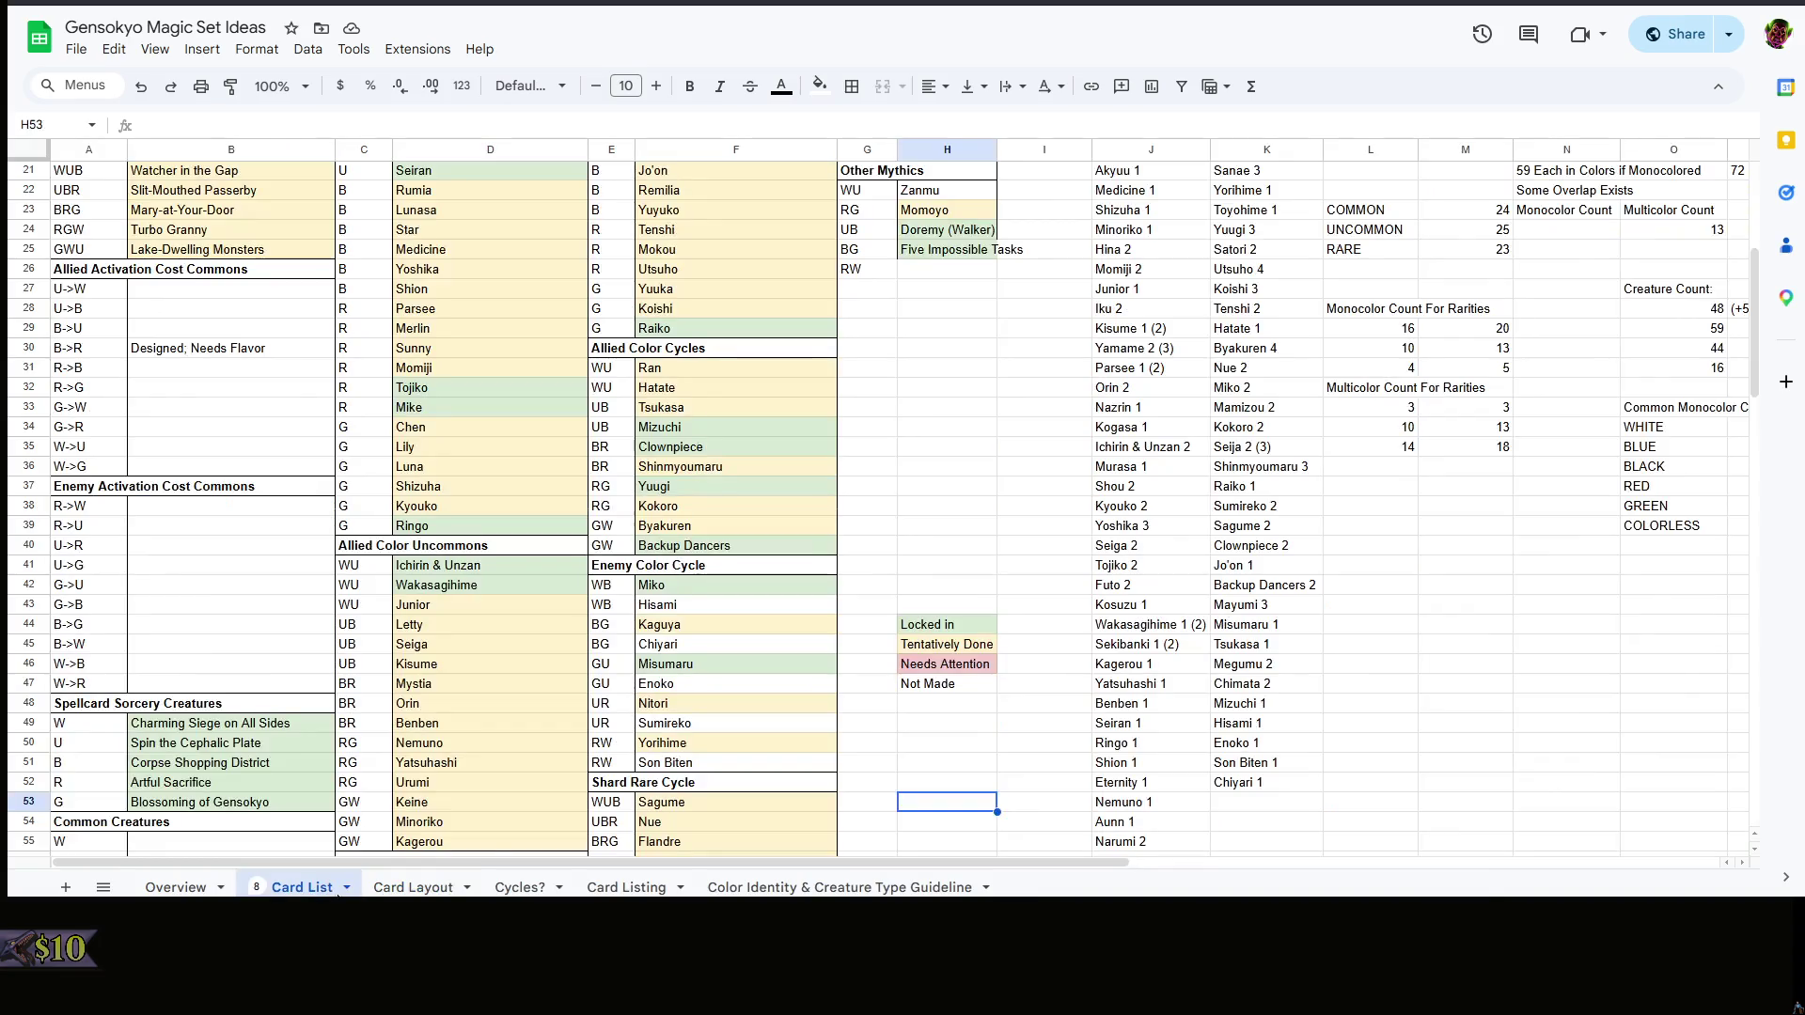
scroll(961, 593, "up", 5)
scroll(960, 593, "down", 5)
scroll(961, 594, "down", 3)
scroll(961, 594, "up", 3)
- Enter Byakuren Hijiri in B77 (RZ02 GW) and The Backup Dancers in B78 (RZ03 GW), then check the Card List
left_click(408, 887)
double_click(213, 472)
type("Byakuren Hijiri")
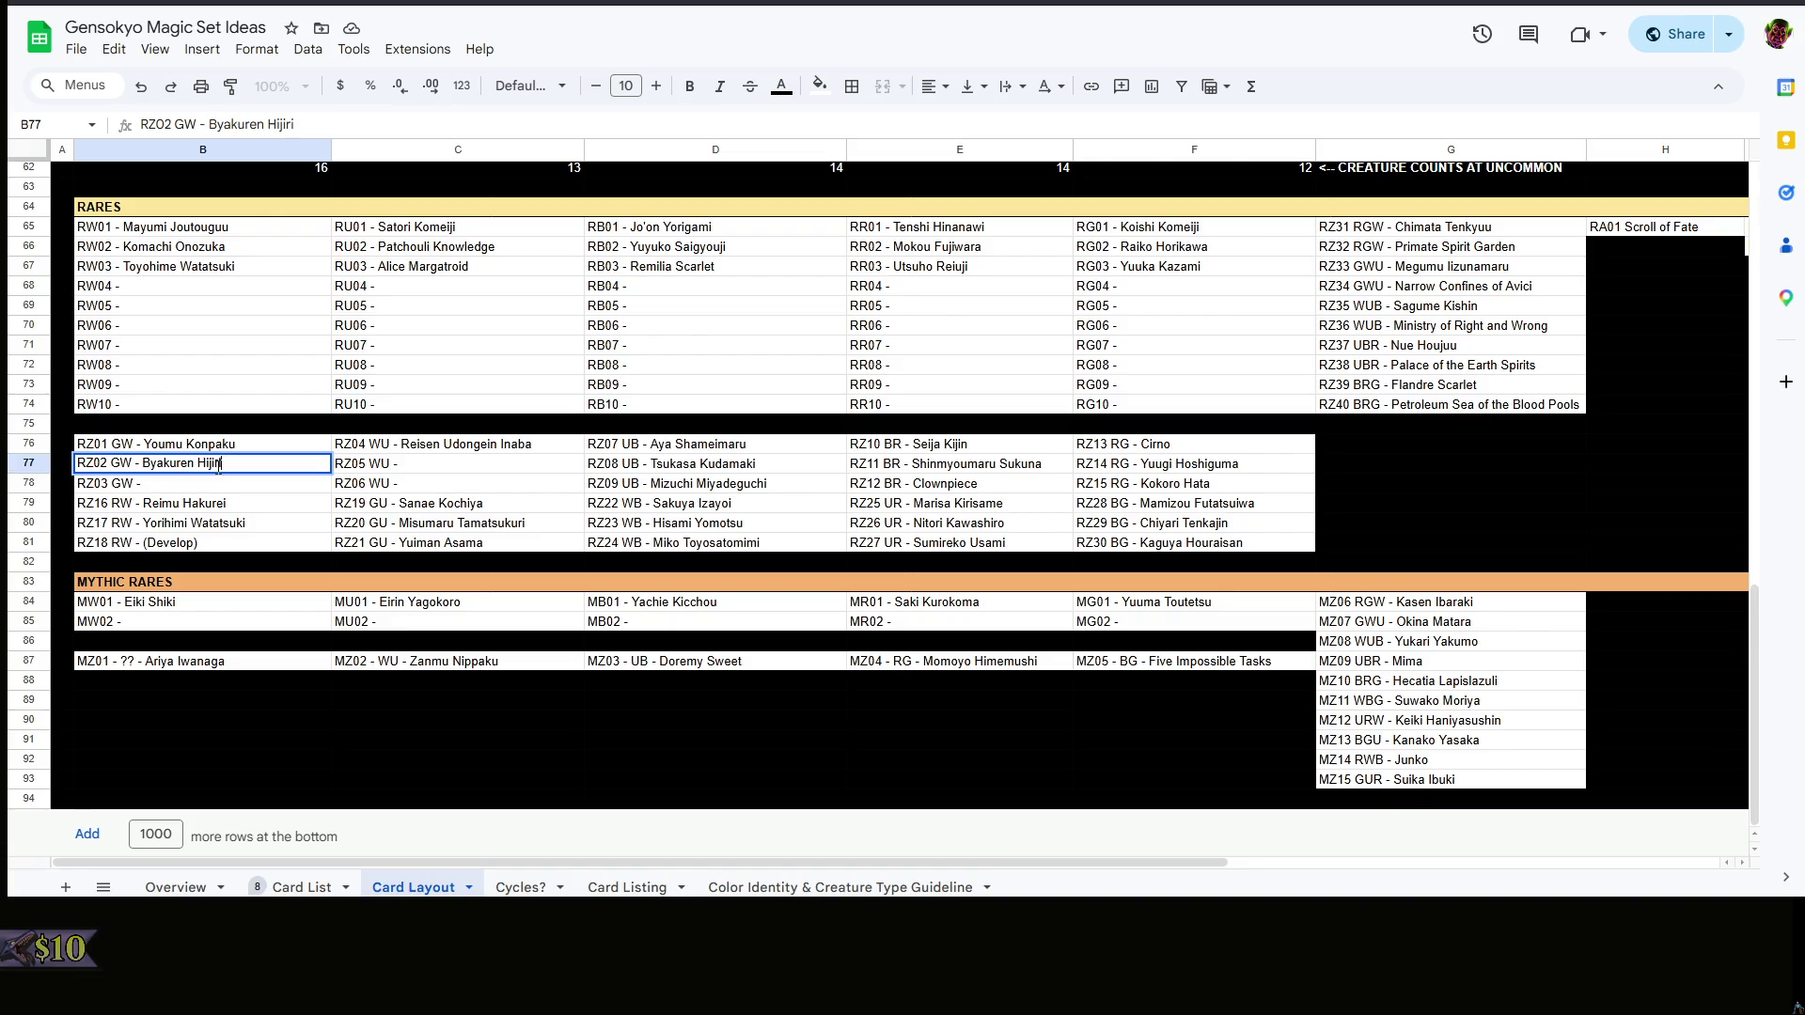
double_click(192, 487)
type("The Backup Dancers")
left_click(461, 468)
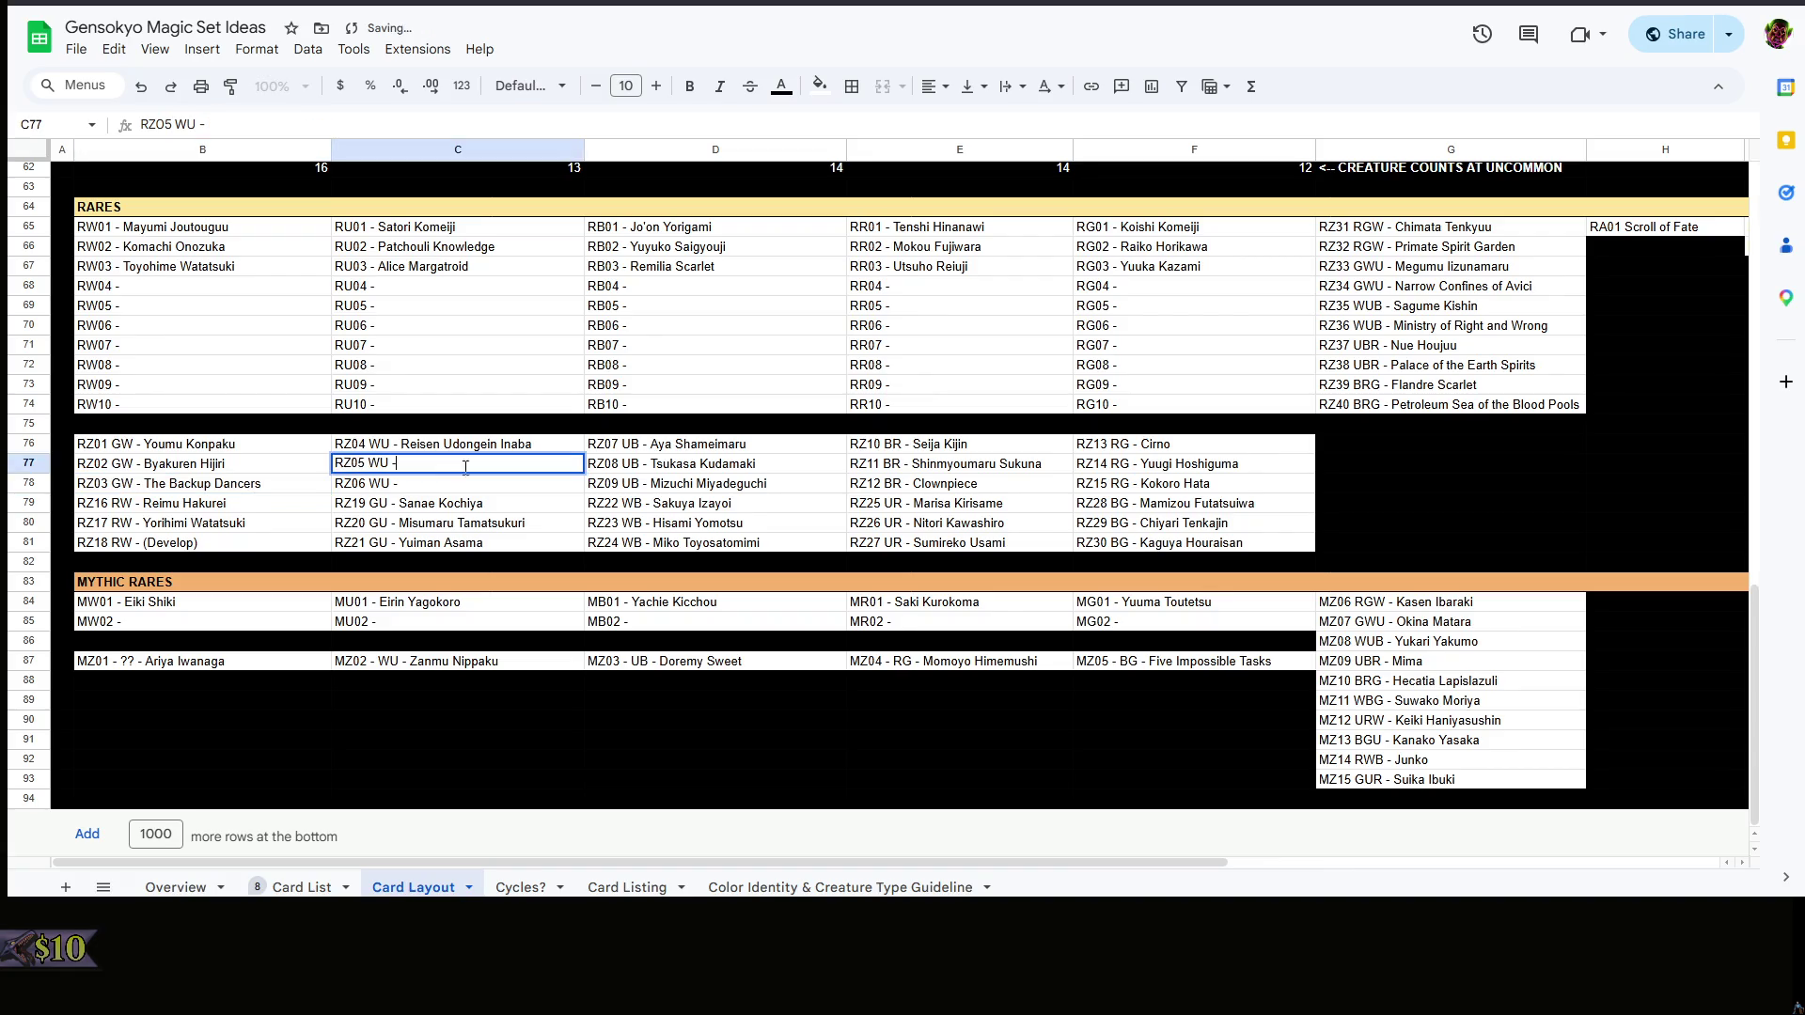
left_click(311, 887)
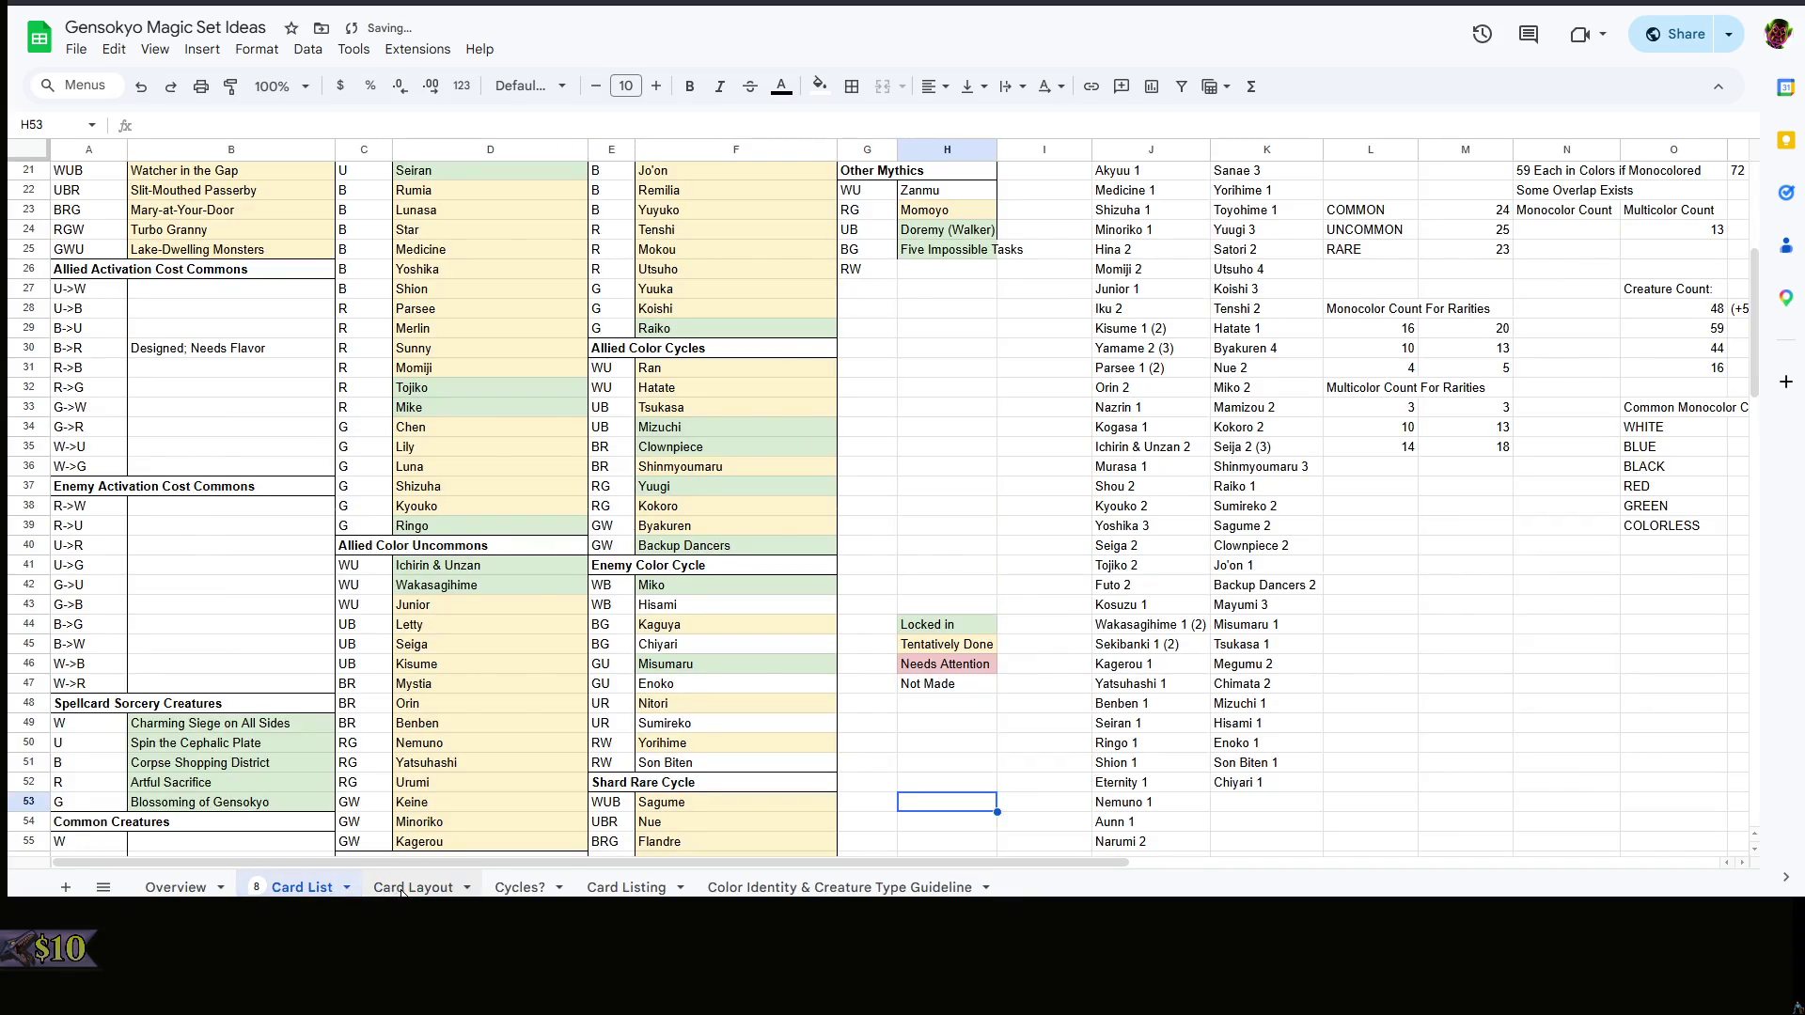
- Enter Ran Yakumo in C78 (RZ06 WU) and Hatate Himekaidou in C77 (RZ05 WU)
left_click(410, 887)
double_click(484, 464)
type("Ra")
key("BackSpace")
key("BackSpace")
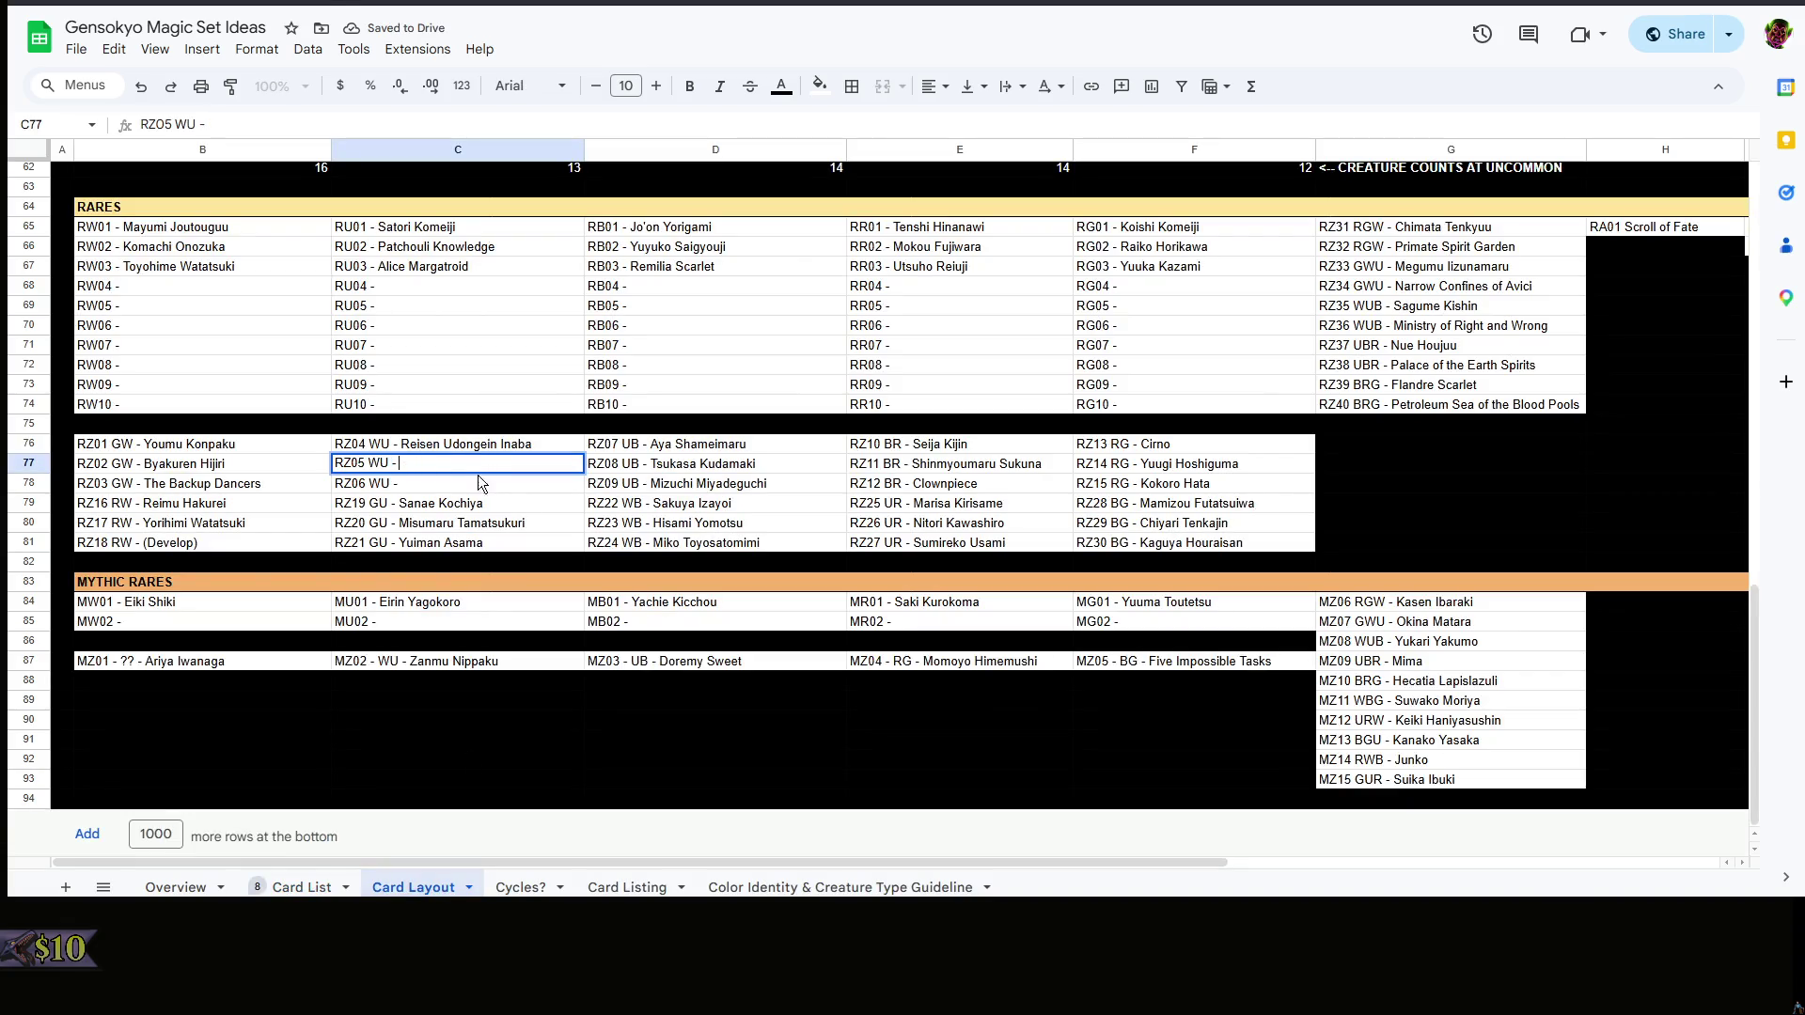
double_click(479, 475)
type("Ran Yakumo")
double_click(503, 462)
left_click(505, 464)
type("Hatate Himekaidou")
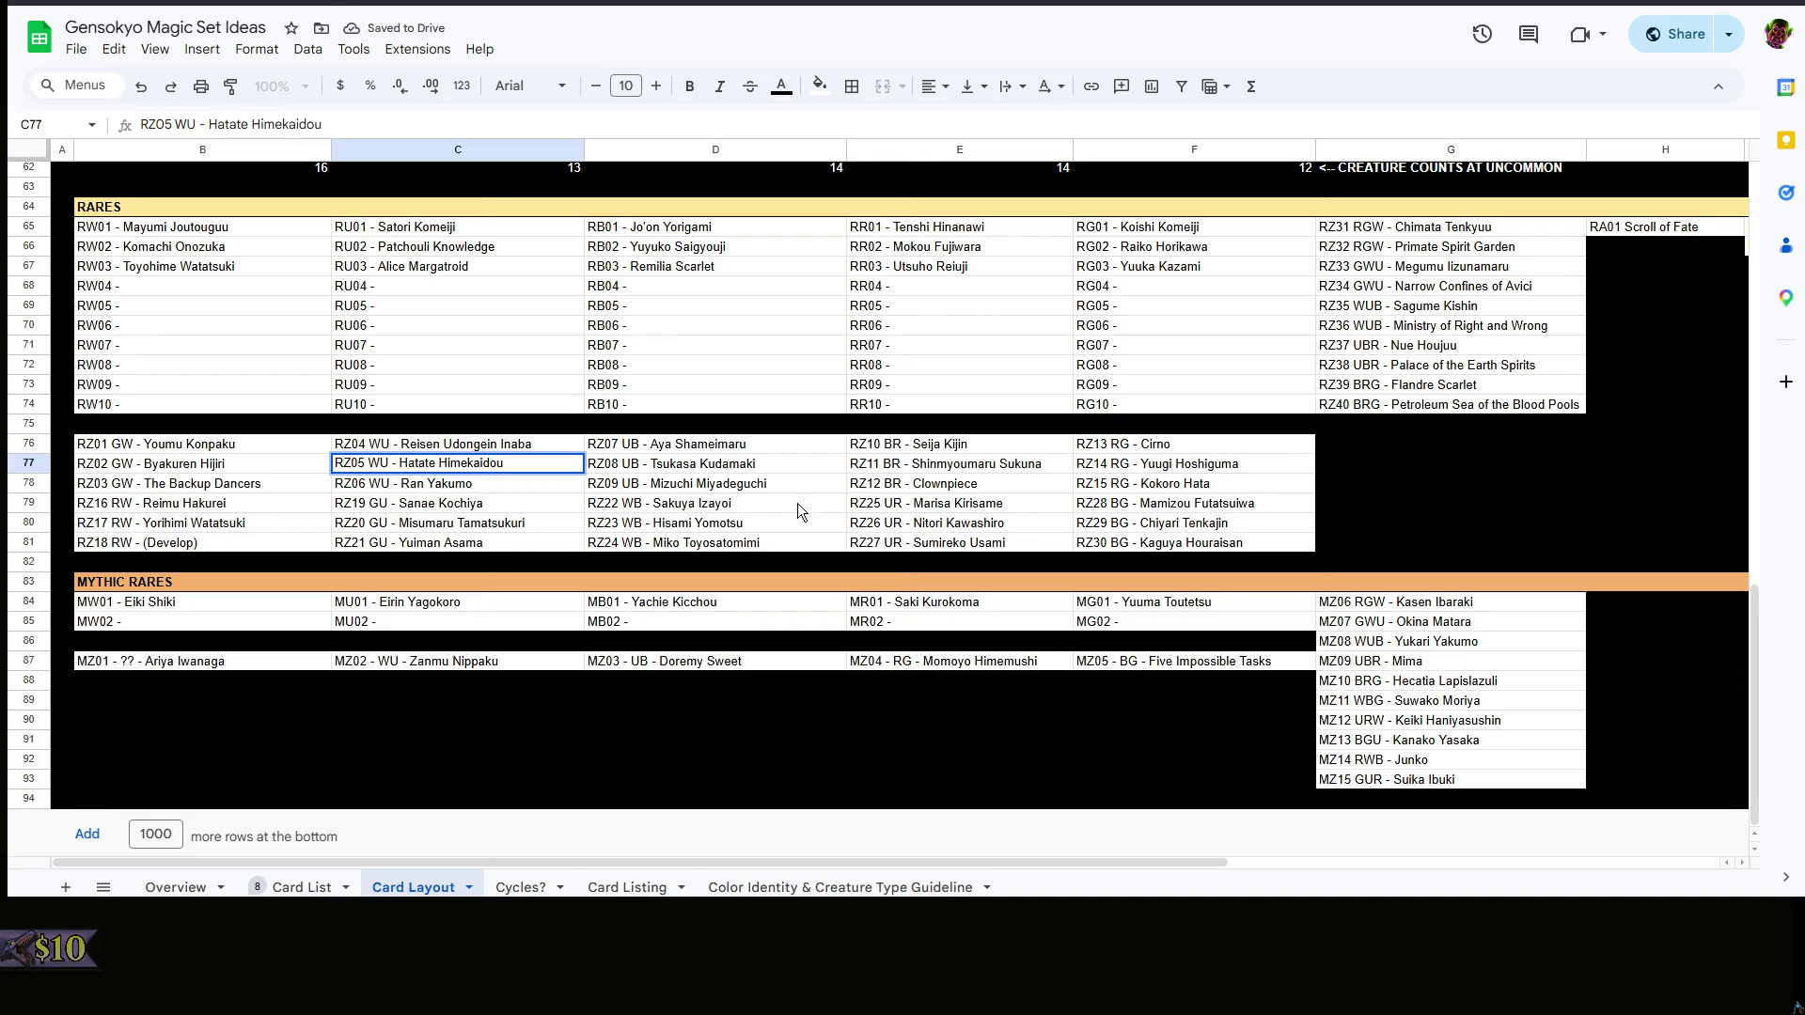
left_click(855, 486)
left_click(1482, 486)
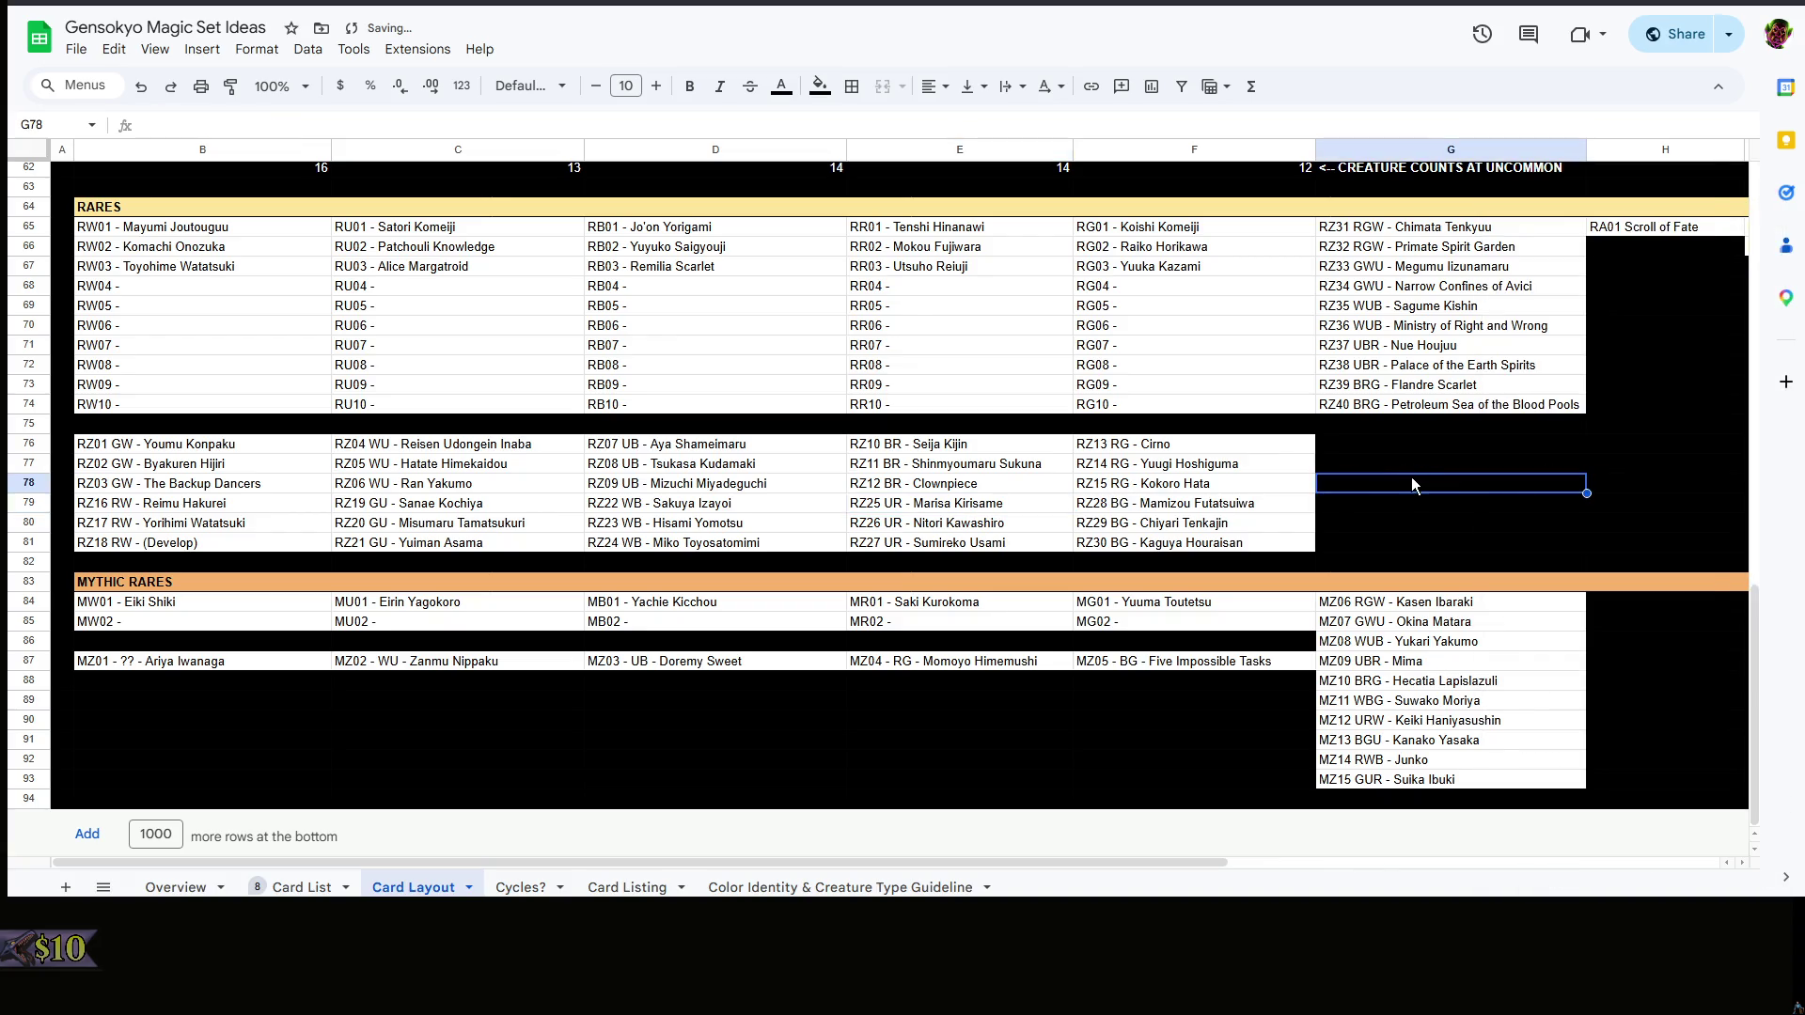
left_click_drag(1424, 543, 211, 443)
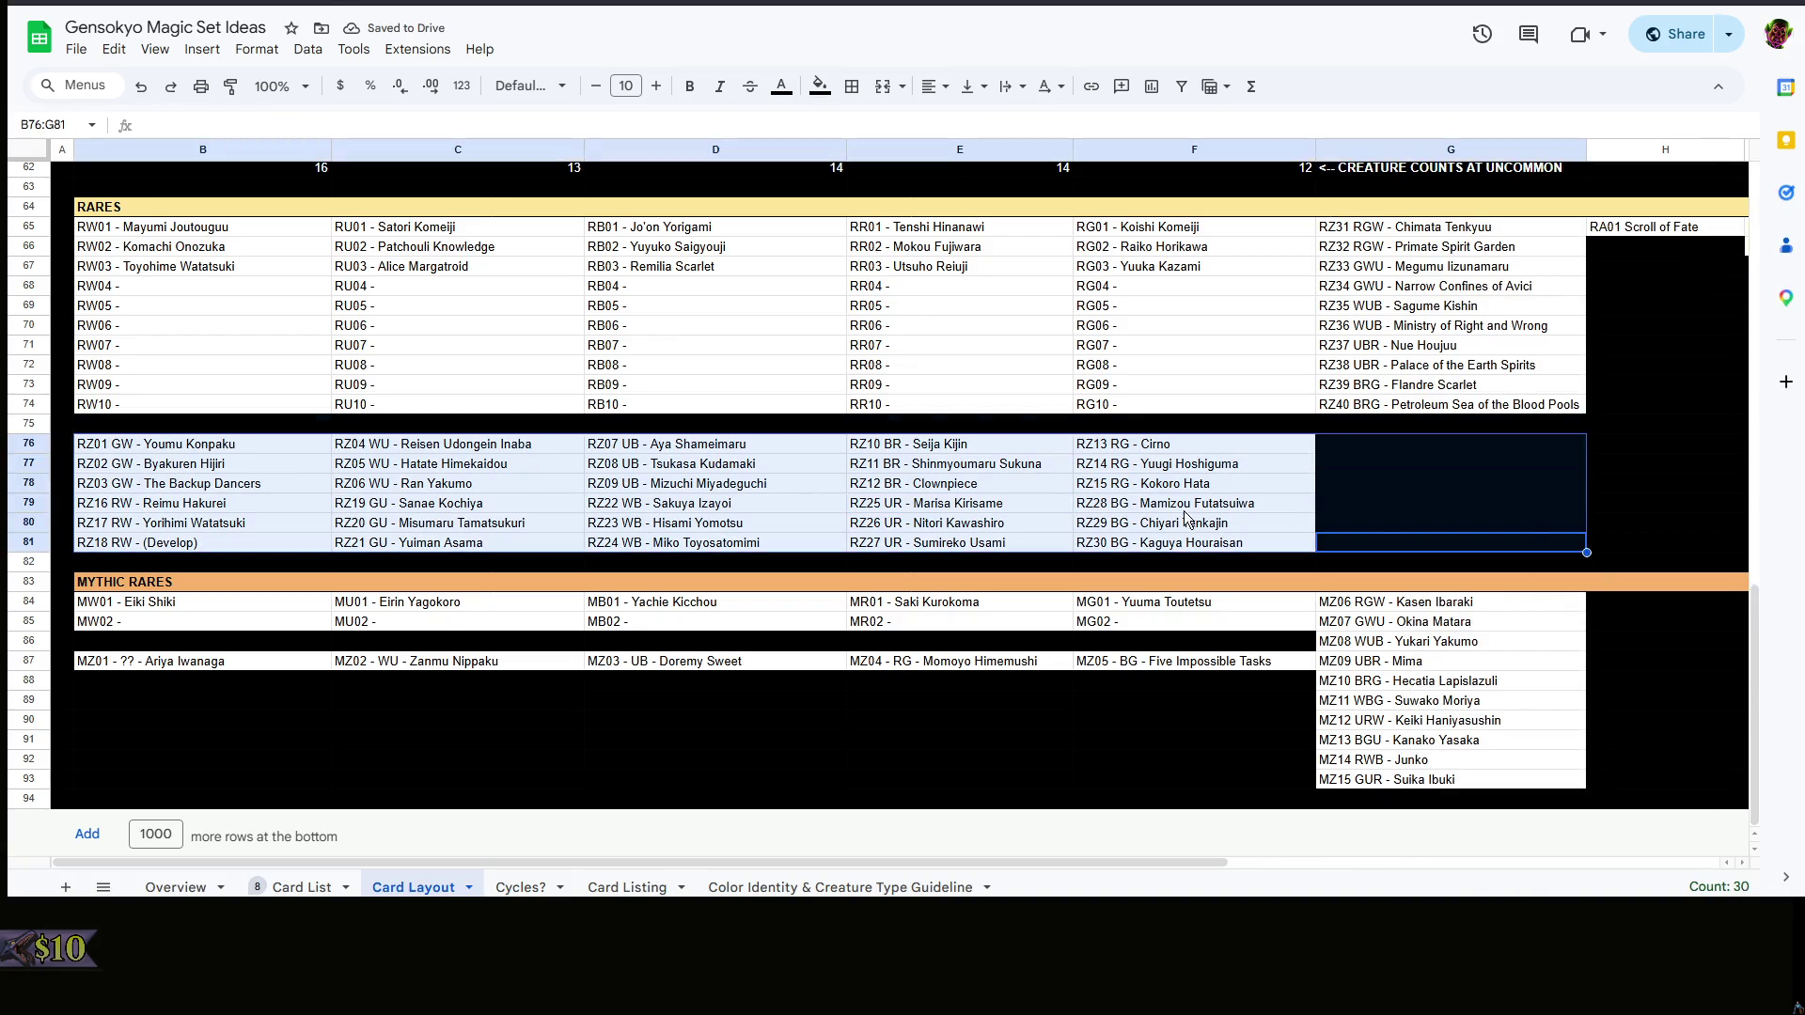
right_click(1498, 507)
key("Escape")
left_click_drag(1386, 555, 220, 464)
left_click(212, 541)
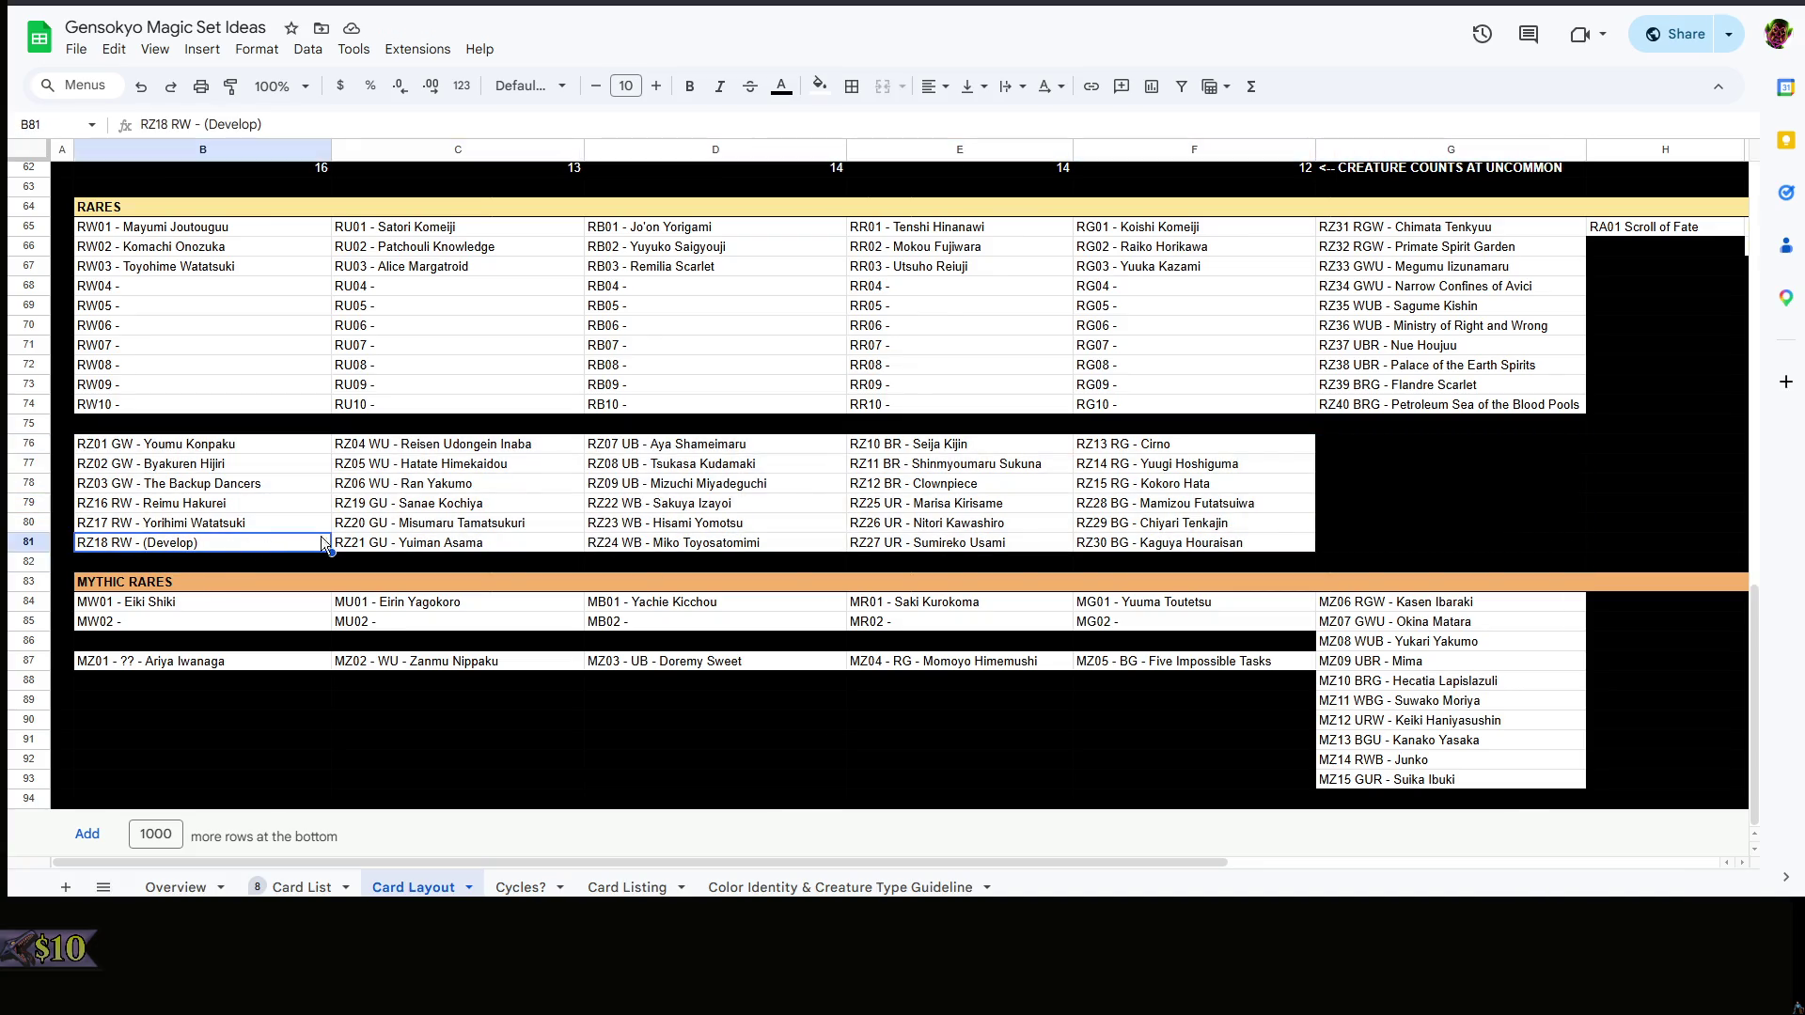
right_click(1367, 522)
left_click(1266, 500)
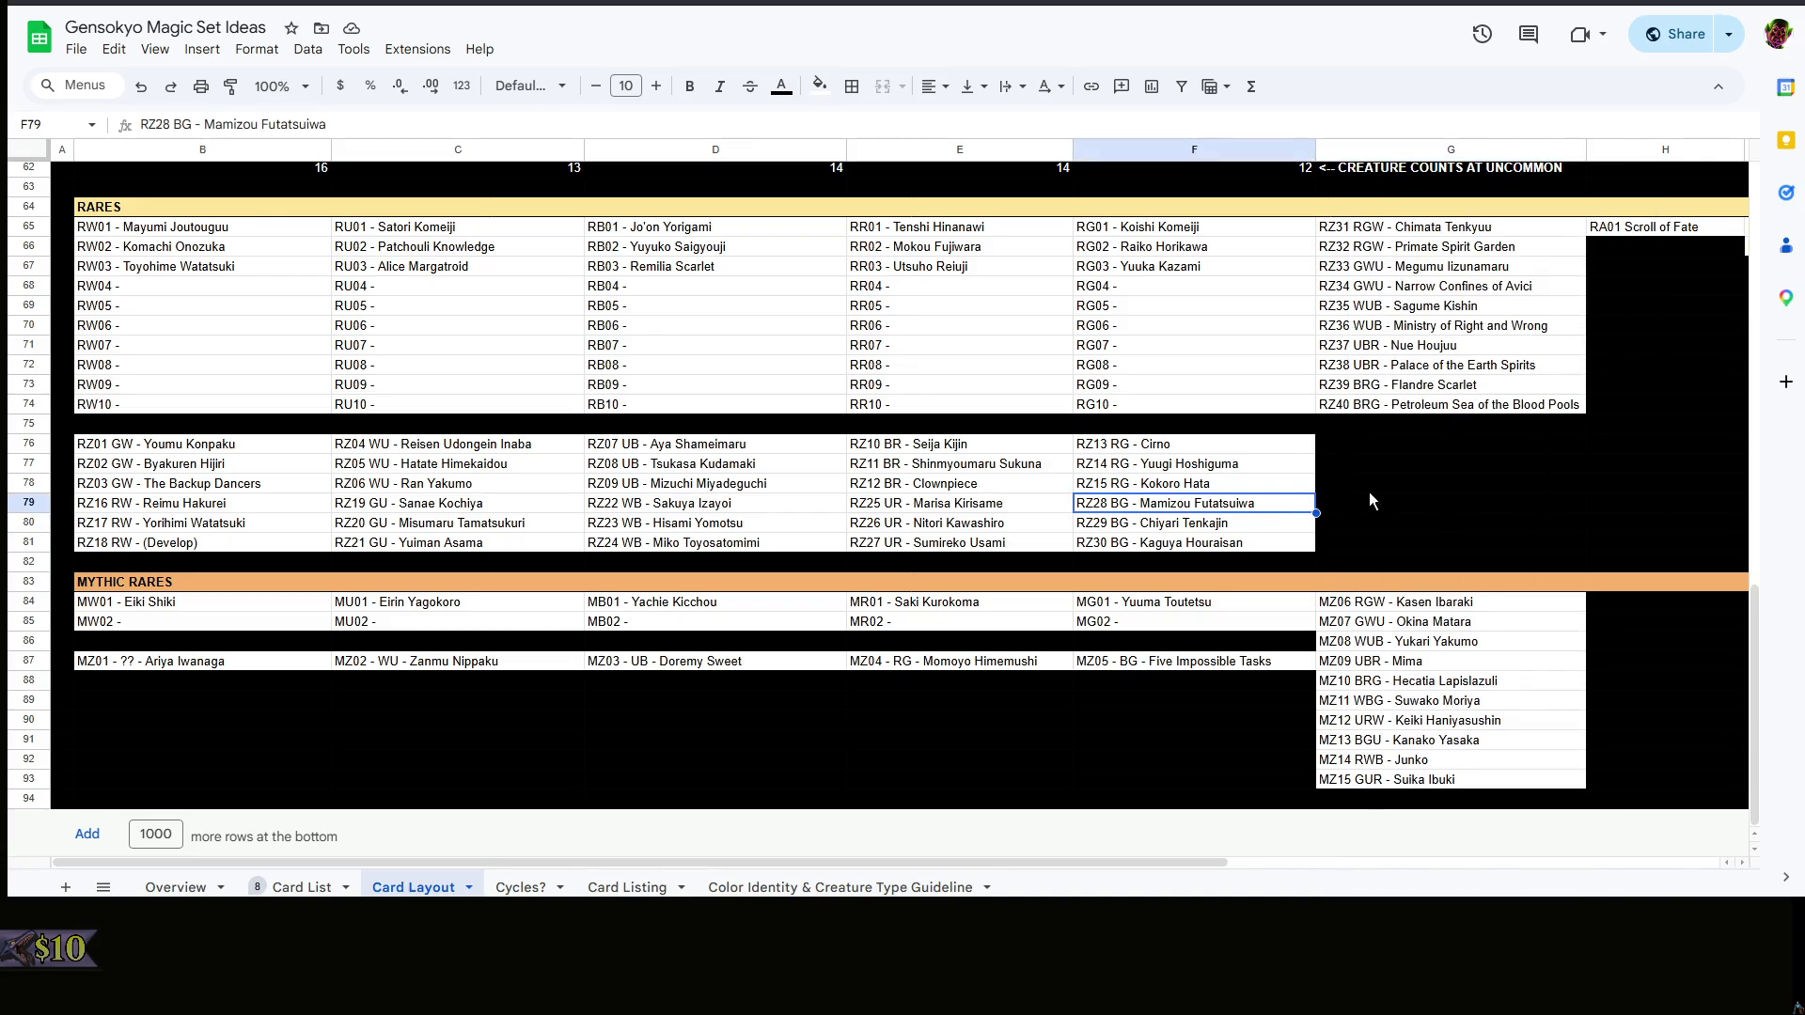
right_click(1369, 494)
key("Escape")
scroll(1378, 496, "up", 4)
left_click(1384, 568)
scroll(1383, 569, "down", 4)
scroll(1386, 569, "up", 2)
mouse_move(1256, 593)
left_mouse_down()
mouse_move(160, 475)
mouse_move(271, 455)
left_mouse_up()
left_click(1424, 282)
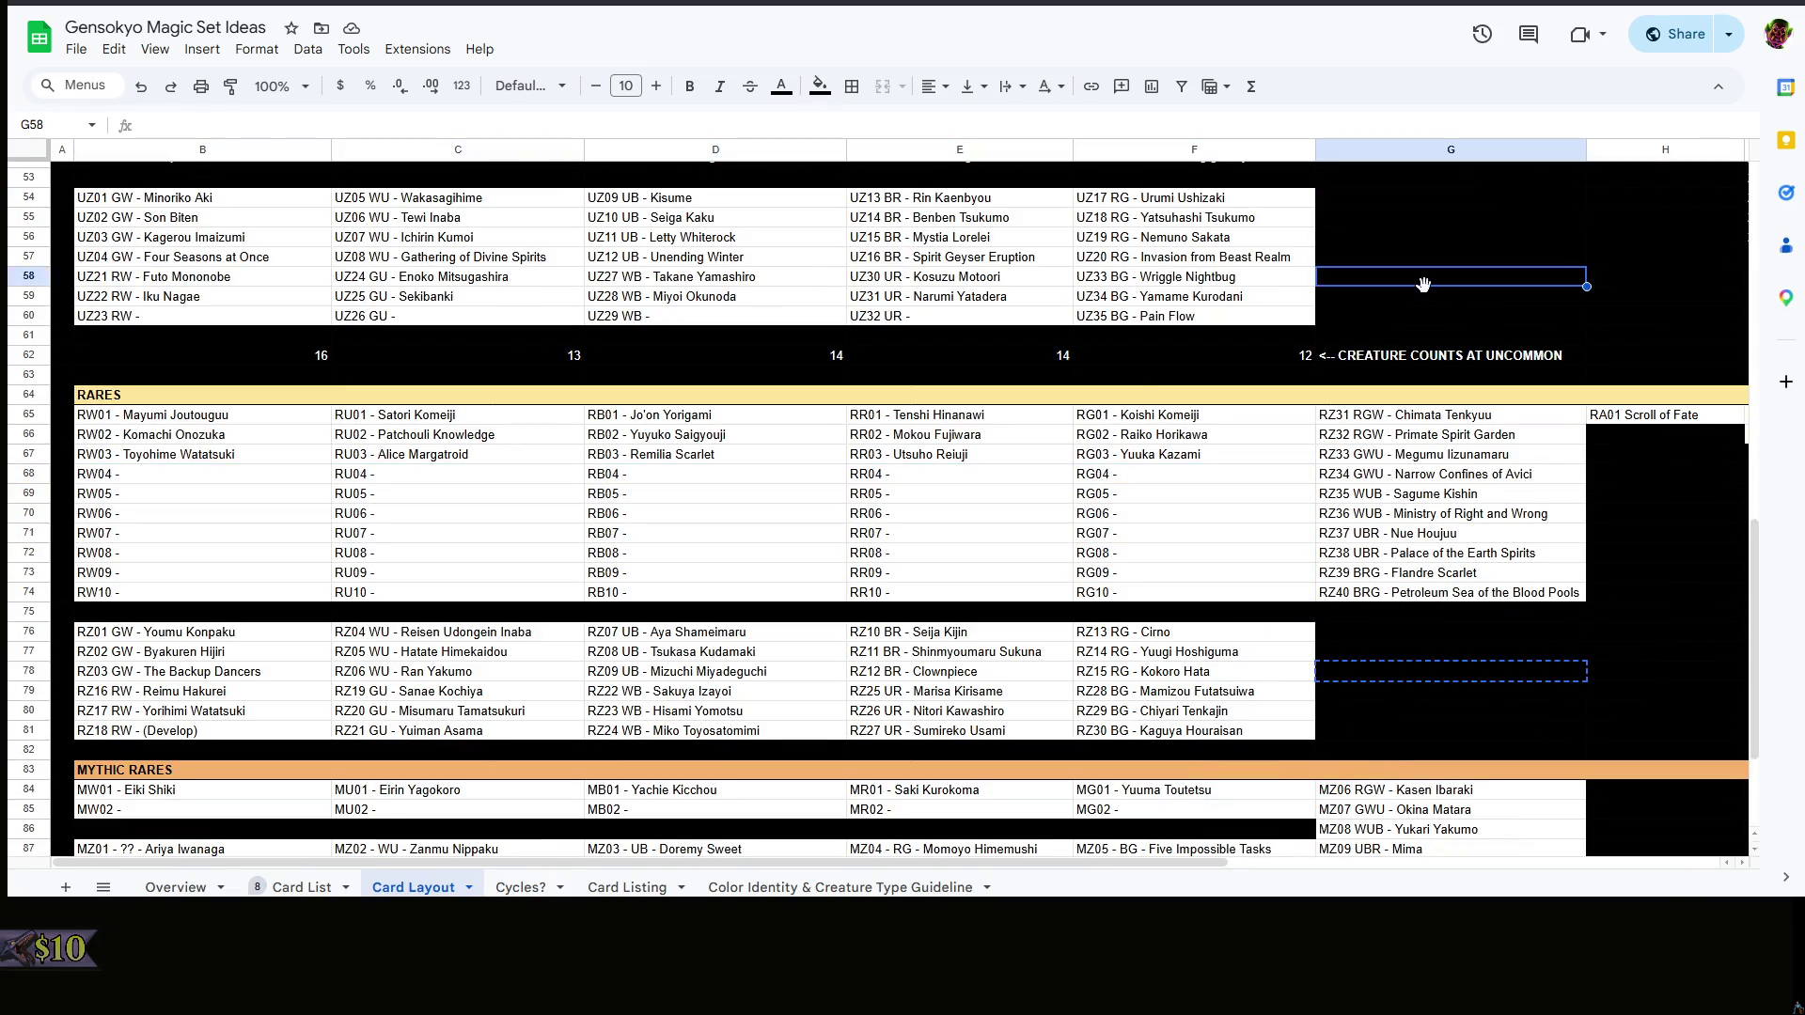
left_click(1498, 648)
key("ctrl+c")
left_click(1489, 673)
key("ctrl+v")
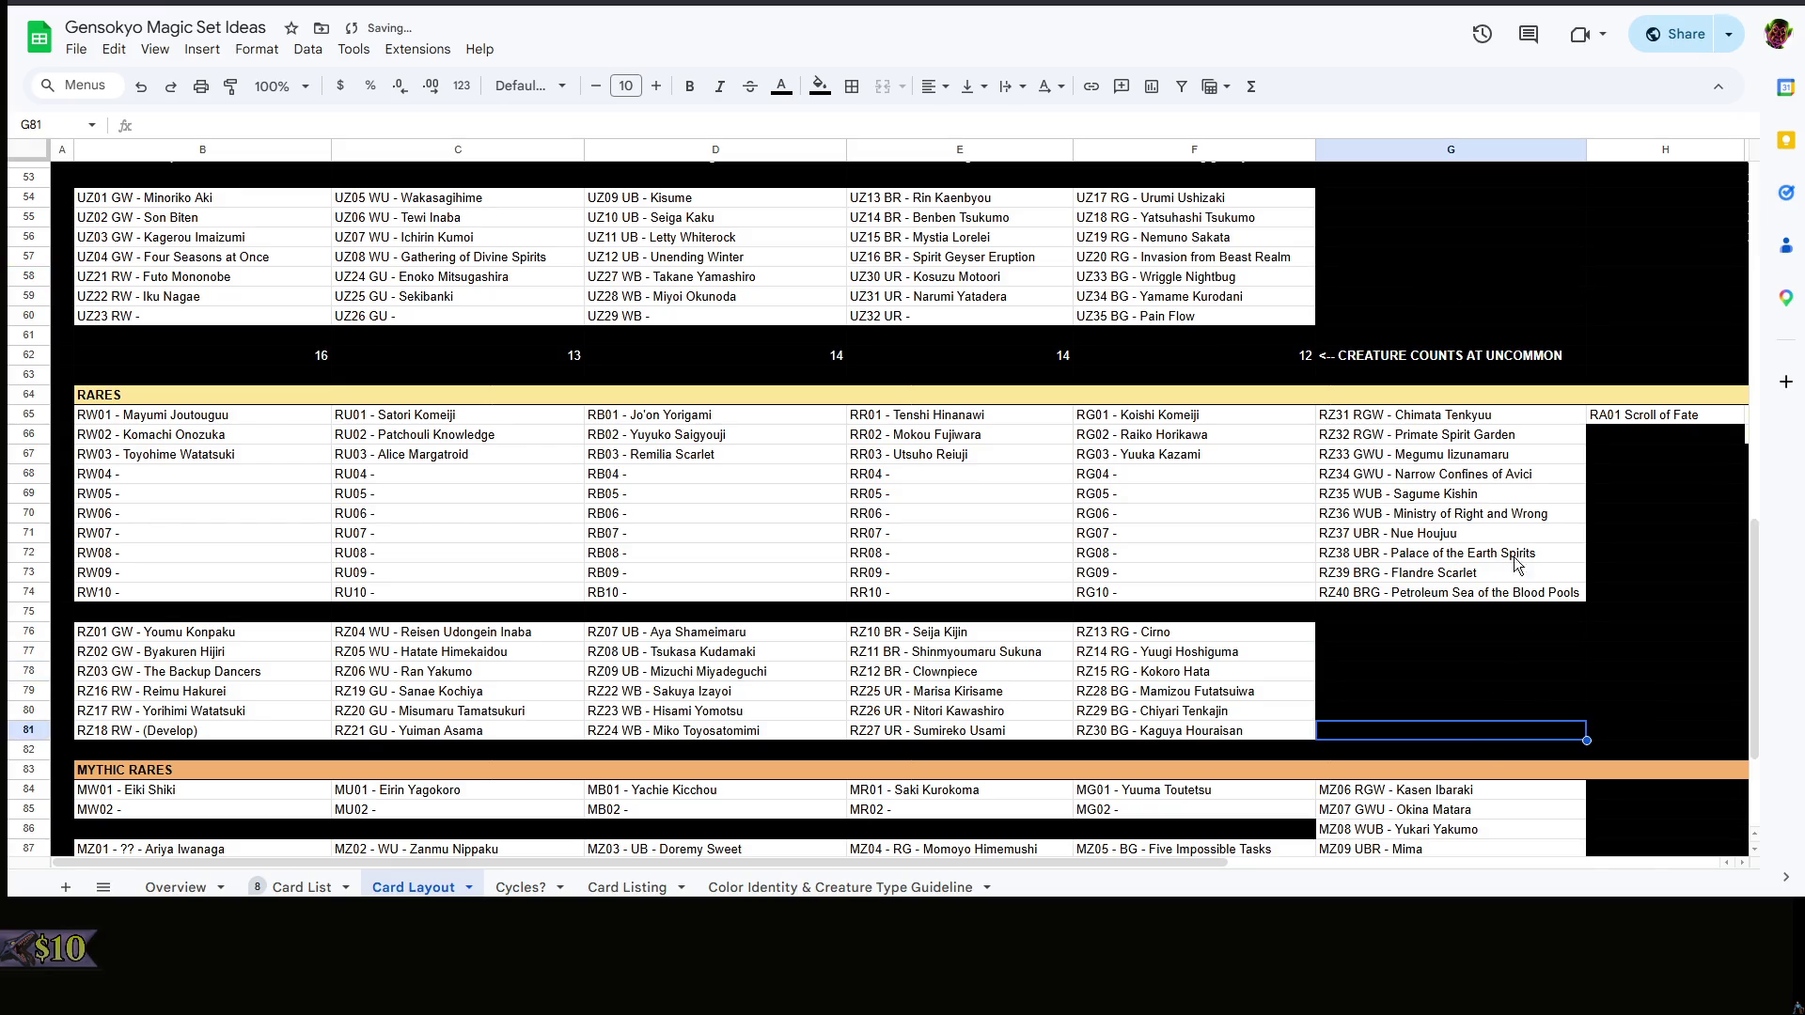